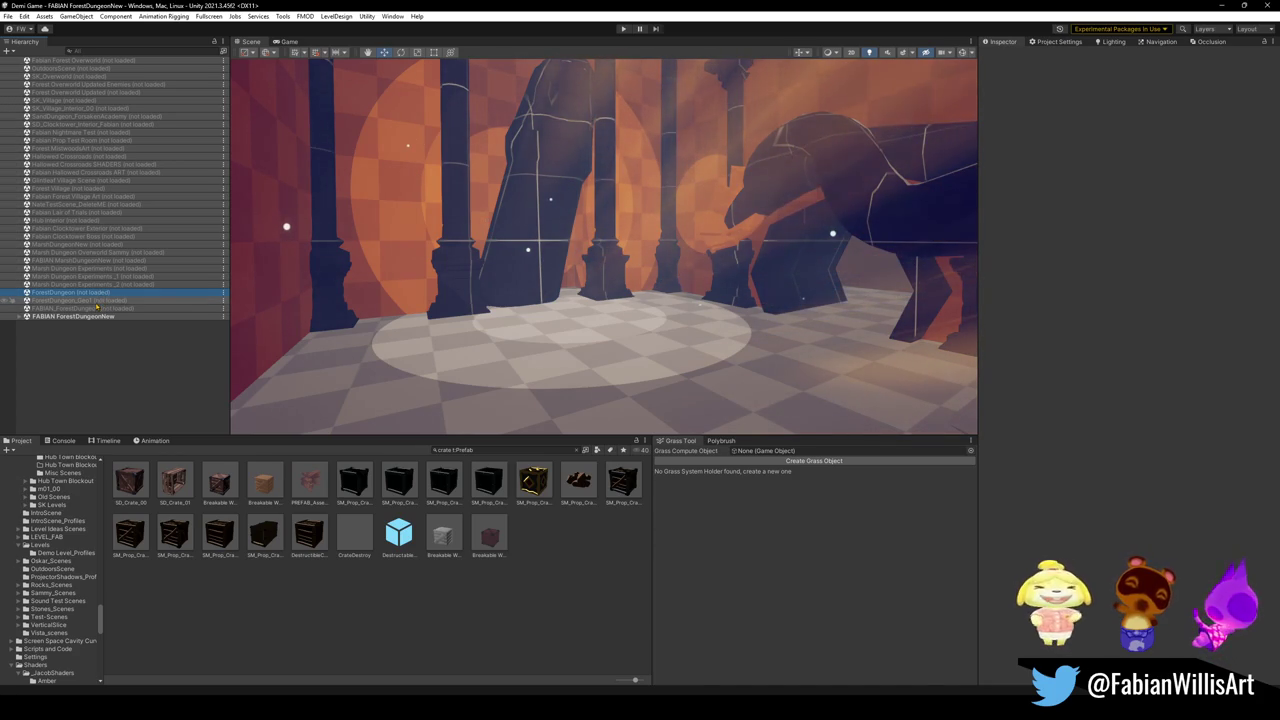
Load the ForestDungeon_Geo1 scene from its Hierarchy context menu.
right_click(97, 302)
left_click(121, 309)
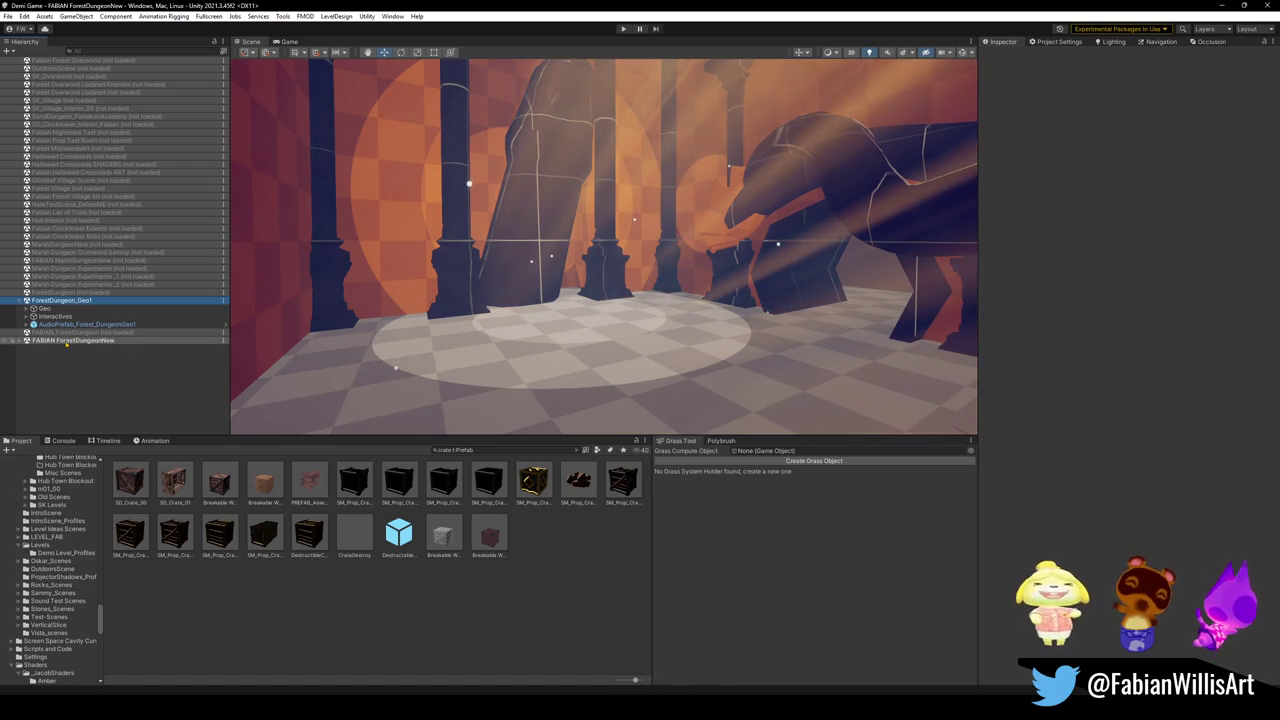
Expand Geo > Room_22, frame one of its cube pieces and fly around the rooms.
left_click(26, 308)
left_click(34, 316)
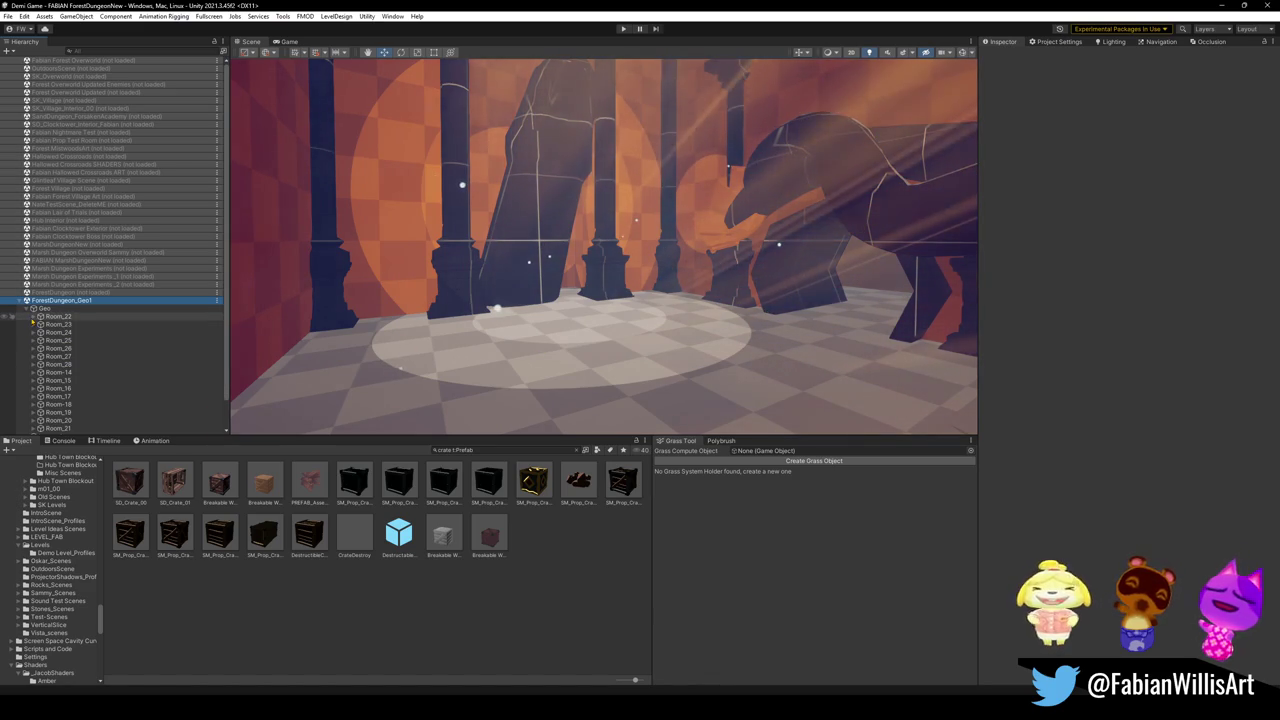
left_click(70, 324)
key("f")
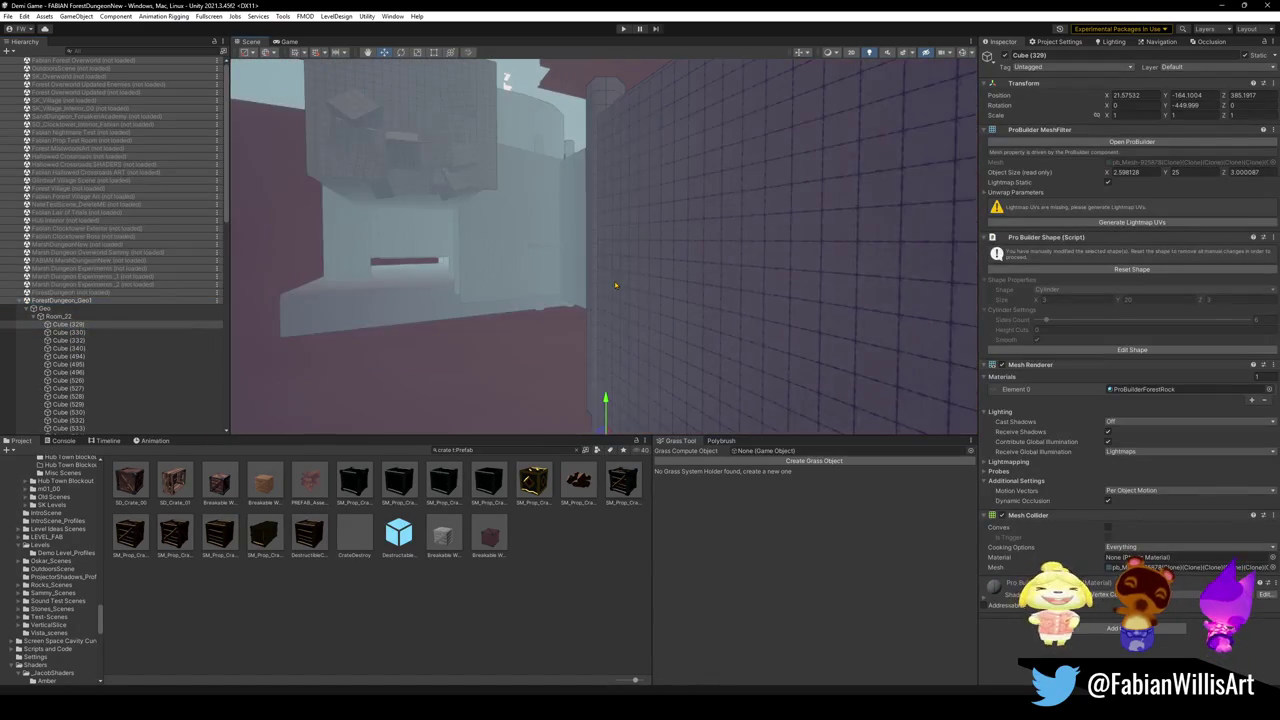
right_click_drag(589, 243, 594, 255)
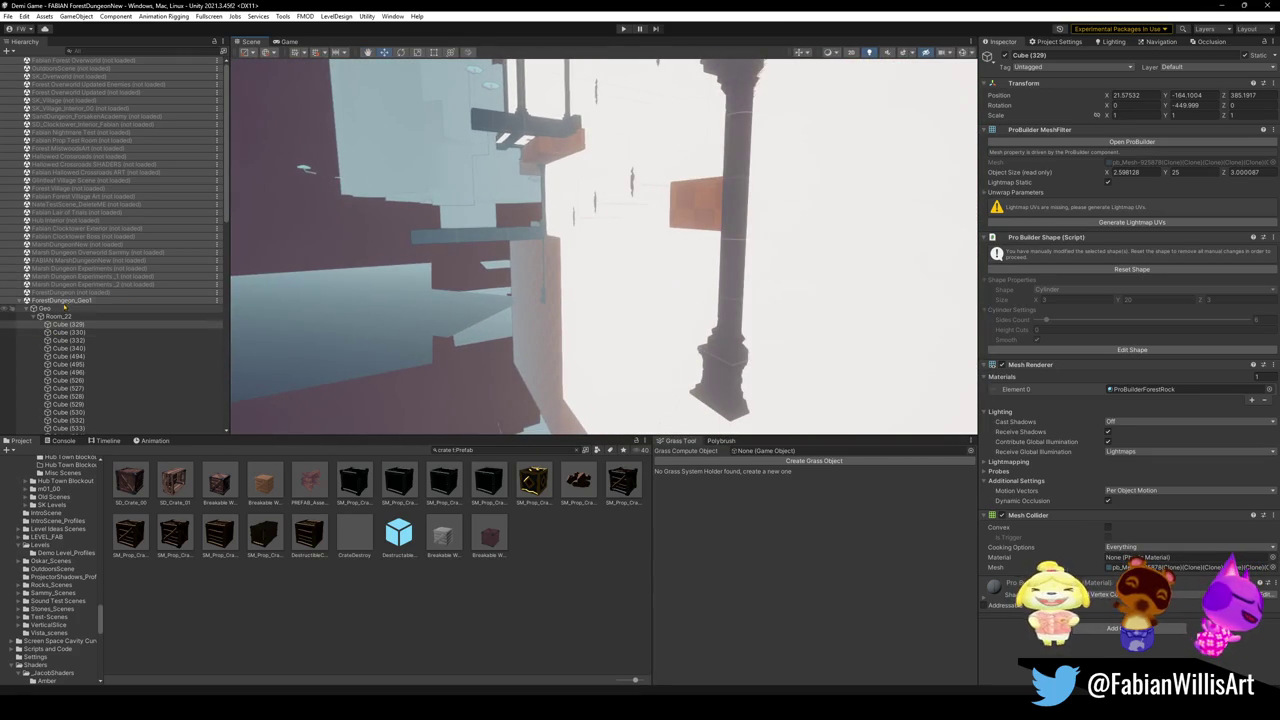
Load the ForestDungeon scene as well.
left_click(21, 300)
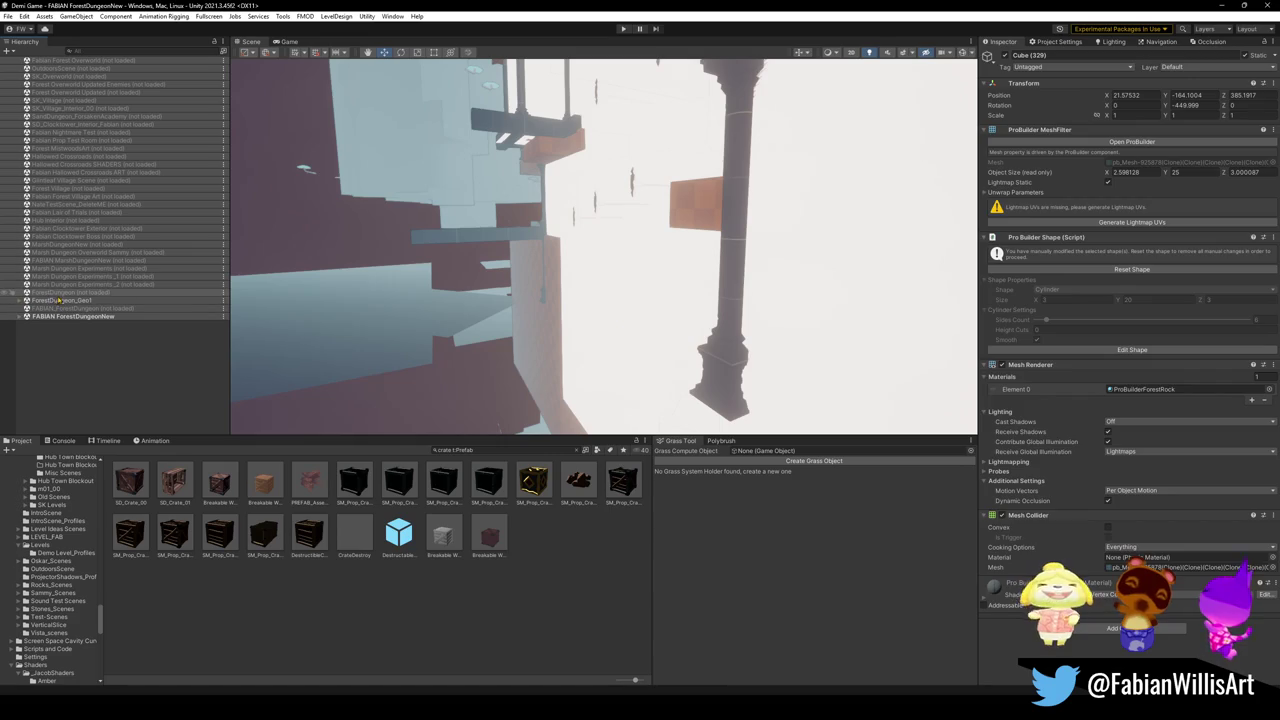
right_click(62, 293)
left_click(80, 304)
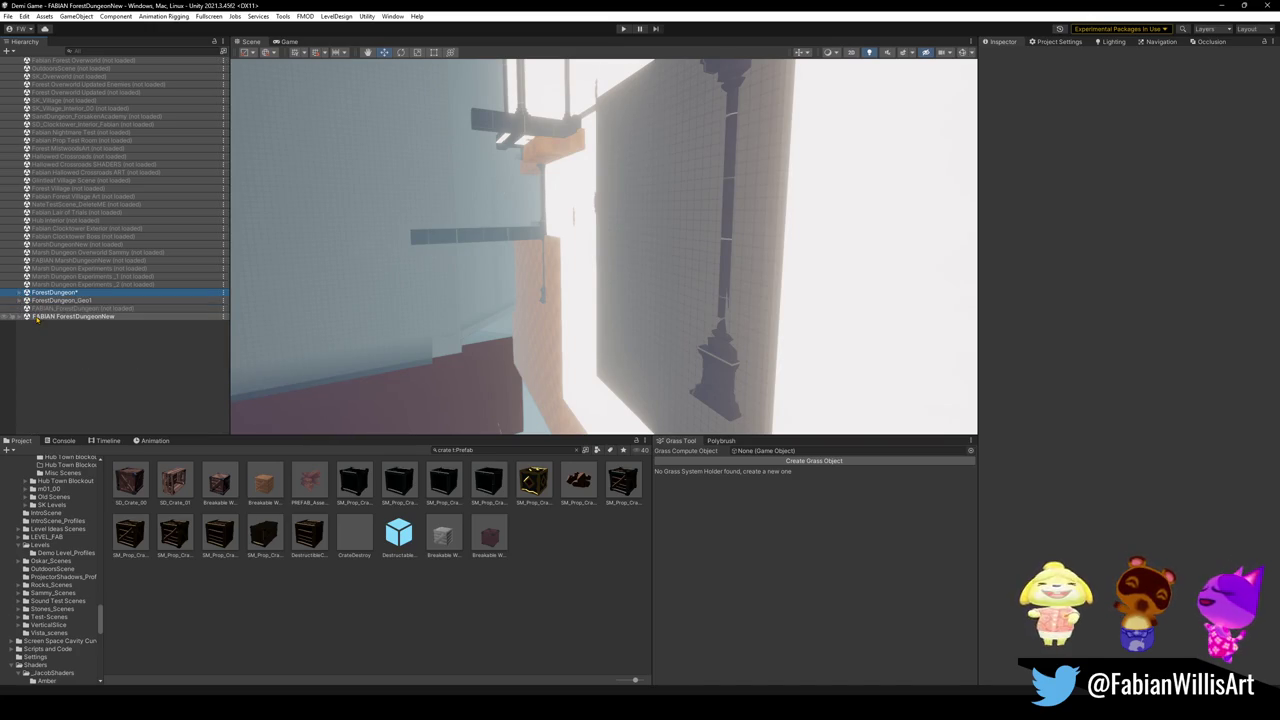
Unload FABIAN_ForestDungeonNew and fly the view into the dungeon.
right_click(37, 316)
left_click(81, 378)
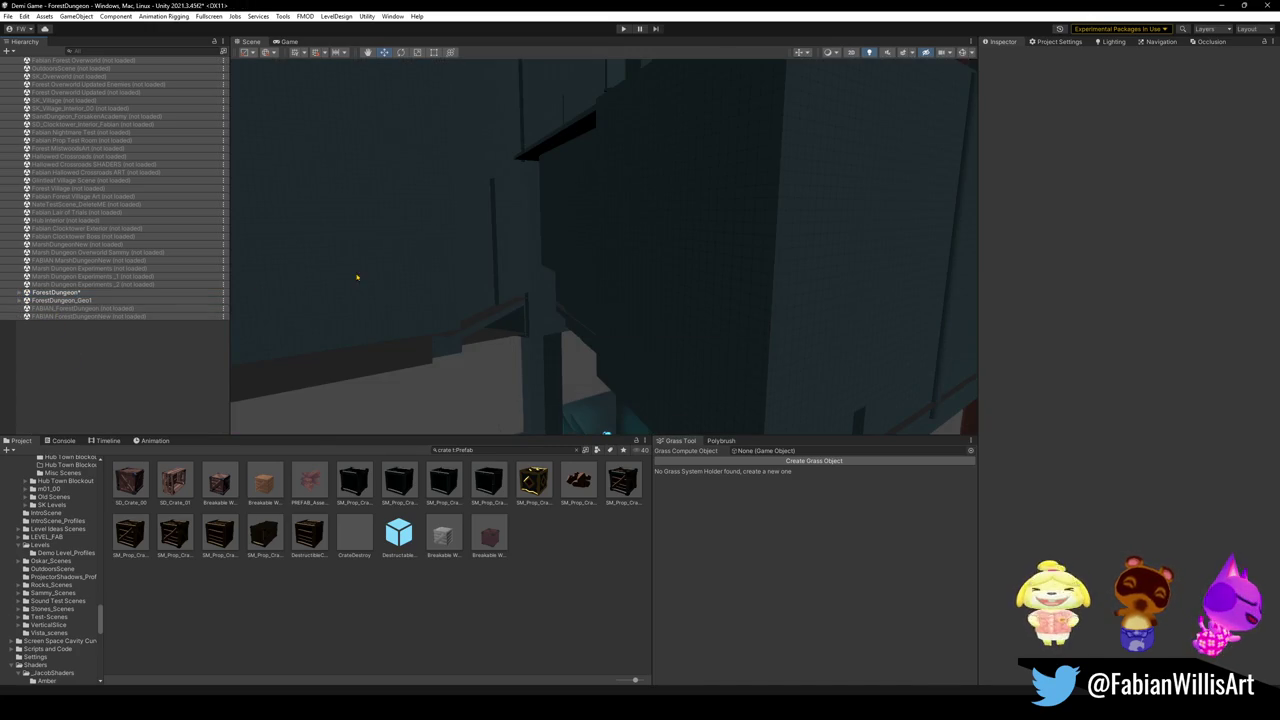
mouse_move(356, 277)
right_mouse_down()
mouse_move(473, 307)
mouse_move(443, 380)
mouse_move(626, 371)
mouse_move(634, 349)
mouse_move(559, 358)
mouse_move(800, 254)
mouse_move(1195, 274)
mouse_move(623, 268)
mouse_move(546, 311)
mouse_move(886, 246)
mouse_move(880, 354)
mouse_move(573, 275)
mouse_move(430, 180)
mouse_move(386, 171)
mouse_move(508, 206)
mouse_move(636, 279)
mouse_move(674, 274)
mouse_move(634, 231)
mouse_move(860, 189)
mouse_move(766, 189)
mouse_move(743, 163)
mouse_move(569, 206)
mouse_move(711, 189)
mouse_move(548, 219)
mouse_move(800, 200)
mouse_move(593, 223)
mouse_move(557, 263)
mouse_move(397, 277)
mouse_move(526, 246)
mouse_move(566, 257)
mouse_move(692, 238)
mouse_move(647, 254)
right_mouse_up()
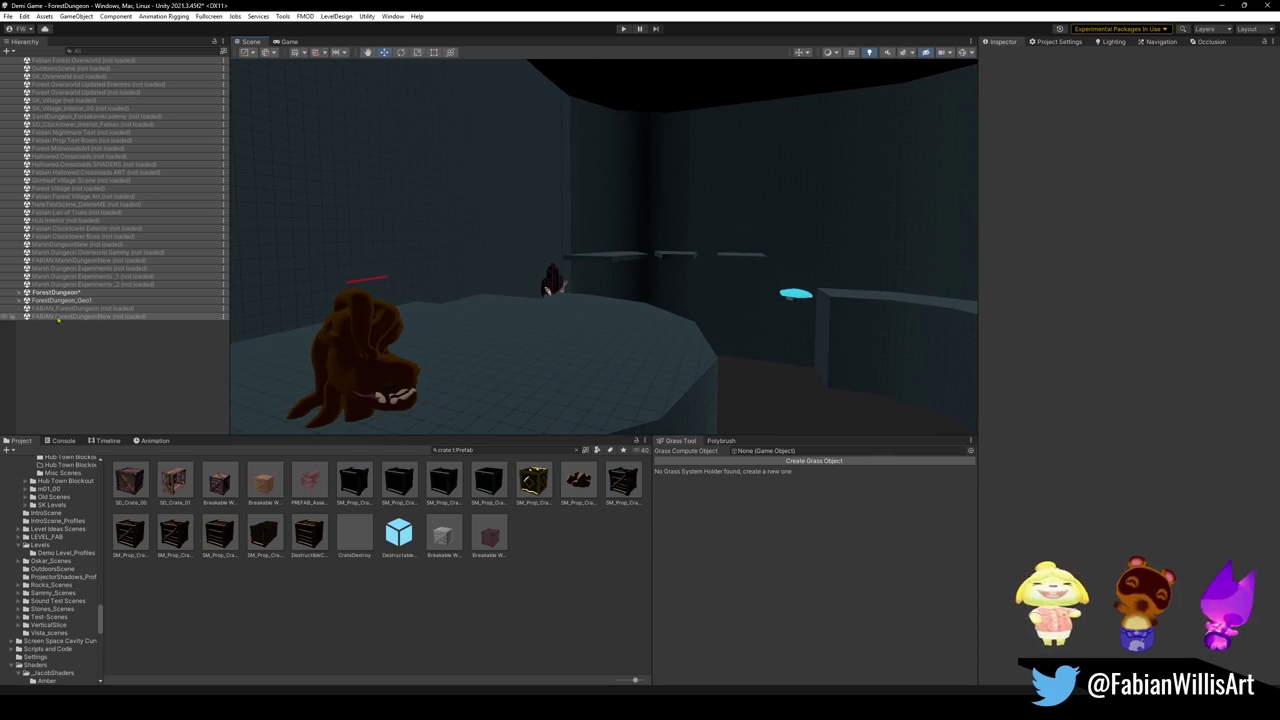
Toggle scene visibility to hide the characters, leaving only dungeon geometry, then fly elsewhere.
left_click(6, 301)
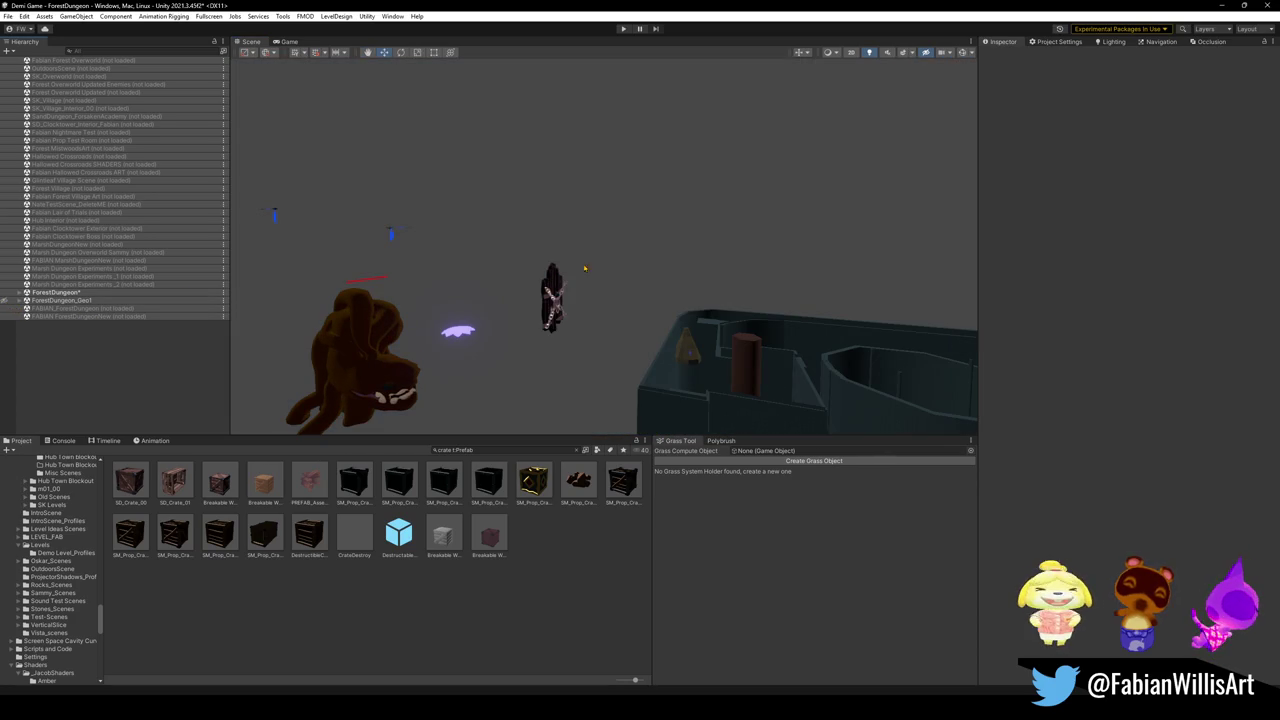
left_click(6, 301)
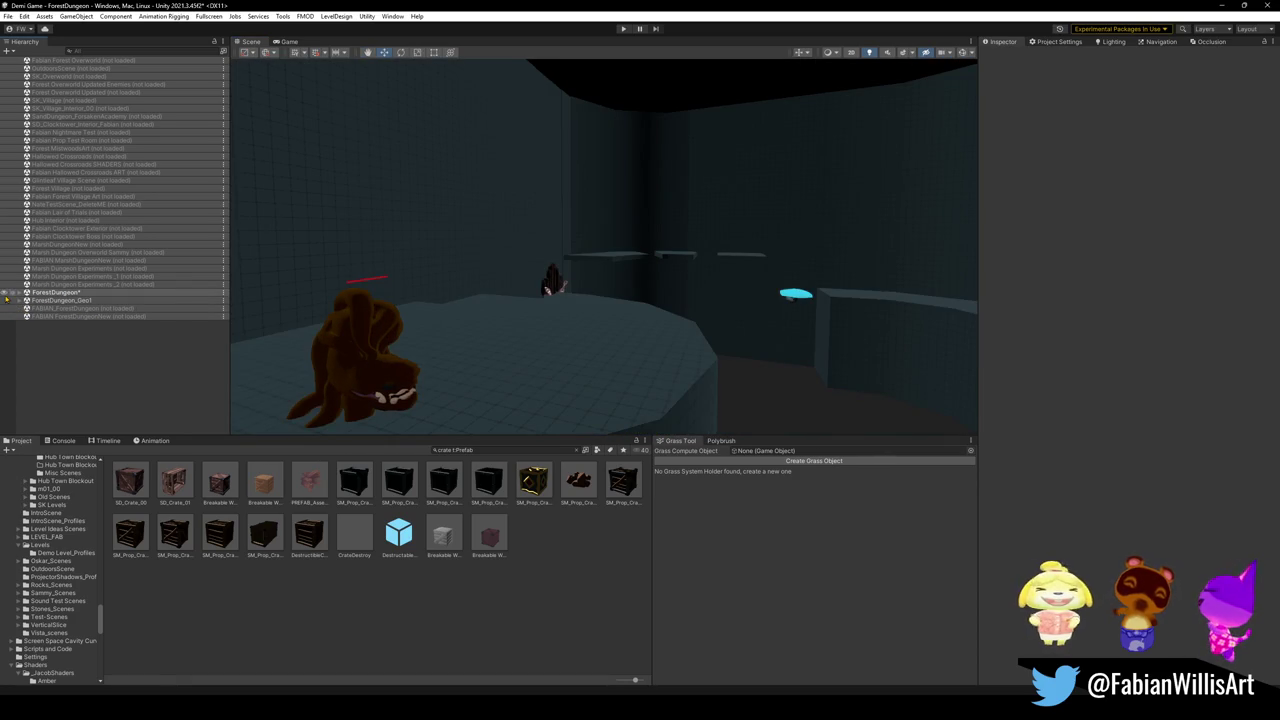
left_click(6, 294)
mouse_move(363, 323)
right_mouse_down()
mouse_move(197, 328)
mouse_move(567, 273)
mouse_move(577, 357)
right_mouse_up()
Select a floor piece, then collapse the Room_14 and Room_22 groups.
left_click(577, 357)
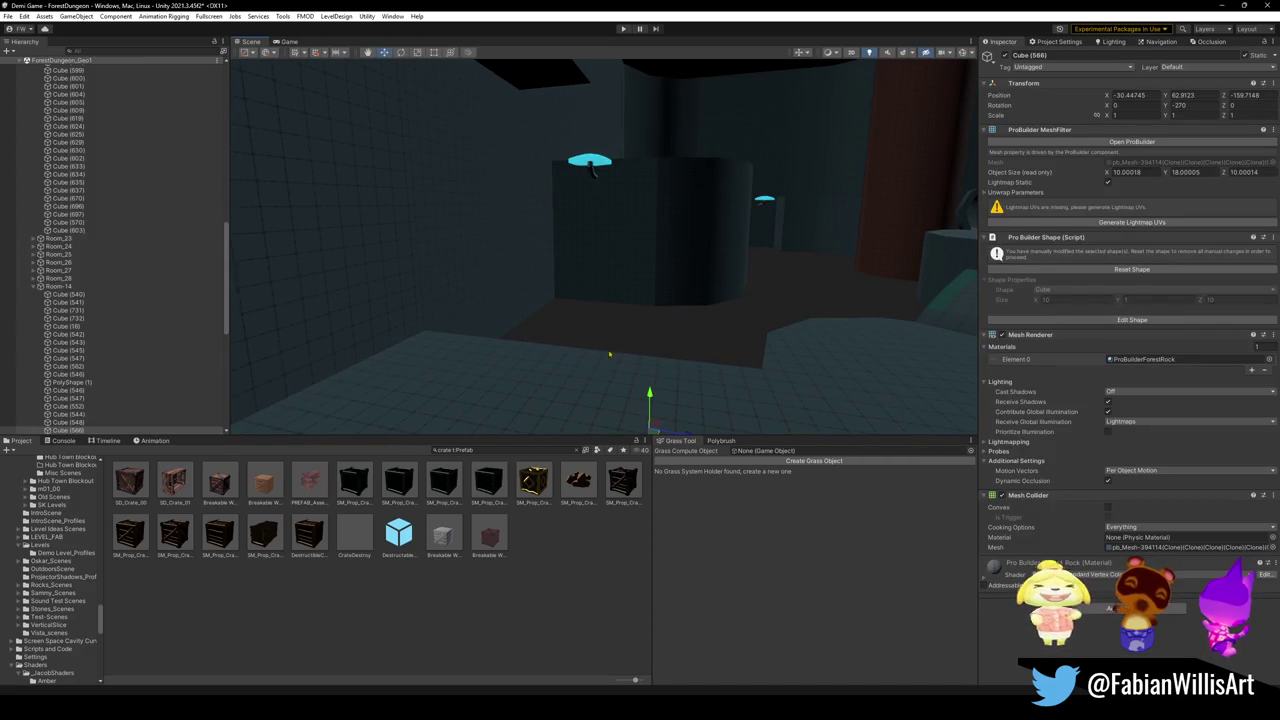
left_click(33, 288)
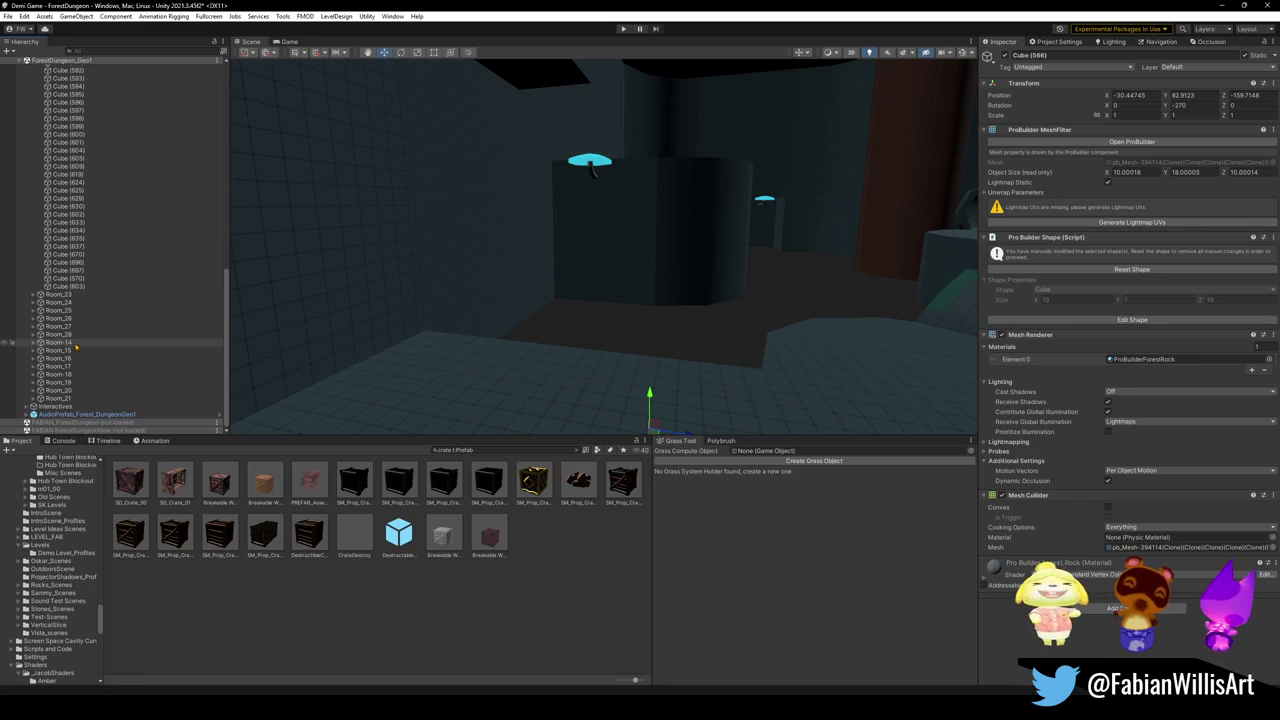
scroll(200, 235, "up", 5)
scroll(204, 232, "up", 5)
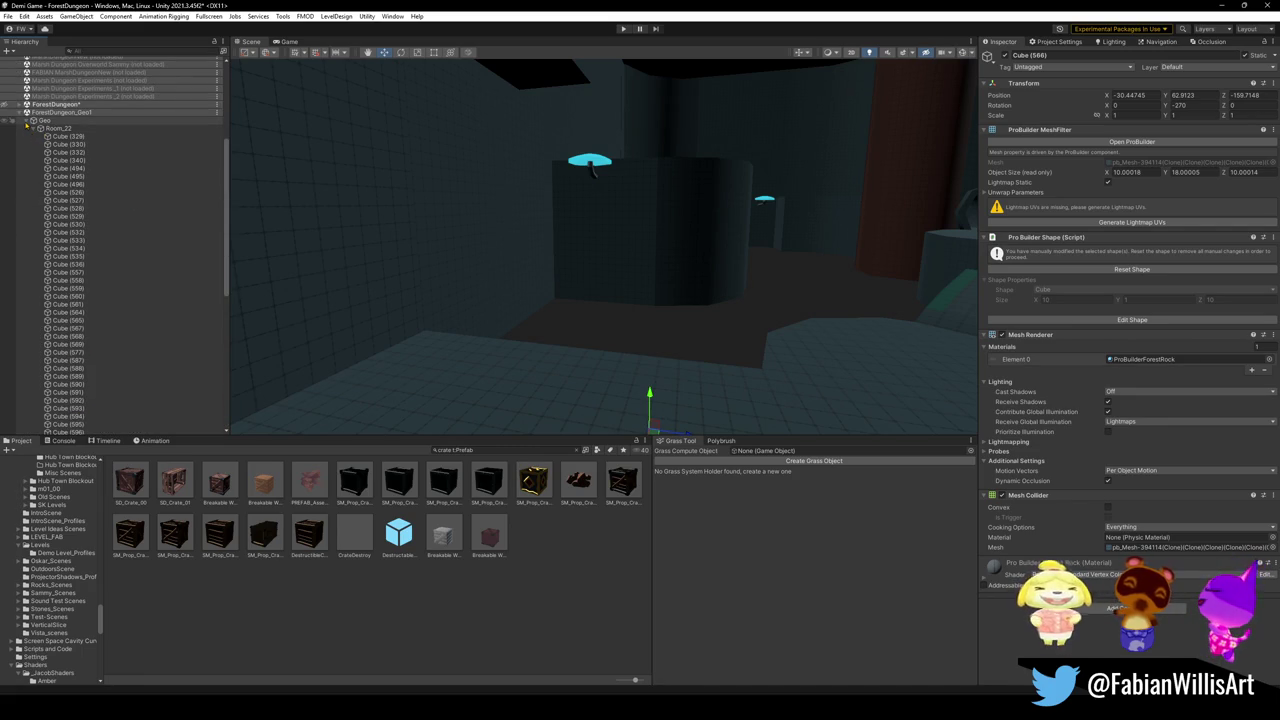
left_click(30, 128)
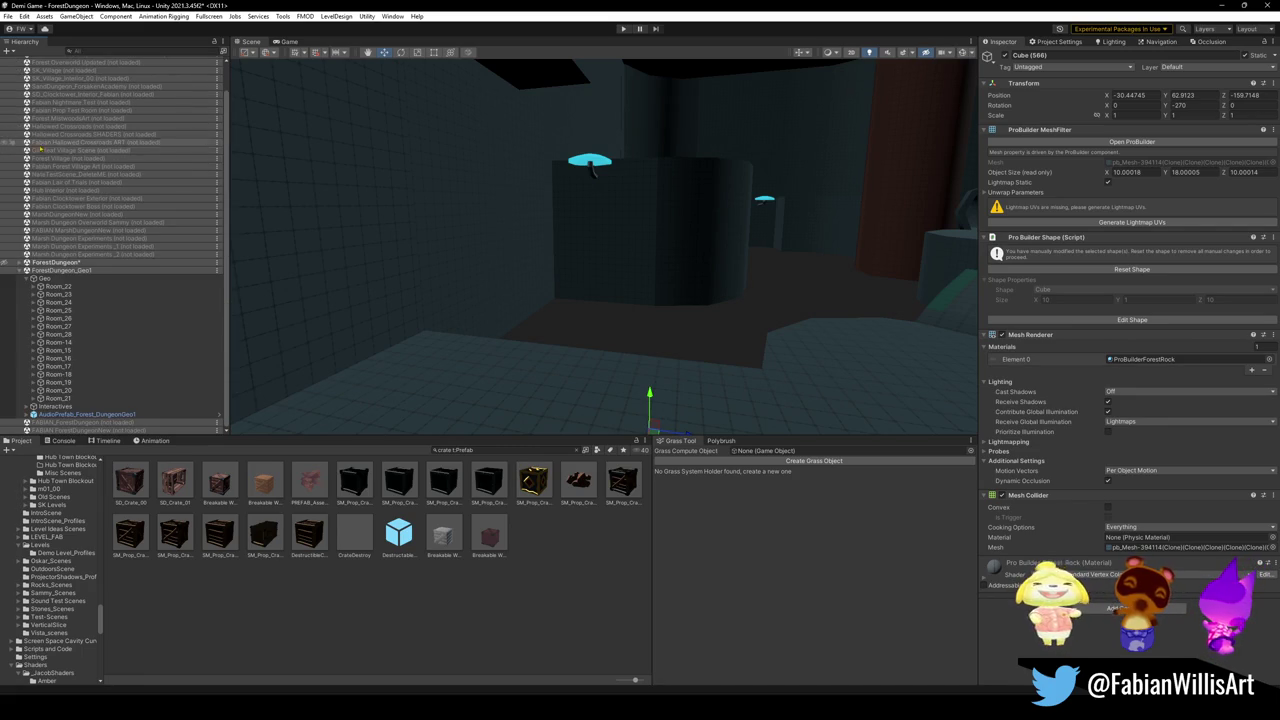
Select rooms Room_22 through Room_28, then collapse and select the Geo group.
left_click(64, 287)
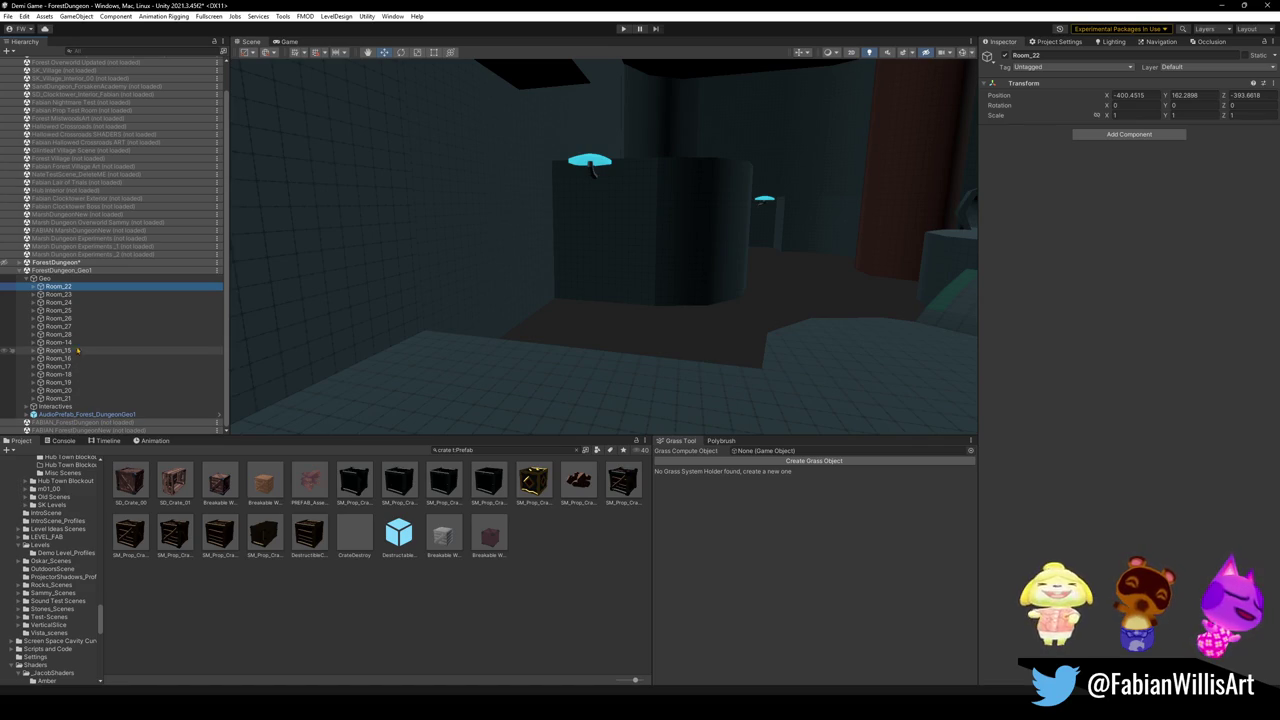
left_click(80, 334, "shift")
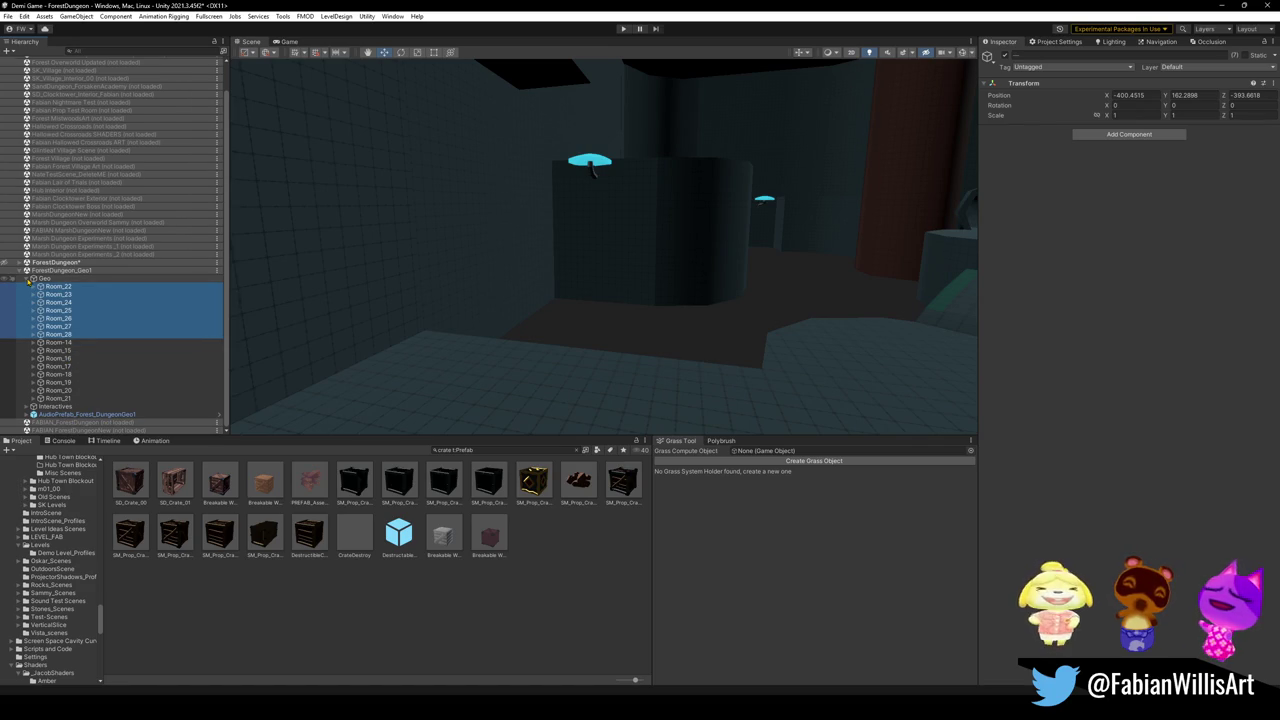
left_click(28, 282)
left_click(45, 314)
Rename the Geo group to Forest2ndSet.
right_click(47, 315)
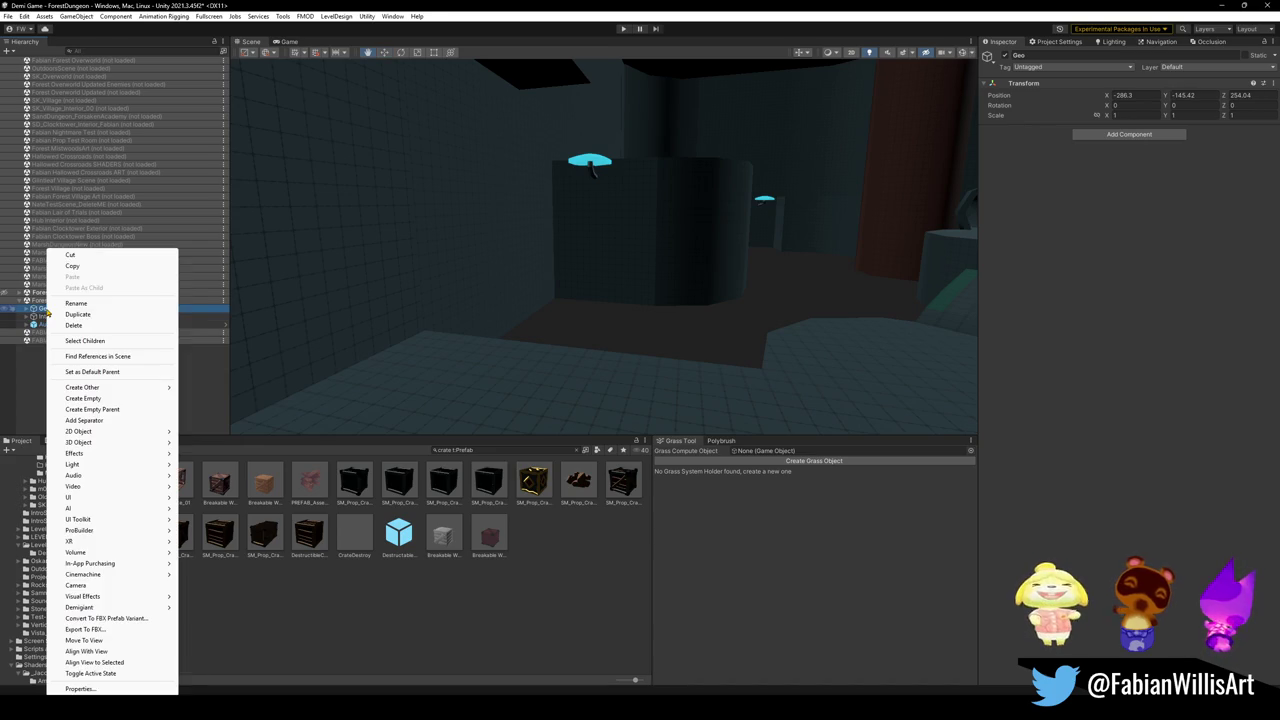
left_click(76, 303)
type("Forest2ndSet")
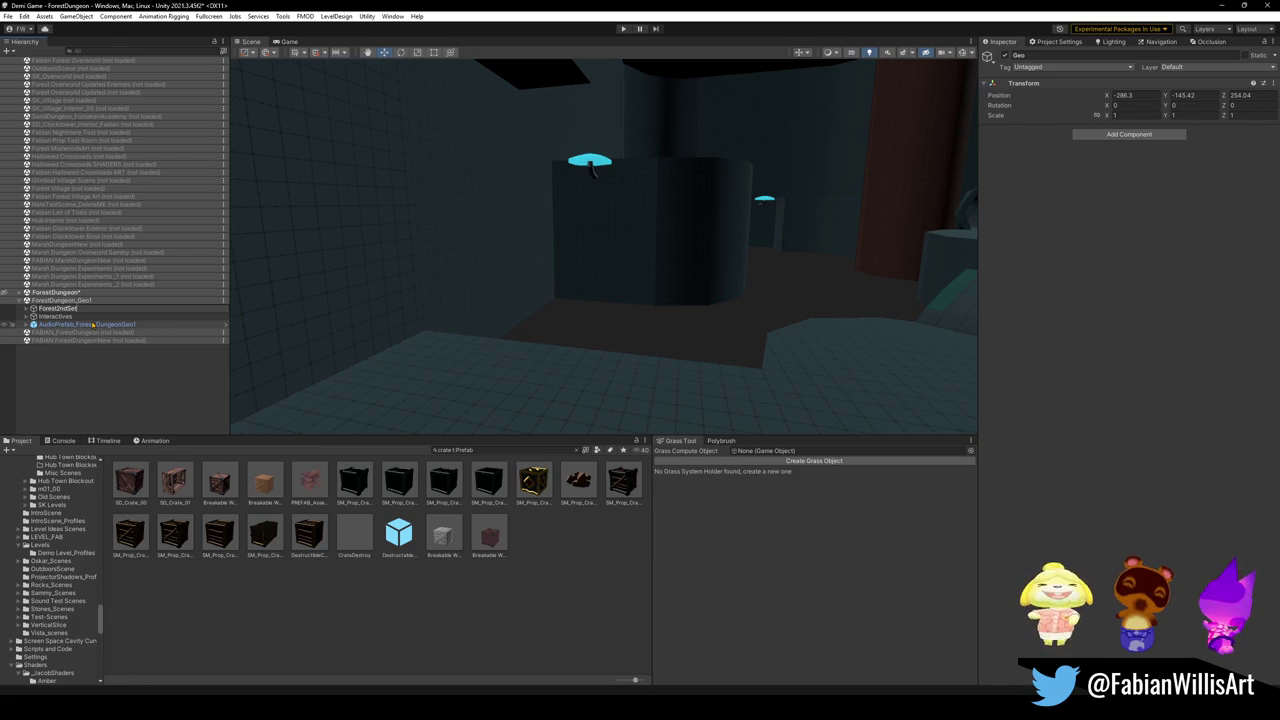
left_click(74, 309)
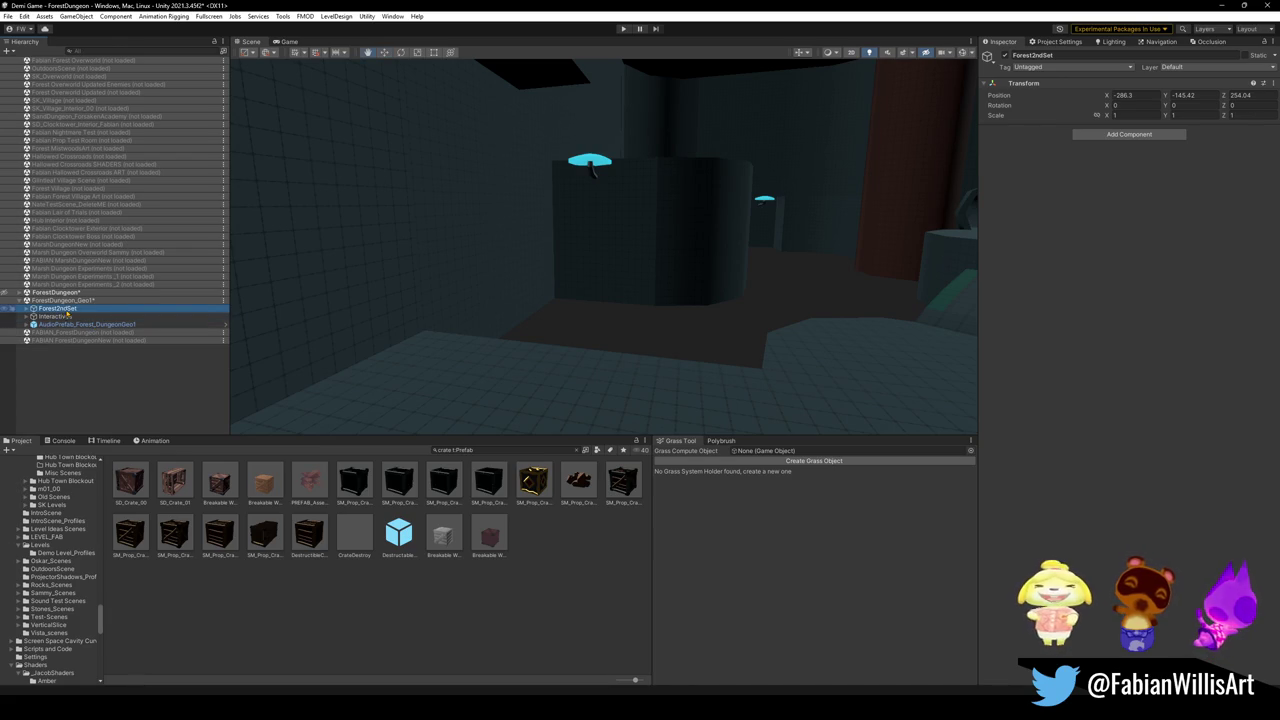
Export Forest2ndSet as an FBX into the Quick FBX/Unity Export folder.
right_click(81, 312)
left_click(131, 631)
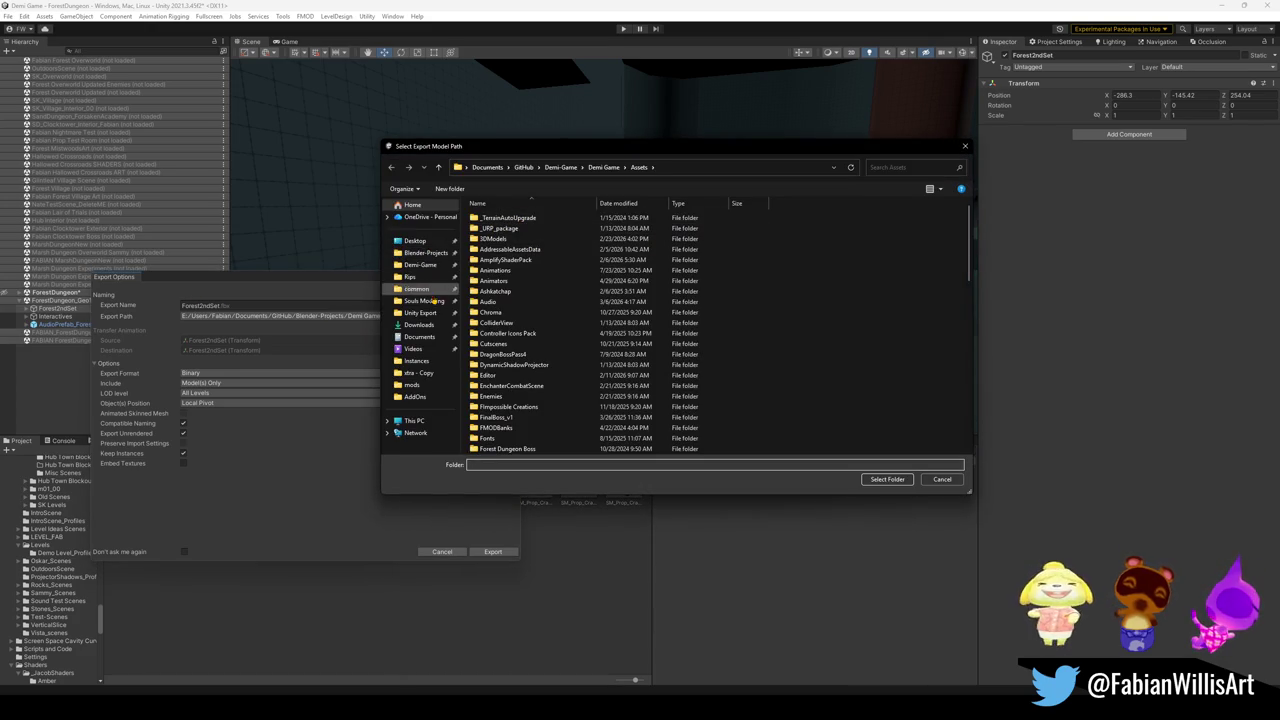
left_click(428, 318)
left_click(887, 479)
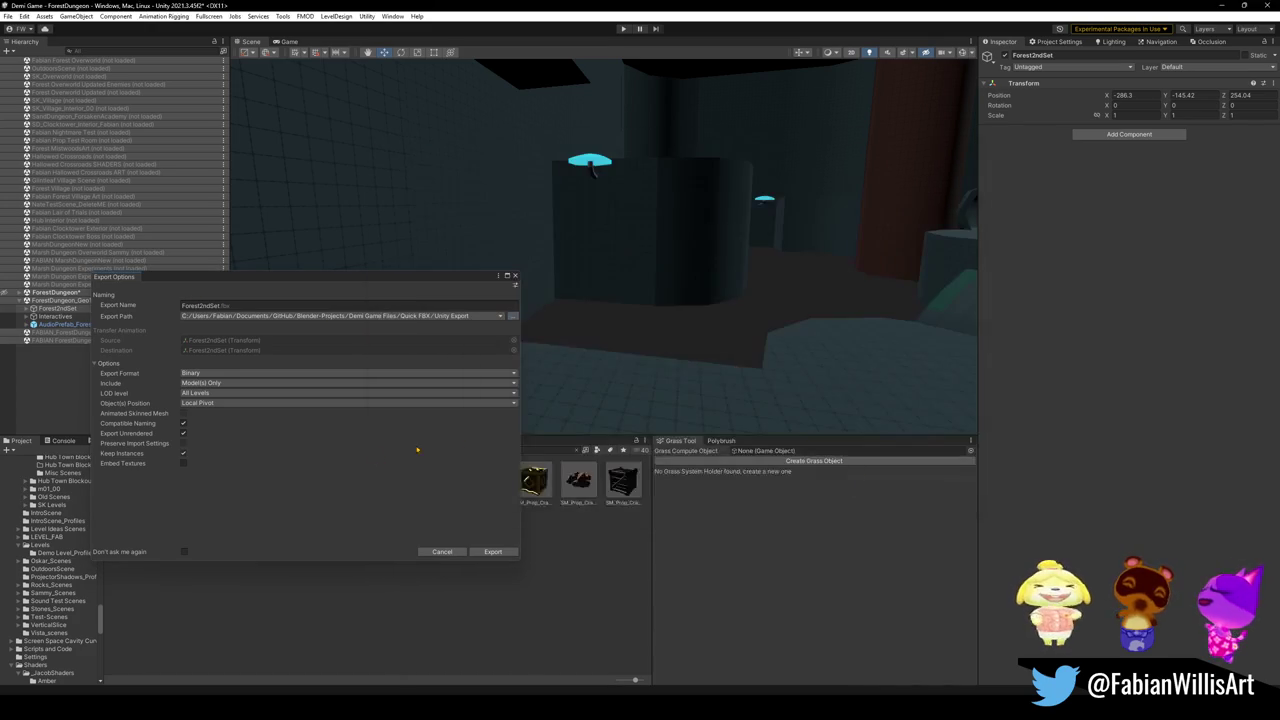
left_click(493, 552)
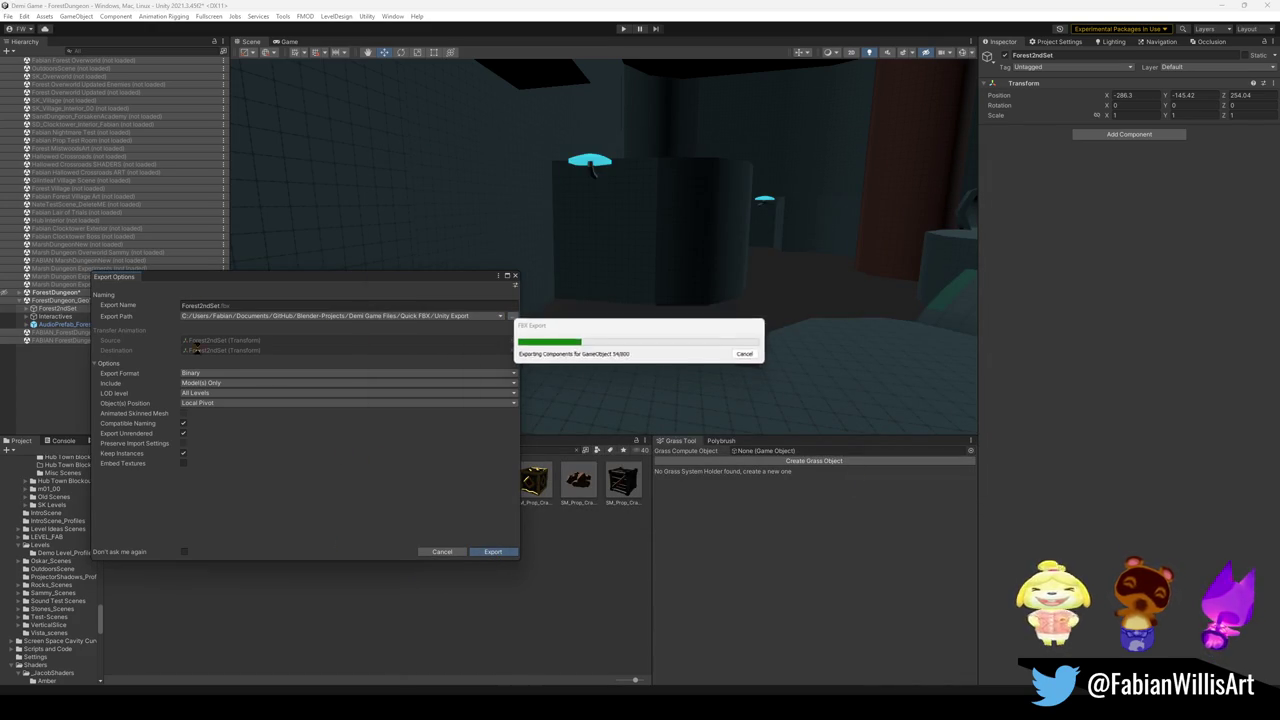
Load the FABIAN_ForestDungeonNew scene back in.
right_click(62, 341)
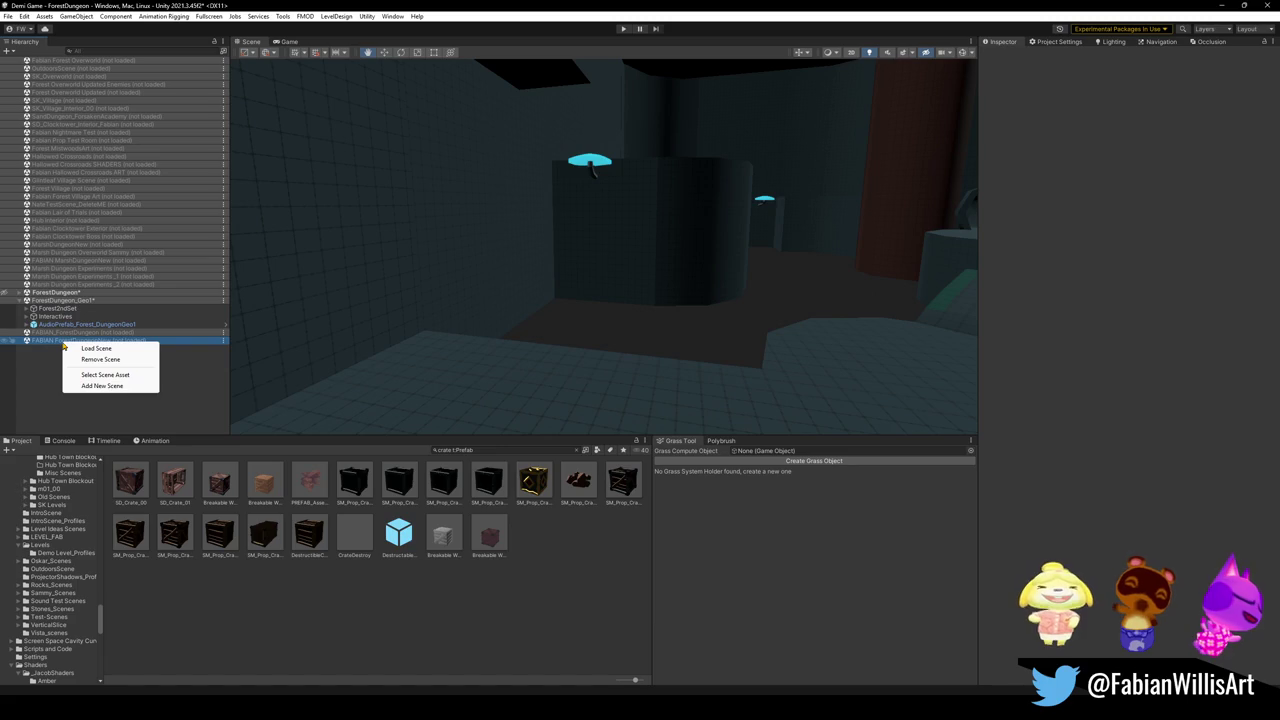
left_click(50, 362)
right_click(96, 346)
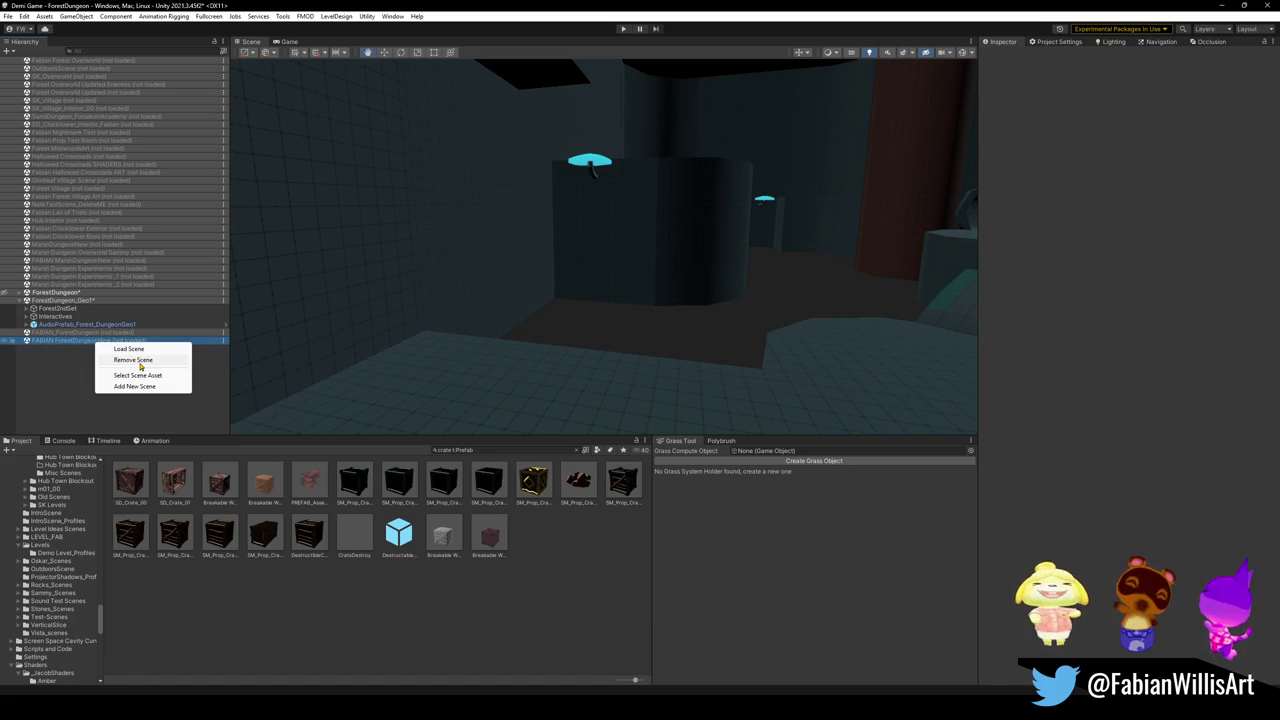
left_click(130, 352)
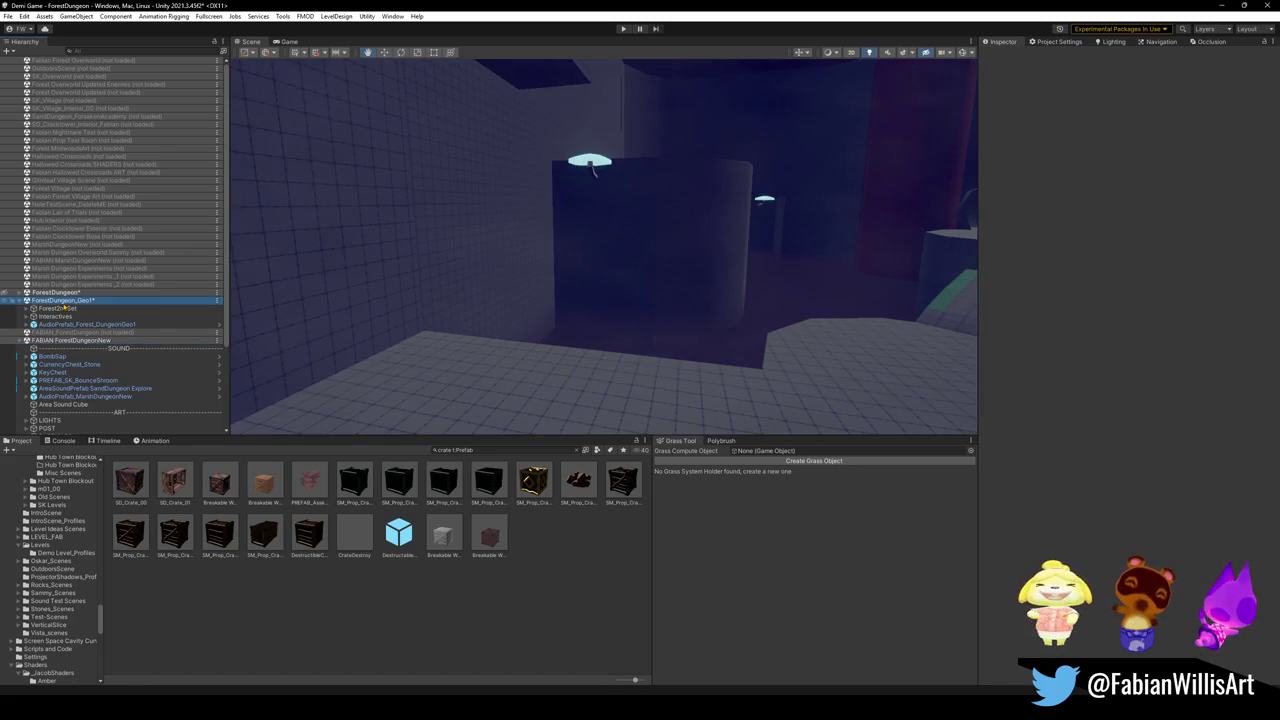
Unload the ForestDungeon_Geo1 and ForestDungeon scenes, answering each save prompt.
right_click(62, 302)
left_click(103, 373)
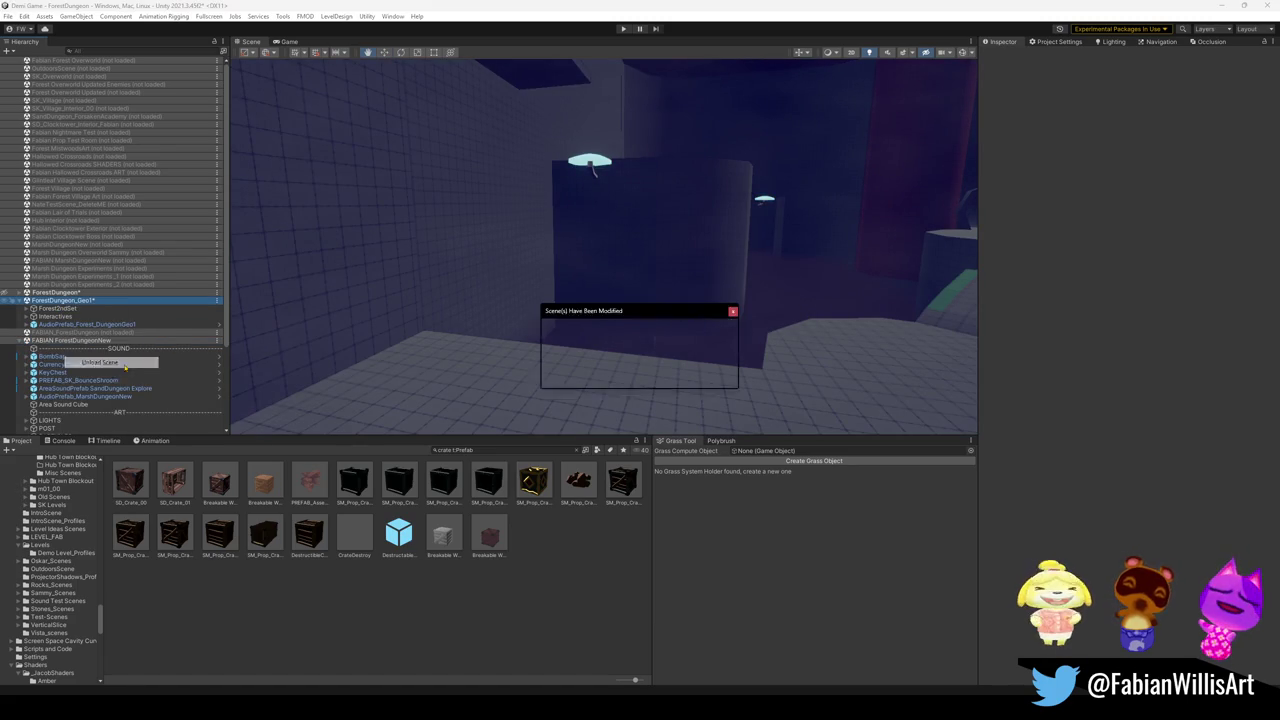
left_click(670, 377)
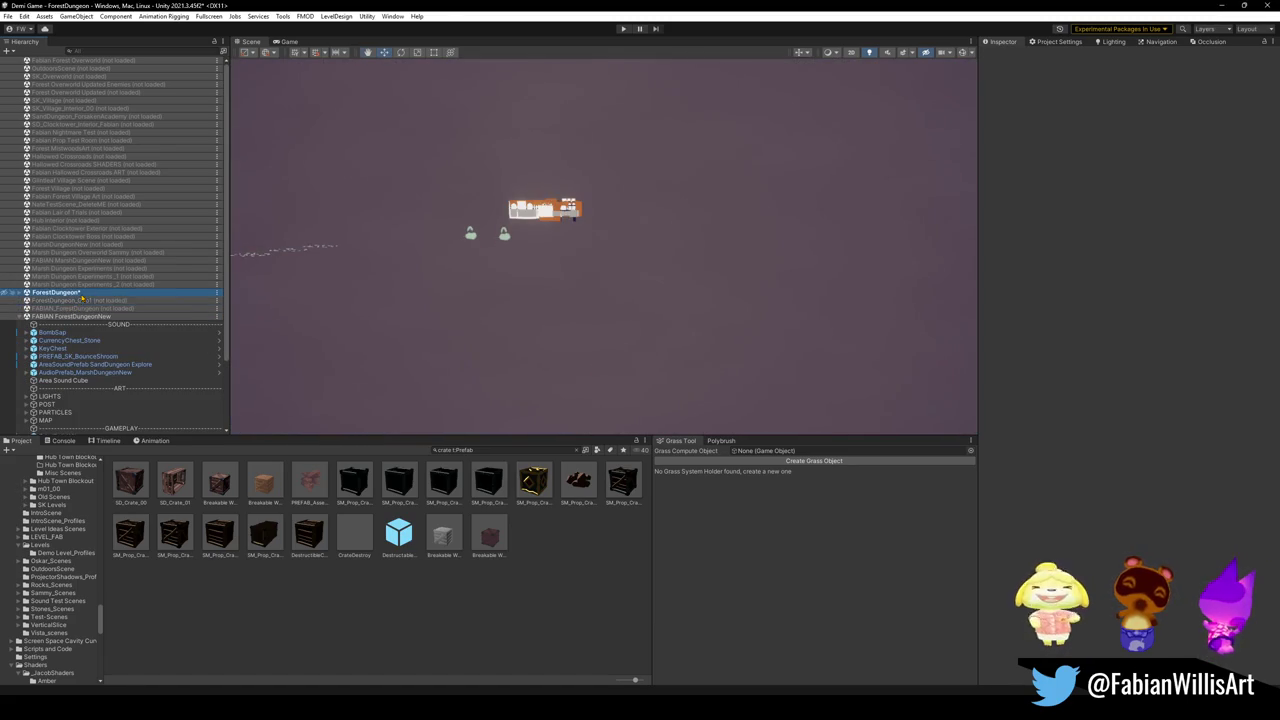
right_click(83, 297)
left_click(133, 364)
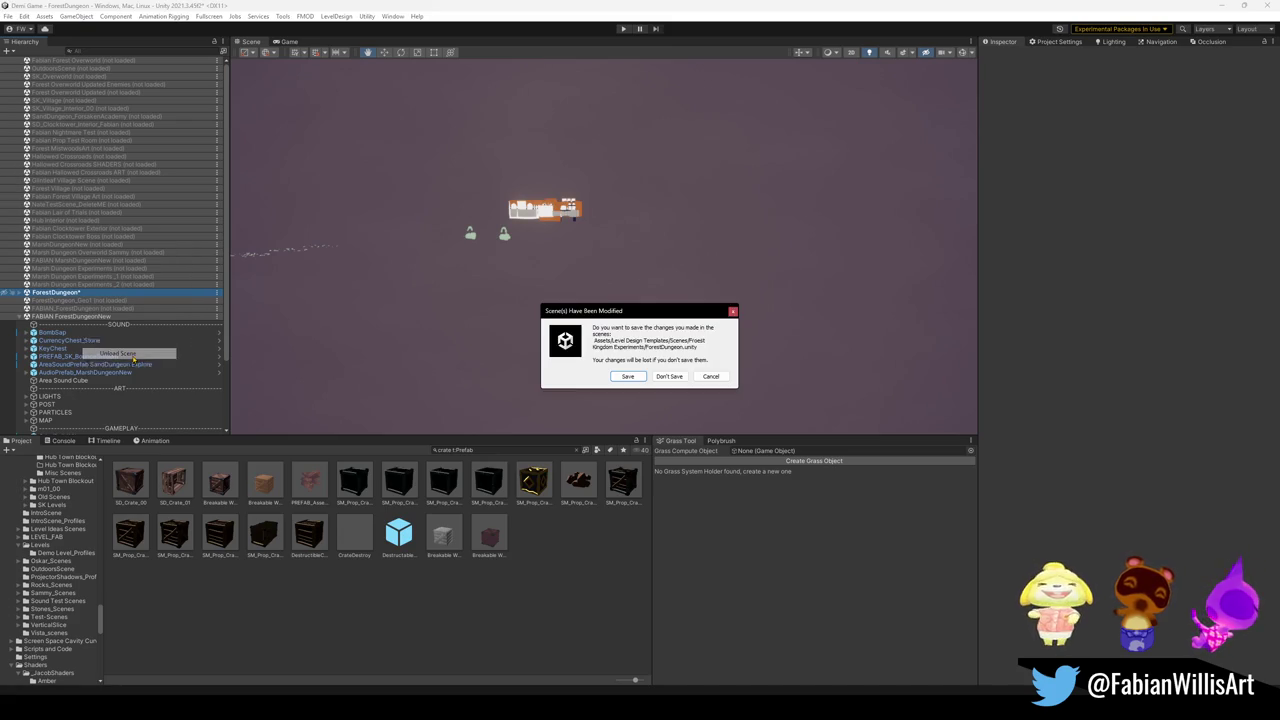
left_click(670, 379)
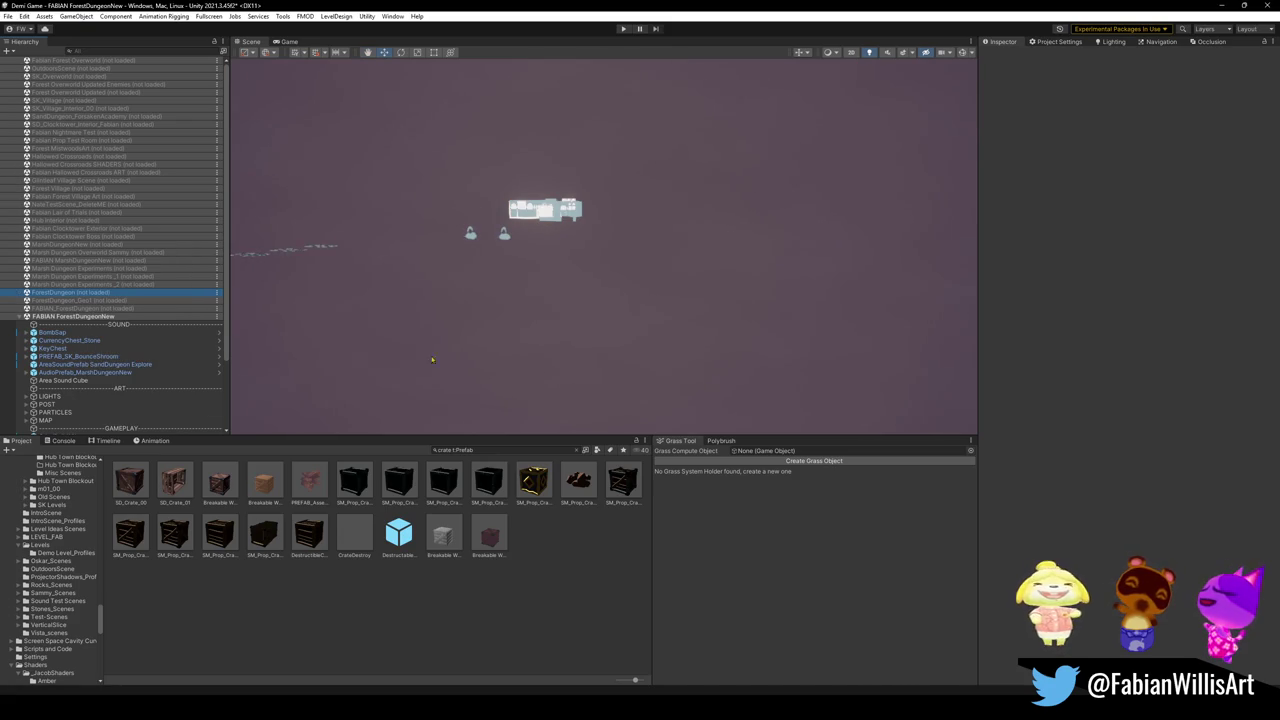
Select the Area Sound Cube and frame it in the Scene view.
left_click(50, 404)
left_click(63, 380)
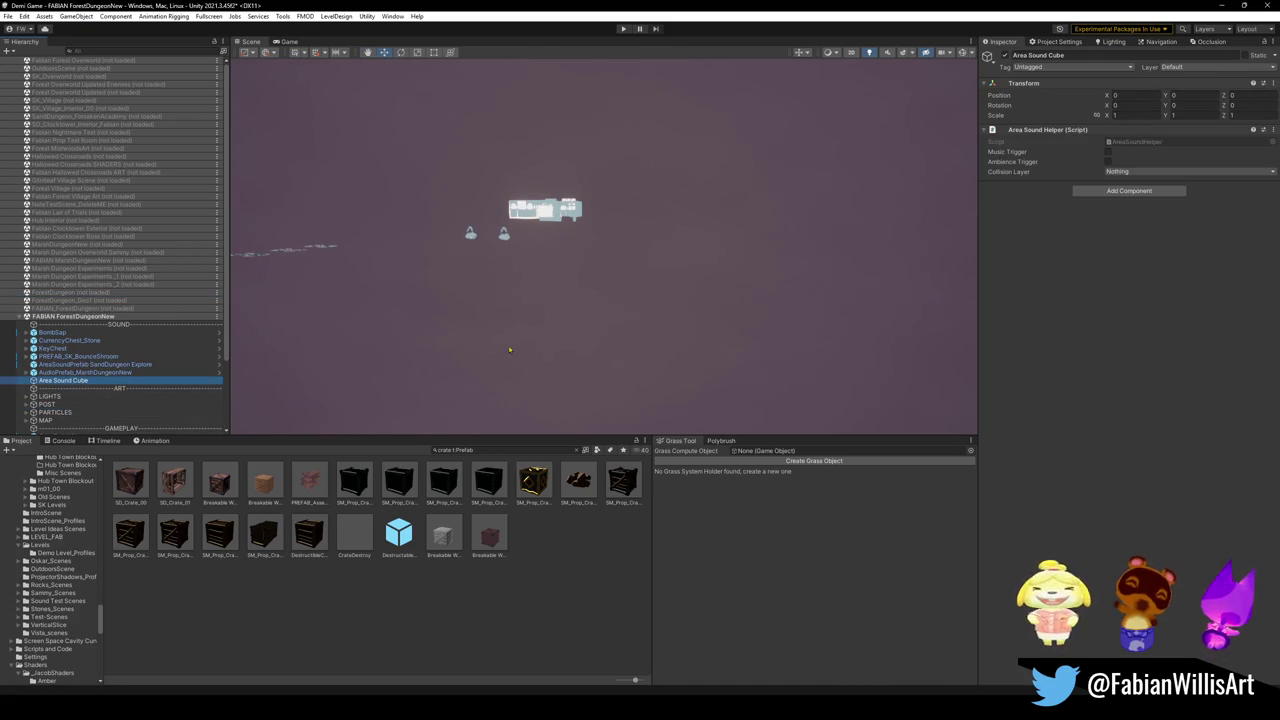
key("f")
scroll(77, 414, "down", 3)
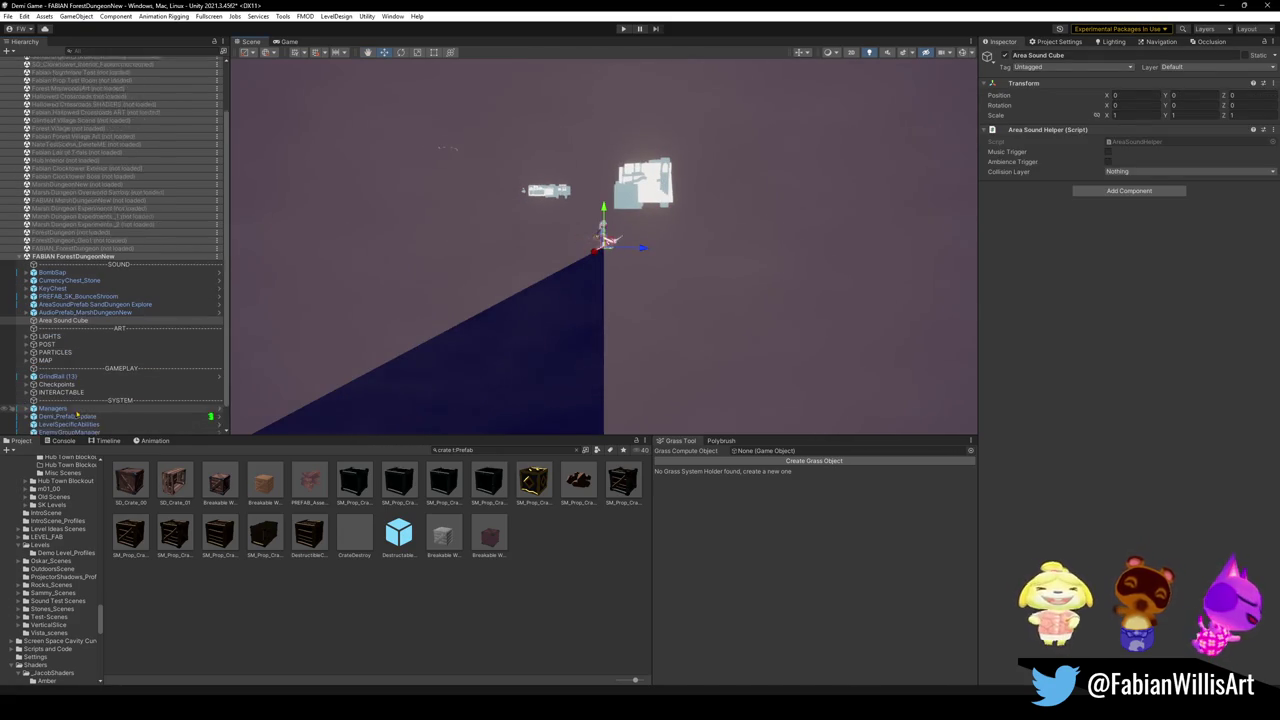
scroll(77, 414, "down", 1)
Frame the first bounce shroom prefab and fly out toward the arena's double door.
left_click(77, 414)
key("f")
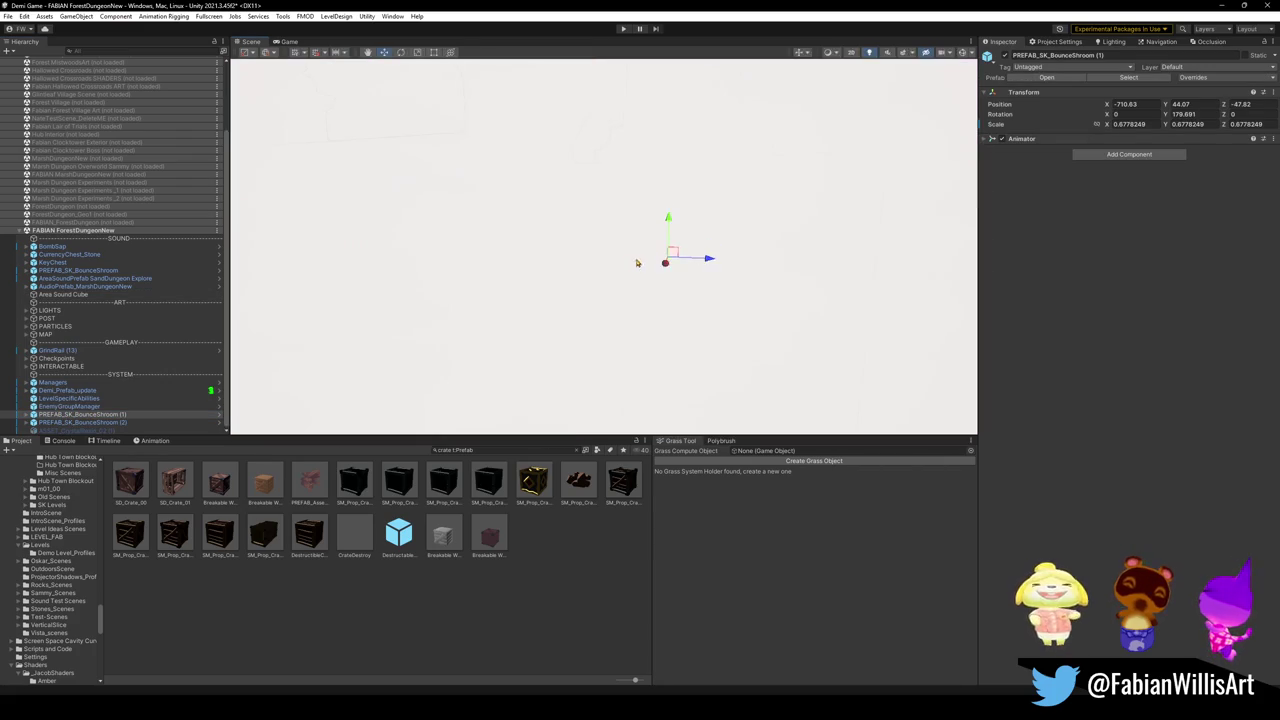
mouse_move(636, 263)
right_mouse_down()
mouse_move(609, 287)
mouse_move(473, 244)
right_mouse_up()
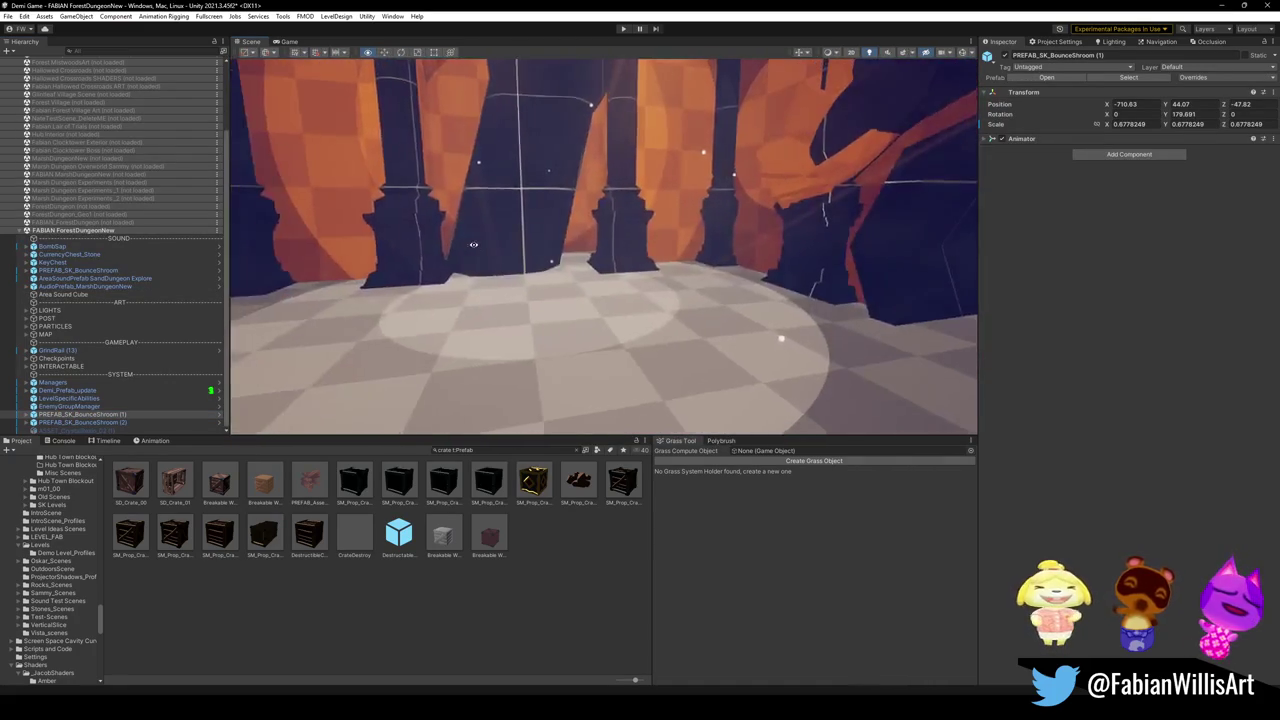
mouse_move(473, 244)
right_mouse_down()
mouse_move(568, 288)
mouse_move(1113, 14)
right_mouse_up()
Switch to the Blender dungeon rooms file and orbit over the blockout from above.
left_click(1217, 5)
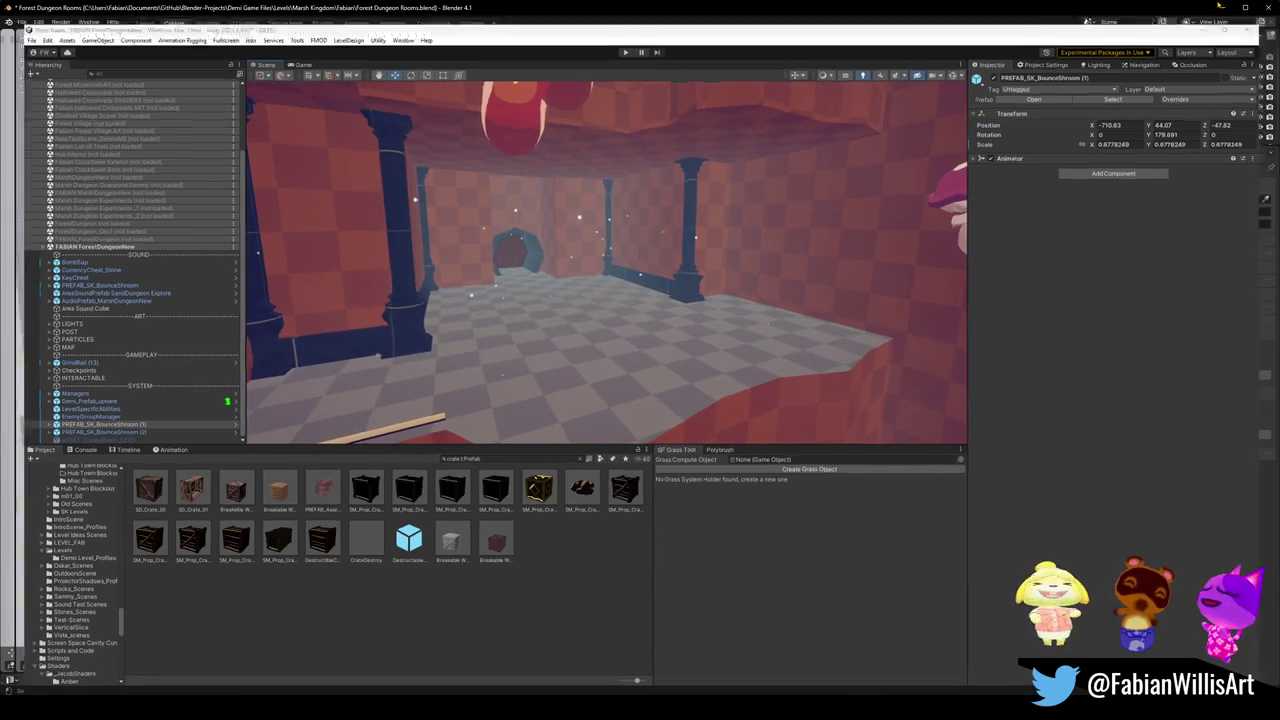
scroll(651, 320, "down", 10)
scroll(651, 320, "down", 5)
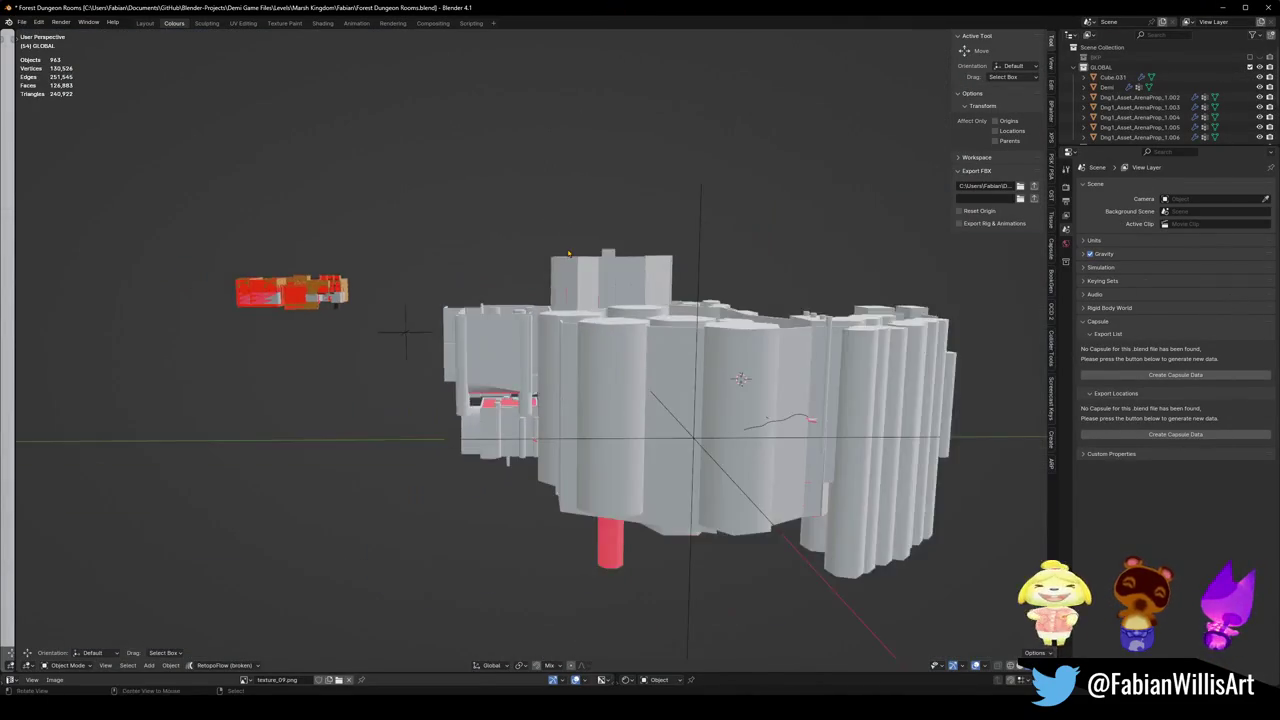
mouse_move(600, 380)
middle_mouse_down()
mouse_move(651, 320)
mouse_move(605, 383)
mouse_move(613, 352)
middle_mouse_up()
scroll(613, 352, "up", 5)
scroll(613, 352, "up", 2)
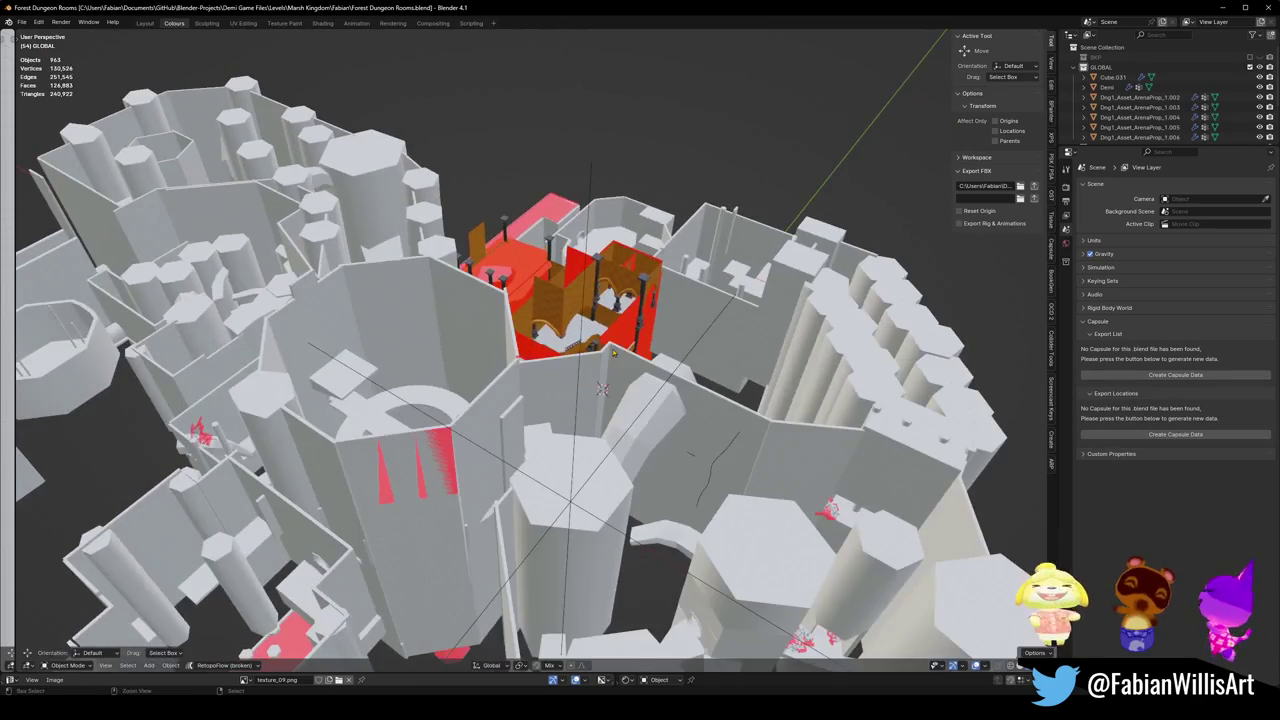
middle_click_drag(518, 363, 560, 340)
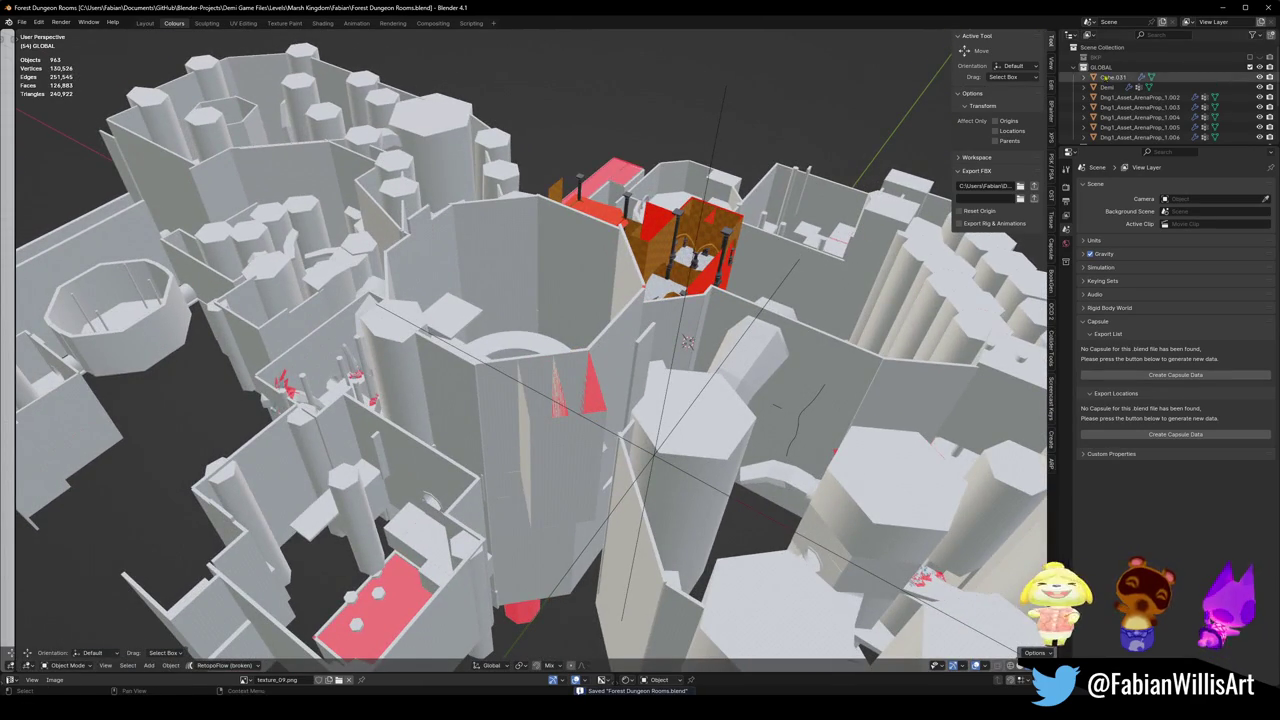
Collapse GLOBAL and LEVEL, exclude NEW IMPORT LEVEL, and add a new empty collection.
left_click(1074, 67)
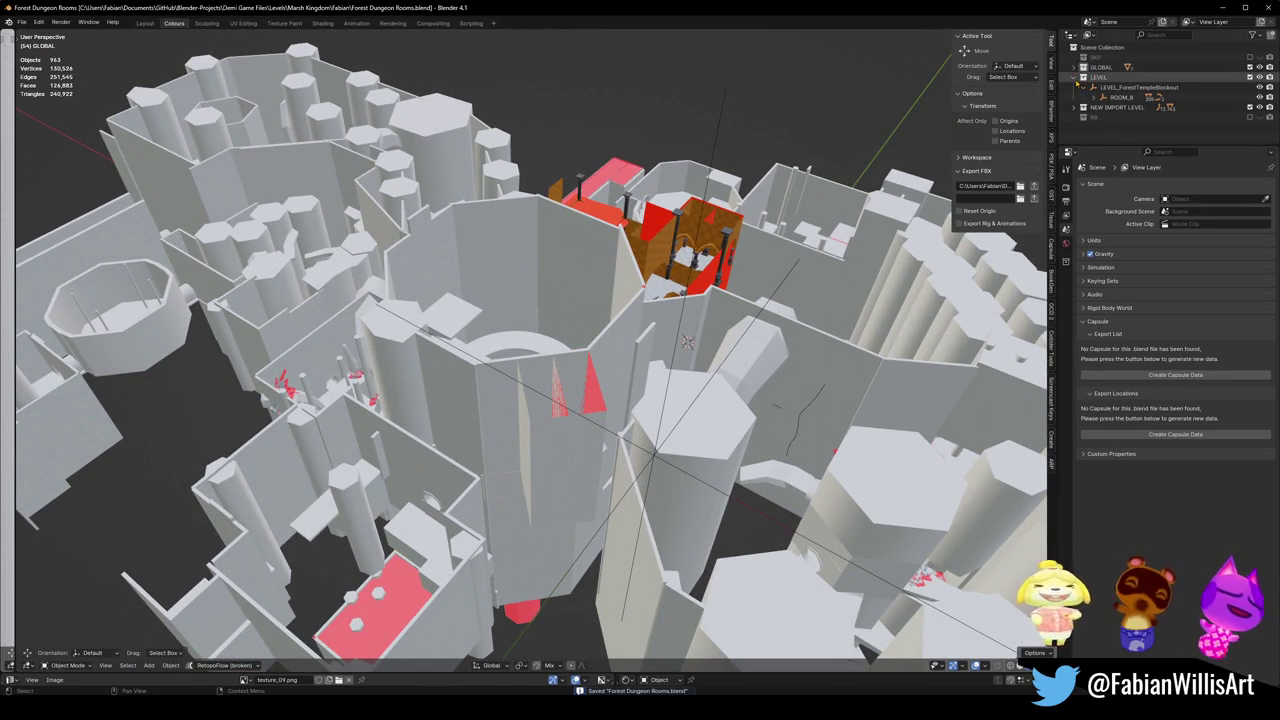
left_click(1075, 78)
left_click(1249, 87)
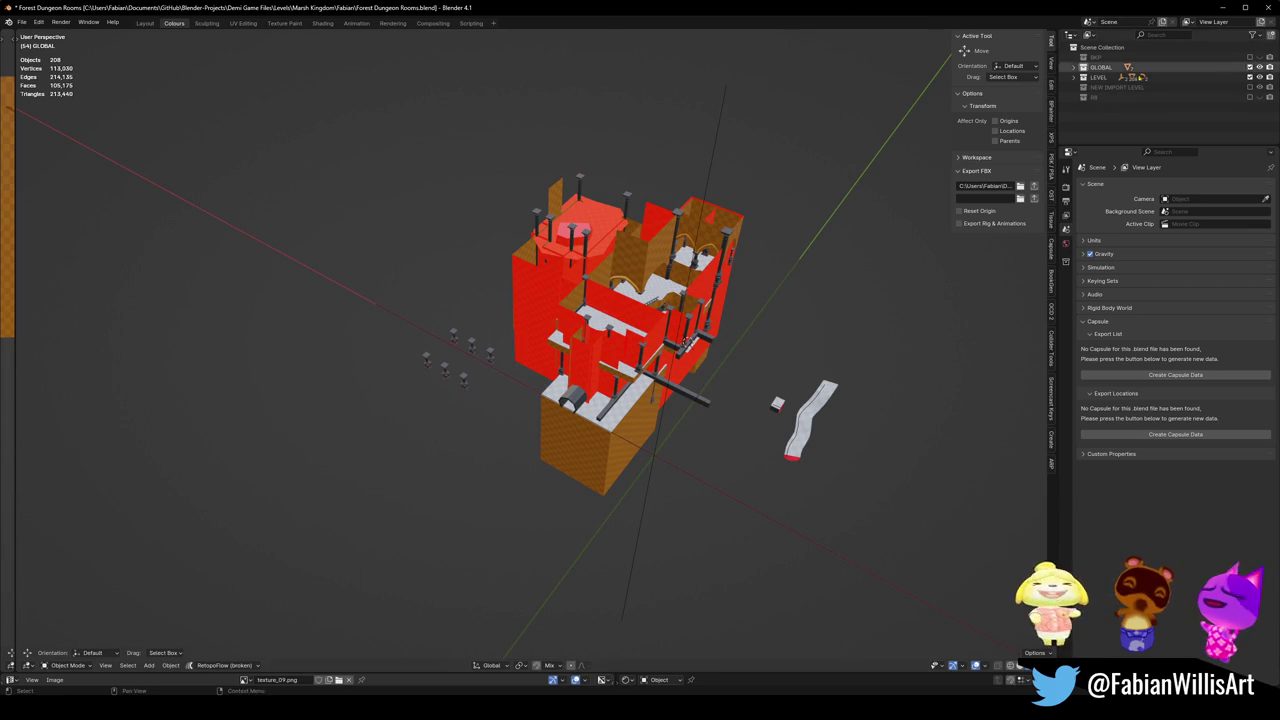
right_click(1122, 108)
left_click(1104, 108)
type("LEVBEL IMPORT P2")
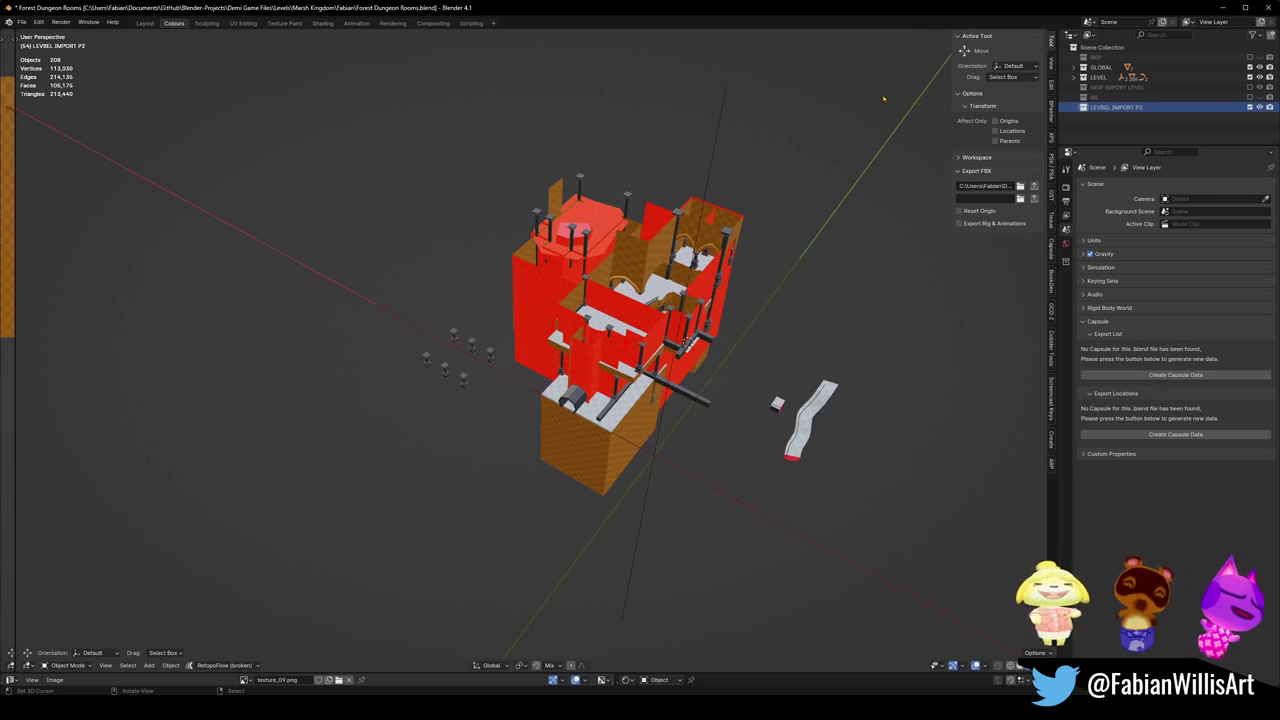
Import Forest2ndSet.fbx via the FBX importer, using the detailed list view.
middle_click_drag(756, 156, 753, 155, "shift")
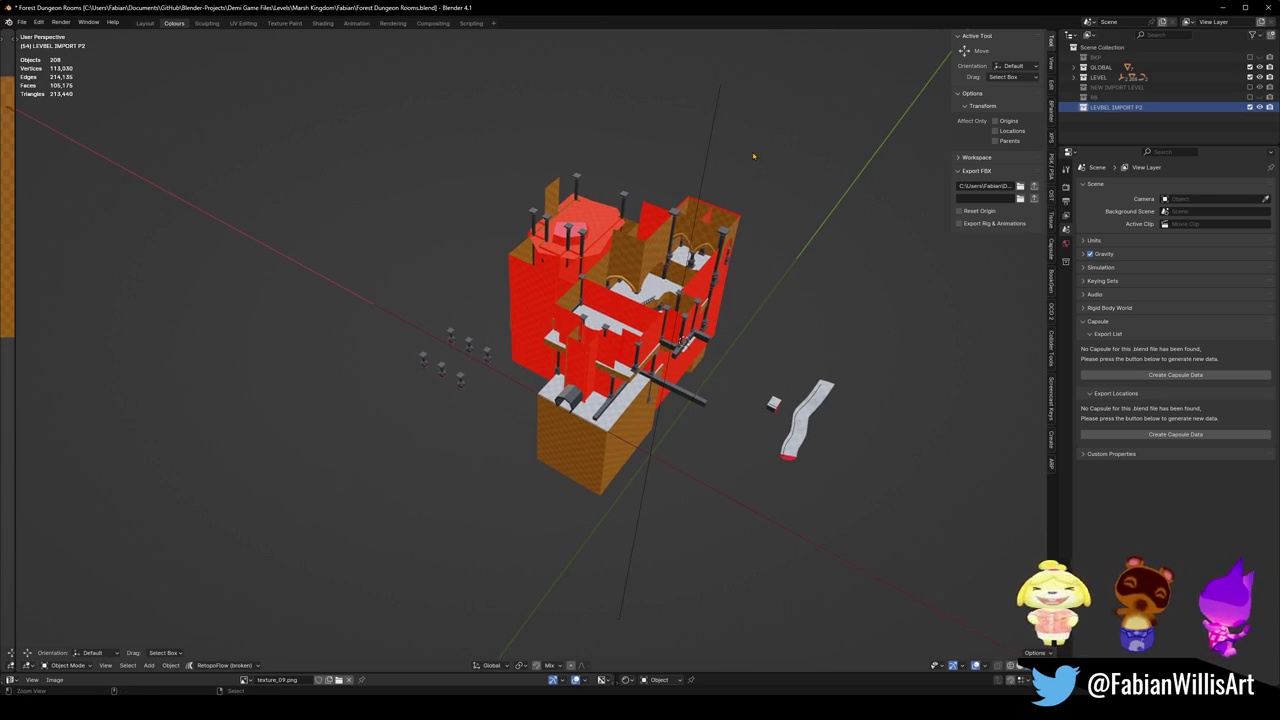
key("ctrl+shift+i")
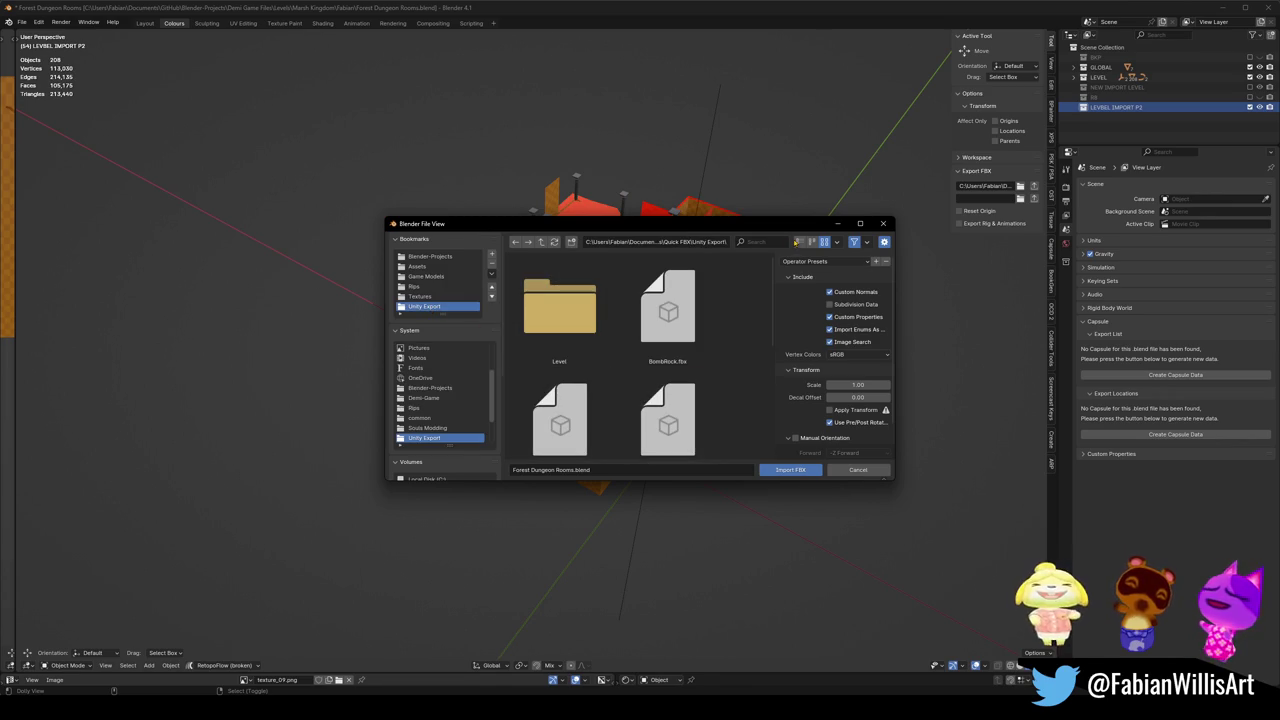
left_click(798, 242)
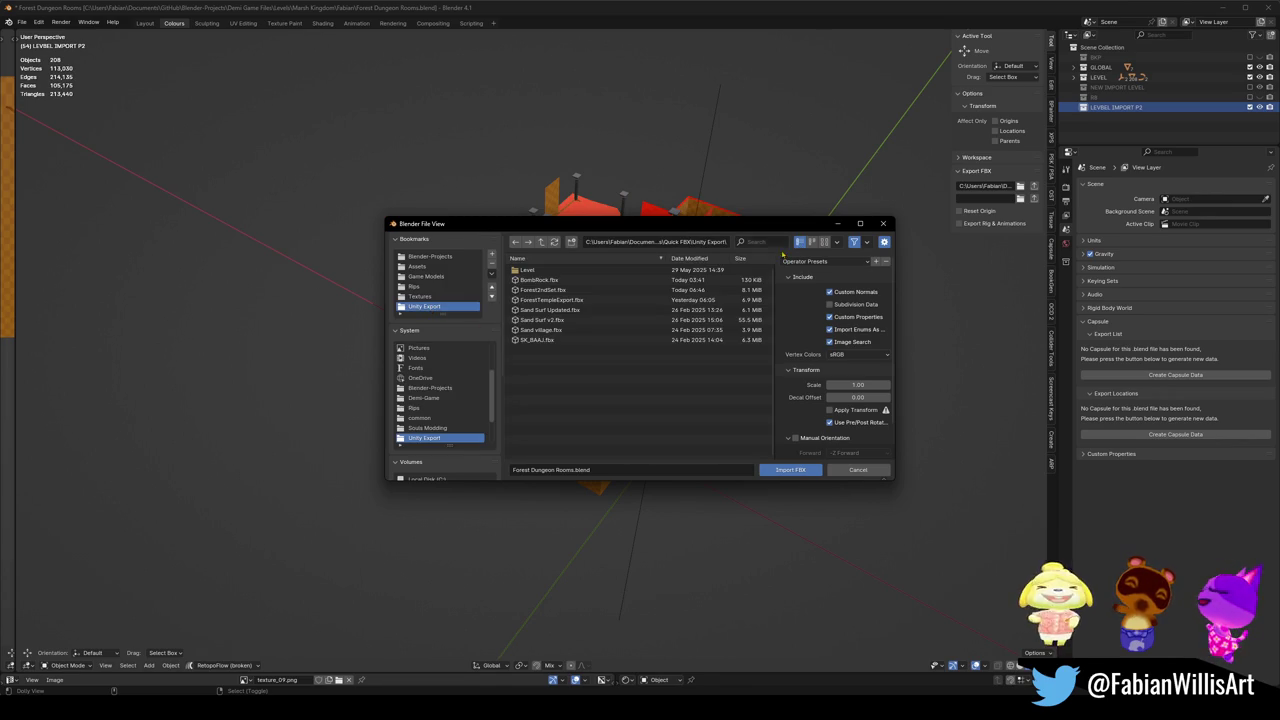
double_click(565, 292)
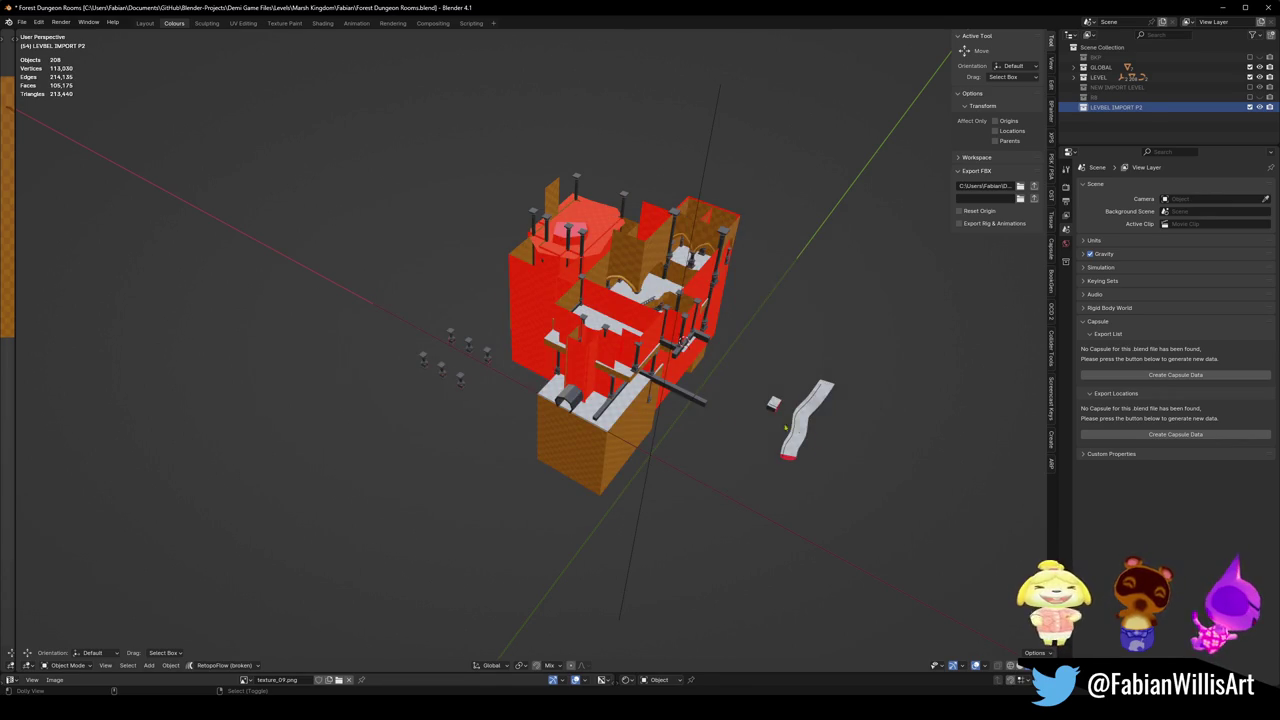
Orbit and zoom around the imported Forest2ndSet level to inspect its pillars.
middle_click_drag(785, 428, 749, 410)
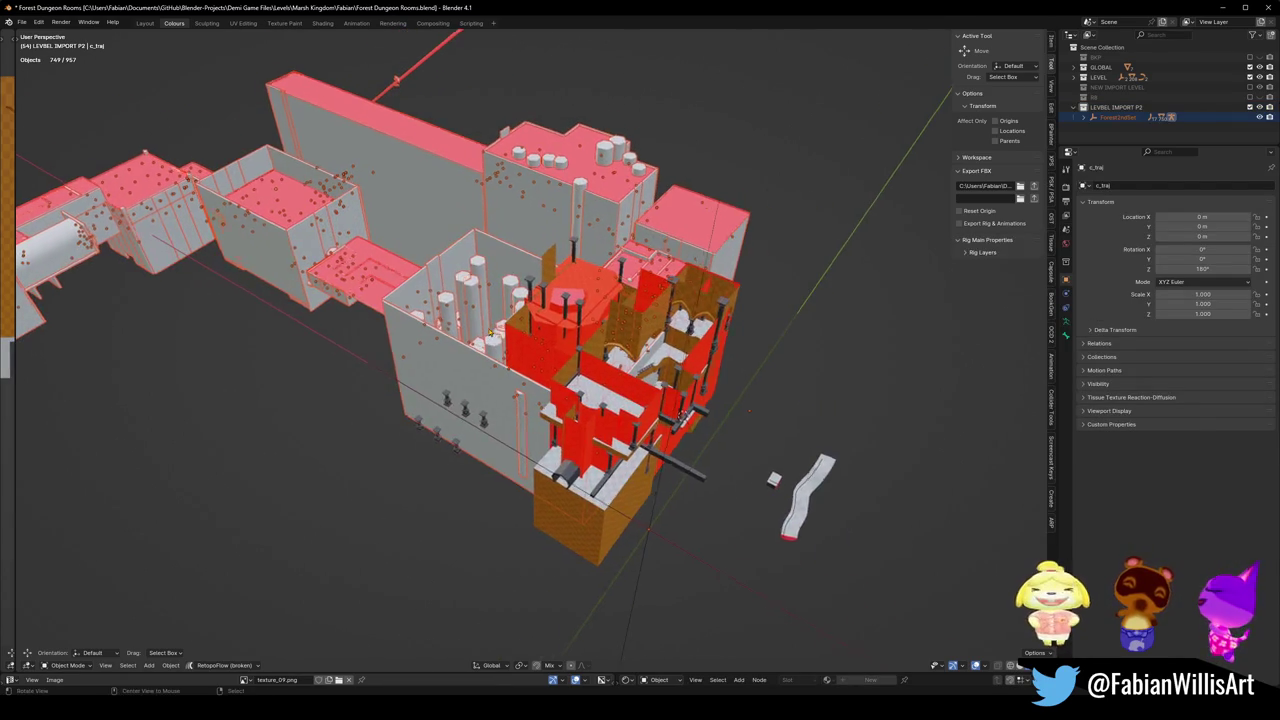
scroll(490, 333, "up", 10)
mouse_move(490, 333)
middle_mouse_down()
mouse_move(663, 353)
mouse_move(717, 341)
mouse_move(645, 400)
mouse_move(563, 412)
mouse_move(731, 404)
mouse_move(674, 403)
middle_mouse_up()
scroll(674, 403, "down", 3)
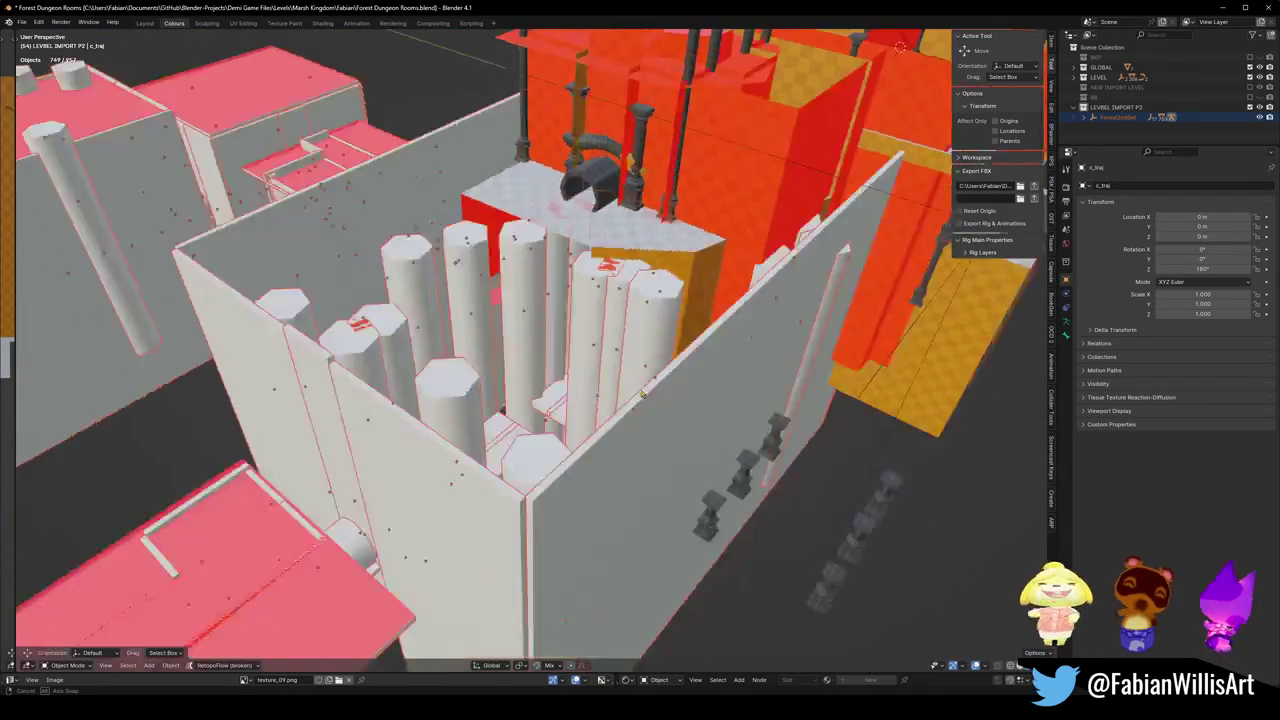
scroll(690, 395, "down", 3)
scroll(720, 380, "down", 3)
scroll(738, 367, "down", 2)
middle_click_drag(738, 367, 736, 578)
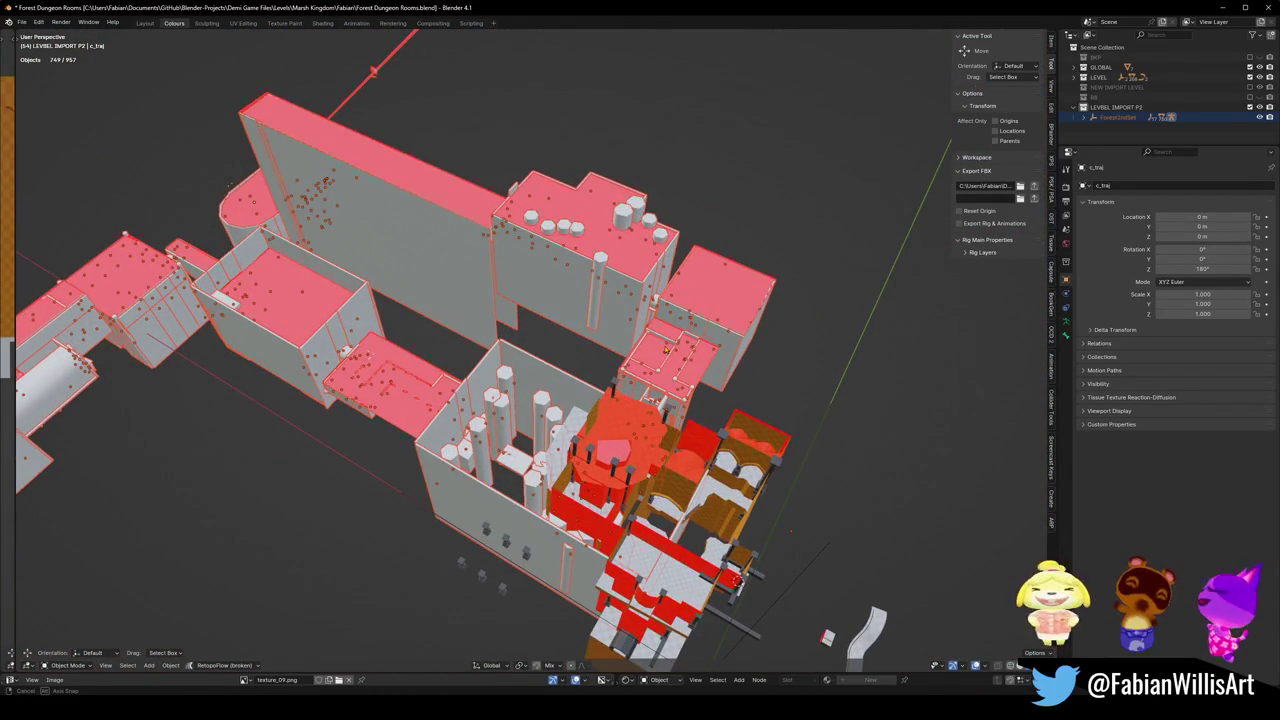
middle_click_drag(736, 578, 610, 335)
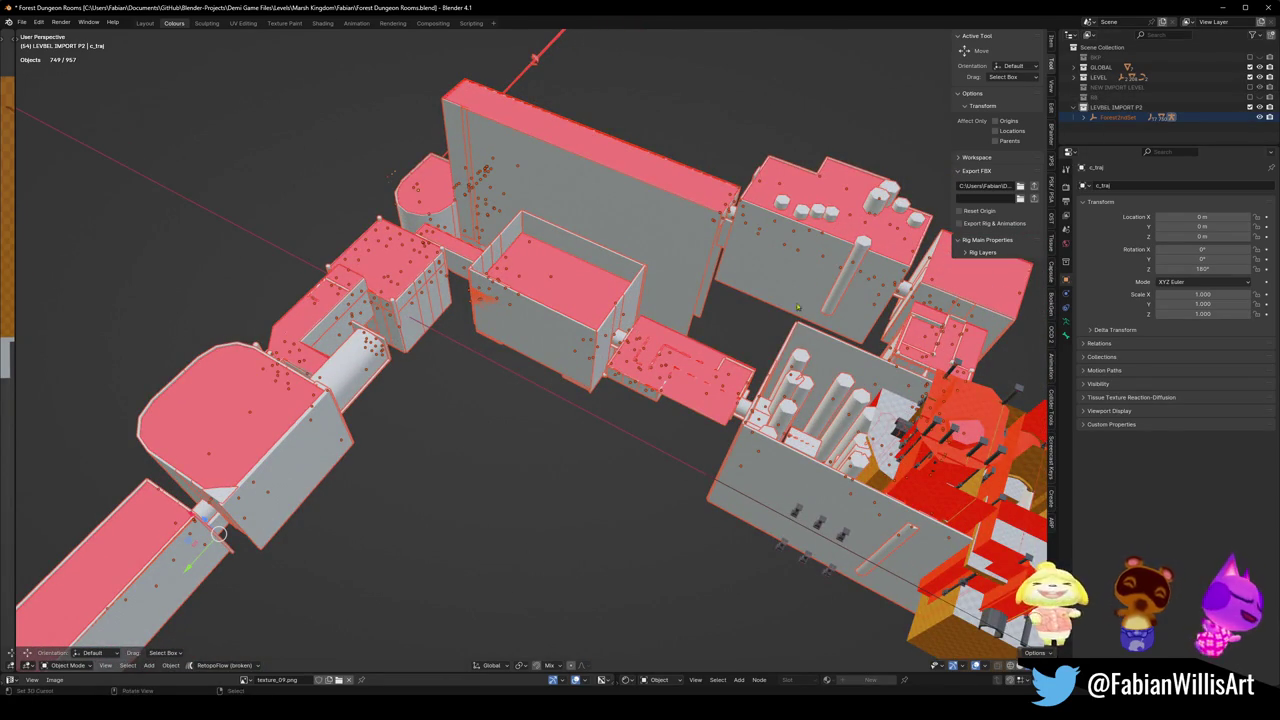
middle_click_drag(797, 307, 687, 292, "shift")
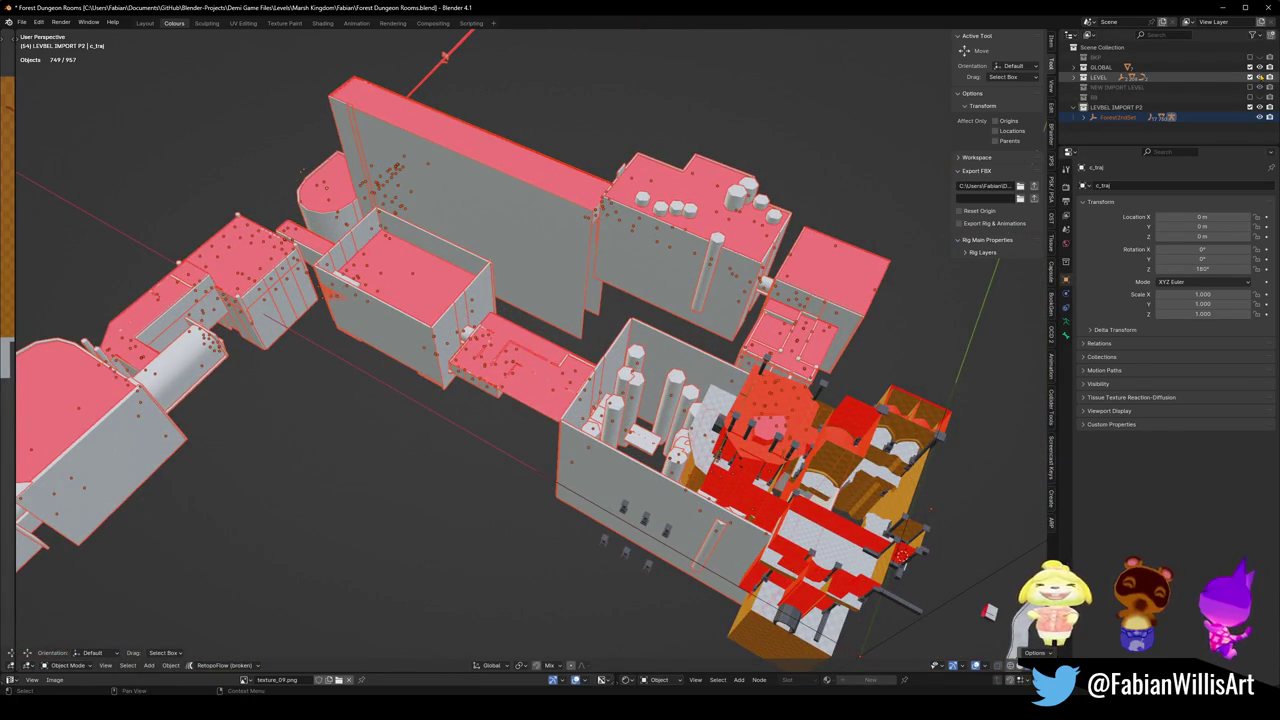
Bring NEW IMPORT LEVEL back into view and orbit close to the red and orange room.
left_click(1249, 87)
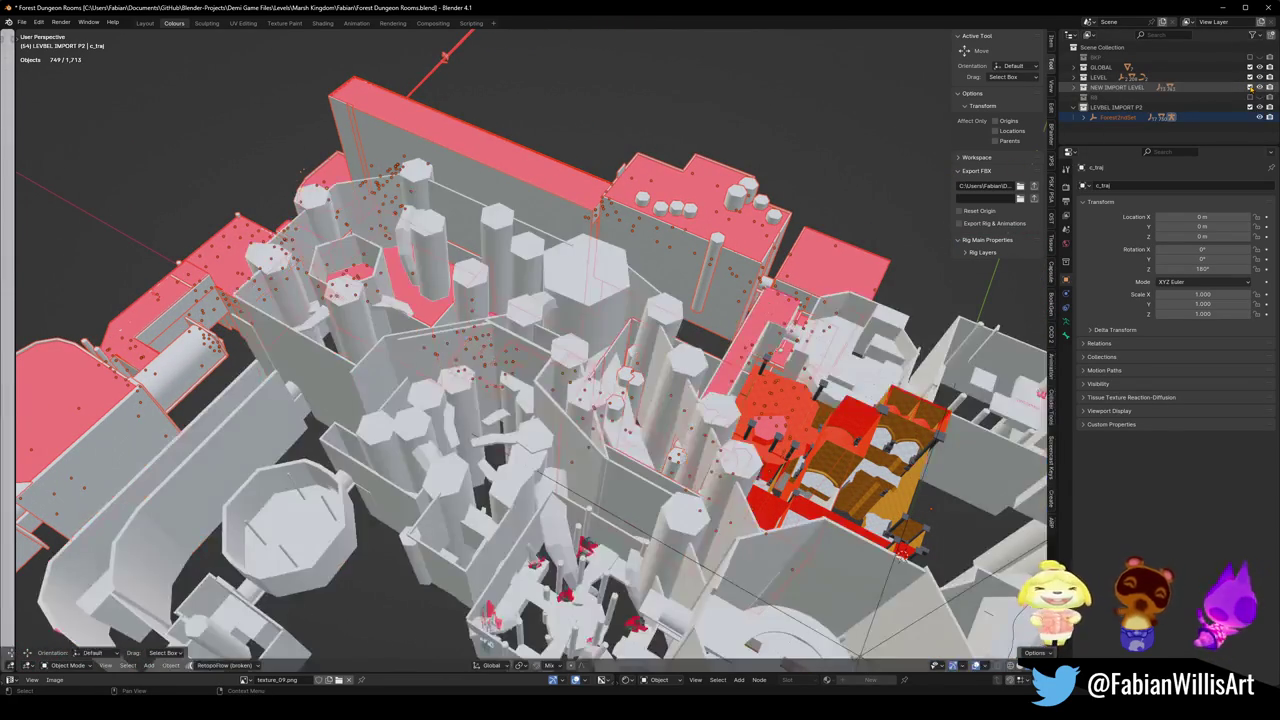
mouse_move(900, 553)
middle_mouse_down()
mouse_move(517, 528)
mouse_move(786, 422)
mouse_move(890, 339)
middle_mouse_up()
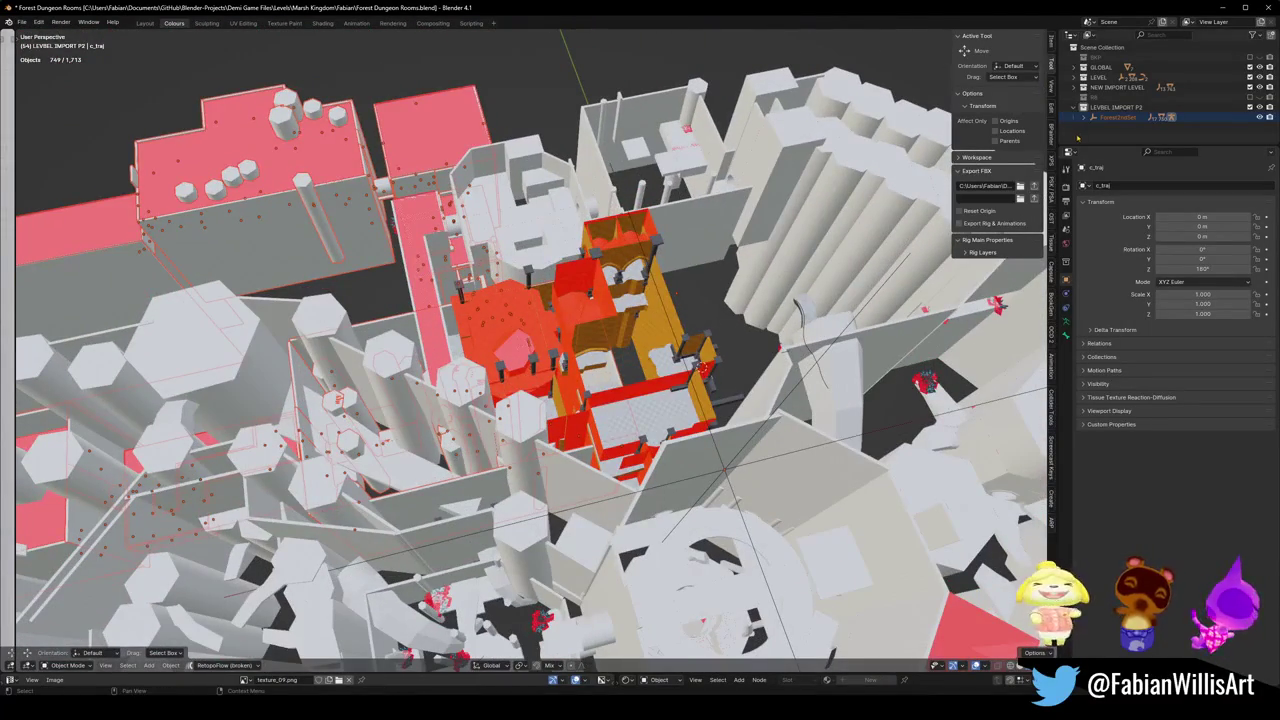
scroll(601, 381, "up", 3)
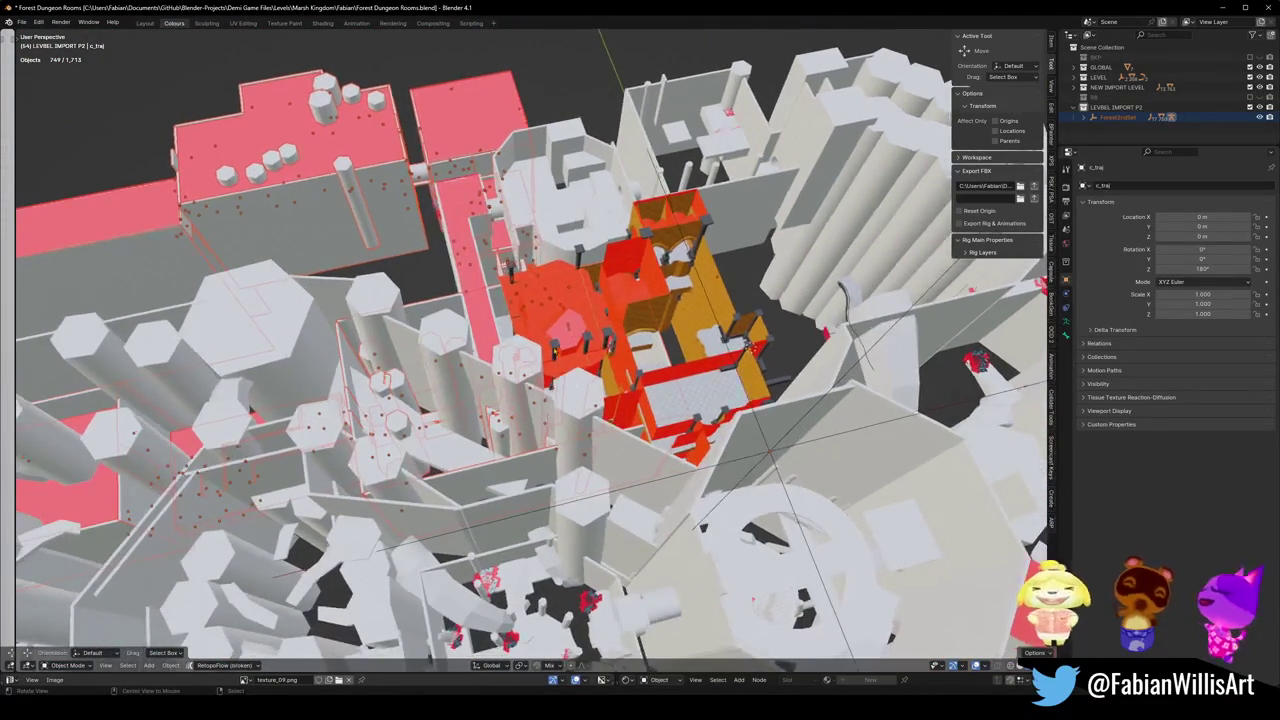
mouse_move(582, 386)
middle_mouse_down()
mouse_move(547, 151)
mouse_move(664, 317)
mouse_move(736, 337)
mouse_move(561, 395)
mouse_move(693, 367)
mouse_move(716, 446)
mouse_move(598, 262)
middle_mouse_up()
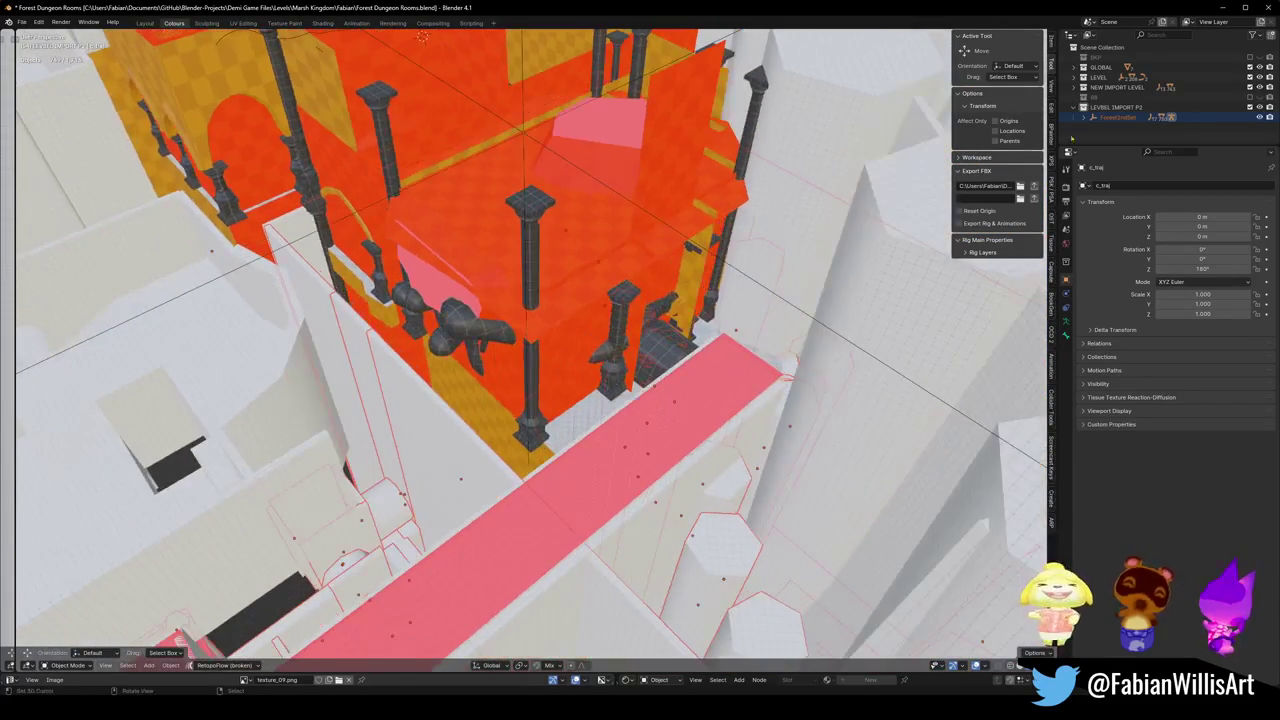
Hide the LEVEL collection and select the dark tentacle object plus the white prop.
left_click(1250, 78)
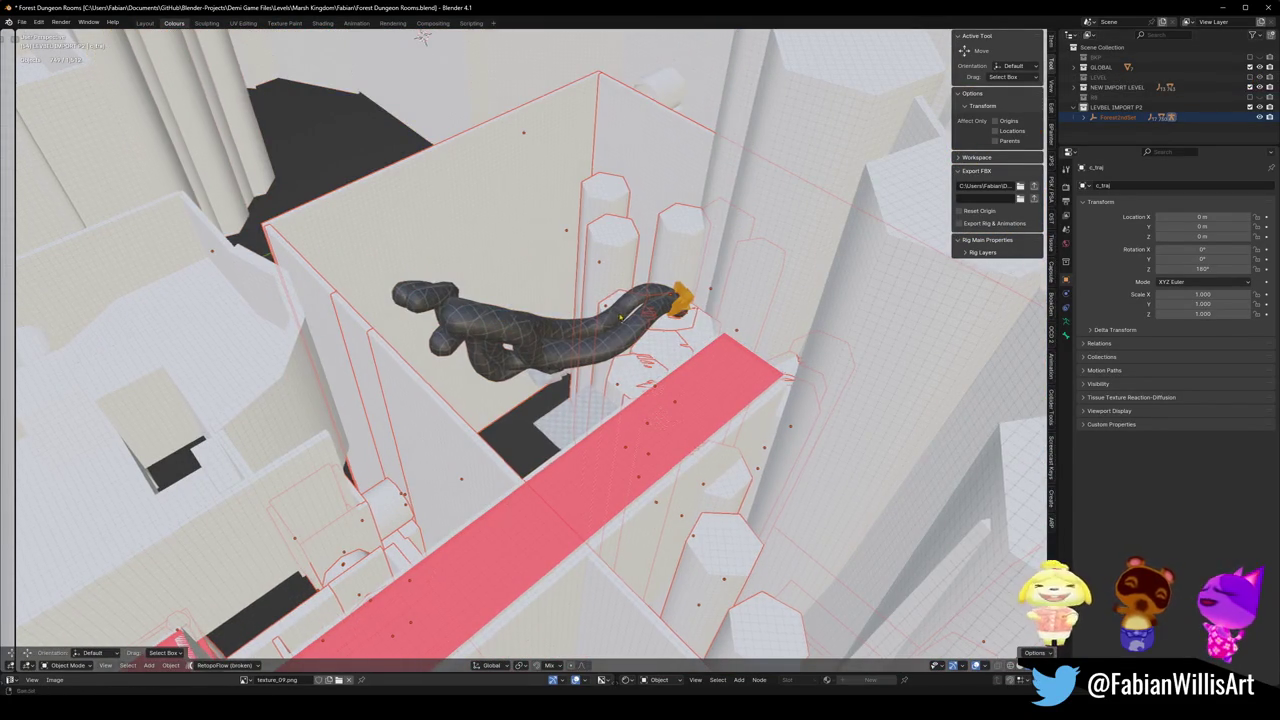
middle_click_drag(621, 318, 620, 346)
middle_click_drag(553, 443, 656, 377)
scroll(640, 378, "up", 5)
left_click(720, 386)
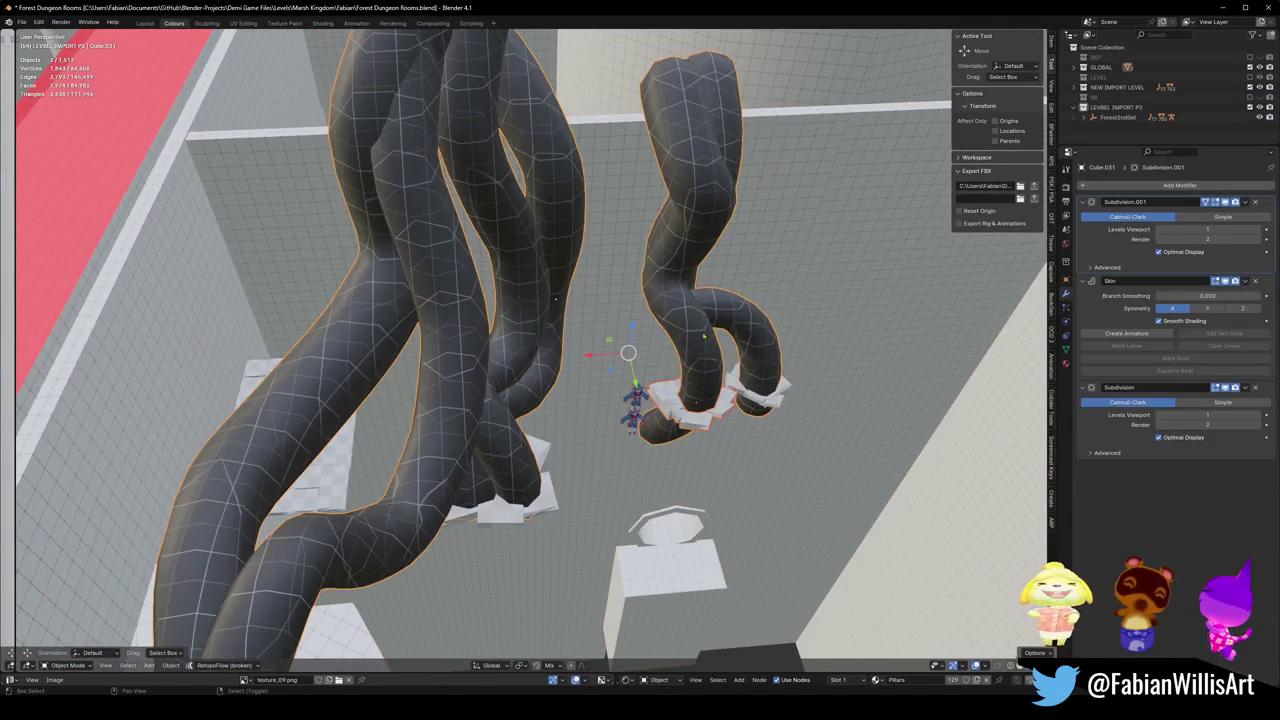
mouse_move(705, 336)
middle_mouse_down()
mouse_move(614, 444)
mouse_move(554, 389)
mouse_move(493, 376)
middle_mouse_up()
left_click(614, 444, "shift")
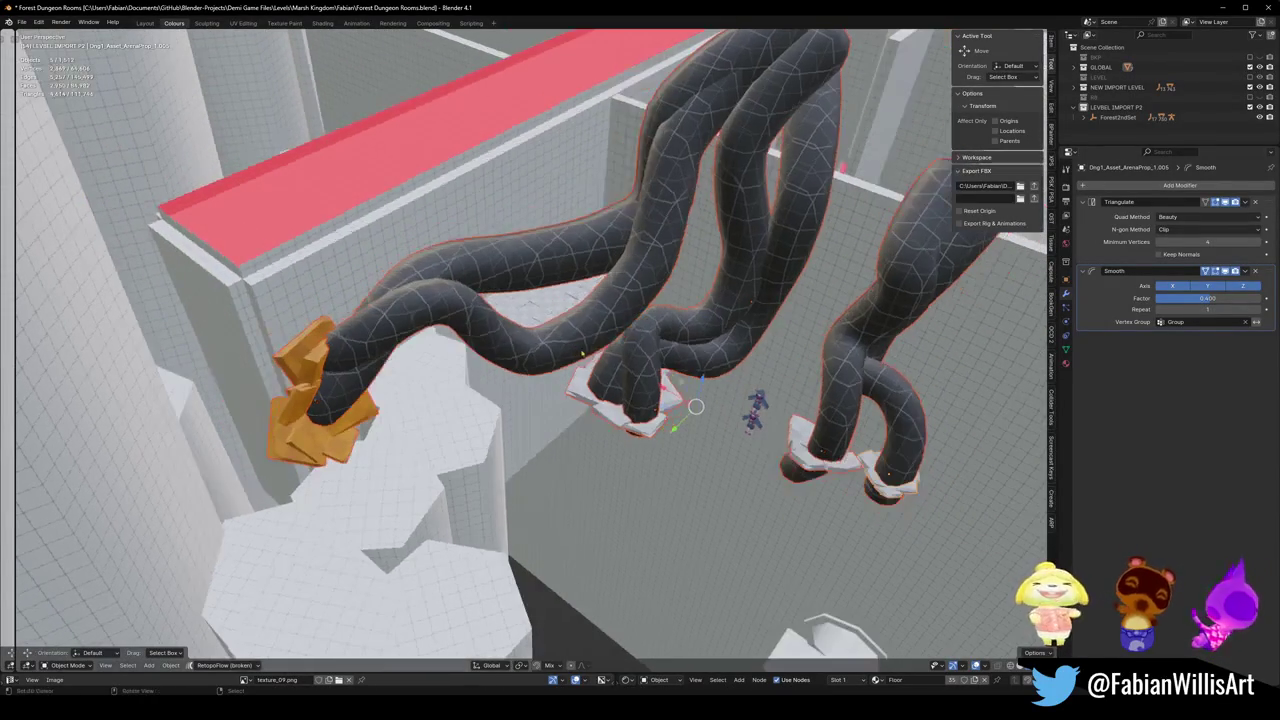
Move the tentacle props into LEVEL and delete the leftover checkered plane.
left_click(556, 371)
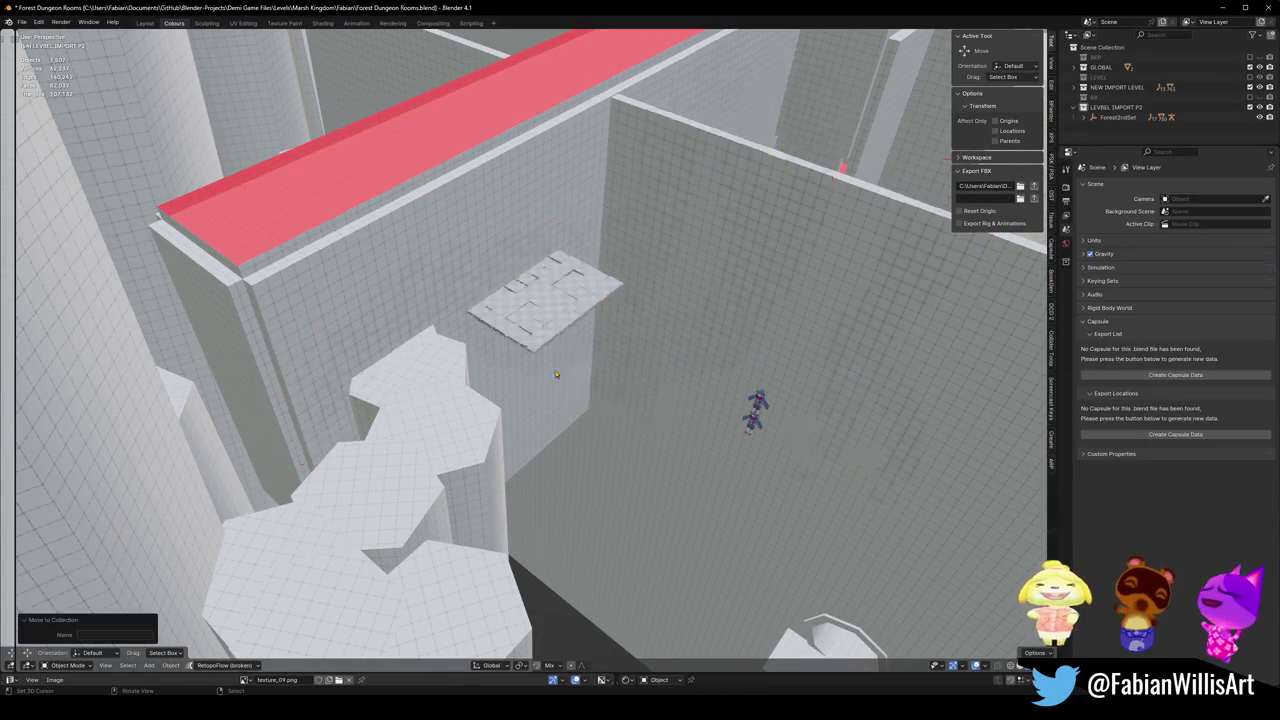
left_click(541, 311)
scroll(560, 318, "down", 5)
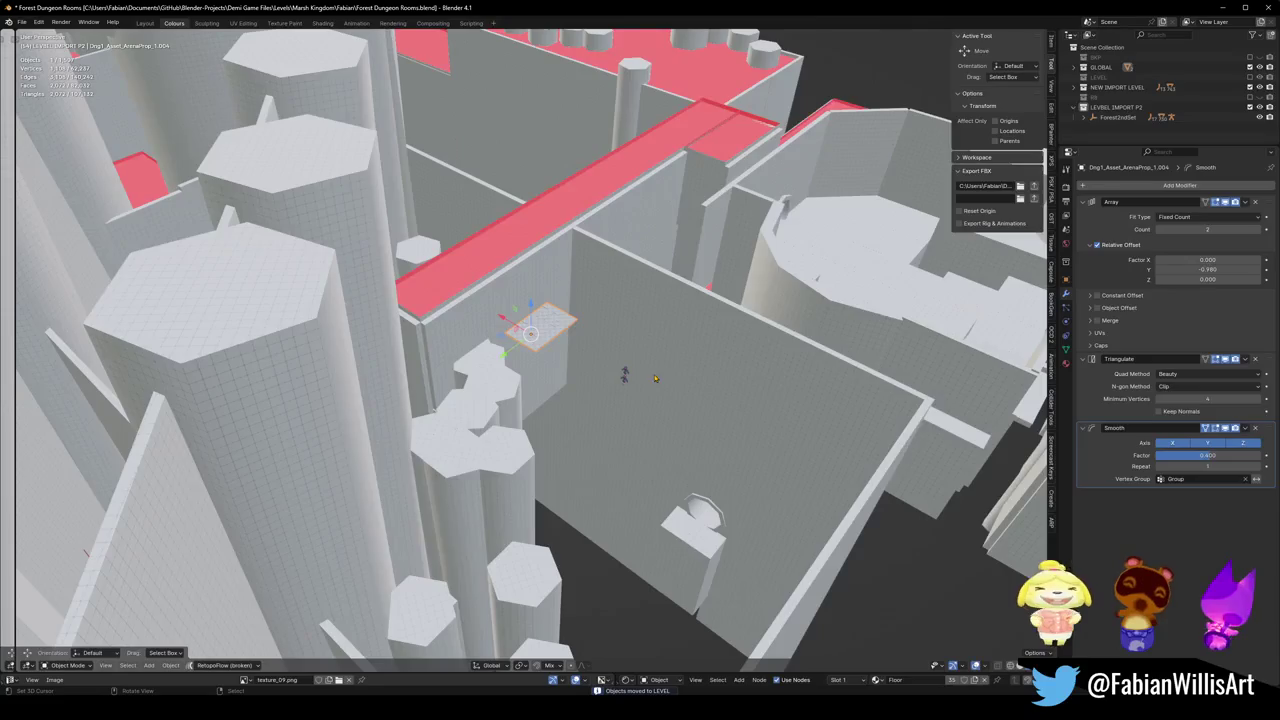
scroll(655, 378, "up", 3)
key("Delete")
Zoom out to a wide overview and save Forest Dungeon Rooms.blend.
scroll(661, 387, "down", 5)
middle_click_drag(661, 387, 610, 357)
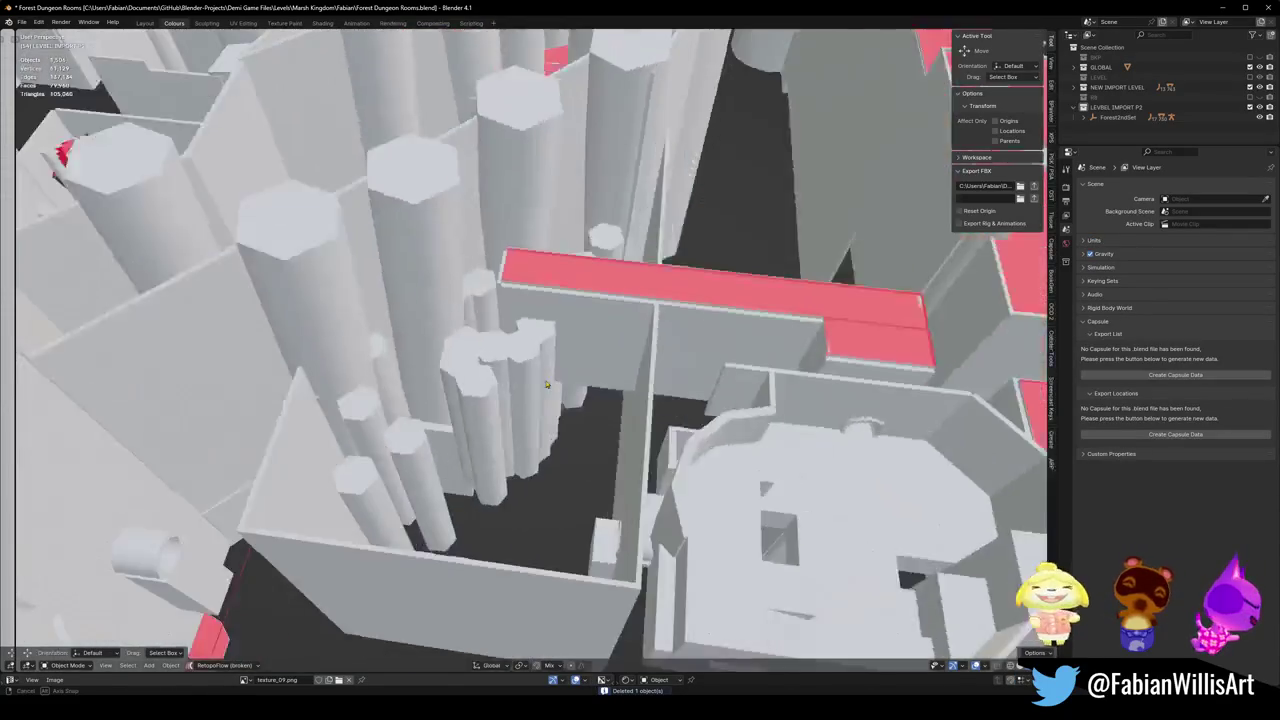
key("a")
key("alt+a")
scroll(610, 357, "up", 5)
scroll(603, 355, "up", 3)
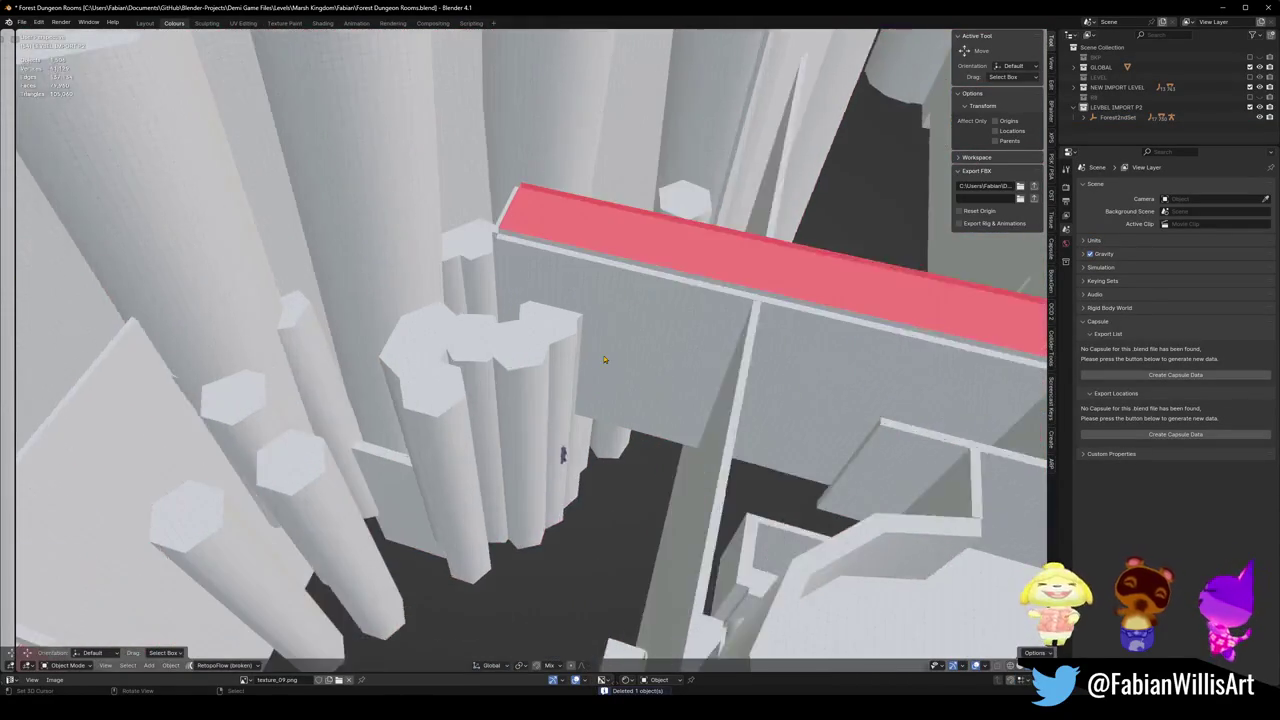
scroll(560, 375, "up", 3)
scroll(527, 390, "down", 3)
key("ctrl+s")
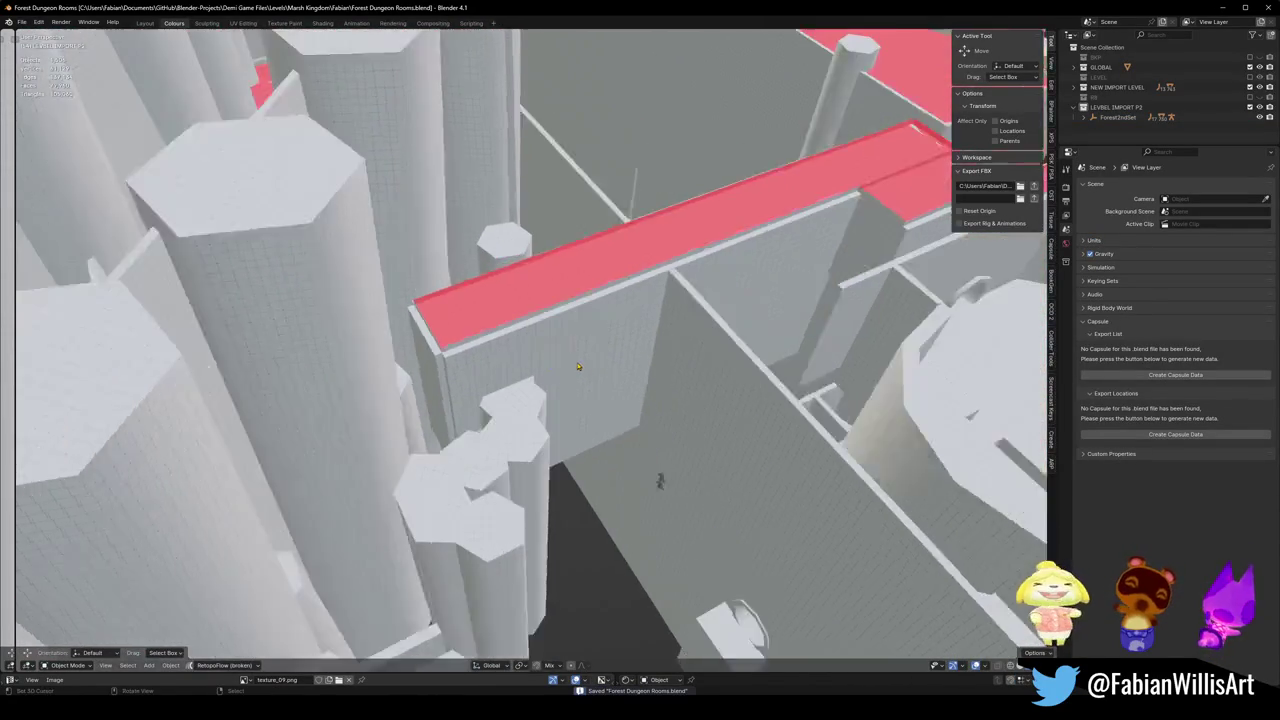
Fly forward into the pillar room in first-person walk navigation.
mouse_move(586, 370)
middle_mouse_down()
mouse_move(700, 470)
mouse_move(634, 365)
mouse_move(498, 343)
middle_mouse_up()
scroll(728, 498, "up", 2)
scroll(560, 360, "up", 3)
scroll(524, 358, "up", 3)
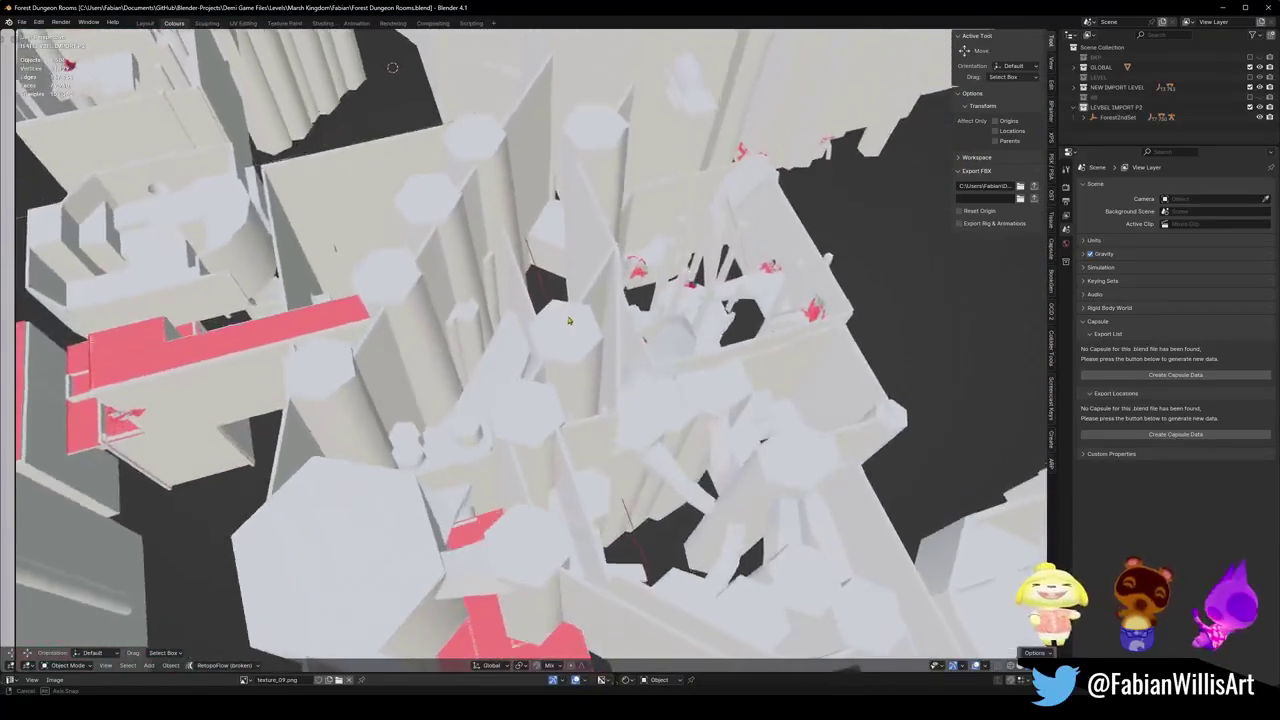
key("shift+grave")
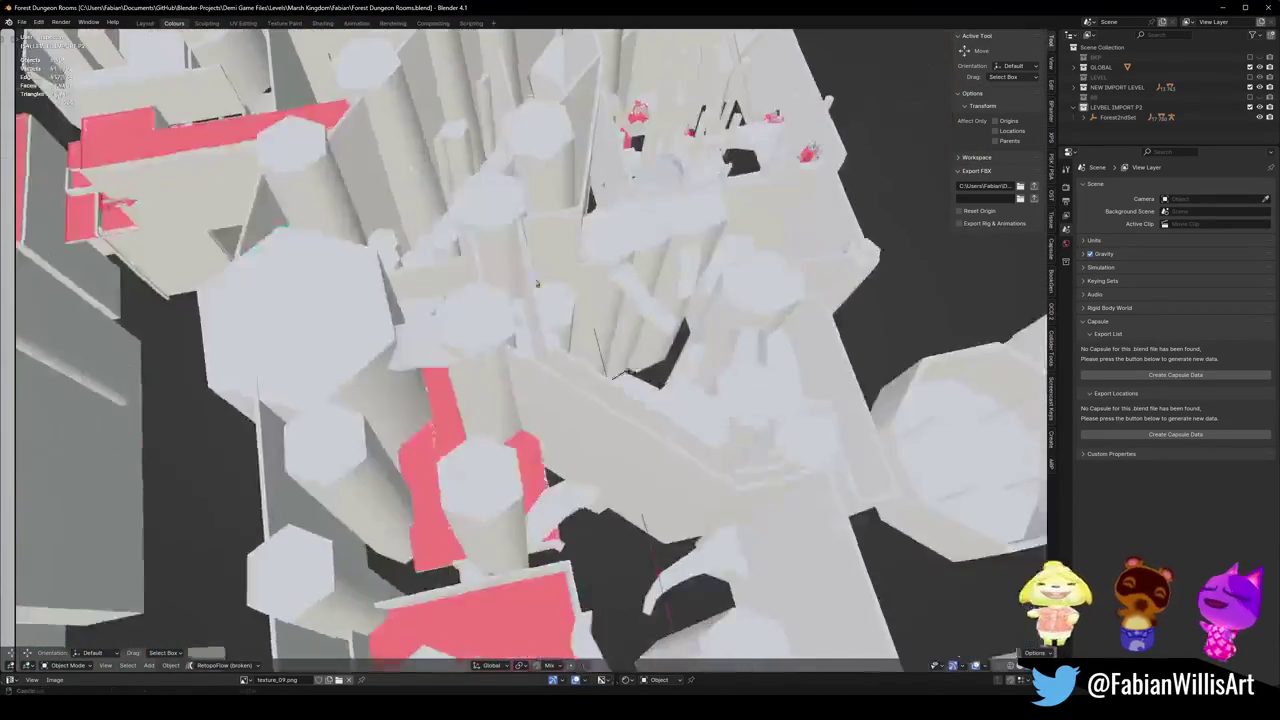
key("w")
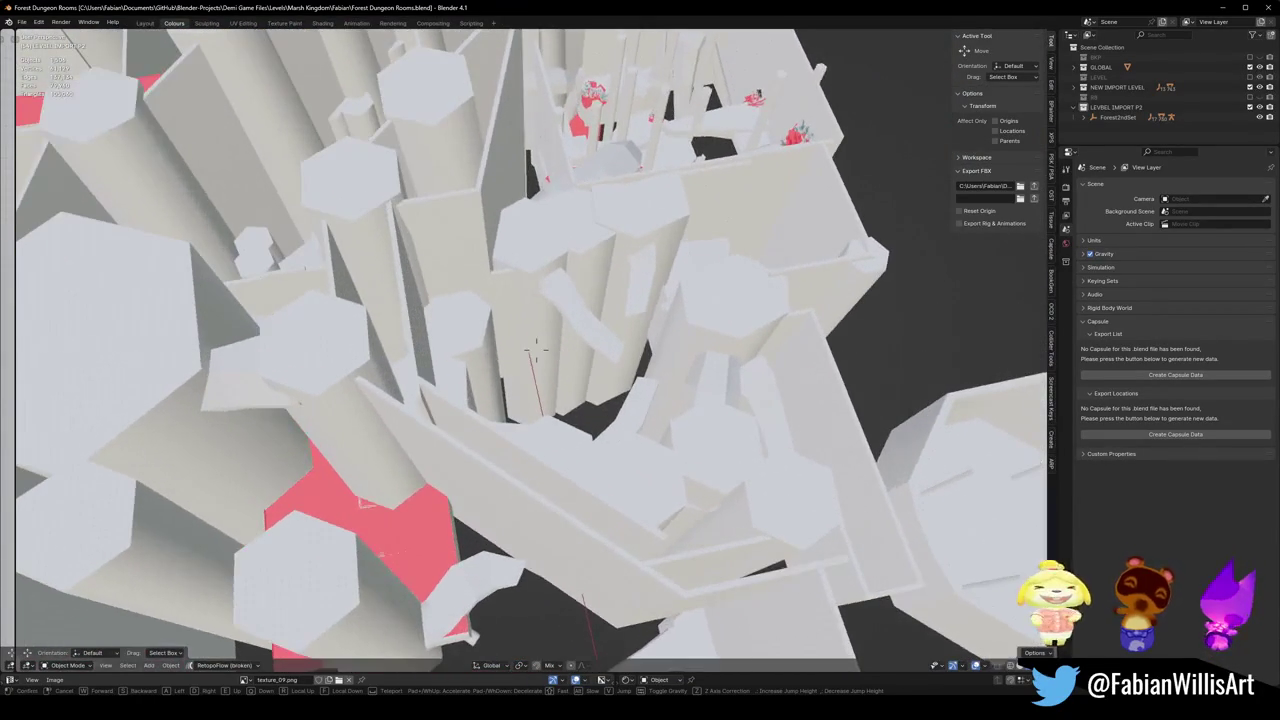
Hide the NEW IMPORT LEVEL collection and look around the pillar room.
left_click(1250, 88)
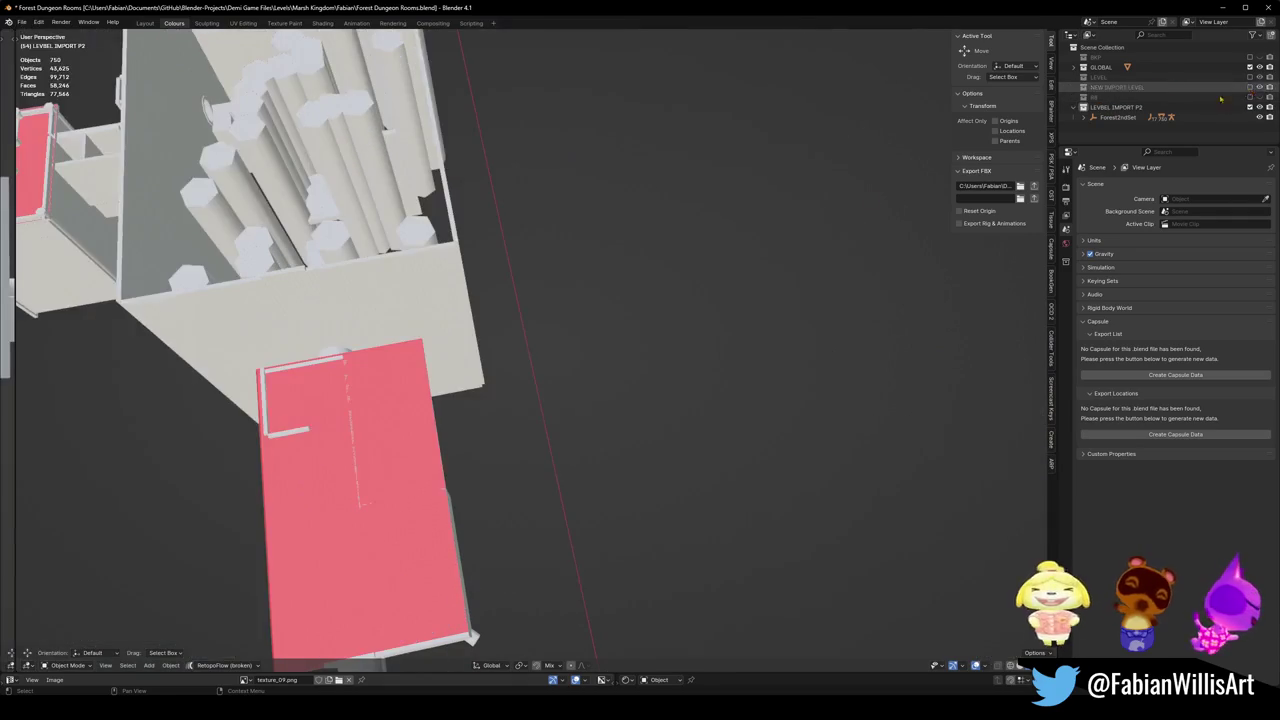
scroll(557, 311, "down", 3)
scroll(557, 311, "up", 1)
scroll(519, 266, "up", 3)
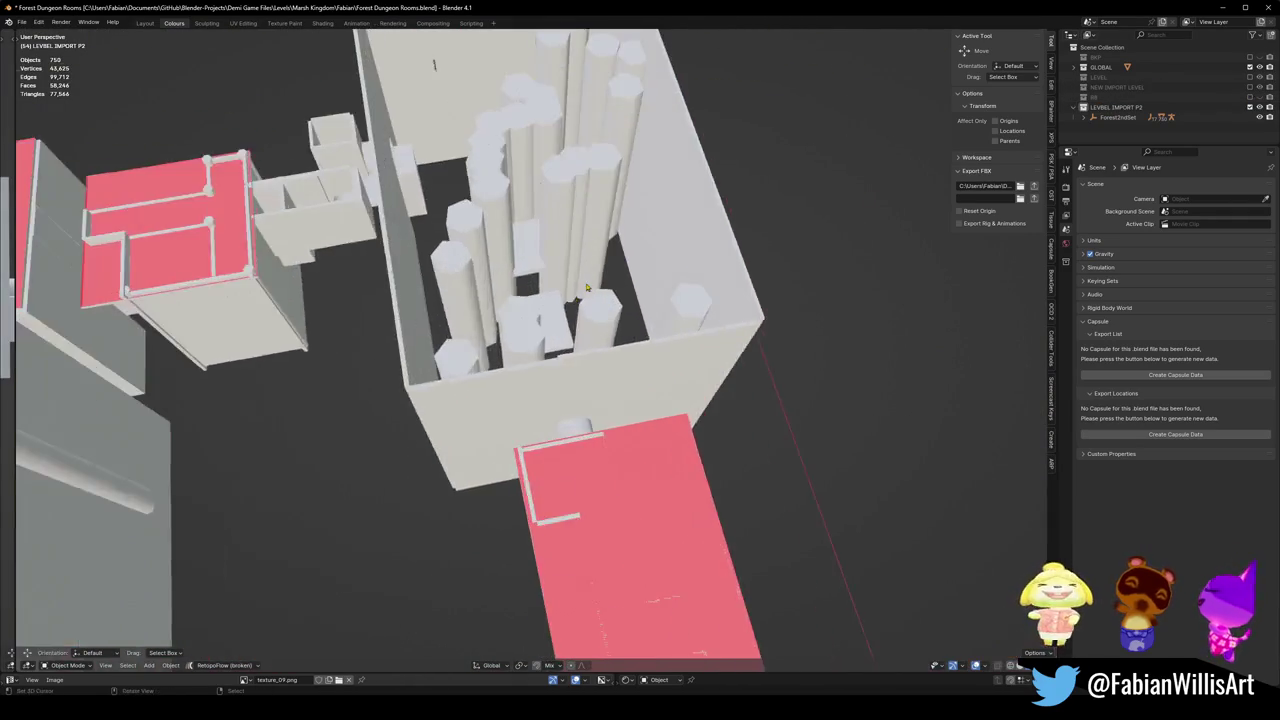
mouse_move(519, 266)
middle_mouse_down()
mouse_move(720, 296)
mouse_move(674, 428)
mouse_move(557, 313)
middle_mouse_up()
scroll(720, 296, "down", 5)
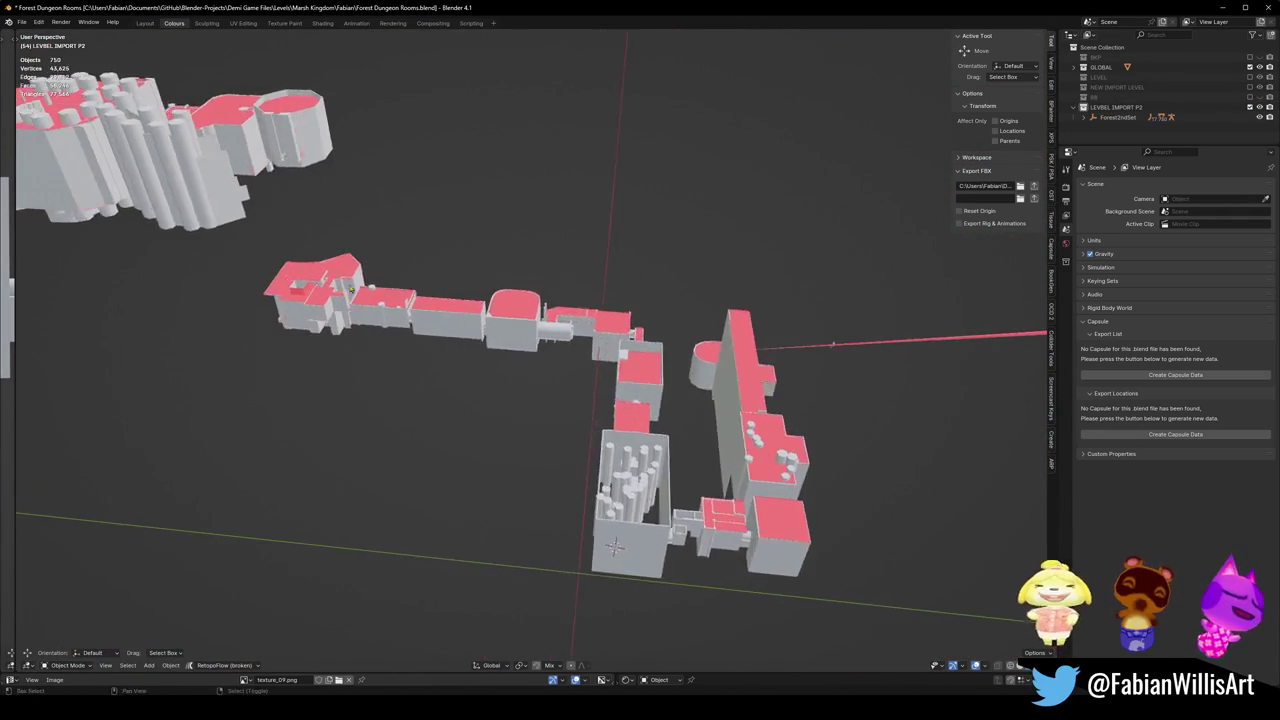
scroll(557, 313, "up", 2)
scroll(557, 313, "up", 1)
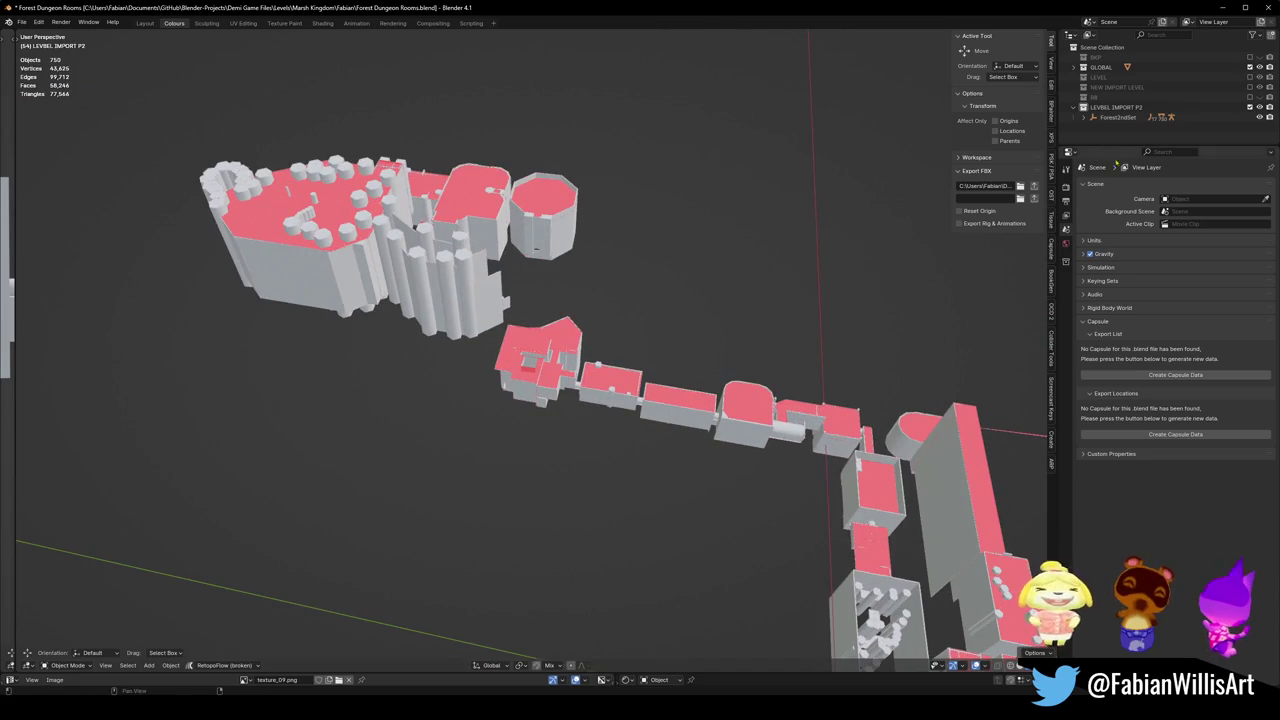
Toggle NEW IMPORT LEVEL on and off to compare the levels, ending with it hidden.
left_click(1249, 87)
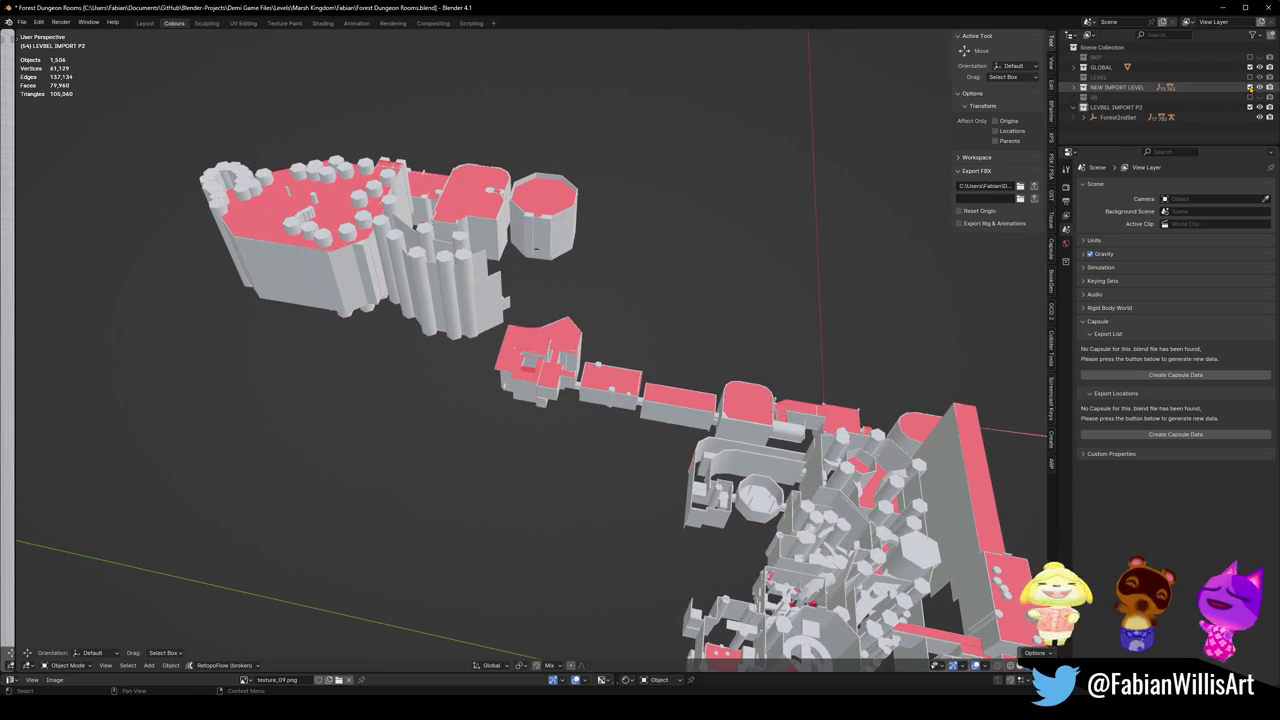
left_click(1249, 87)
left_click(1249, 87)
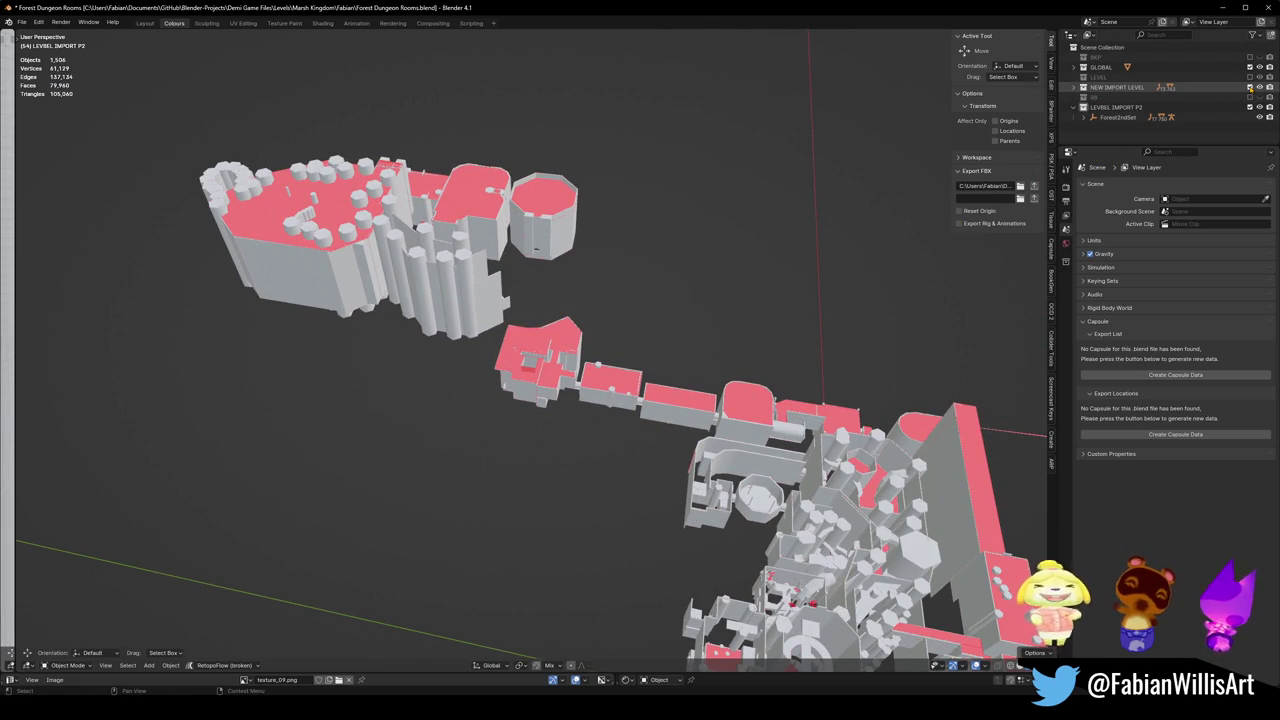
left_click(1249, 87)
left_click(1249, 87)
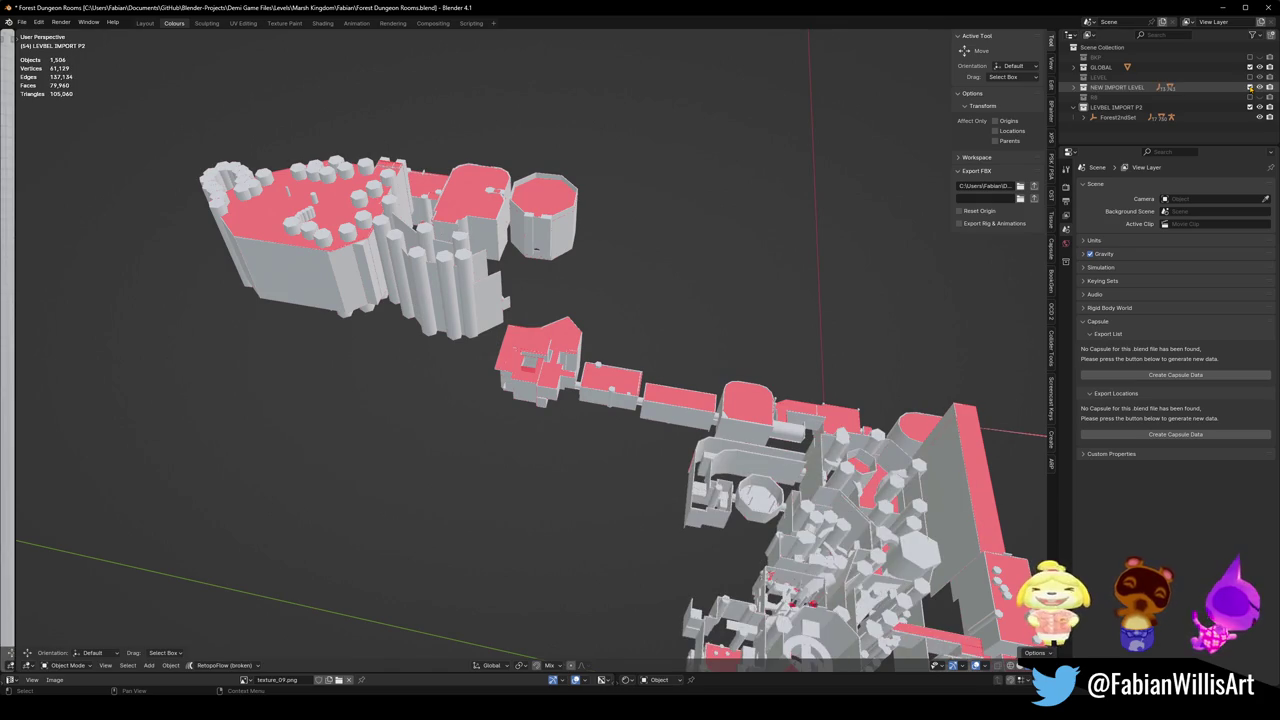
left_click(1249, 87)
Isolate the long red bar object msh_body in local view.
mouse_move(560, 300)
middle_mouse_down()
mouse_move(647, 291)
mouse_move(657, 277)
mouse_move(660, 309)
mouse_move(729, 318)
mouse_move(680, 230)
mouse_move(595, 314)
middle_mouse_up()
left_click(669, 211)
key("KP_Divide")
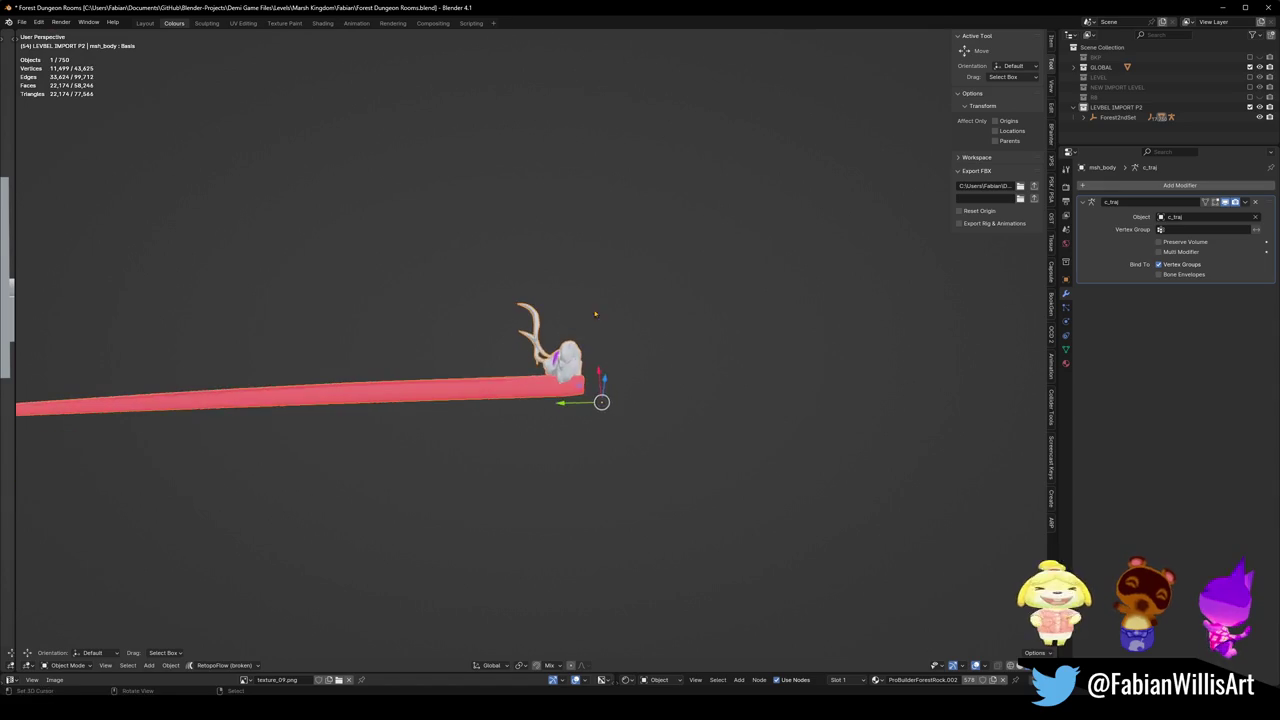
Leave local view and zoom out to frame the whole level.
key("KP_Divide")
mouse_move(294, 400)
middle_mouse_down("shift")
mouse_move(678, 400)
mouse_move(655, 372)
mouse_move(706, 338)
middle_mouse_up("shift")
scroll(603, 408, "up", 2)
scroll(603, 408, "up", 3)
Walk through the rooms, corridor, hexagonal arch and pillars with Shift+` navigation, then rise to an overview.
key("shift+grave")
key("w")
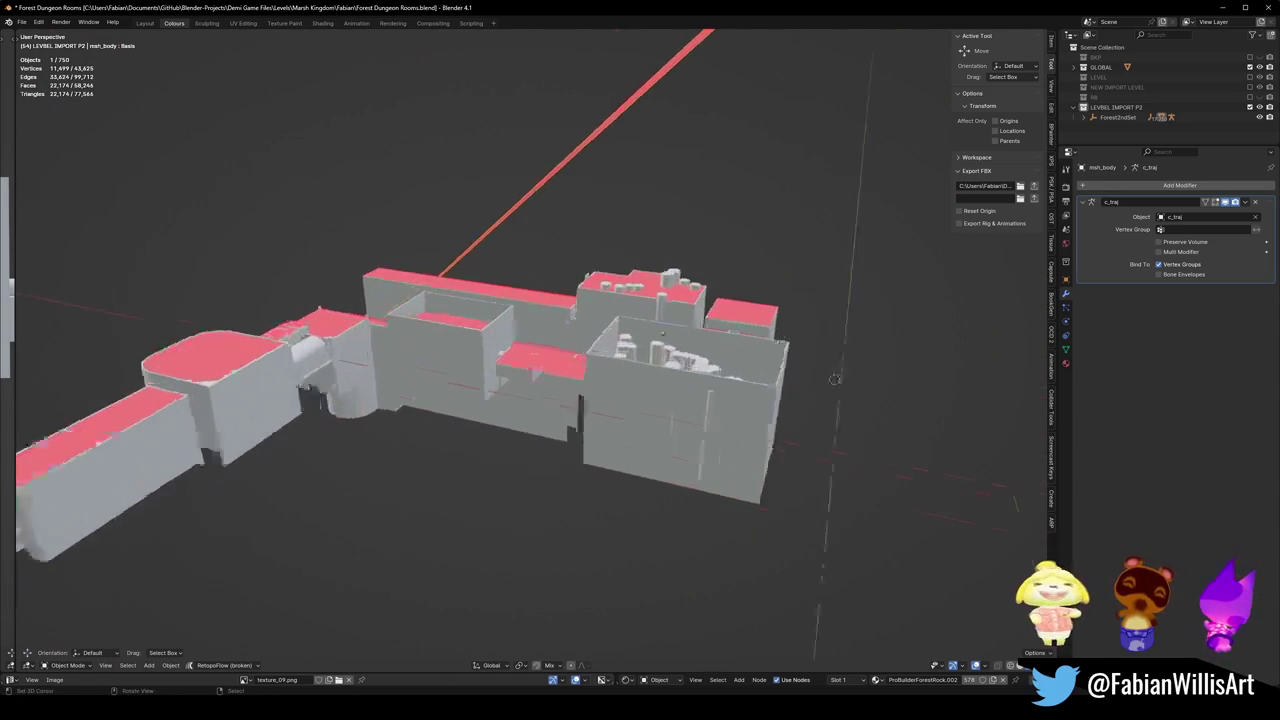
key("Tab")
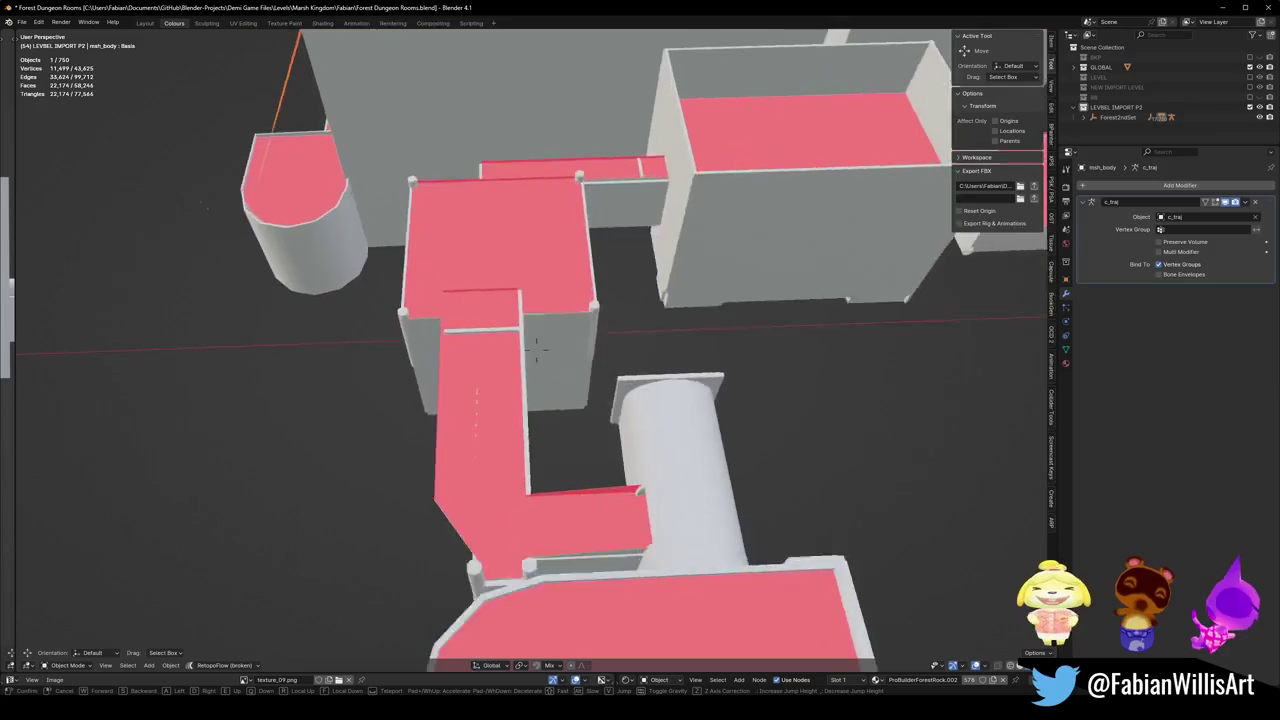
key("w")
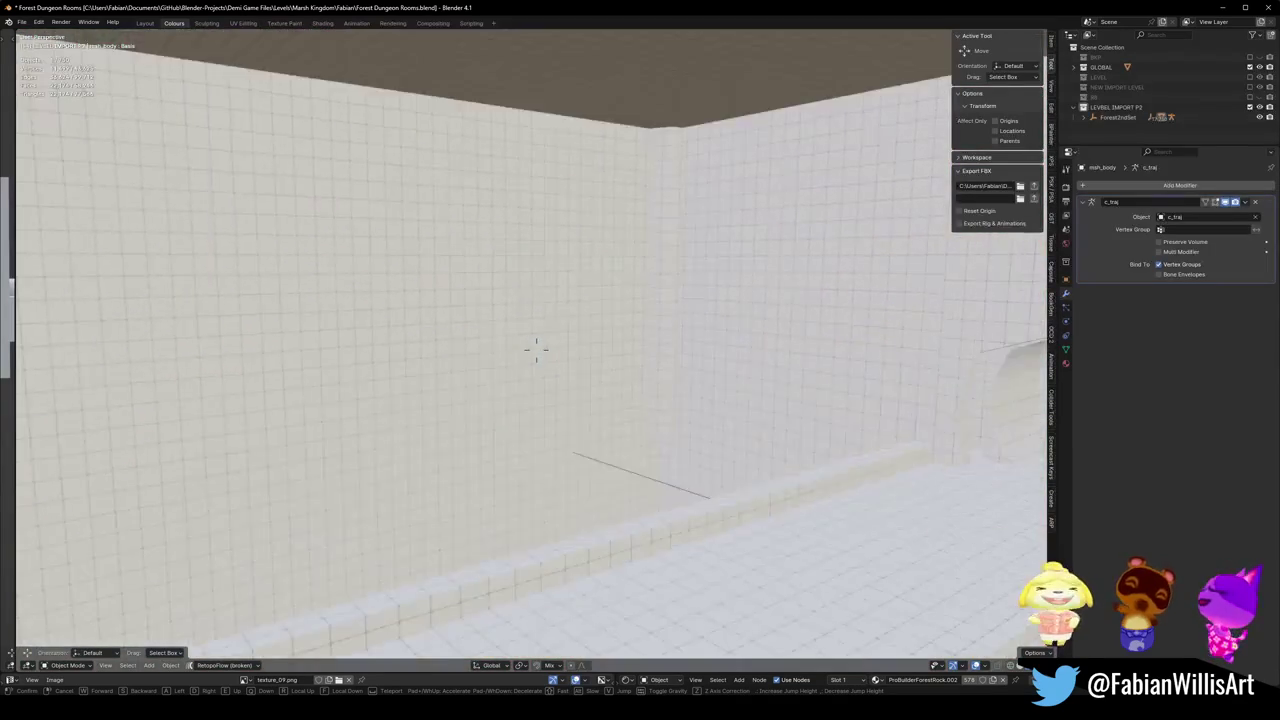
key("w")
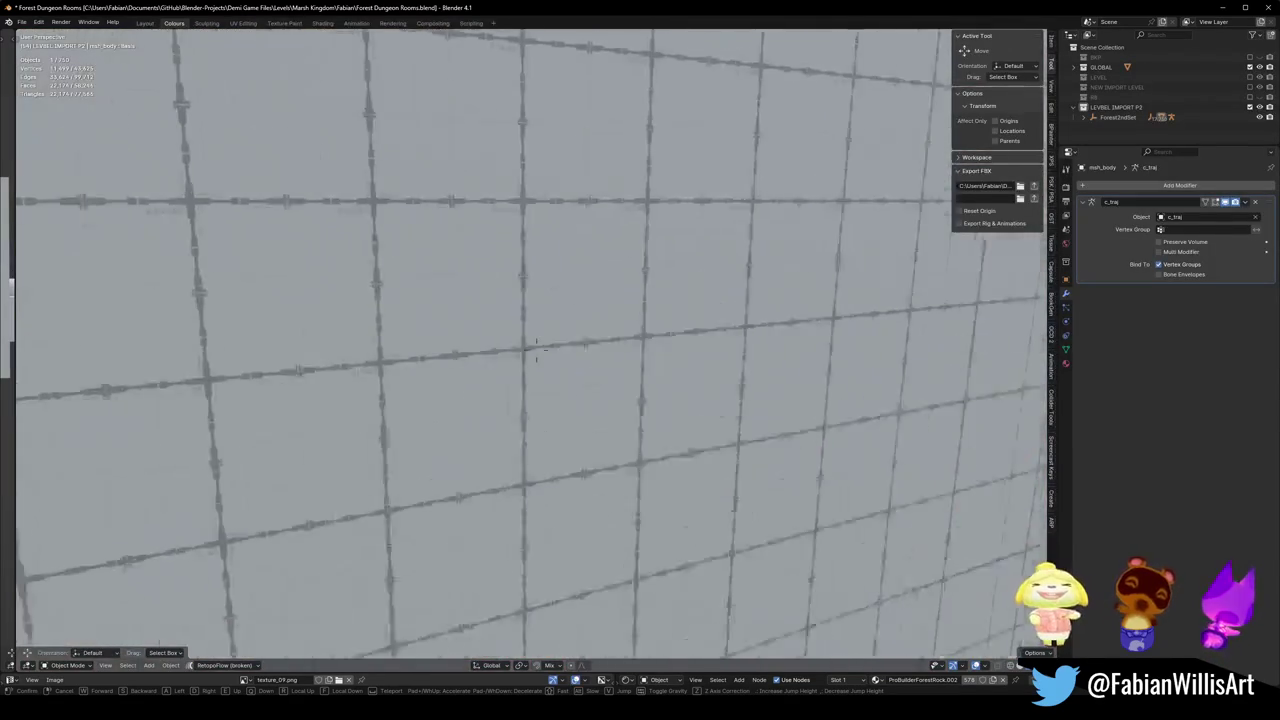
key("w")
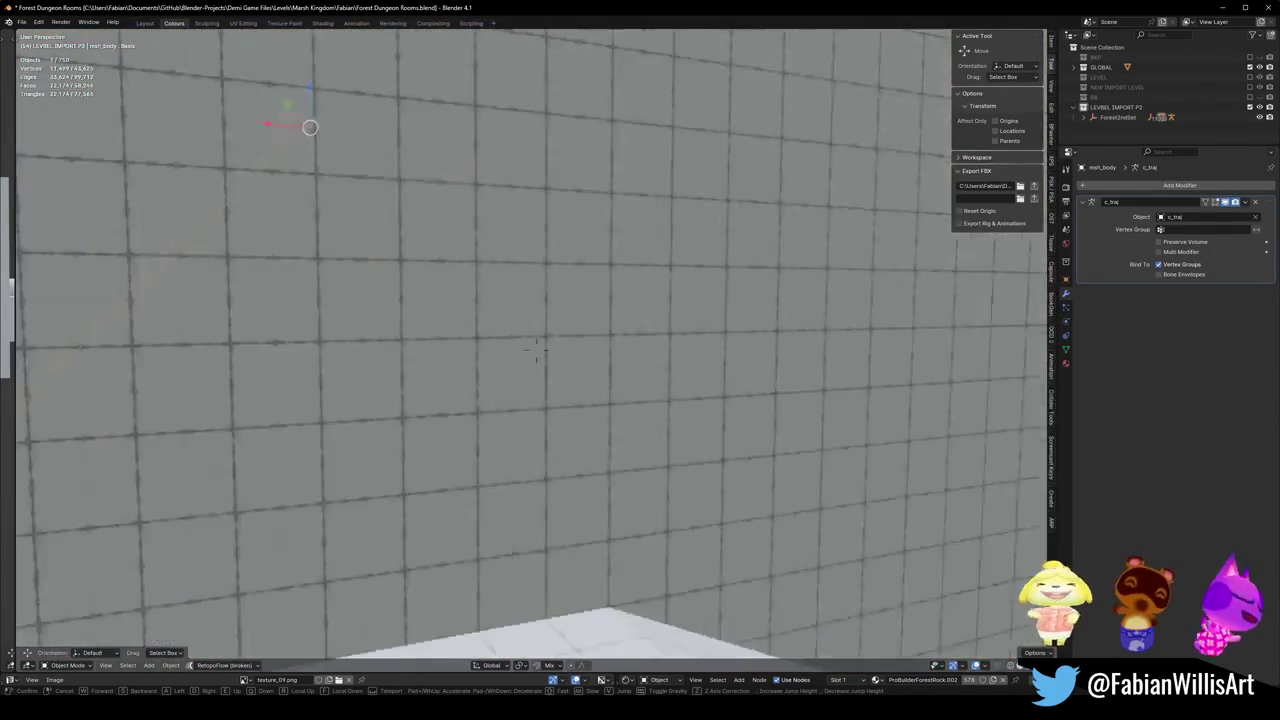
key("w")
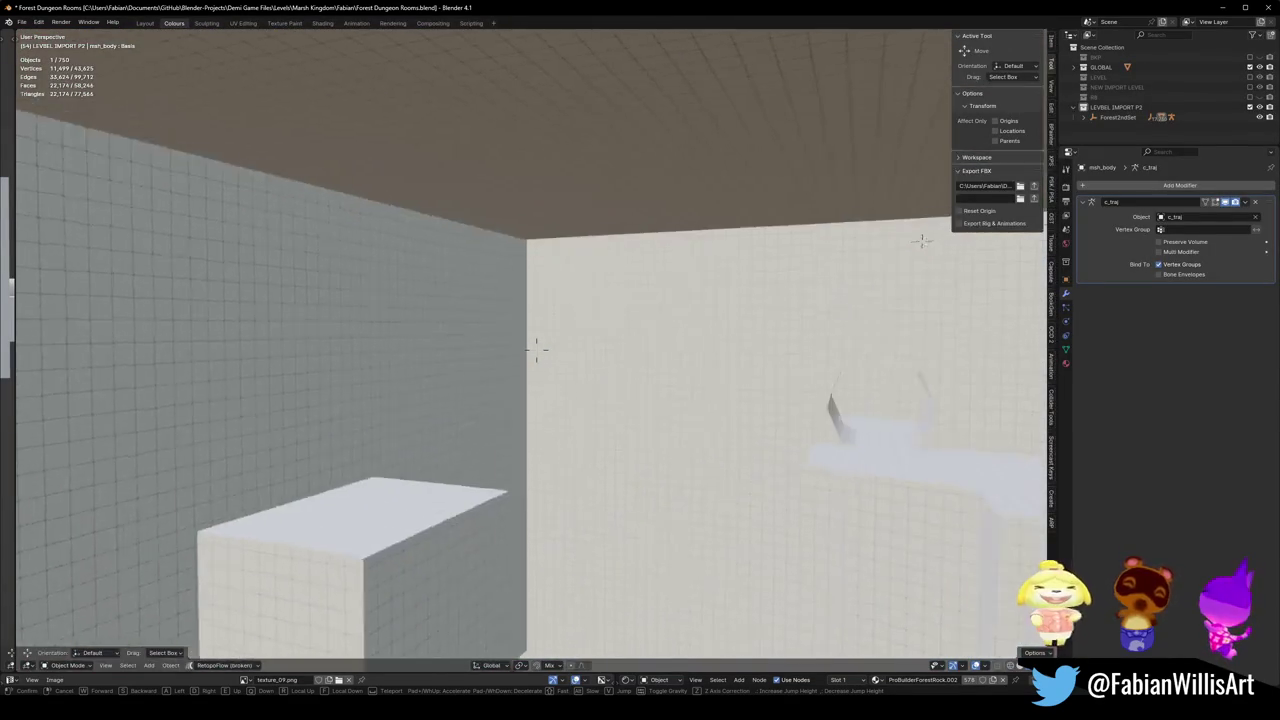
key("w")
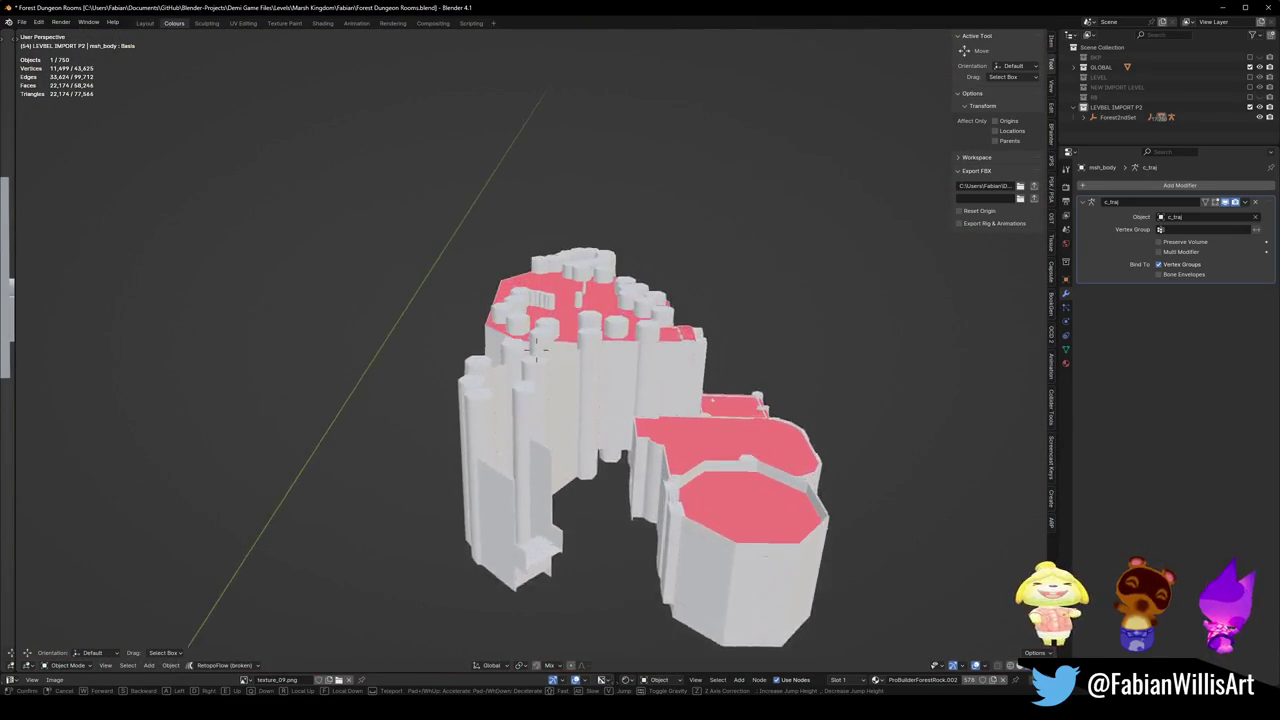
key("w")
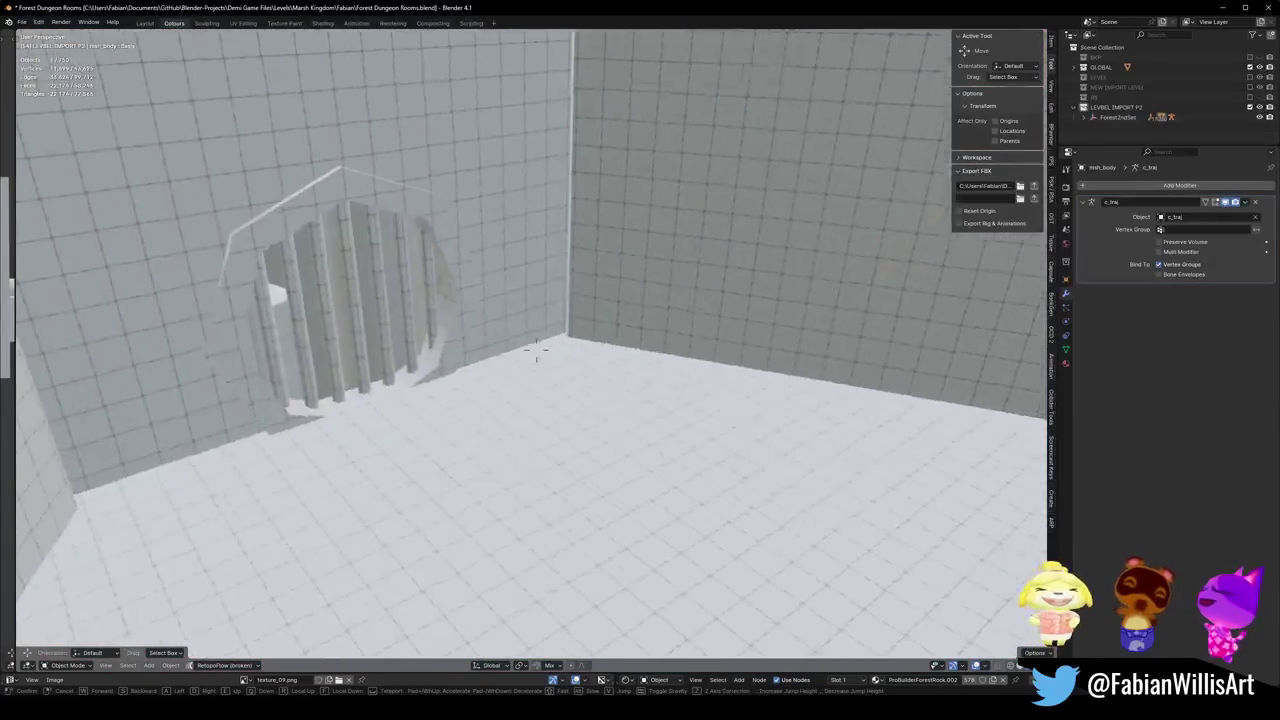
key("w")
key("w")
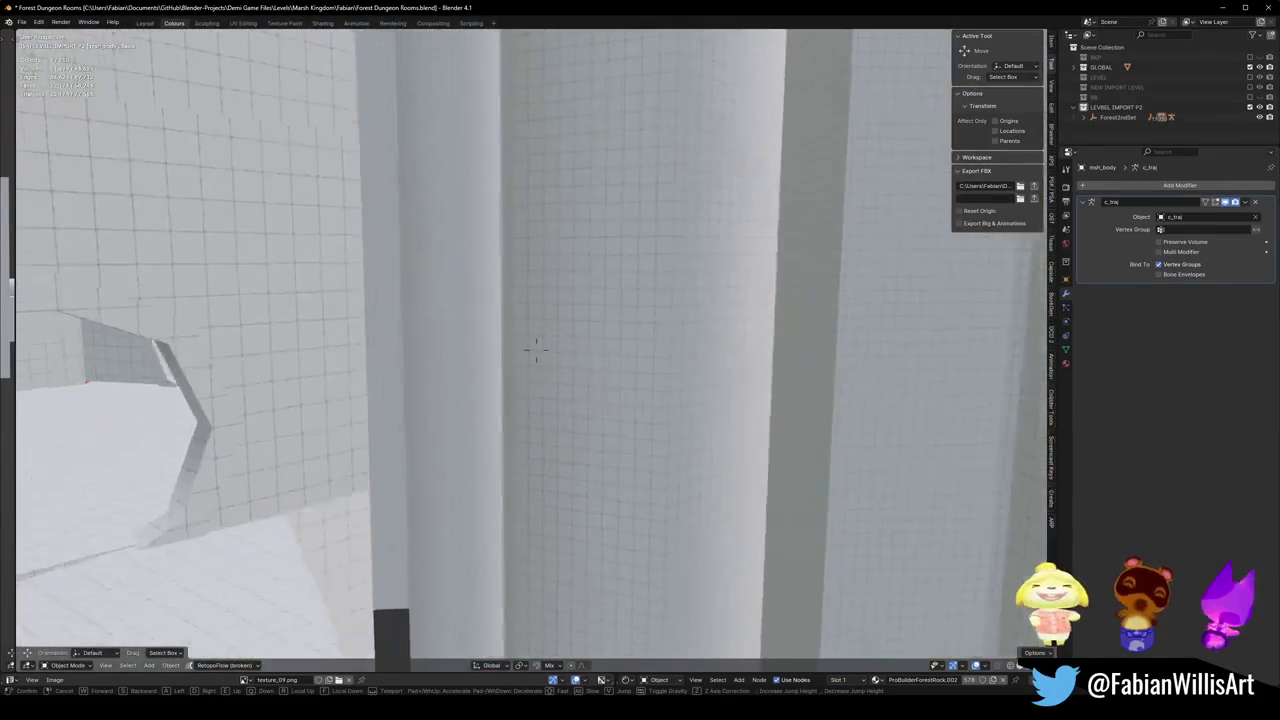
key("s")
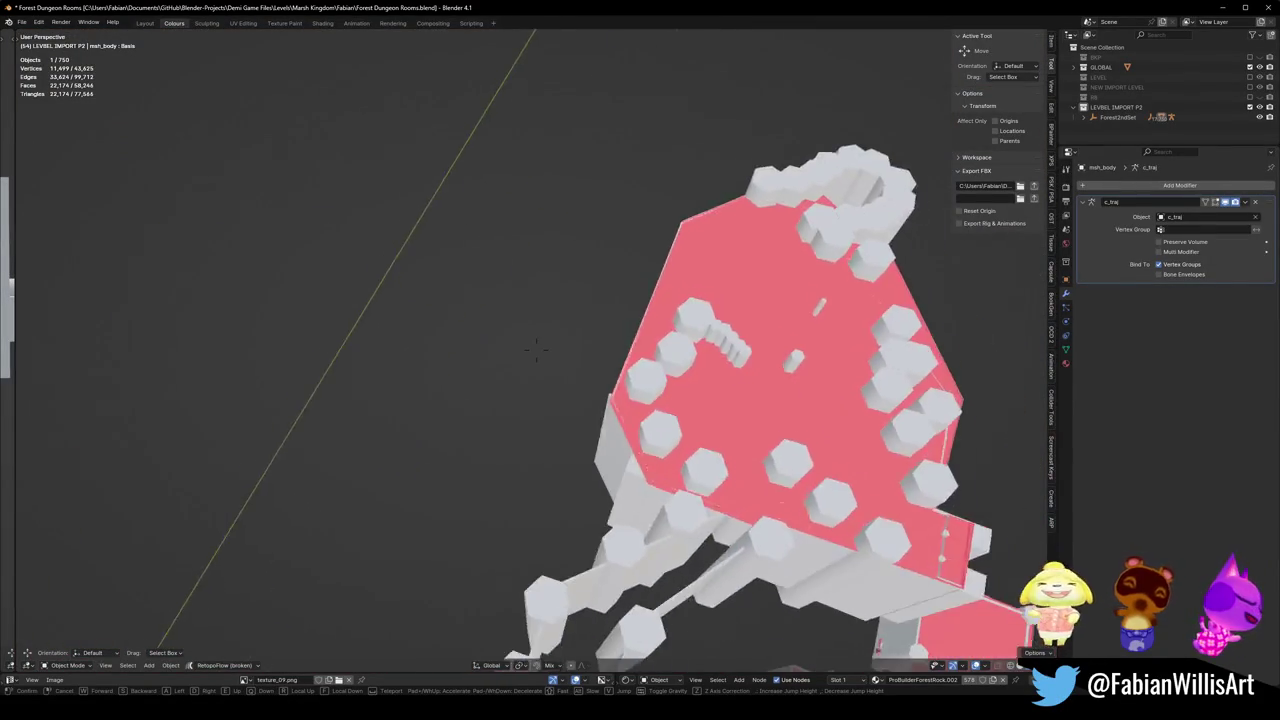
key("w")
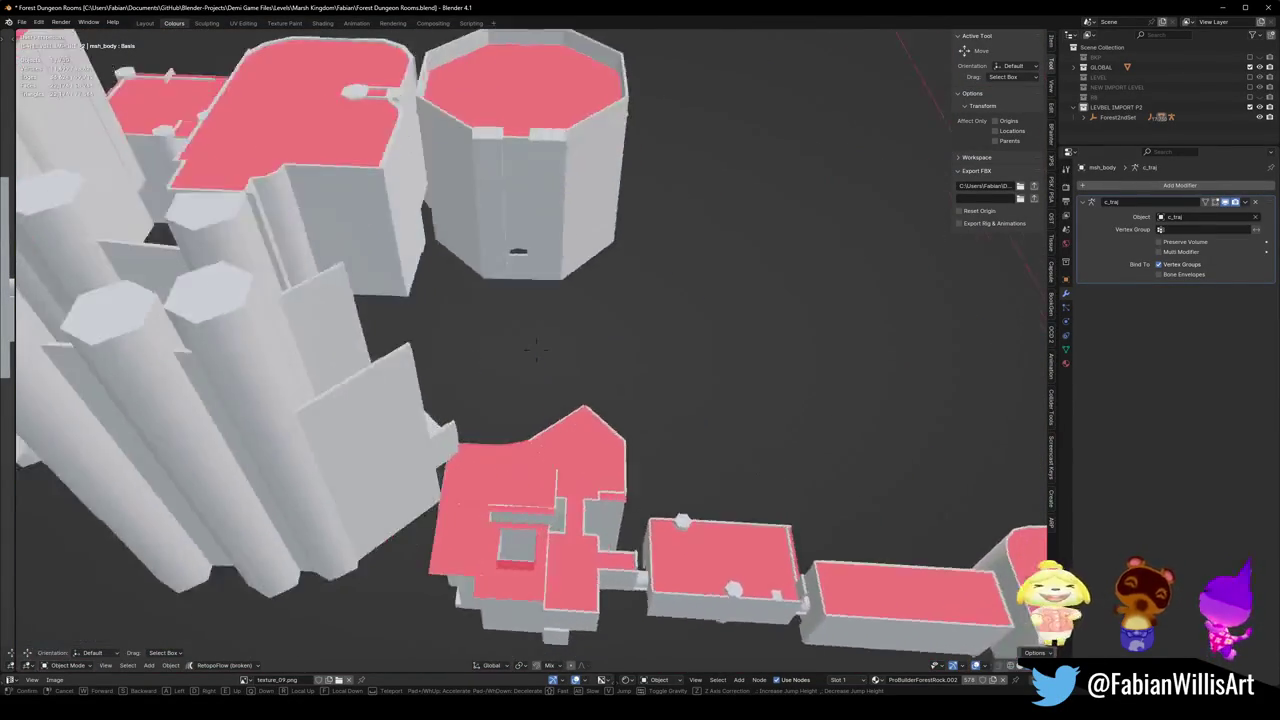
key("Return")
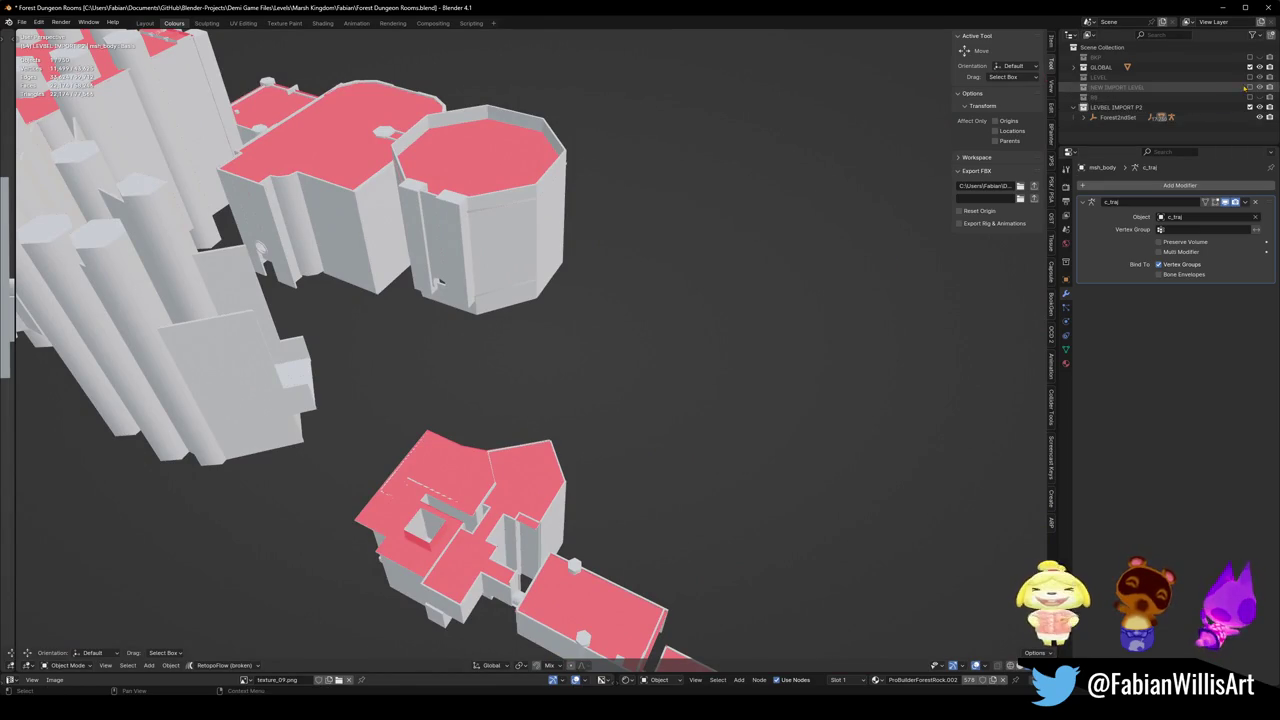
left_click(1249, 87)
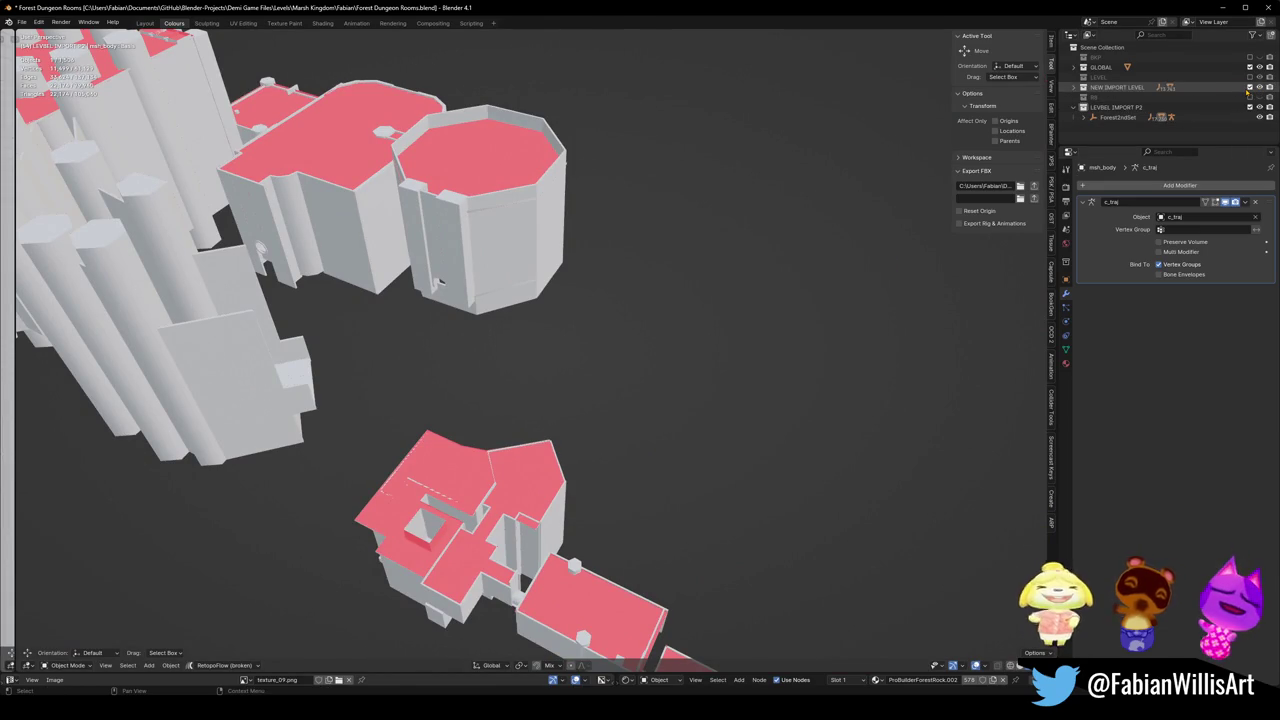
left_click(1249, 87)
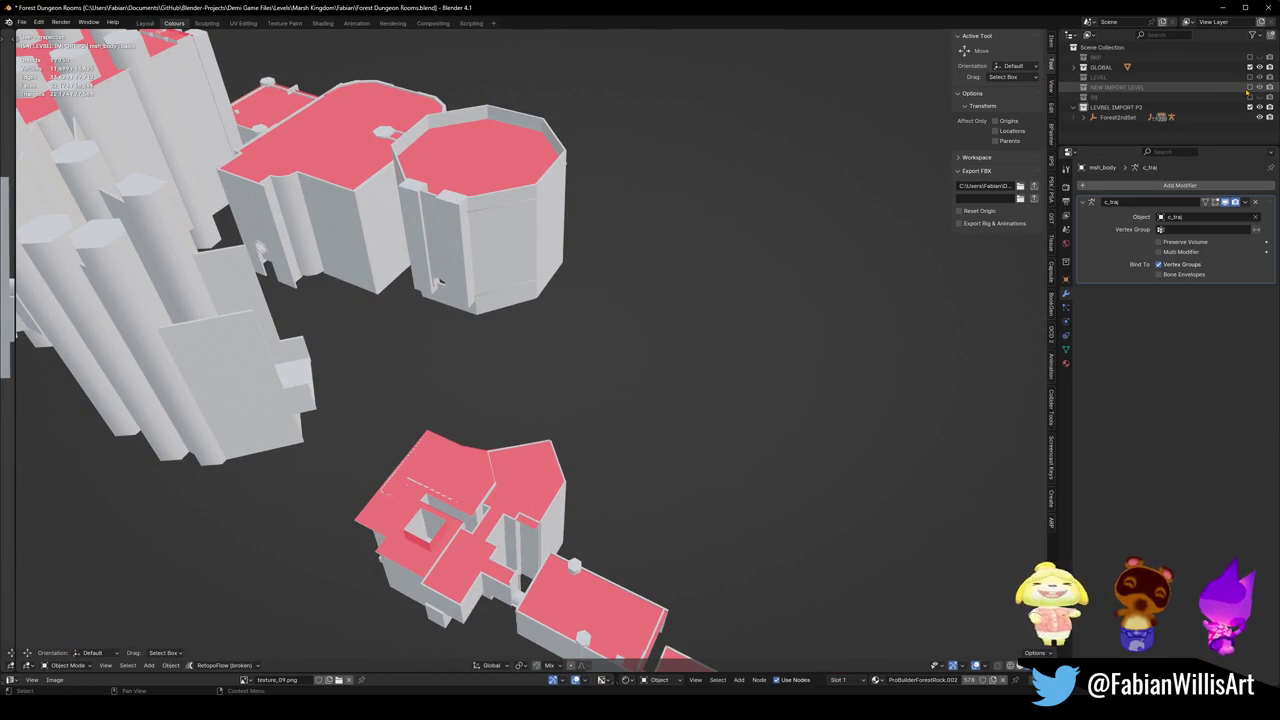
left_click(1249, 77)
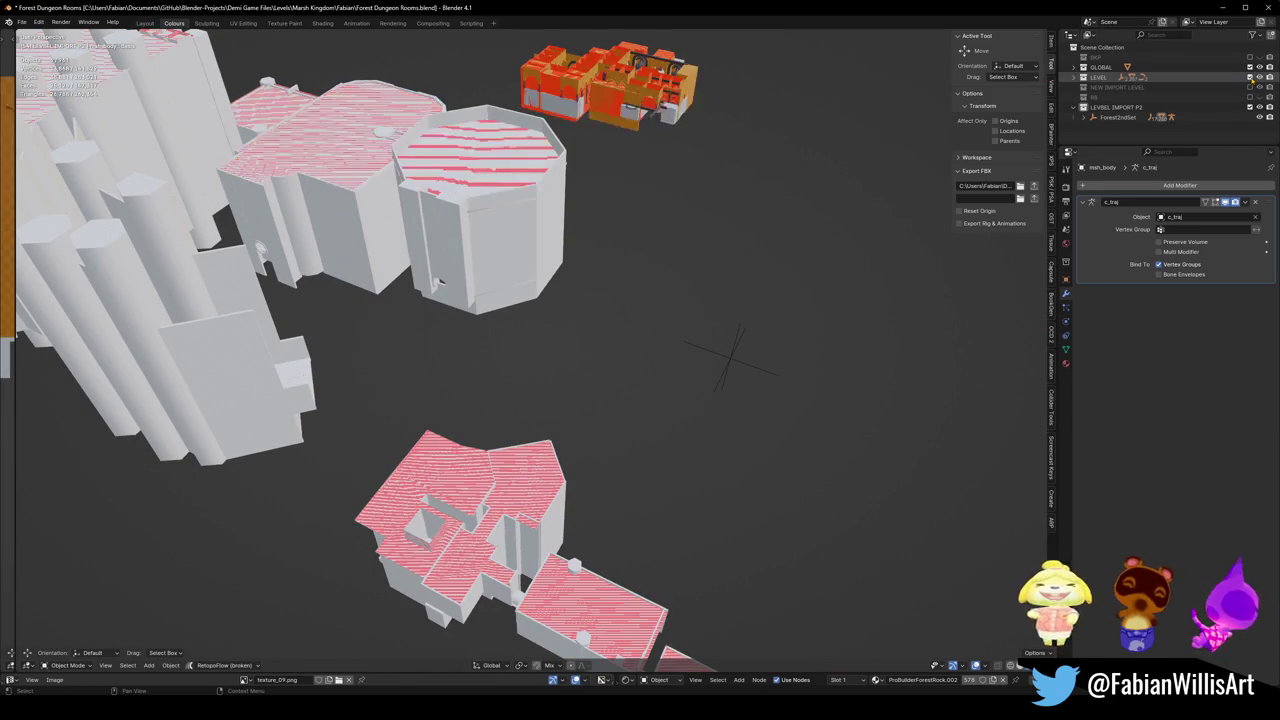
left_click(1249, 77)
left_click(1249, 87)
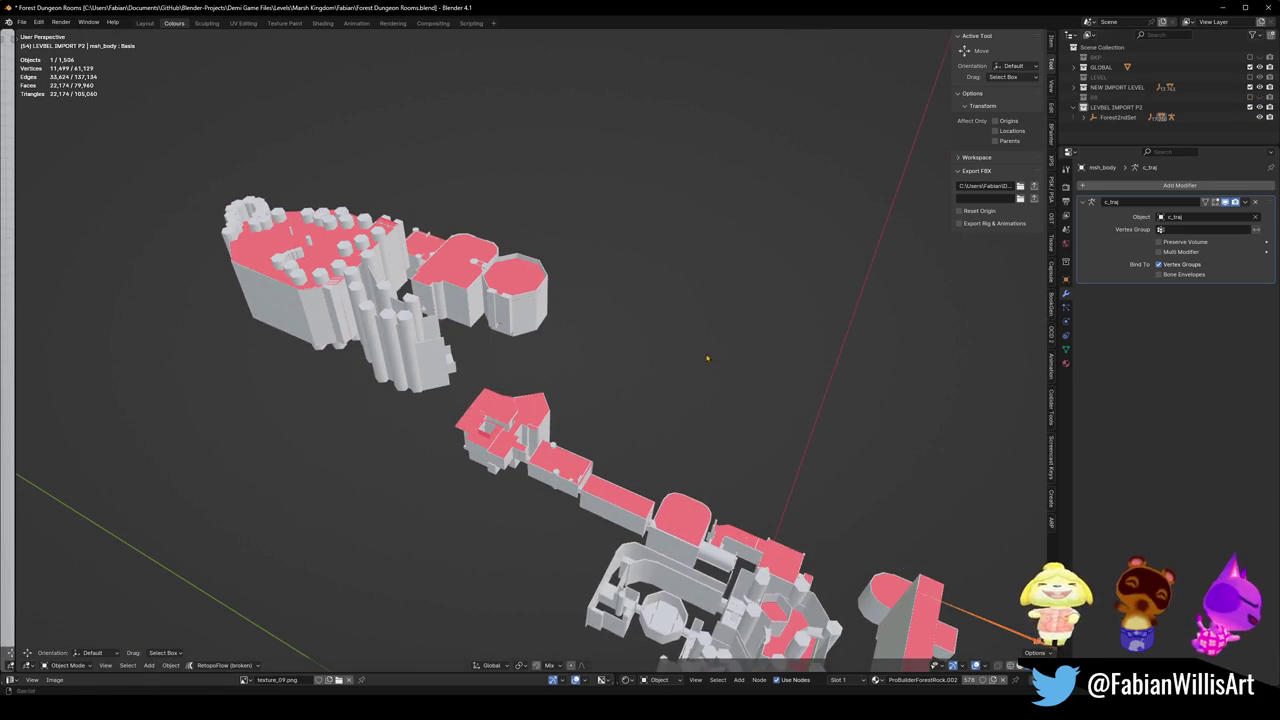
mouse_move(707, 358)
middle_mouse_down()
mouse_move(630, 217)
mouse_move(648, 219)
middle_mouse_up()
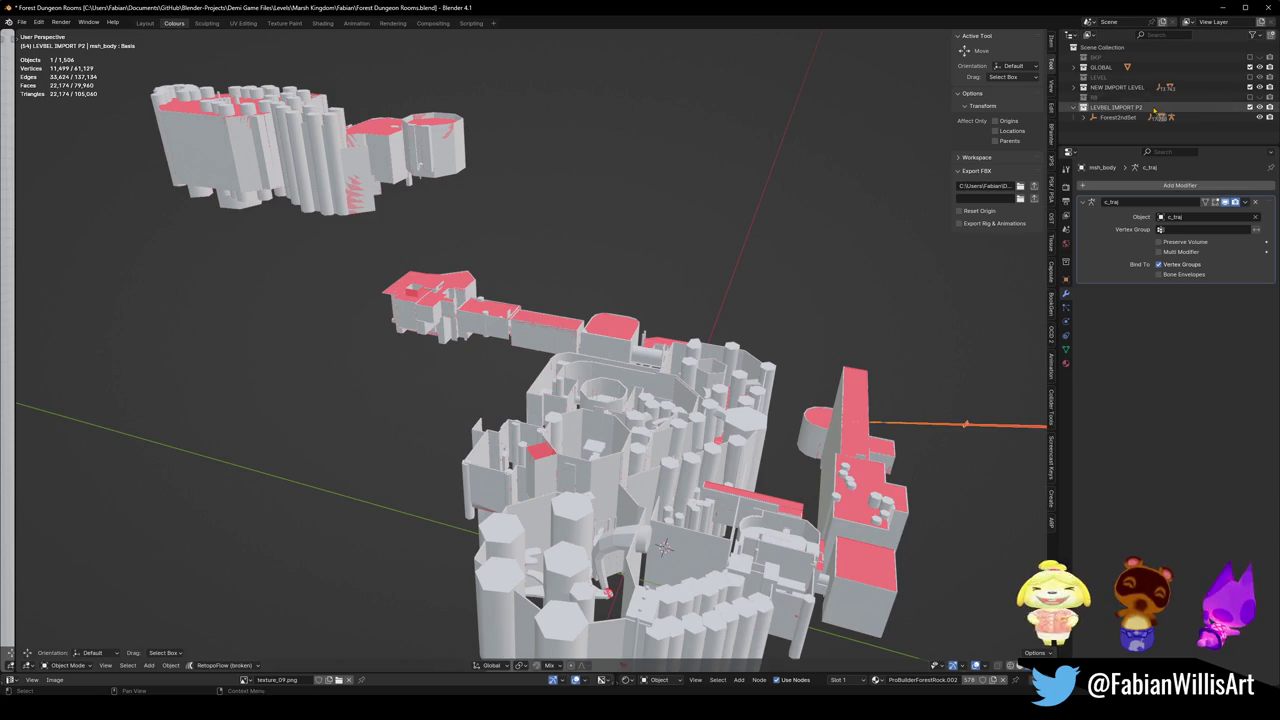
left_click(1251, 88)
Select a room piece and use Quick Favorites to select its parent room.
middle_click_drag(700, 390, 727, 378)
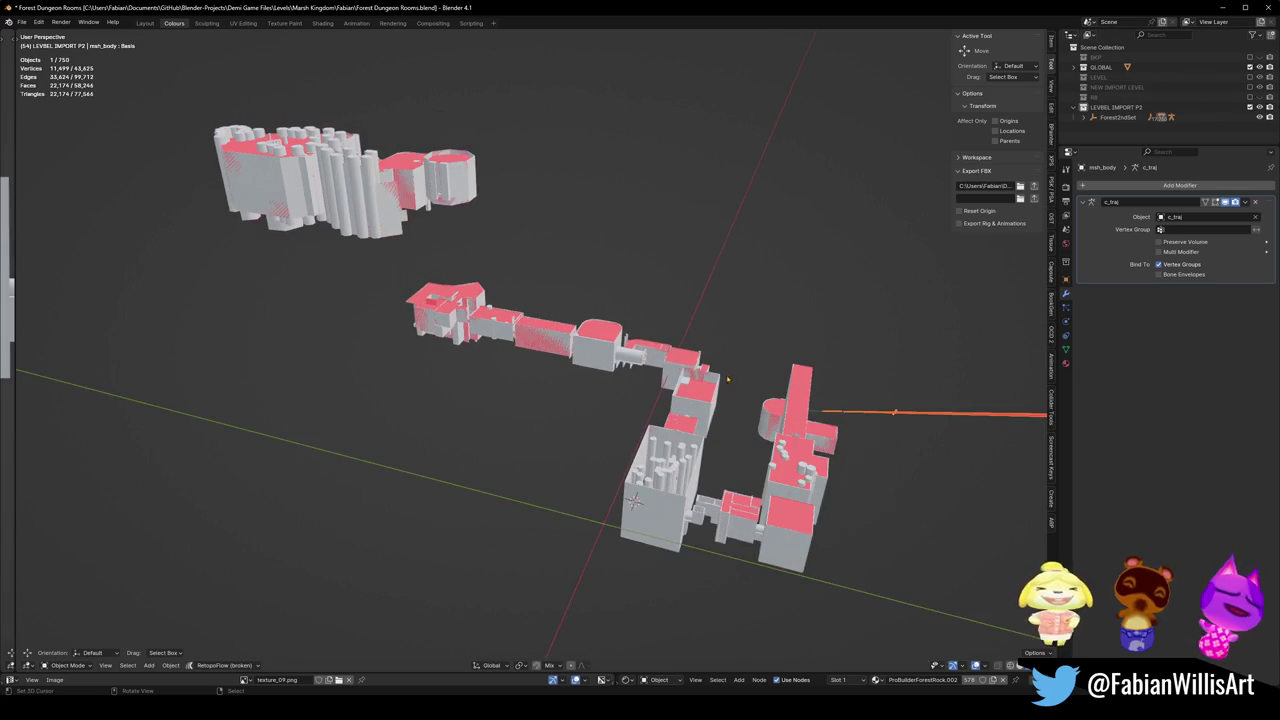
key("a")
middle_click_drag(562, 518, 640, 512)
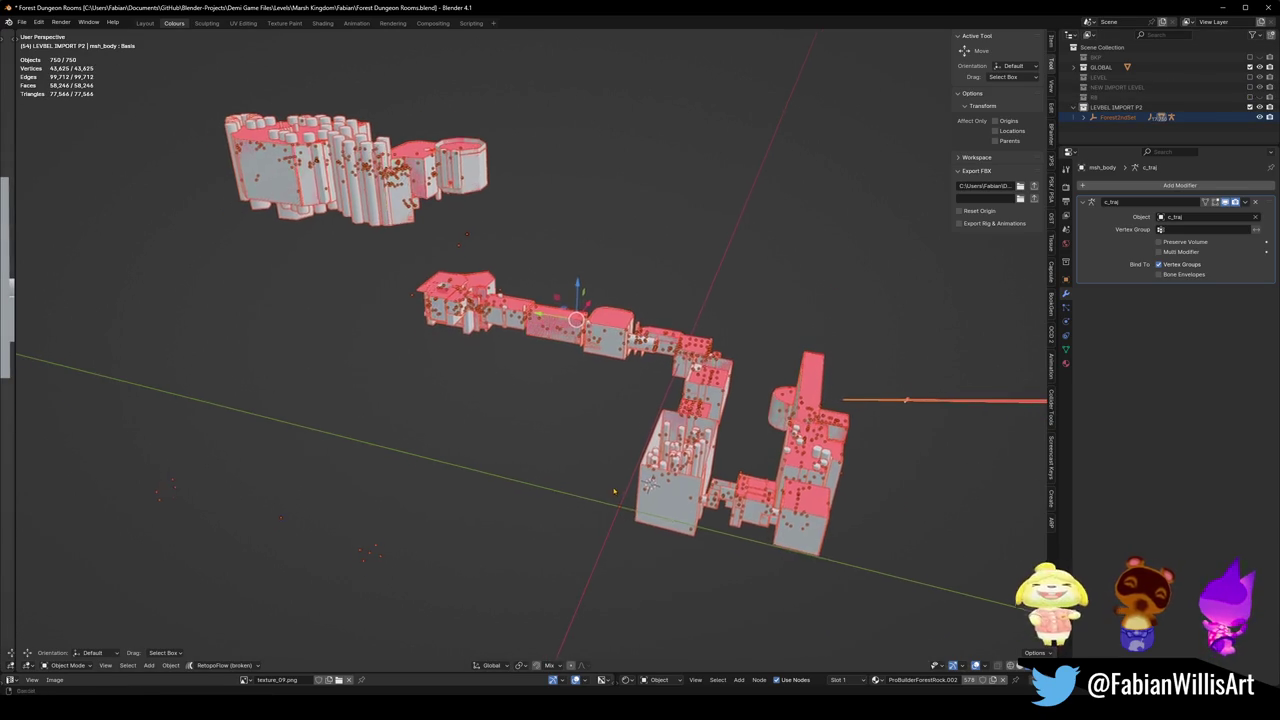
left_click(658, 511)
key("q")
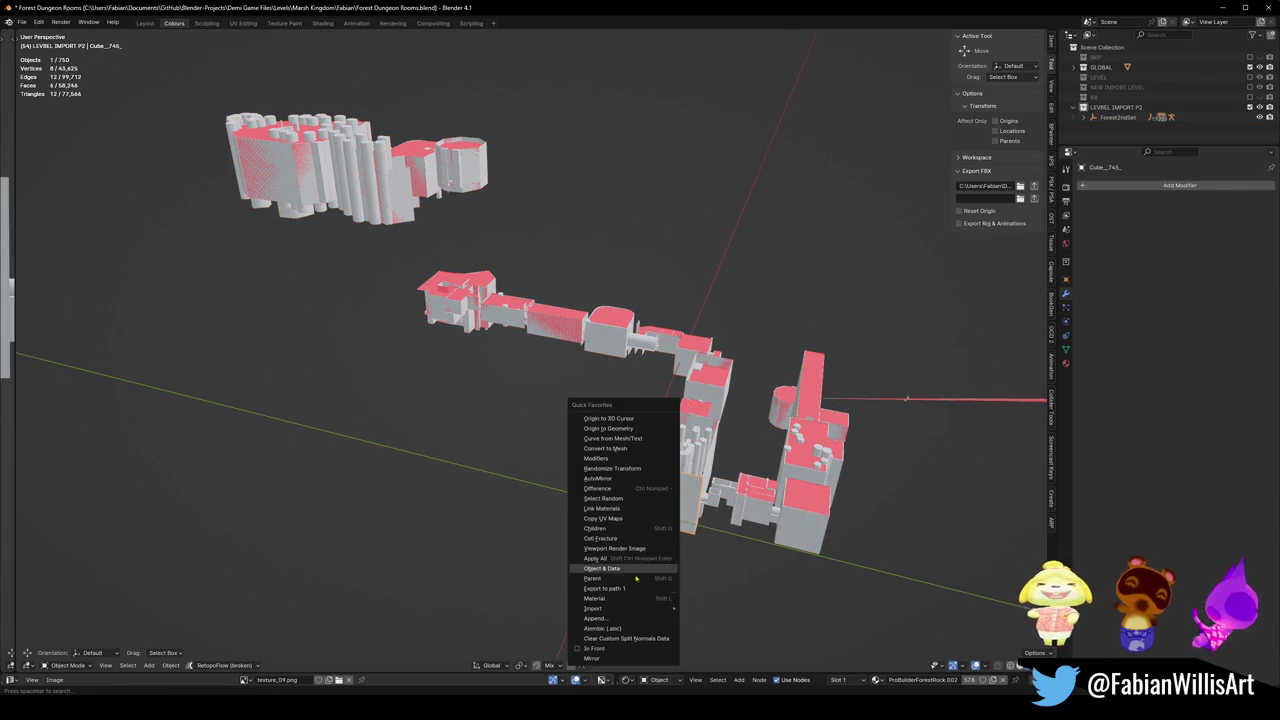
left_click(616, 580)
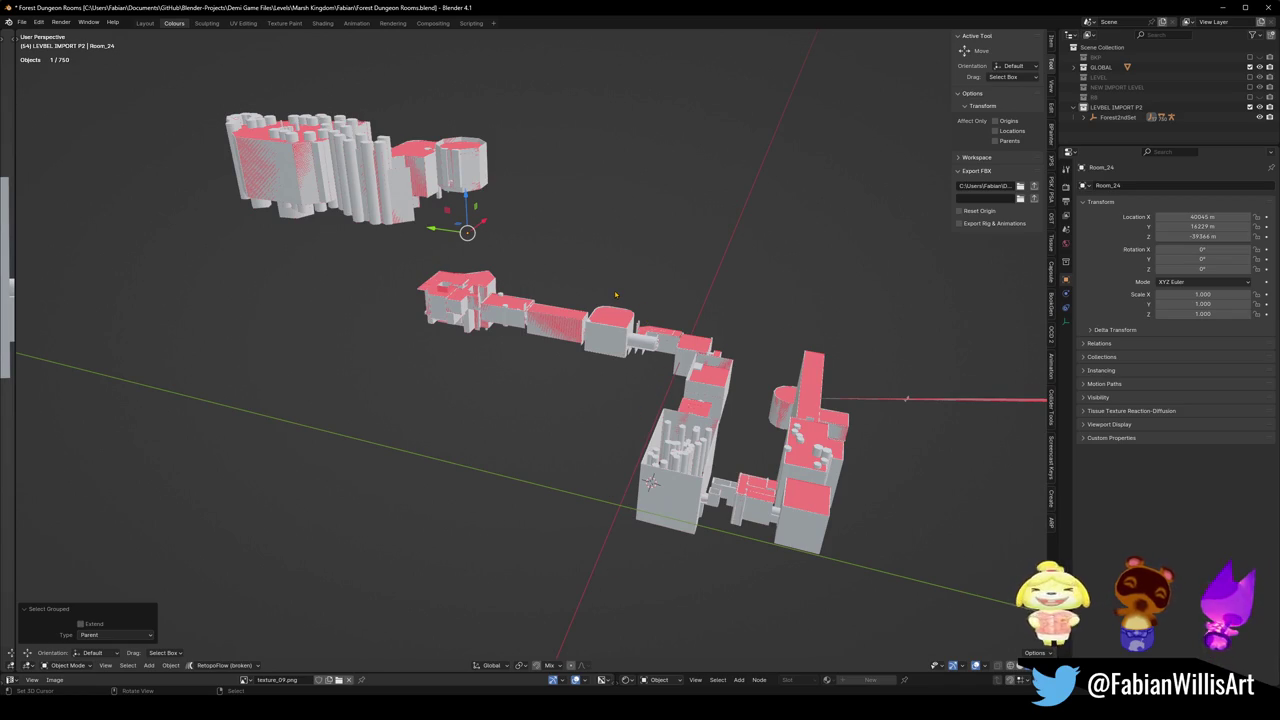
Select the Forest2ndSet parent, snap it to the world-origin cursor, and frame it.
key("q")
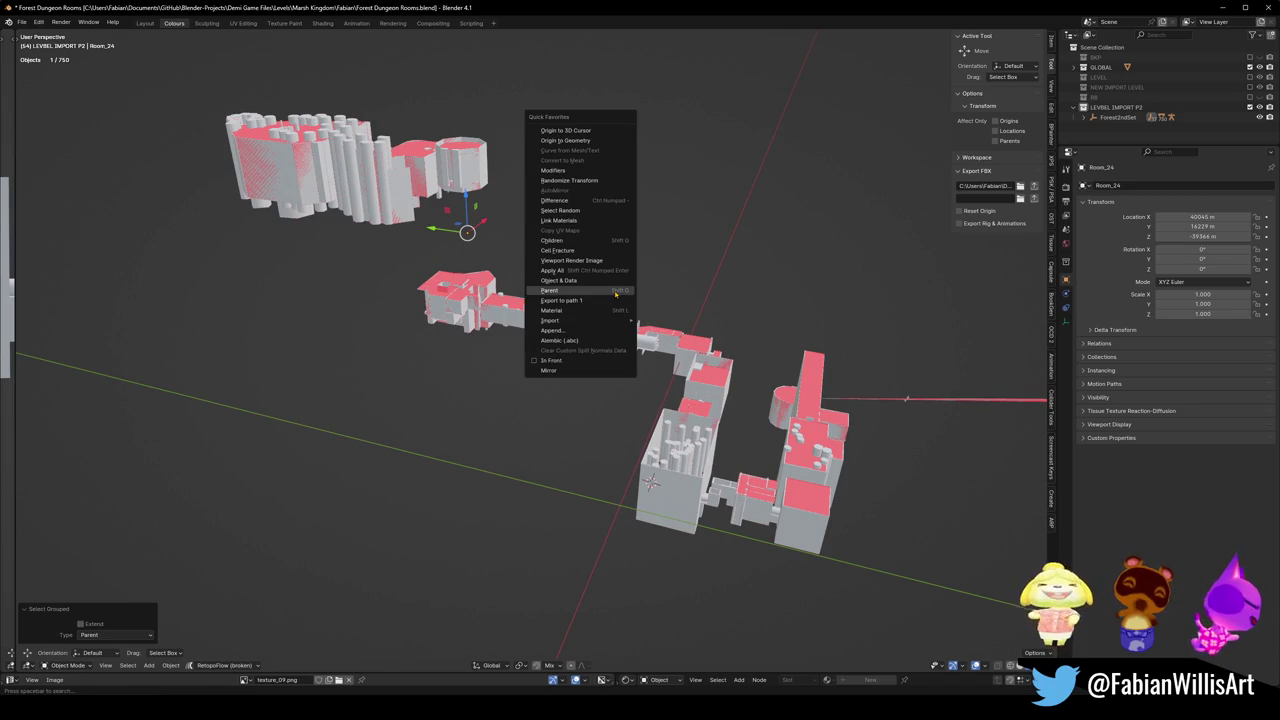
left_click(616, 292)
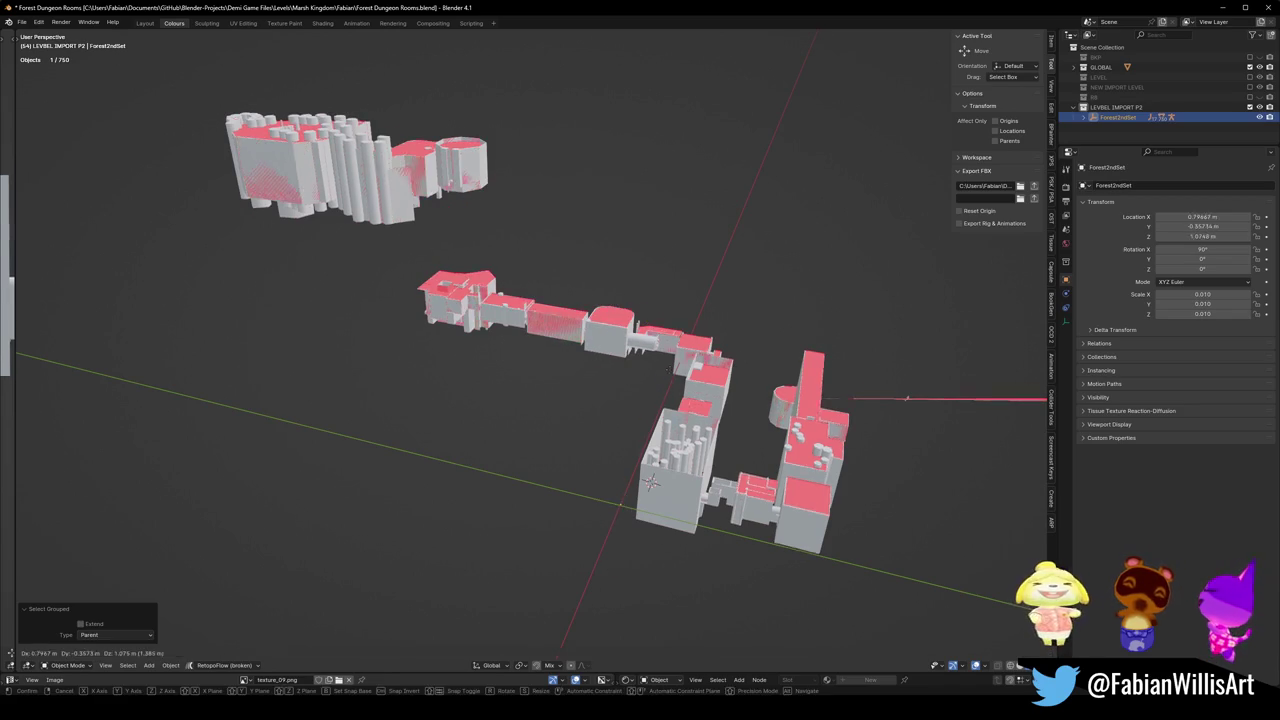
scroll(683, 453, "down", 5)
key("shift+s")
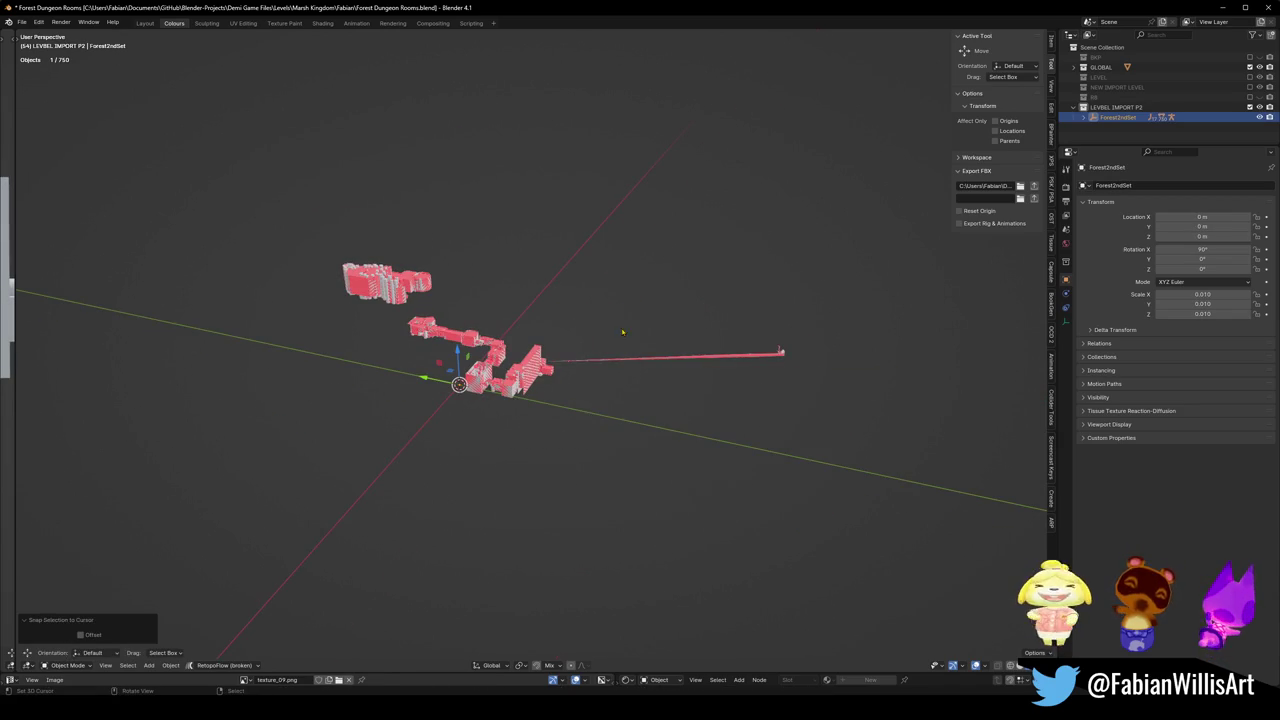
key("KP_Decimal")
middle_click_drag(632, 326, 545, 360)
scroll(556, 347, "down", 5)
scroll(540, 360, "down", 3)
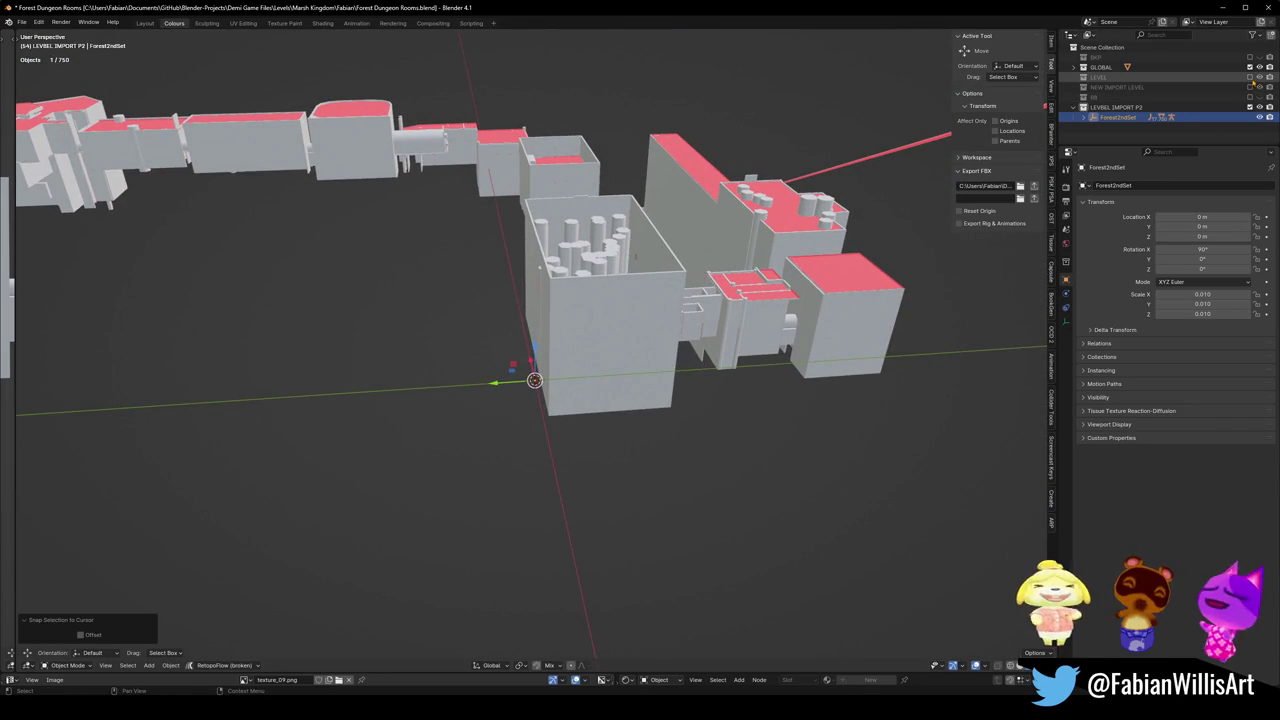
Make the NEW IMPORT LEVEL collection visible again alongside the Forest2ndSet rooms.
left_click(1249, 87)
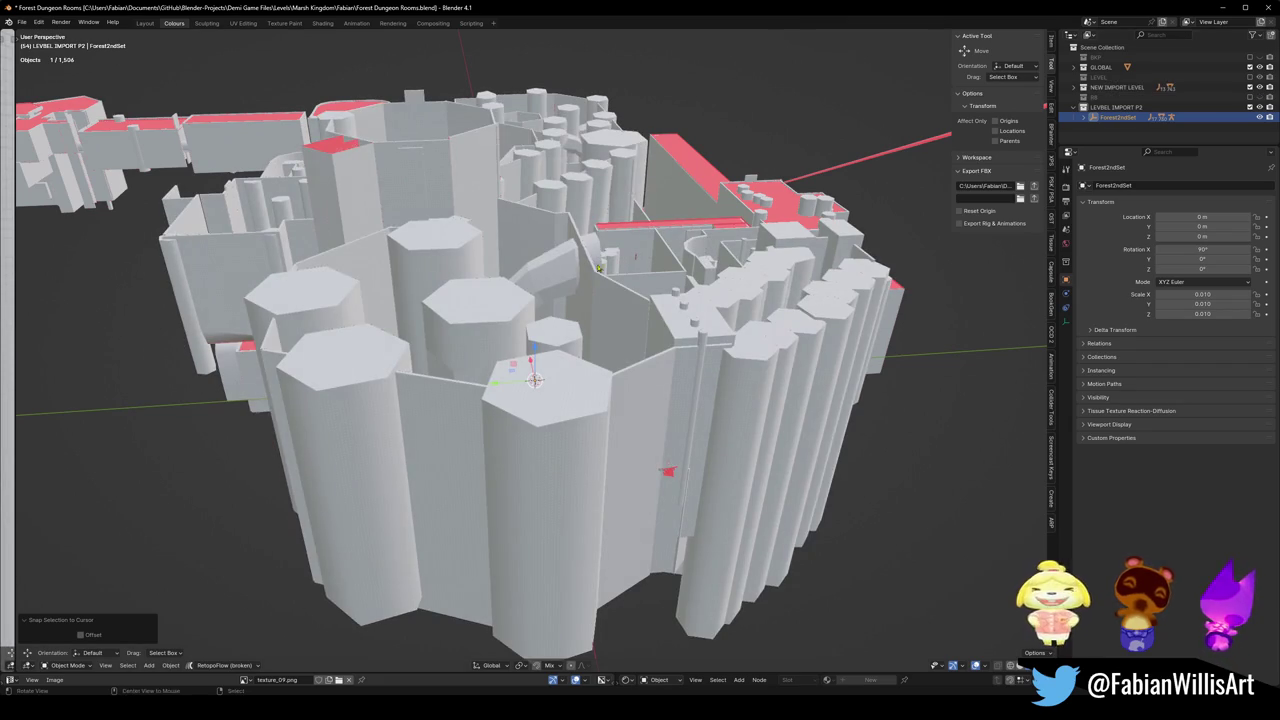
mouse_move(540, 340)
middle_mouse_down()
mouse_move(574, 309)
mouse_move(600, 320)
middle_mouse_up()
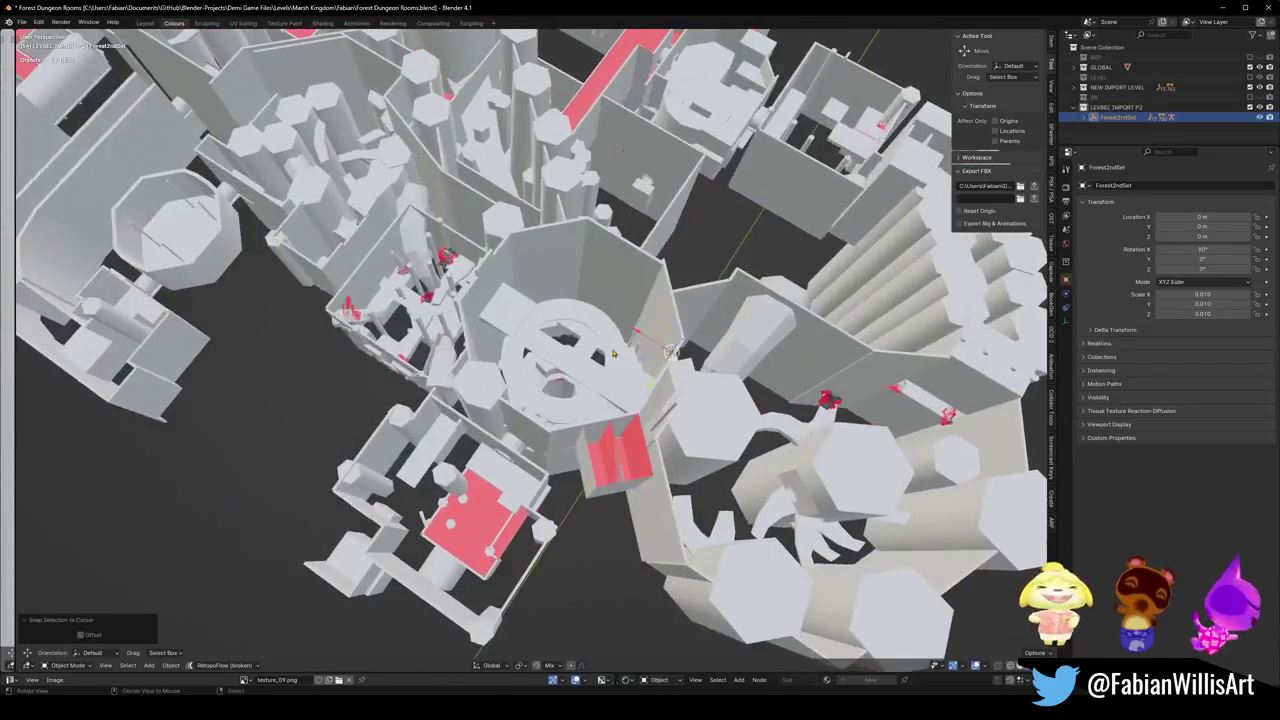
scroll(611, 331, "up", 5)
Fly through the circular hole and tube and under the overlapping levels with walk navigation.
key("shift+grave")
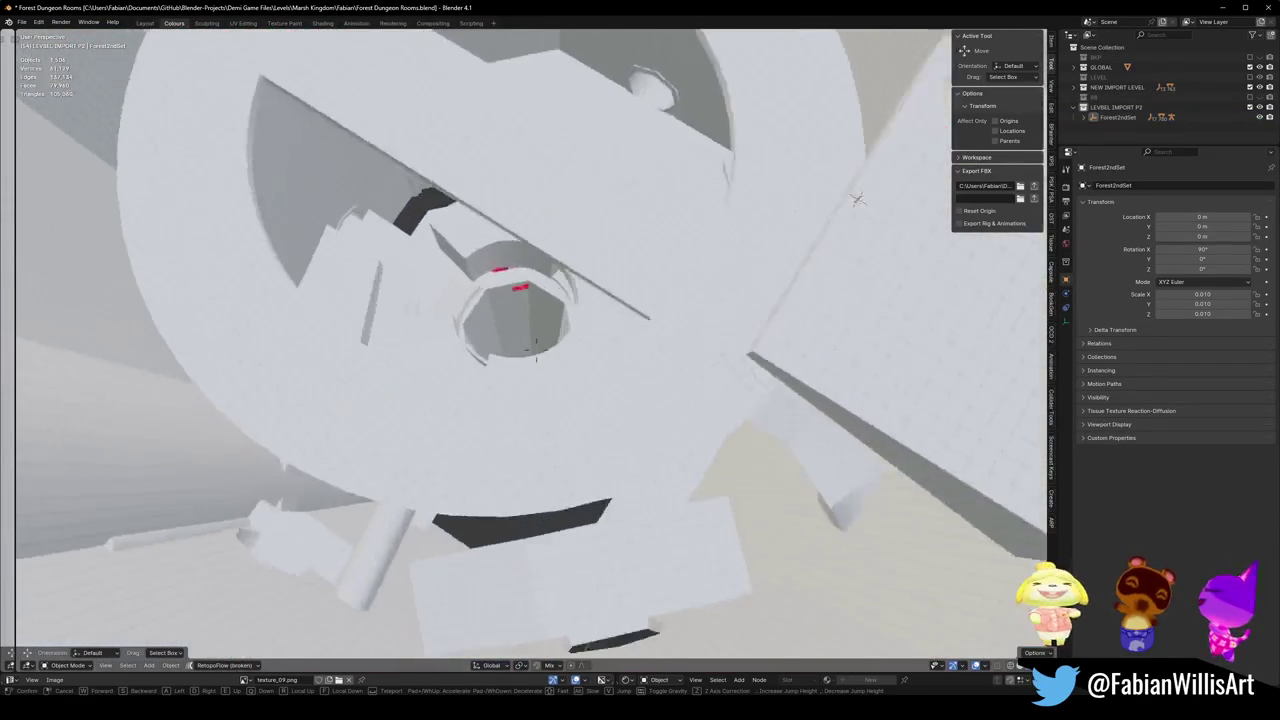
key("w")
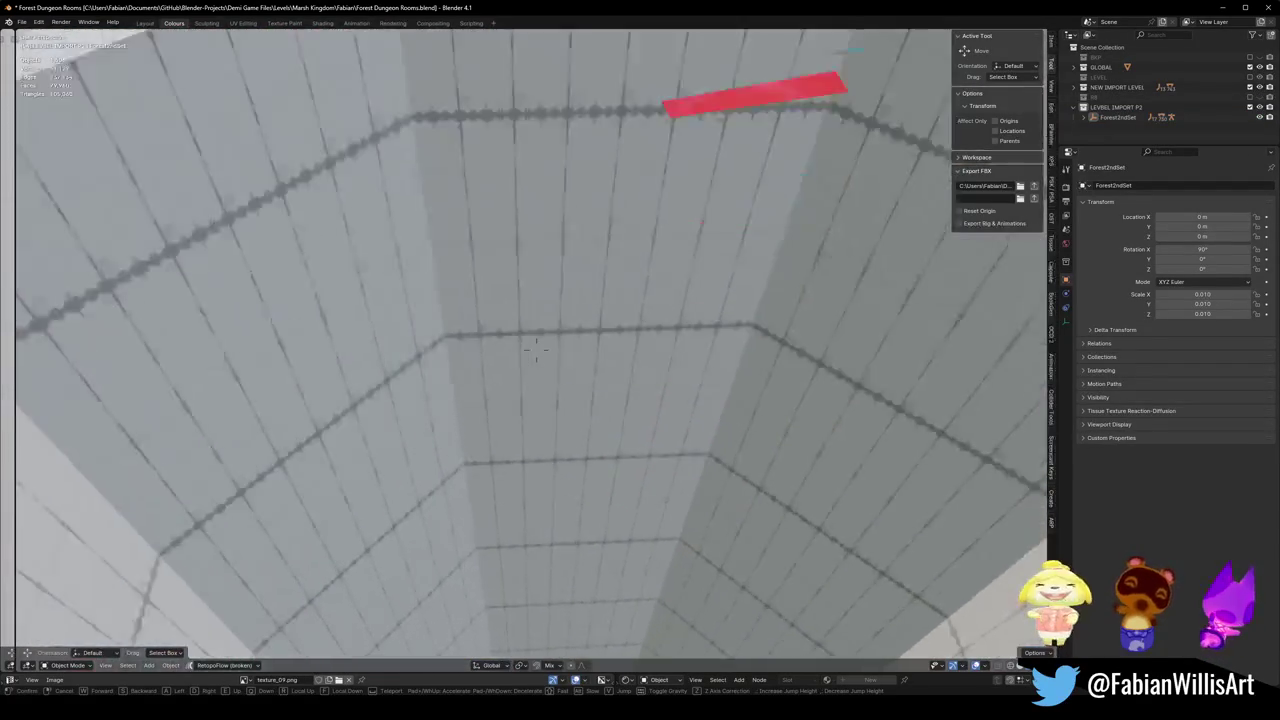
key("w")
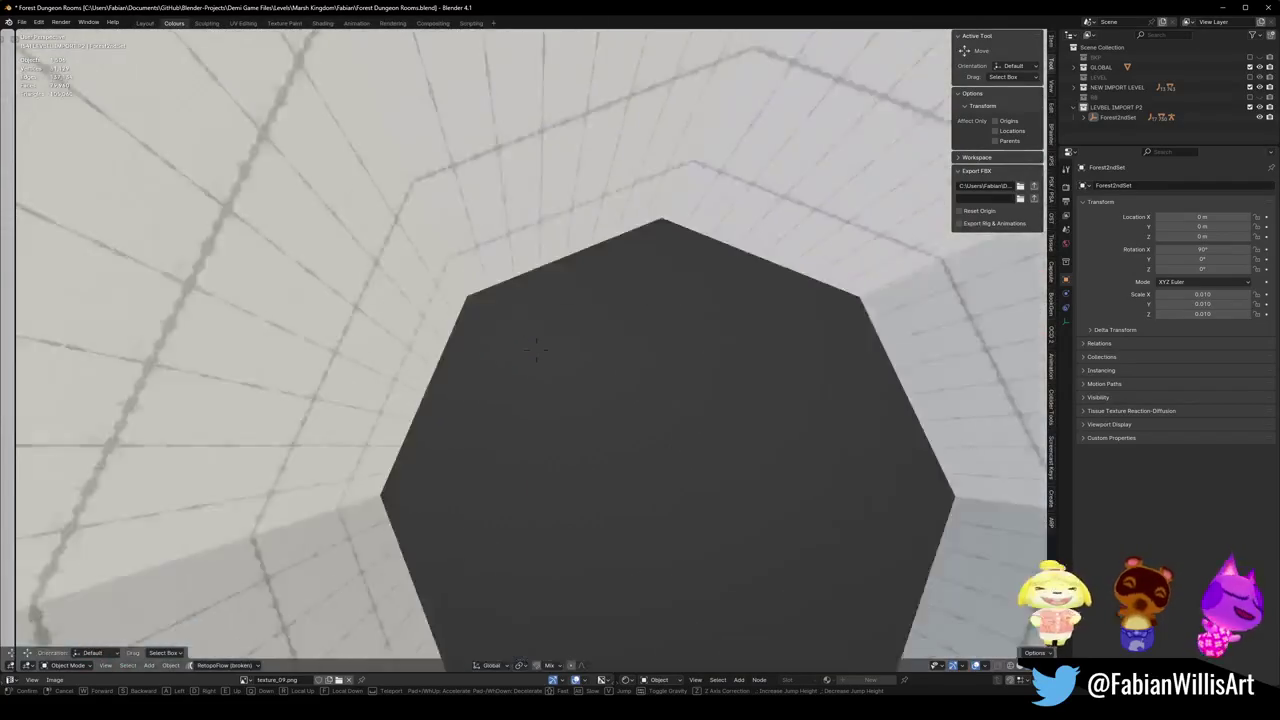
key("w")
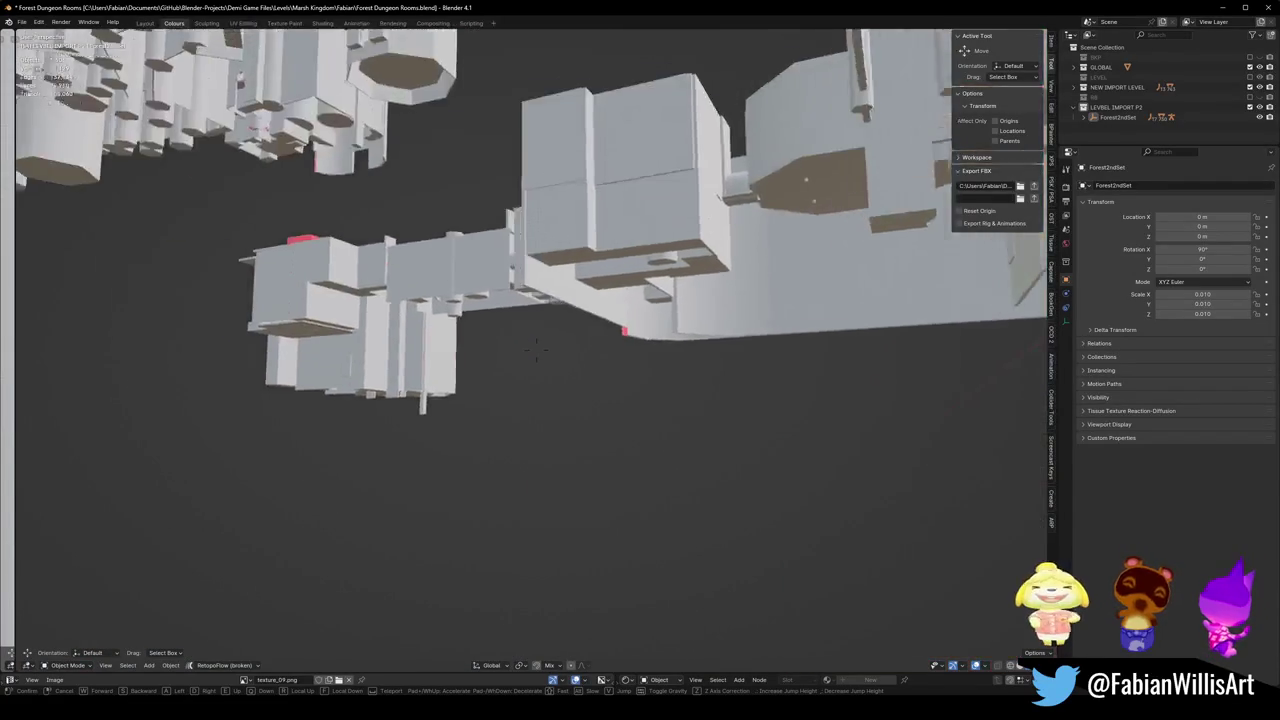
key("d")
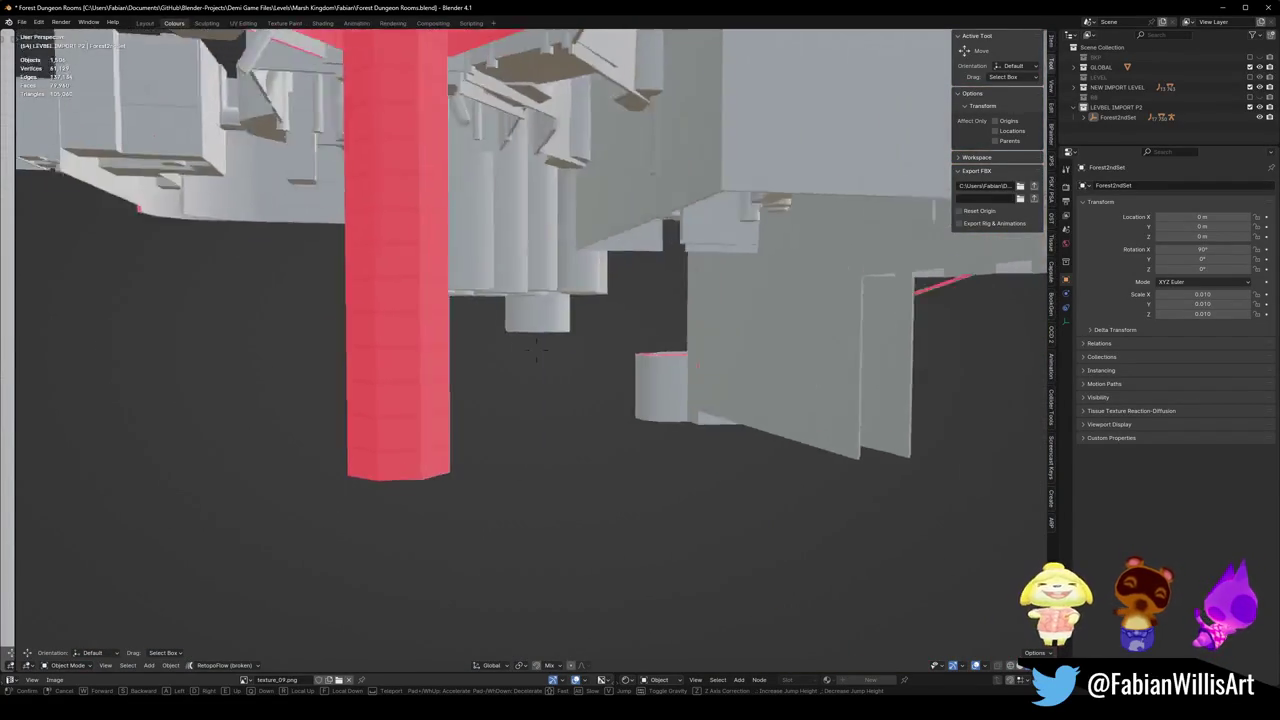
key("e")
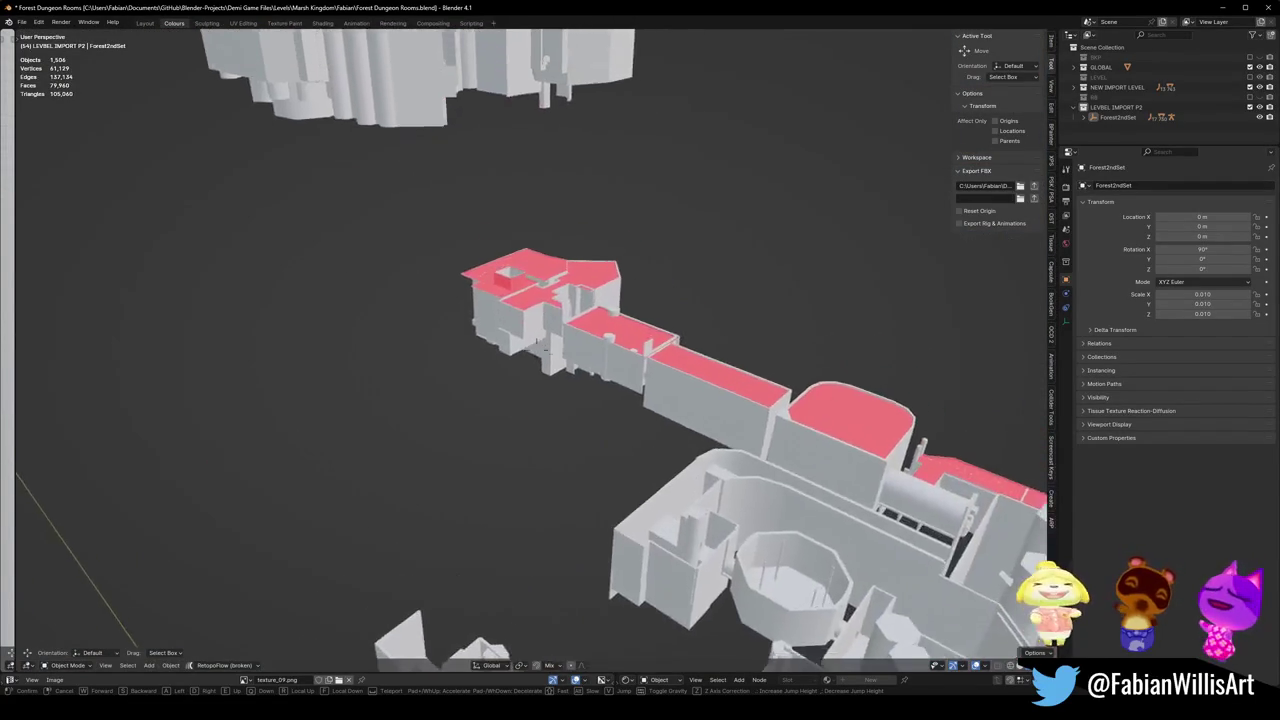
key("s")
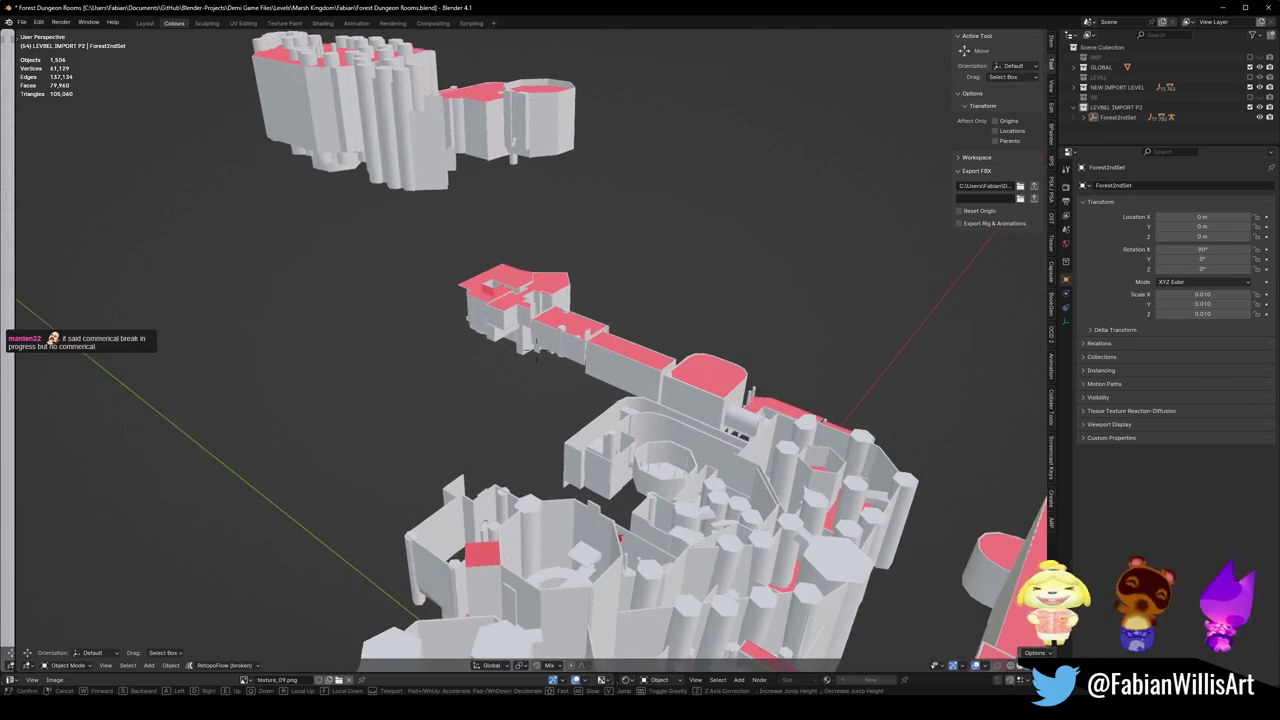
left_click(583, 348)
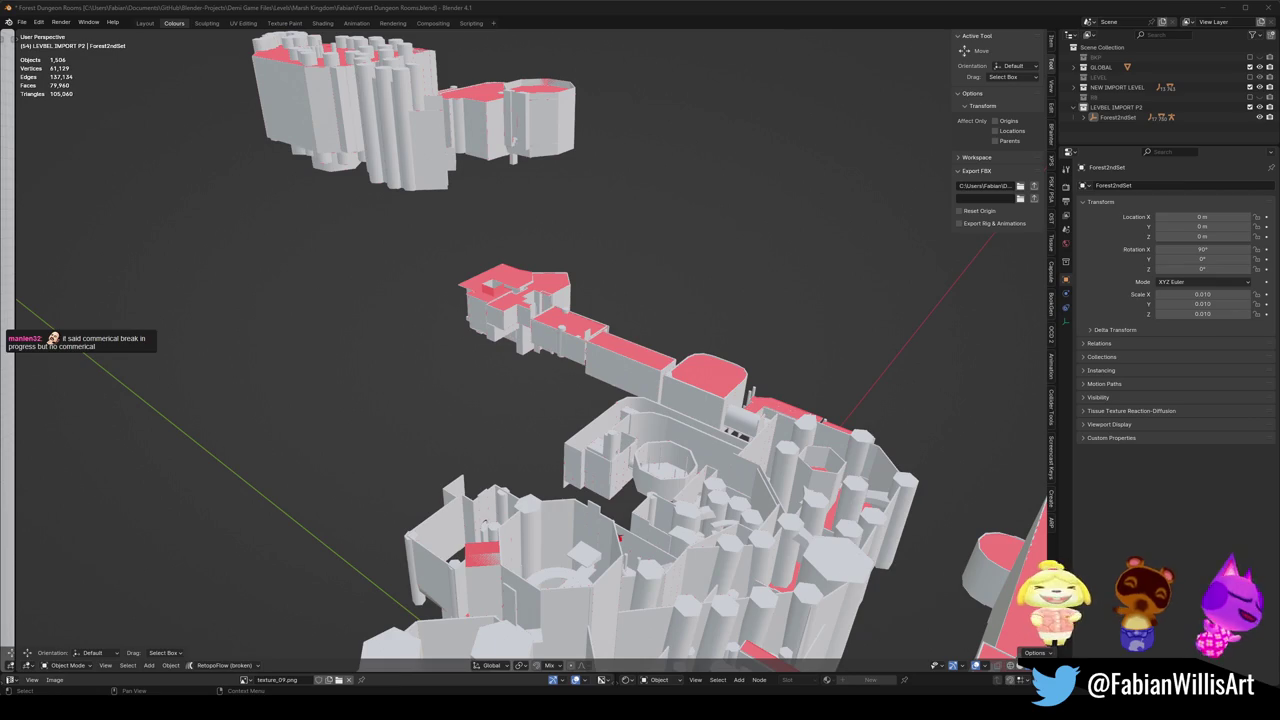
middle_click_drag(640, 400, 660, 395)
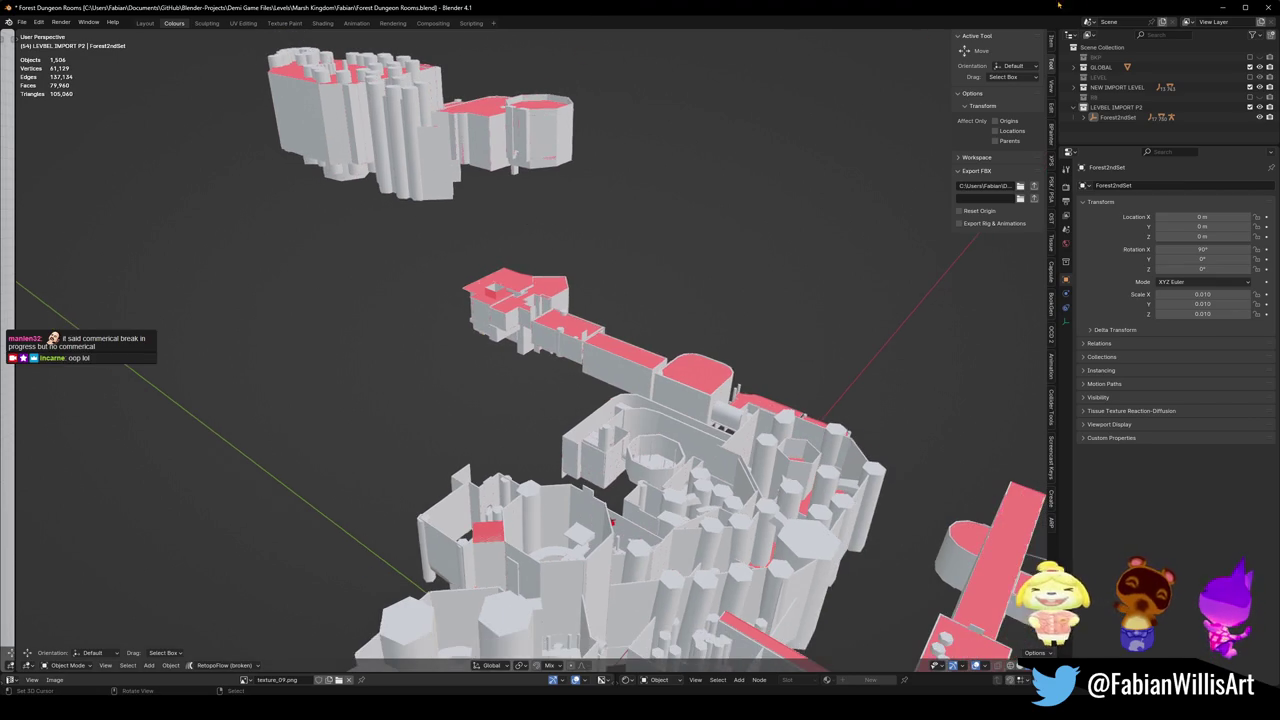
Minimize Blender, switch to Unity, and collapse the FABIAN ForestDungeonNew scene.
left_click(1222, 8)
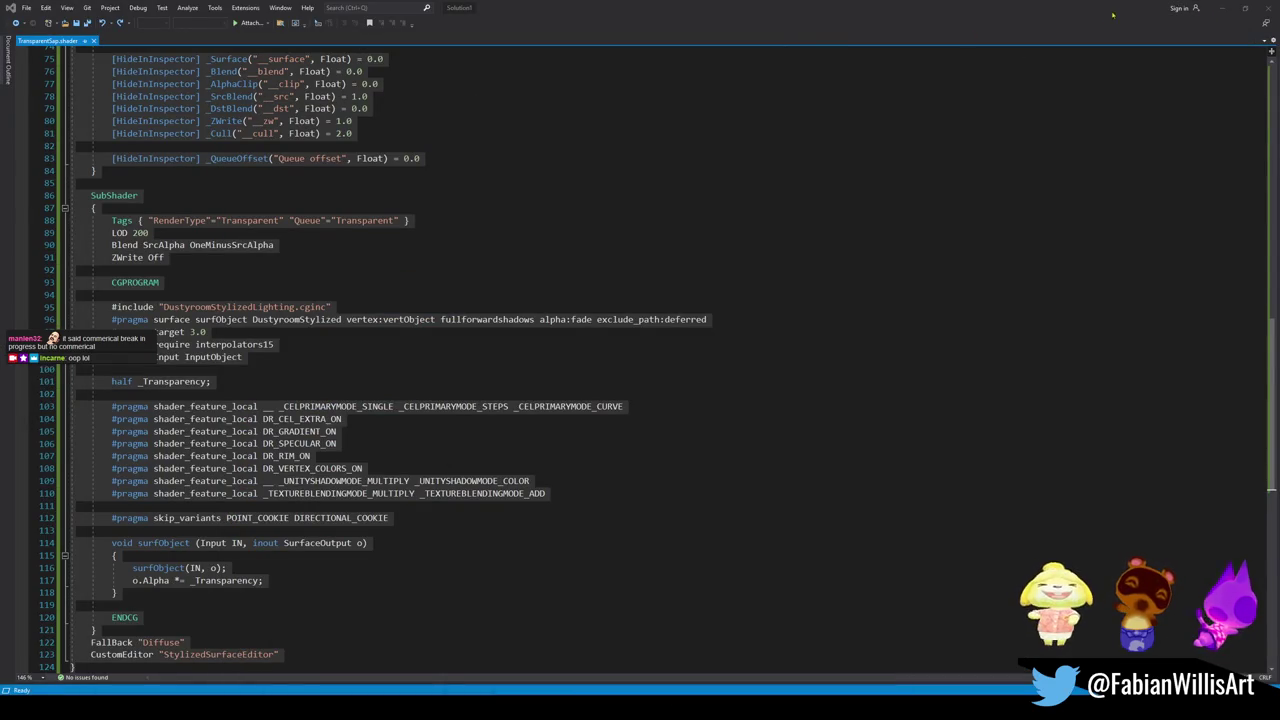
key("alt+Tab")
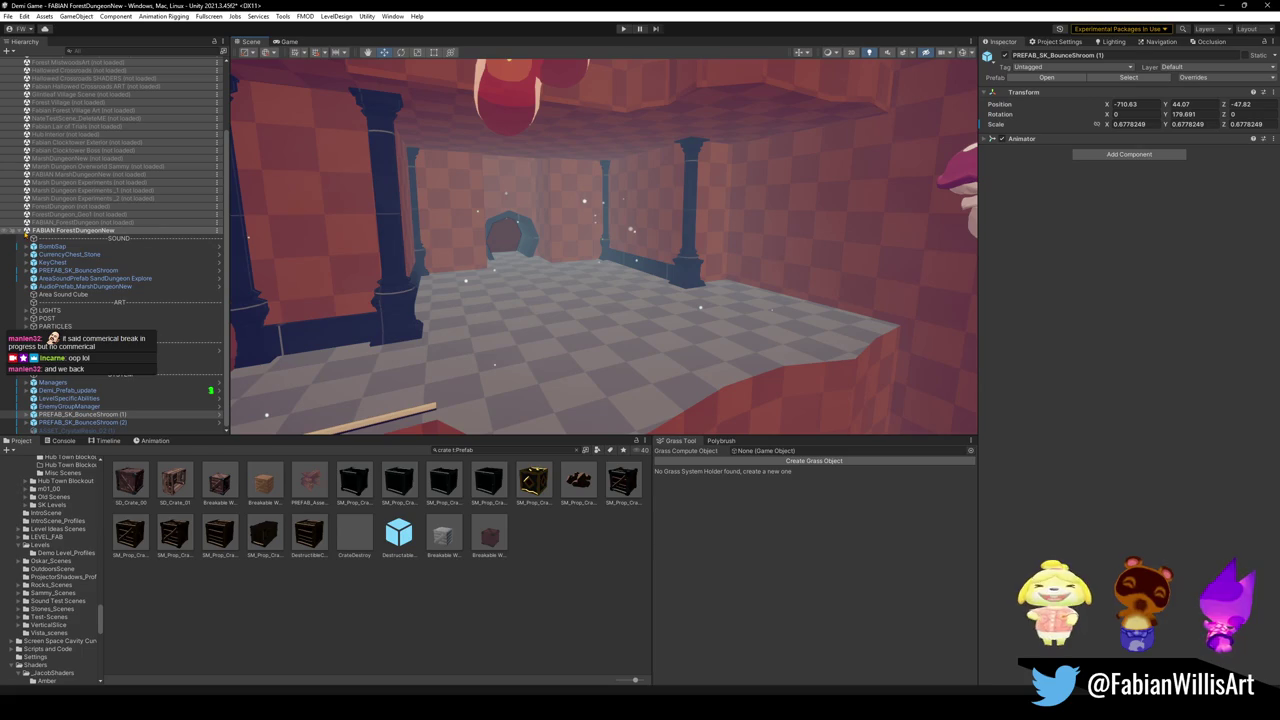
left_click(25, 230)
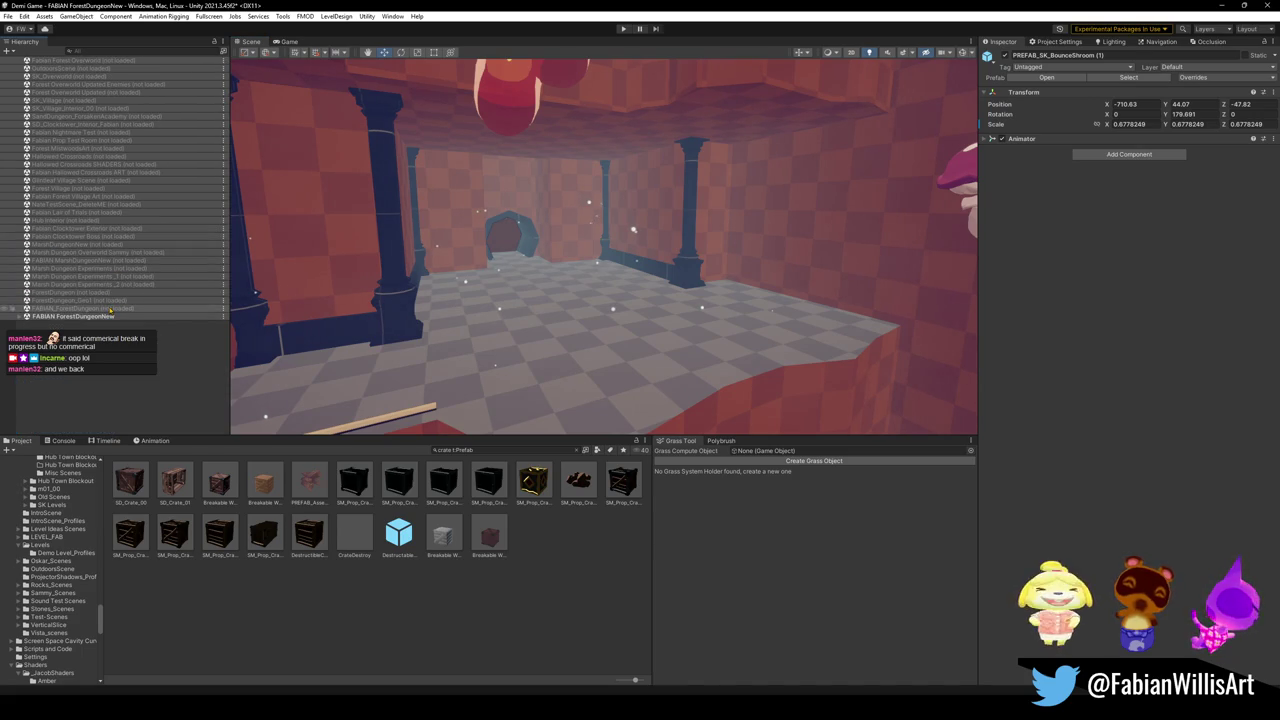
Load both the ForestDungeon and ForestDungeon_Geo1 scenes from the Hierarchy.
left_click(100, 300)
left_click(115, 308, "shift")
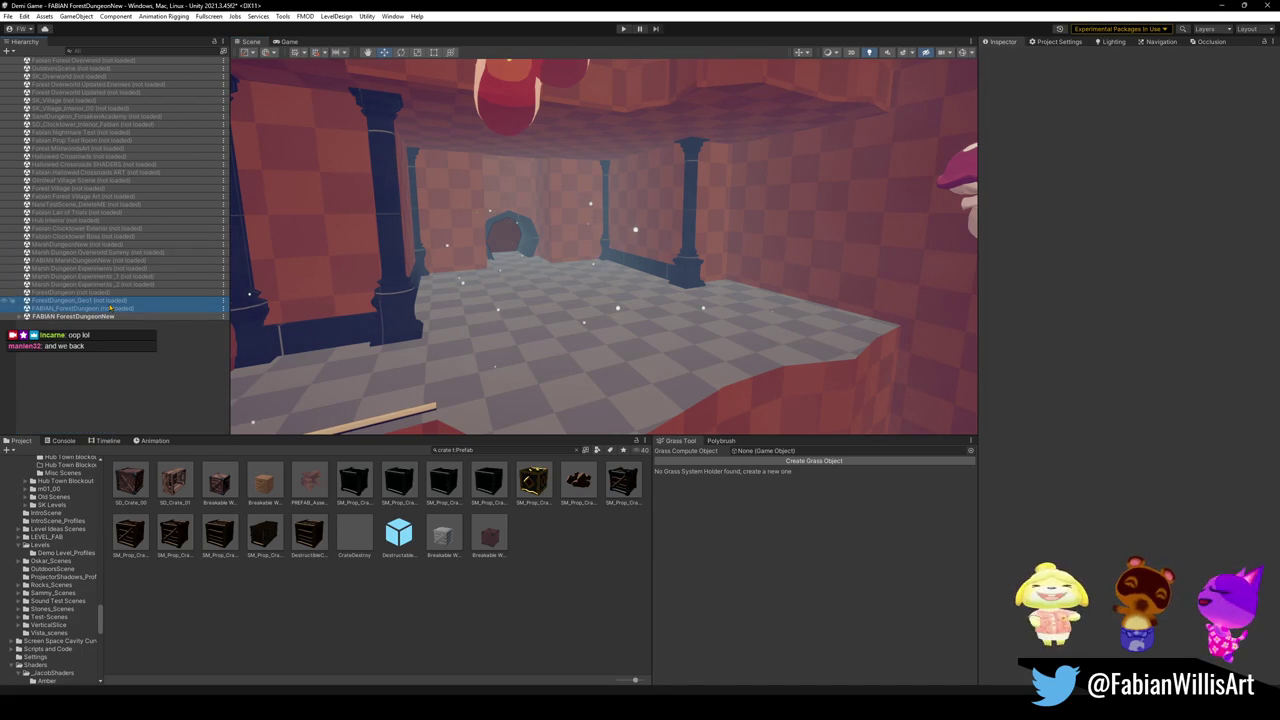
left_click(112, 300)
key("shift+Up")
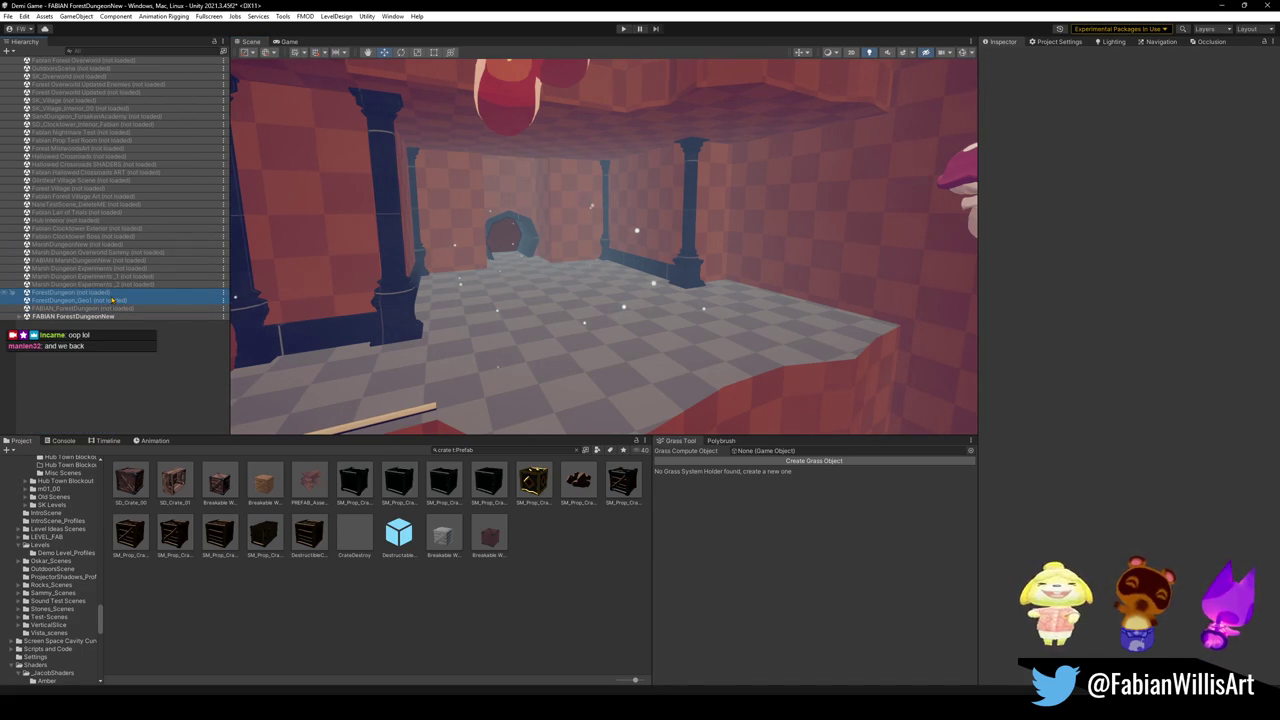
right_click(107, 299)
left_click(122, 313)
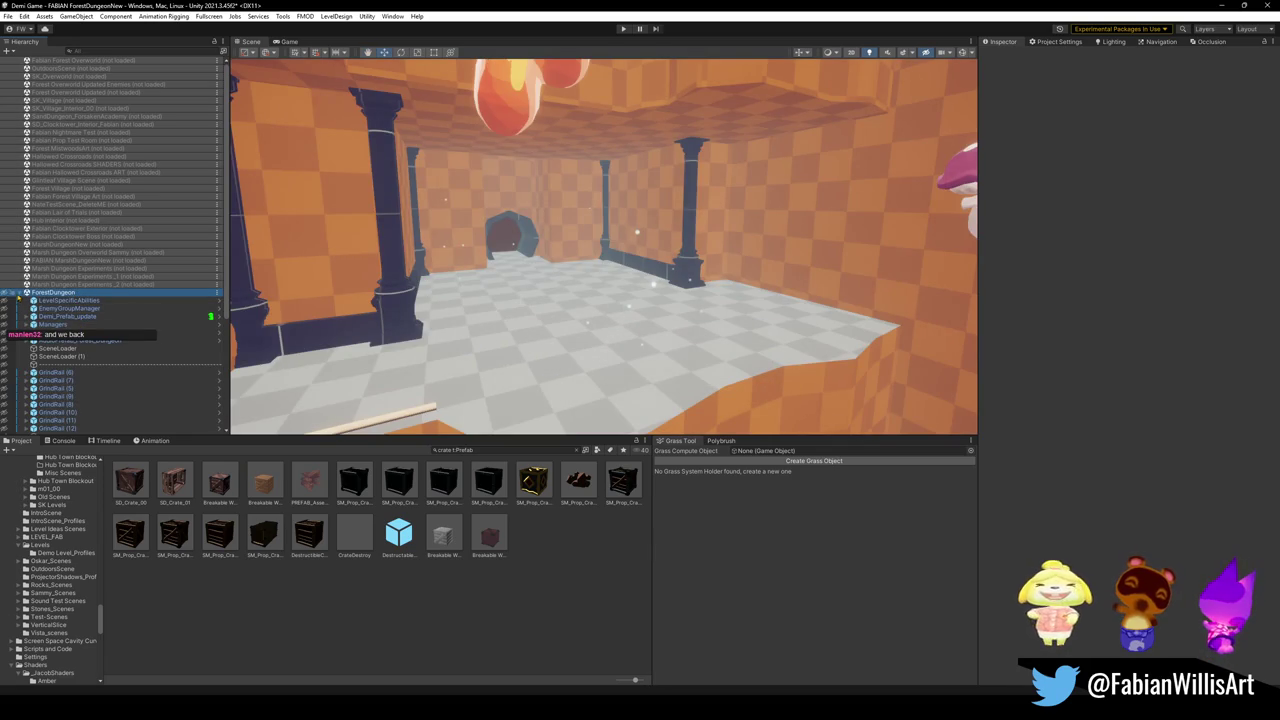
left_click(21, 293)
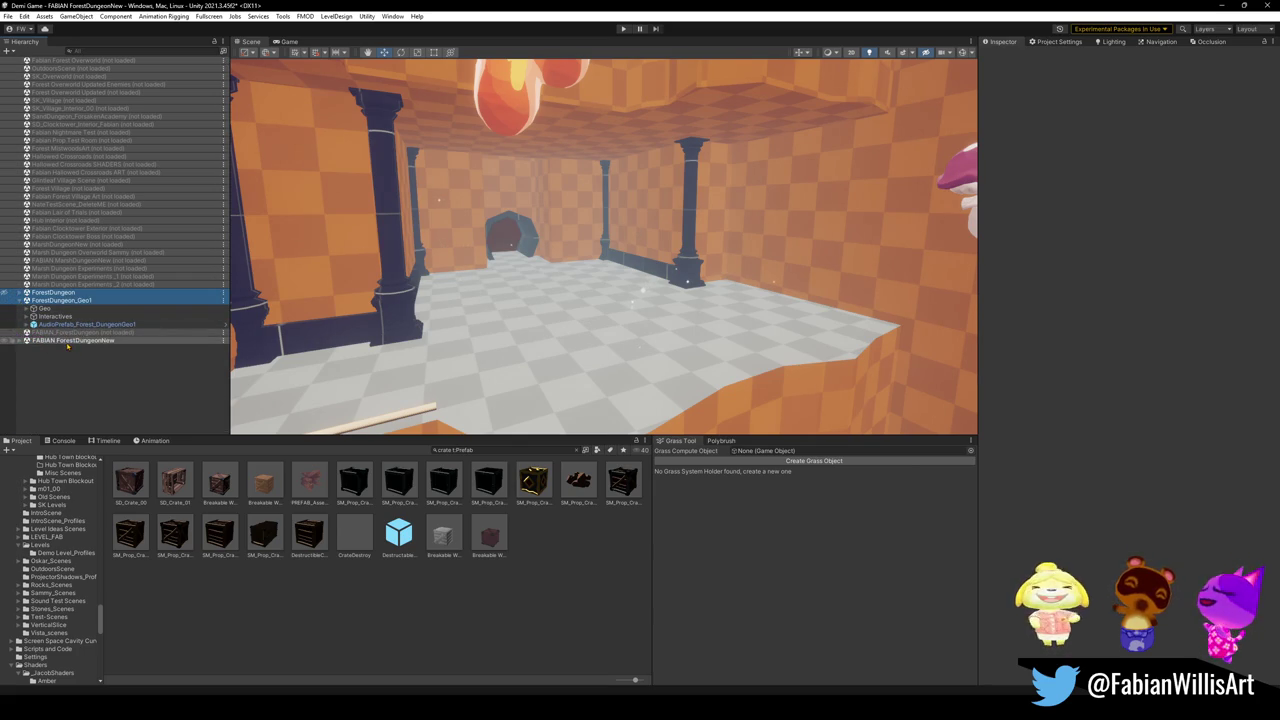
right_click(66, 341)
Unload the FABIAN ForestDungeonNew scene.
left_click(121, 403)
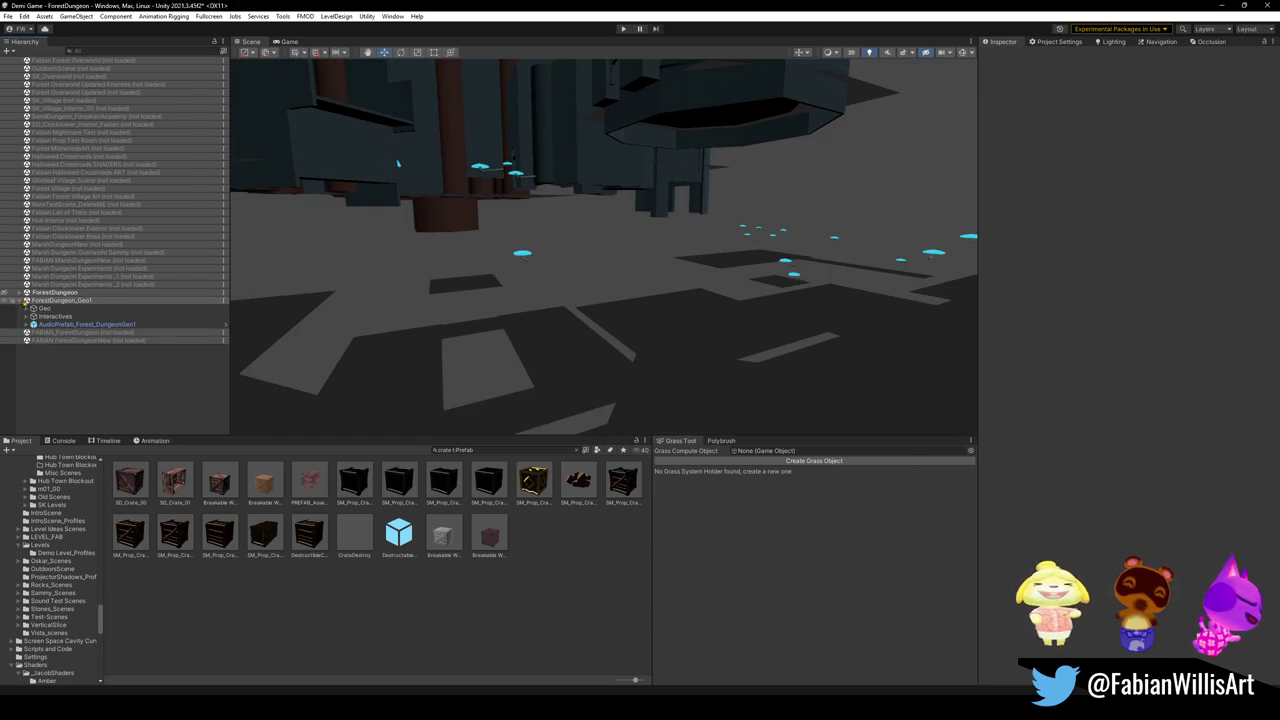
left_click(20, 301)
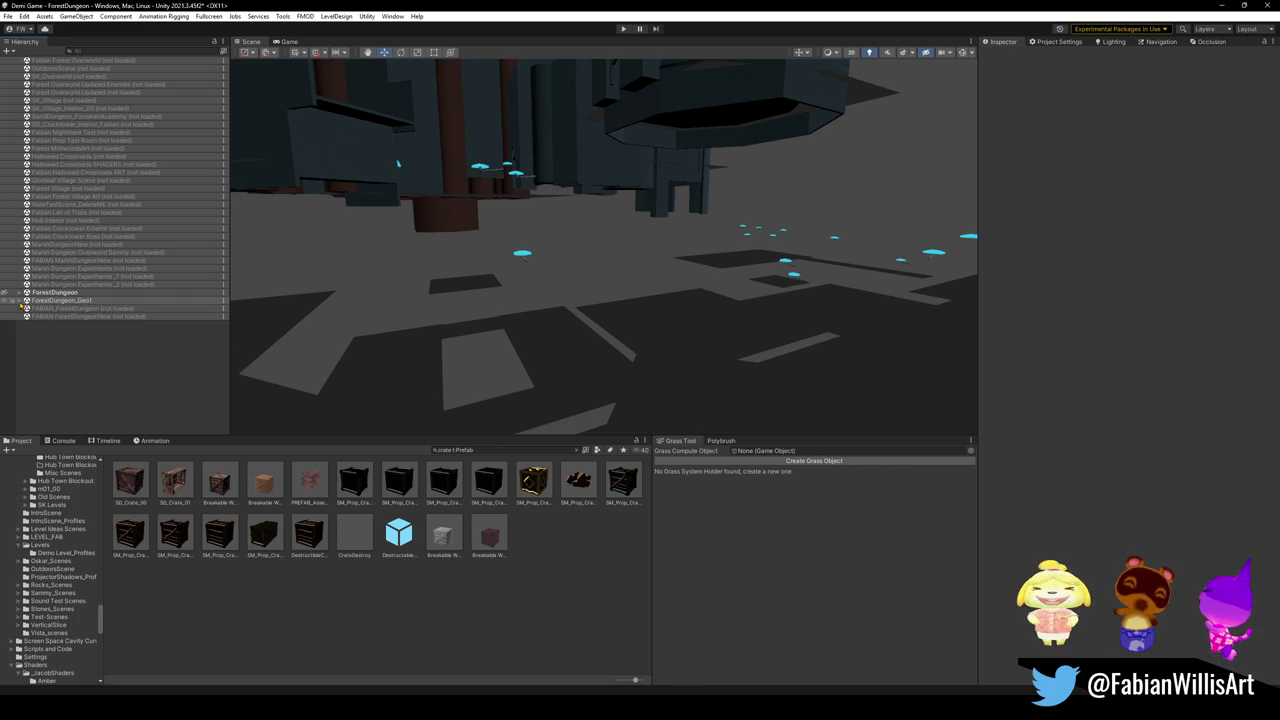
left_click(20, 301)
Fly around the dungeon geometry in the Scene view, then expand the ForestDungeon scene.
mouse_move(634, 340)
right_mouse_down()
mouse_move(669, 292)
mouse_move(620, 290)
mouse_move(746, 289)
mouse_move(754, 317)
mouse_move(930, 376)
mouse_move(543, 409)
mouse_move(514, 289)
mouse_move(531, 326)
right_mouse_up()
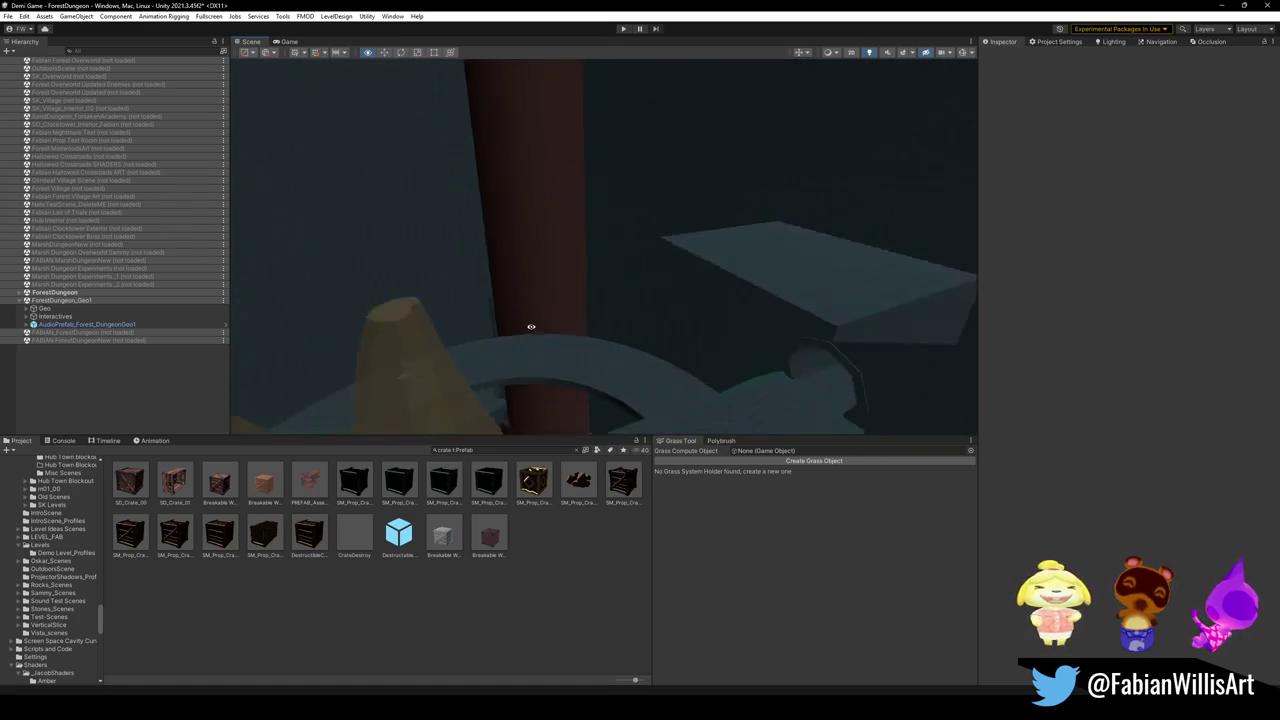
left_click_drag(531, 326, 519, 306, "alt")
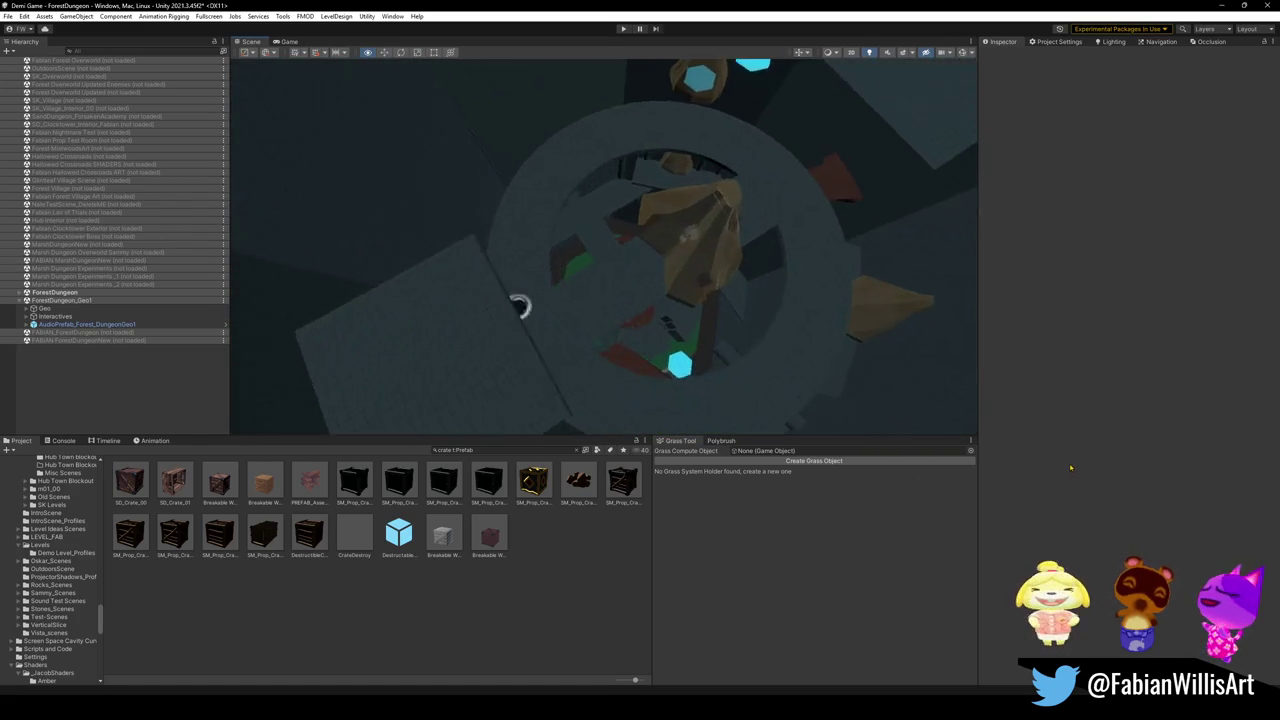
mouse_move(519, 306)
right_mouse_down()
mouse_move(357, 277)
mouse_move(899, 420)
mouse_move(740, 465)
right_mouse_up()
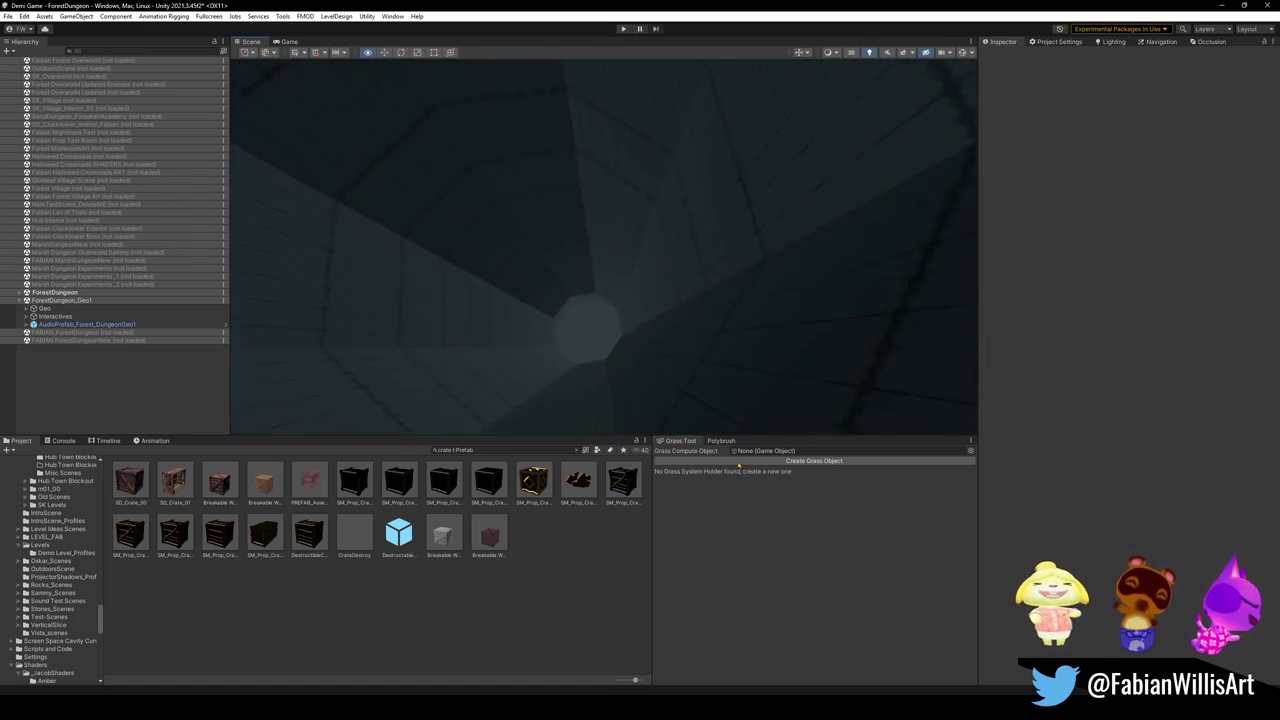
mouse_move(740, 465)
right_mouse_down()
mouse_move(907, 445)
mouse_move(589, 337)
mouse_move(520, 394)
mouse_move(643, 231)
mouse_move(829, 271)
mouse_move(749, 214)
mouse_move(777, 257)
mouse_move(691, 294)
mouse_move(655, 294)
right_mouse_up()
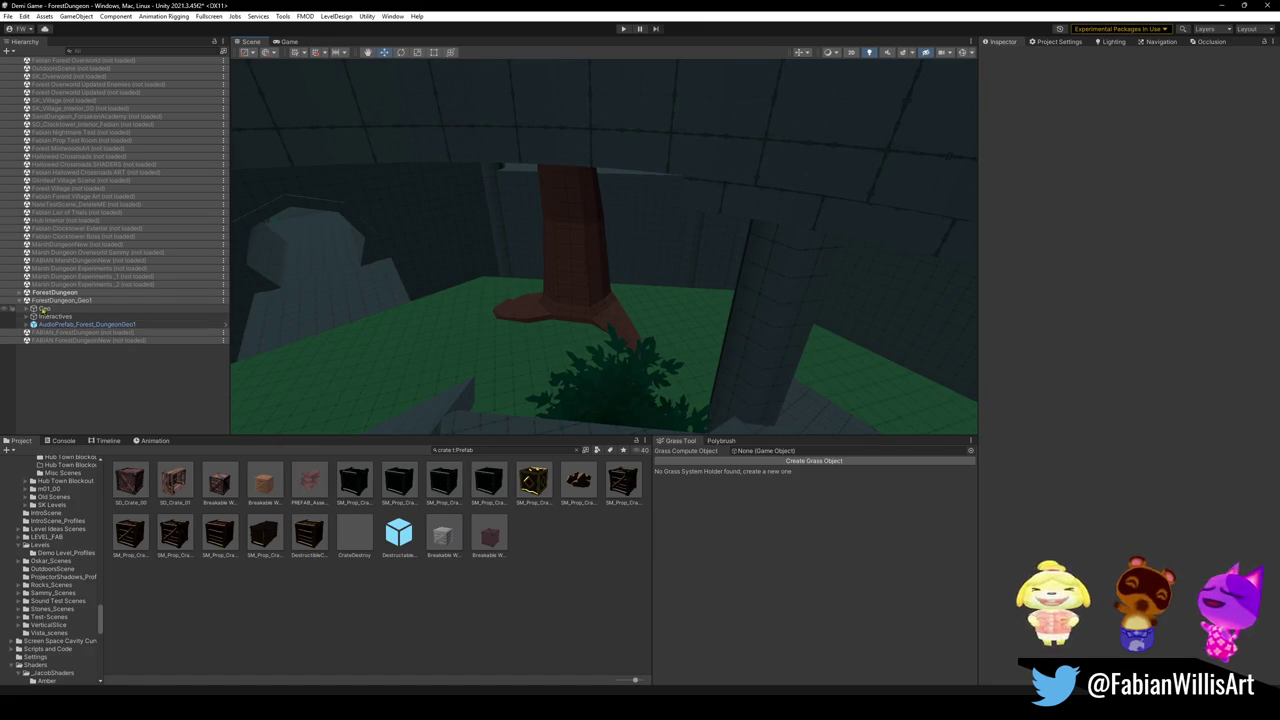
left_click(21, 292)
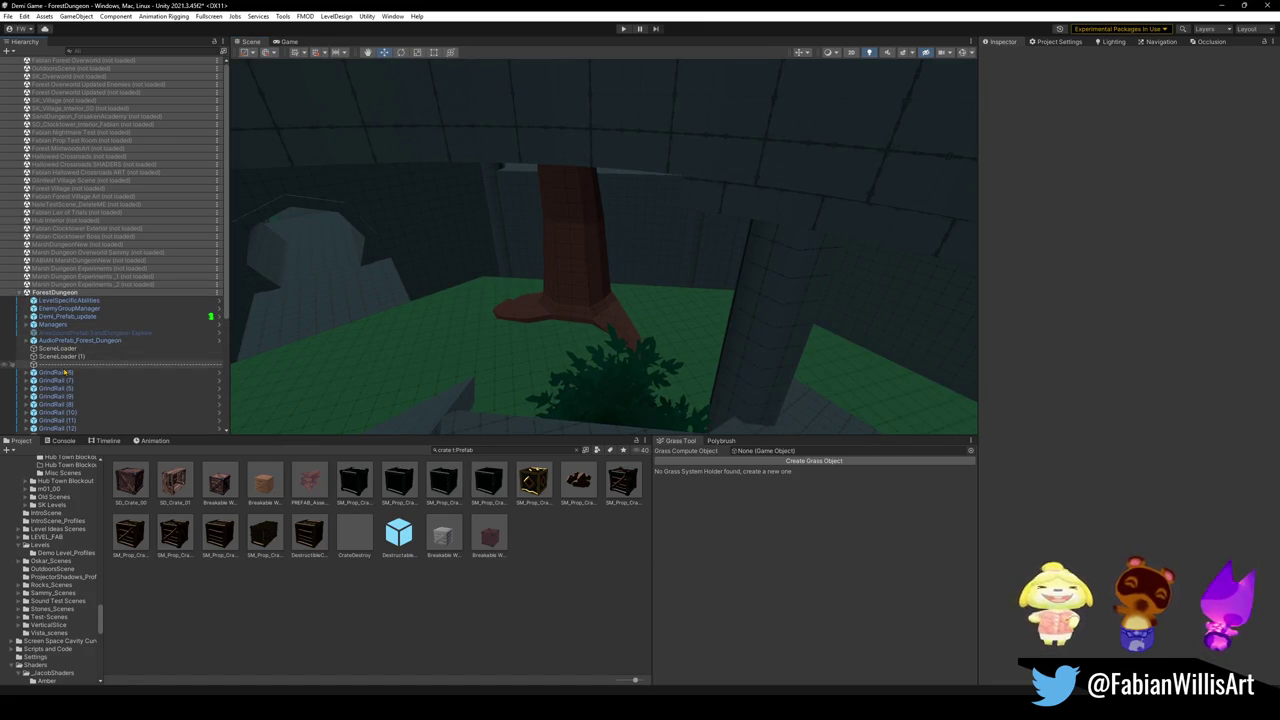
scroll(95, 340, "down", 5)
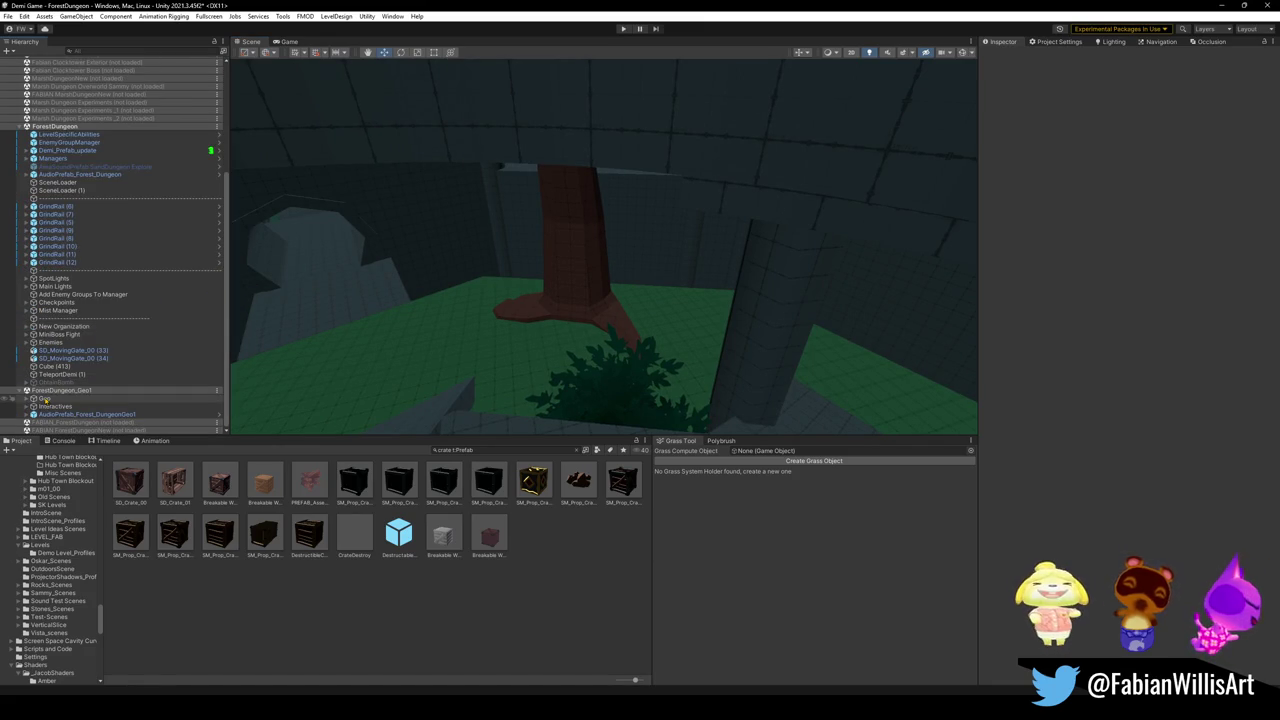
Drag rooms Room_22 through Room_21 into New Organization > Geo, below Room_13.
left_click(45, 399)
key("Right")
key("Down")
left_click(45, 398, "shift")
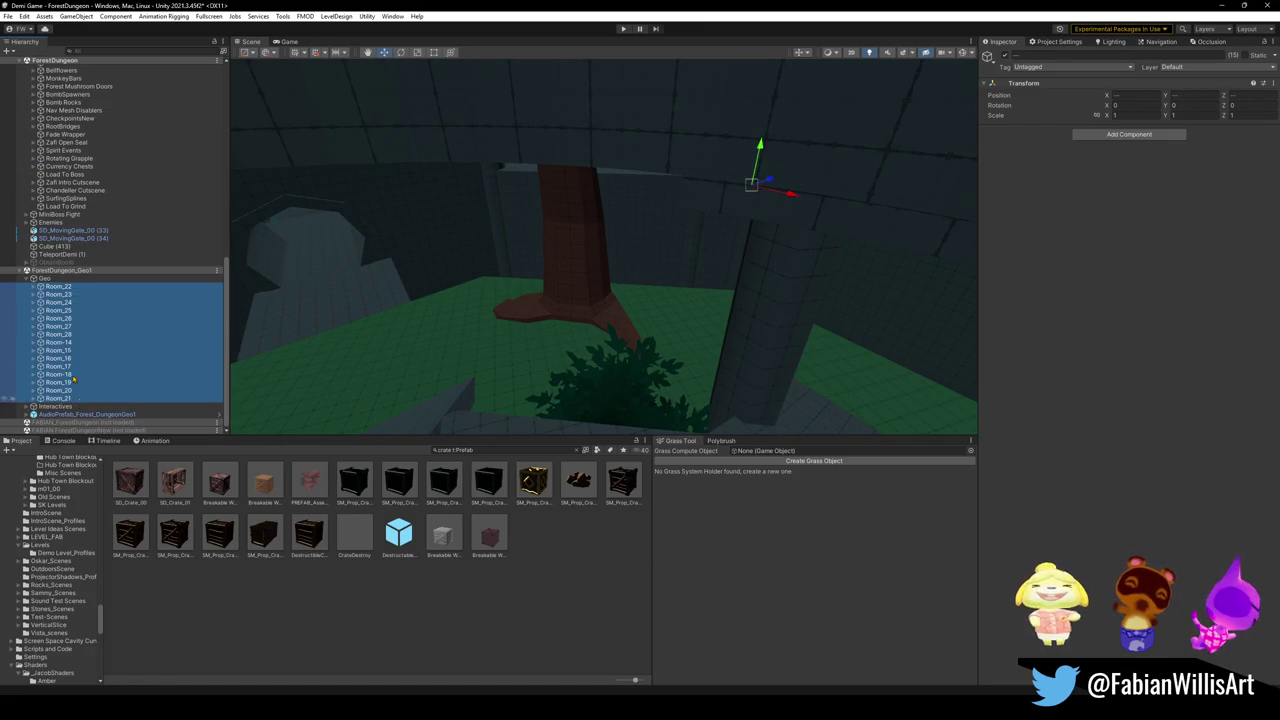
scroll(100, 86, "up", 1)
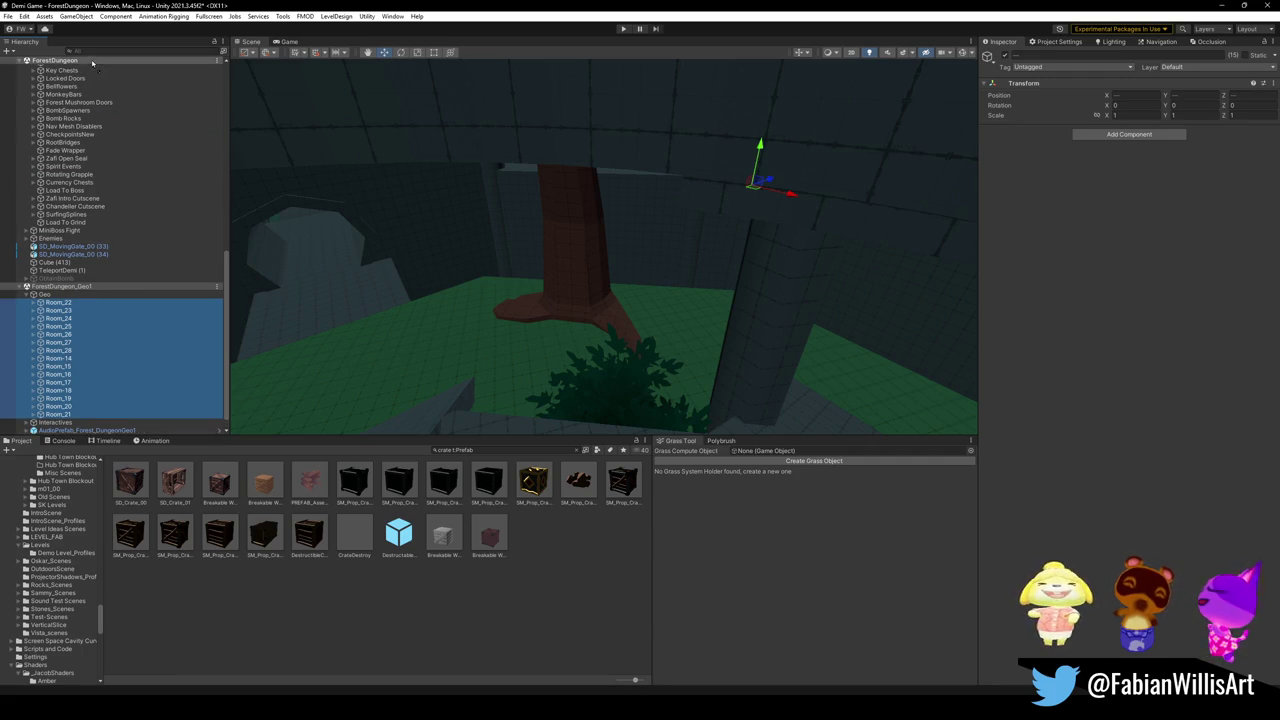
scroll(100, 86, "up", 1)
scroll(80, 75, "up", 1)
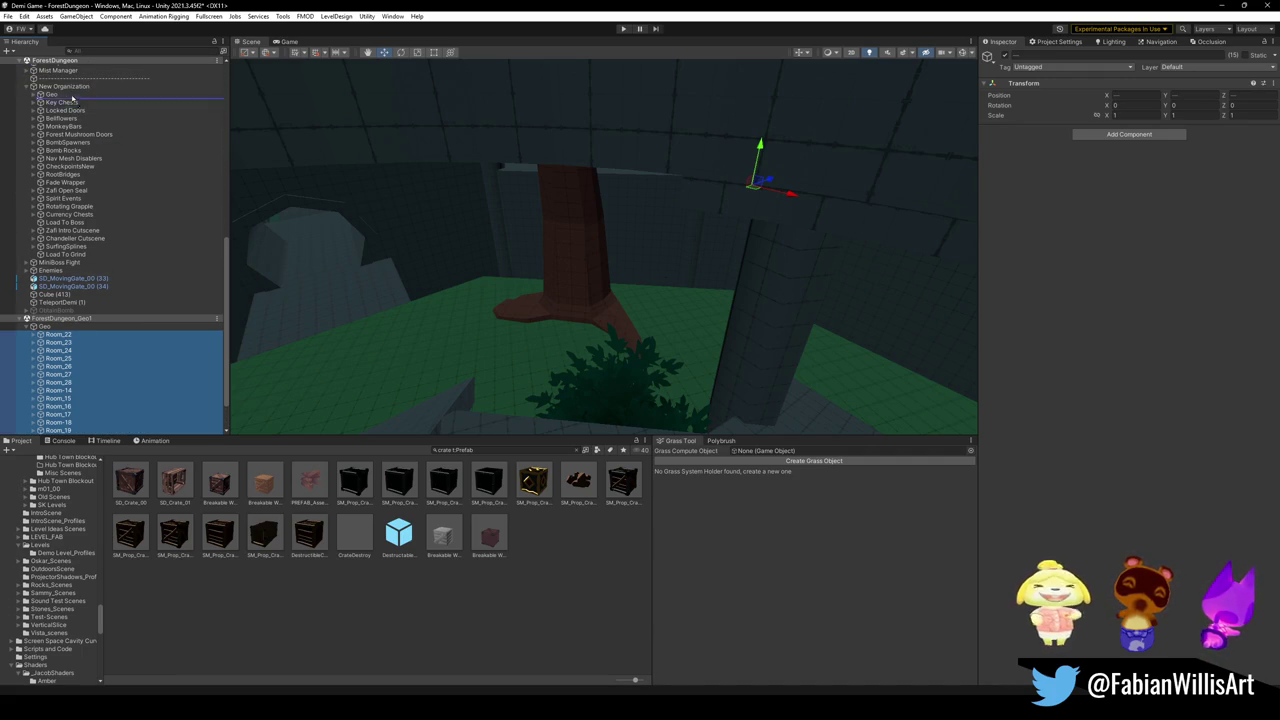
mouse_move(27, 96)
left_mouse_down()
mouse_move(66, 206)
mouse_move(80, 206)
left_mouse_up()
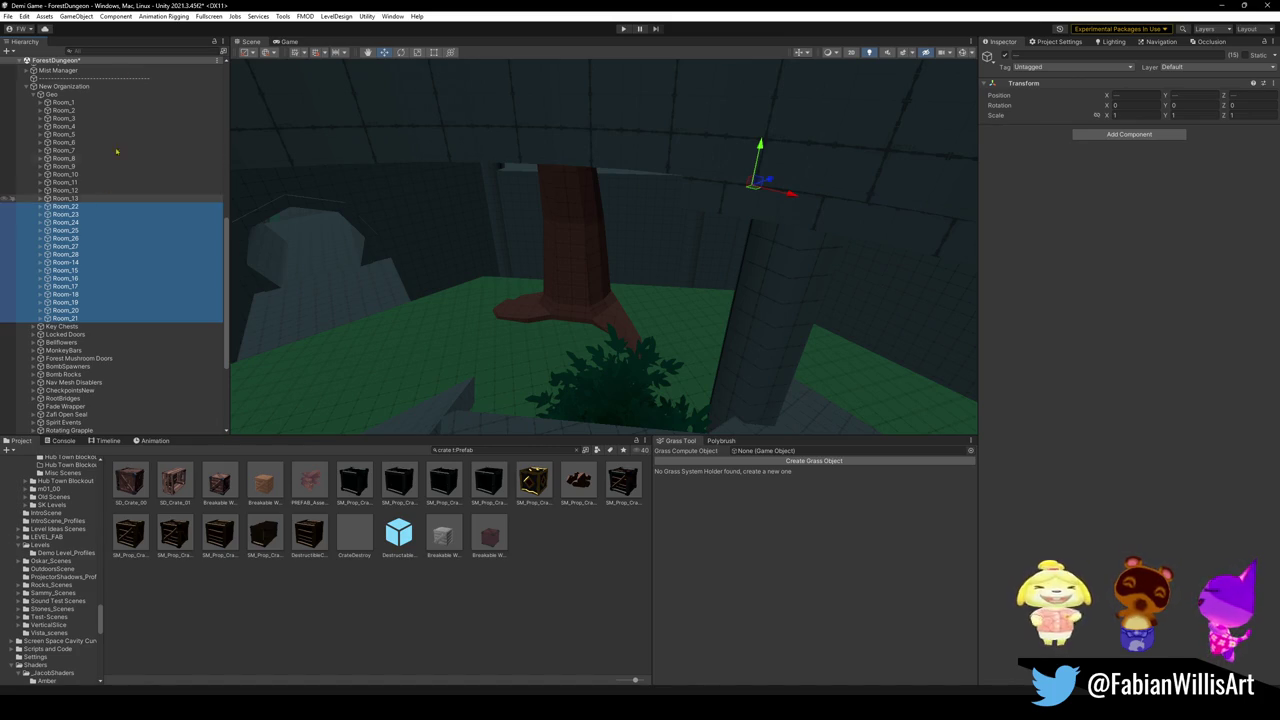
Rename the Geo group under New Organization to 'Full Forest Geo'.
left_click(45, 96)
left_click_drag(594, 257, 723, 418, "alt")
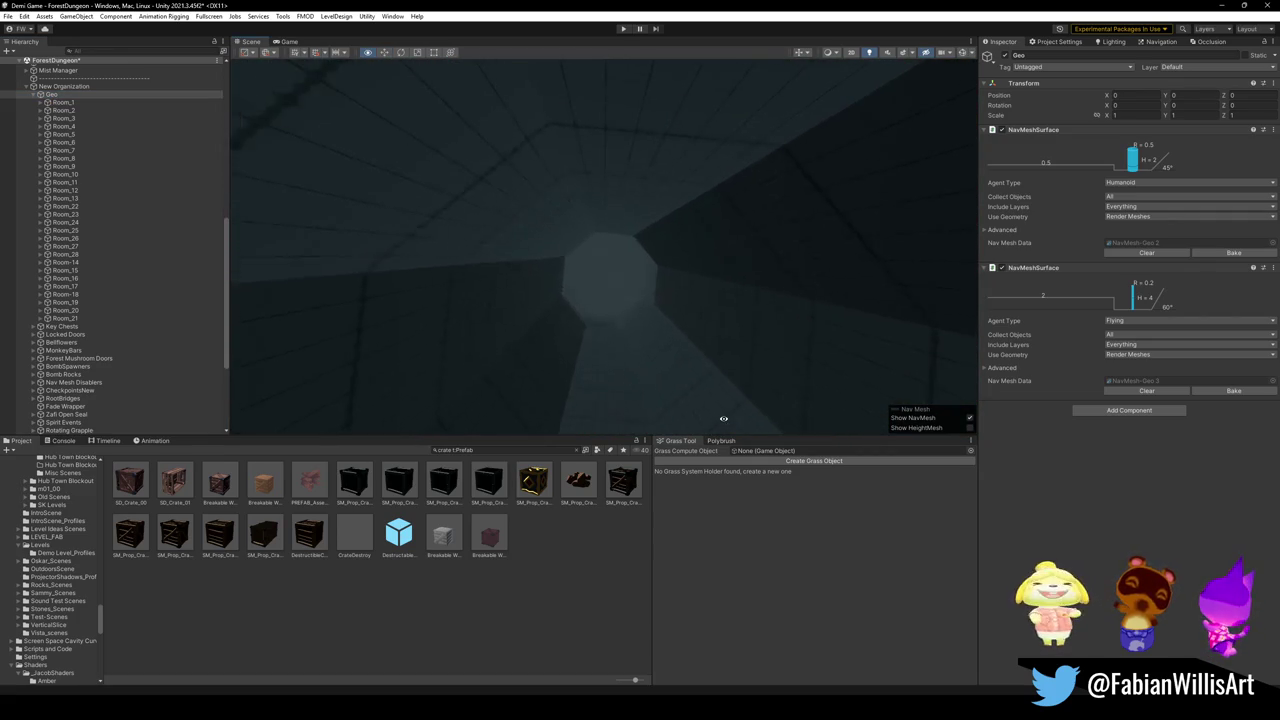
mouse_move(723, 418)
left_mouse_down("alt")
mouse_move(726, 323)
mouse_move(560, 260)
left_mouse_up("alt")
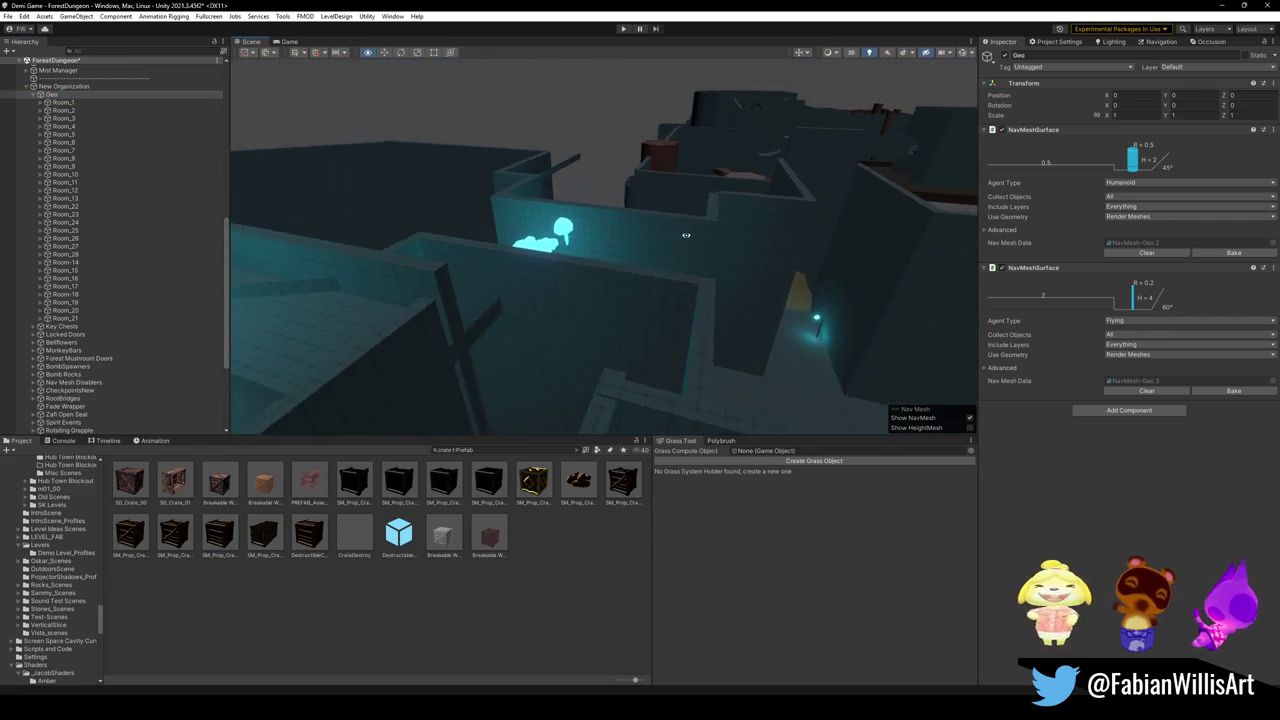
left_click(52, 95)
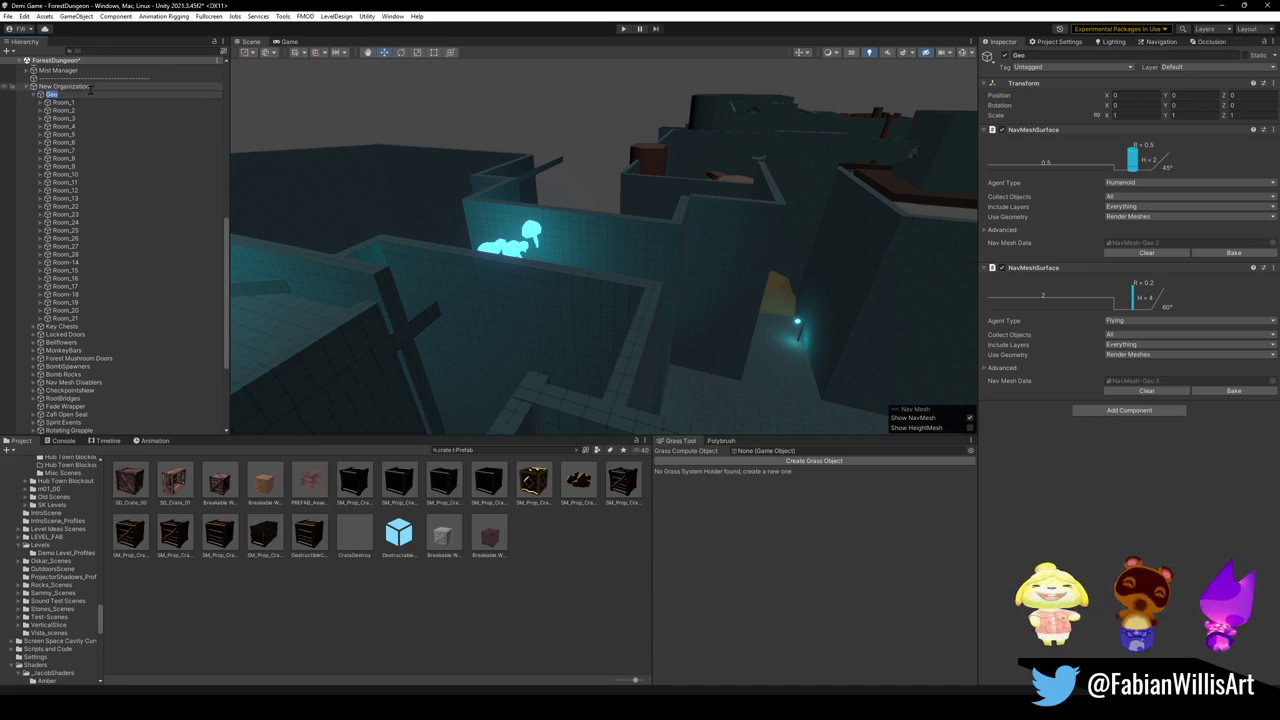
type("Full")
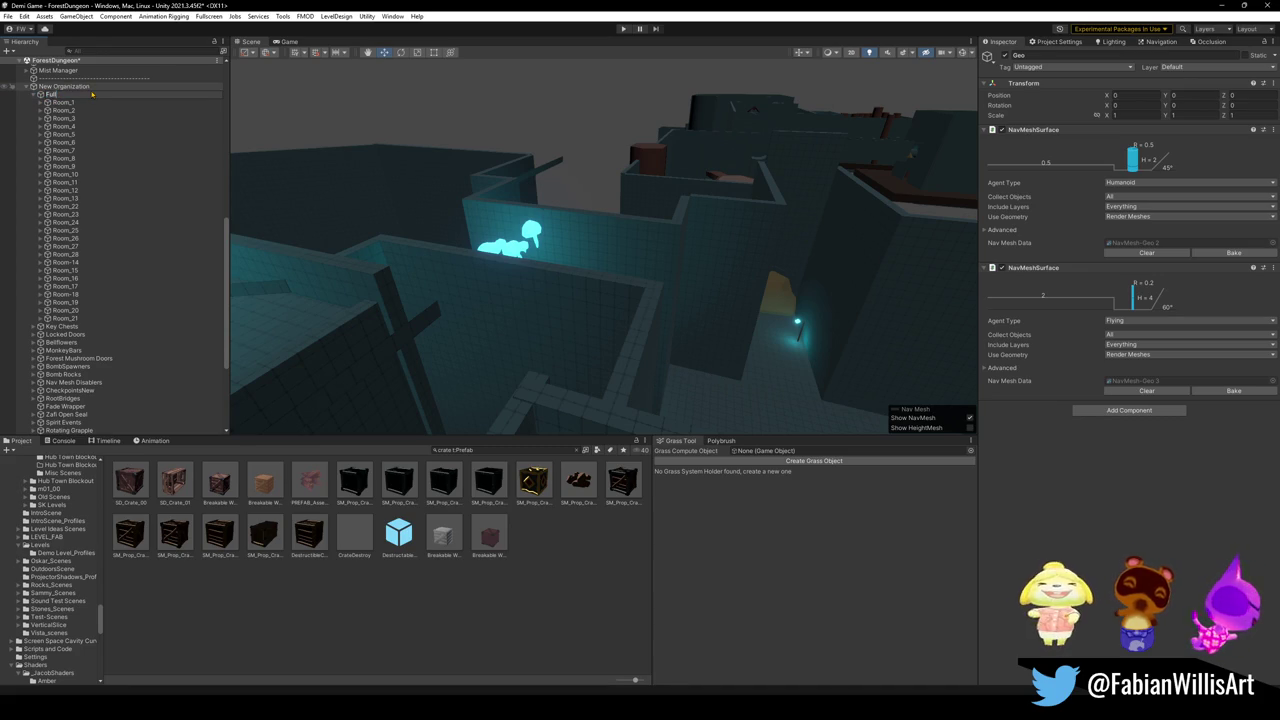
type(" Frieo")
key("Return")
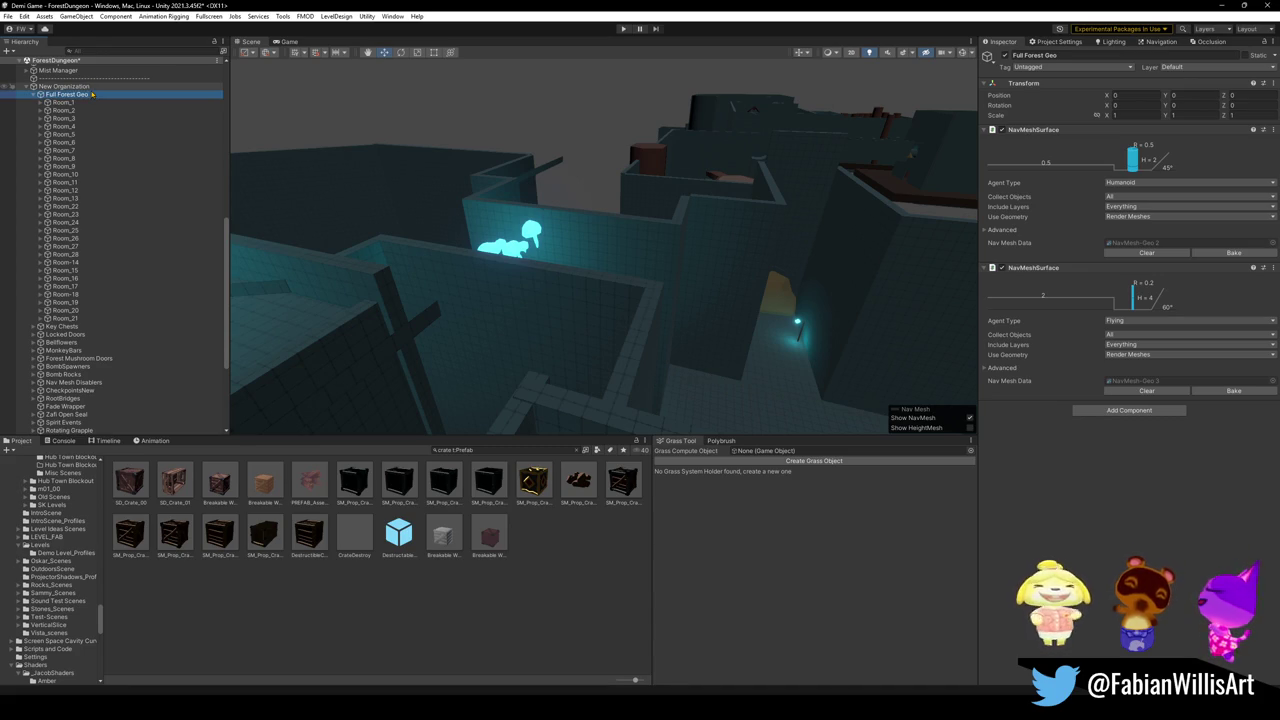
Export the Full Forest Geo group as Full Forest Geo.fbx with default options.
right_click(67, 95)
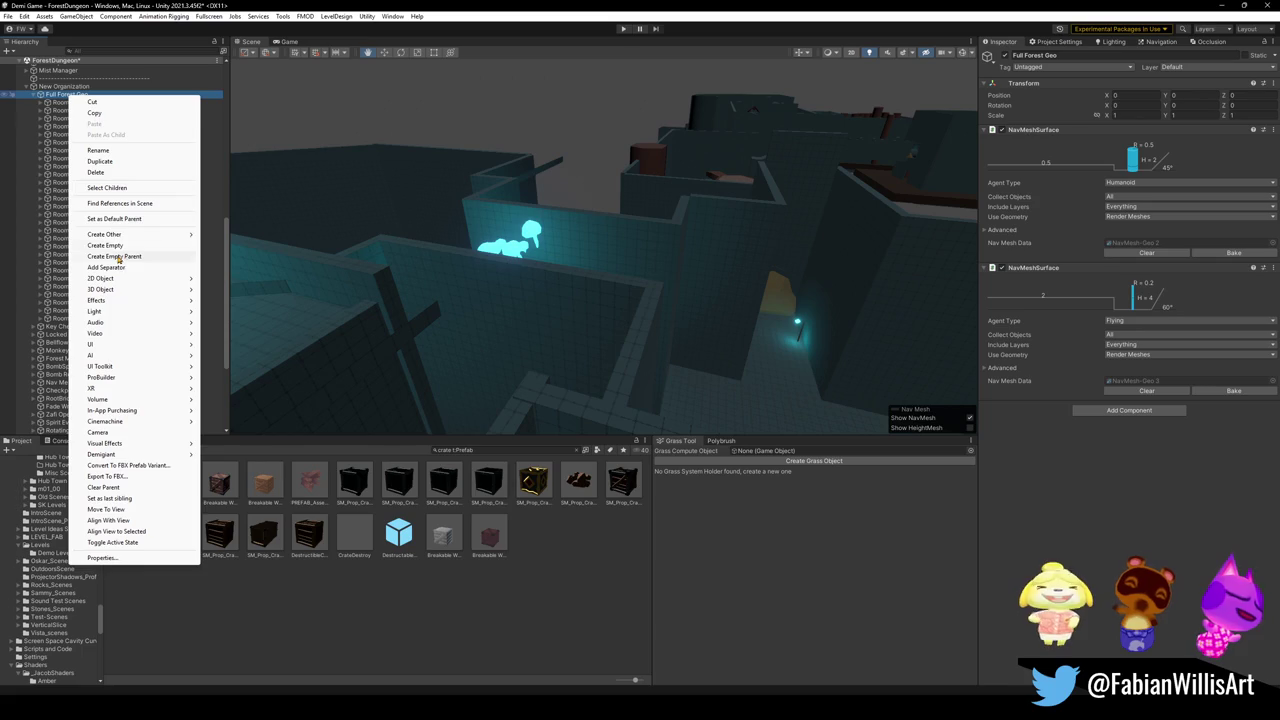
left_click(124, 477)
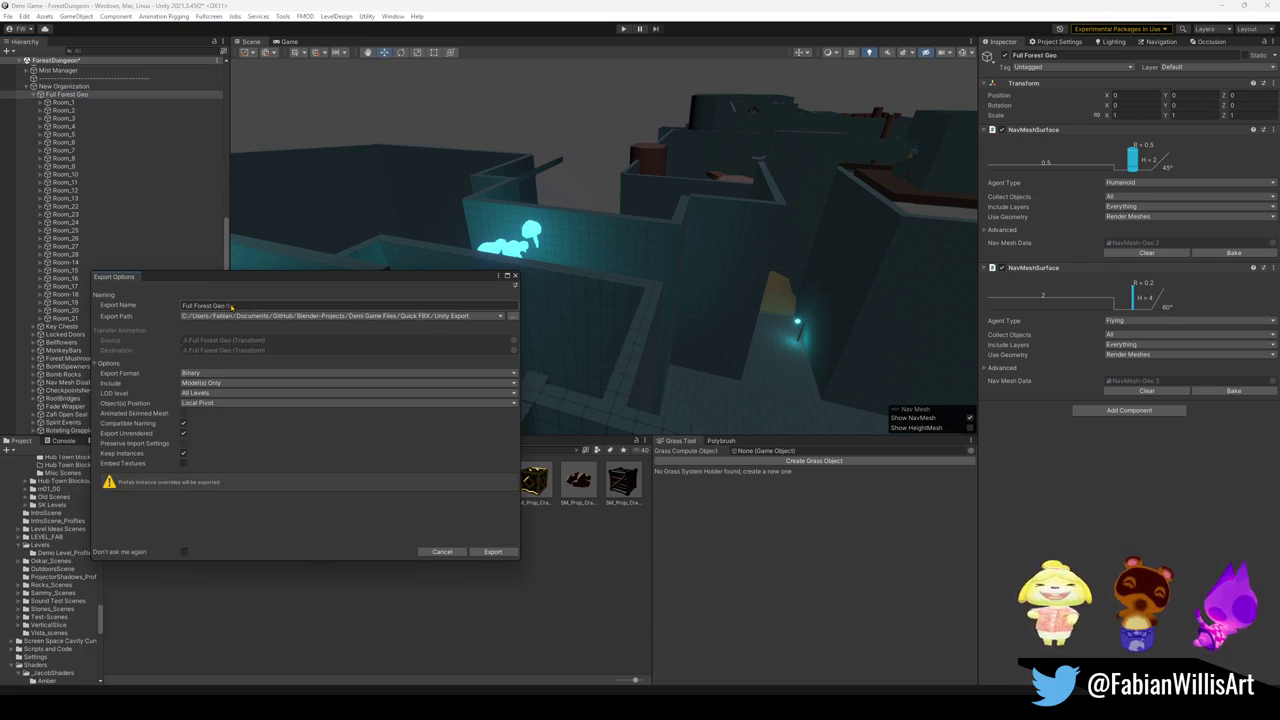
left_click(493, 552)
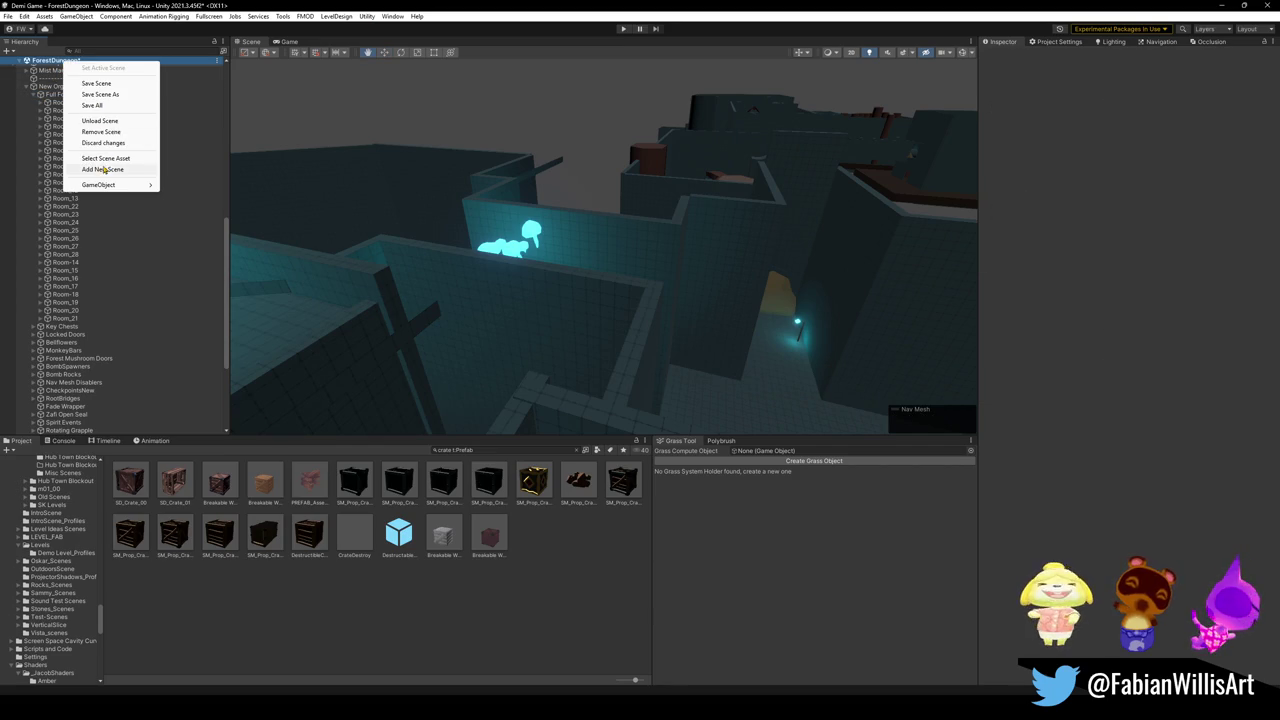
Unload the ForestDungeon scene and load FABIAN ForestDungeonNew.
left_click(100, 121)
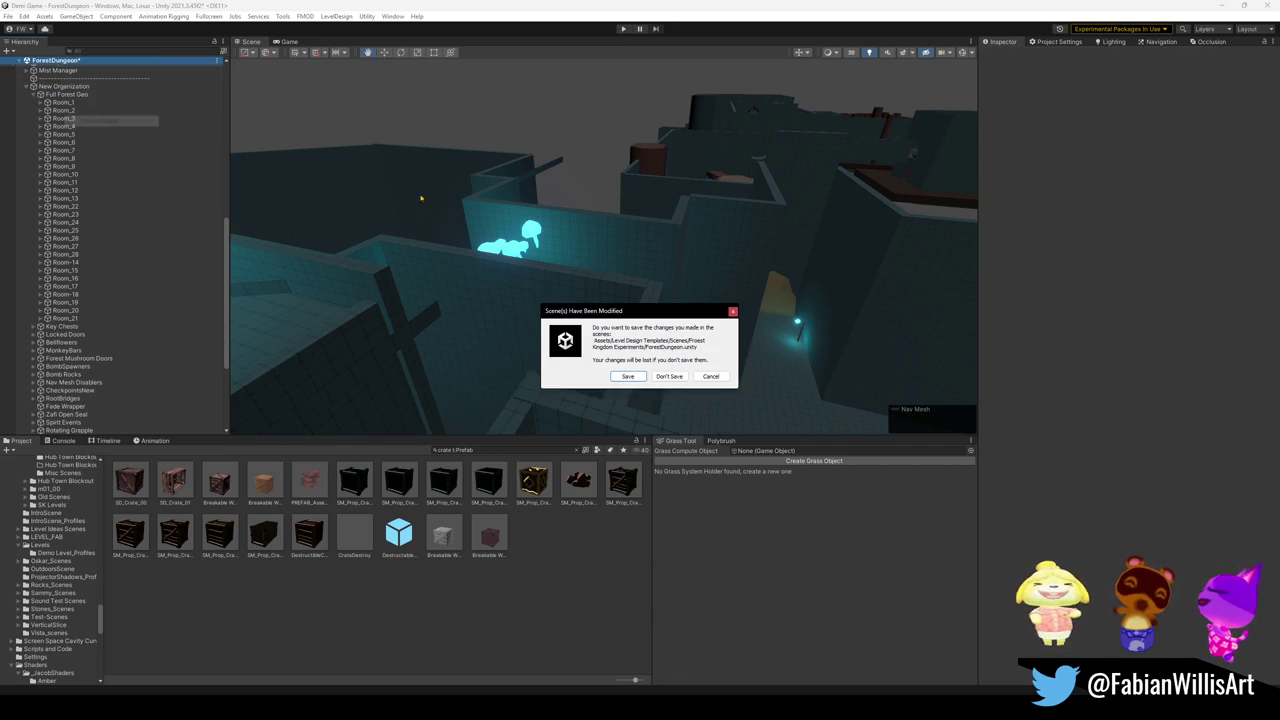
left_click(629, 378)
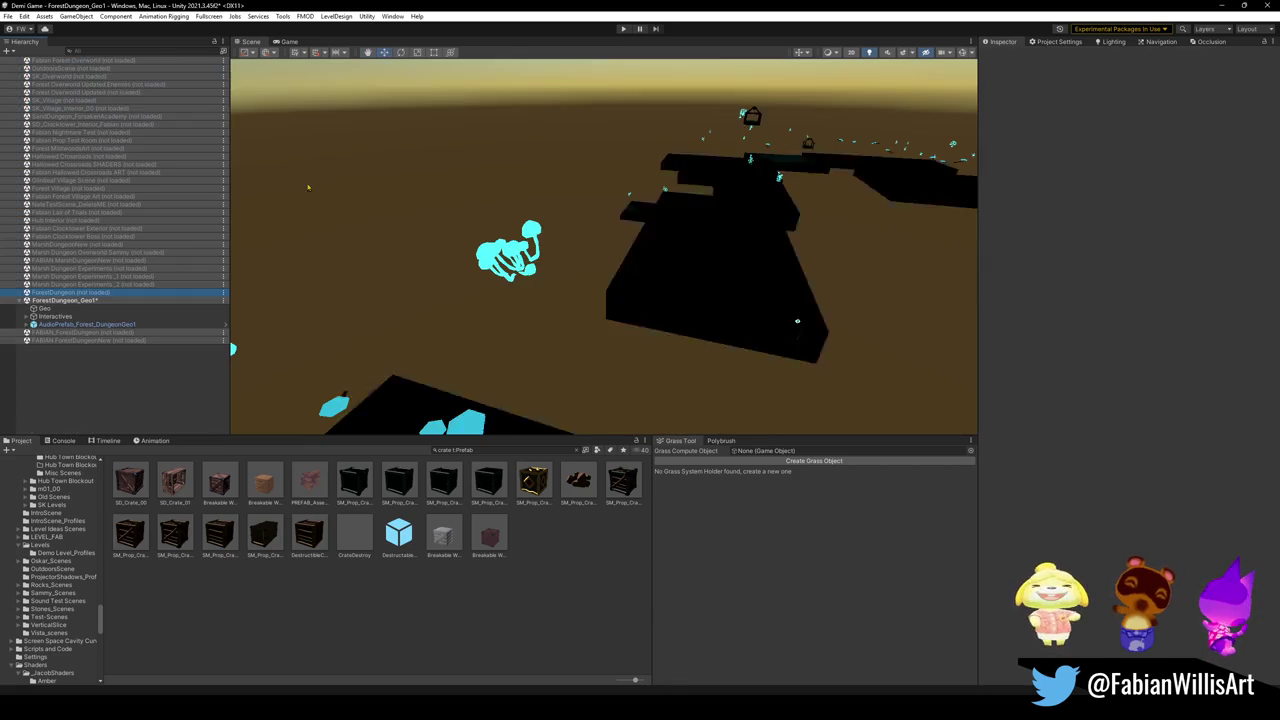
right_click(78, 340)
left_click(105, 350)
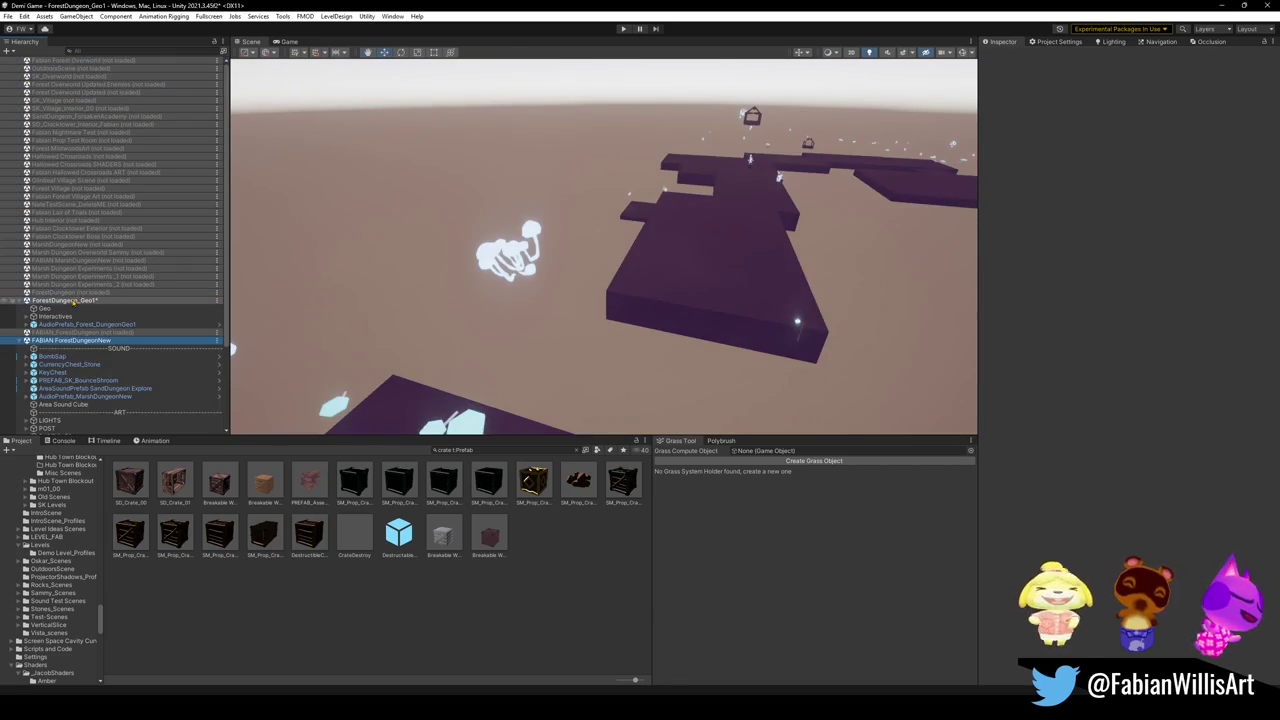
Unload ForestDungeon_Geo1 without saving its changes.
right_click(82, 300)
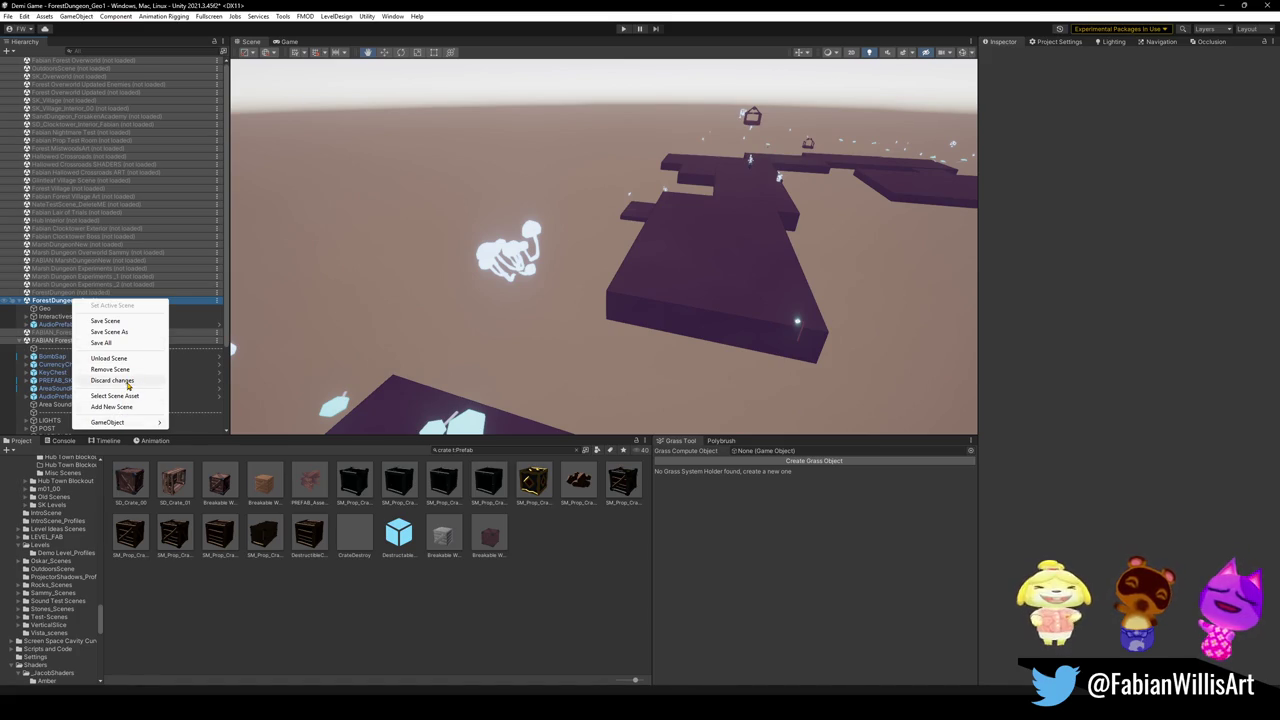
left_click(129, 367)
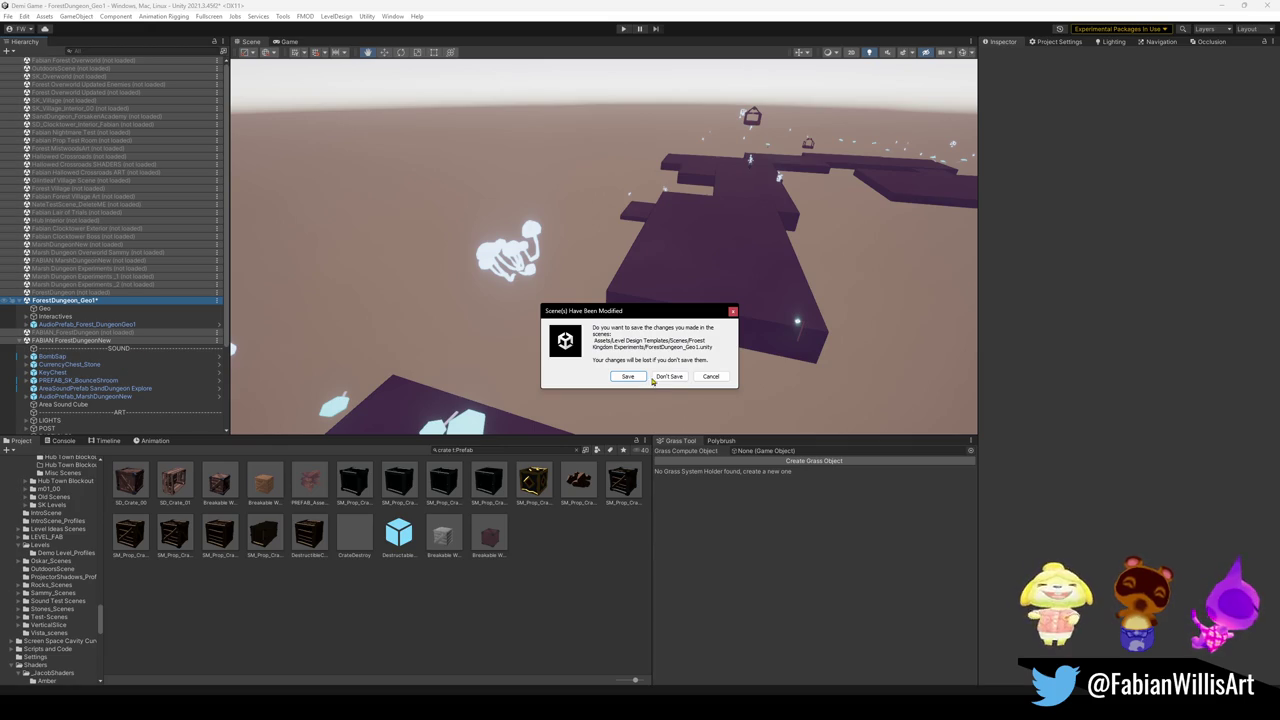
left_click(665, 378)
Frame the KeyChest in the Scene view and fly into its room.
right_click_drag(323, 277, 577, 271)
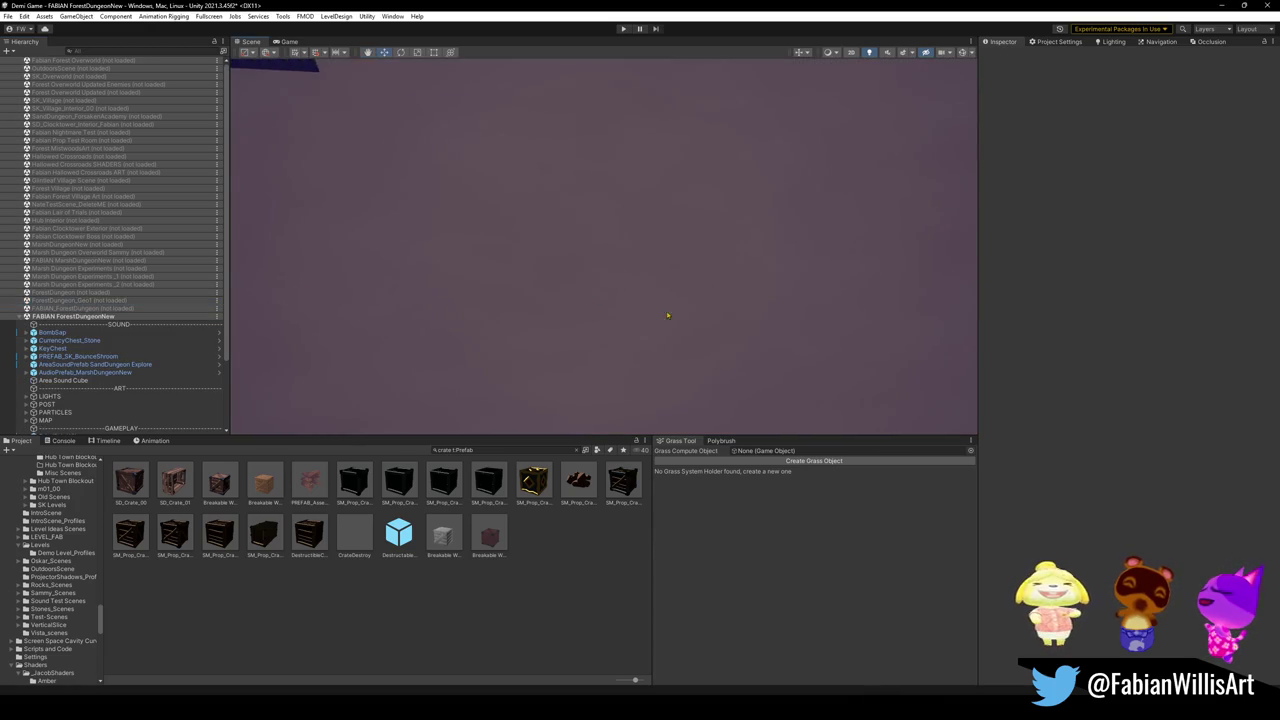
left_click(107, 366)
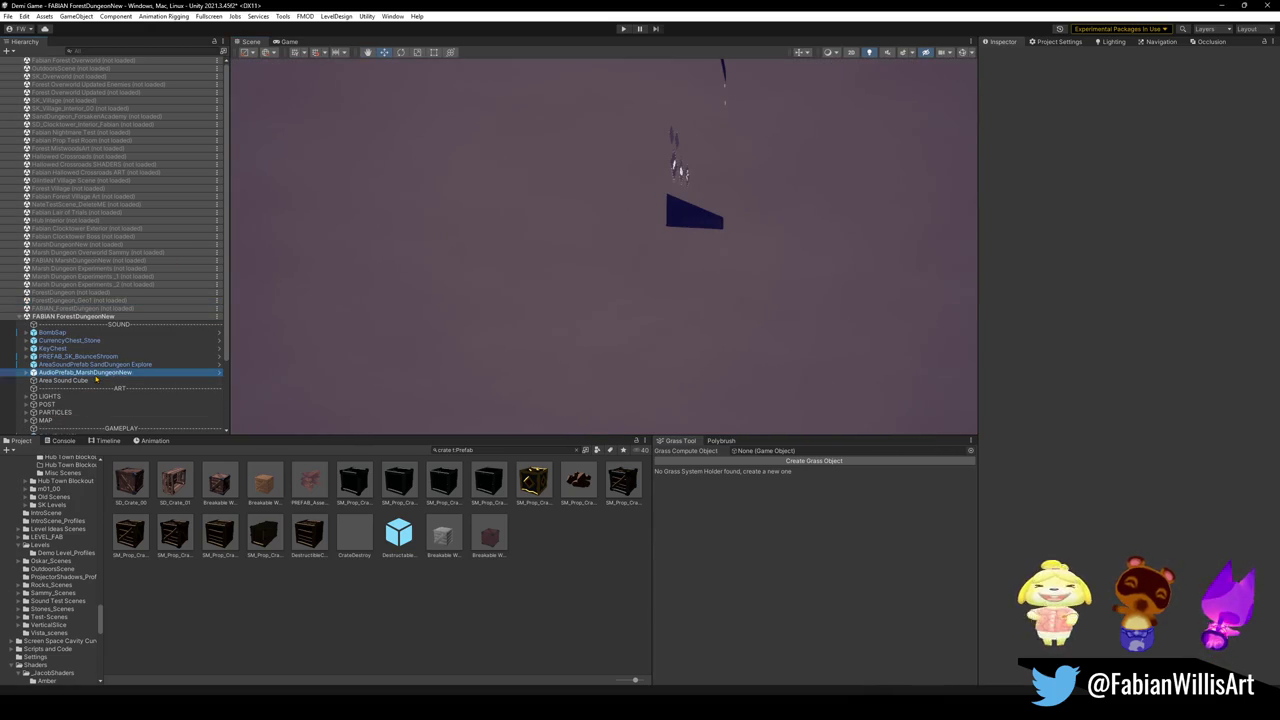
double_click(52, 348)
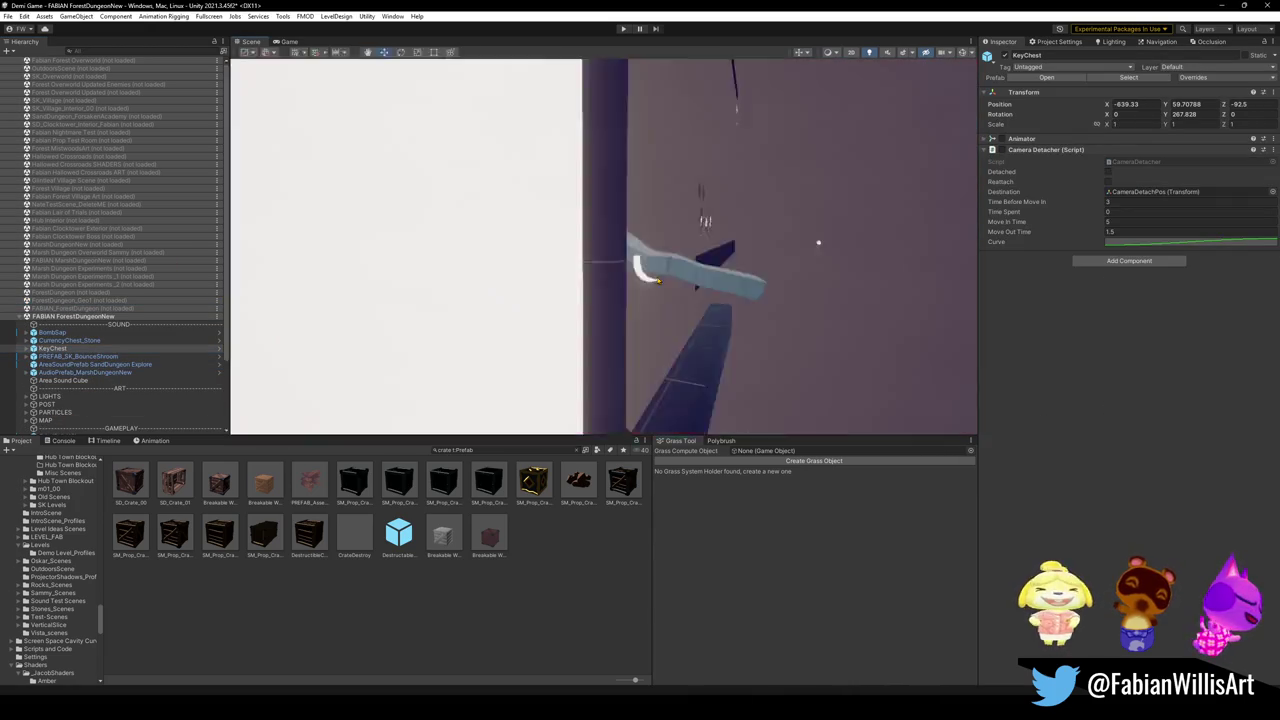
right_click_drag(409, 342, 430, 335)
key("f")
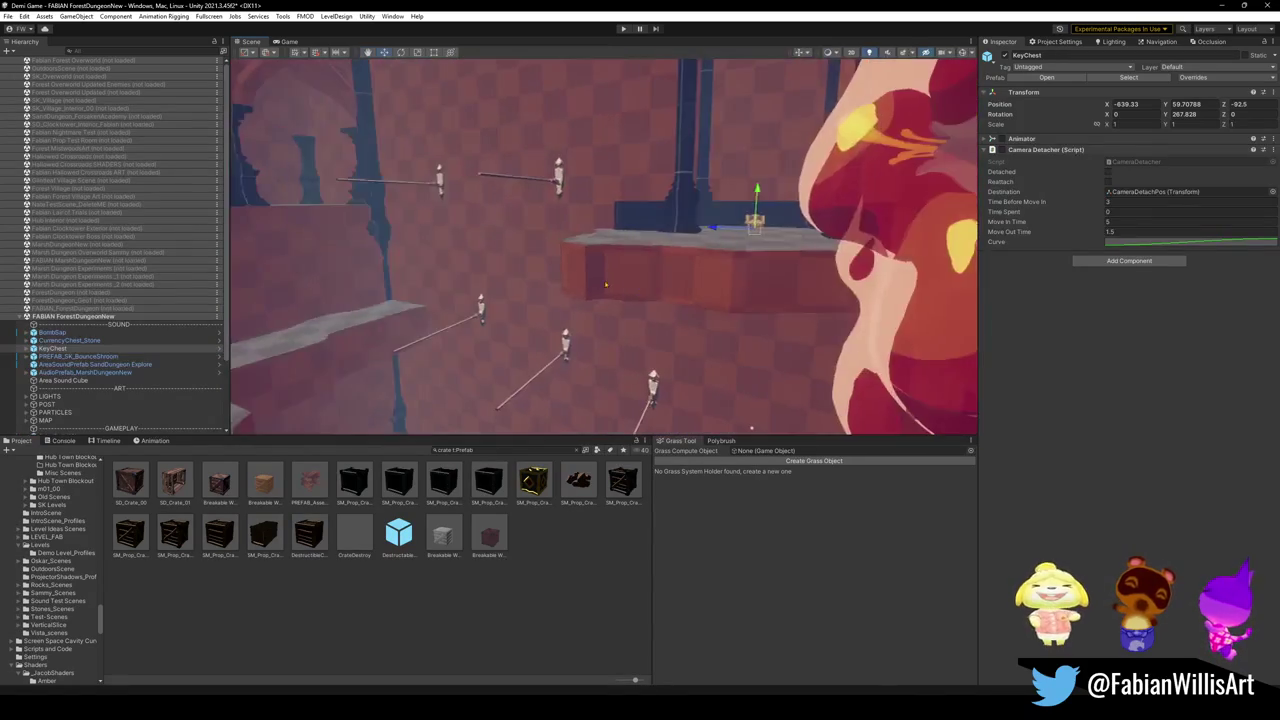
mouse_move(560, 300)
right_mouse_down()
mouse_move(619, 288)
mouse_move(550, 280)
right_mouse_up()
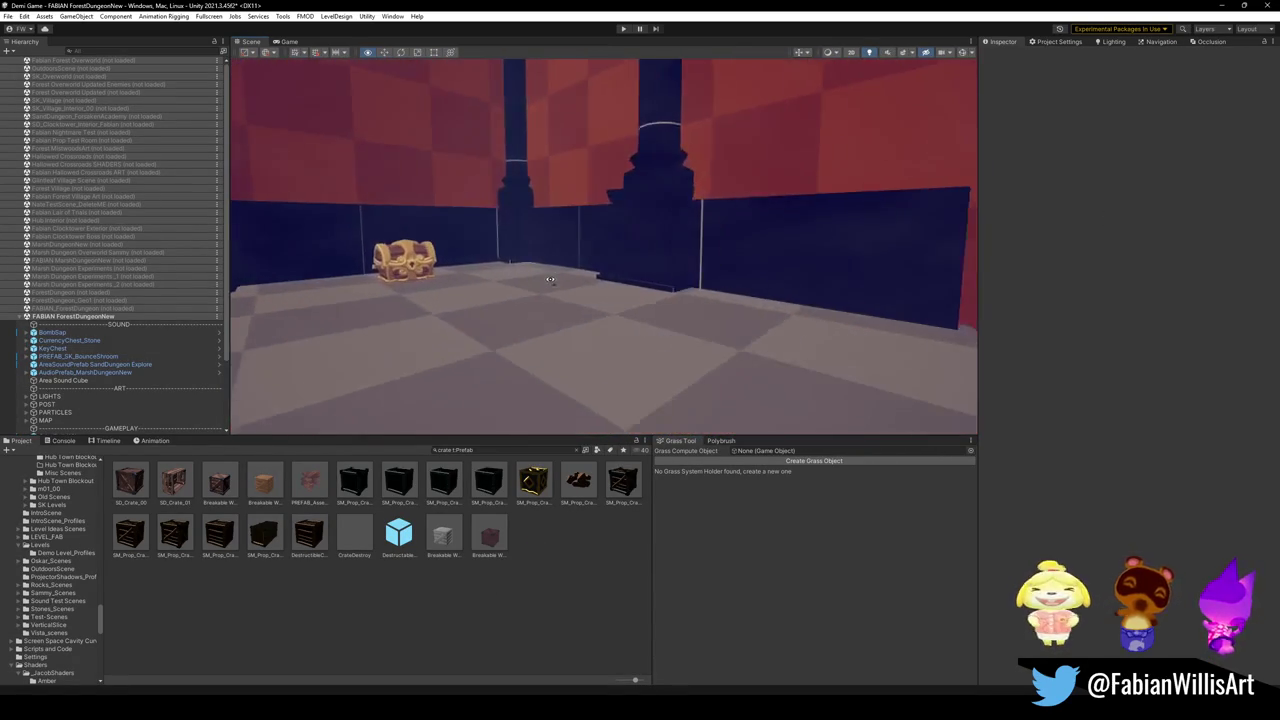
Search the Project for gold, drop a gold material on the chest, and save the scene.
left_click(478, 449)
type("gold")
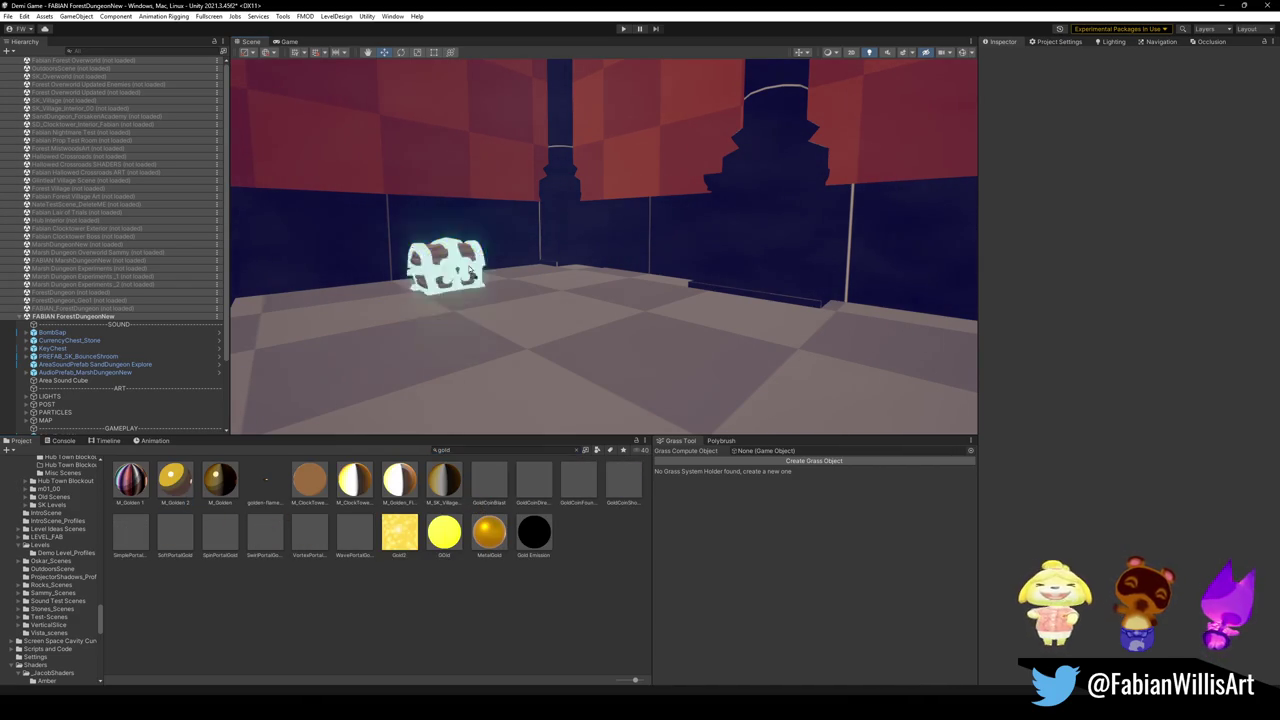
left_click_drag(175, 485, 430, 272)
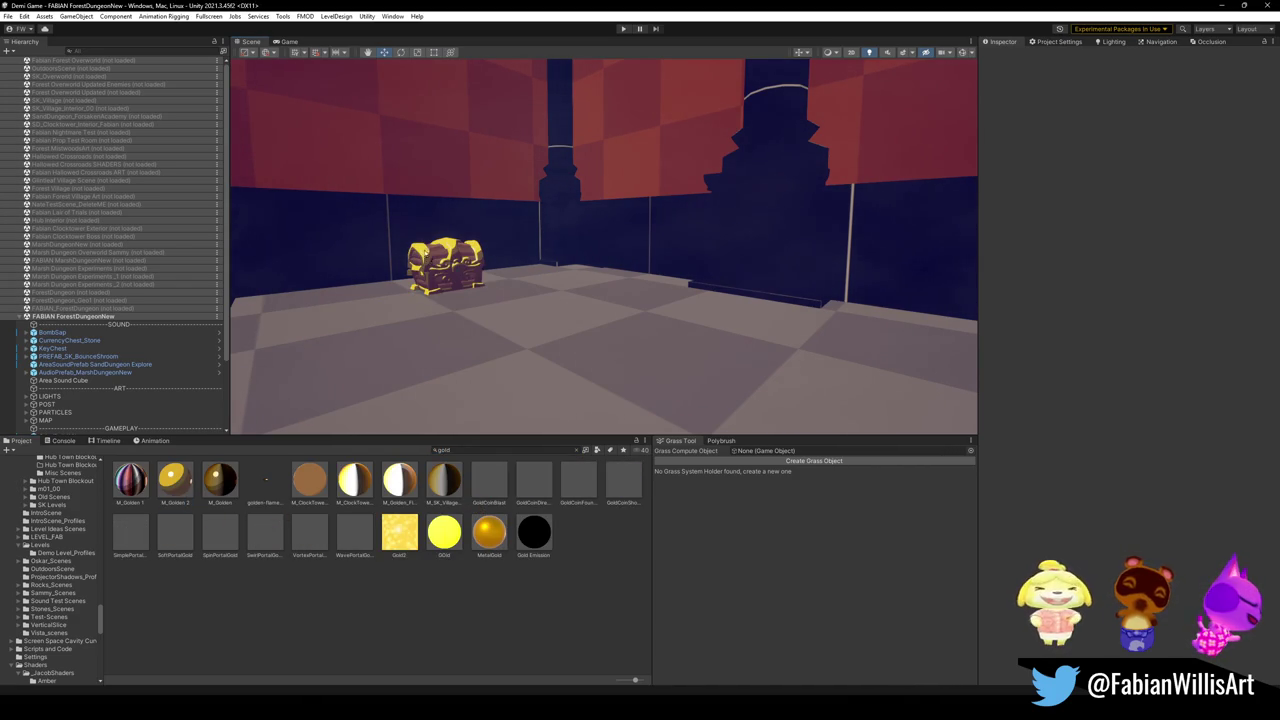
mouse_move(428, 258)
right_mouse_down()
mouse_move(741, 310)
mouse_move(787, 303)
right_mouse_up()
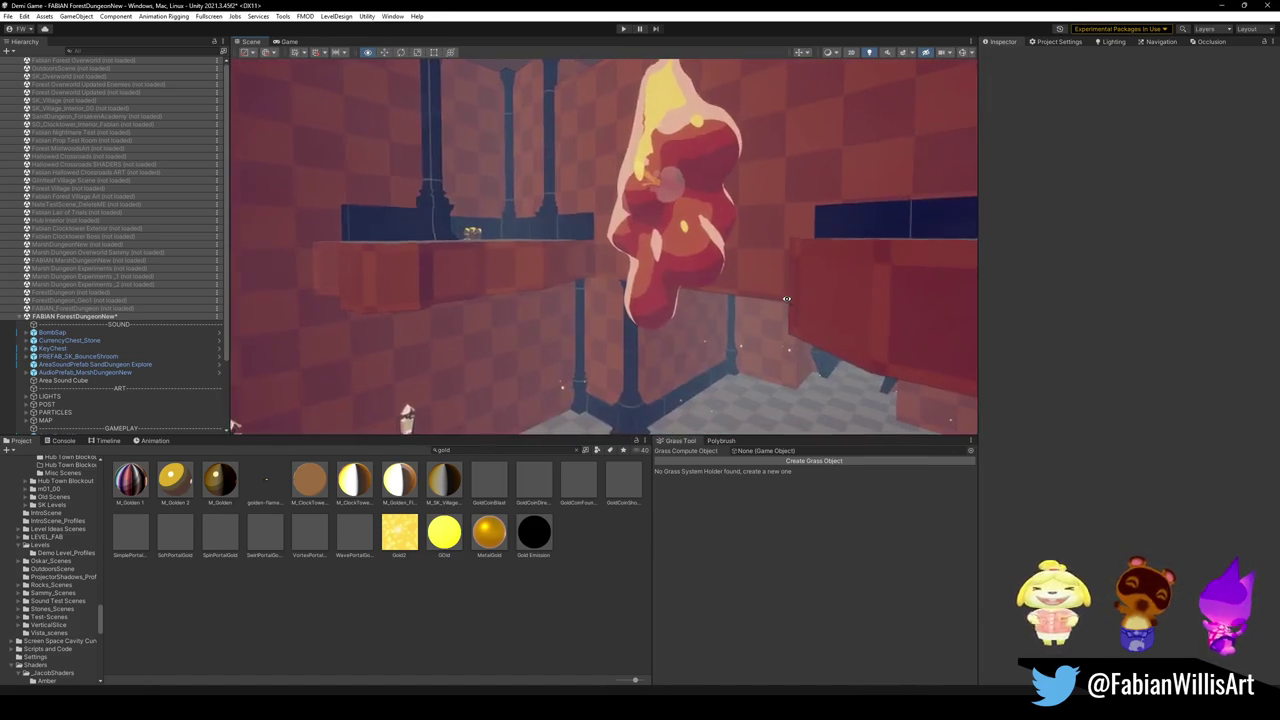
key("ctrl+s")
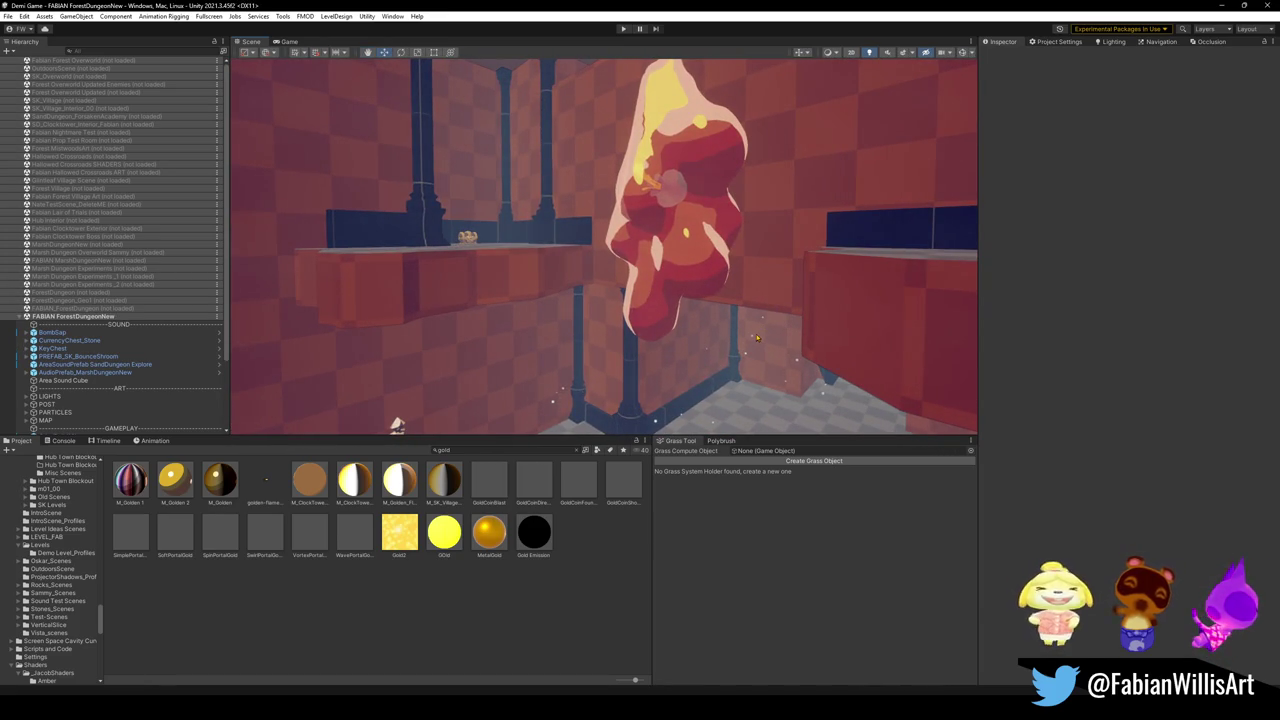
Try gold and then orange-gold materials on the chains near the mushroom.
mouse_move(741, 343)
right_mouse_down()
mouse_move(715, 331)
mouse_move(459, 341)
mouse_move(572, 296)
mouse_move(557, 272)
right_mouse_up()
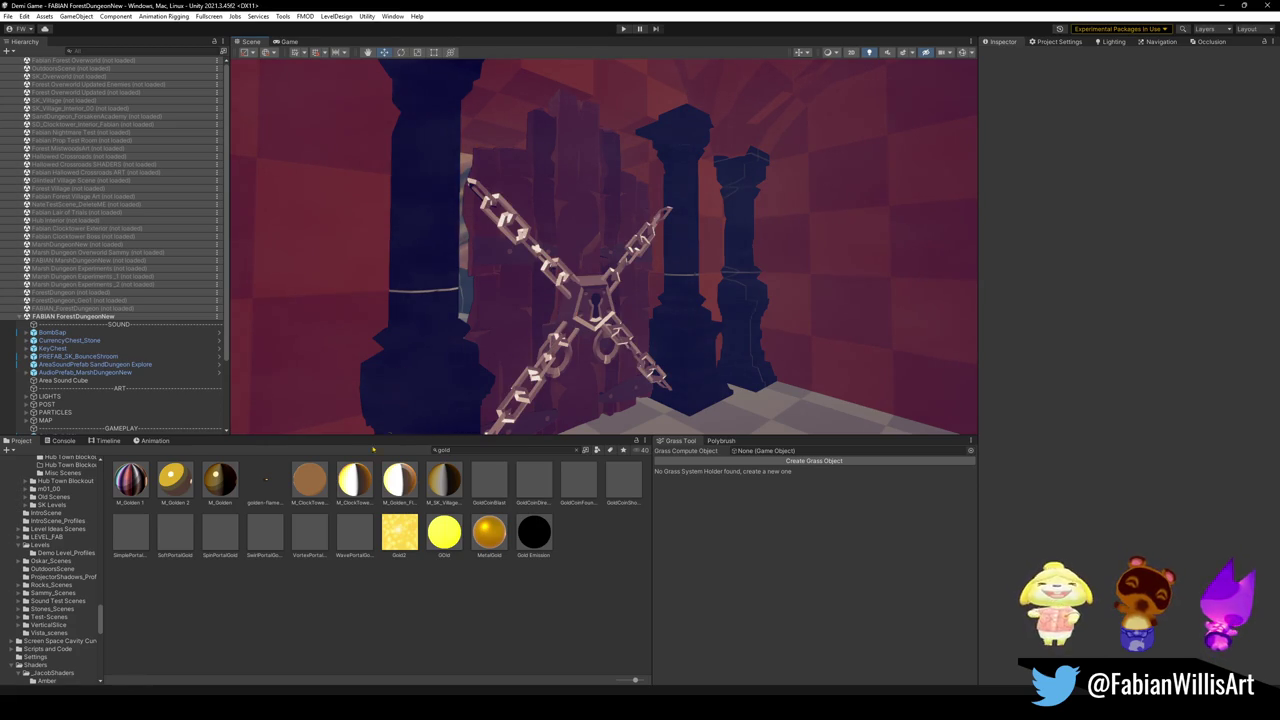
left_click_drag(355, 485, 583, 313)
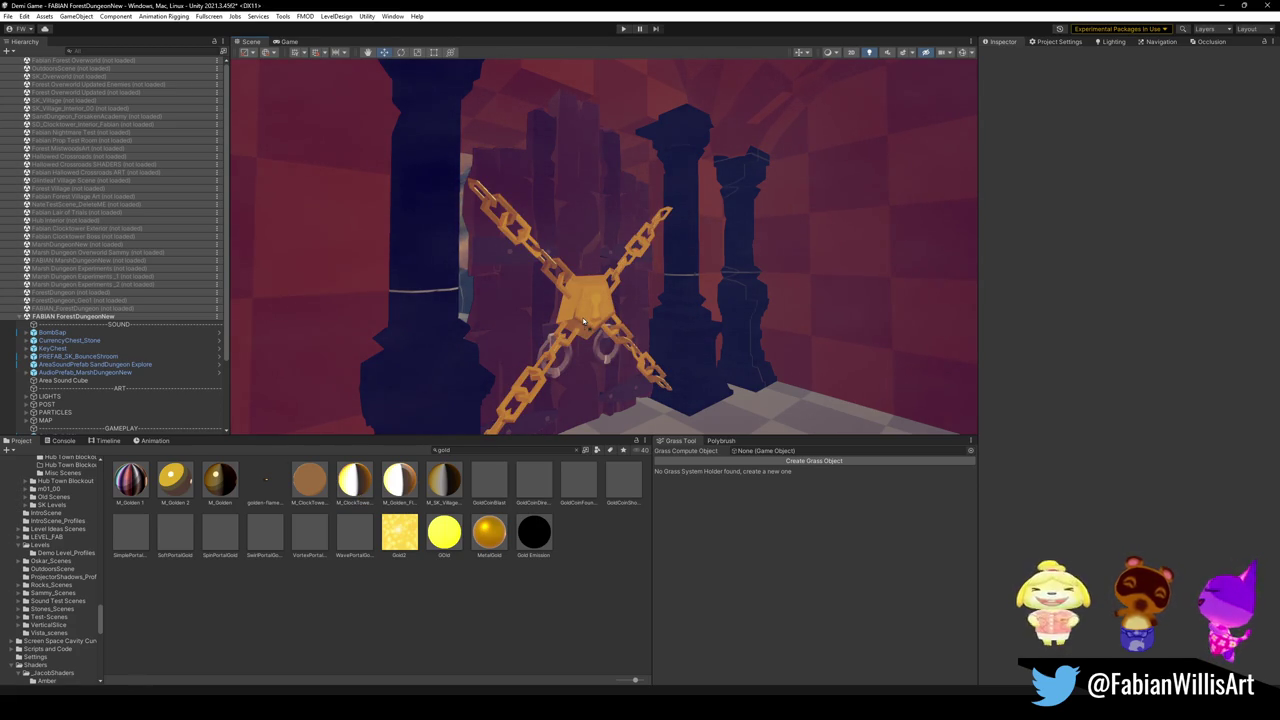
key("ctrl+z")
key("ctrl+y")
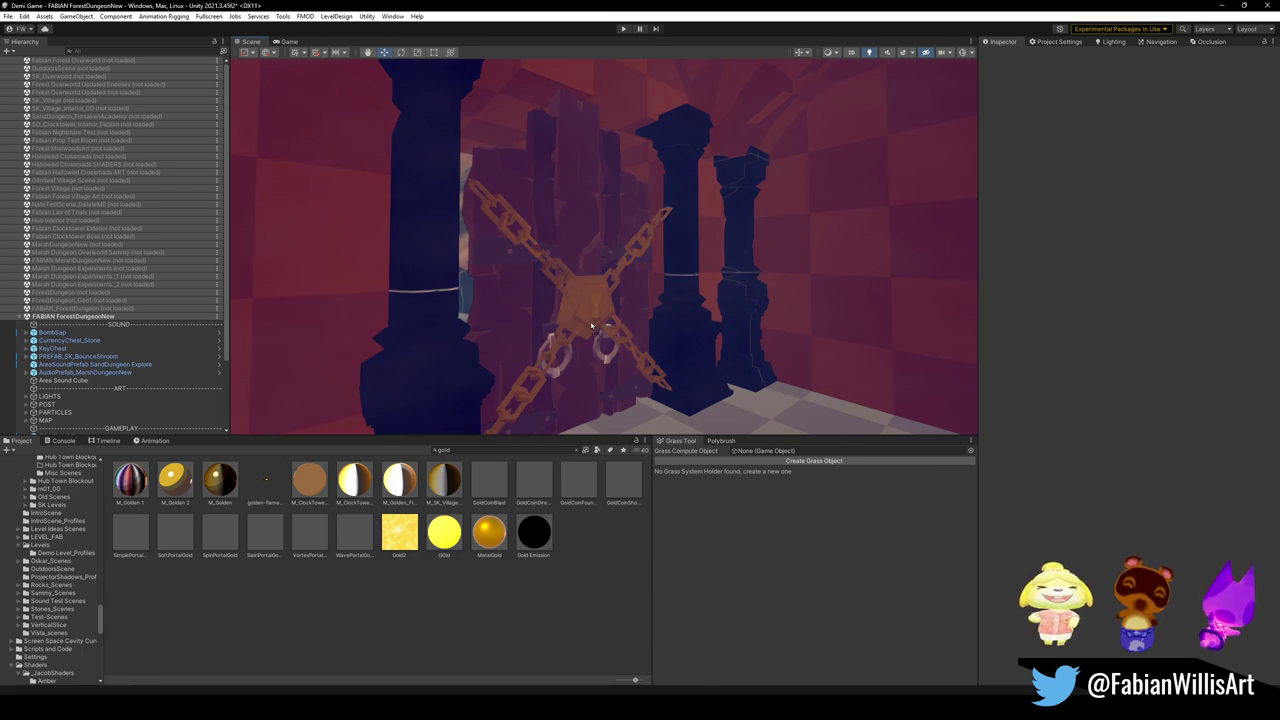
key("ctrl+z")
left_click_drag(449, 488, 610, 332)
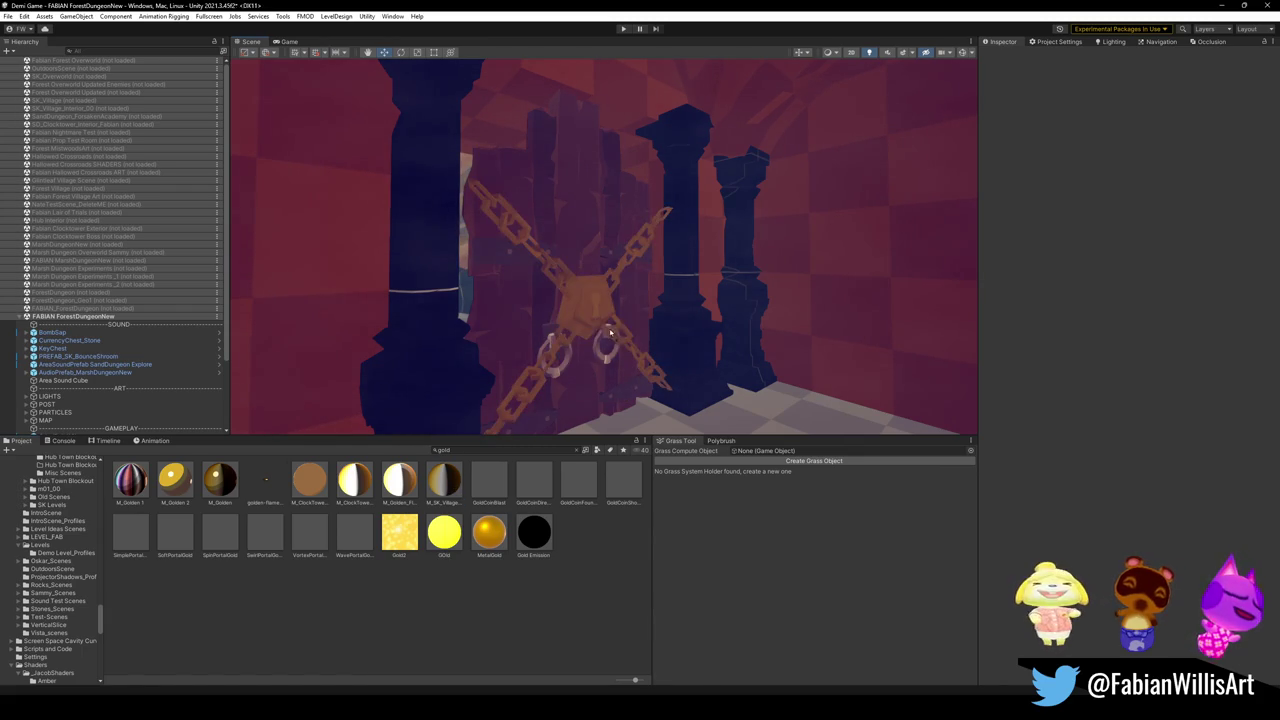
mouse_move(670, 308)
right_mouse_down()
mouse_move(585, 327)
mouse_move(620, 322)
mouse_move(592, 311)
right_mouse_up()
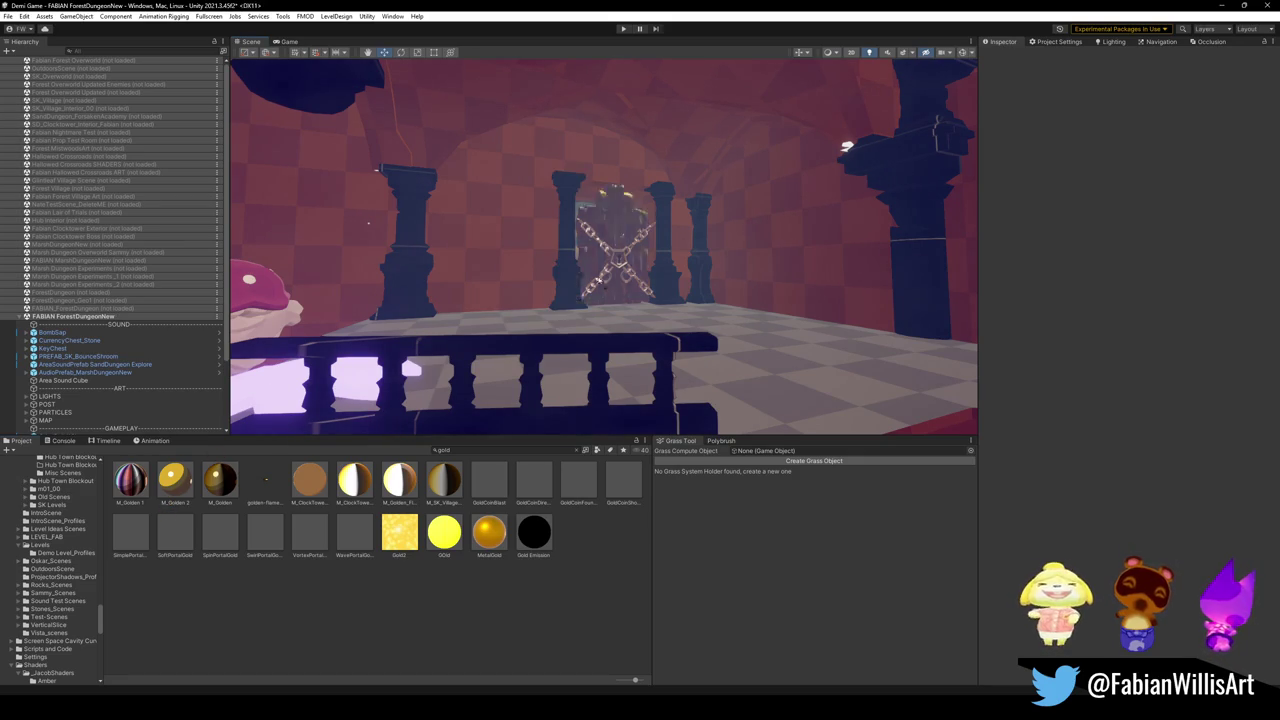
Apply gold to the chained door, preview gold on the mushroom, then undo it.
left_click_drag(166, 512, 620, 268)
right_click_drag(617, 266, 334, 303)
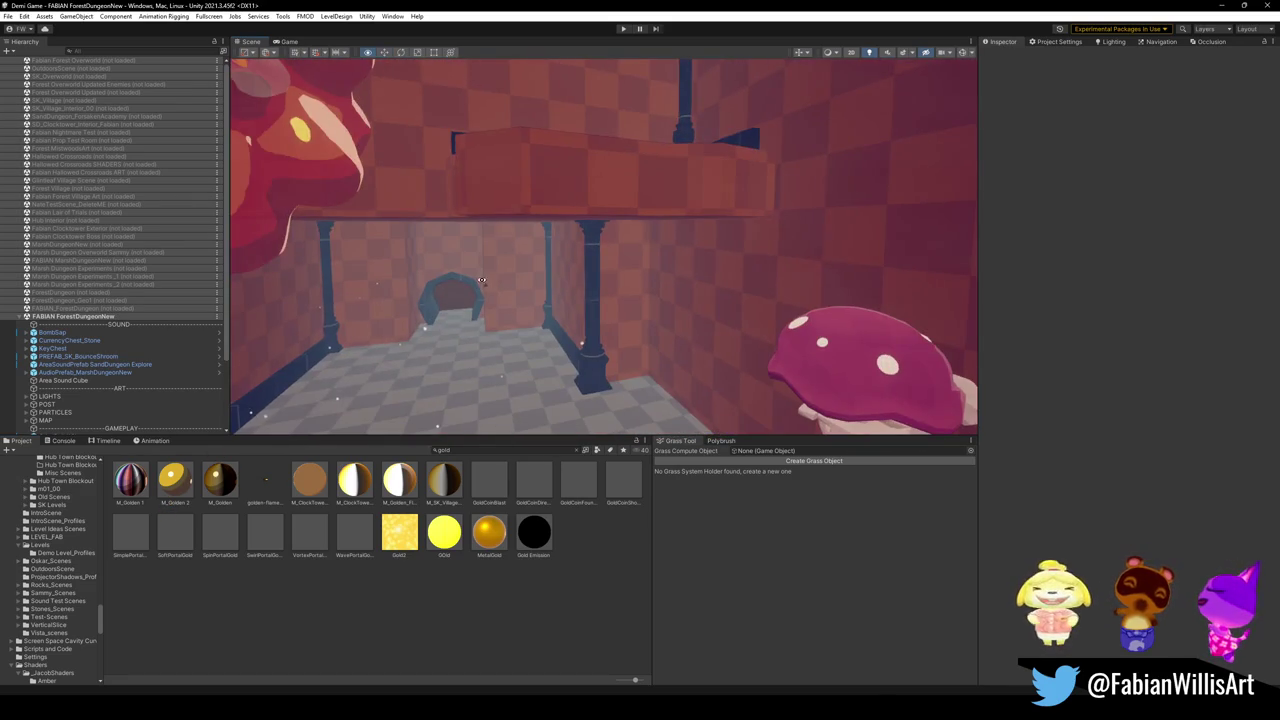
right_click_drag(481, 281, 755, 356)
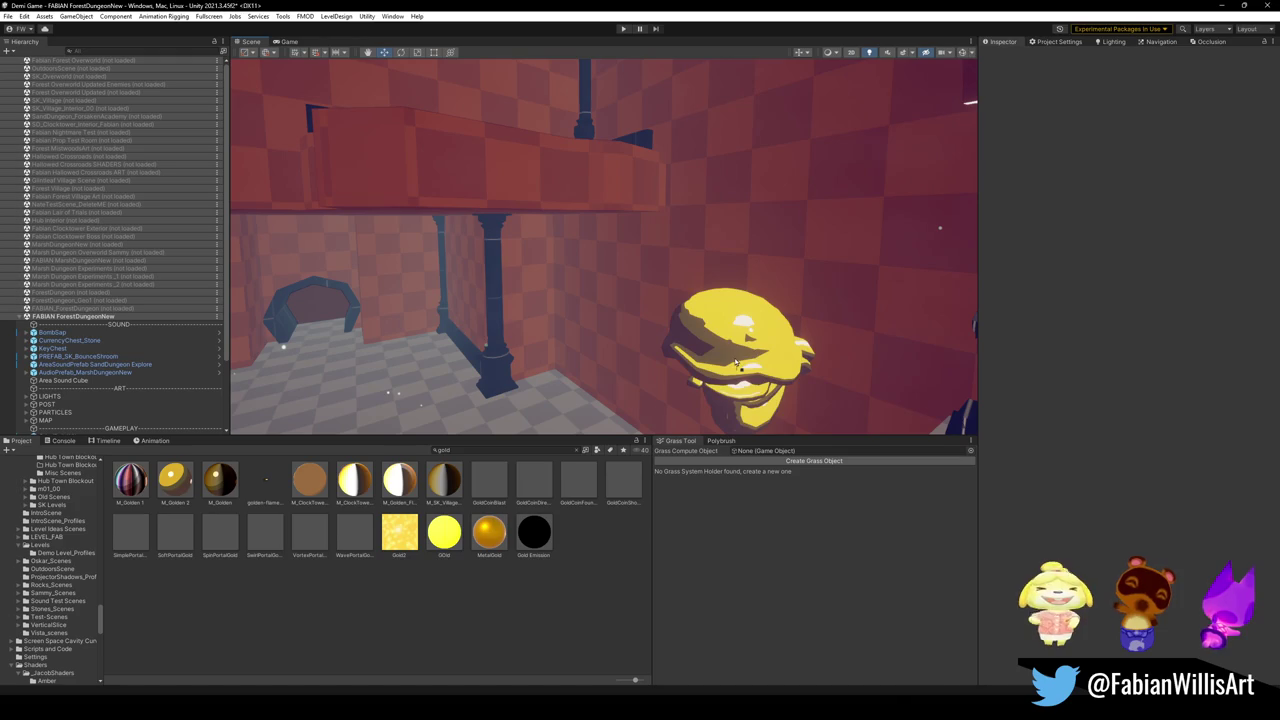
key("ctrl+z")
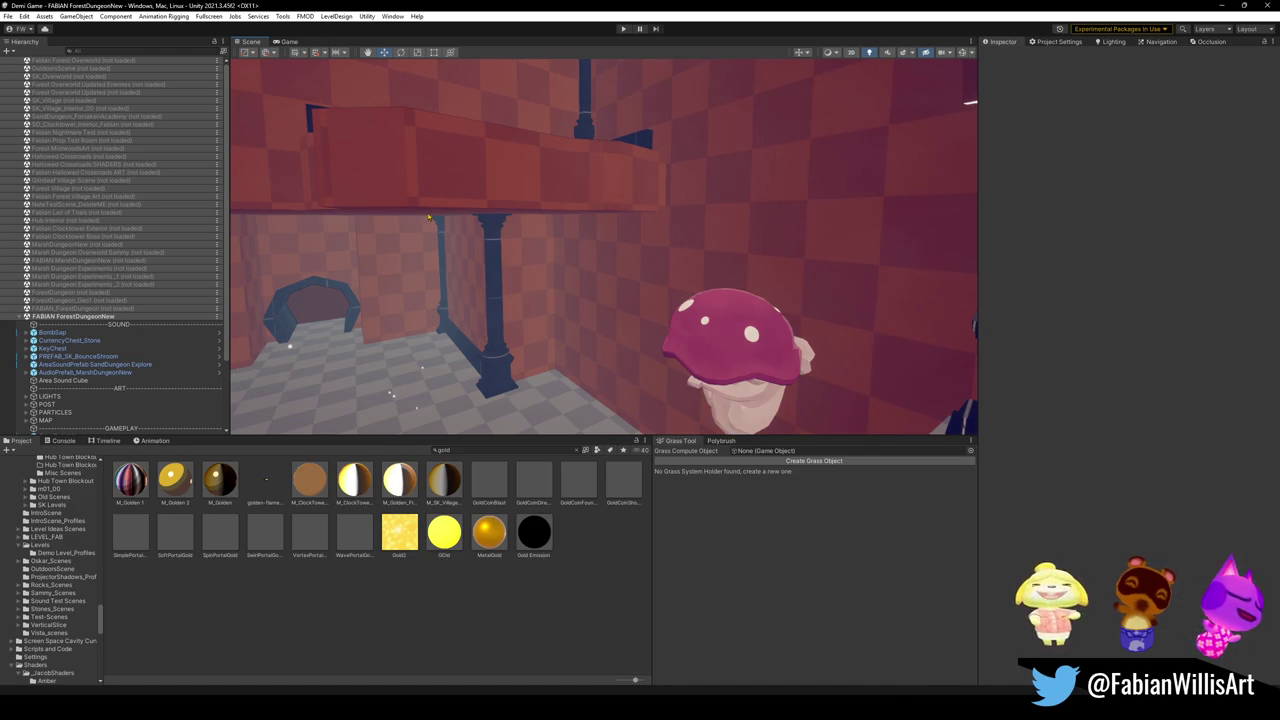
right_click_drag(430, 256, 437, 230)
Select the crystal mesh inside BombSap and locate its material in the Project.
left_click(486, 192)
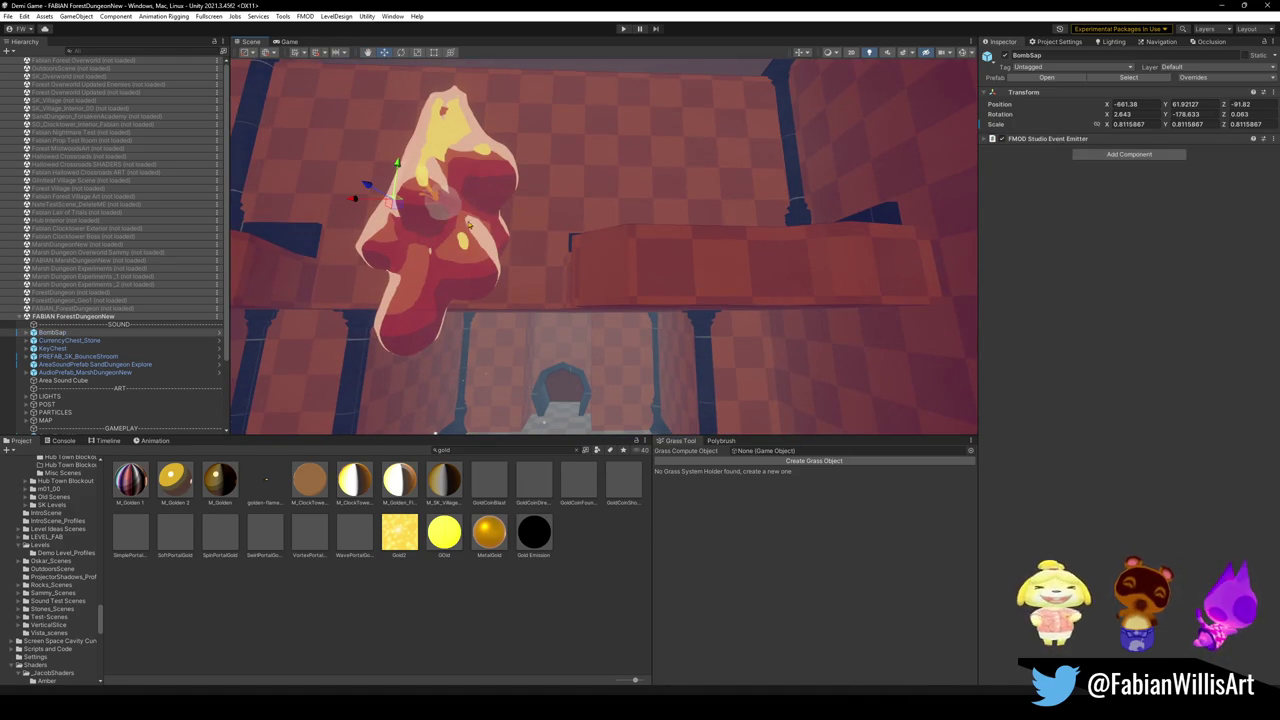
left_click(471, 204)
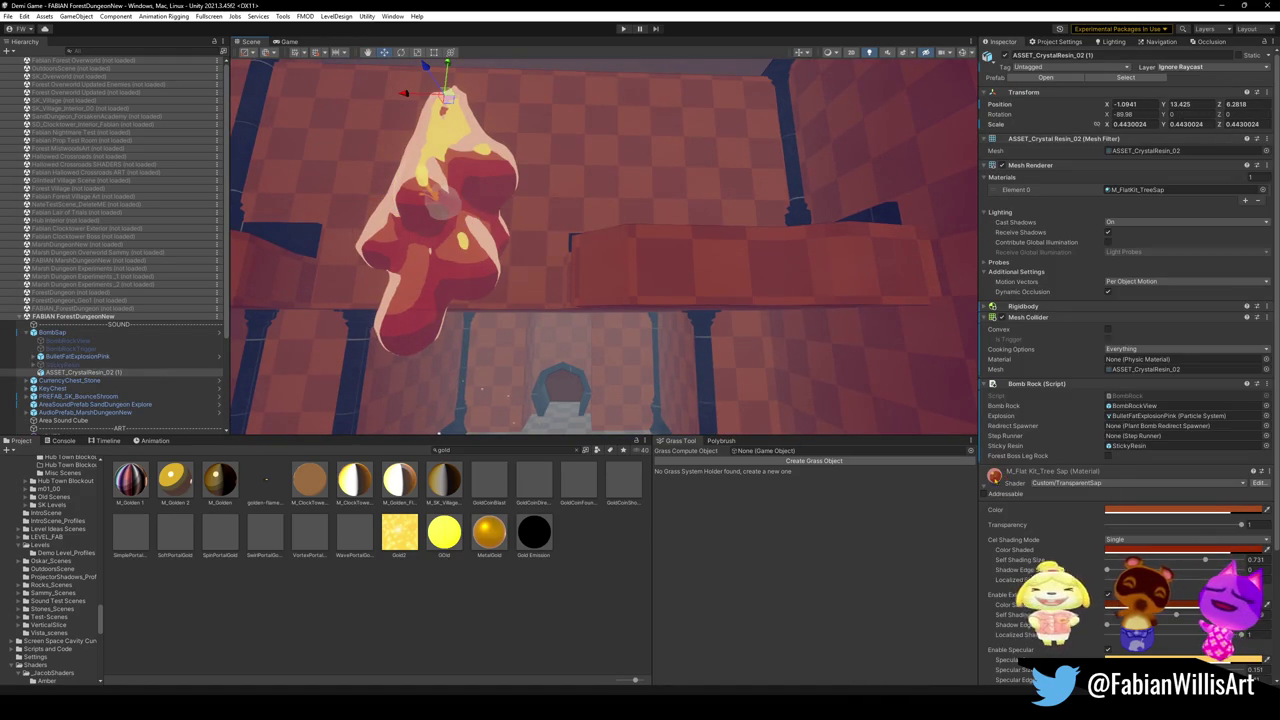
right_click(992, 475)
left_click(1038, 518)
Try red rim-lit CelWithRim materials on the mushroom, then reframe the crystal and mushroom.
right_click_drag(640, 360, 615, 345)
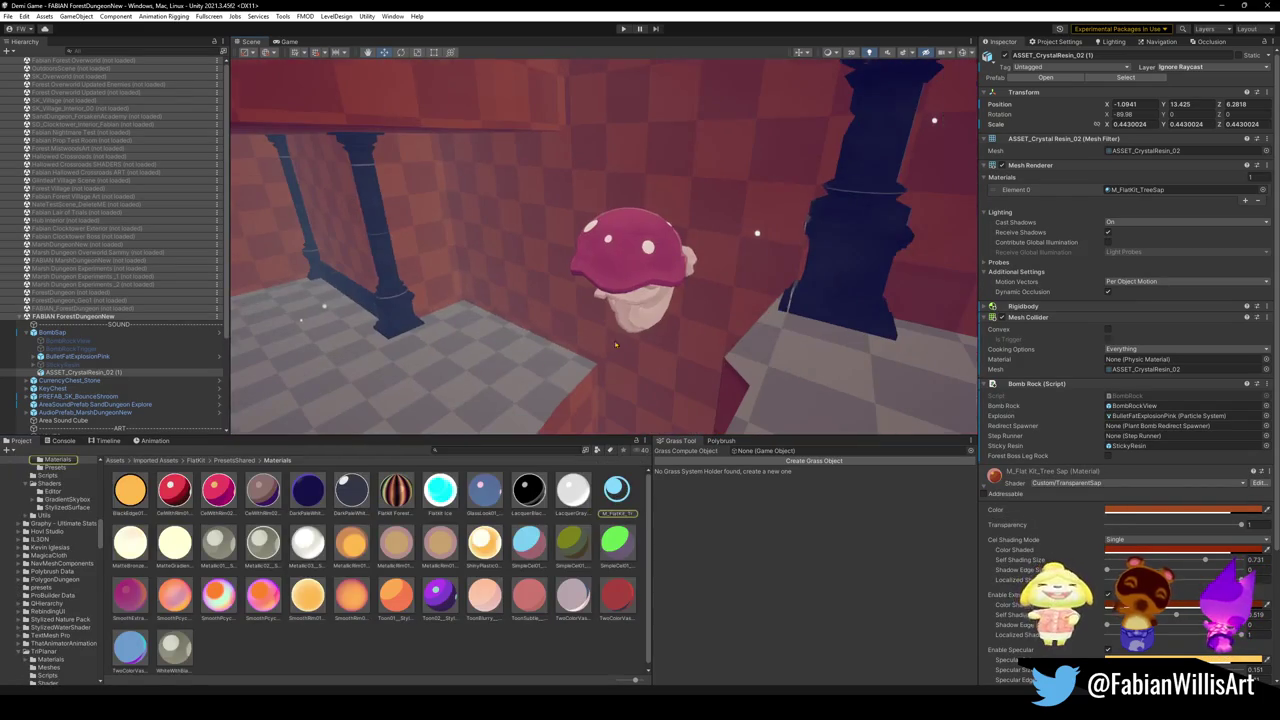
left_click_drag(219, 481, 616, 275)
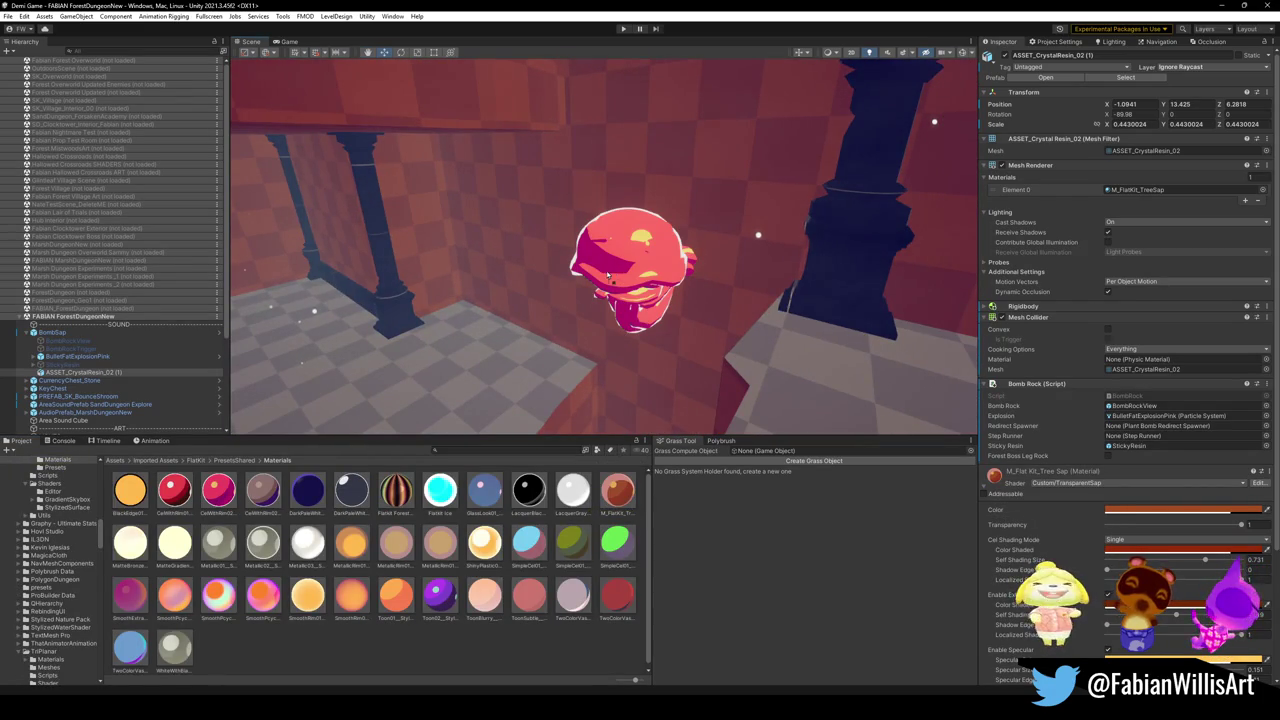
left_click_drag(174, 490, 619, 263)
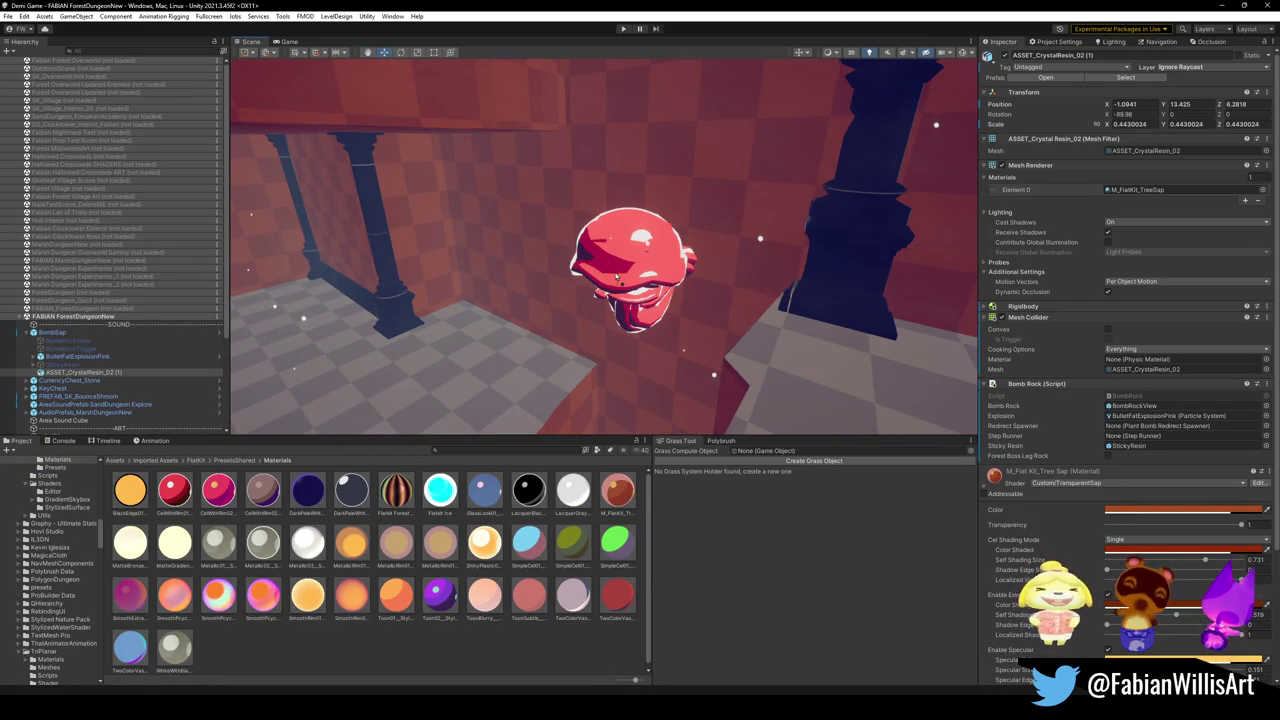
right_click_drag(615, 276, 449, 198)
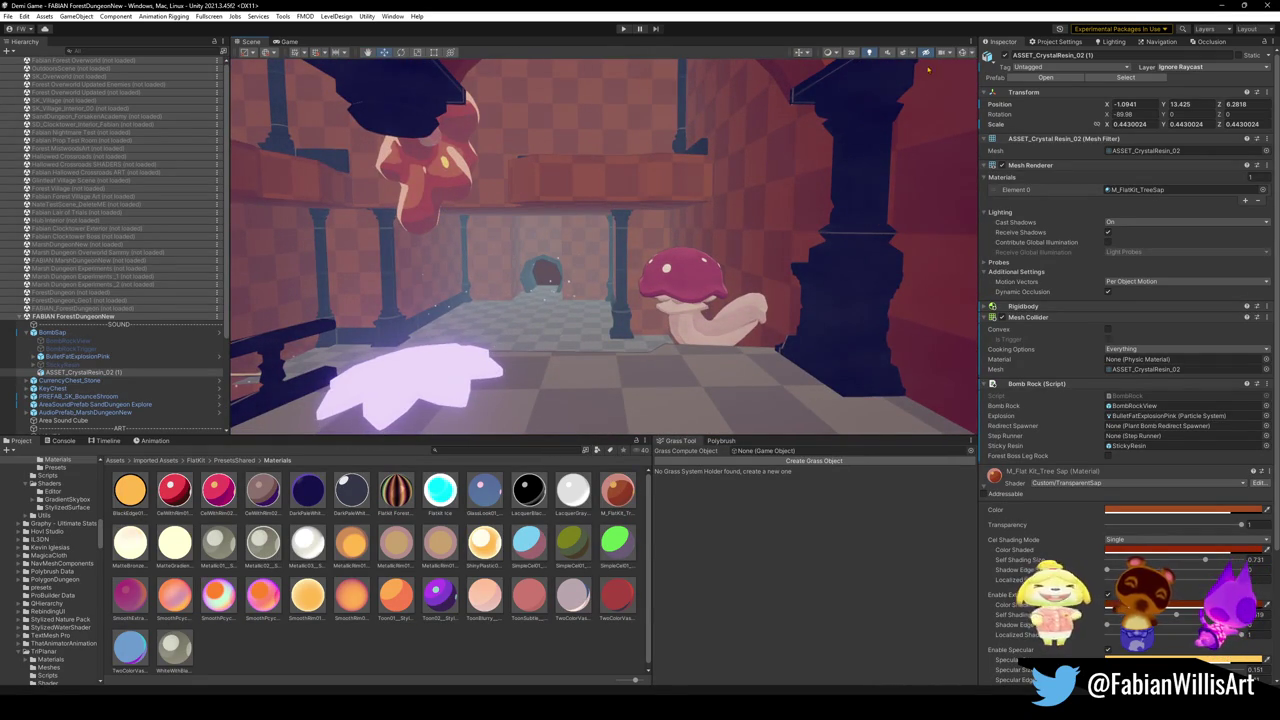
right_click_drag(614, 188, 614, 188)
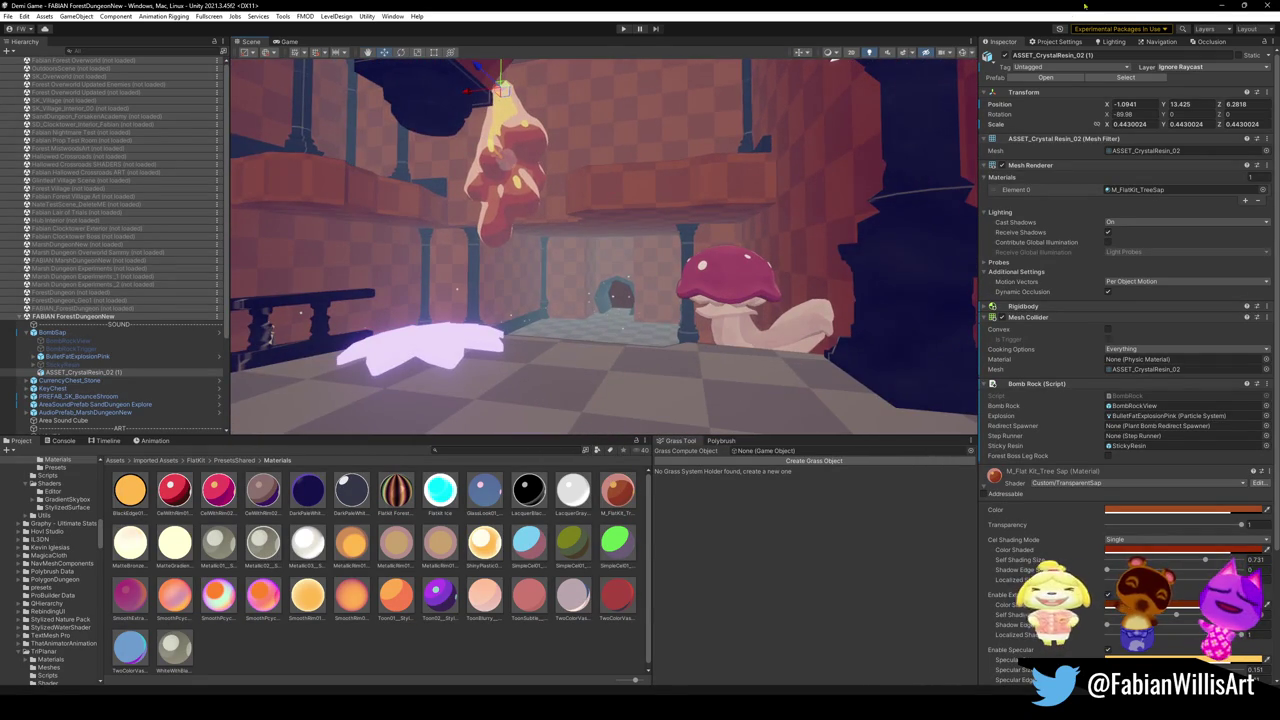
right_click_drag(865, 115, 865, 115)
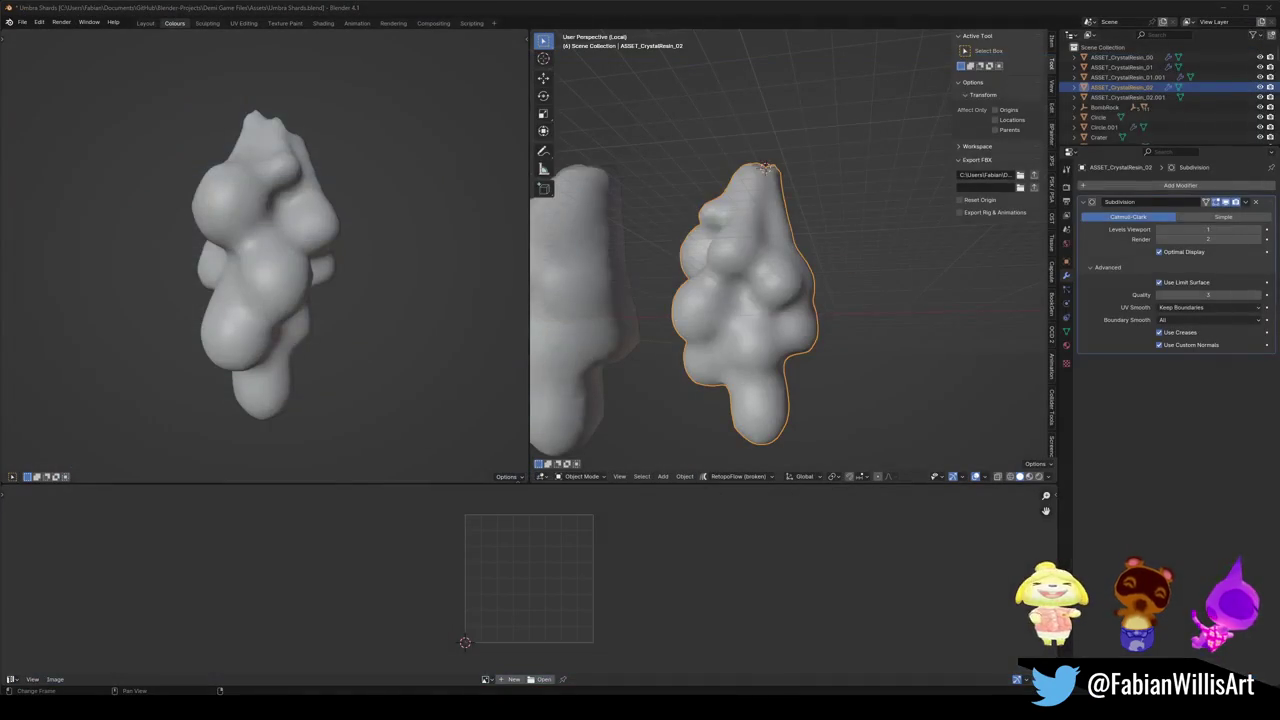
Exclude the LEVBEL IMPORT P2 and NEW IMPORT LEVEL collections from the scene.
right_click(805, 692)
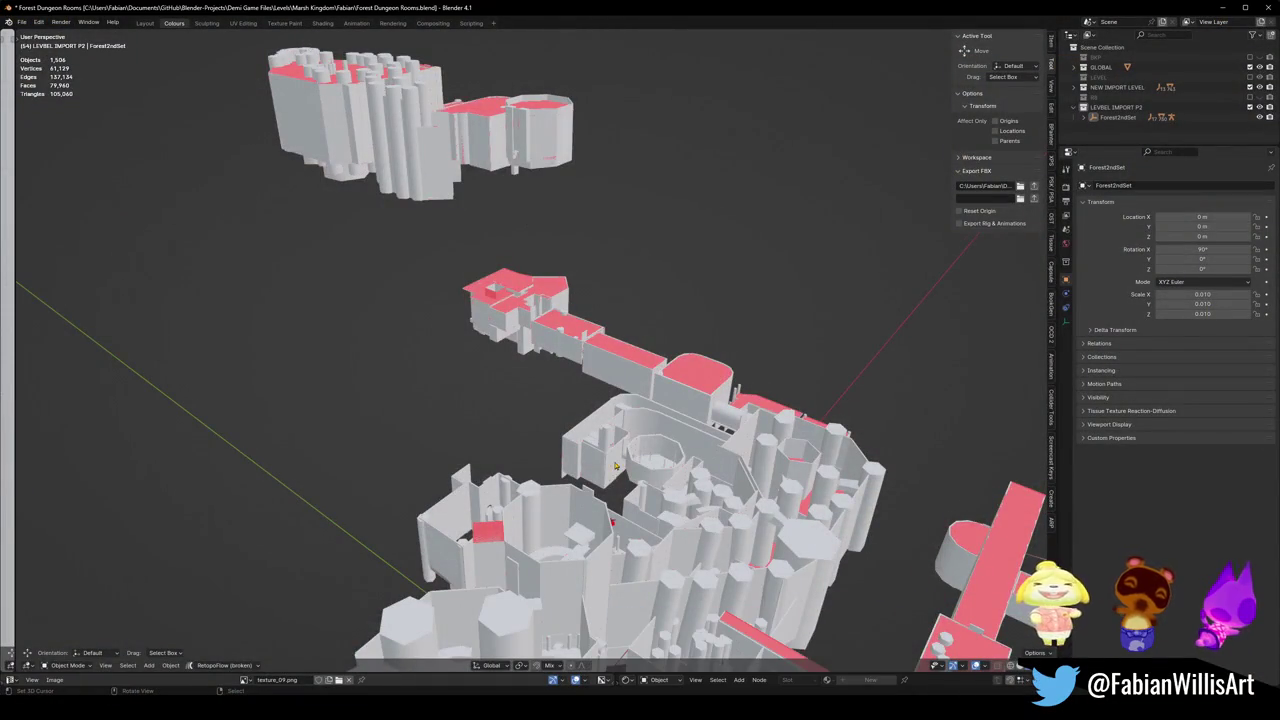
middle_click_drag(658, 660, 640, 640)
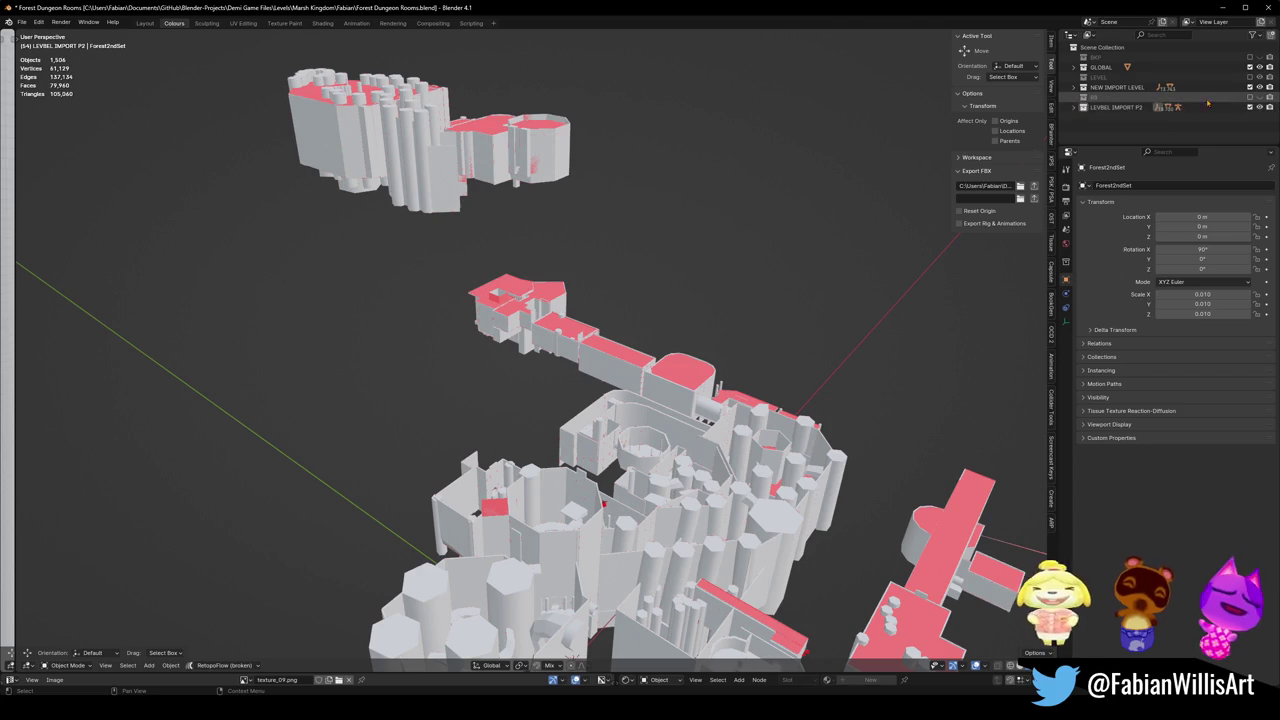
left_click(1249, 107)
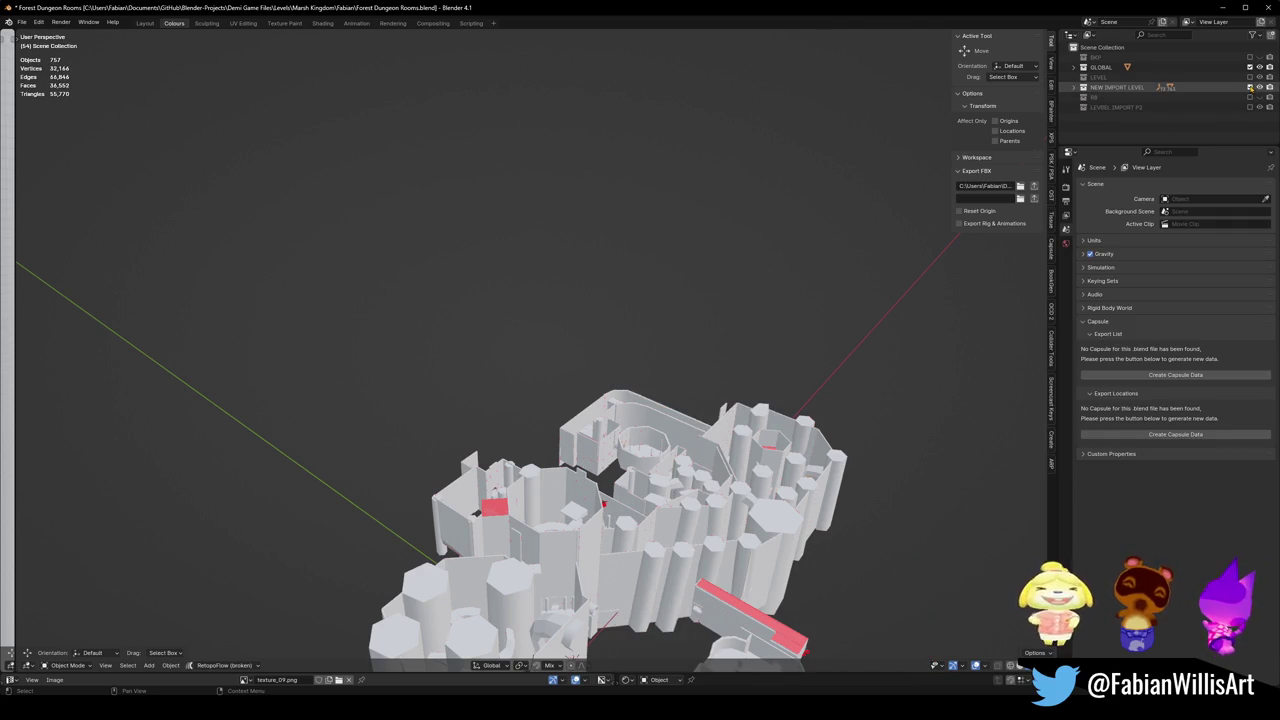
left_click(1249, 88)
mouse_move(737, 403)
middle_mouse_down()
mouse_move(757, 329)
mouse_move(783, 391)
middle_mouse_up()
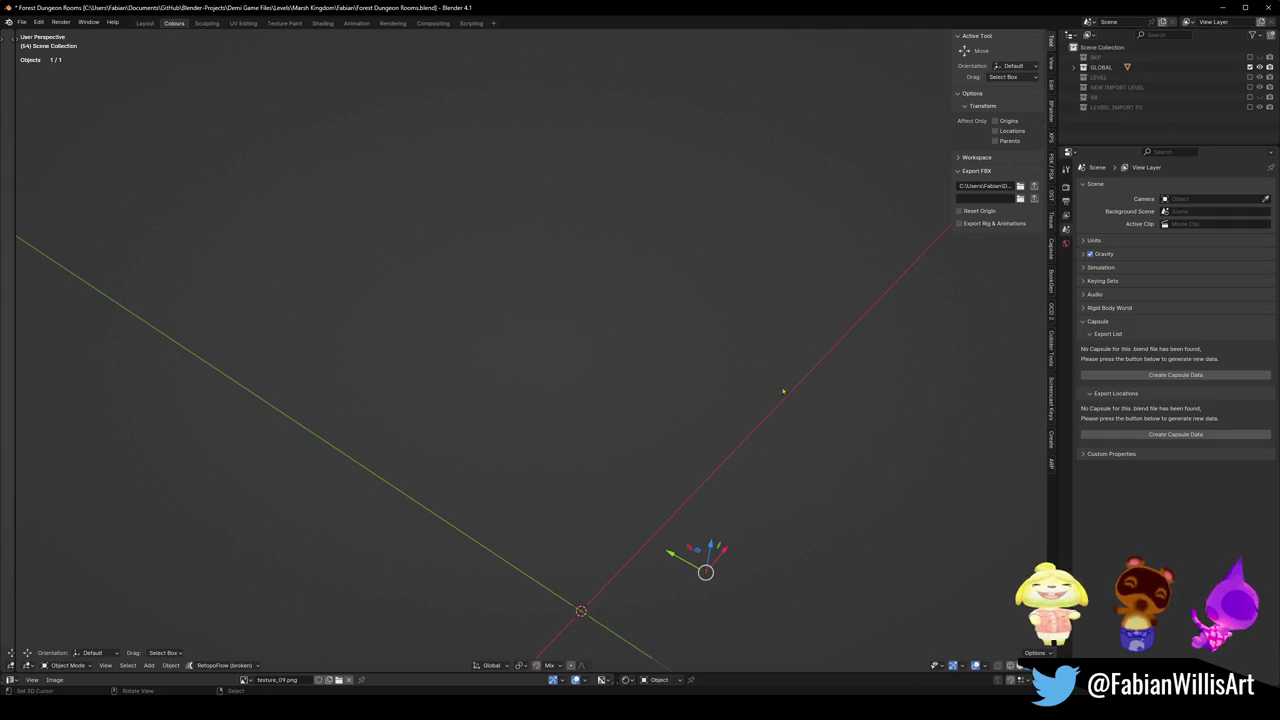
Add a new collection named FOREST IMPORT FULL and open the FBX import browser.
left_click(1125, 136)
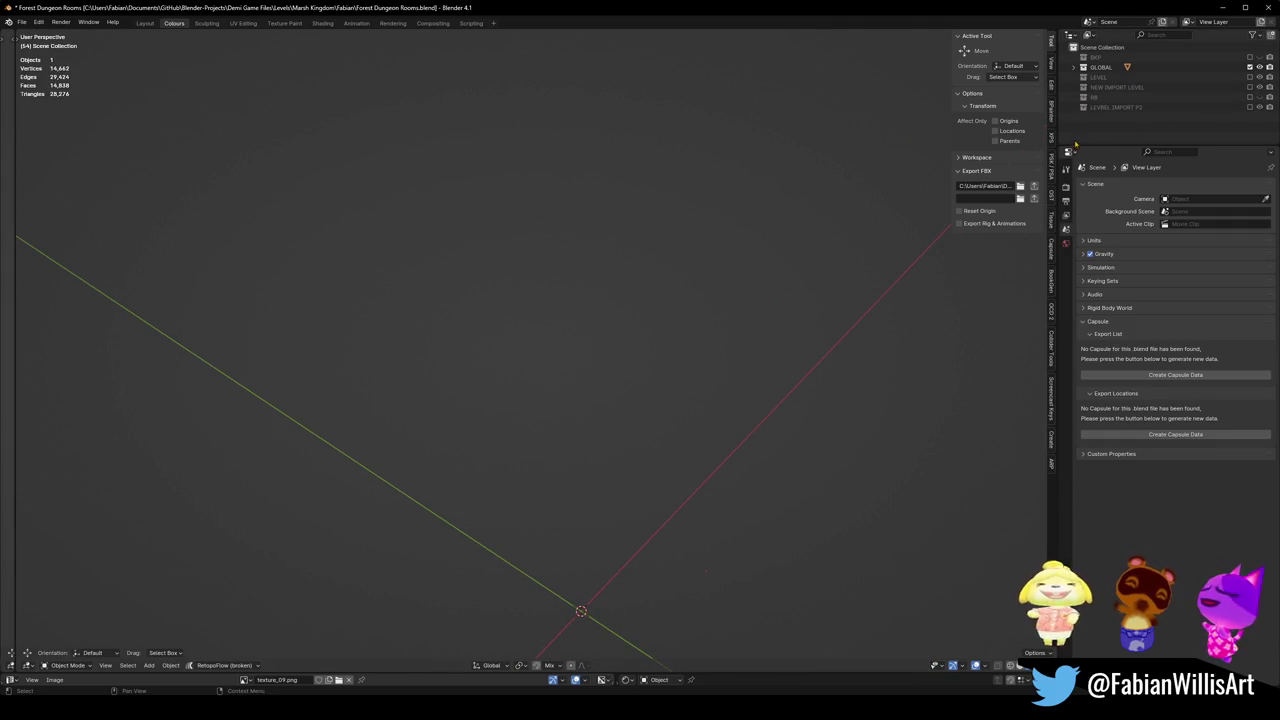
right_click(1086, 137)
left_click(1074, 135)
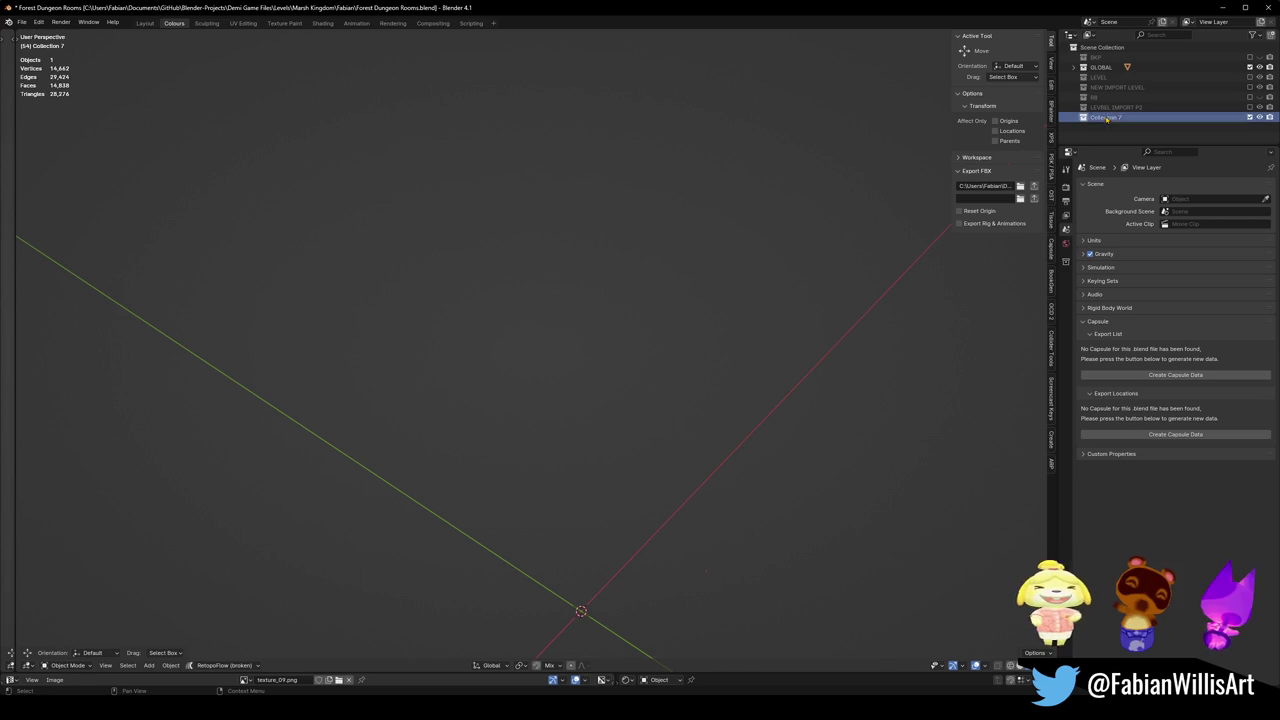
double_click(1105, 117)
type("LL")
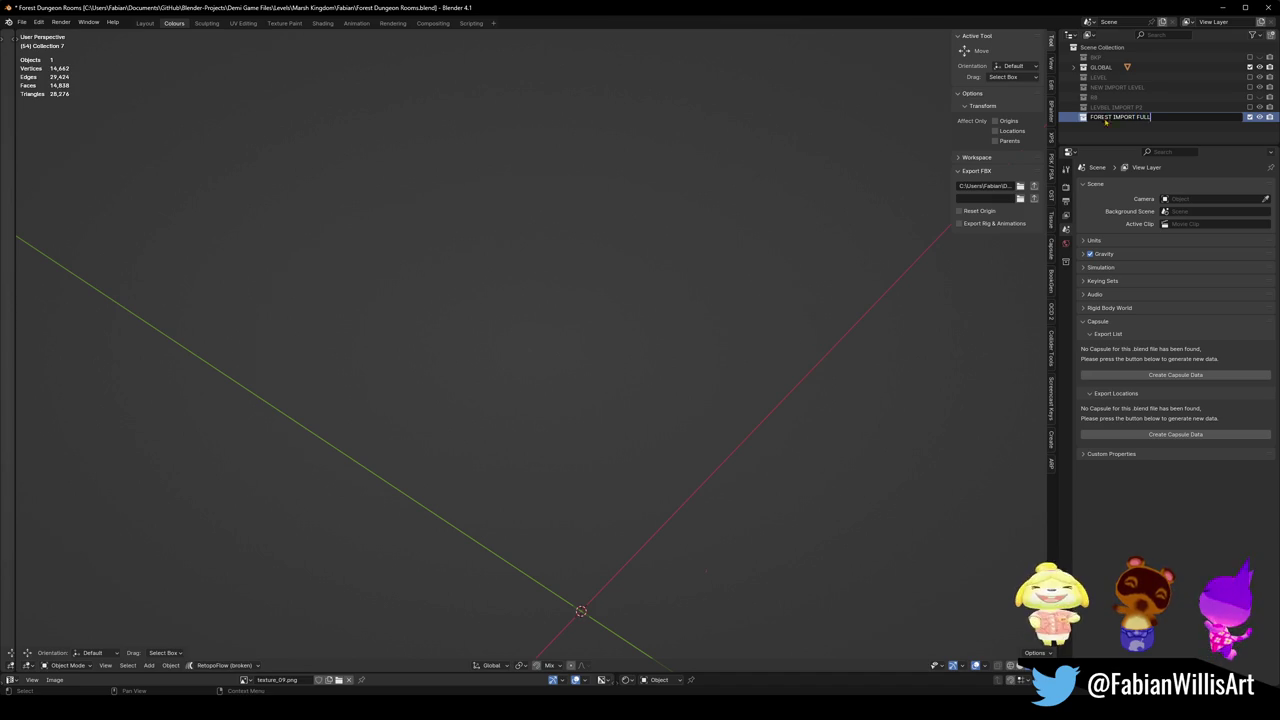
key("Return")
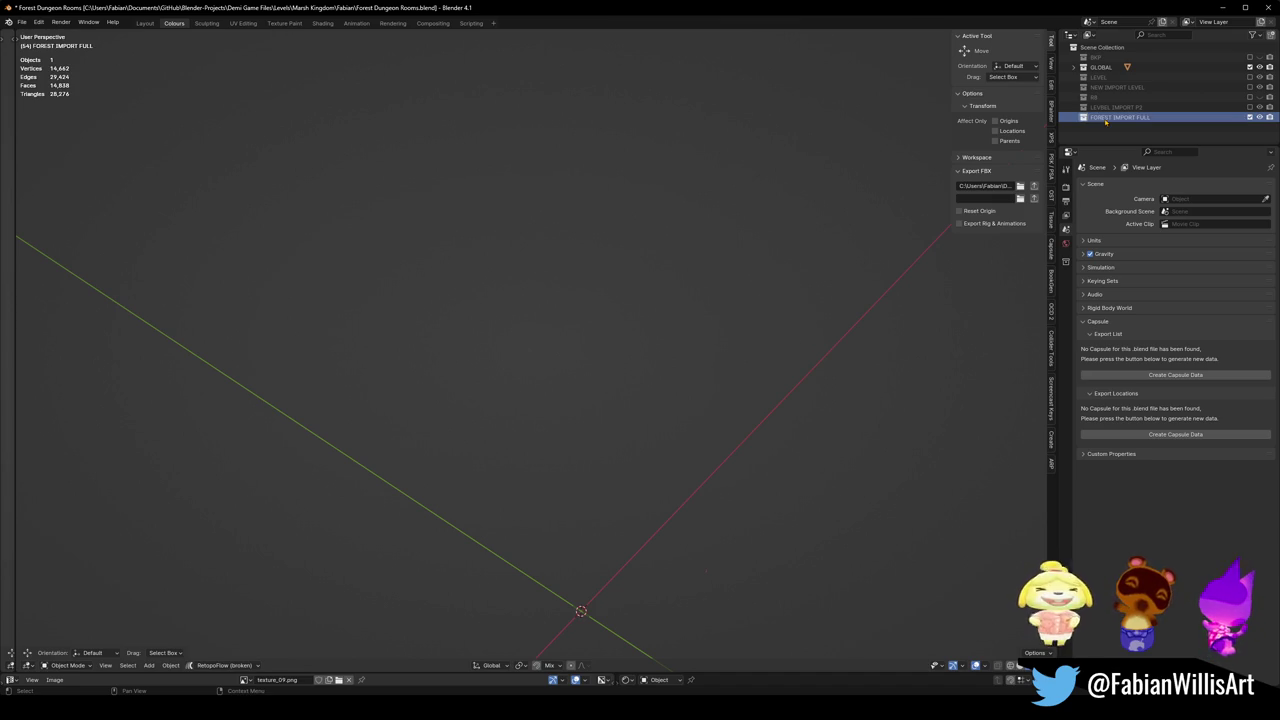
key("ctrl+shift+i")
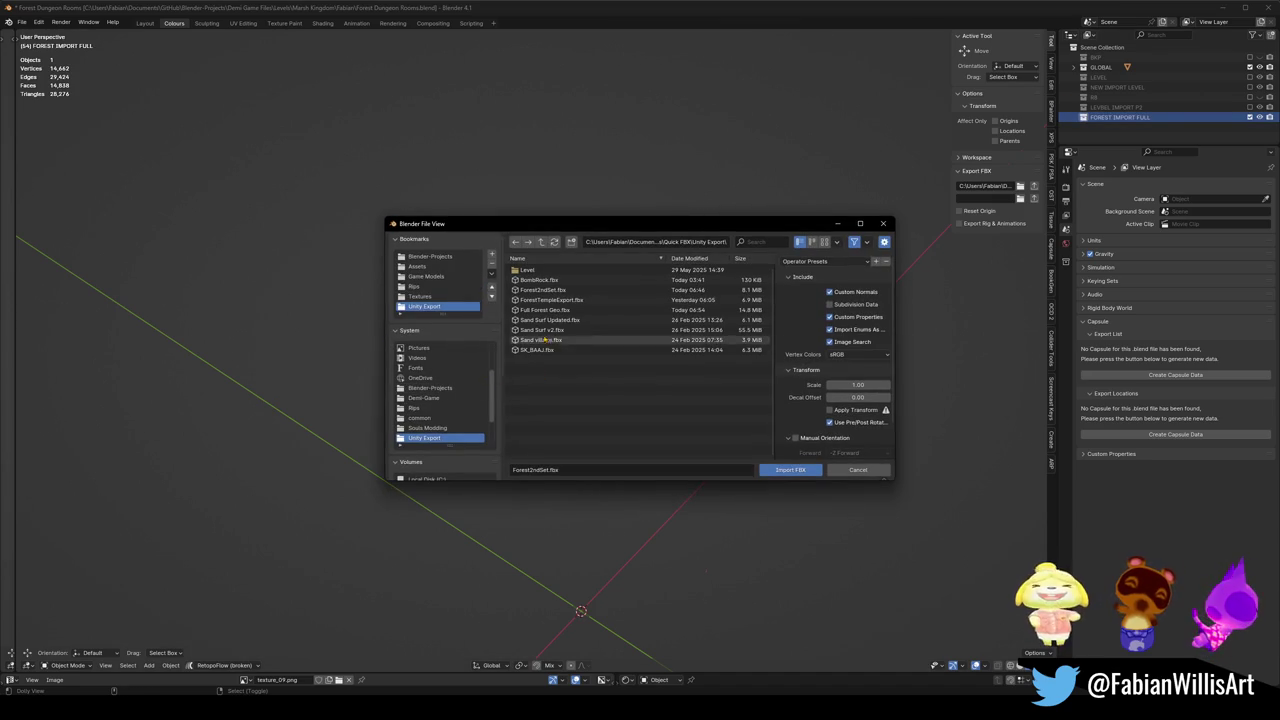
Import Full Forest Geo.fbx and inspect its 1,743 imported objects, then deselect them.
double_click(567, 312)
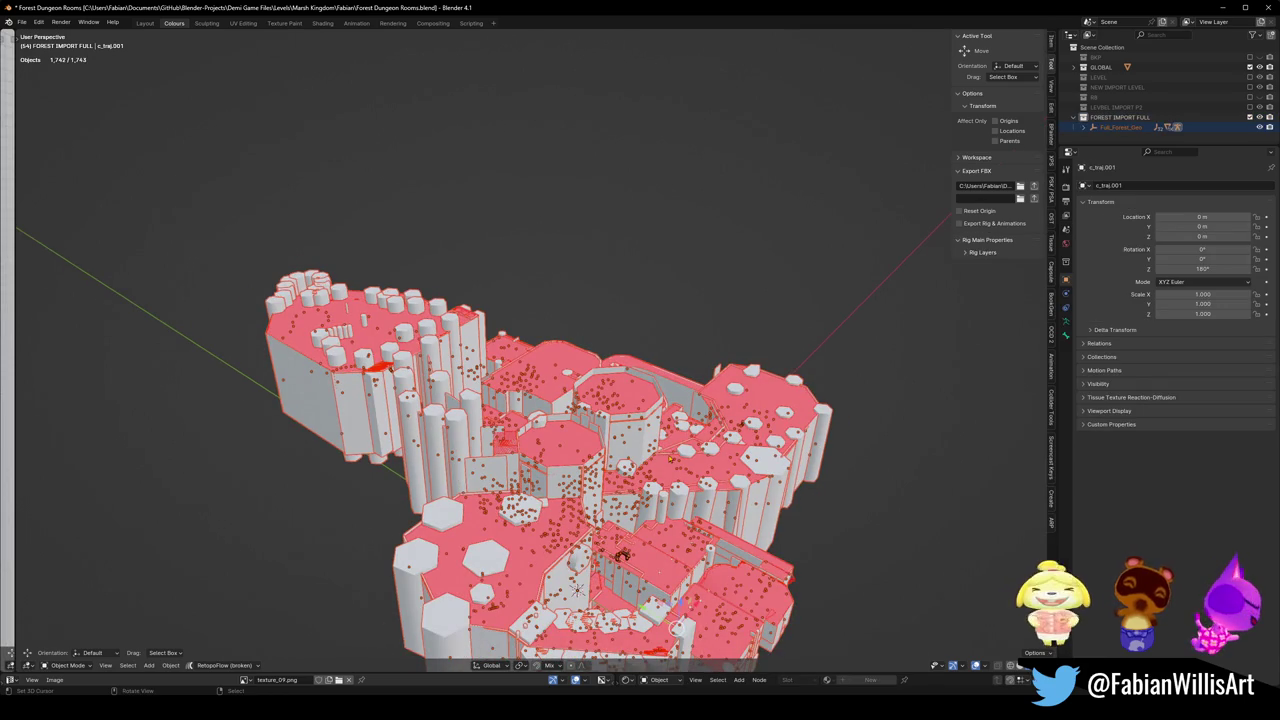
mouse_move(620, 490)
middle_mouse_down()
mouse_move(620, 438)
mouse_move(700, 560)
middle_mouse_up()
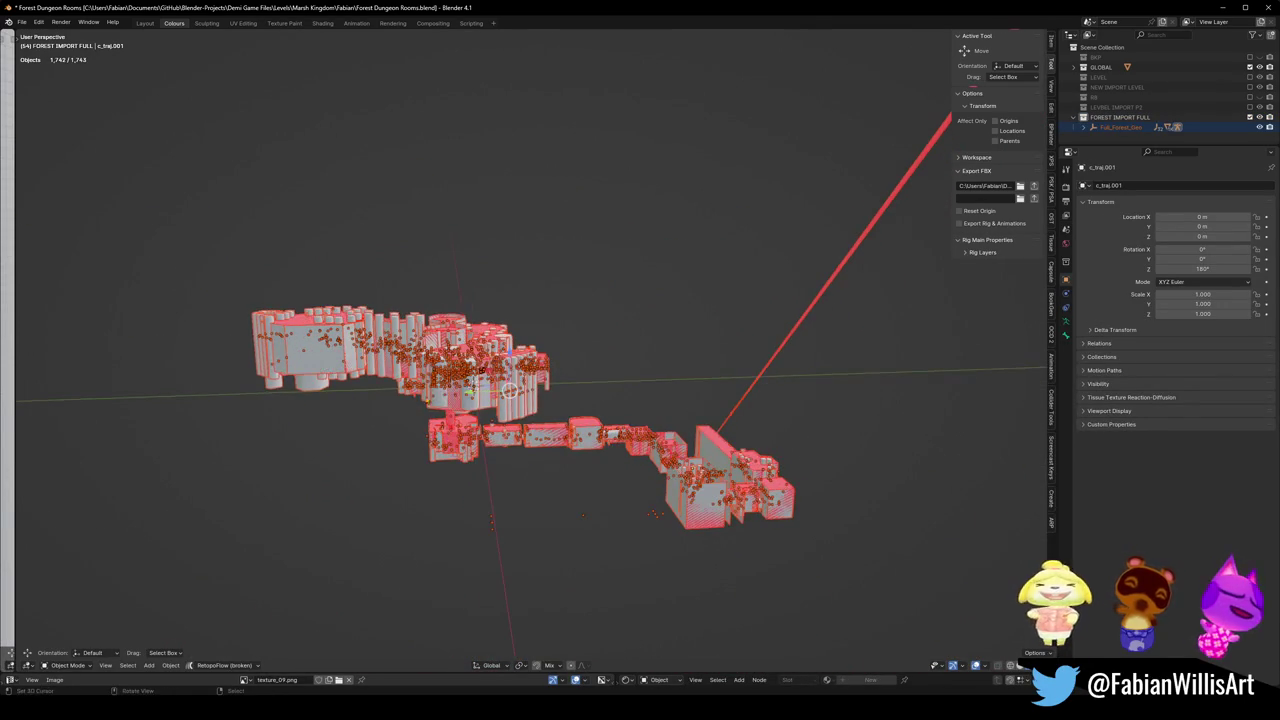
scroll(549, 378, "up", 5)
mouse_move(549, 378)
middle_mouse_down()
mouse_move(626, 338)
mouse_move(678, 522)
middle_mouse_up()
key("alt+a")
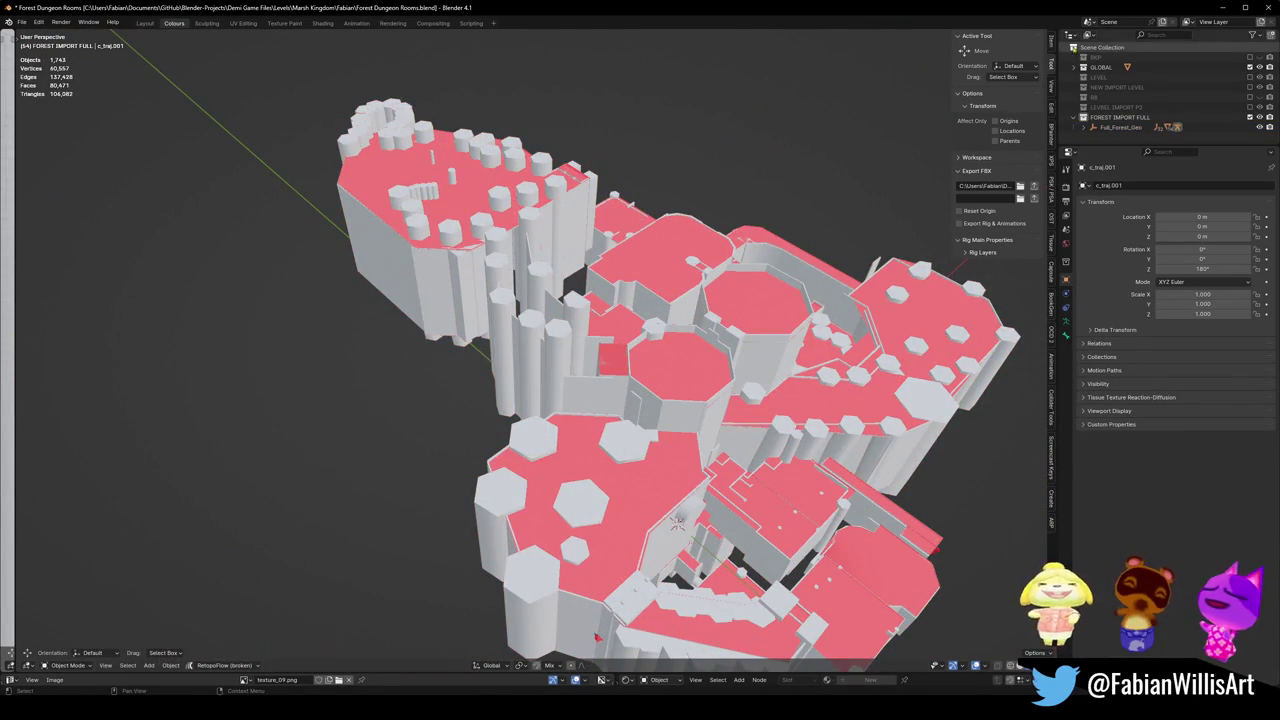
left_click(1085, 77)
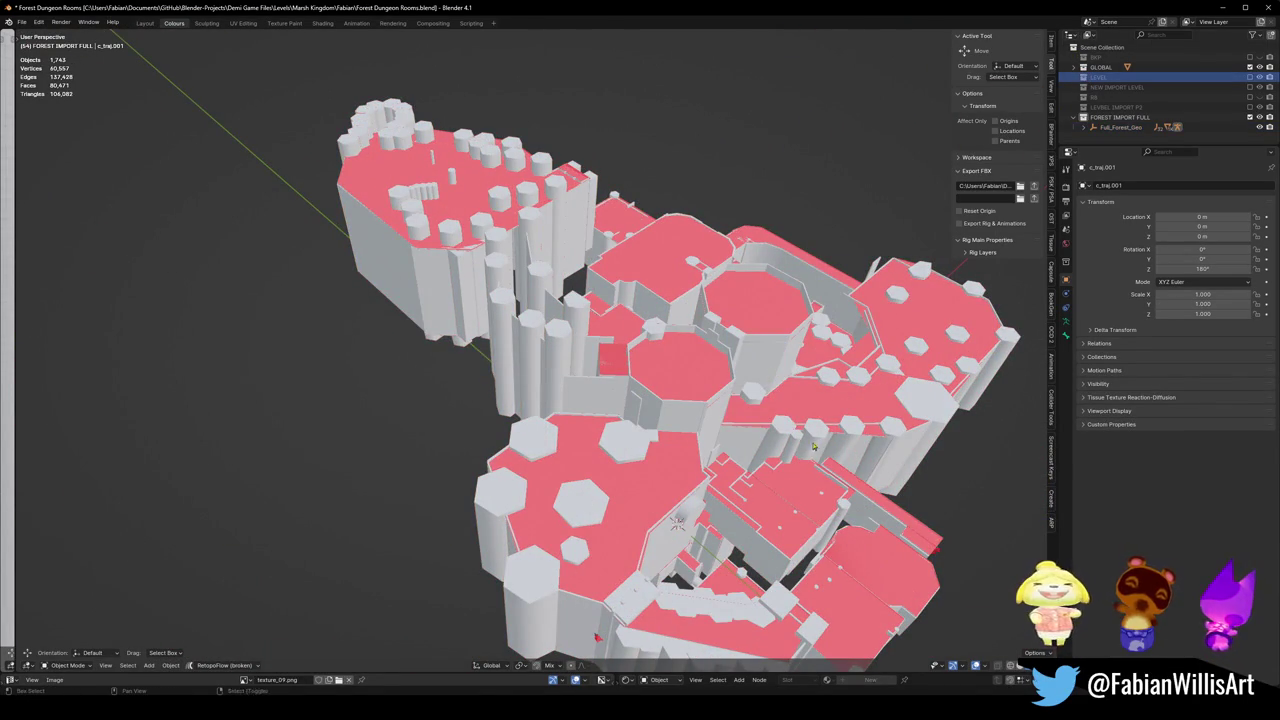
mouse_move(660, 480)
middle_mouse_down()
mouse_move(649, 321)
mouse_move(665, 300)
middle_mouse_up()
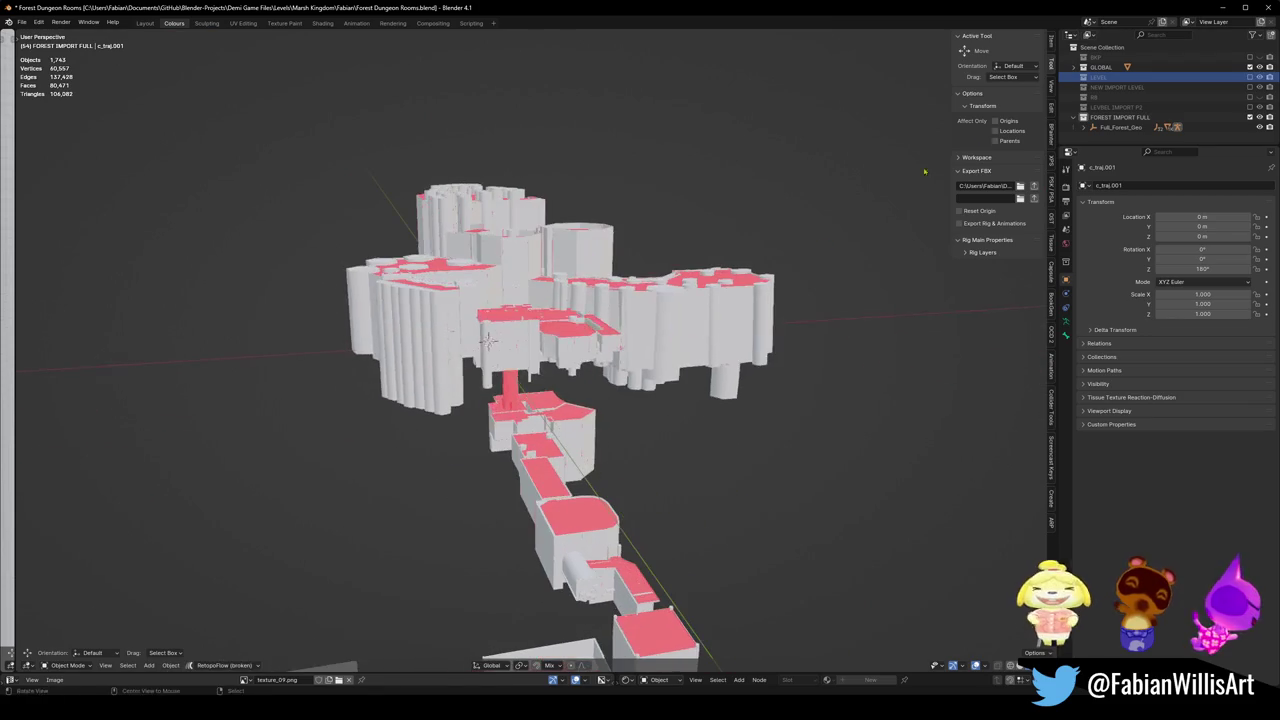
left_click(1250, 77)
mouse_move(620, 420)
middle_mouse_down()
mouse_move(641, 343)
mouse_move(565, 375)
middle_mouse_up()
key("KP_Decimal")
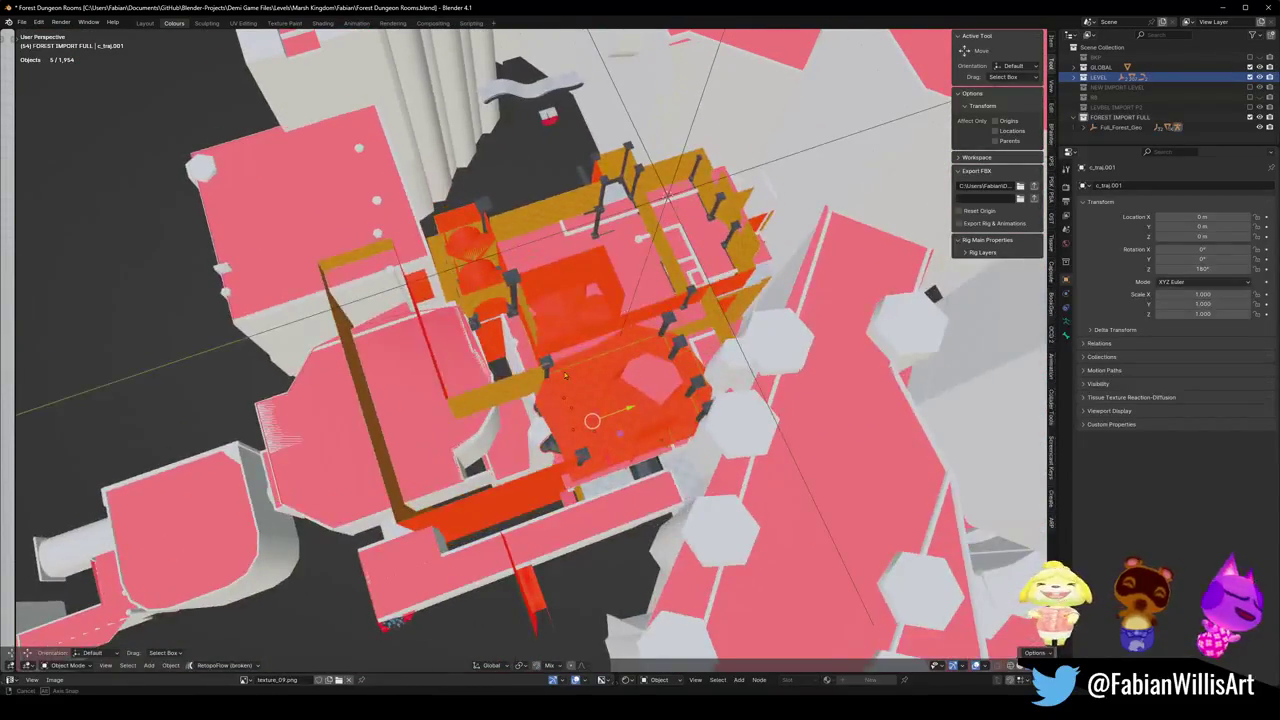
key("shift+grave")
key("w")
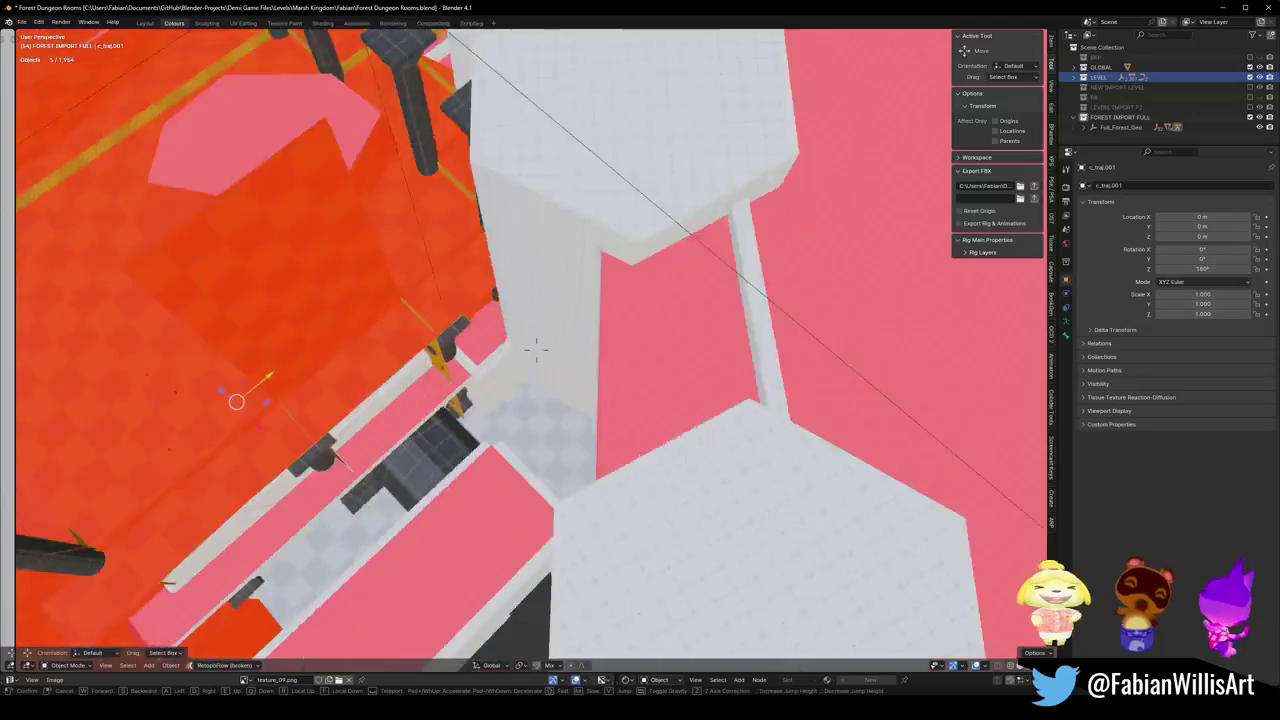
key("w")
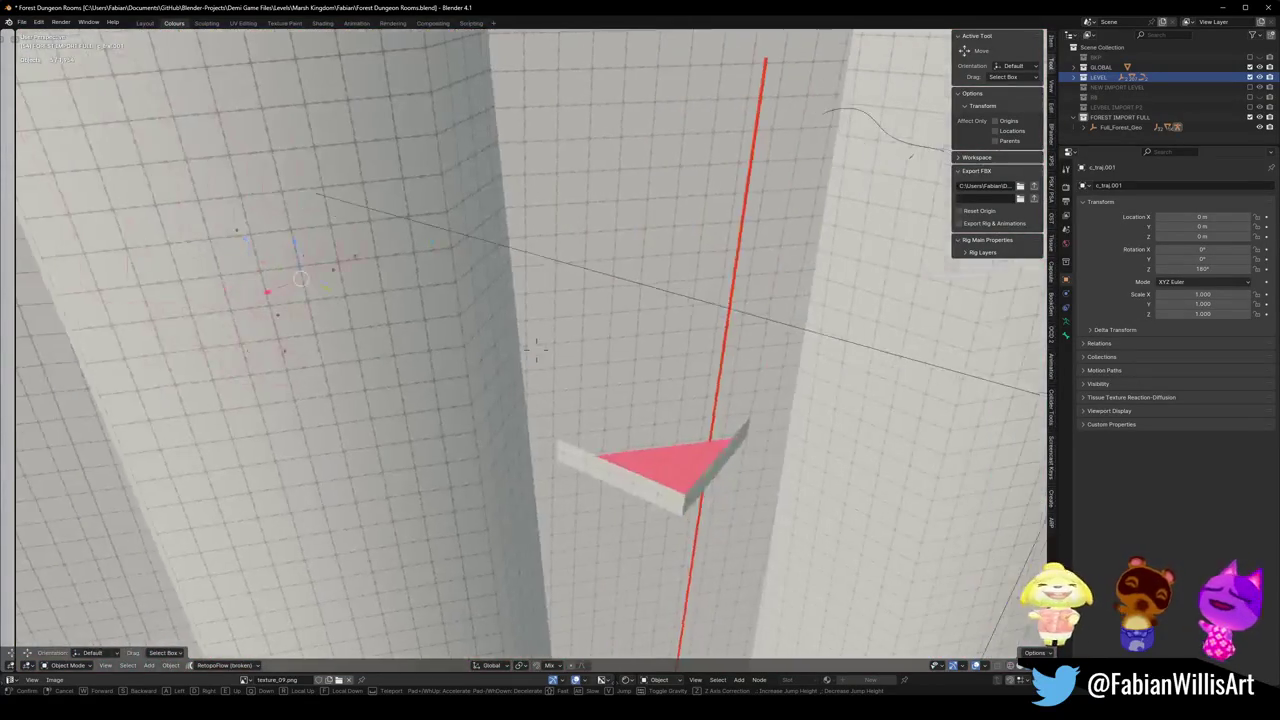
key("d")
key("w")
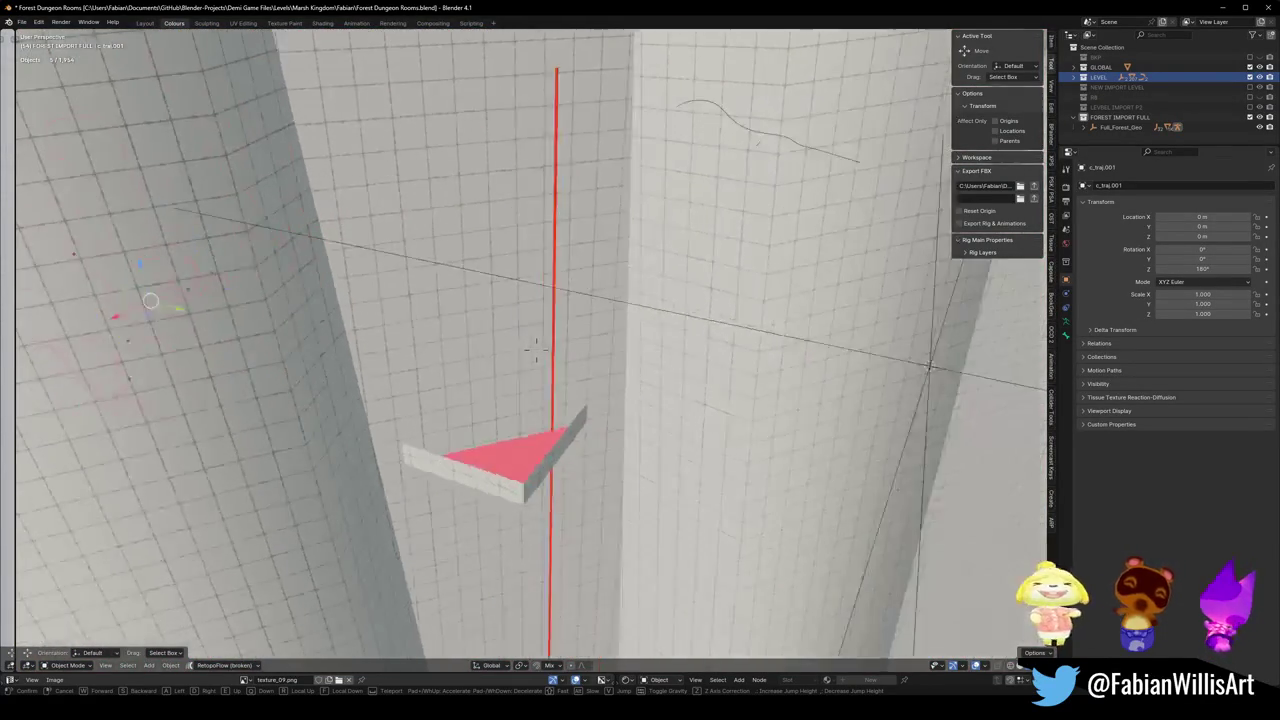
key("w")
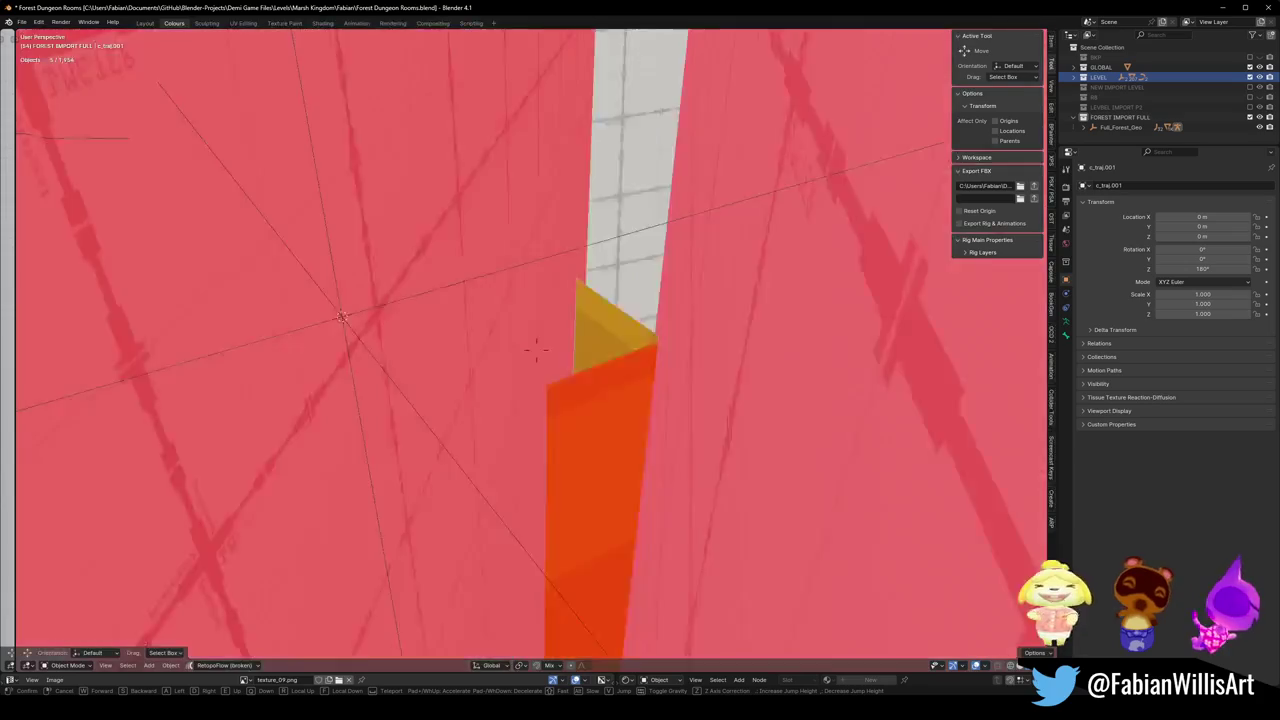
key("s")
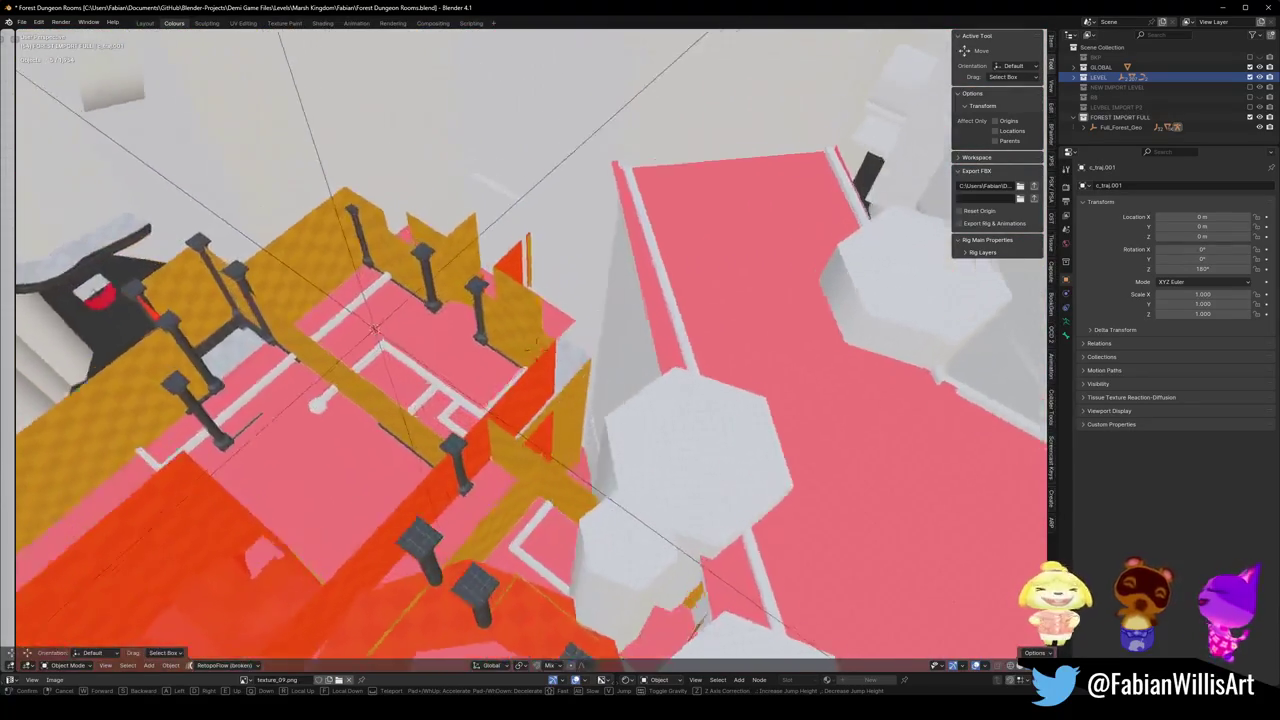
key("e")
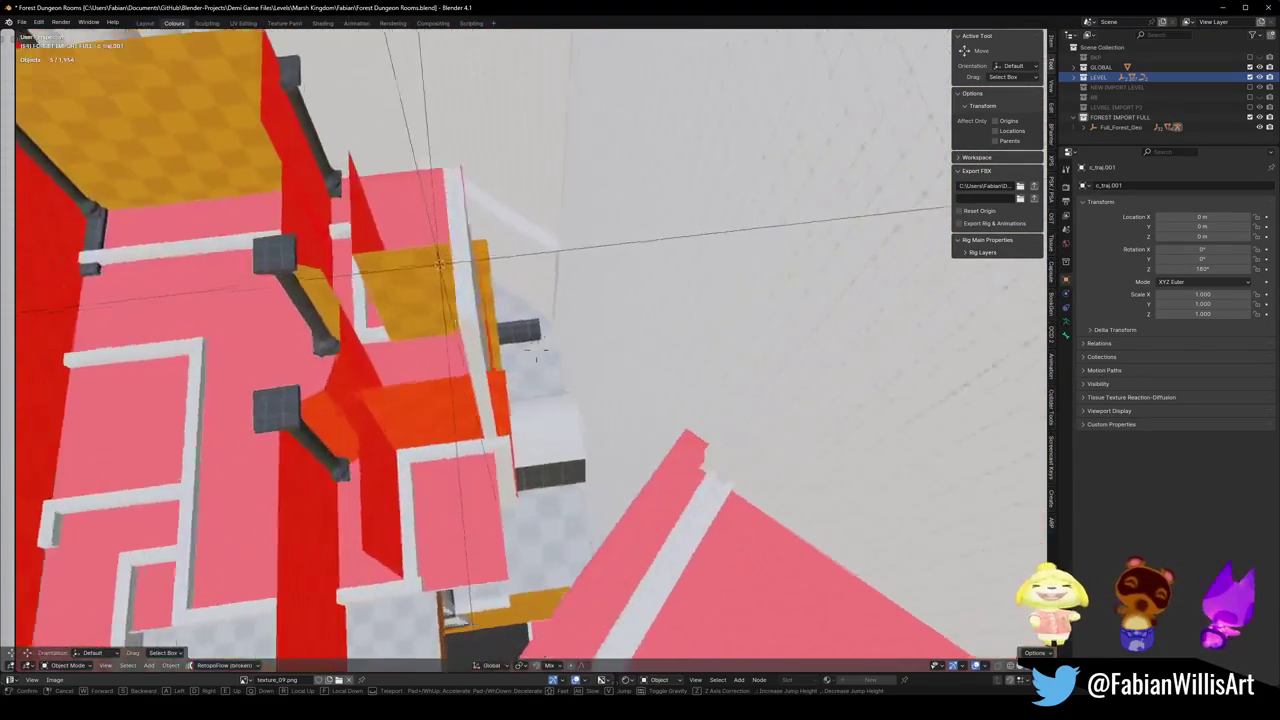
key("w")
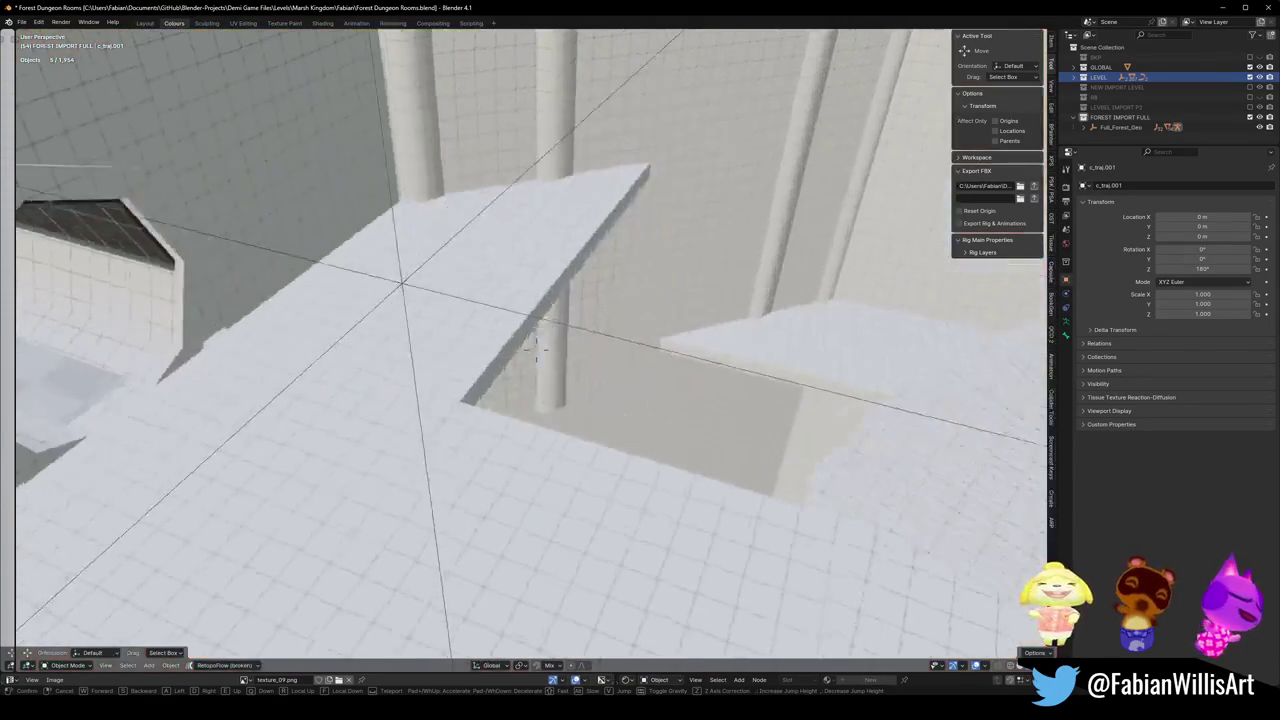
key("w")
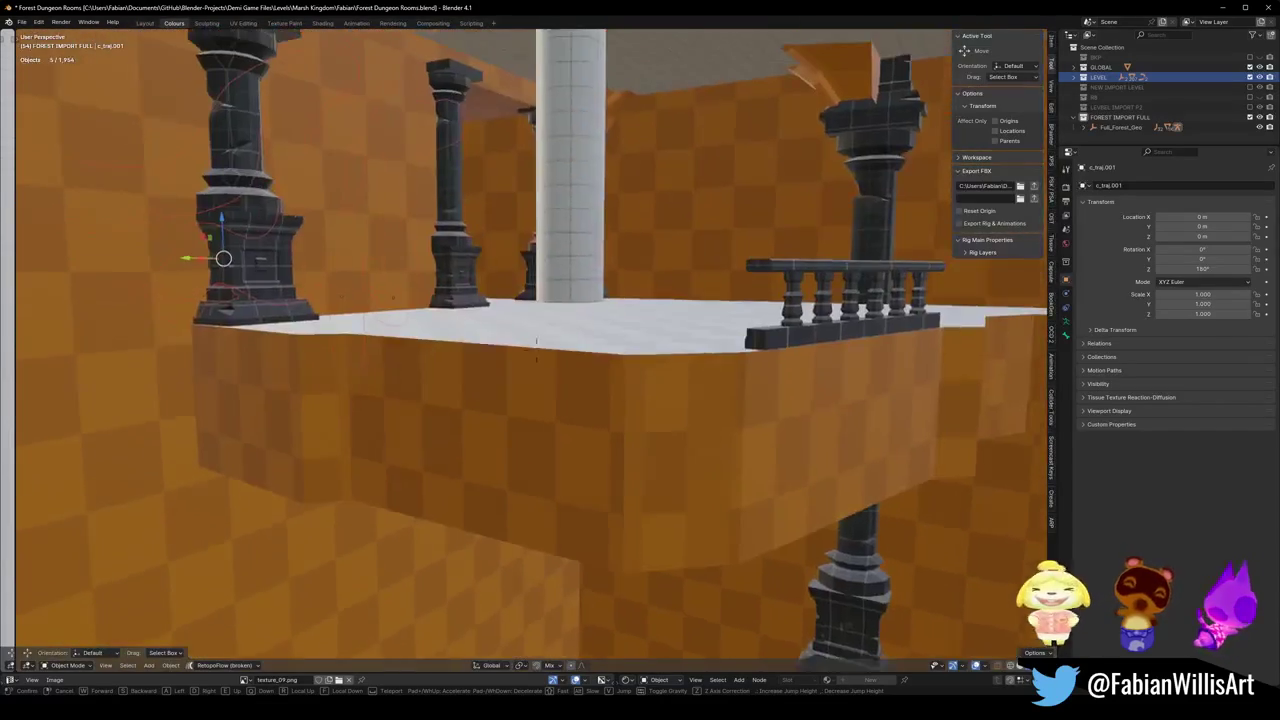
key("w")
key("w")
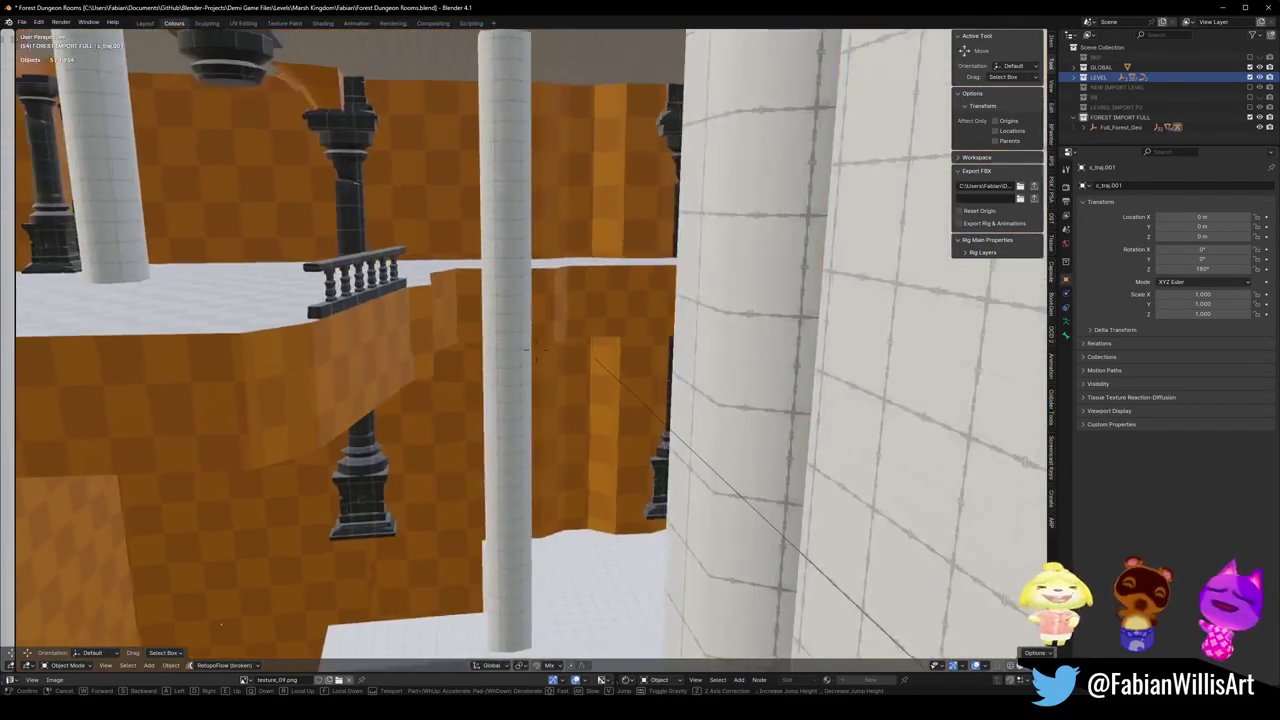
key("w")
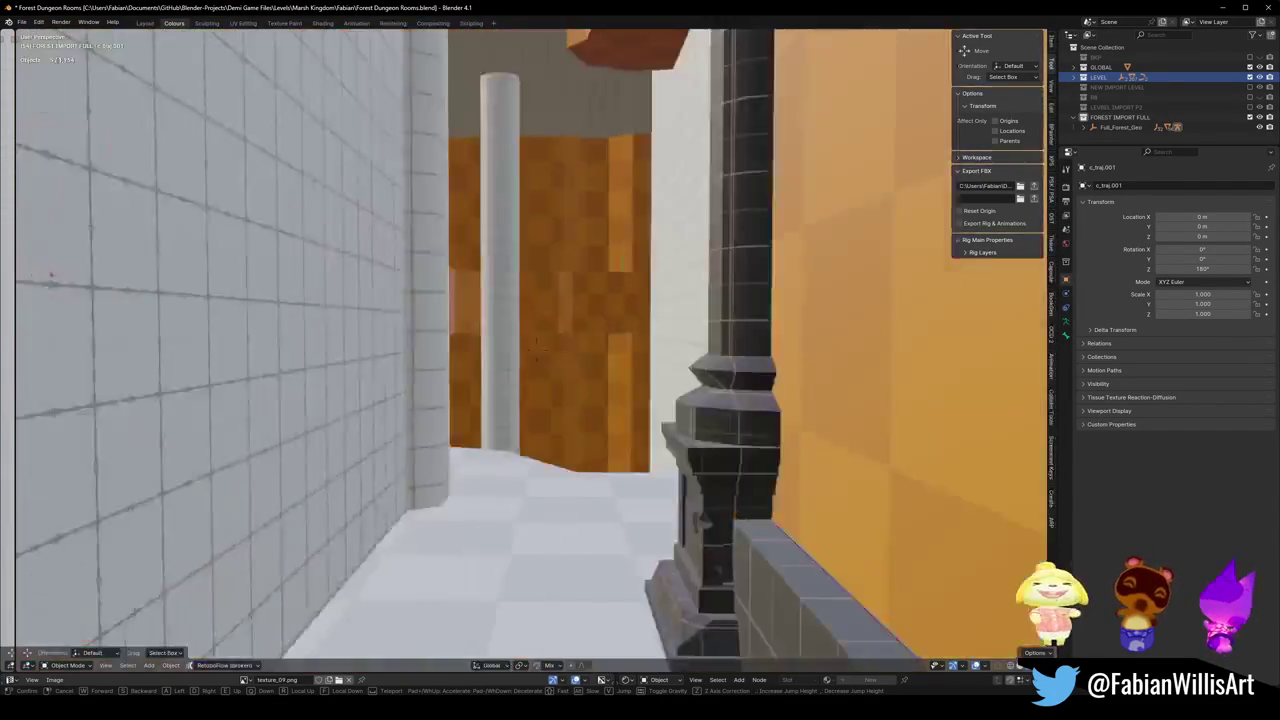
key("w")
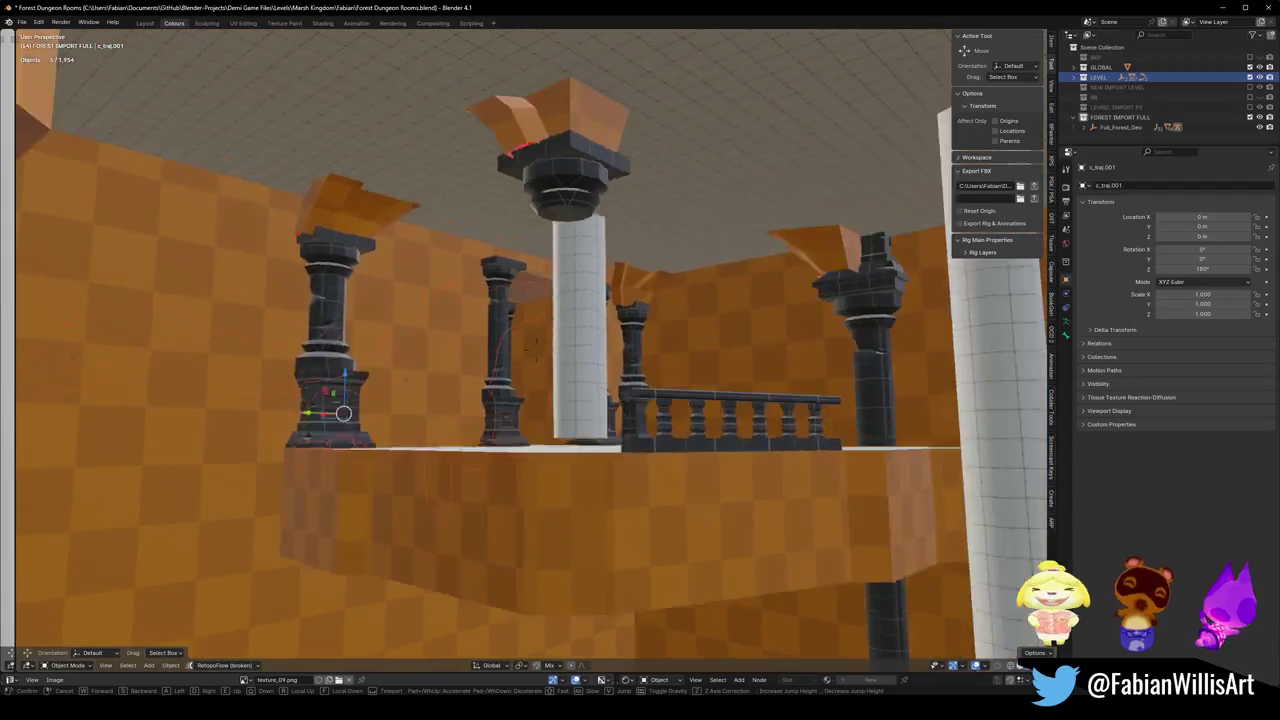
key("w")
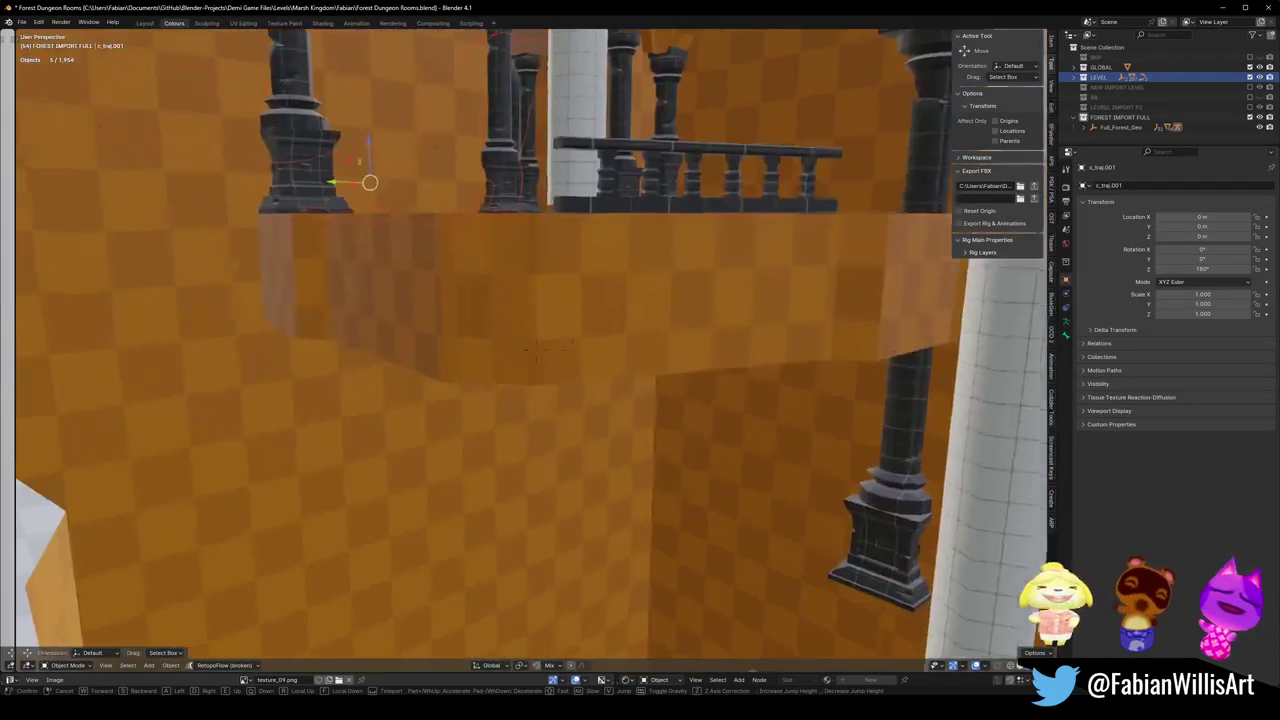
key("w")
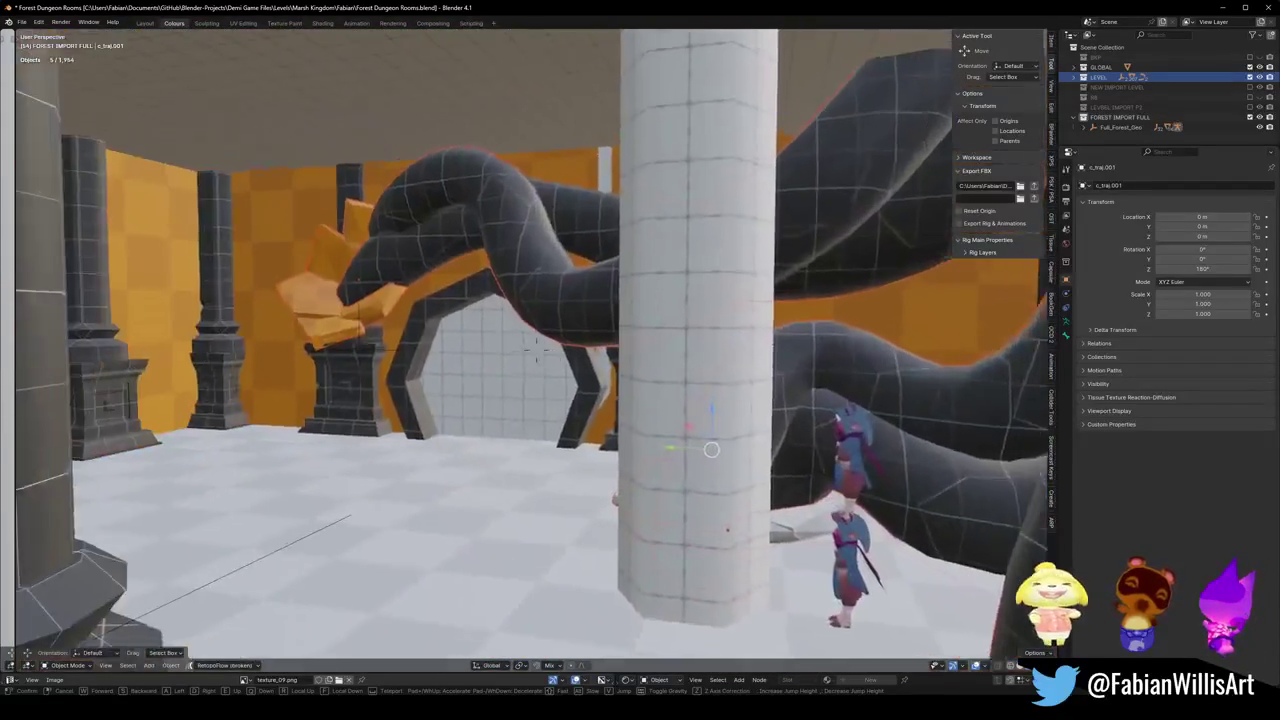
key("w")
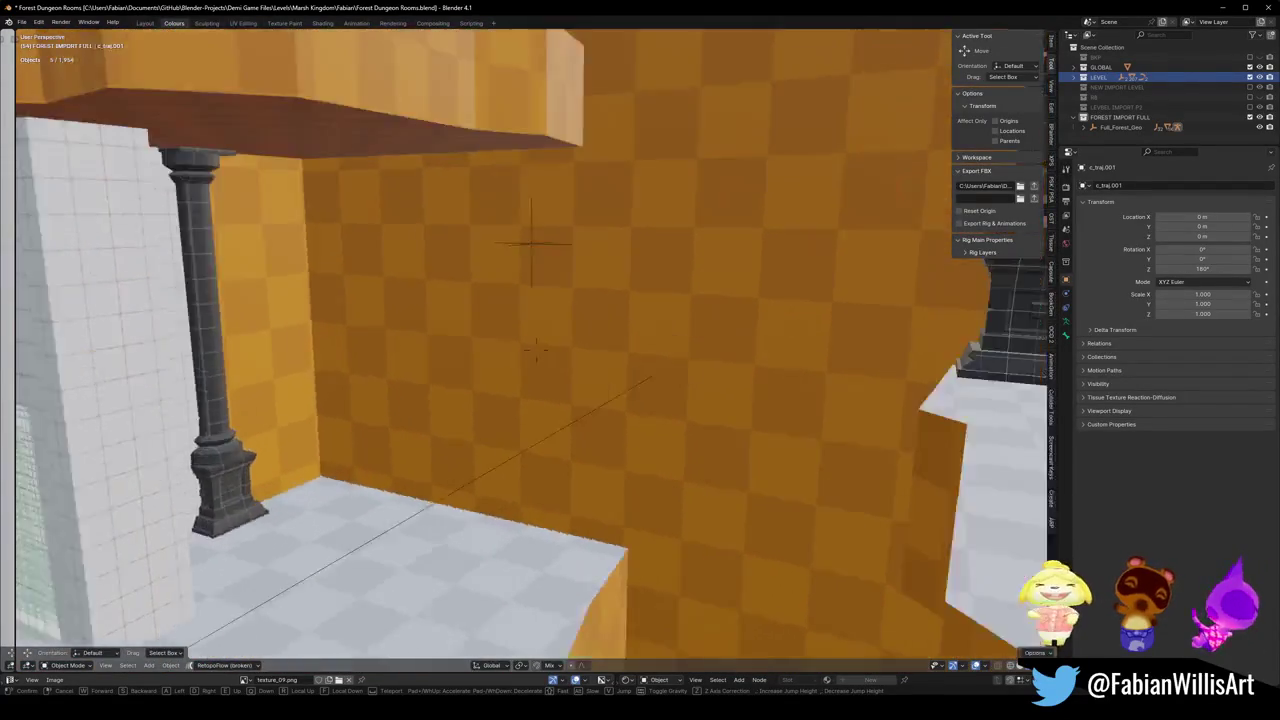
key("w")
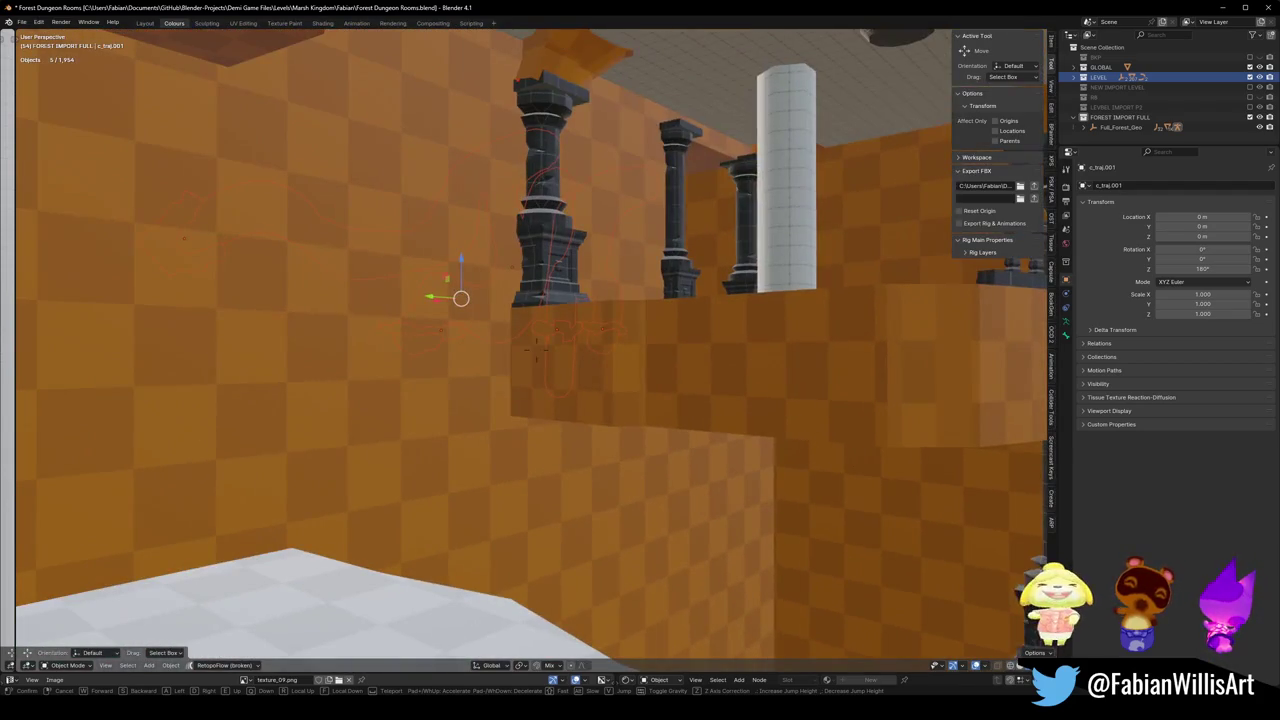
left_click(536, 345)
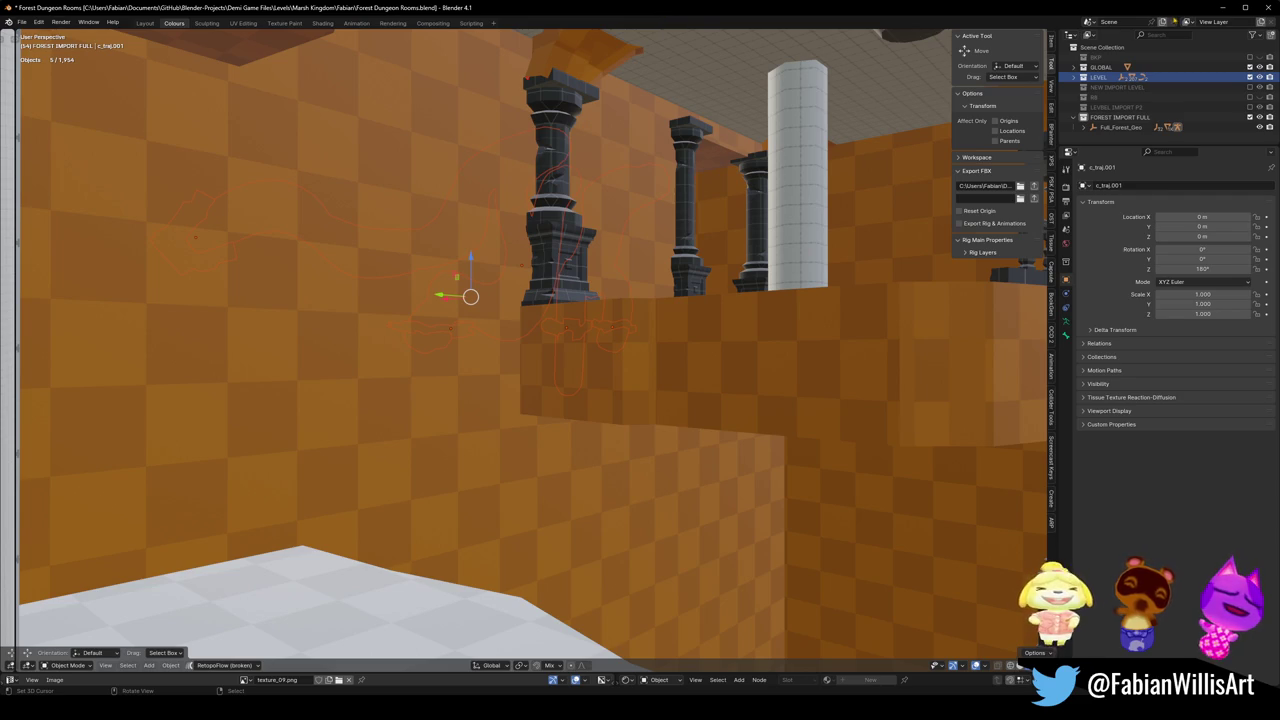
key("shift+grave")
key("w")
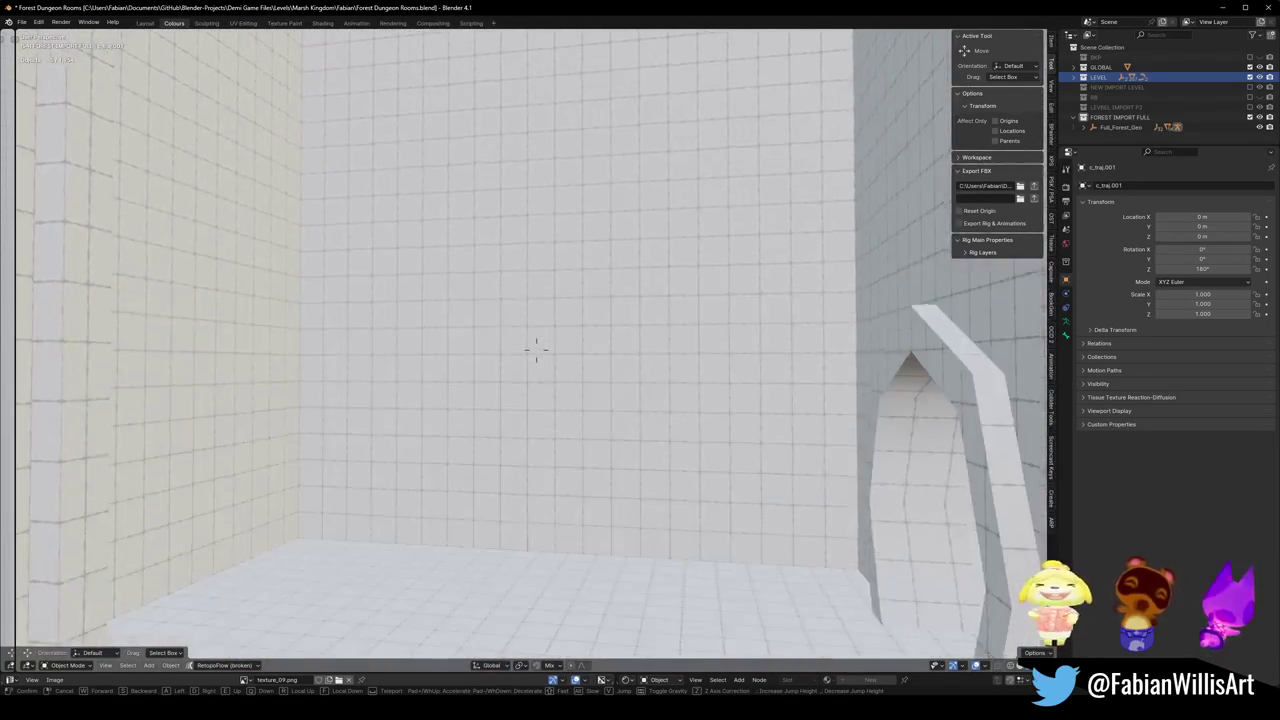
Walk through the level to the raised platforms and archway.
key("w")
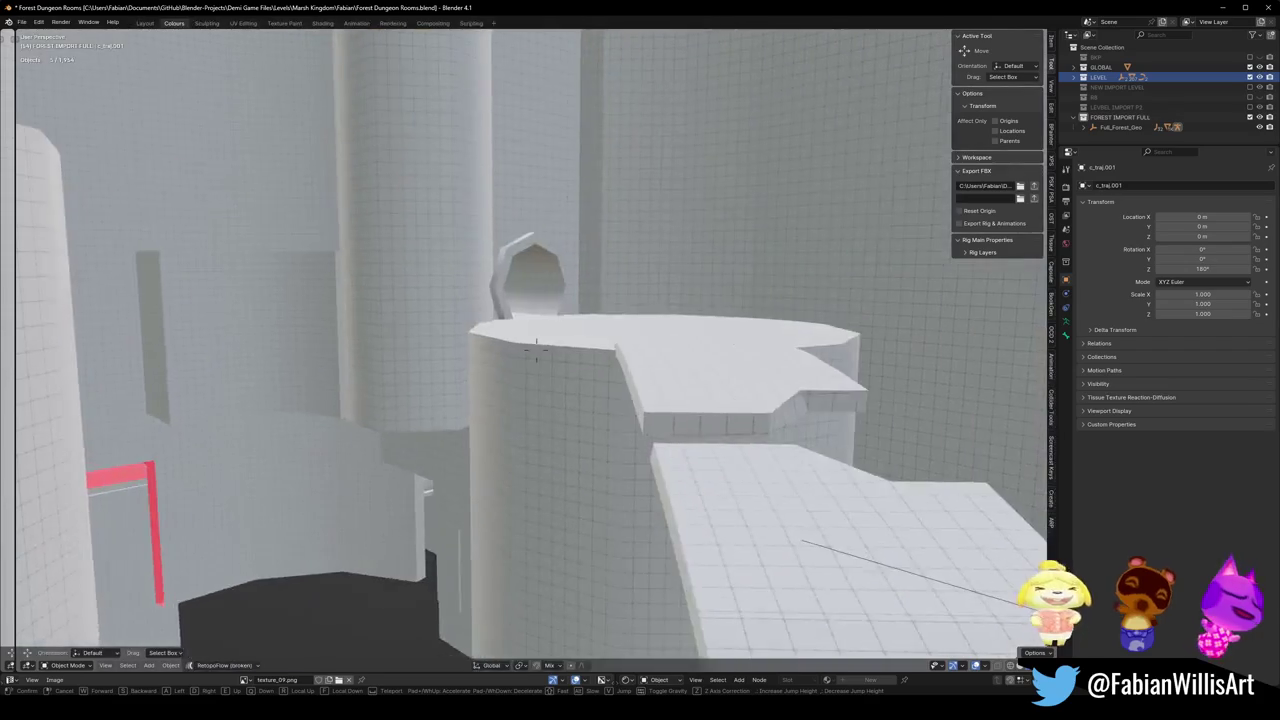
key("w")
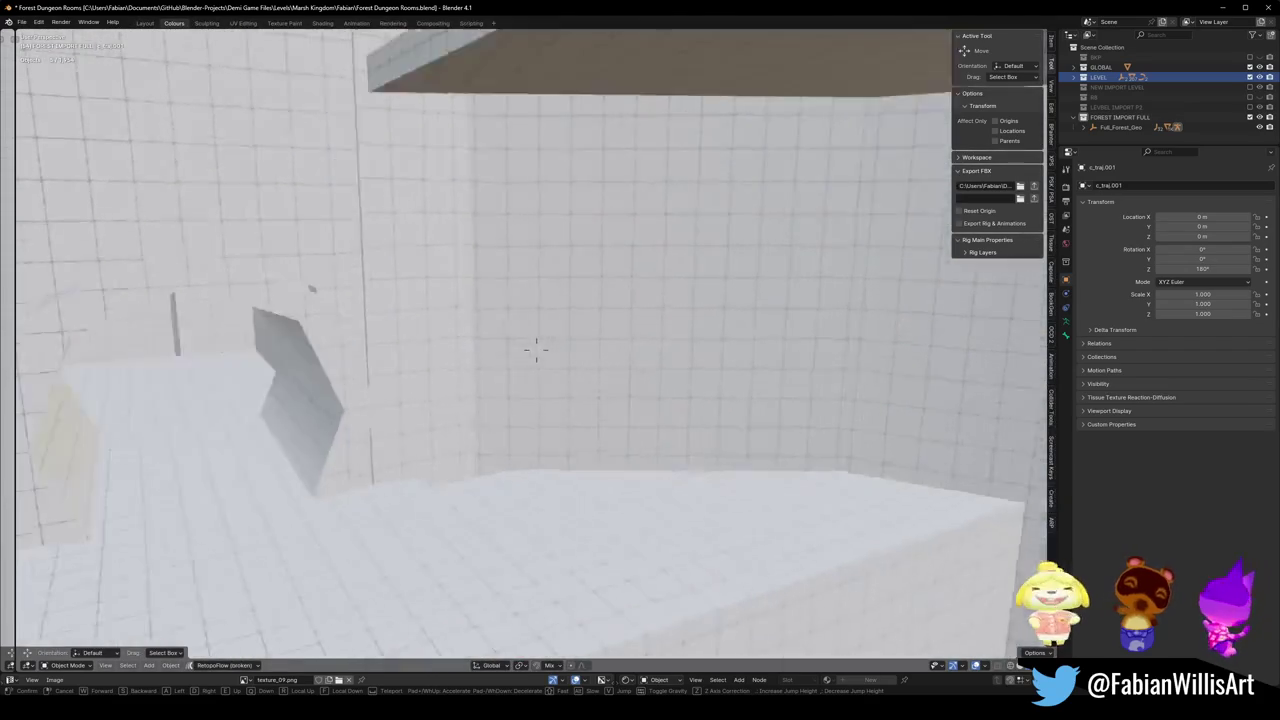
key("w")
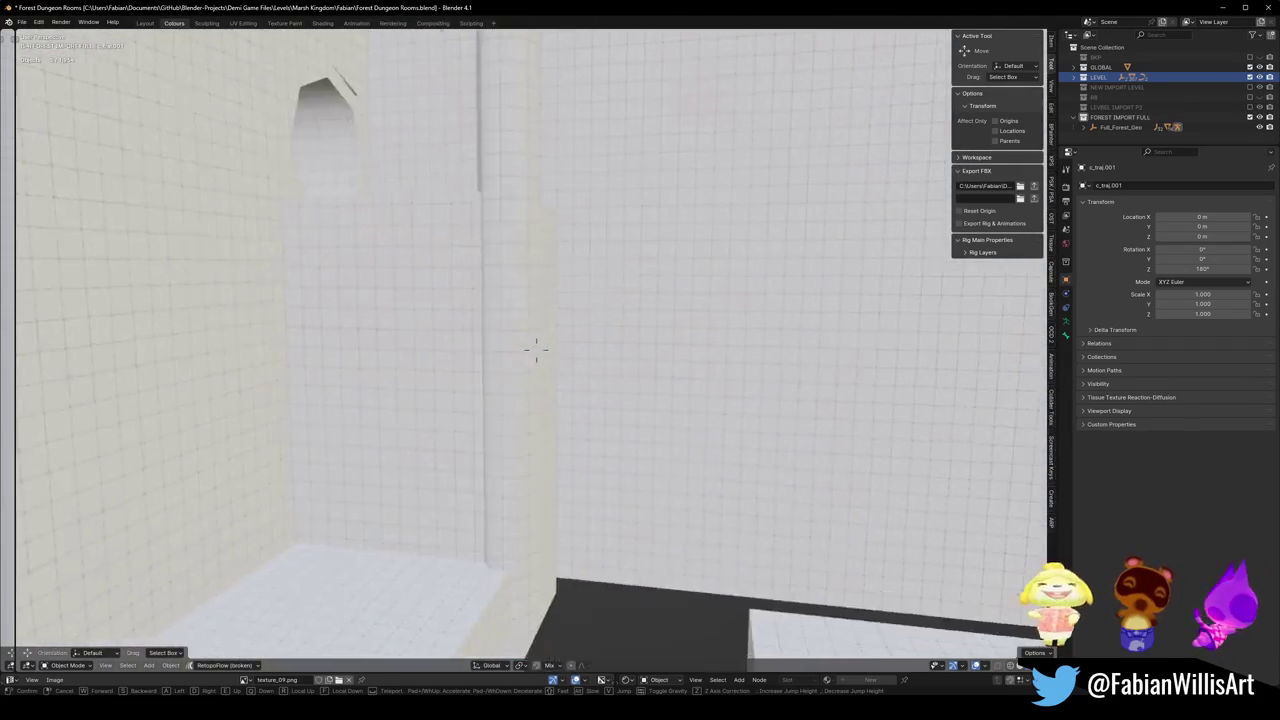
key("w")
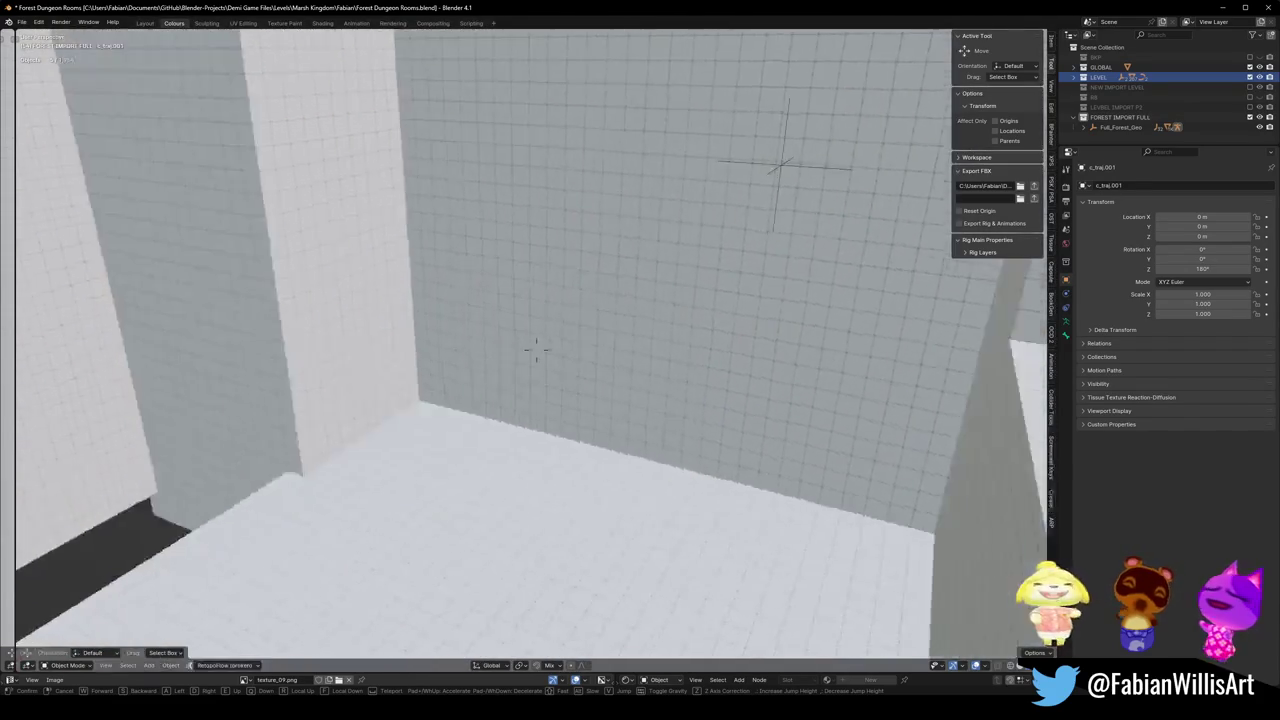
key("w")
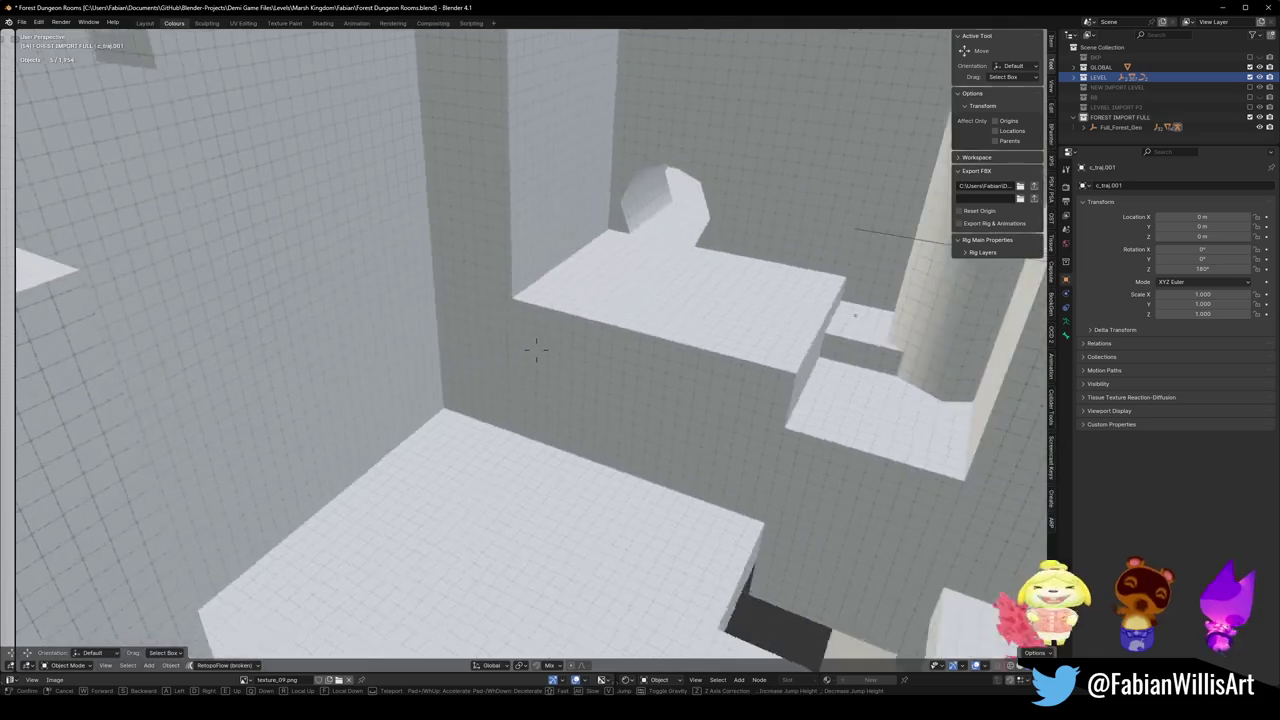
key("w")
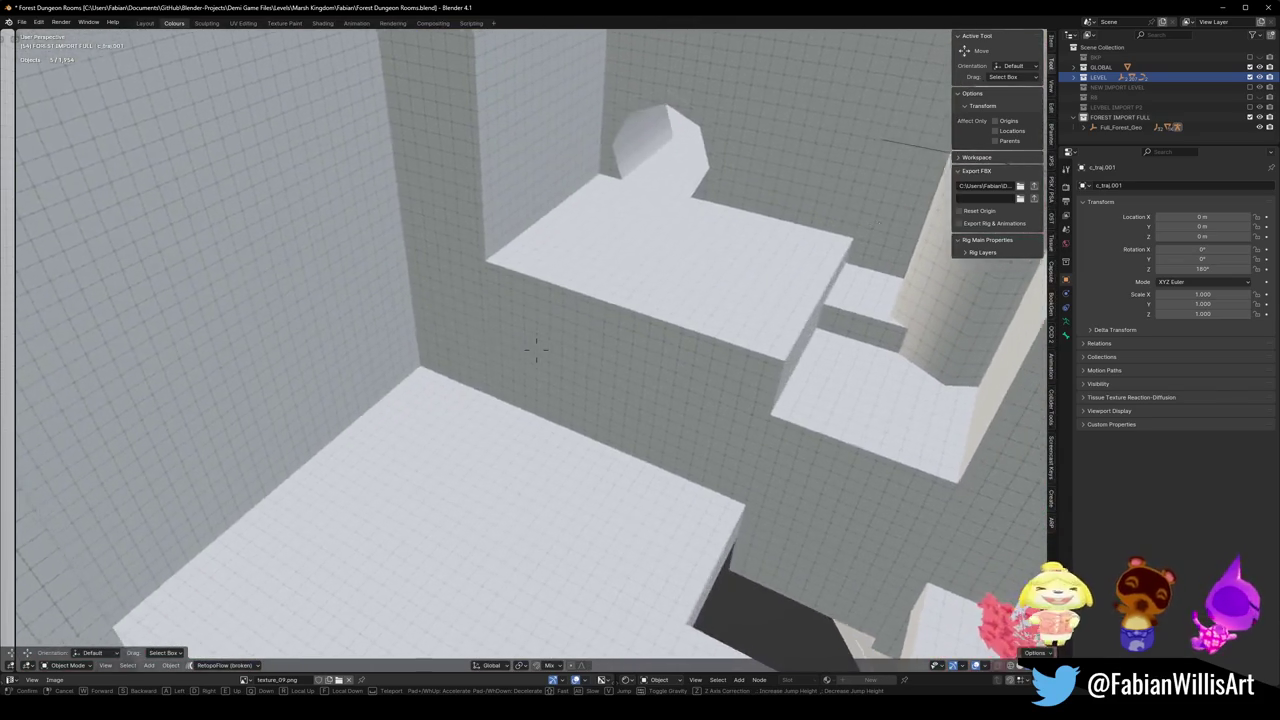
Select the Cube_414_2.001 block of the imported room.
left_click(679, 315)
left_click(679, 315)
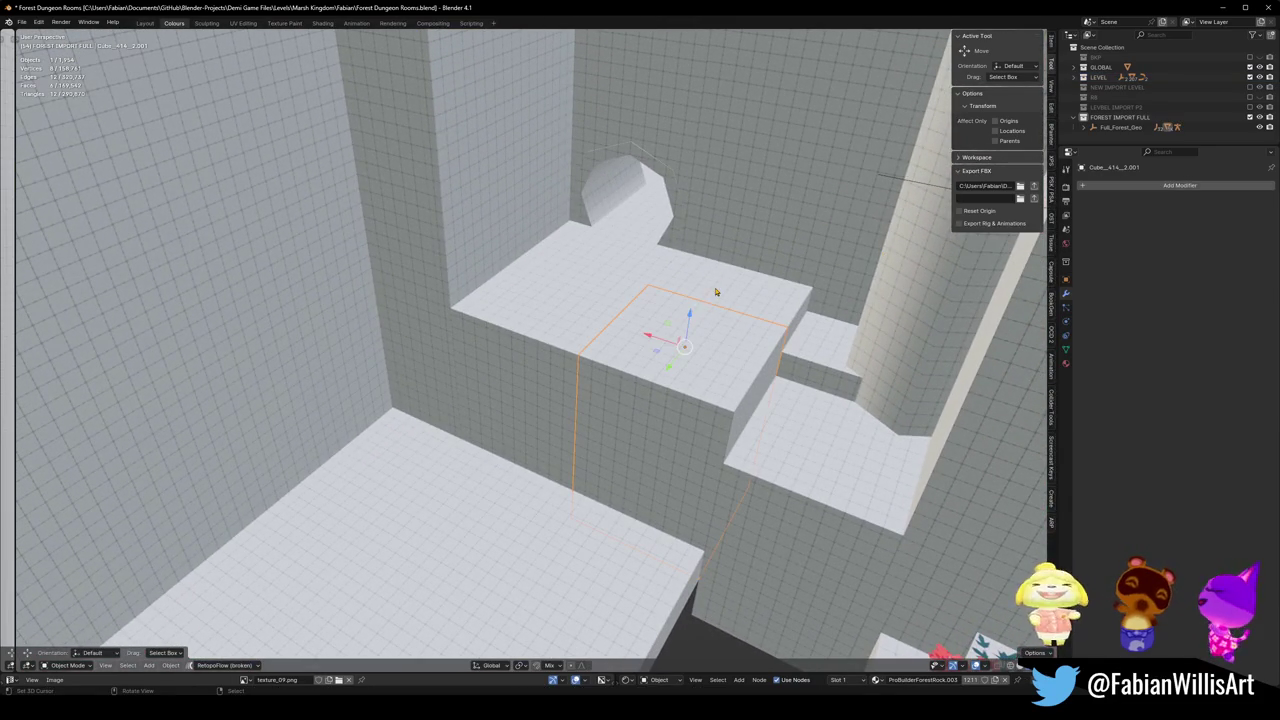
key("1")
key("ctrl+z")
Select the block's parent room, Room_15.001, using Quick Favorites' Select Grouped Parent.
key("q")
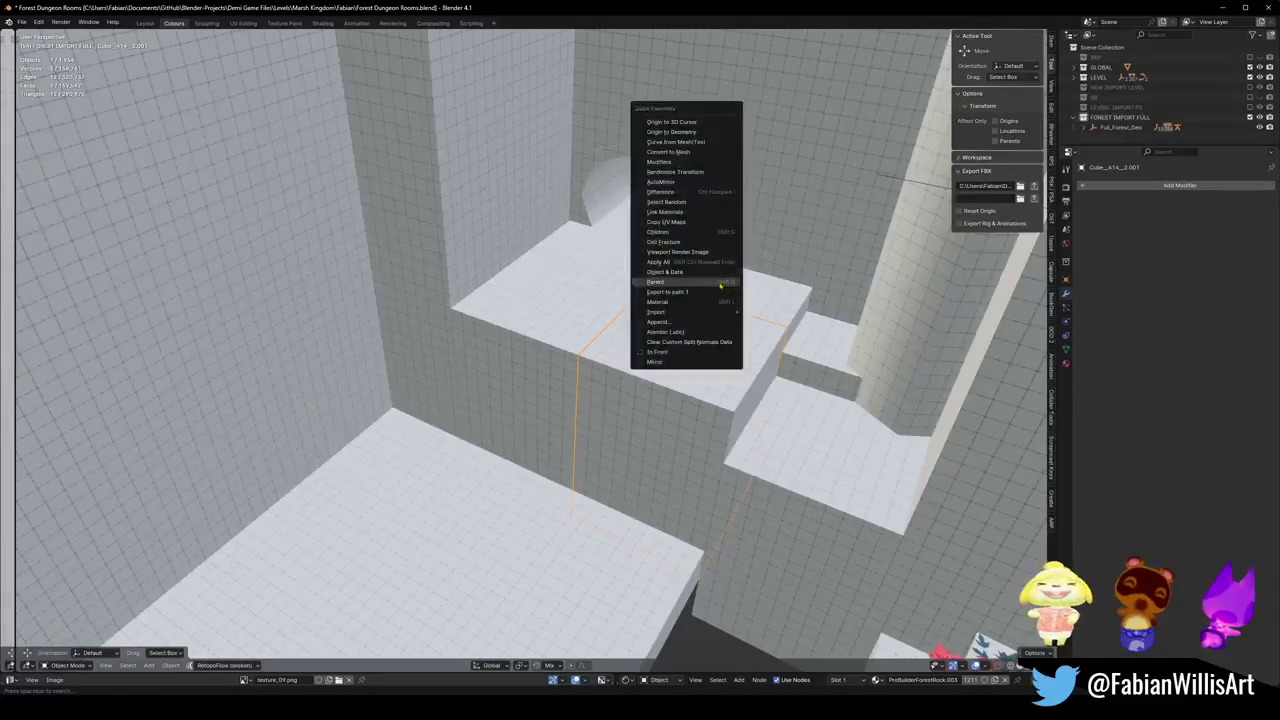
left_click(720, 286)
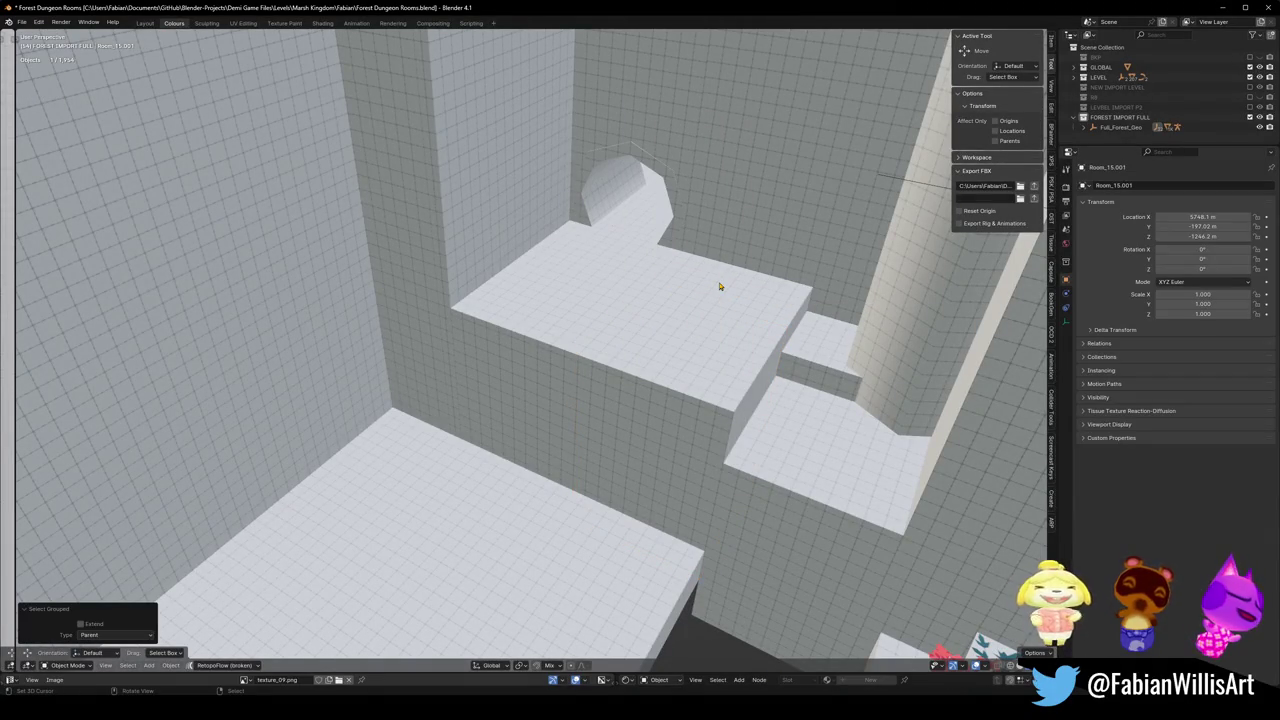
scroll(690, 277, "down", 10)
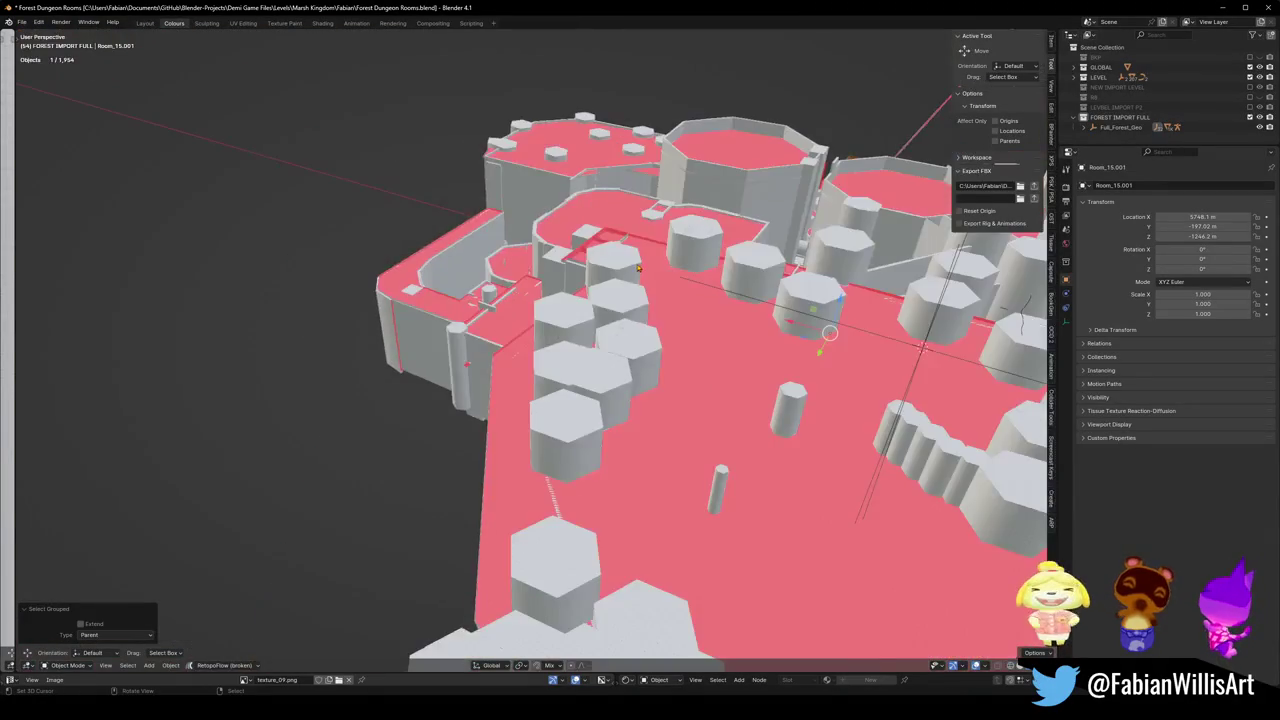
middle_click_drag(690, 277, 720, 300)
middle_click_drag(572, 313, 688, 320)
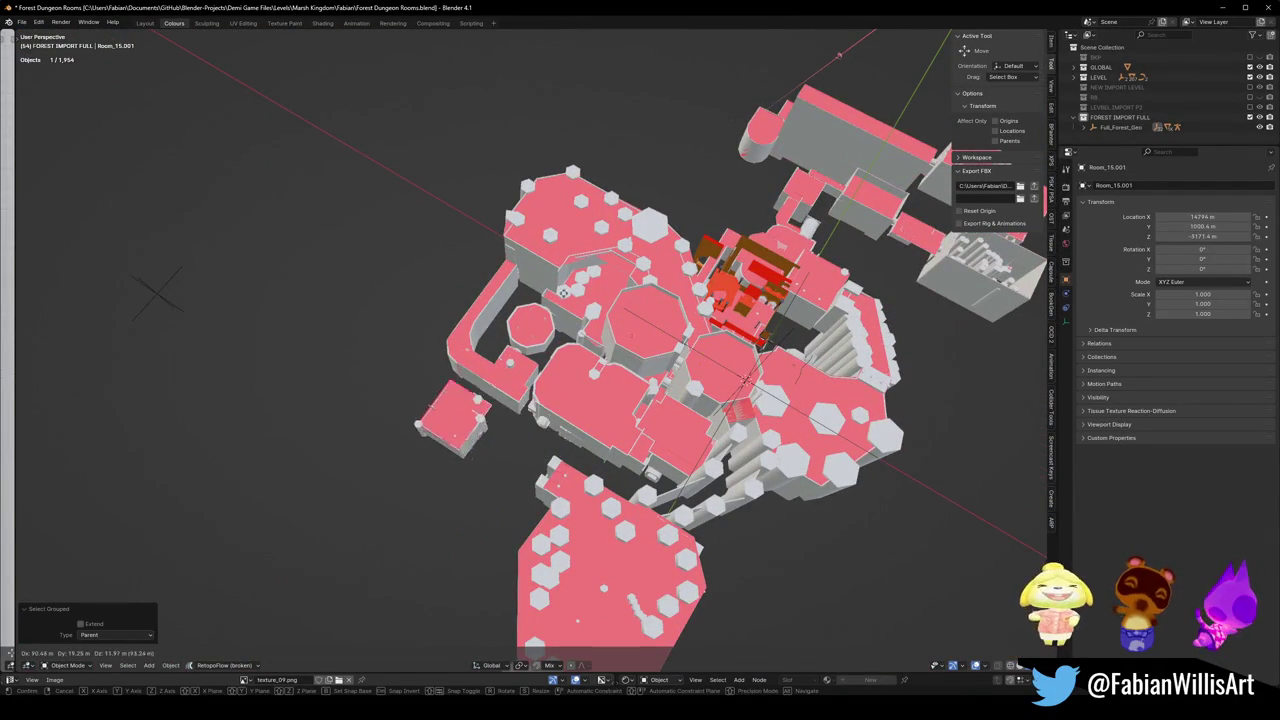
scroll(688, 320, "up", 5)
key("q")
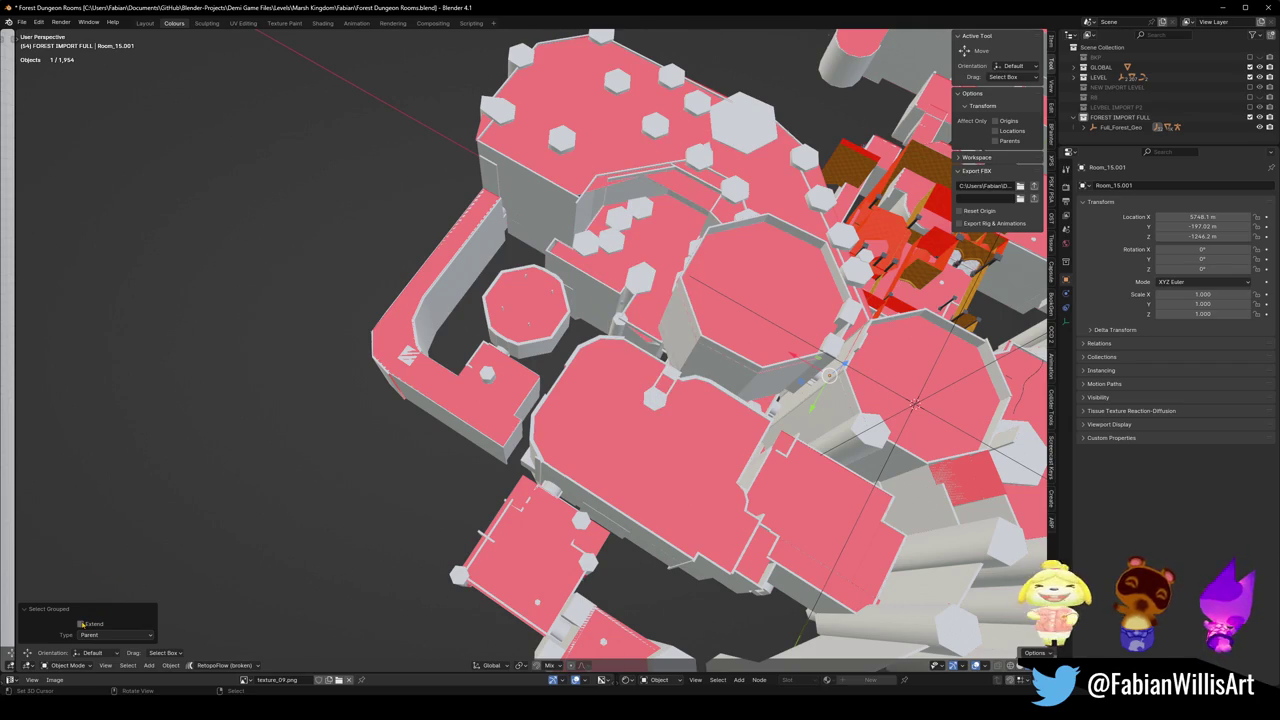
key("g")
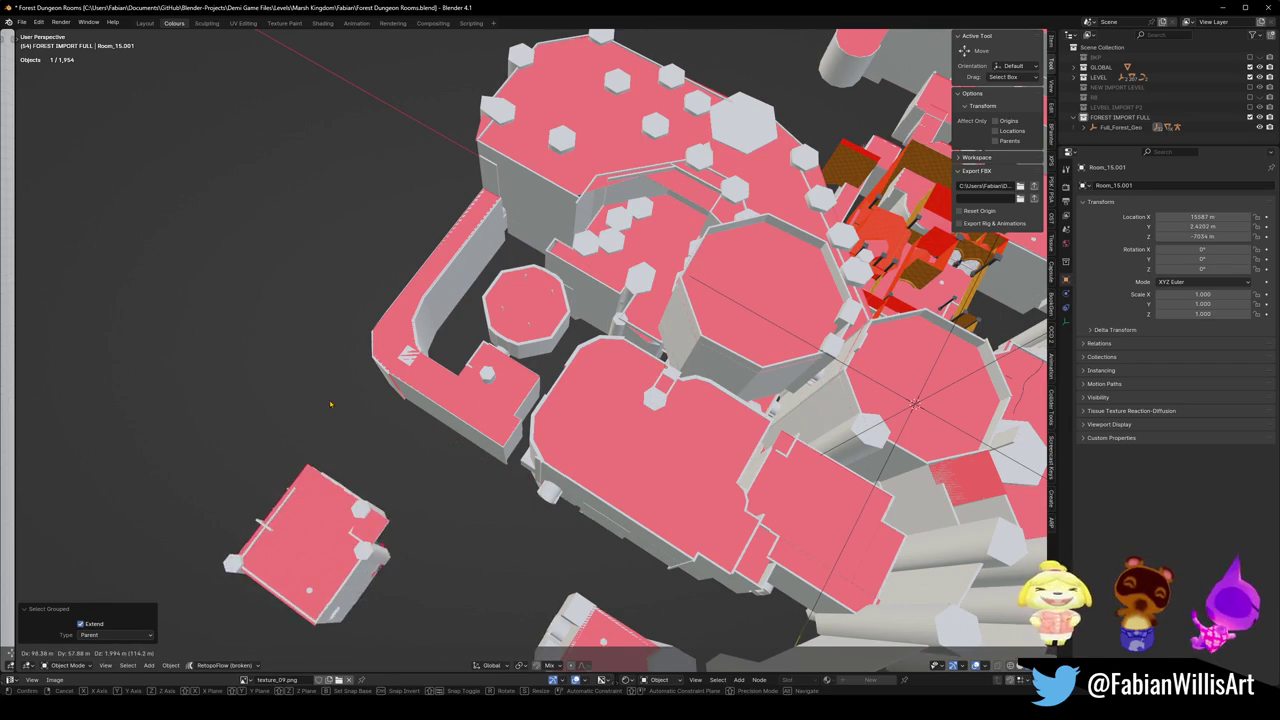
right_click(466, 370)
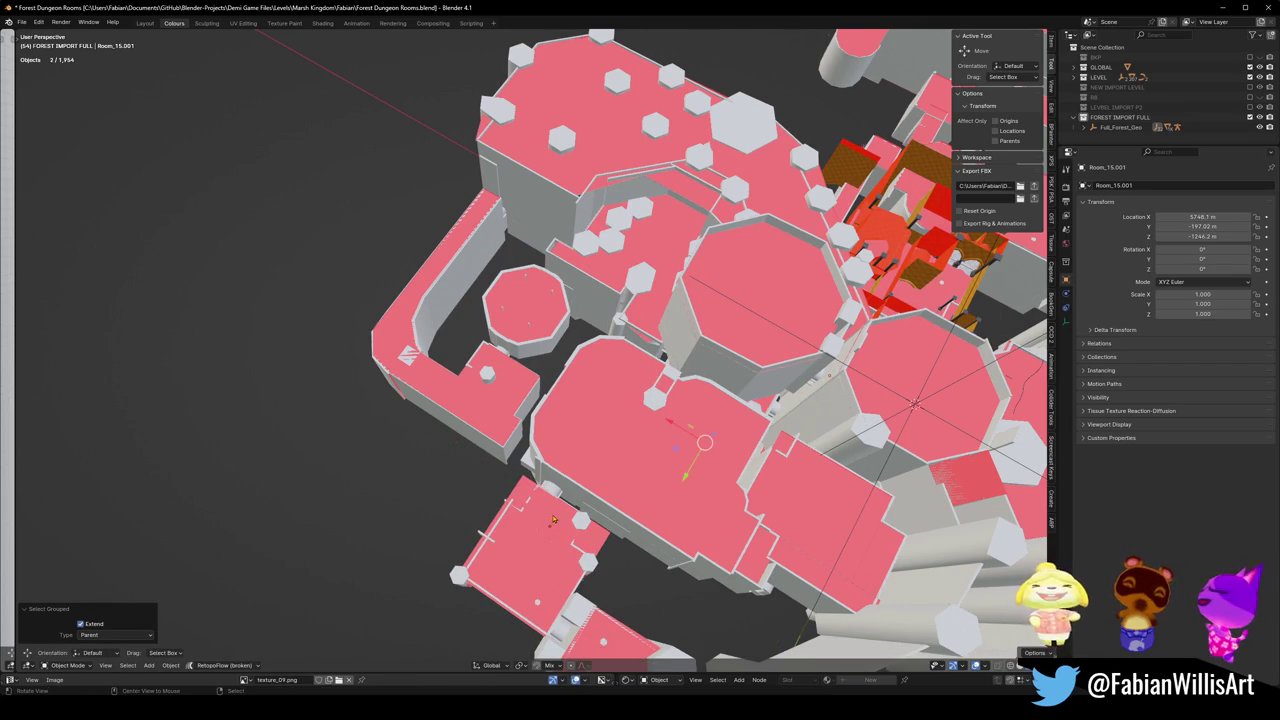
scroll(553, 519, "down", 3)
scroll(553, 519, "up", 4)
mouse_move(553, 519)
middle_mouse_down()
mouse_move(558, 441)
mouse_move(492, 459)
middle_mouse_up()
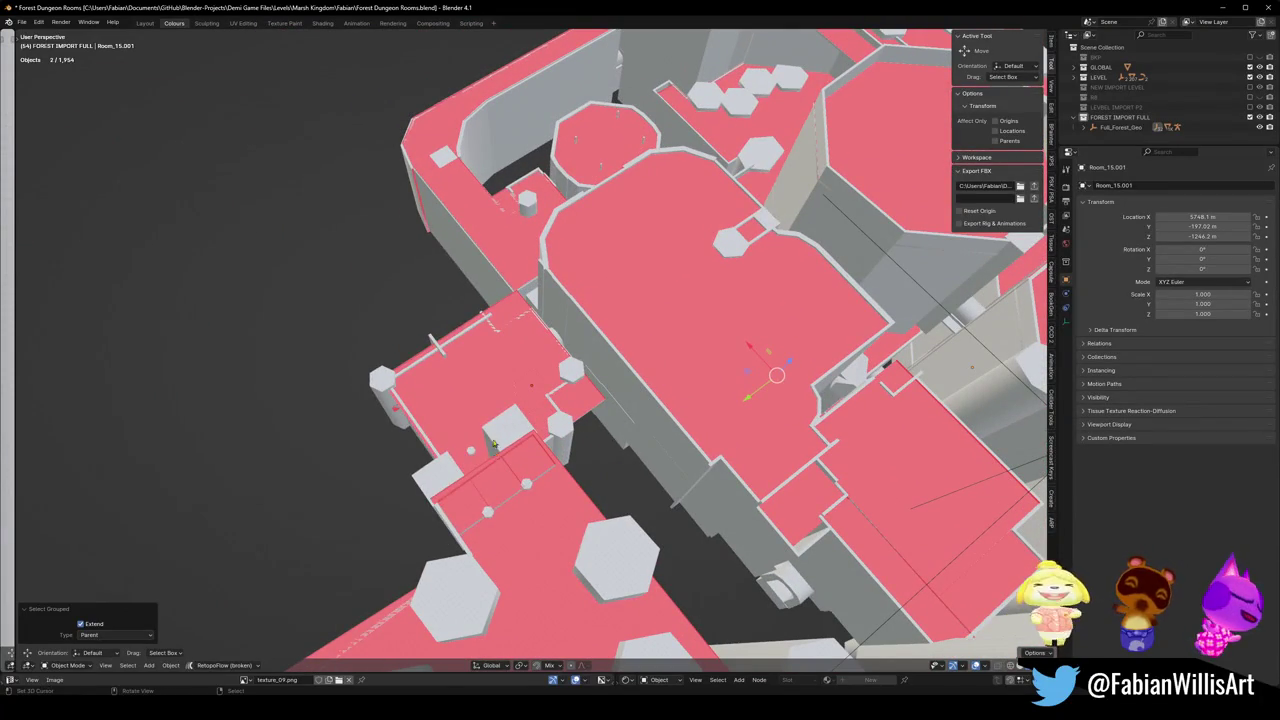
Extend the selection to Room_15.001's children (43 objects) and move them to a new collection R15.
key("q")
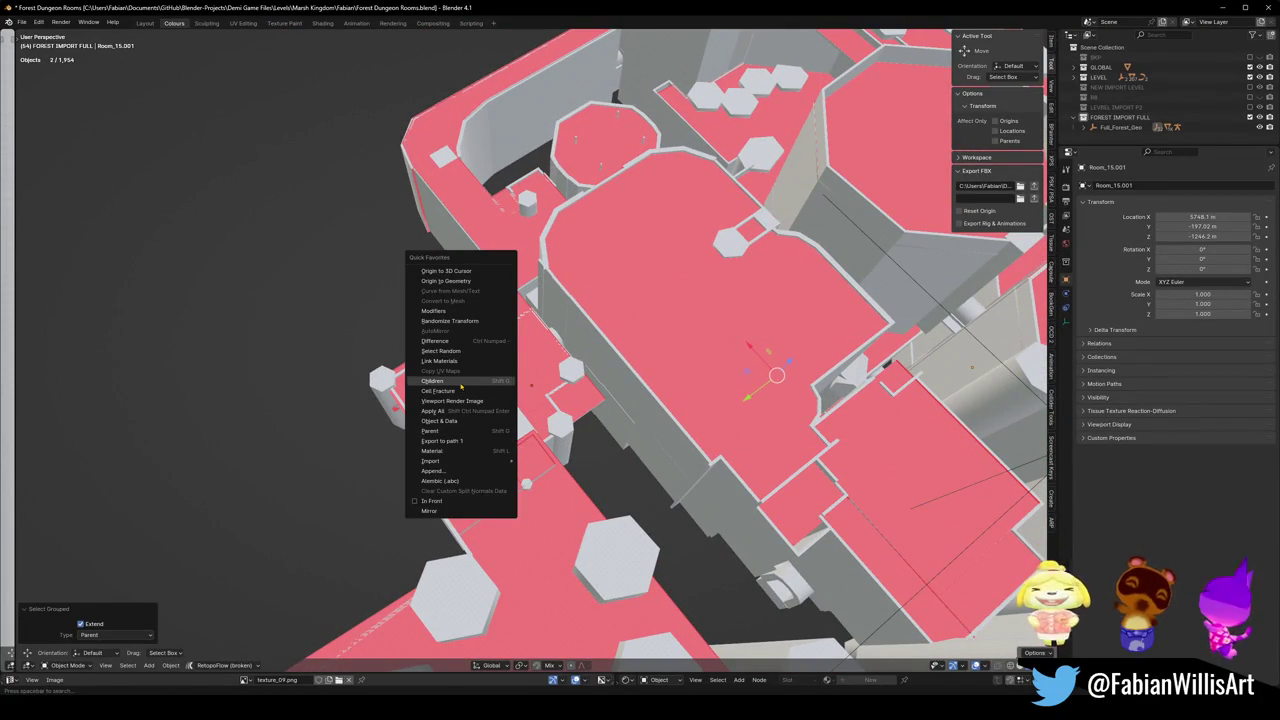
left_click(461, 383)
left_click(492, 422)
key("g")
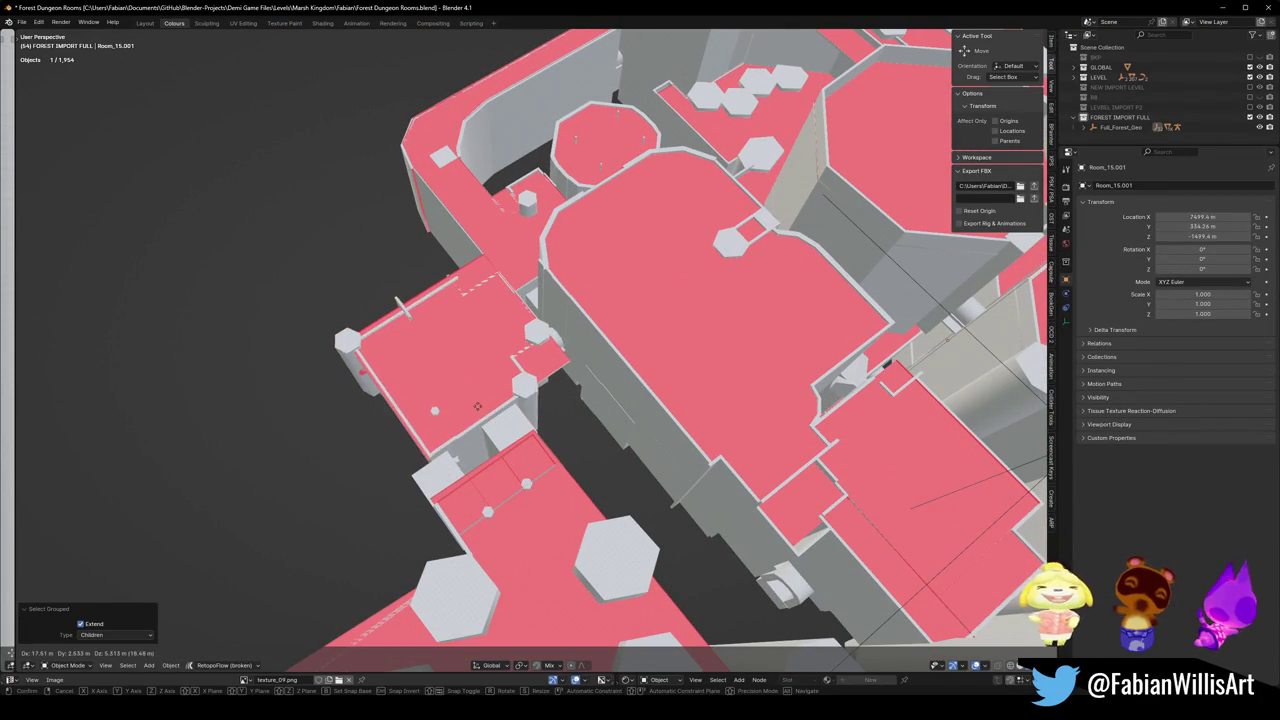
key("ctrl+z")
scroll(403, 413, "down", 5)
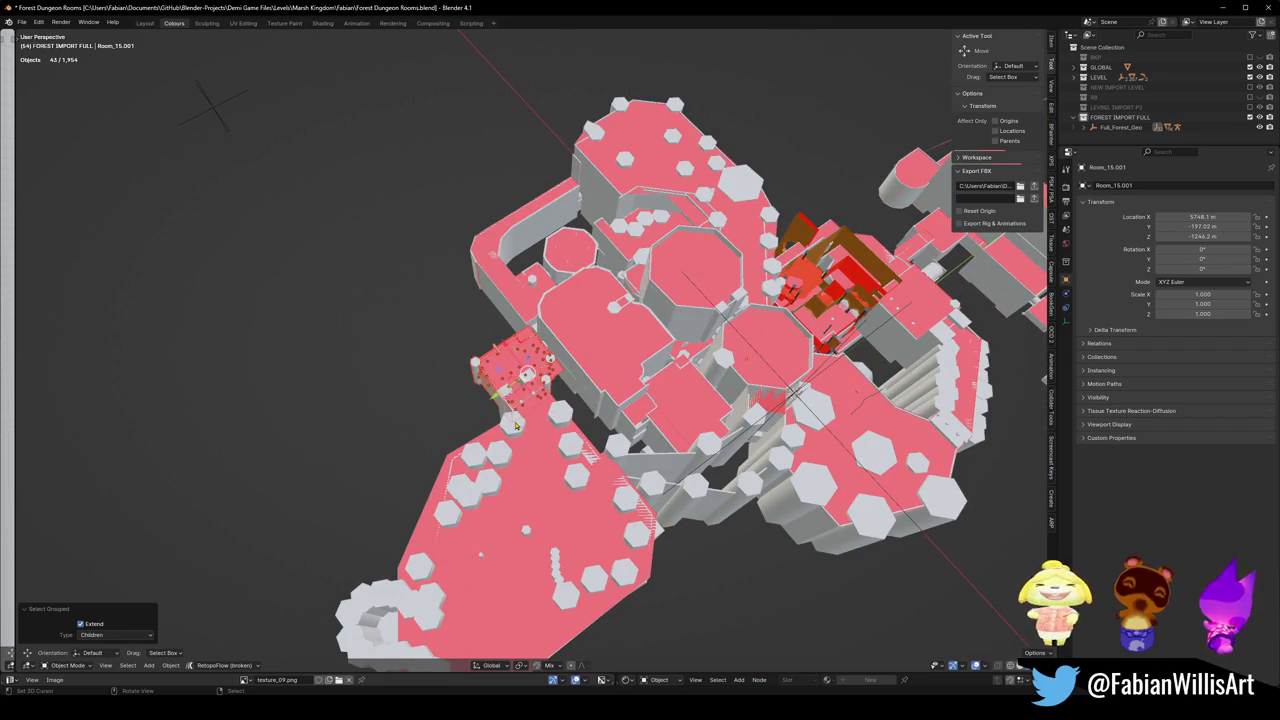
key("m")
left_click(485, 378)
type("R15")
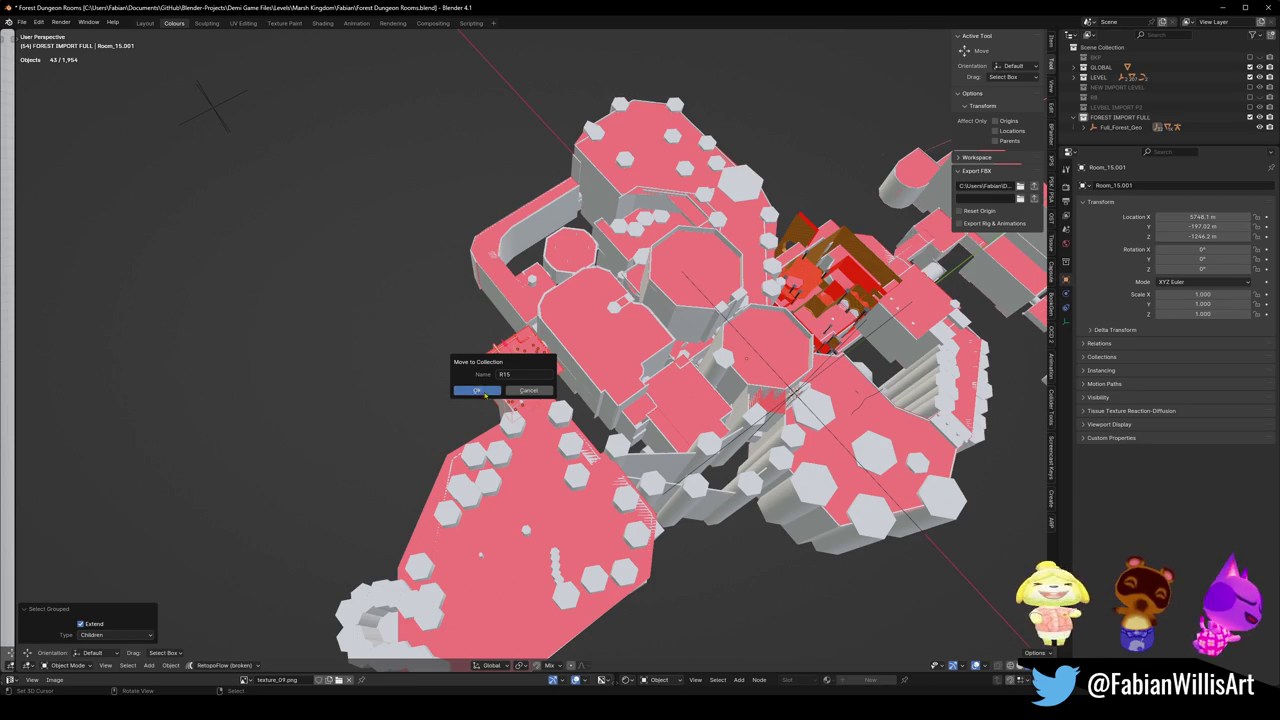
Confirm the R15 collection, exclude FOREST IMPORT FULL, and delete the pink Room_15.001 piece.
left_click(486, 391)
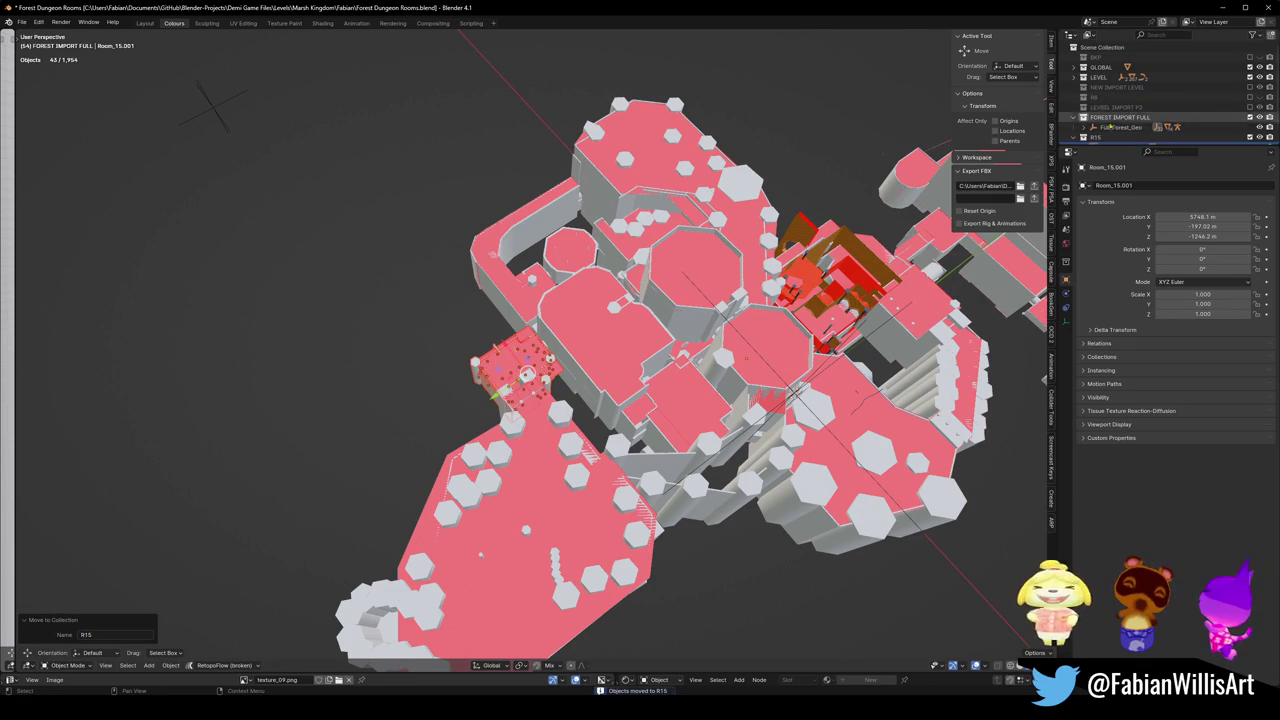
left_click(1073, 117)
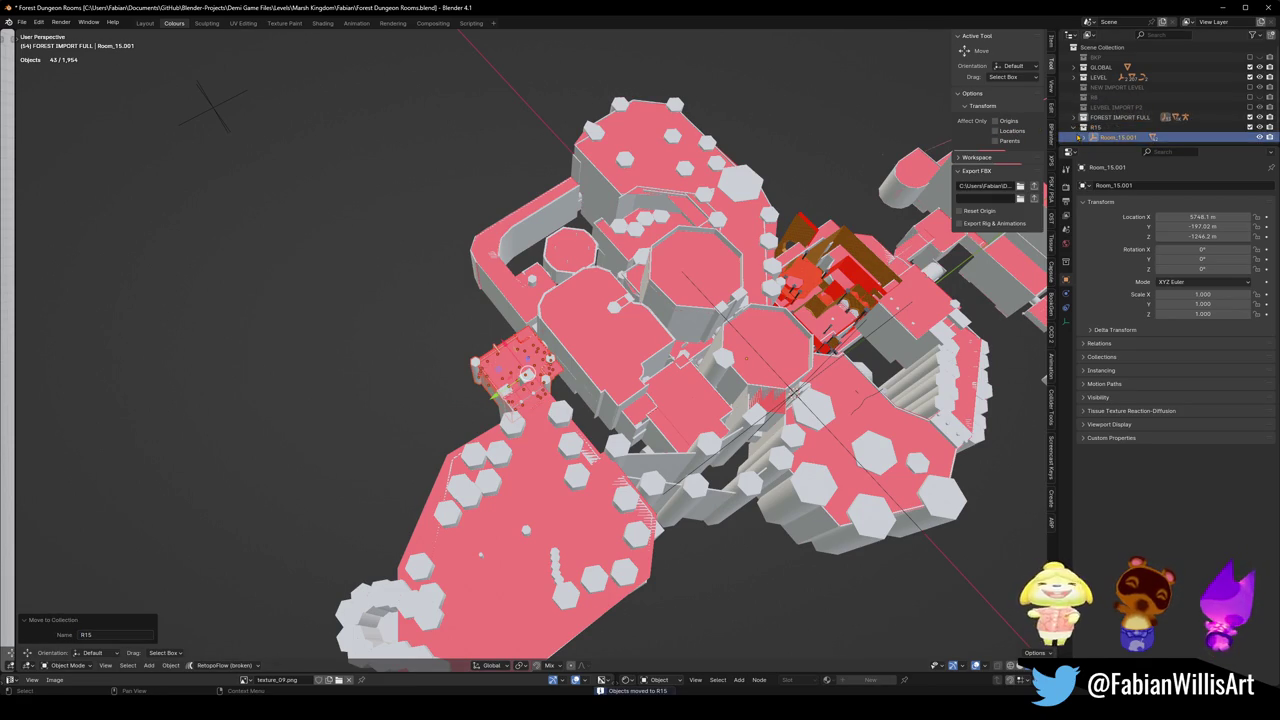
left_click(1249, 117)
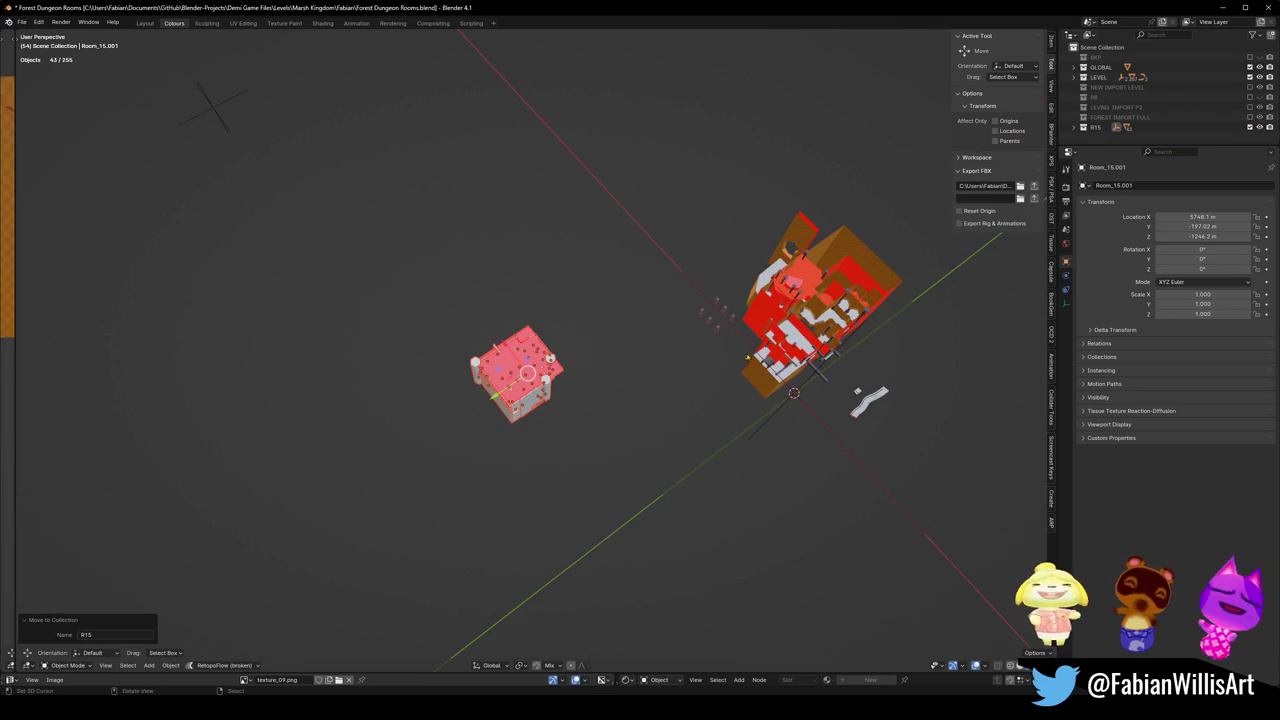
left_click(540, 362)
key("KP_Decimal")
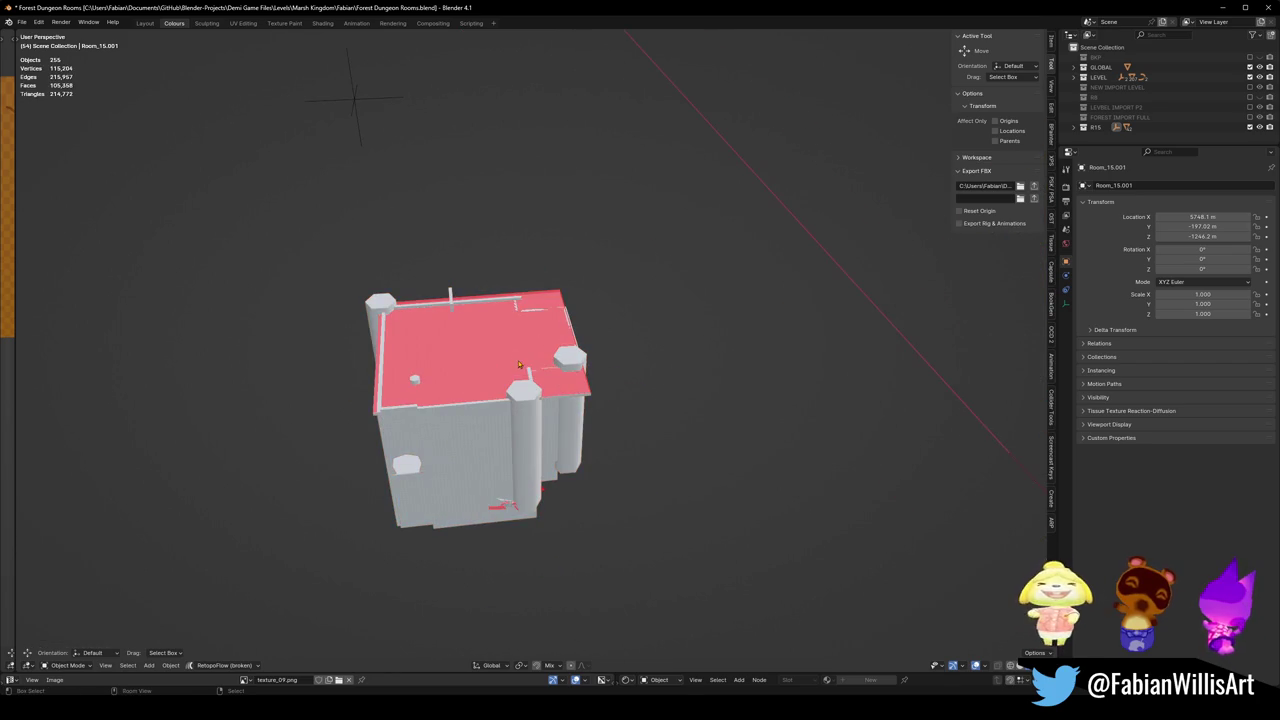
key("ctrl+s")
key("Delete")
Duplicate ROOM_8 and move the copy 99.959 m along the Y axis.
mouse_move(517, 345)
middle_mouse_down()
mouse_move(669, 332)
mouse_move(709, 288)
middle_mouse_up()
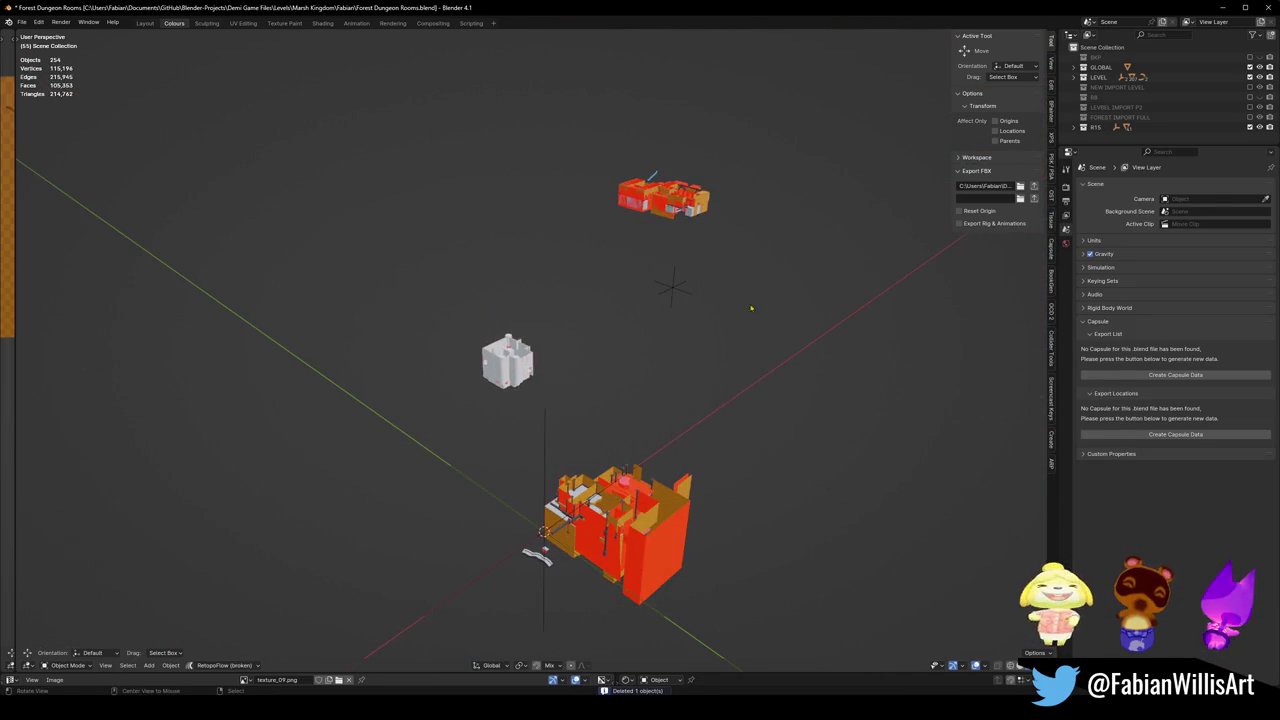
middle_click_drag(709, 288, 751, 306)
left_click(674, 291)
key("shift+d")
key("shift+z")
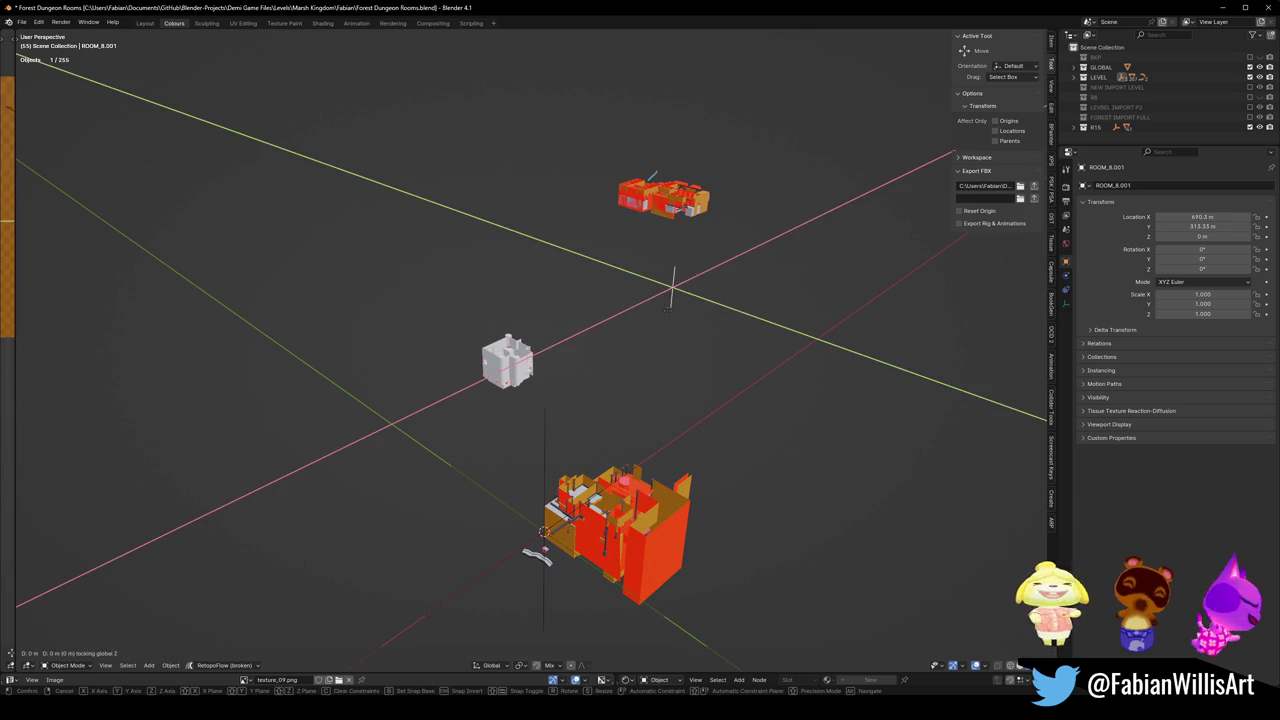
key("Escape")
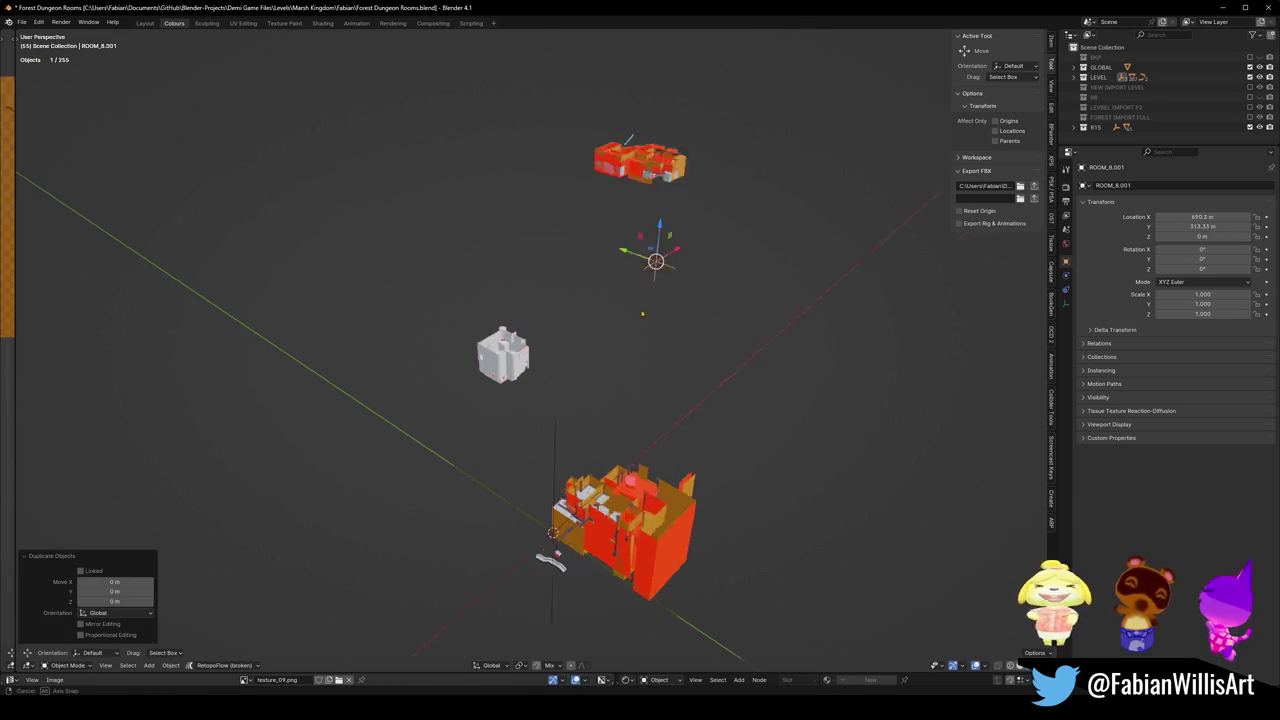
middle_click_drag(672, 290, 616, 300)
key("g")
key("y")
left_click(601, 305)
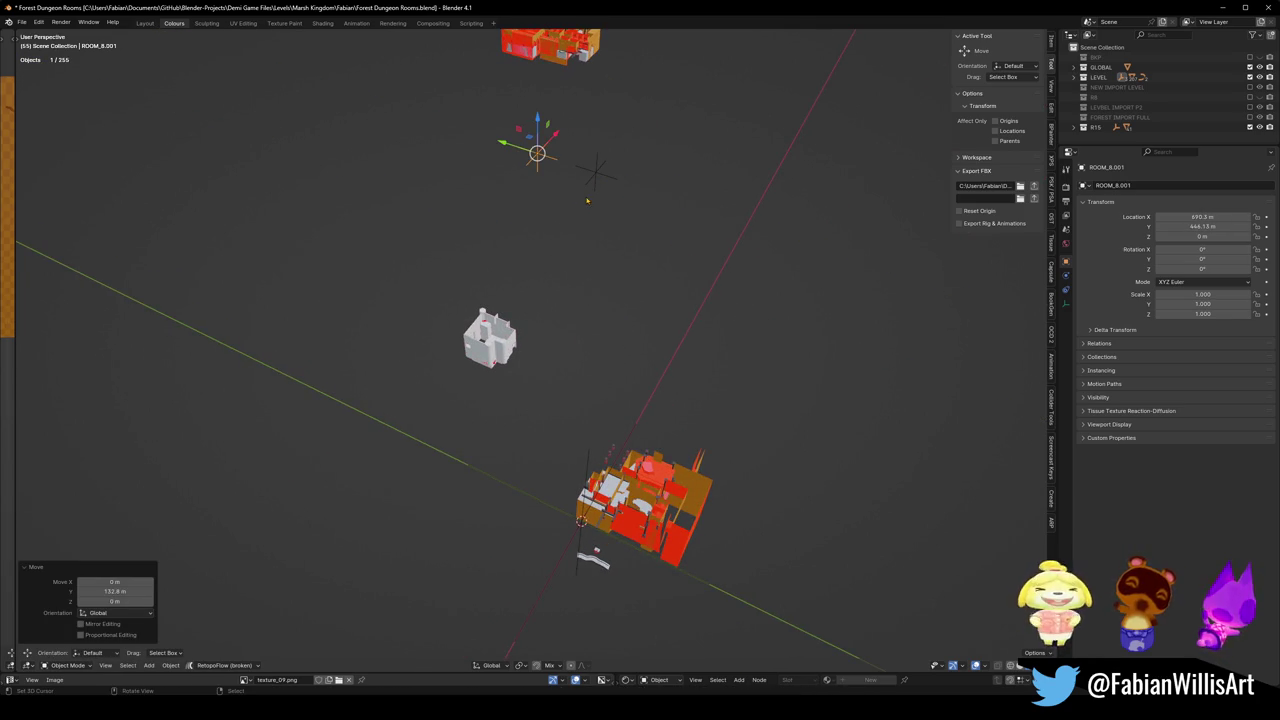
key("g")
key("y")
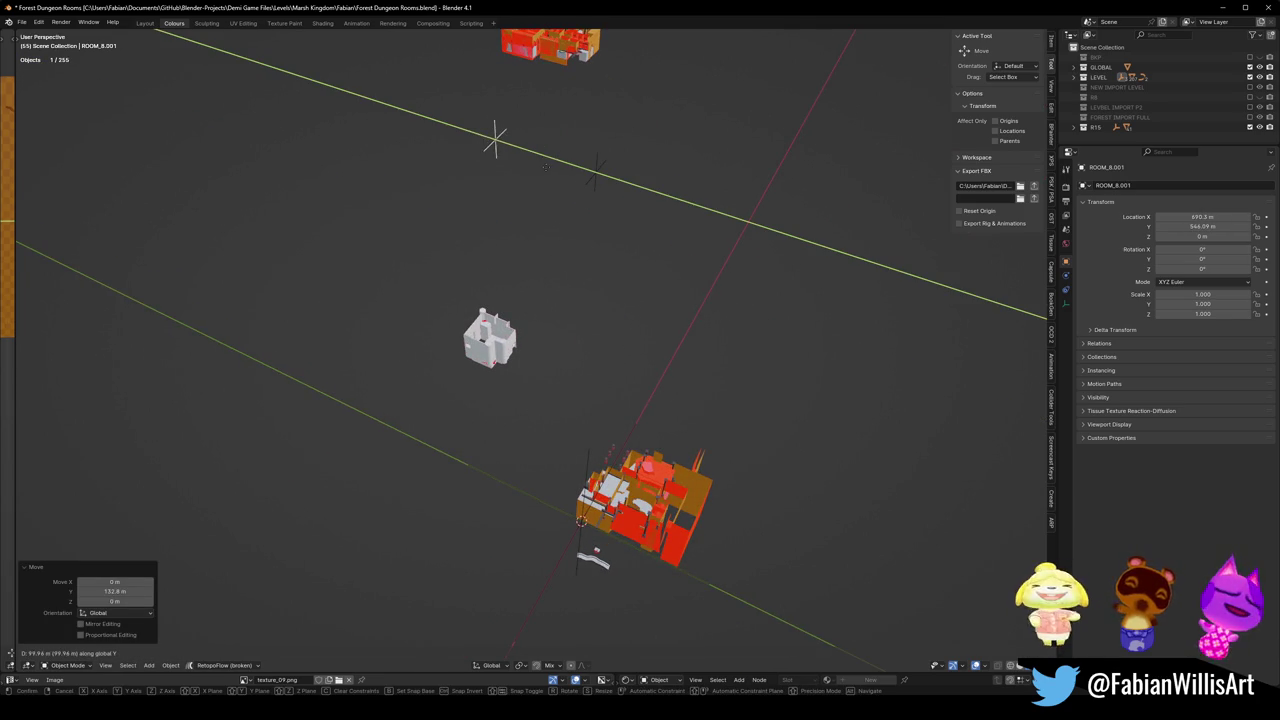
left_click(597, 172)
Rename the copy to ROOM_15 and save the file.
key("F2")
type("ROOM_")
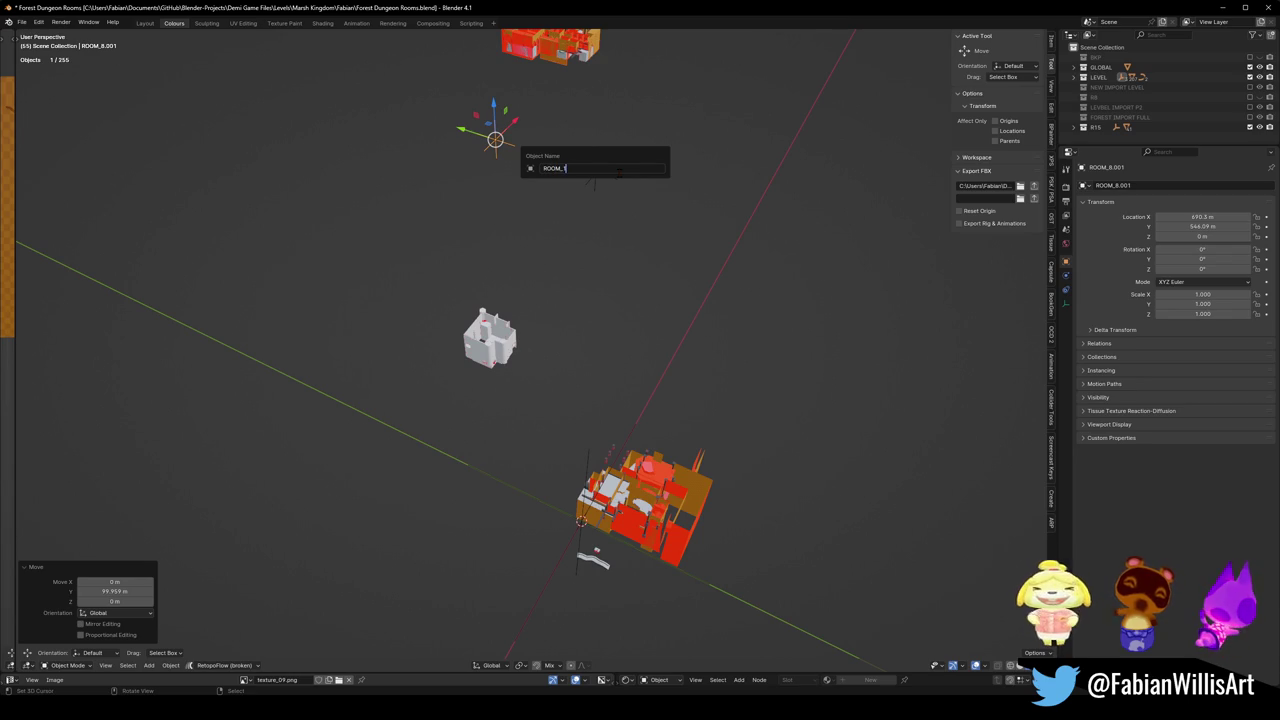
type("5")
key("Return")
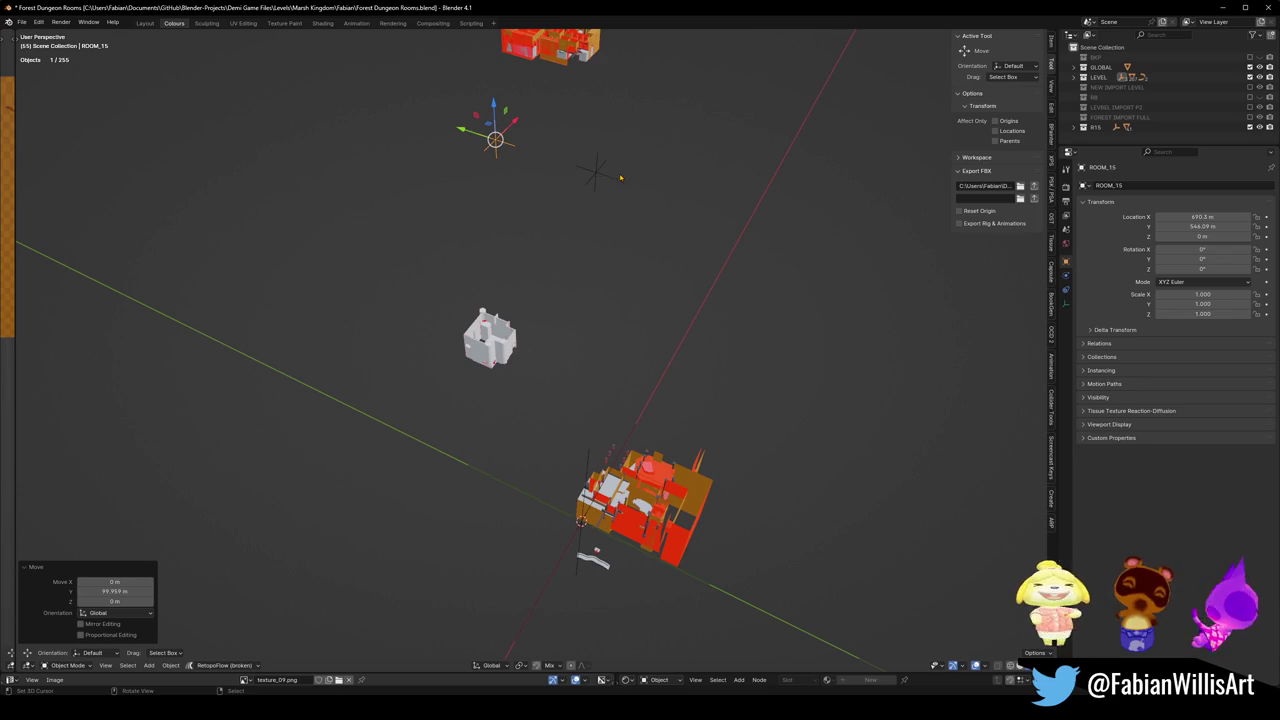
key("ctrl+s")
key("KP_Decimal")
Duplicate a cylinder piece from the red model onto the white room and raise it along Z.
middle_click_drag(604, 372, 642, 293)
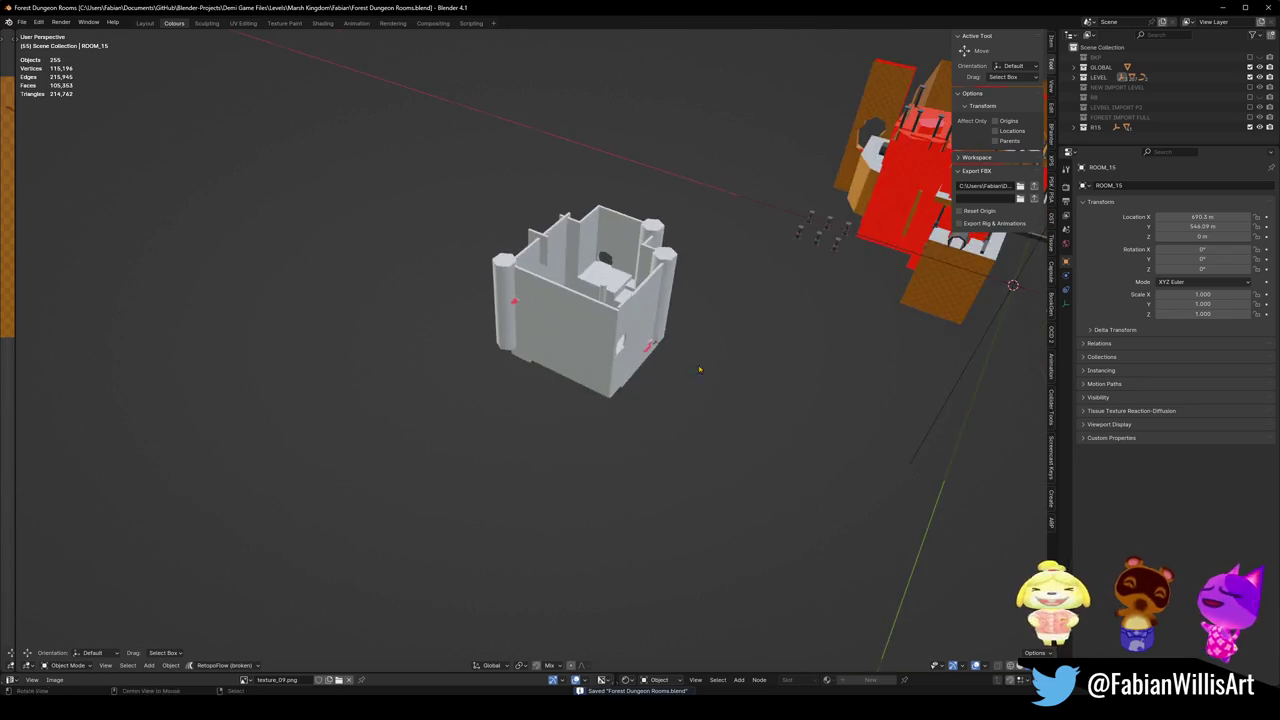
left_click(727, 201)
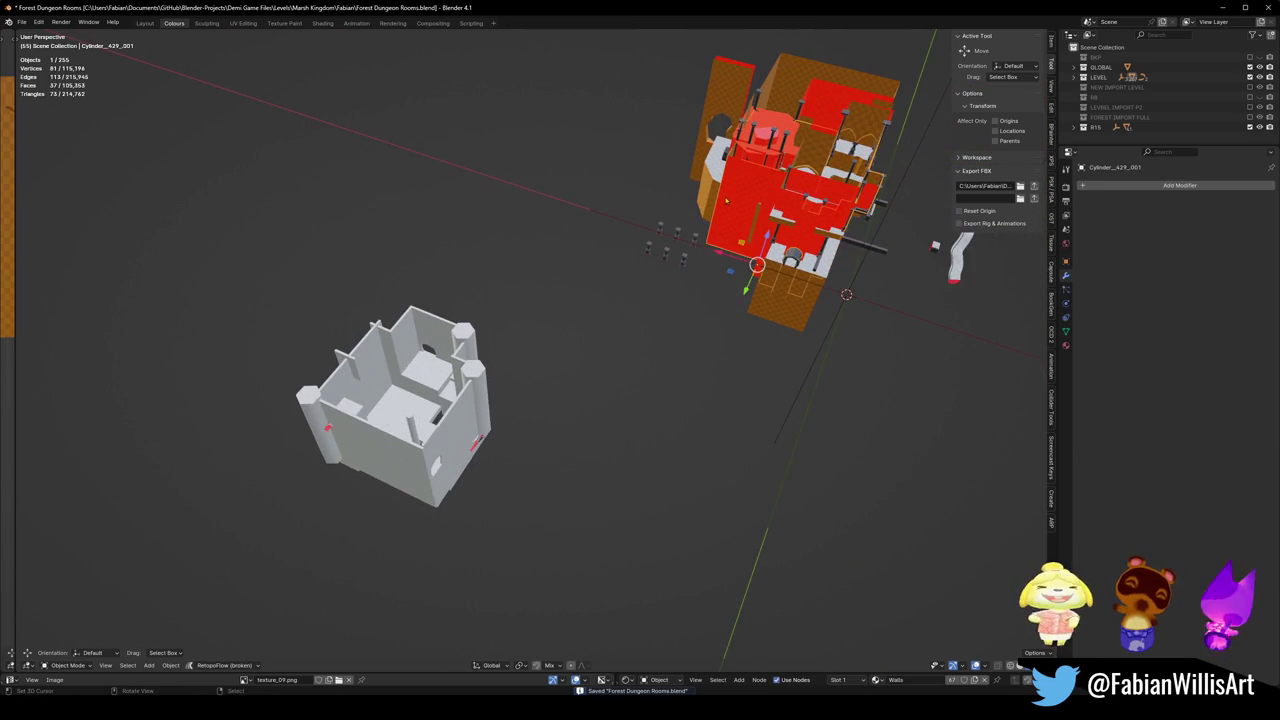
key("shift+d")
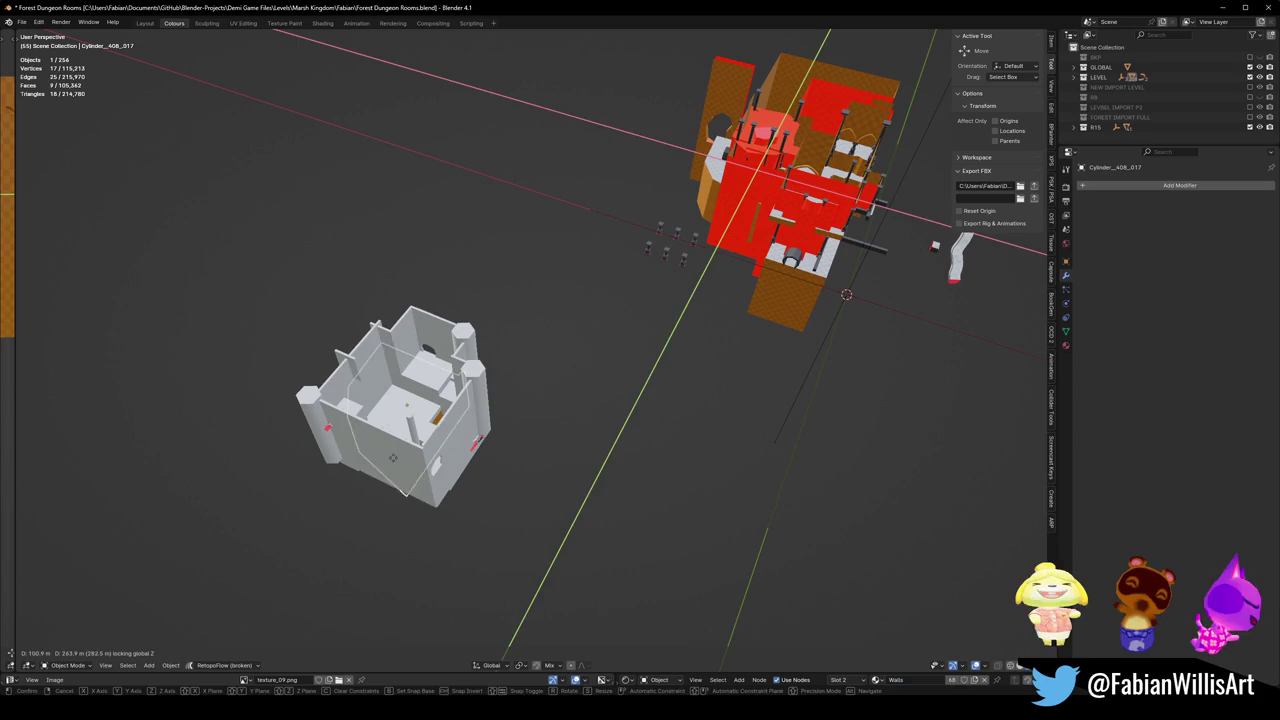
left_click(465, 412)
middle_click_drag(462, 418, 467, 411)
scroll(467, 411, "up", 3)
scroll(500, 418, "up", 4)
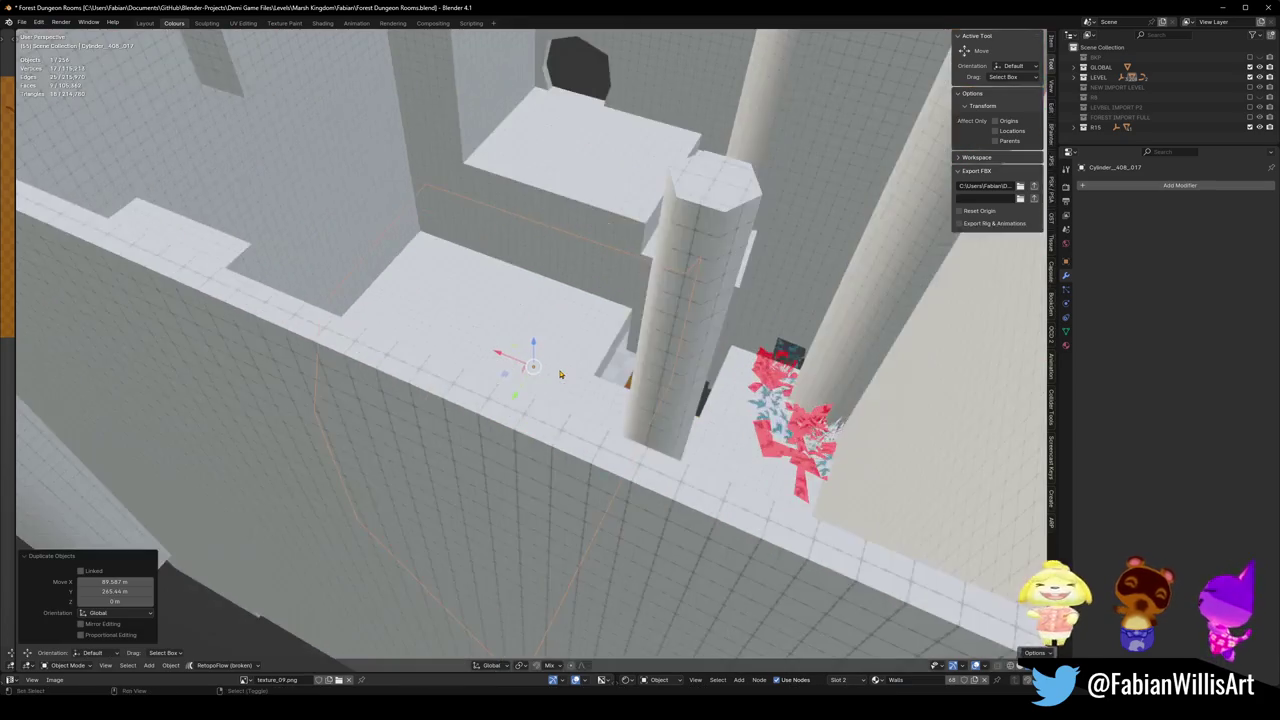
scroll(530, 424, "up", 3)
key("g")
key("z")
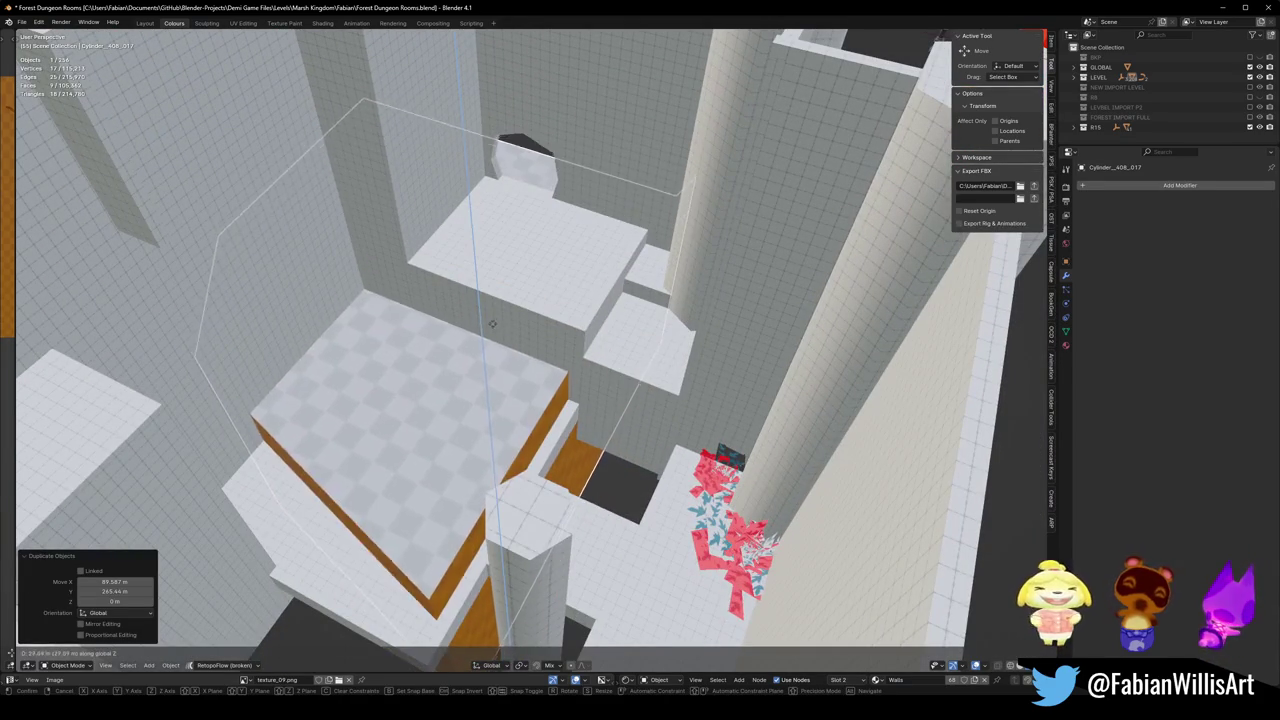
left_click(492, 333)
Duplicate a second red-model piece and drop it beside the white room.
mouse_move(500, 393)
middle_mouse_down()
mouse_move(507, 360)
mouse_move(600, 280)
middle_mouse_up()
scroll(511, 380, "up", 3)
scroll(505, 352, "down", 4)
scroll(503, 346, "down", 3)
scroll(495, 352, "down", 2)
scroll(600, 280, "down", 3)
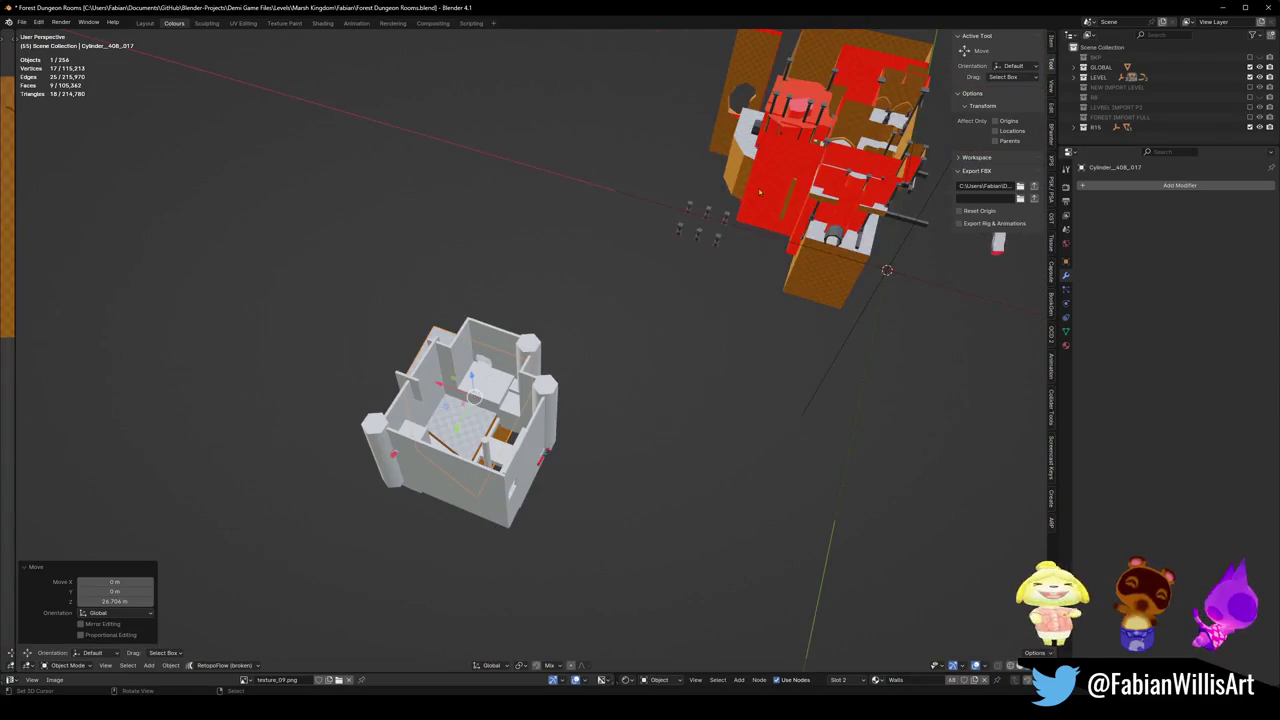
left_click(758, 192)
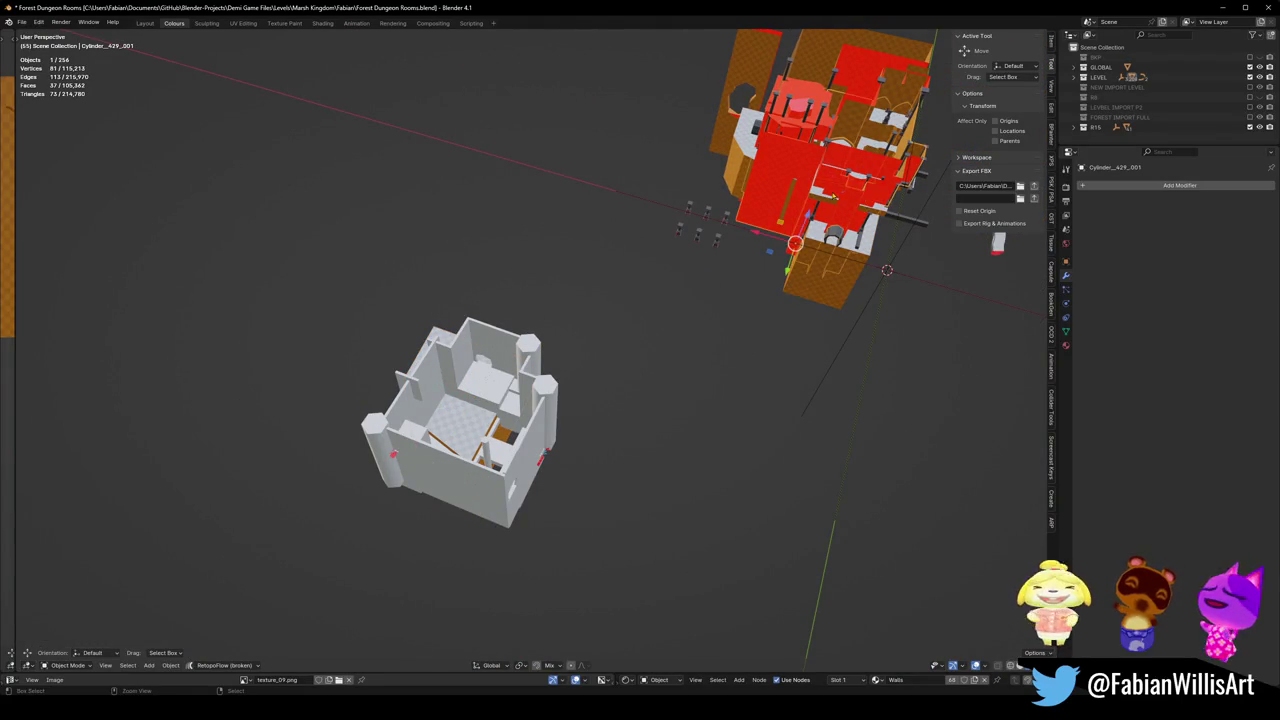
key("shift+d")
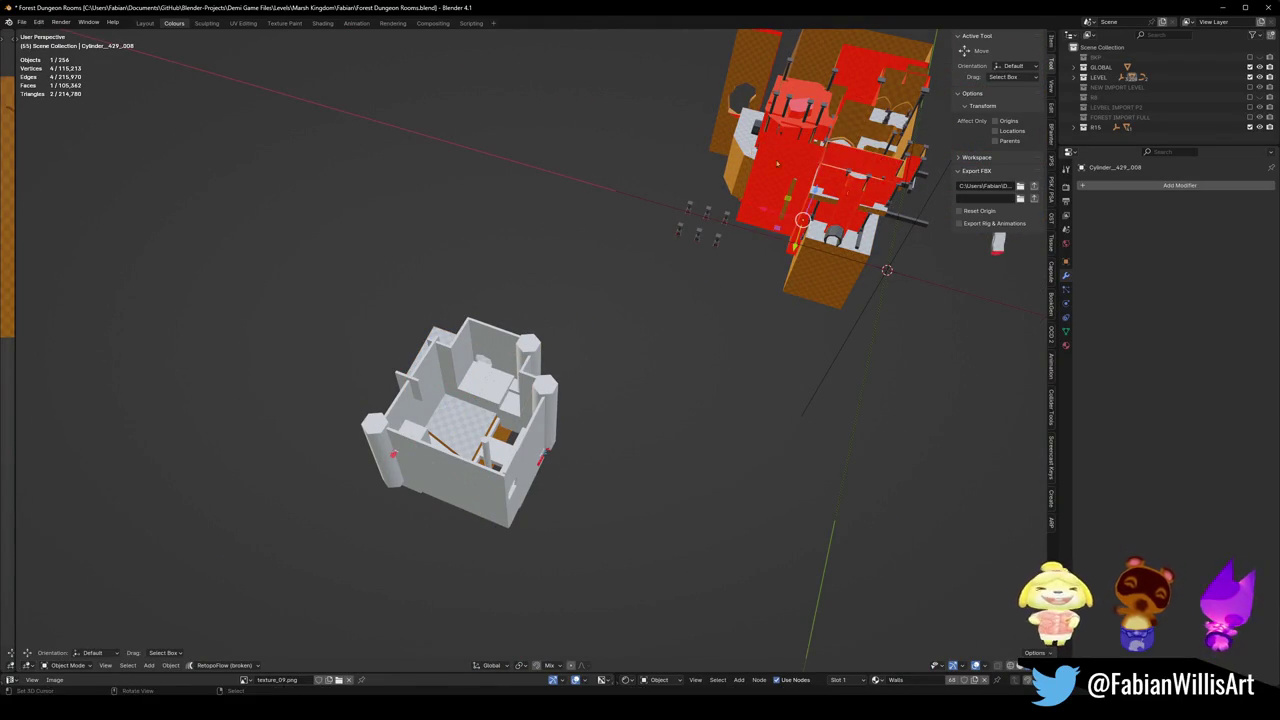
key("shift+z")
left_click(474, 428)
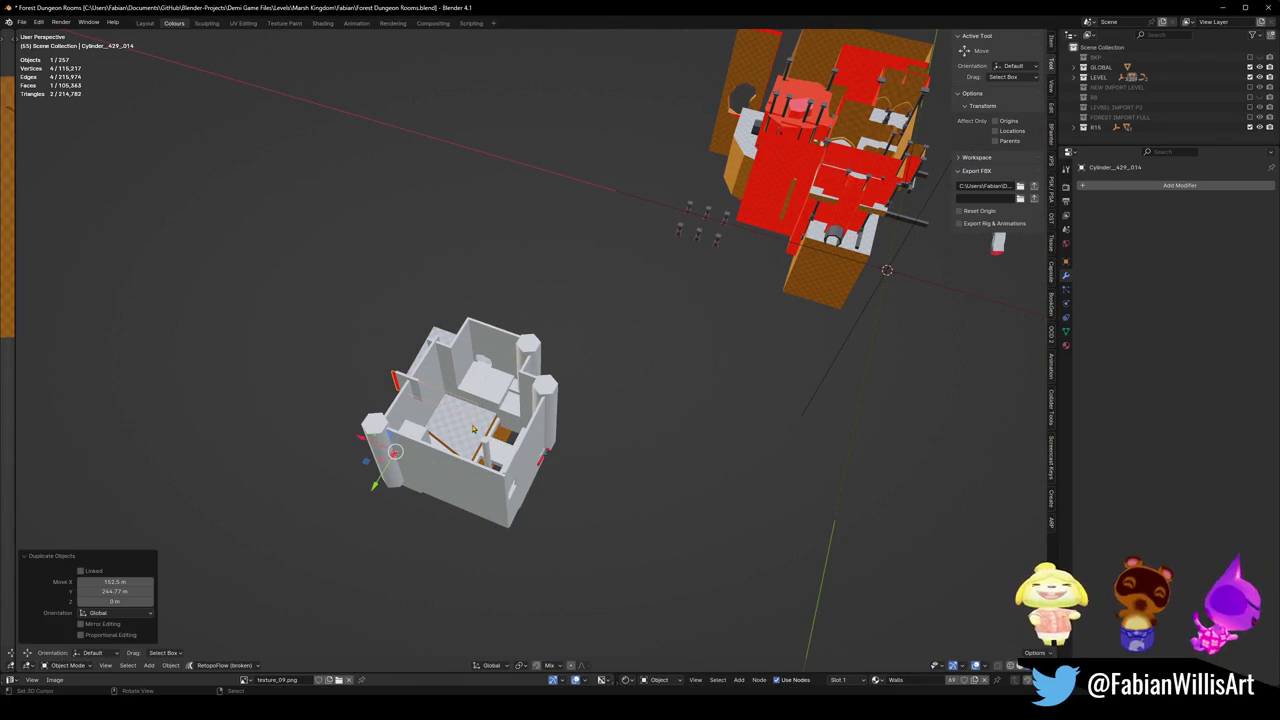
Snap the copy, Cylinder_429_014, to the 3D cursor inside the copied room.
key("q")
left_click(444, 326)
key("shift+s")
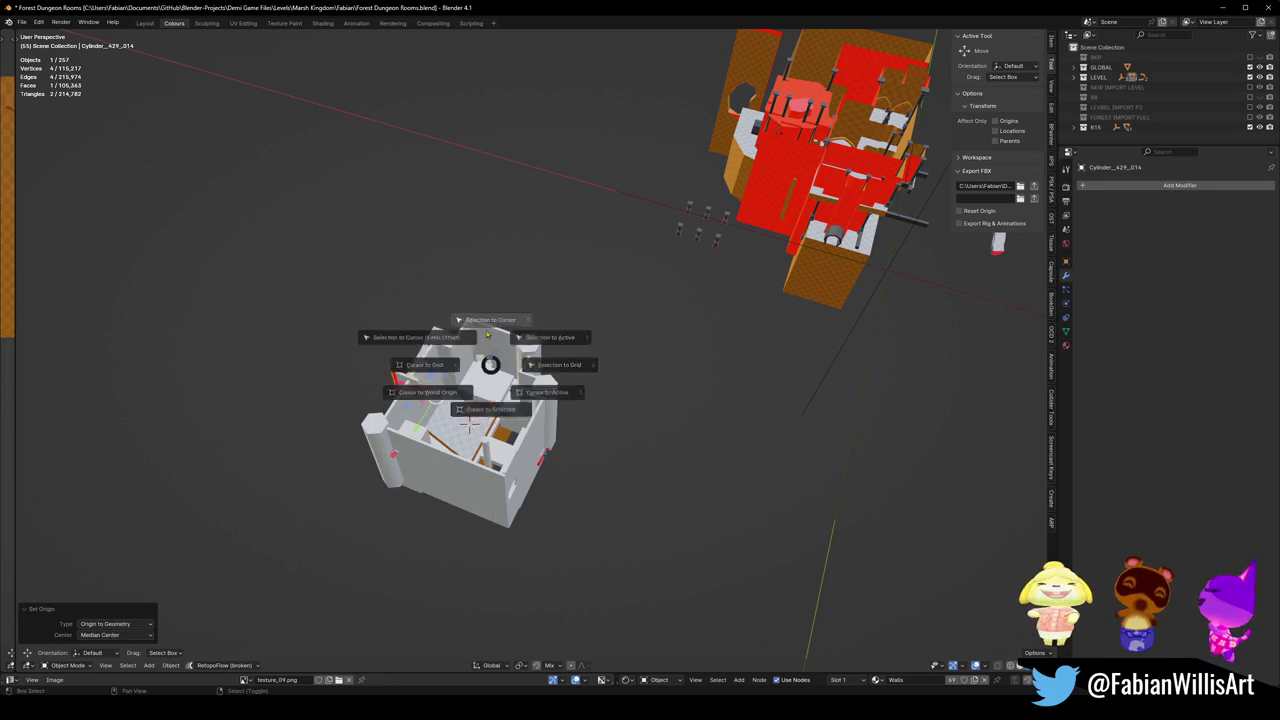
left_click(486, 322)
key("KP_Decimal")
middle_click_drag(515, 383, 520, 379)
scroll(518, 380, "up", 4)
scroll(521, 378, "up", 2)
middle_click(521, 378, "alt")
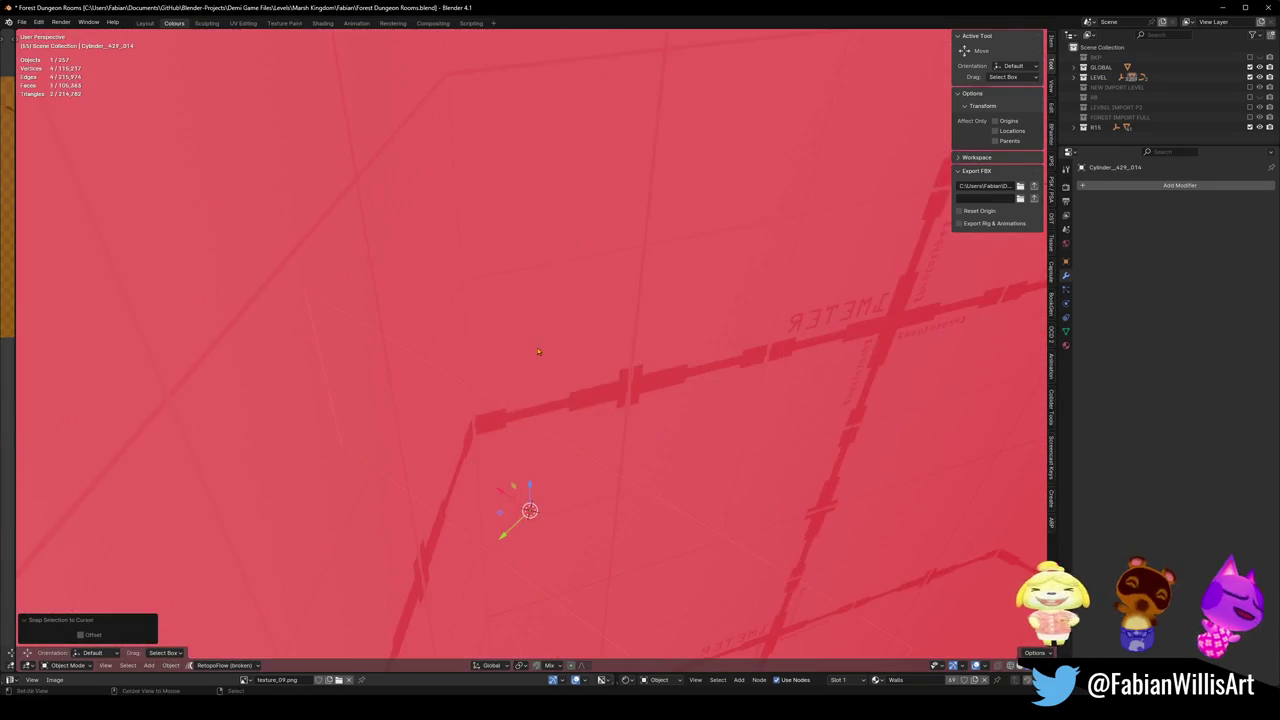
Rotate the red wall piece 18° around Z, then move its geometry along Z in Edit Mode.
type("rz")
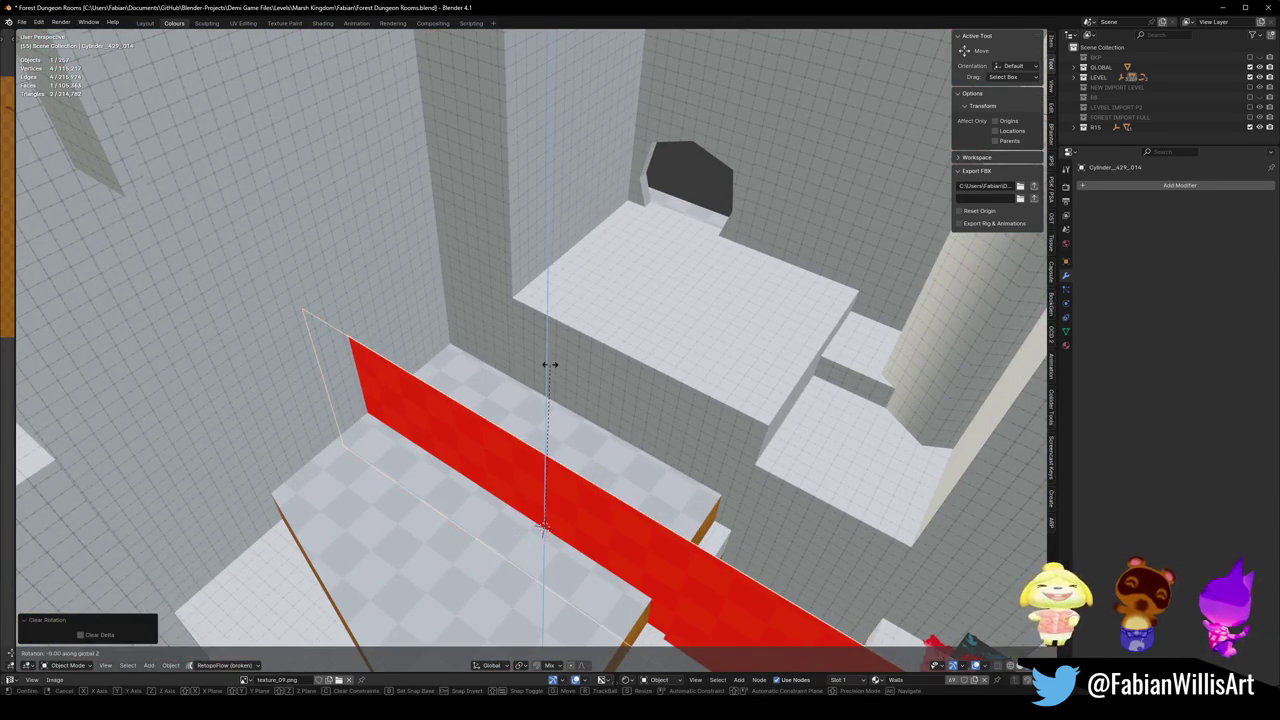
type("18")
key("Return")
key("Tab")
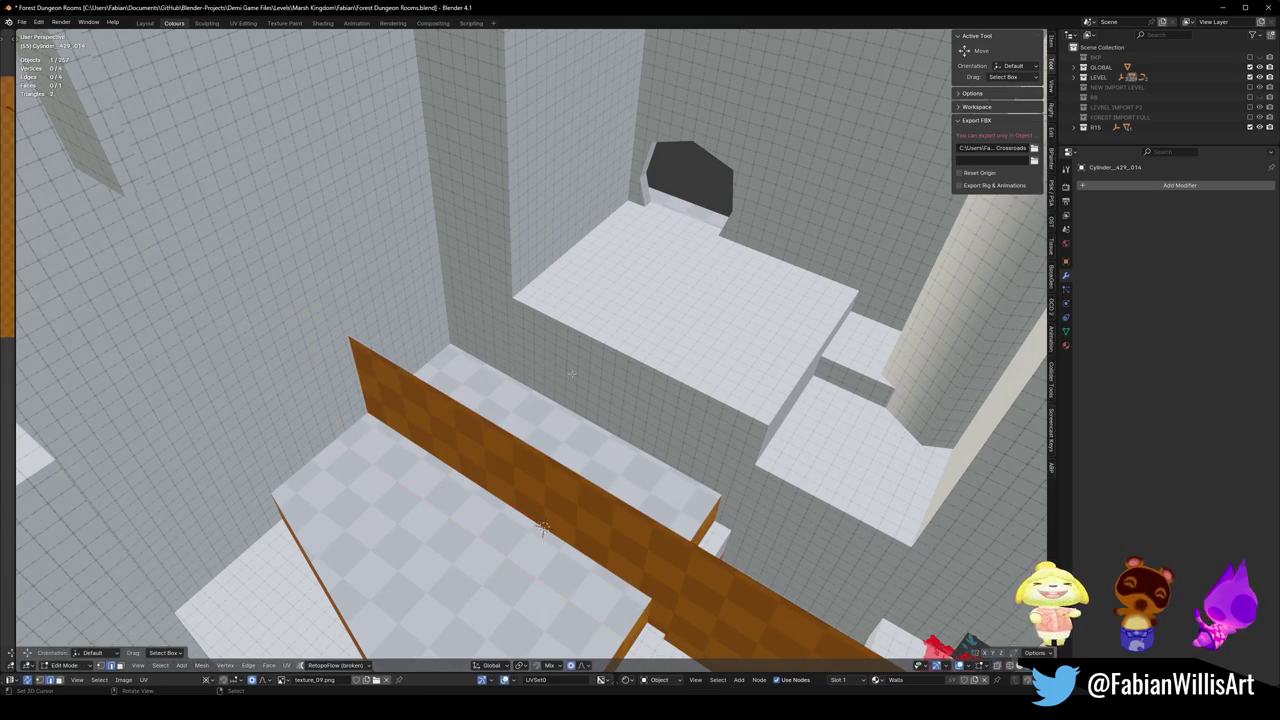
key("g")
key("z")
left_click(542, 527)
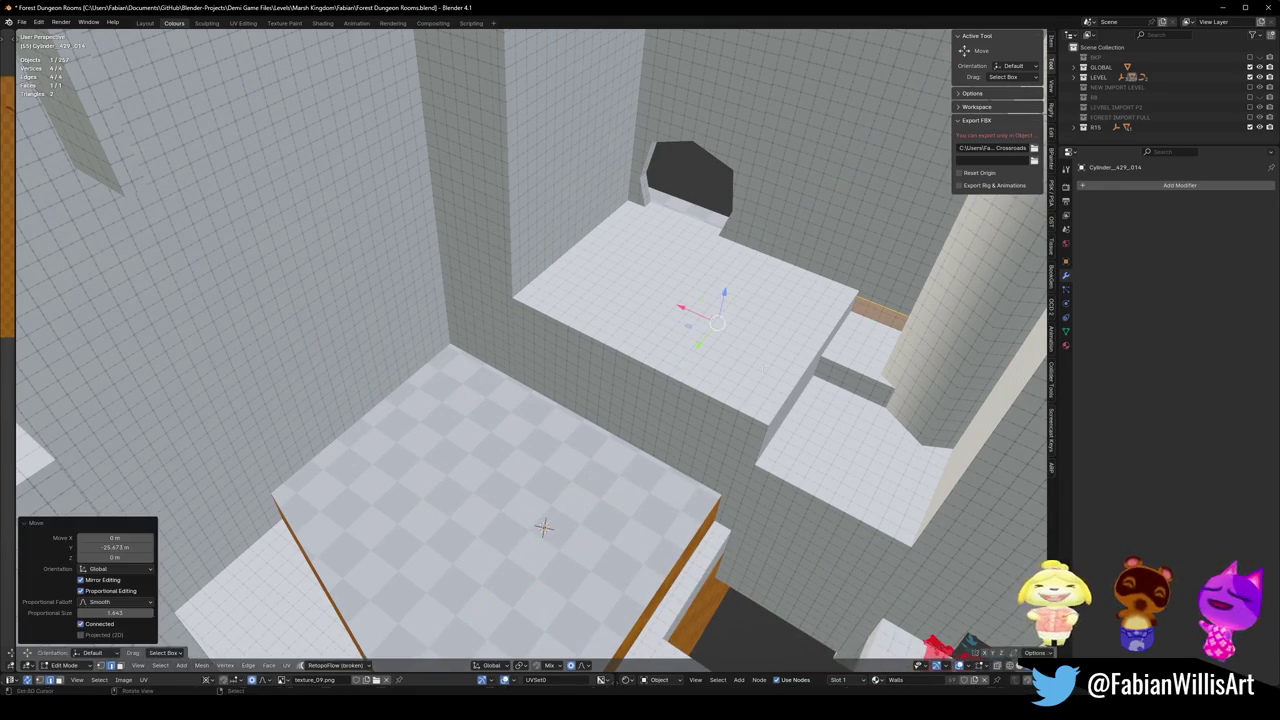
Narrow the wall along X to 0.243 and slide it along X into the gap.
middle_click_drag(542, 527, 632, 299)
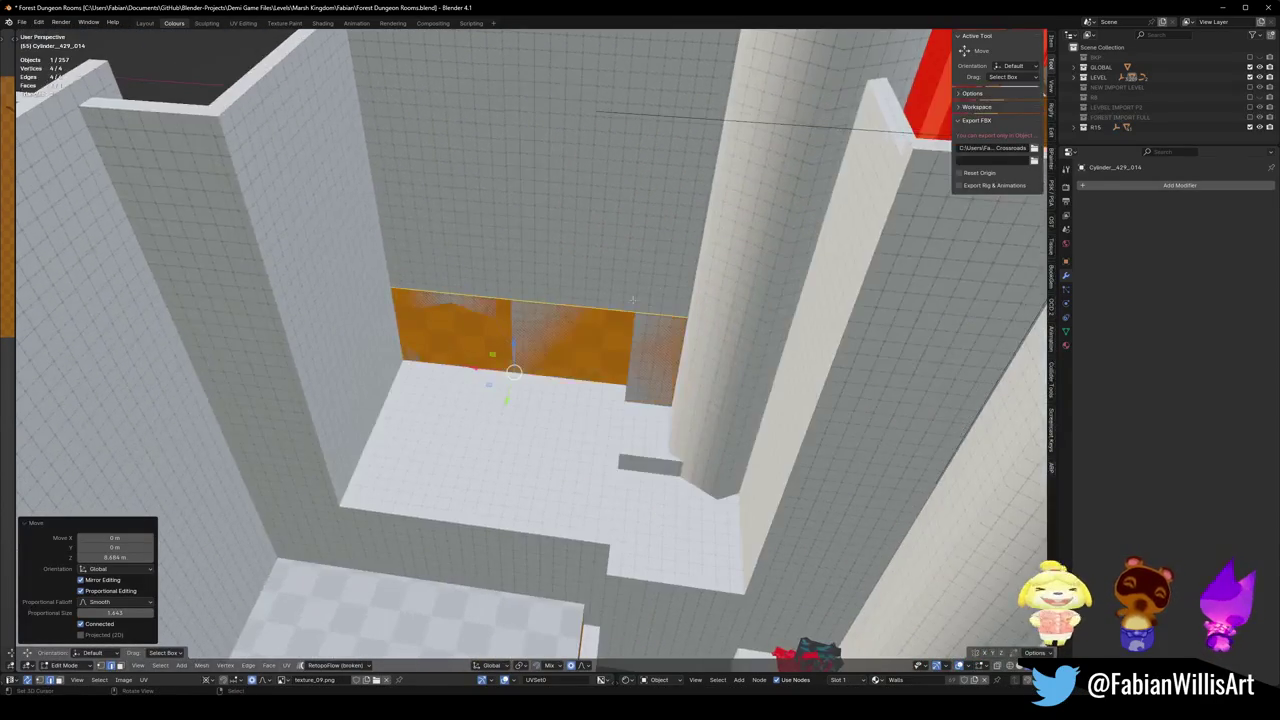
key("s")
key("x")
key("Return")
key("g")
key("x")
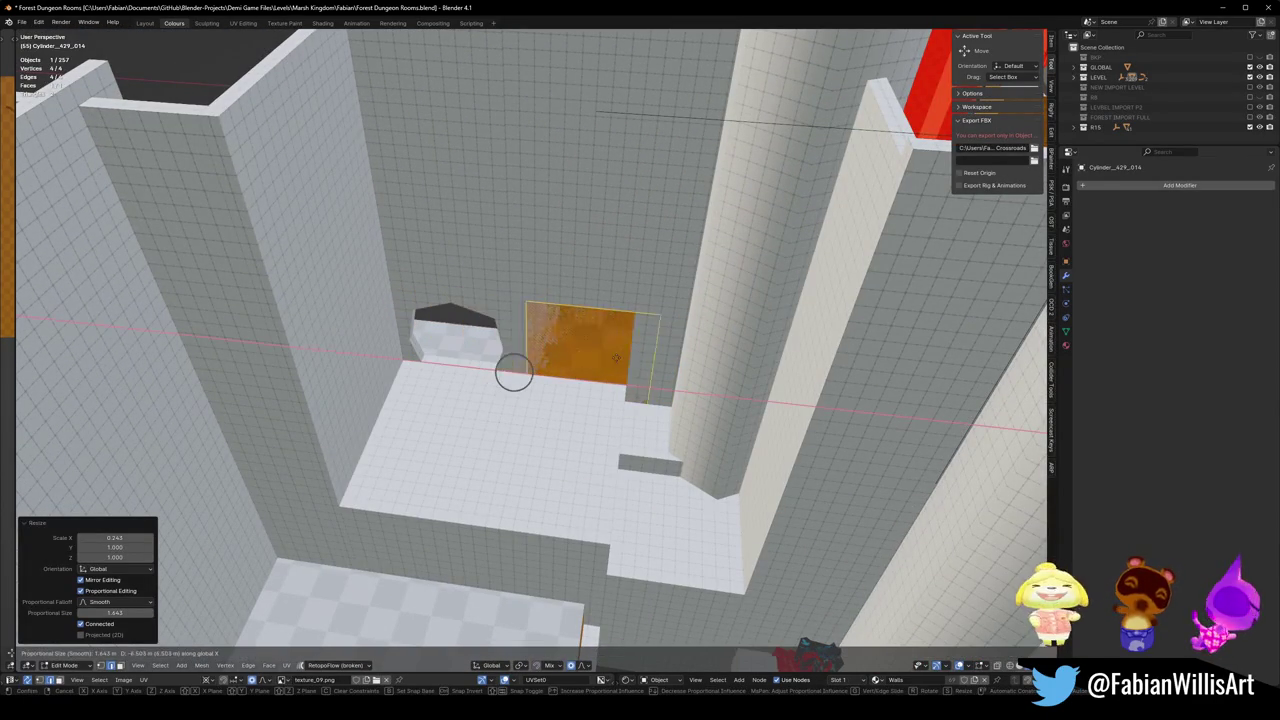
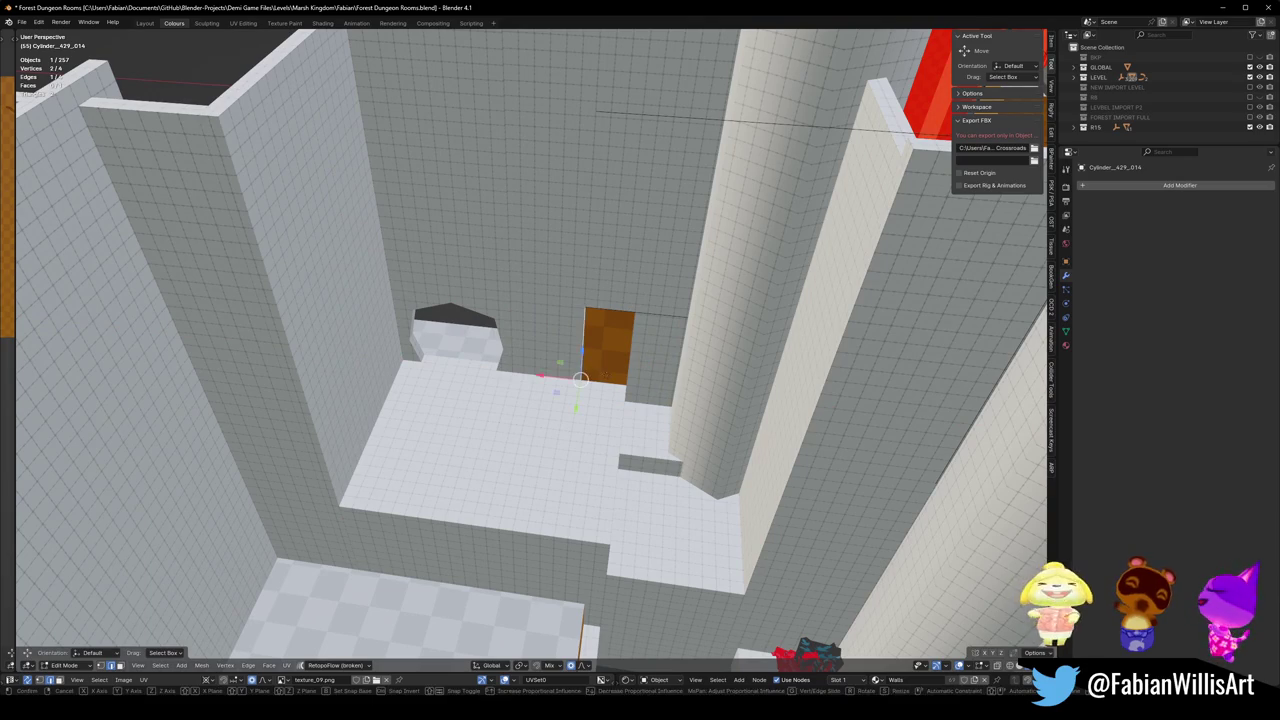
Raise the orange wall's edge along Z to full height.
left_click(580, 385)
left_click(609, 317)
middle_click_drag(611, 317, 597, 393)
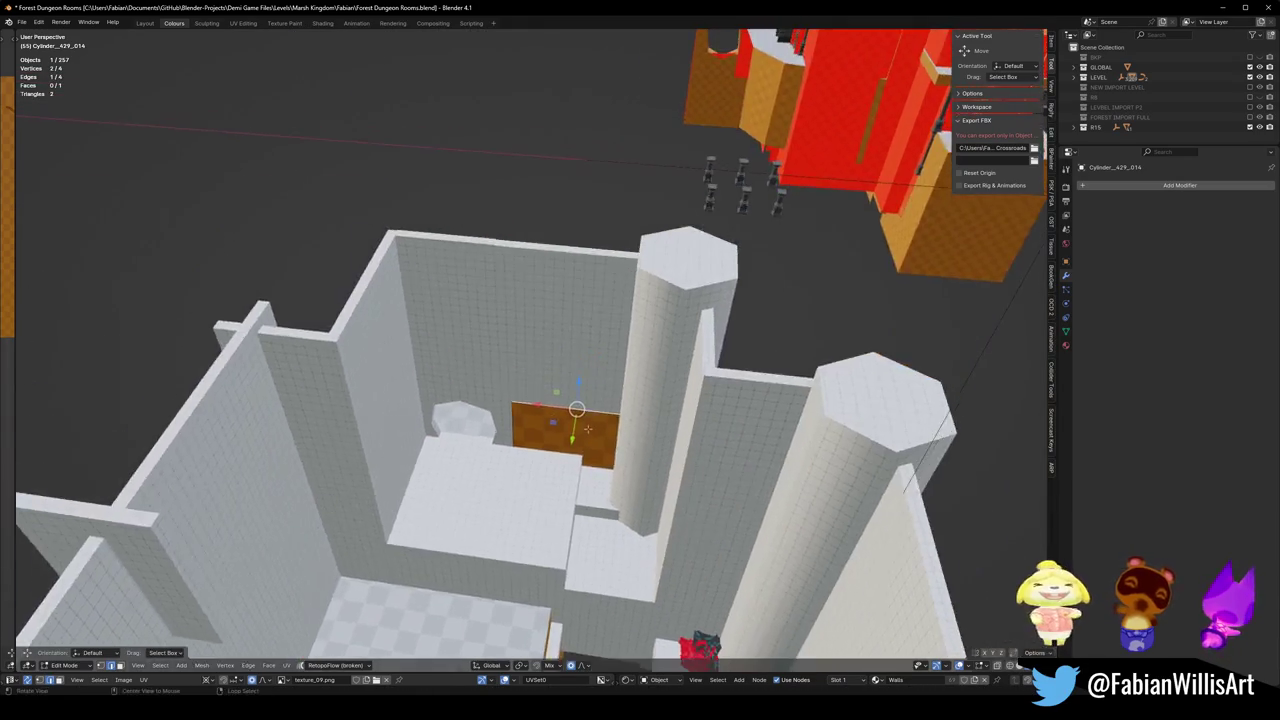
key("g")
key("z")
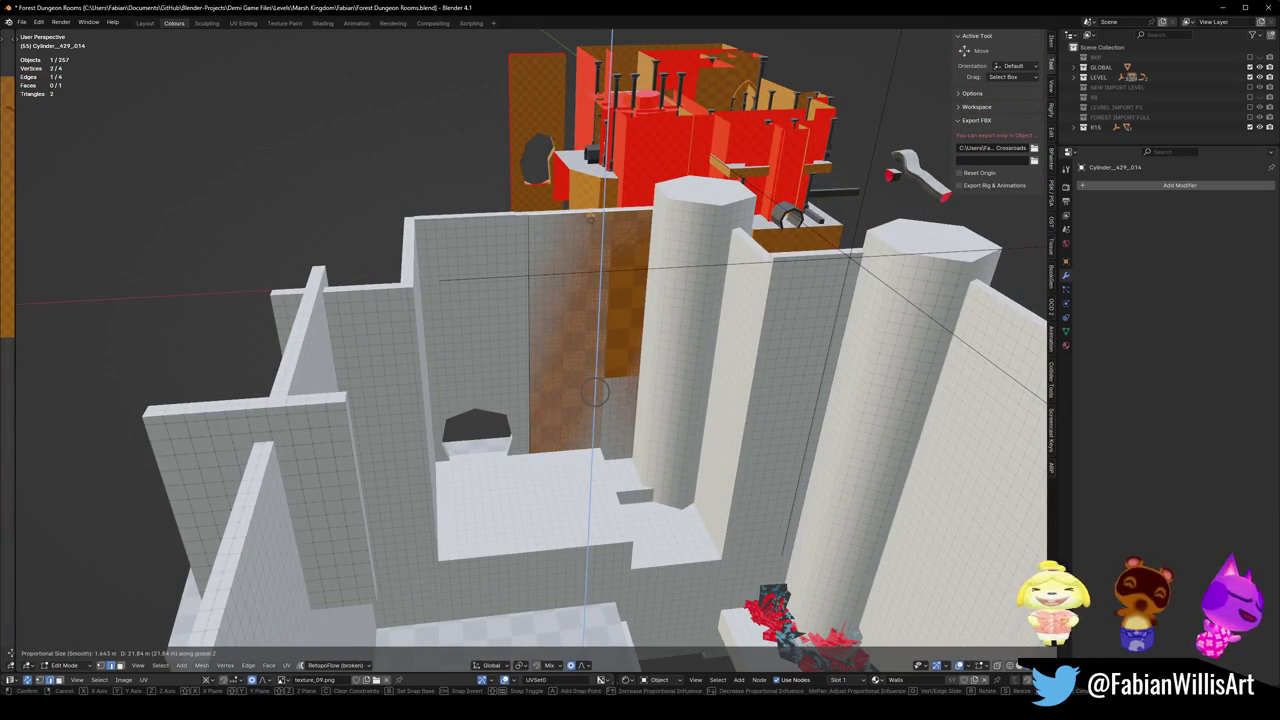
left_click(597, 393)
mouse_move(597, 393)
middle_mouse_down()
mouse_move(693, 325)
mouse_move(685, 362)
mouse_move(709, 337)
mouse_move(598, 378)
mouse_move(580, 330)
middle_mouse_up()
In Object Mode, delete the leftover pillar and cylinder pieces.
key("Tab")
key("Delete")
left_click(685, 362)
key("Delete")
left_click(709, 337)
key("Delete")
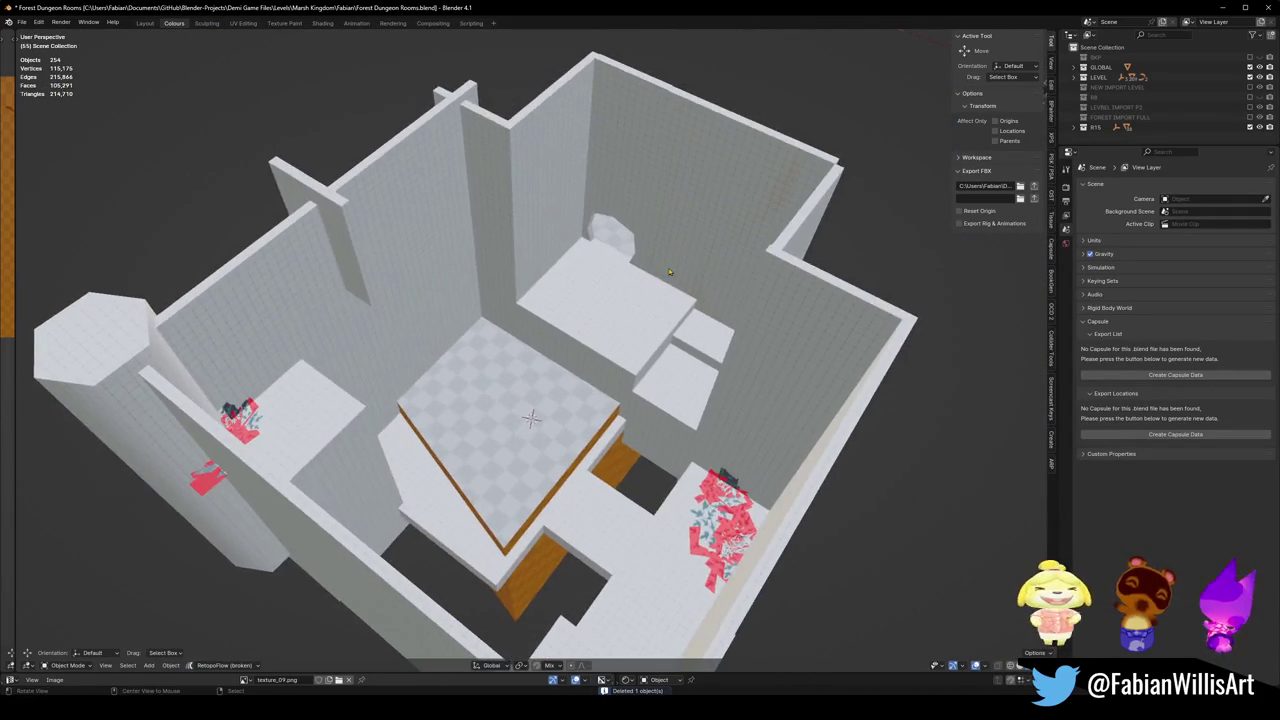
Delete the redundant old wall pieces inside the room.
scroll(580, 330, "up", 5)
scroll(570, 300, "up", 3)
left_click(564, 294)
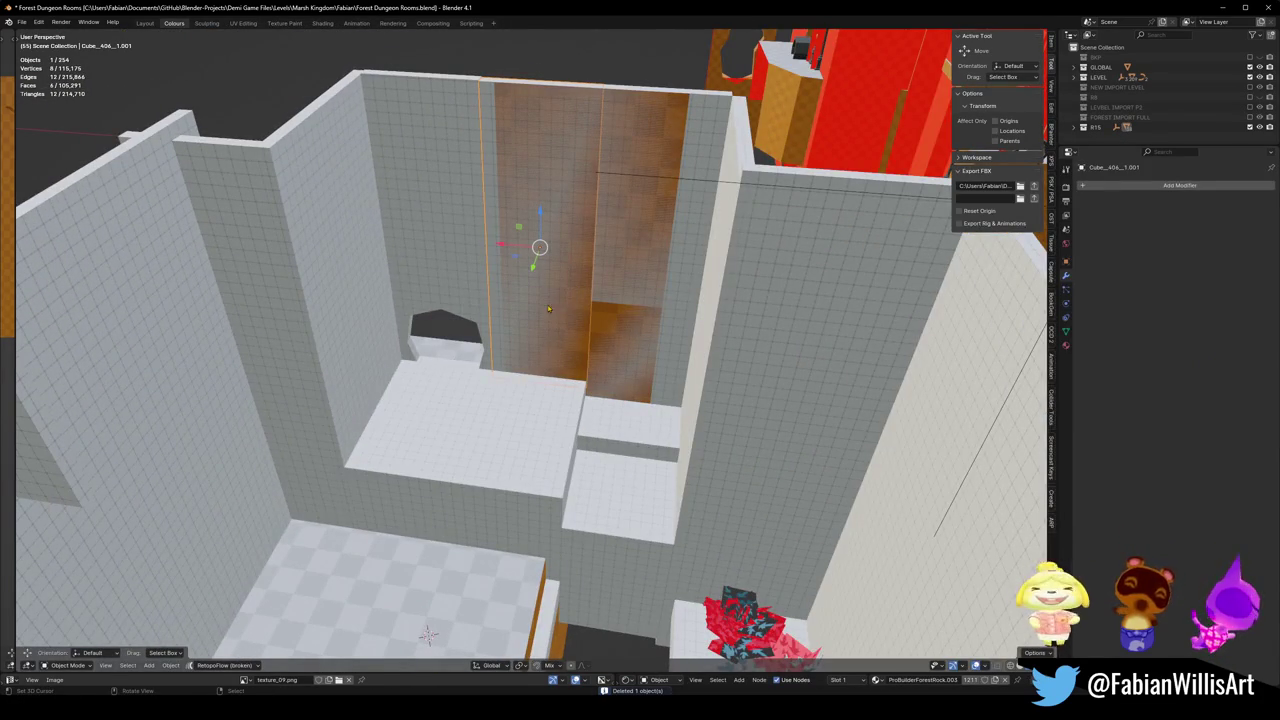
left_click(628, 318)
left_click(600, 317)
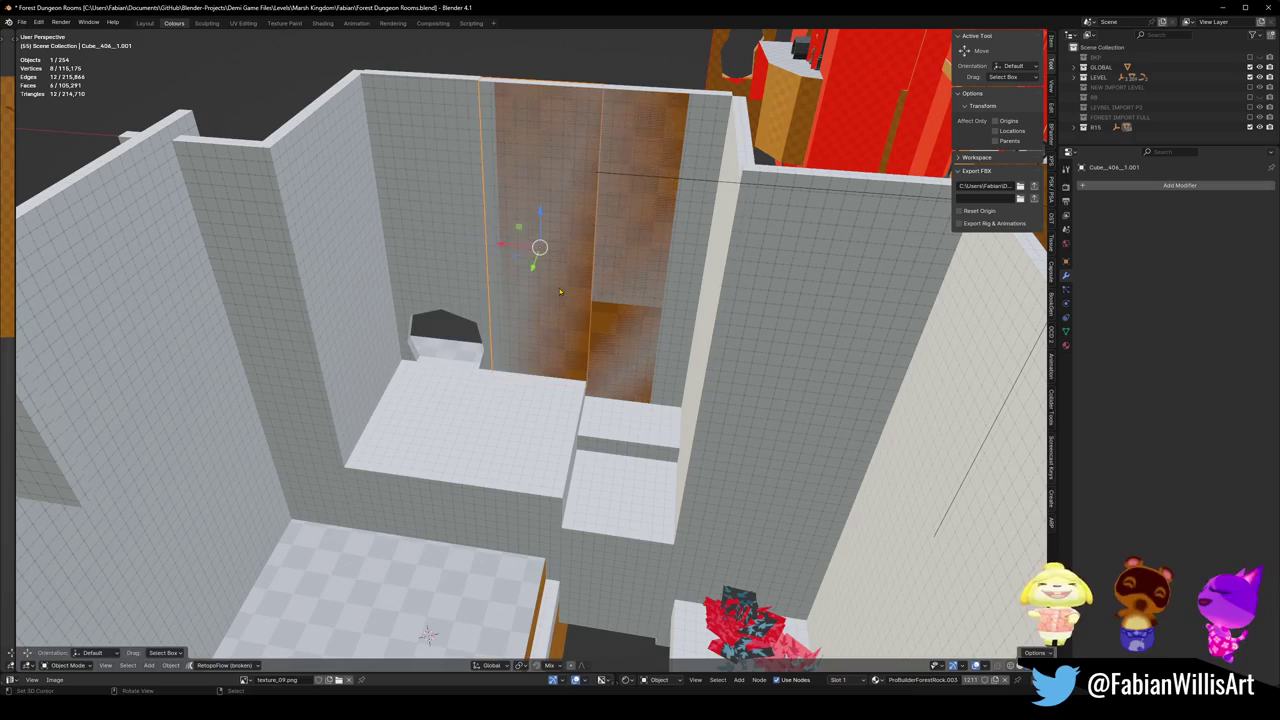
left_click(570, 316)
key("Delete")
left_click(643, 255)
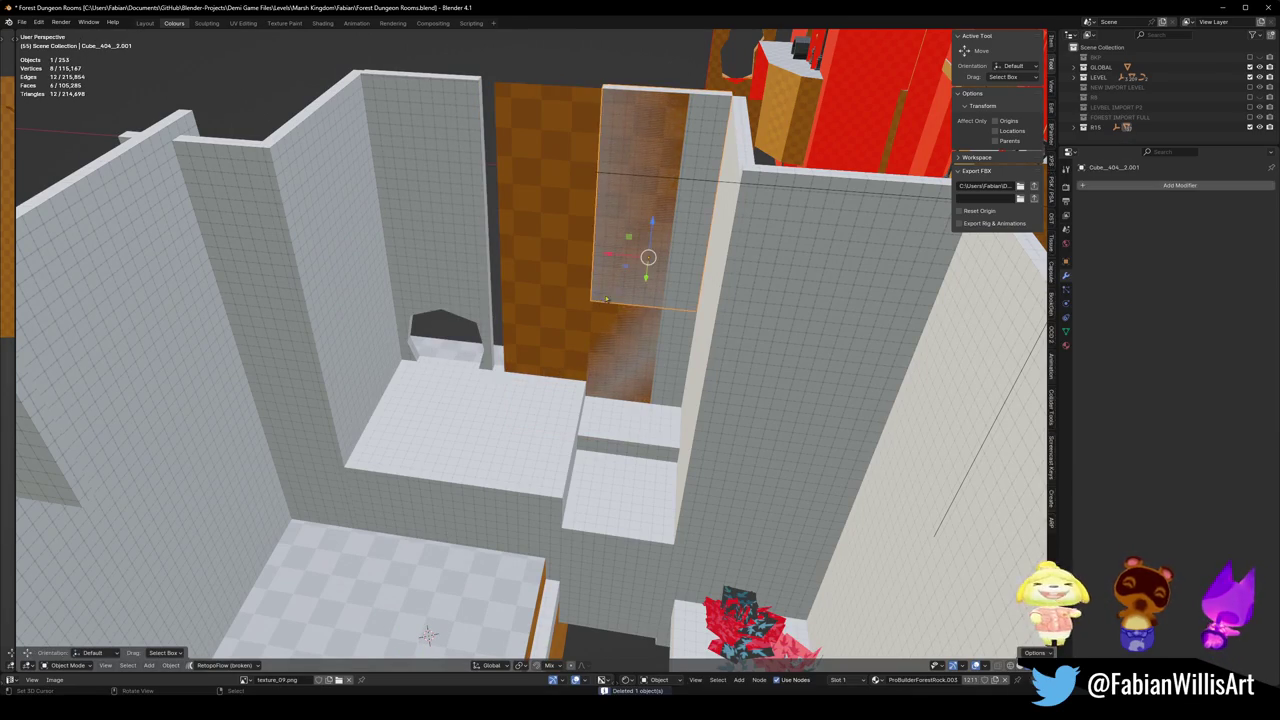
key("Delete")
Select the orange wall mesh and enter Edit Mode.
left_click(607, 334)
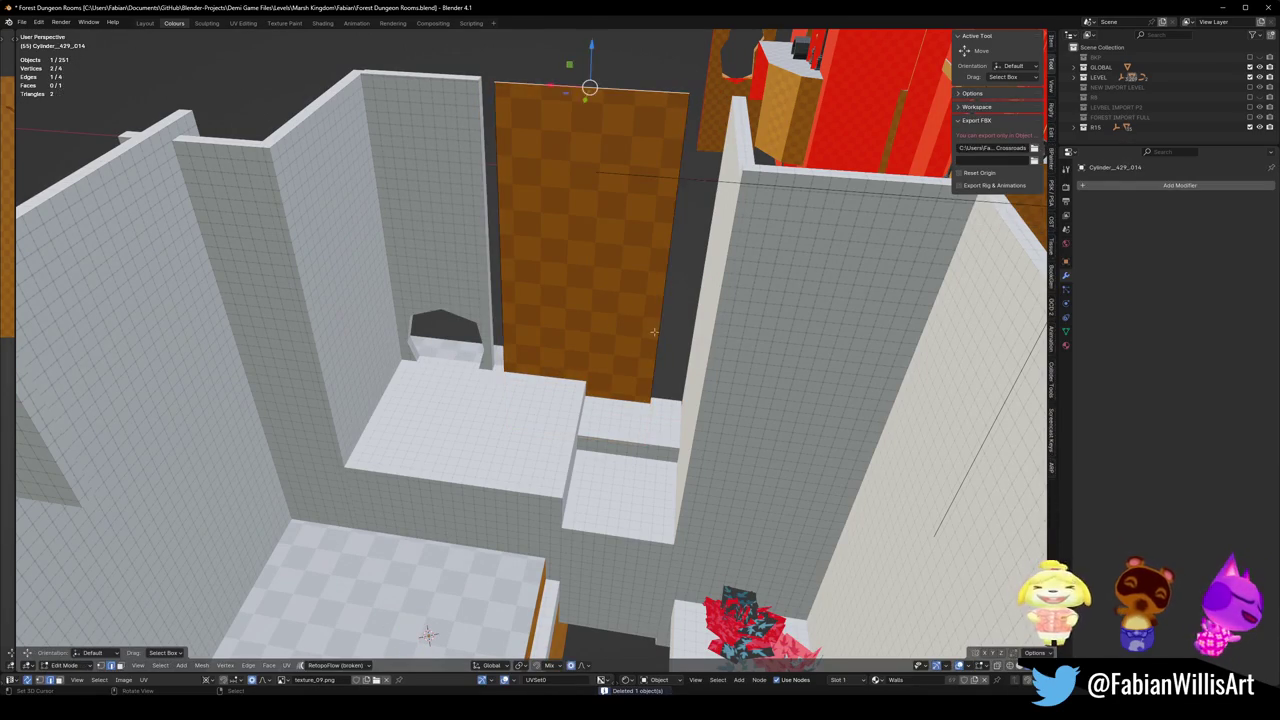
key("Tab")
middle_click_drag(607, 334, 654, 341)
Shift the wall edge along X and extrude a new wall section along Y.
mouse_move(475, 642)
middle_mouse_down()
mouse_move(377, 655)
mouse_move(430, 648)
middle_mouse_up()
key("g")
key("x")
left_click(430, 650)
key("e")
key("y")
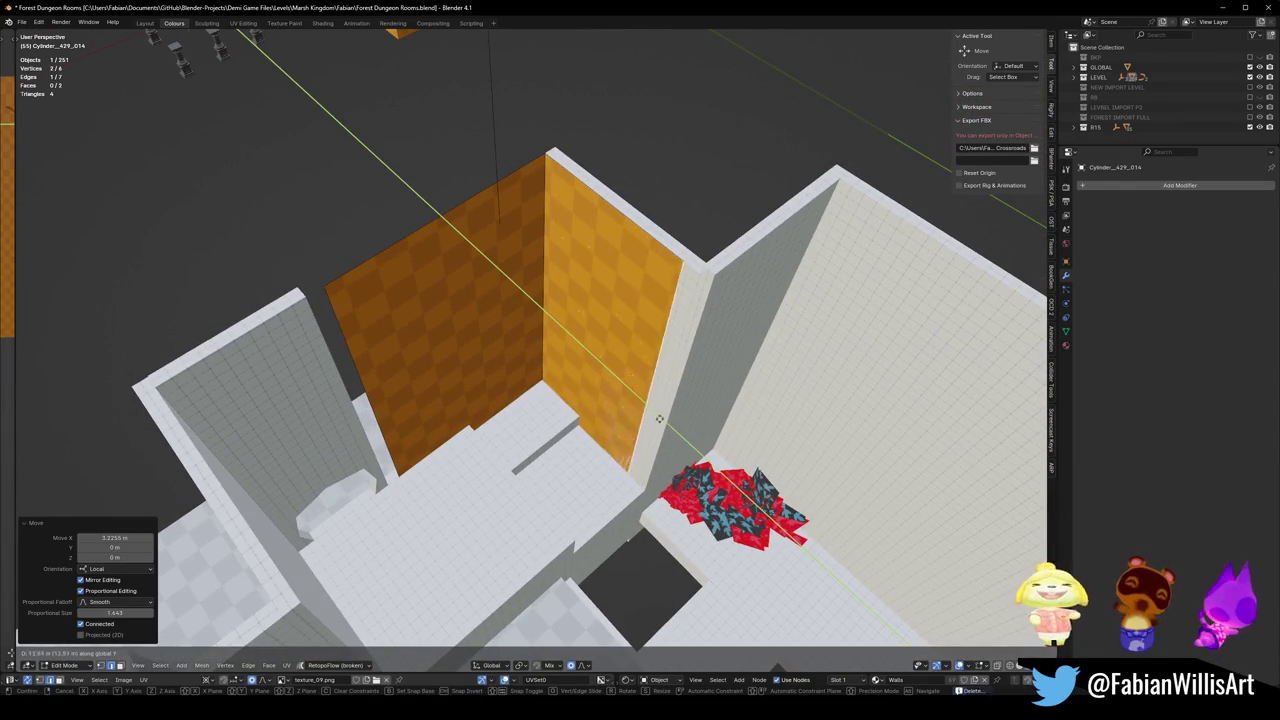
left_click(672, 432)
Reposition the next wall edge along X and begin another Y extrusion, cancelling it.
middle_click_drag(672, 432, 660, 410)
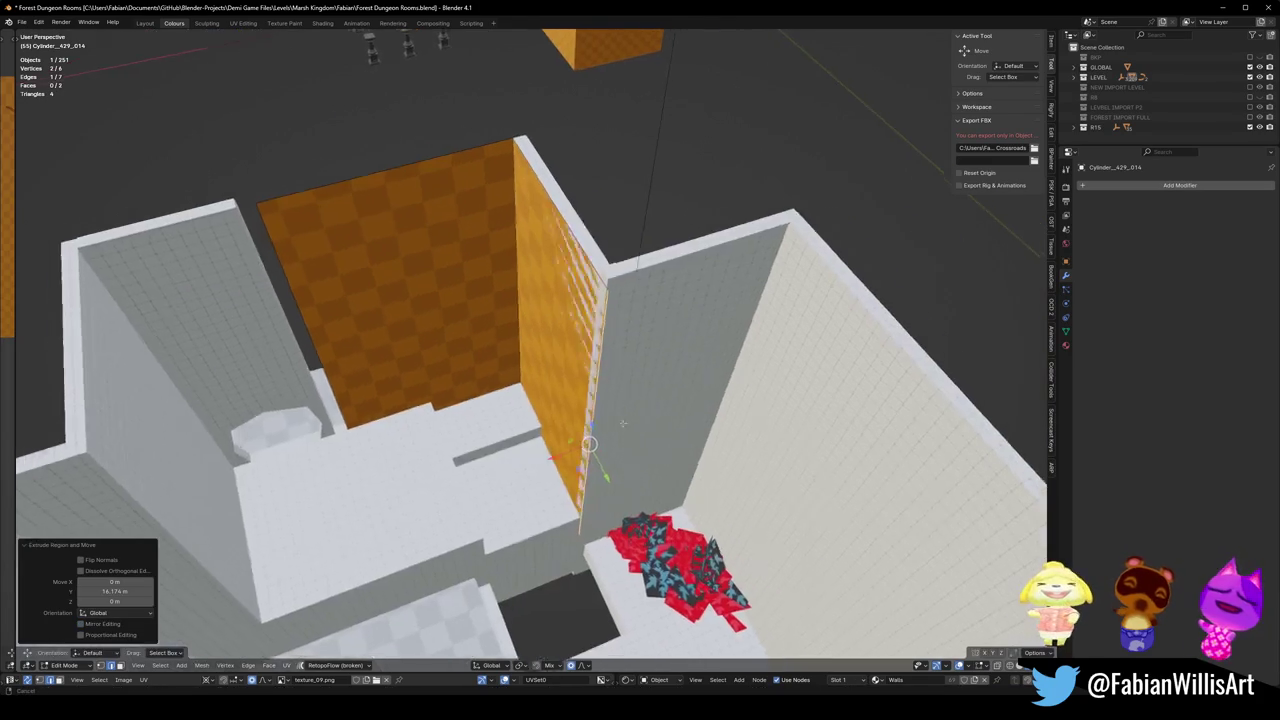
key("g")
key("x")
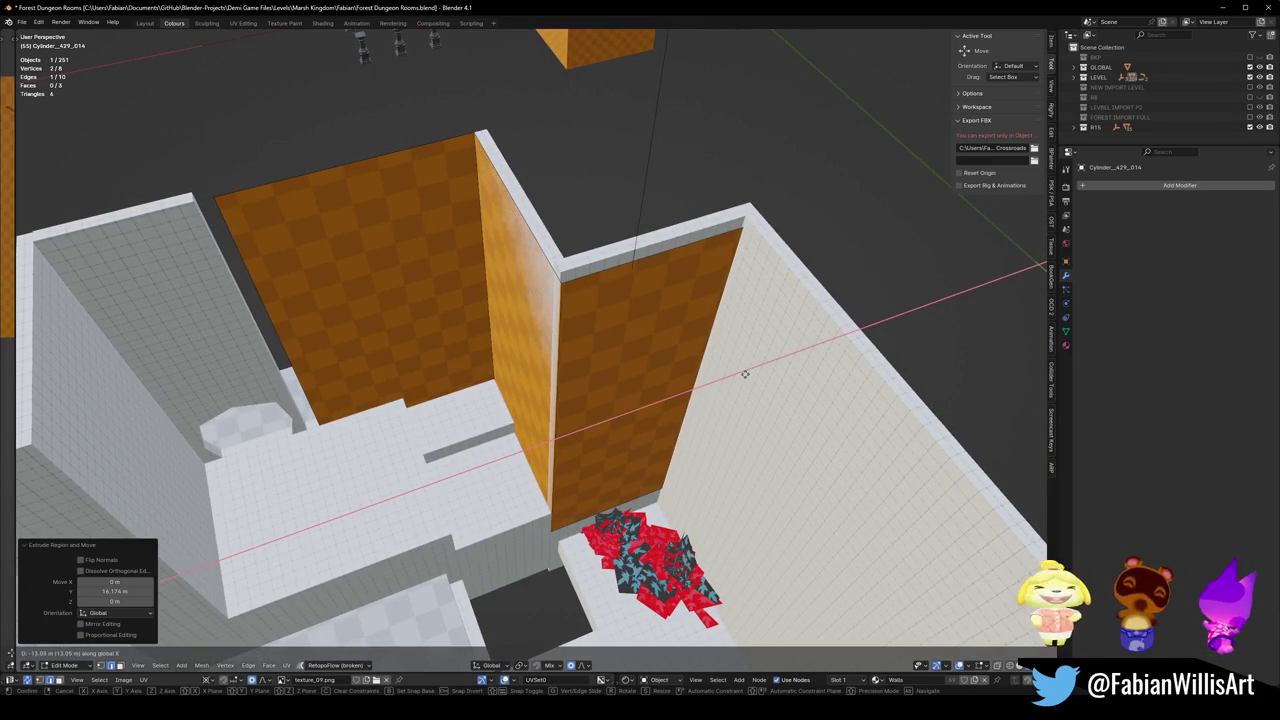
left_click(742, 373)
middle_click_drag(742, 373, 800, 407)
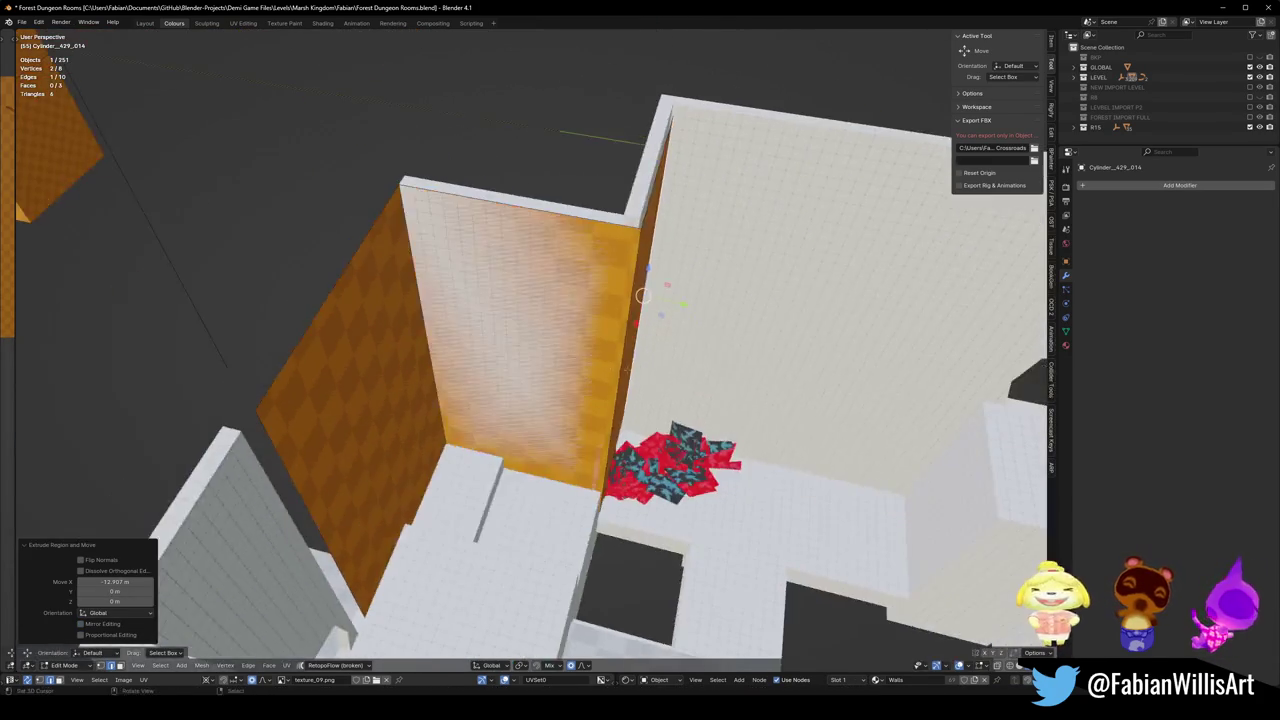
key("e")
key("y")
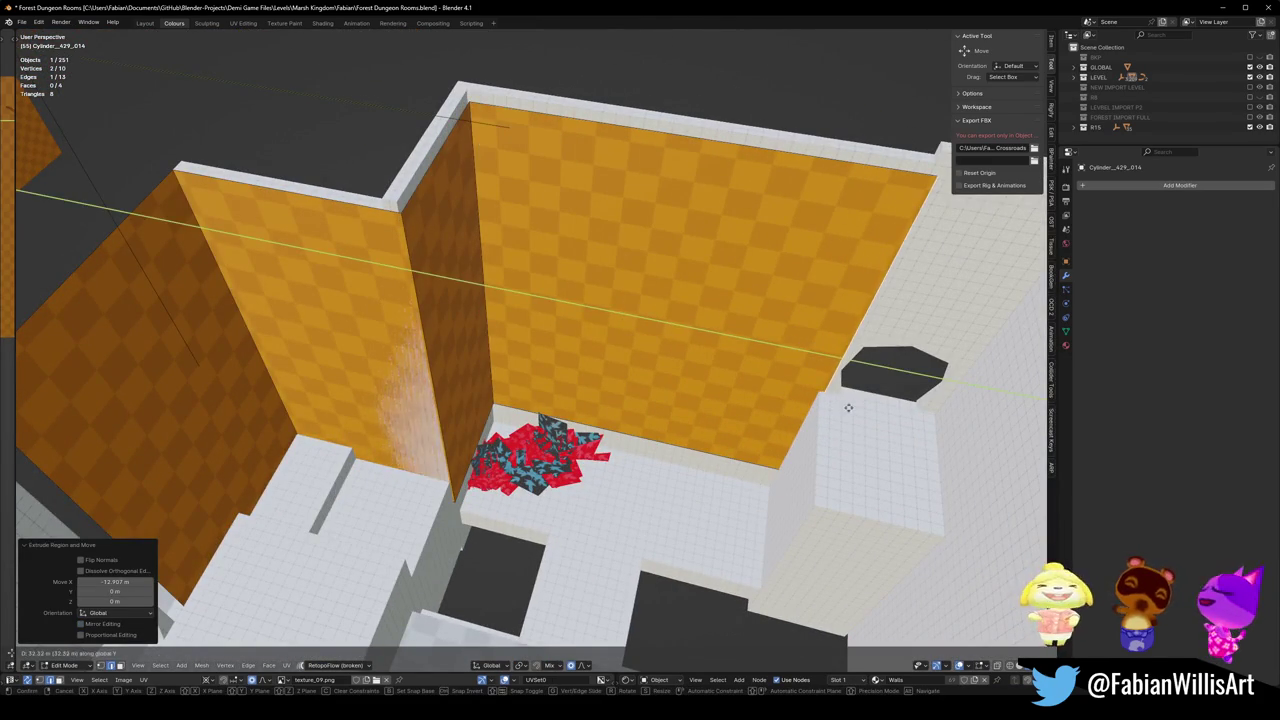
right_click(848, 407)
Move a wall face along X to line up the new wall.
middle_click_drag(848, 407, 580, 400)
left_click(570, 395)
key("g")
key("x")
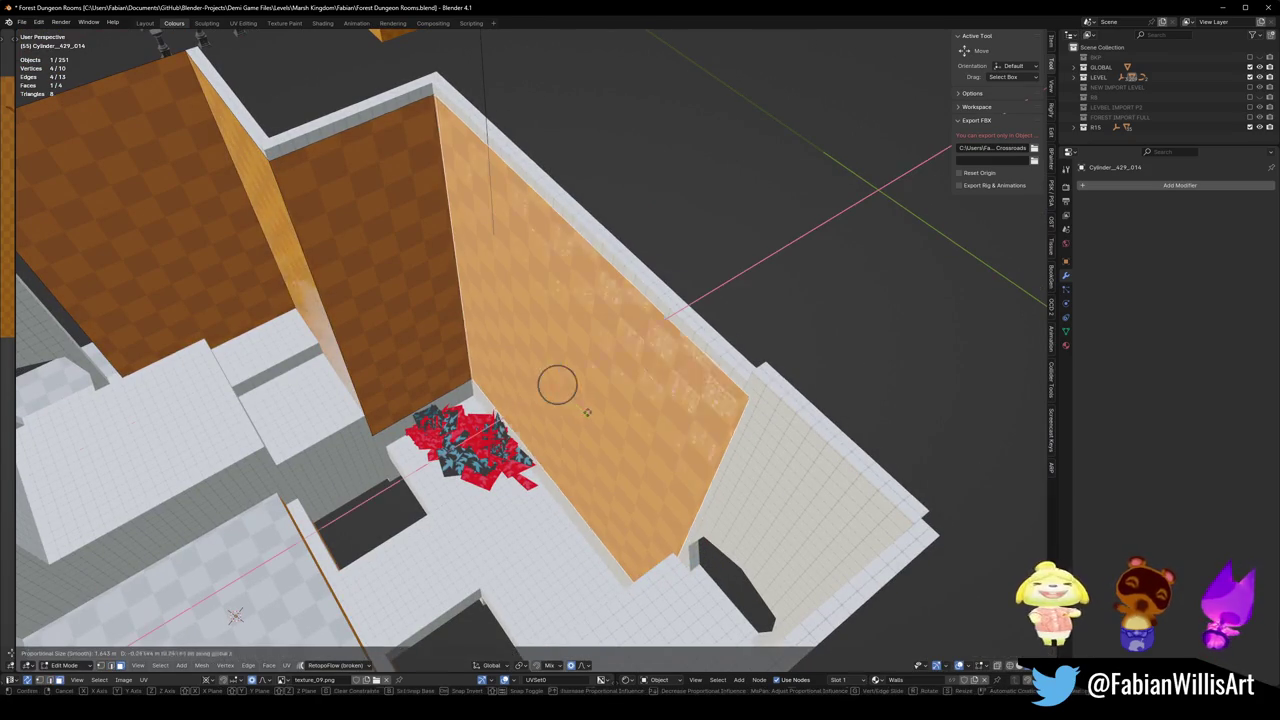
left_click(564, 423)
mouse_move(564, 423)
middle_mouse_down()
mouse_move(489, 369)
mouse_move(517, 333)
middle_mouse_up()
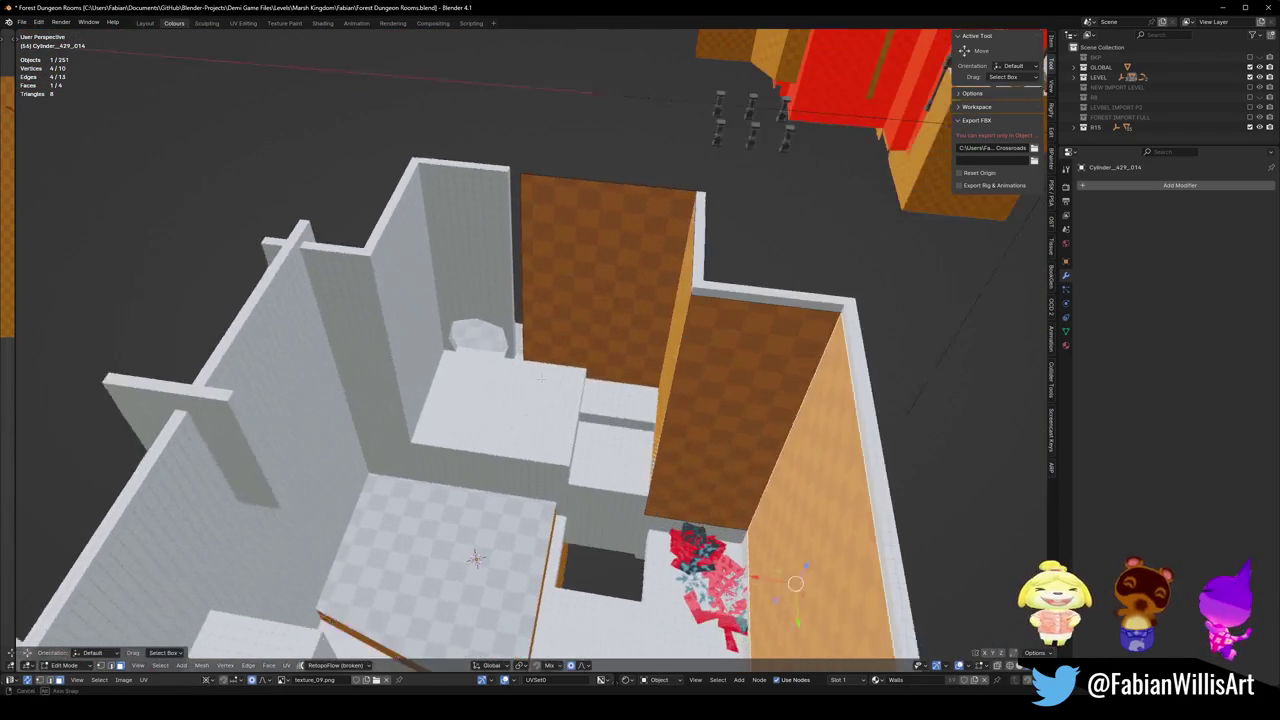
Shift a wall edge 1.2096 m along X.
key("alt+a")
key("g")
key("x")
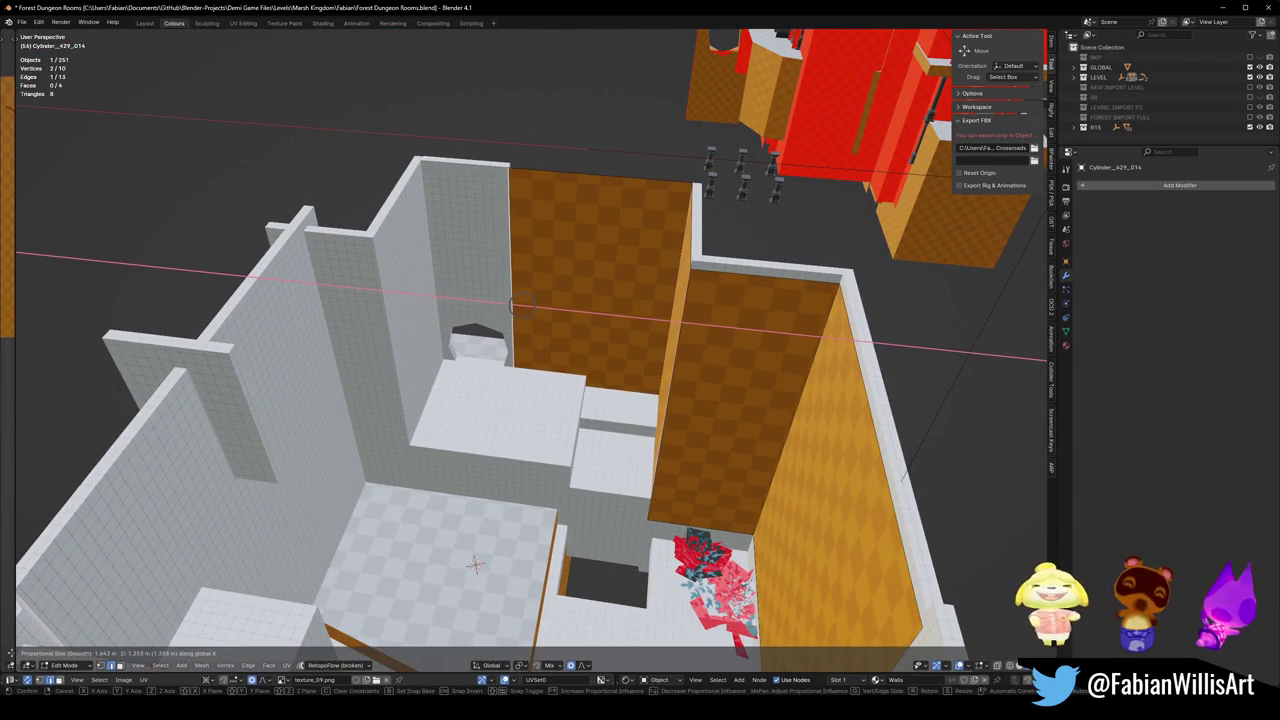
left_click(516, 305)
mouse_move(516, 305)
middle_mouse_down()
mouse_move(610, 392)
mouse_move(540, 422)
mouse_move(639, 370)
middle_mouse_up()
Duplicate the brown wall face and rotate the copy 90° around Z.
key("3")
left_click(639, 370)
key("shift+d")
left_click(463, 465)
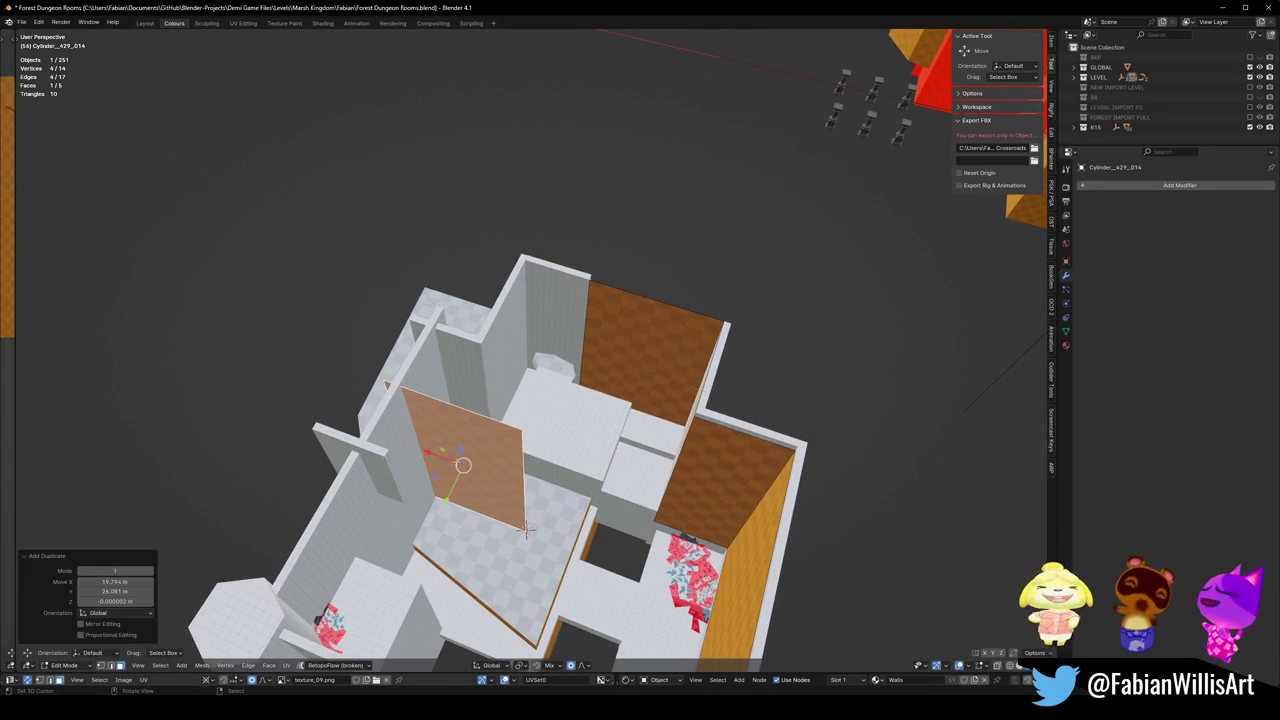
key("z")
key("9")
key("0")
key("Return")
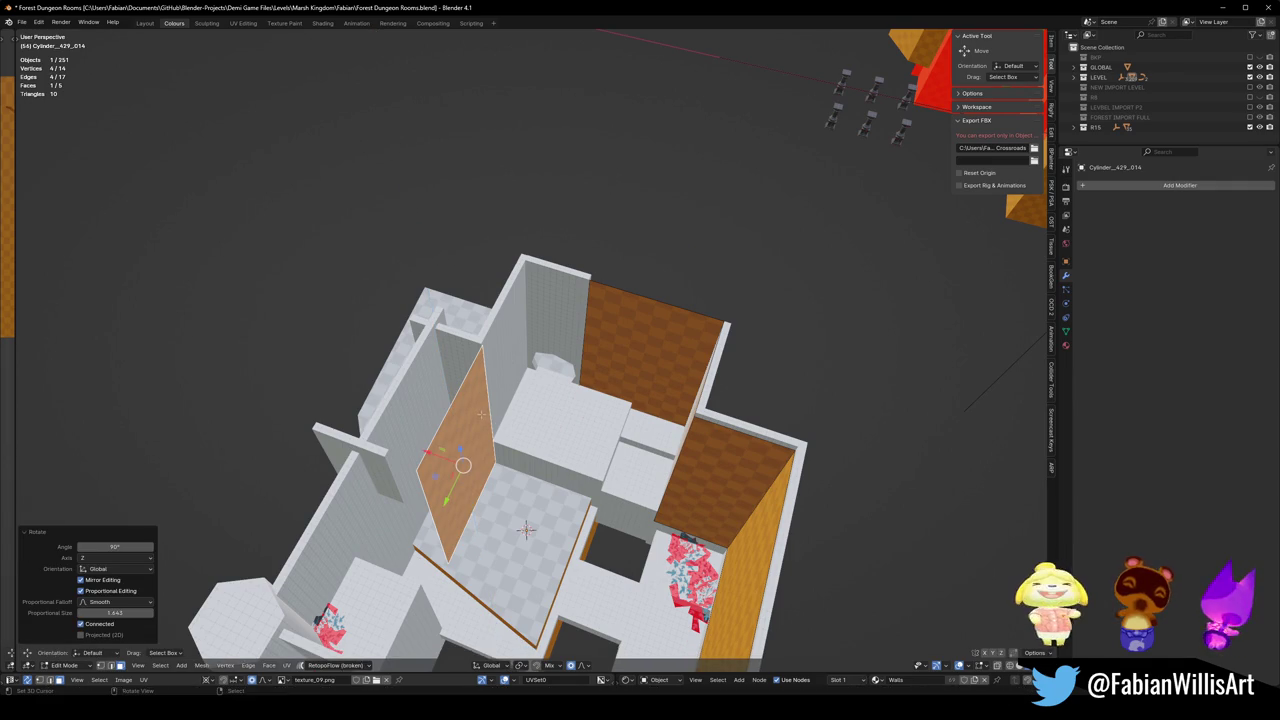
Move the rotated wall panel along X onto the left wall.
key("g")
key("x")
left_click(399, 404)
scroll(420, 450, "up", 5)
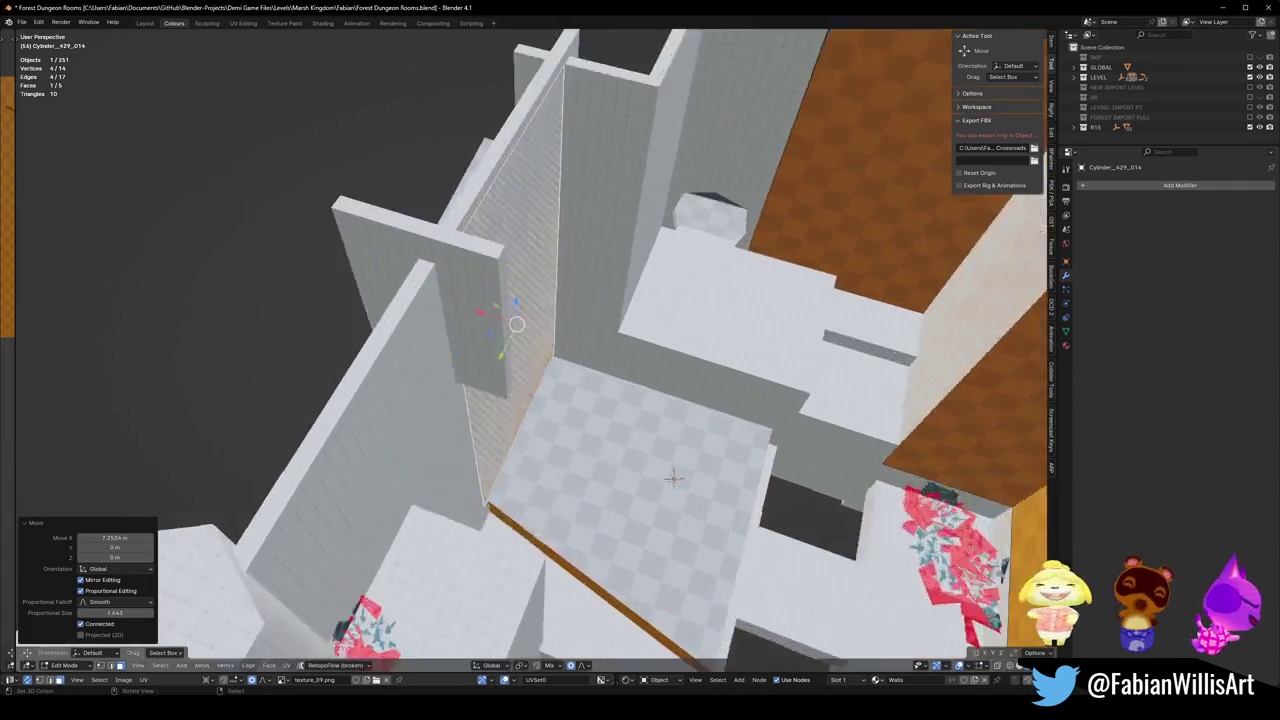
mouse_move(420, 450)
middle_mouse_down()
mouse_move(451, 411)
mouse_move(482, 416)
middle_mouse_up()
key("alt+a")
Finish the edge move and delete the hexagonal pillar.
key("g")
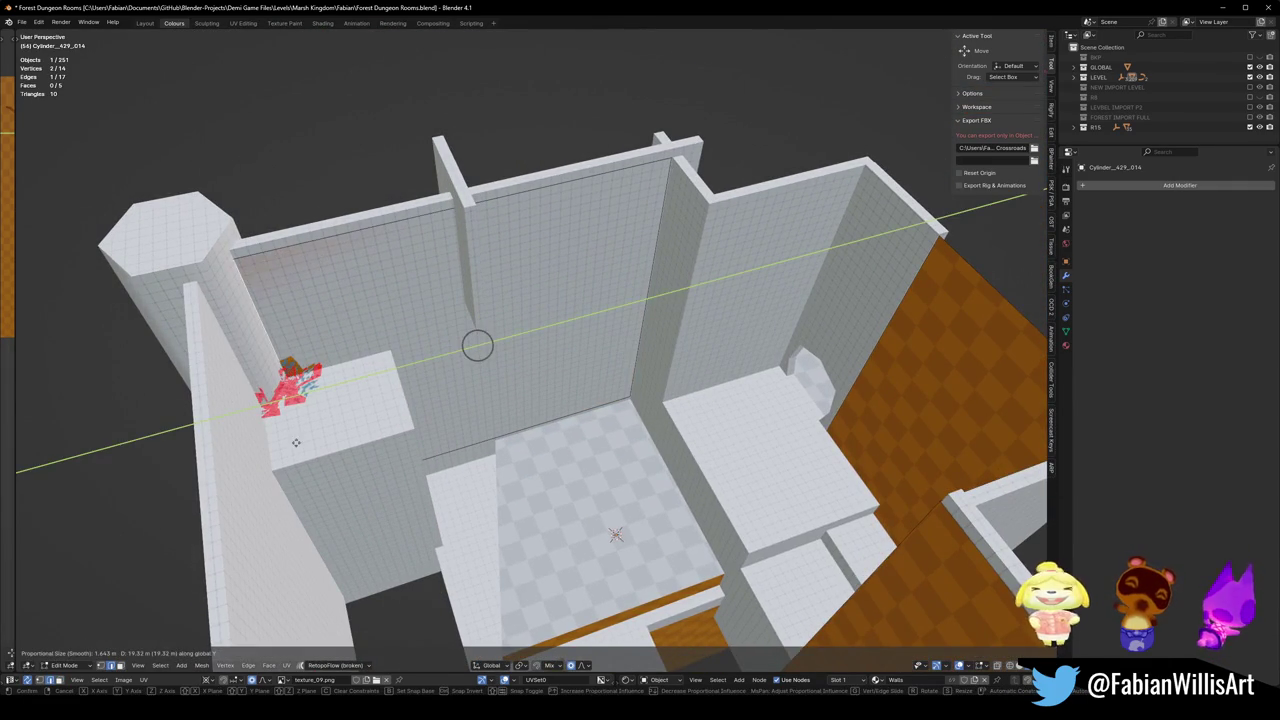
left_click(477, 345)
key("Tab")
key("Delete")
left_click(477, 350)
key("Tab")
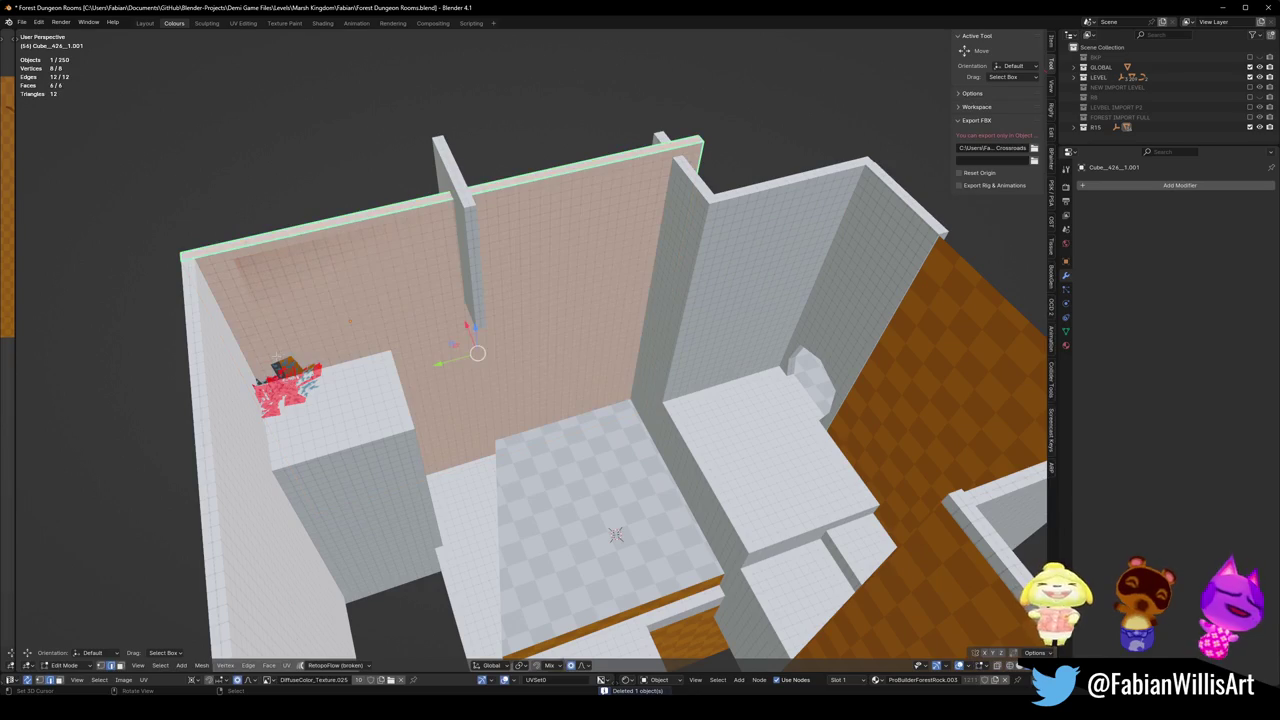
key("ctrl+z")
key("ctrl+z")
key("ctrl+z")
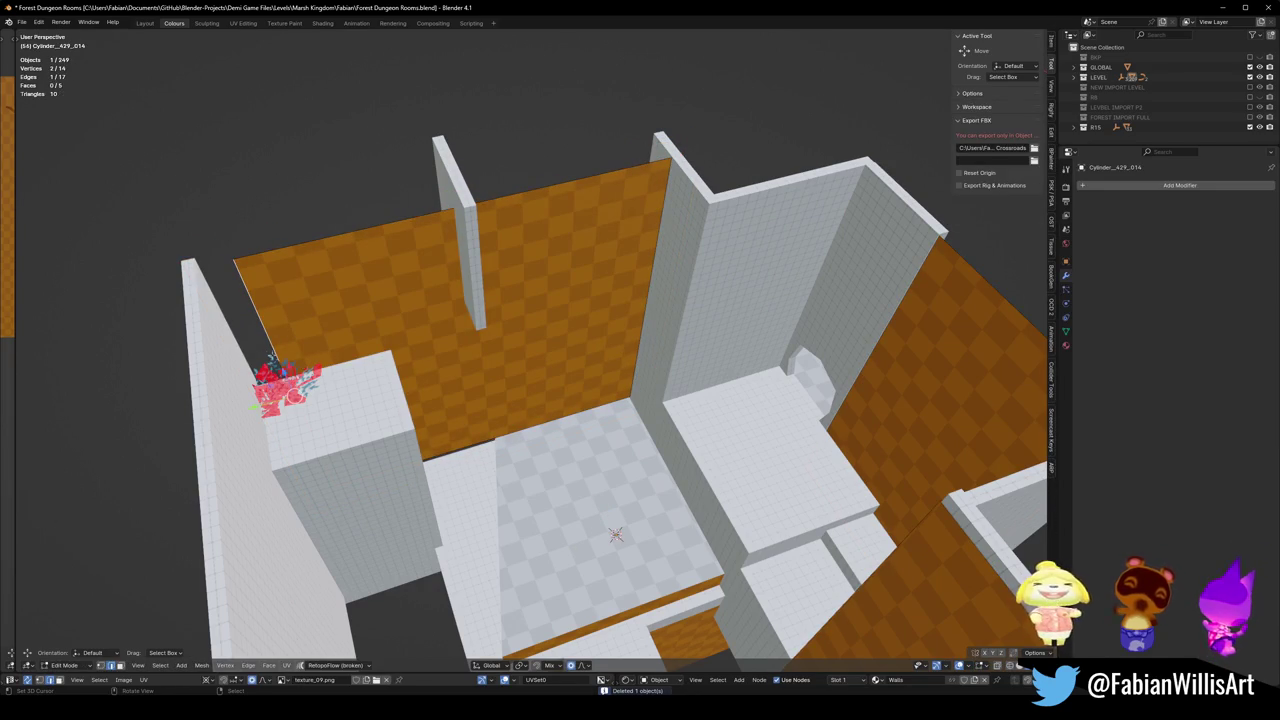
Extrude the inner wall's edge along X into a new wall section.
key("g")
key("Return")
middle_click_drag(520, 400, 600, 330)
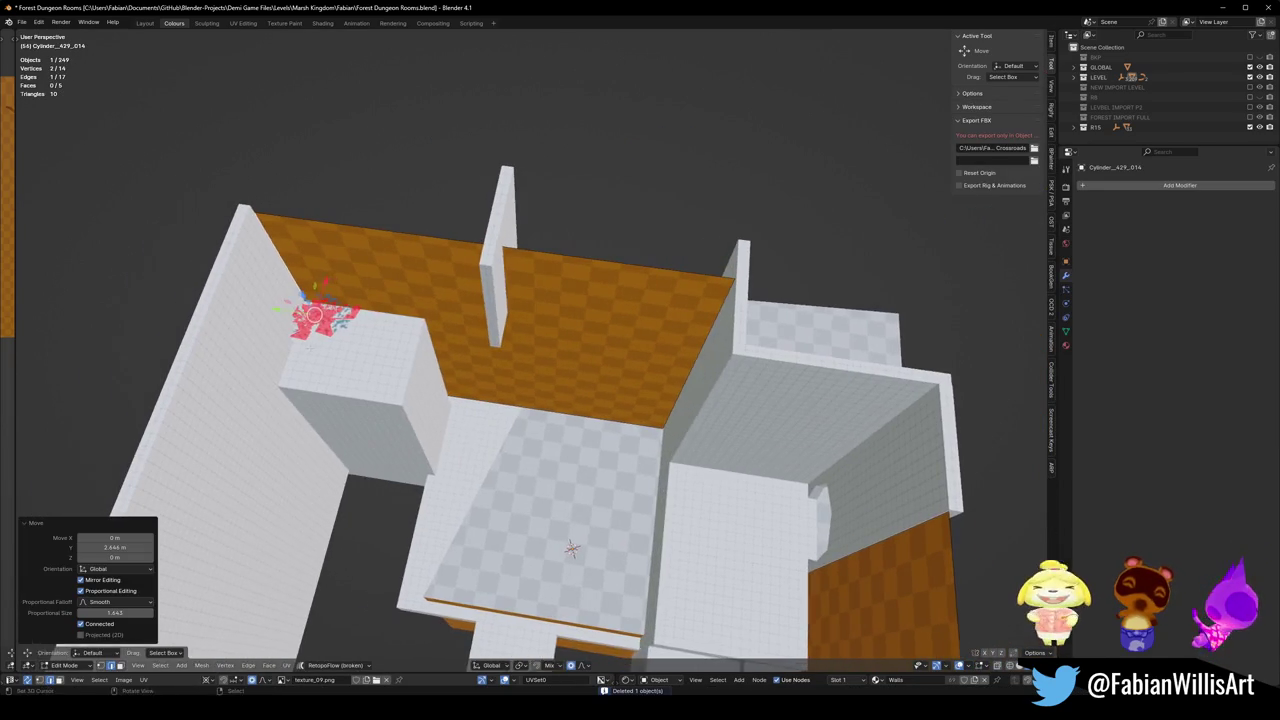
key("e")
key("x")
key("Return")
Move the new wall edge along X toward the back wall.
middle_click_drag(571, 549, 565, 617)
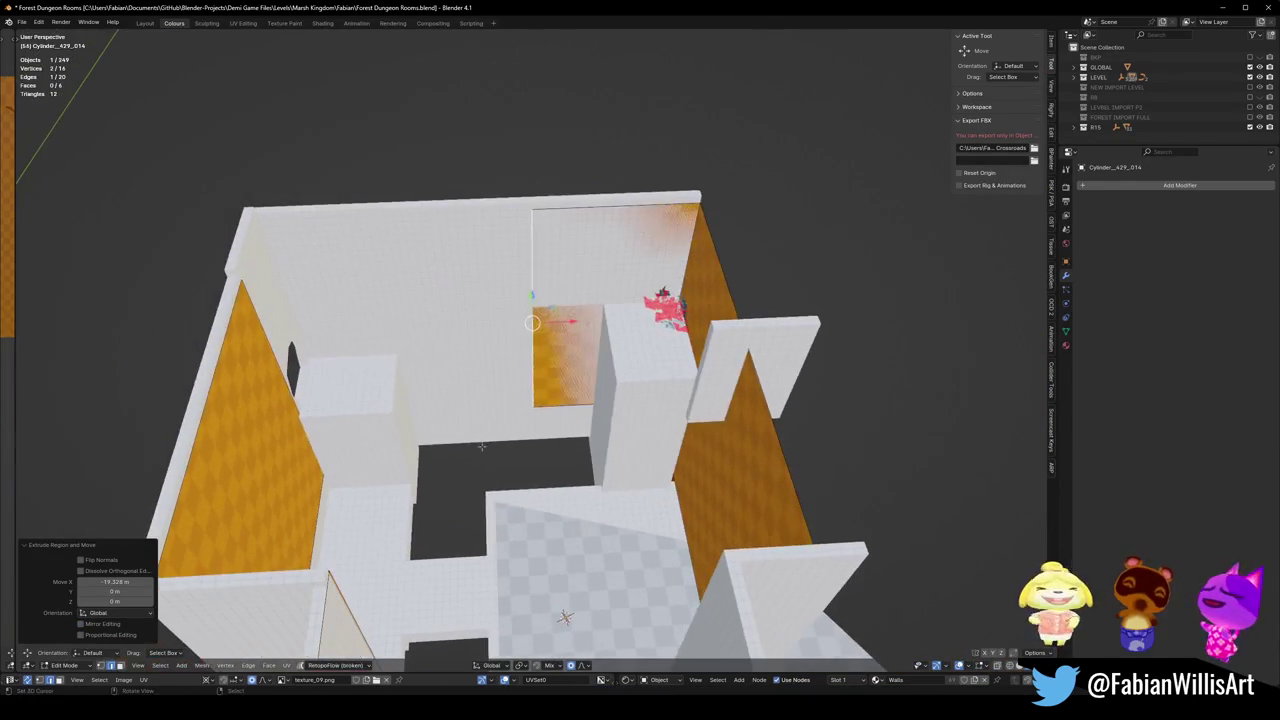
key("g")
key("x")
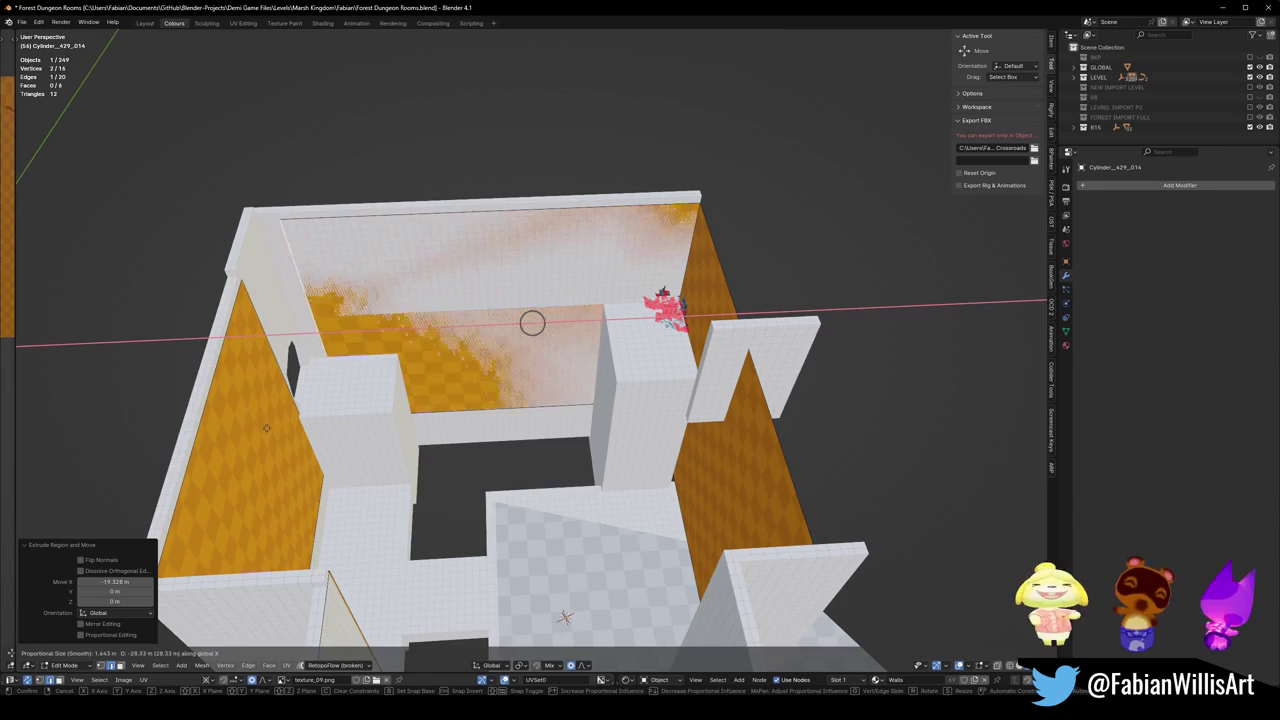
key("Return")
middle_click_drag(565, 617, 600, 560)
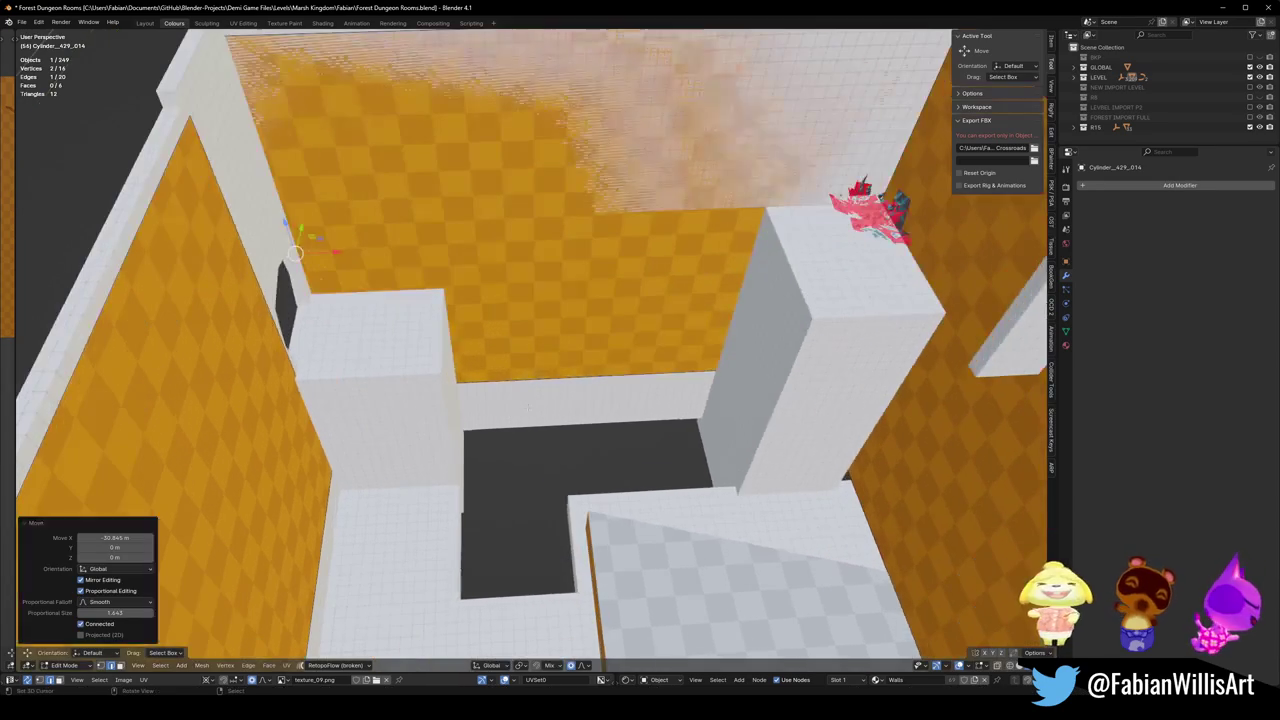
left_click(660, 460, "shift")
middle_click_drag(660, 460, 596, 595)
key("g")
key("z")
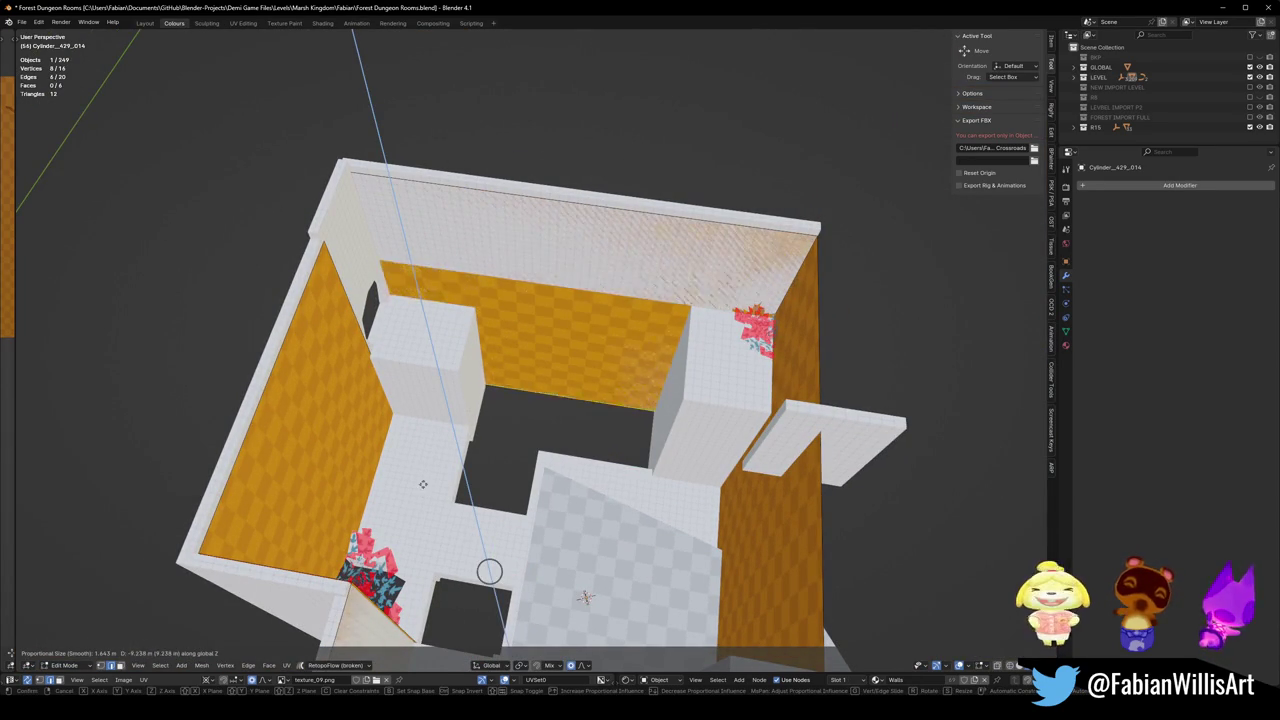
key("Escape")
key("alt+a")
Extrude another wall section along X beside the central block.
middle_click_drag(513, 283, 600, 300)
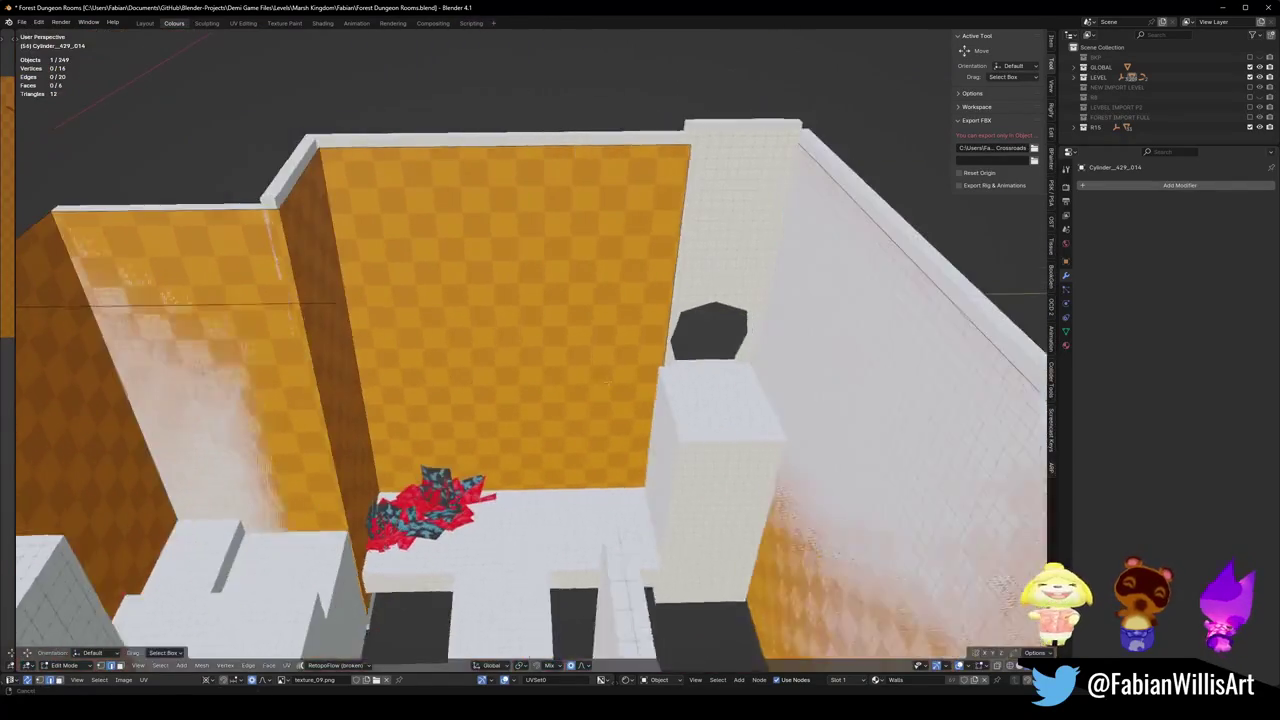
mouse_move(600, 300)
middle_mouse_down()
mouse_move(271, 532)
mouse_move(457, 383)
middle_mouse_up()
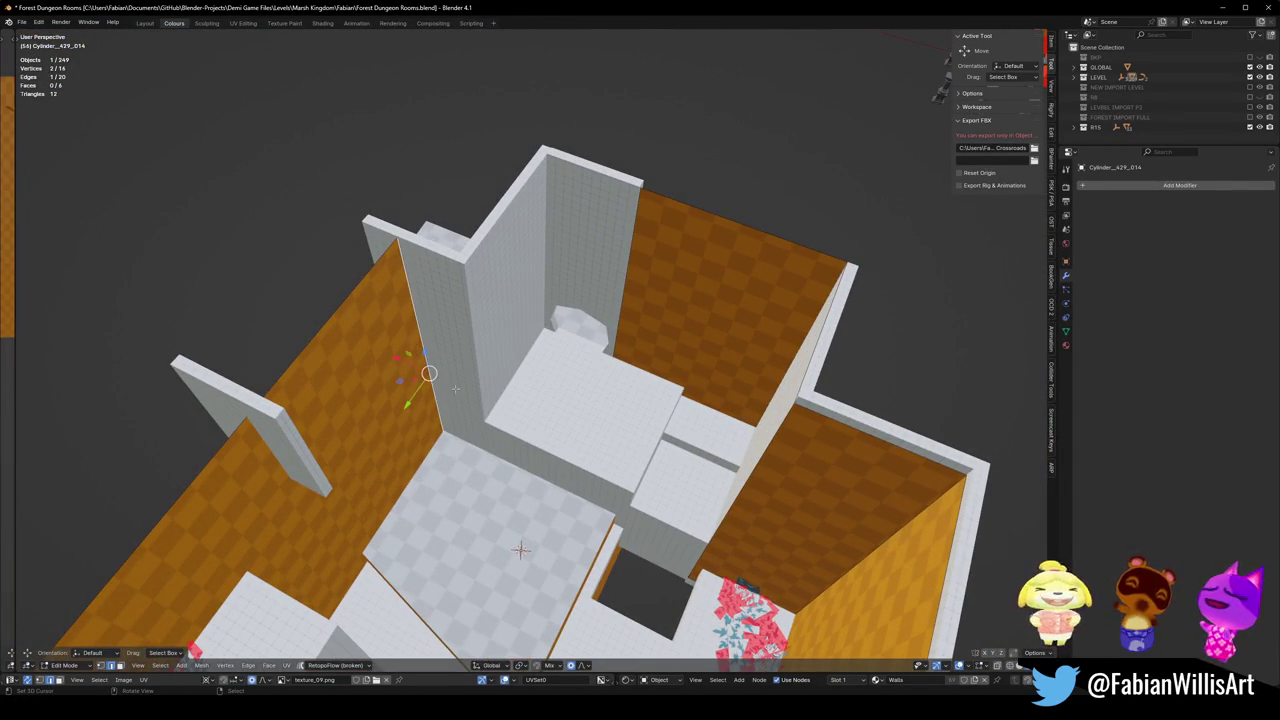
key("e")
key("x")
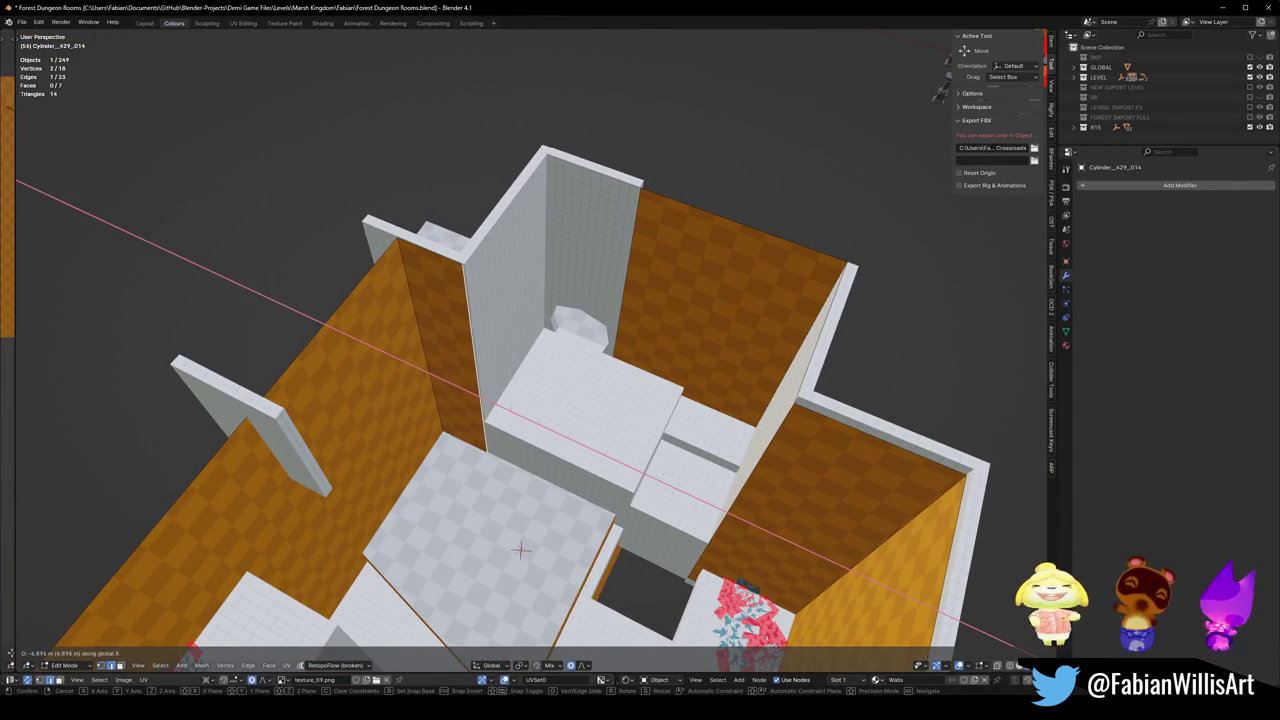
left_click(507, 409)
key("e")
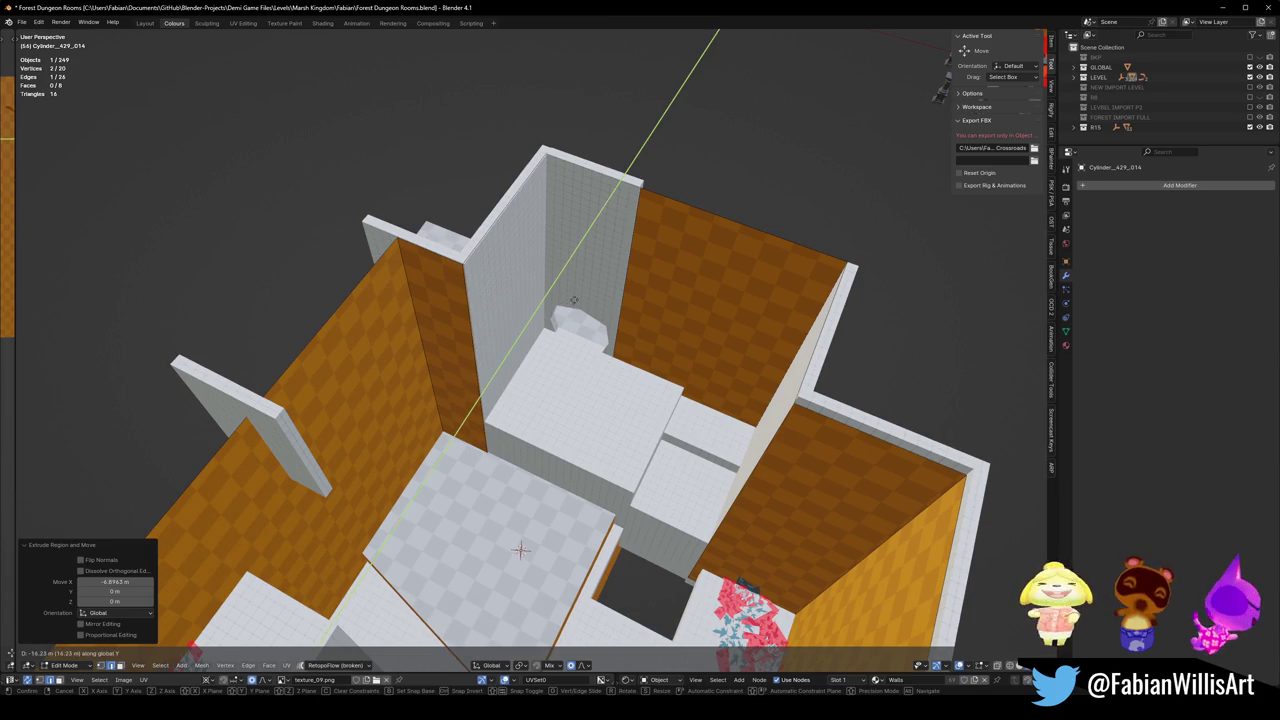
right_click(573, 300)
Move a wall face along X with proportional editing.
left_click(515, 335)
key("g")
key("x")
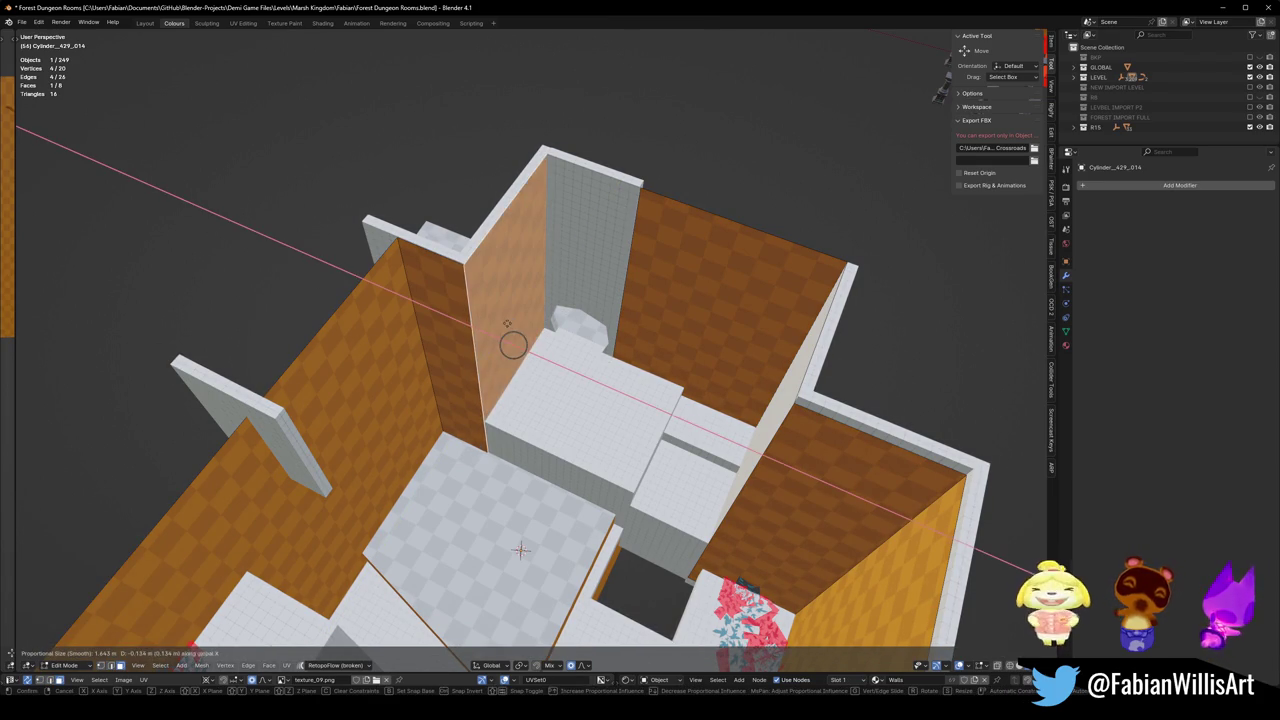
left_click(510, 340)
left_click(557, 263)
Edge-slide a wall edge into place and return to Object Mode.
key("g")
key("g")
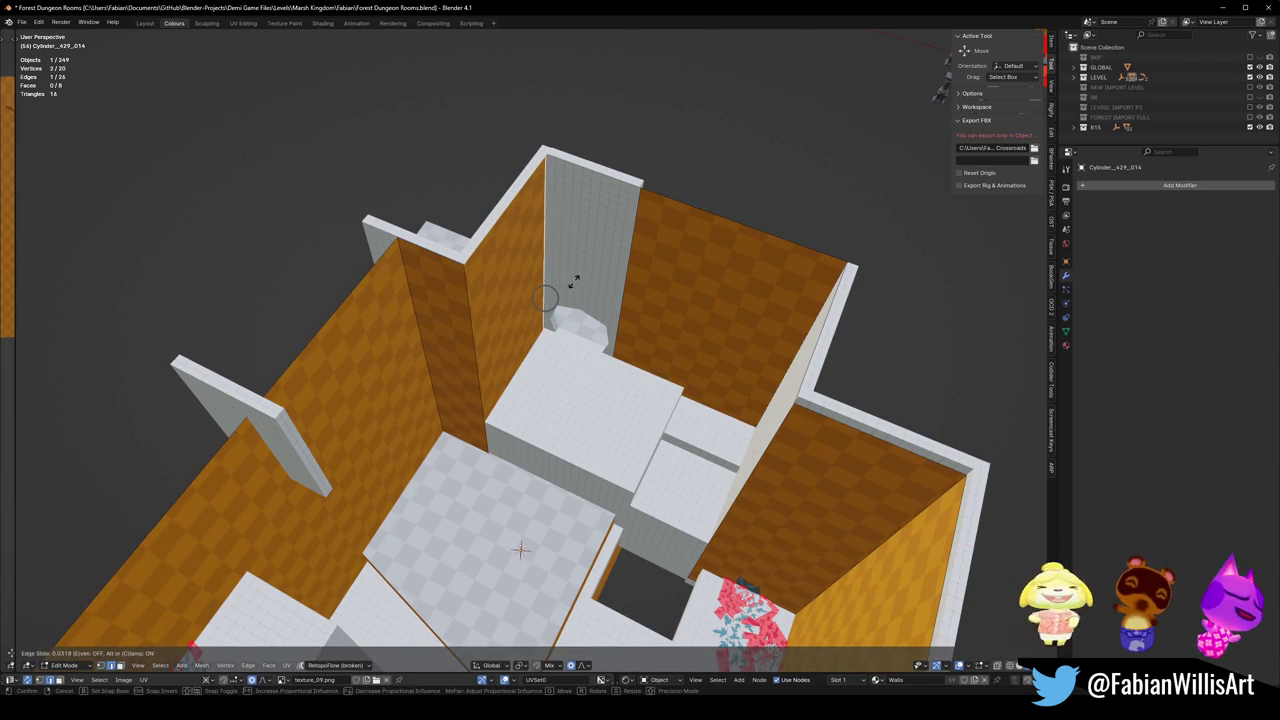
left_click(582, 274)
middle_click_drag(582, 274, 620, 360)
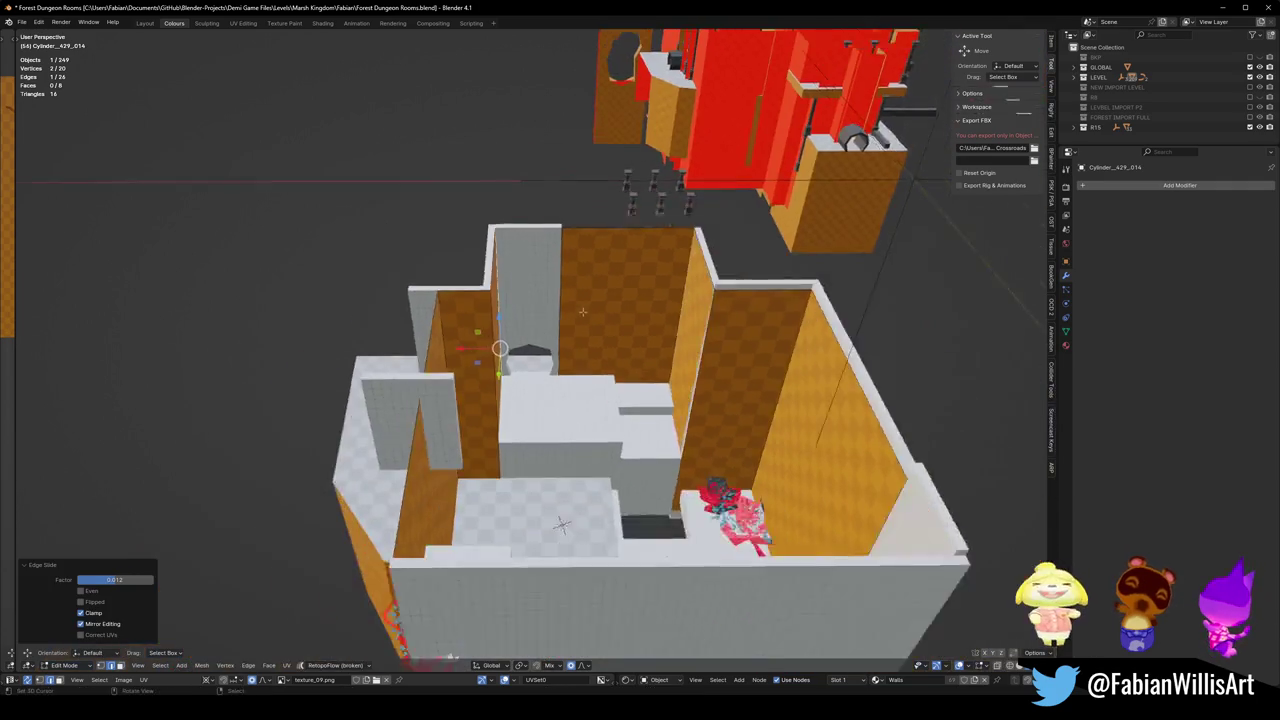
scroll(620, 360, "down", 2)
key("Tab")
Duplicate the arched doorway's connected wall faces and separate them into their own object.
middle_click_drag(699, 265, 687, 366, "shift")
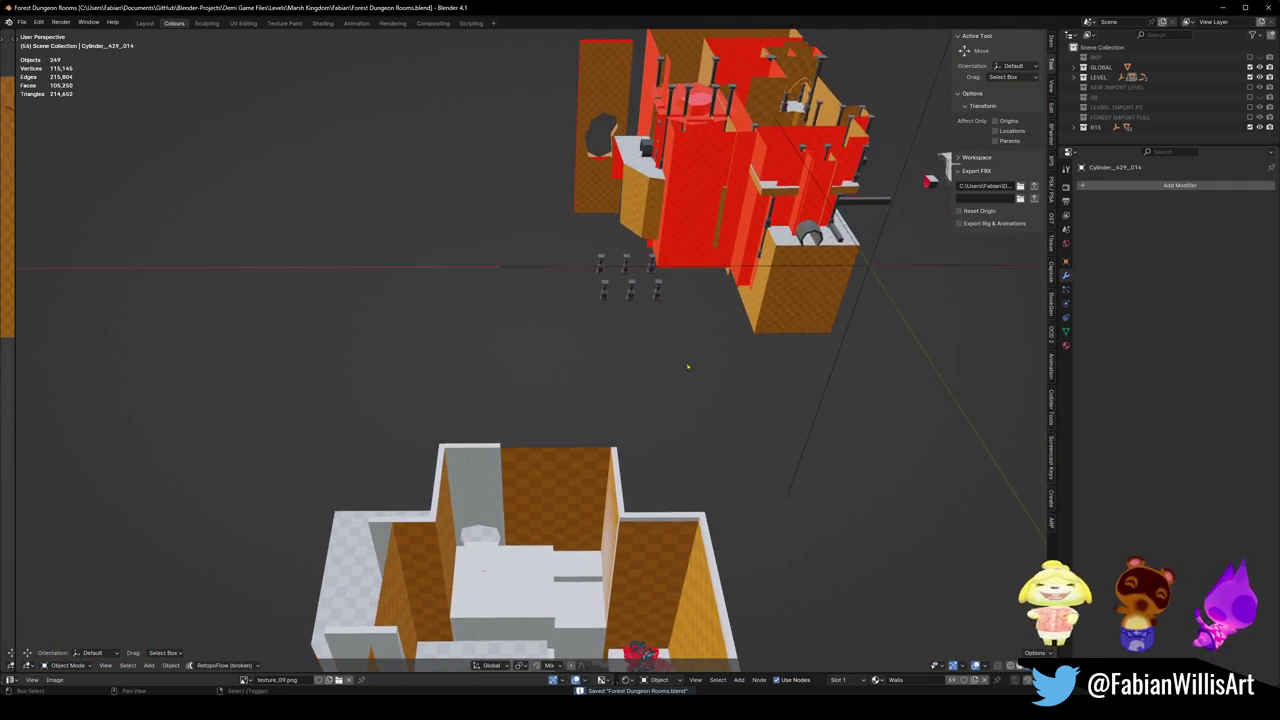
key("KP_Decimal")
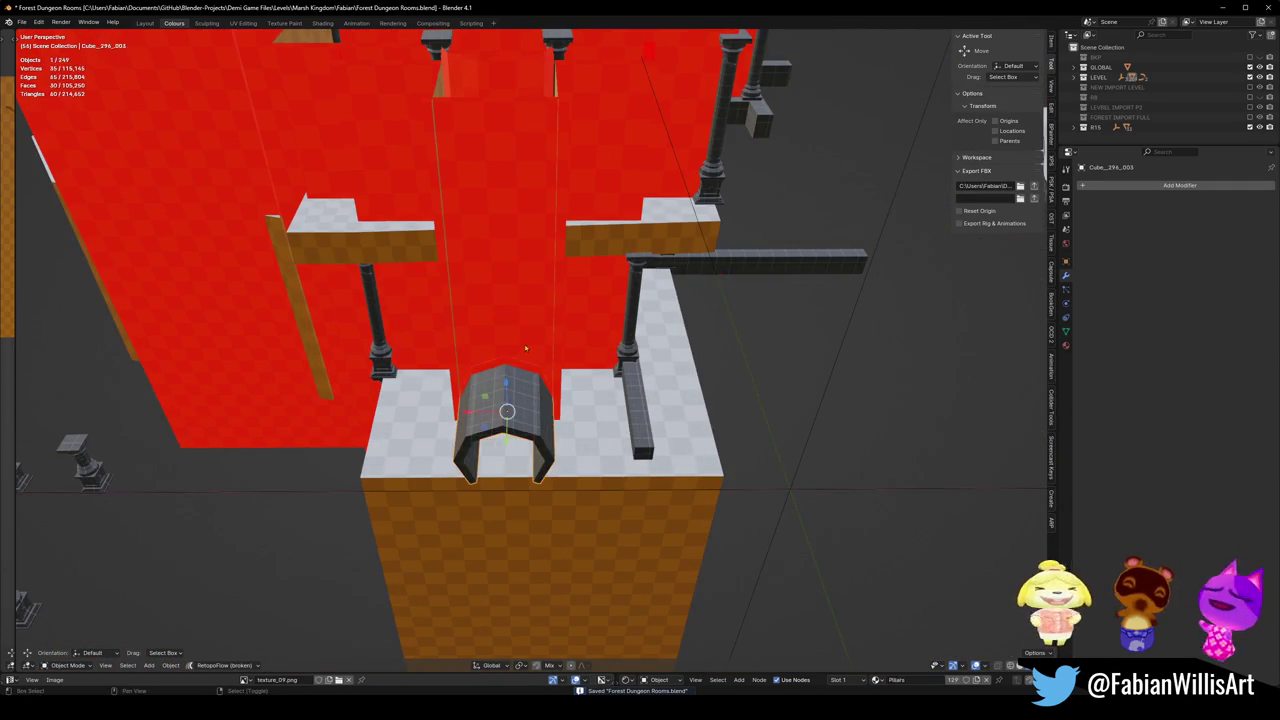
scroll(525, 348, "down", 4)
mouse_move(525, 348)
middle_mouse_down()
mouse_move(768, 340)
mouse_move(623, 420)
middle_mouse_up()
key("KP_Decimal")
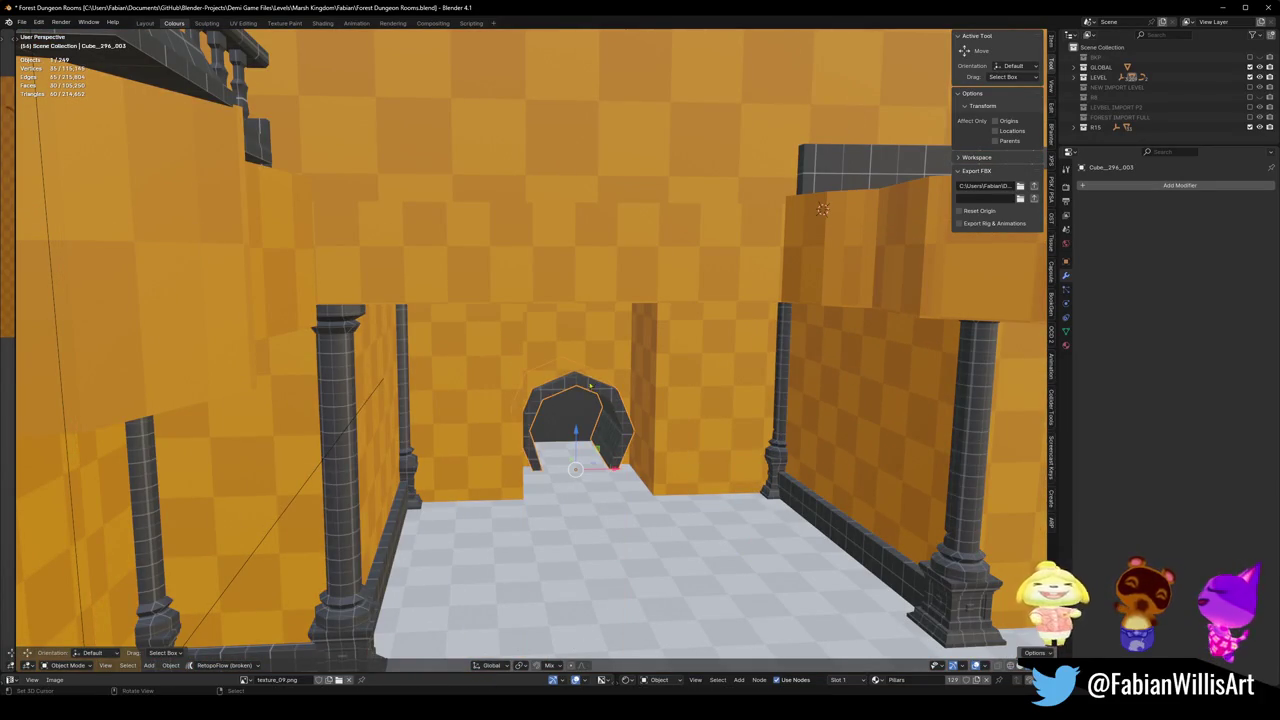
key("Tab")
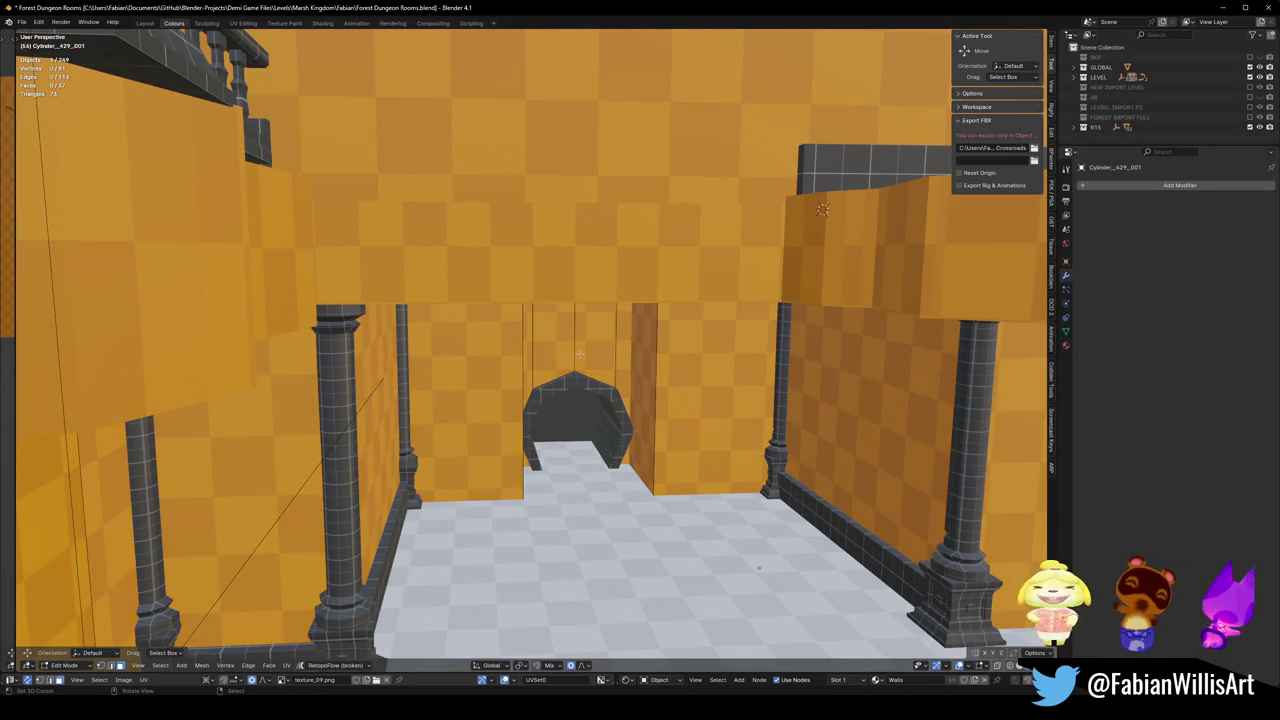
key("l")
key("shift+d")
key("Escape")
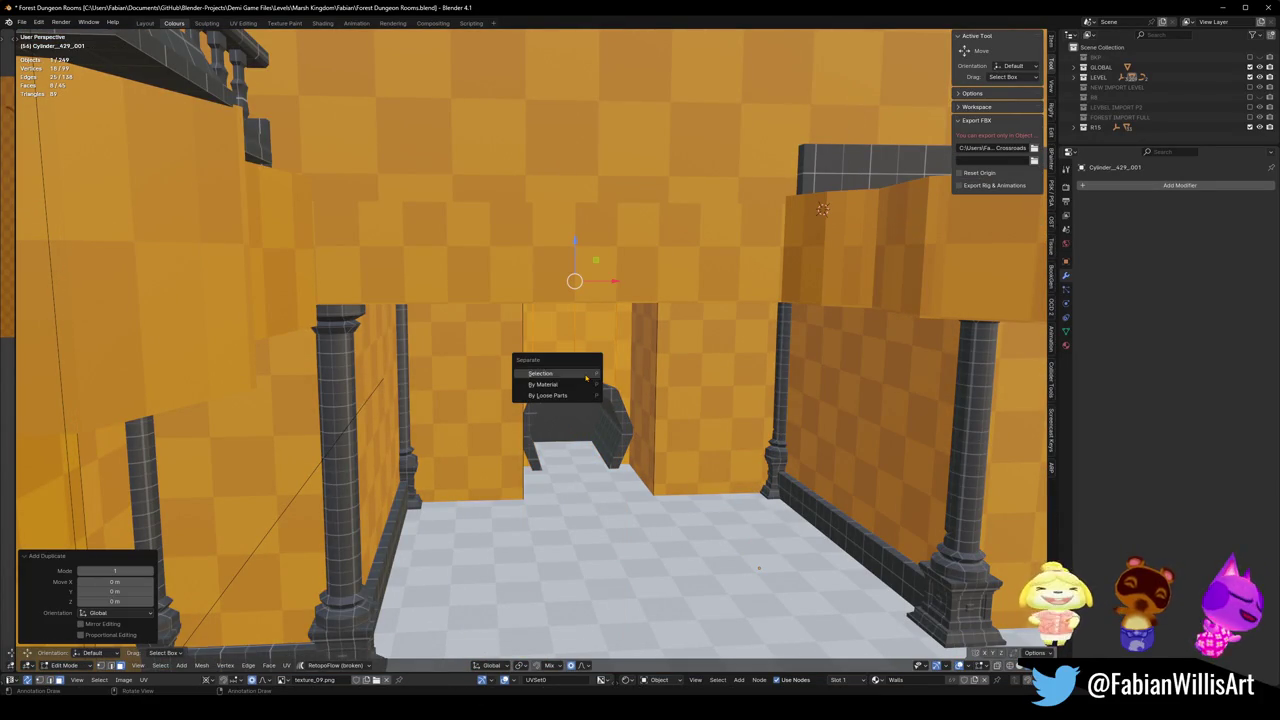
left_click(586, 377)
key("Tab")
Move the arch and the new wall piece away from the red room.
left_click(591, 393, "shift")
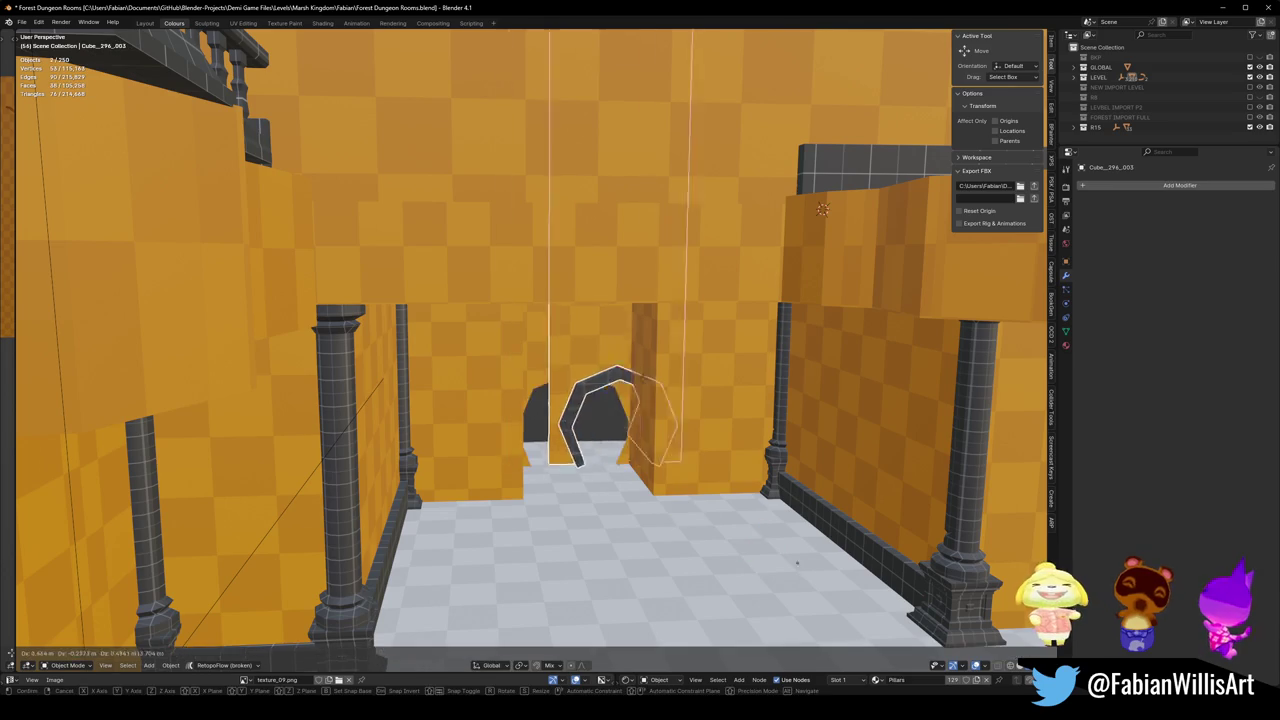
key("KP_Decimal")
key("g")
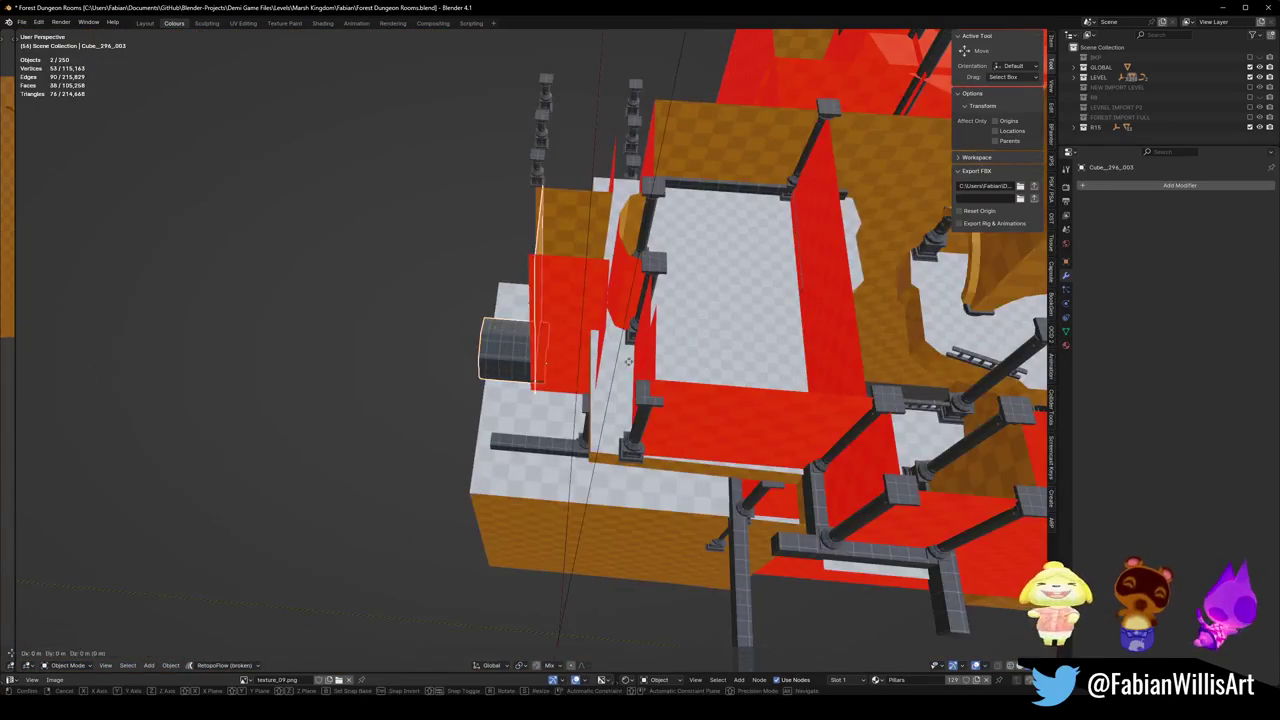
left_click(440, 320)
scroll(392, 295, "up", 5)
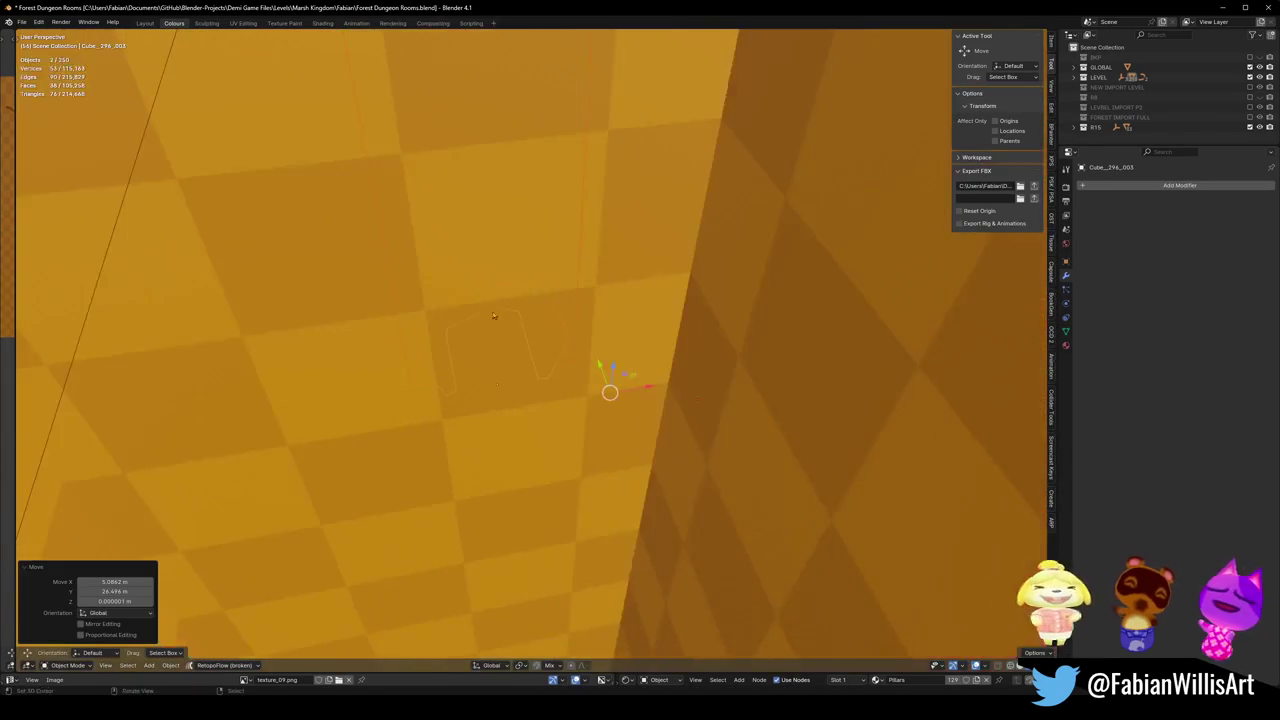
mouse_move(492, 311)
middle_mouse_down()
mouse_move(559, 379)
mouse_move(561, 368)
middle_mouse_up()
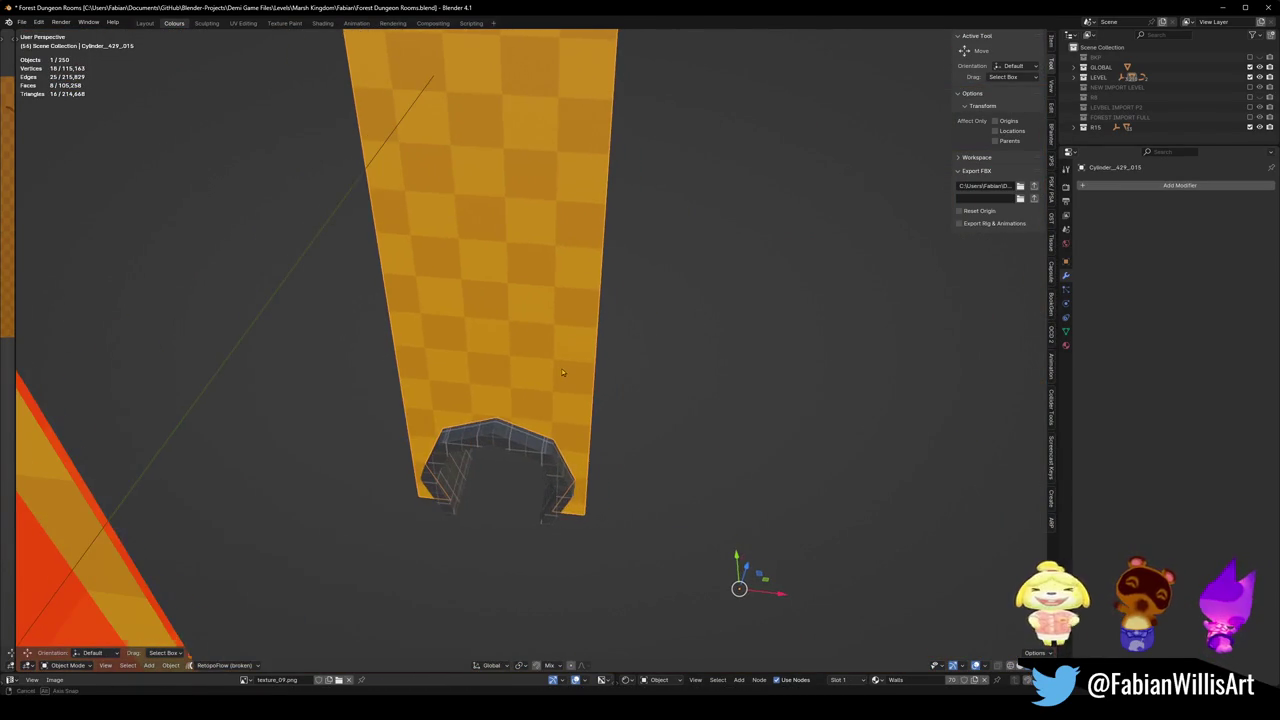
Set the wall piece's origin to geometry and add an AutoMirror.
key("q")
key("Escape")
key("Tab")
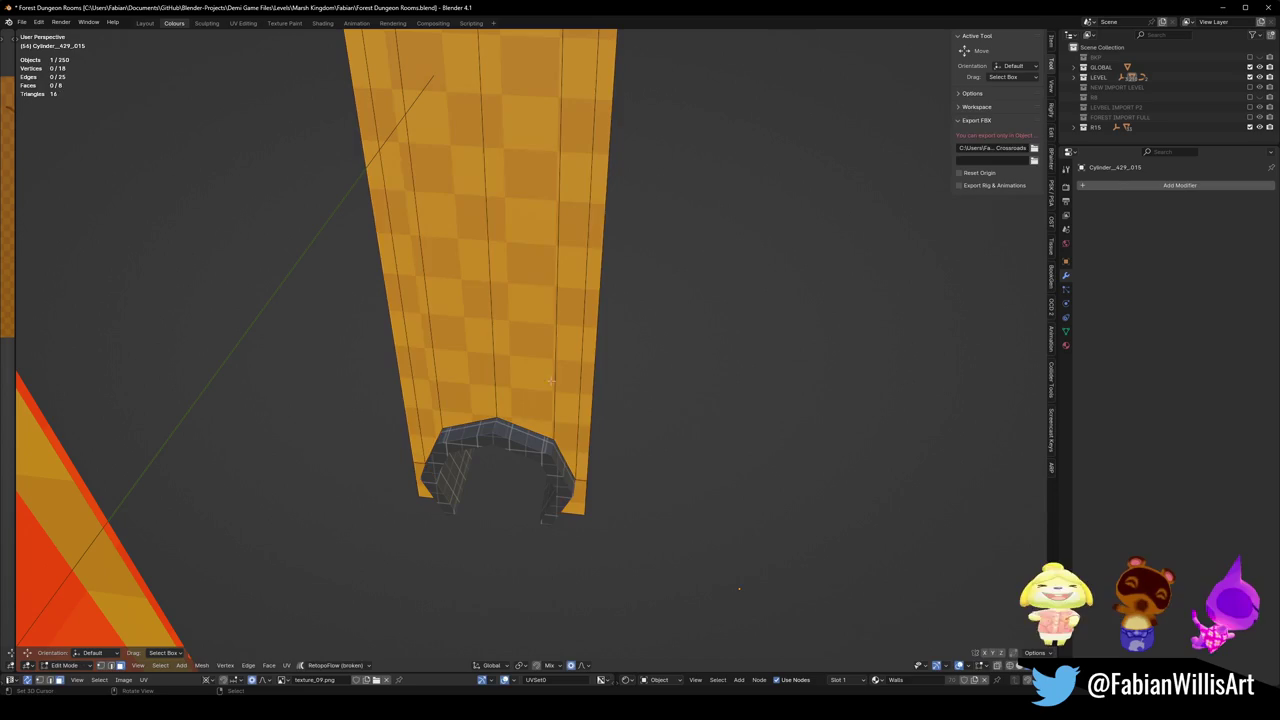
key("Tab")
key("q")
left_click(465, 404)
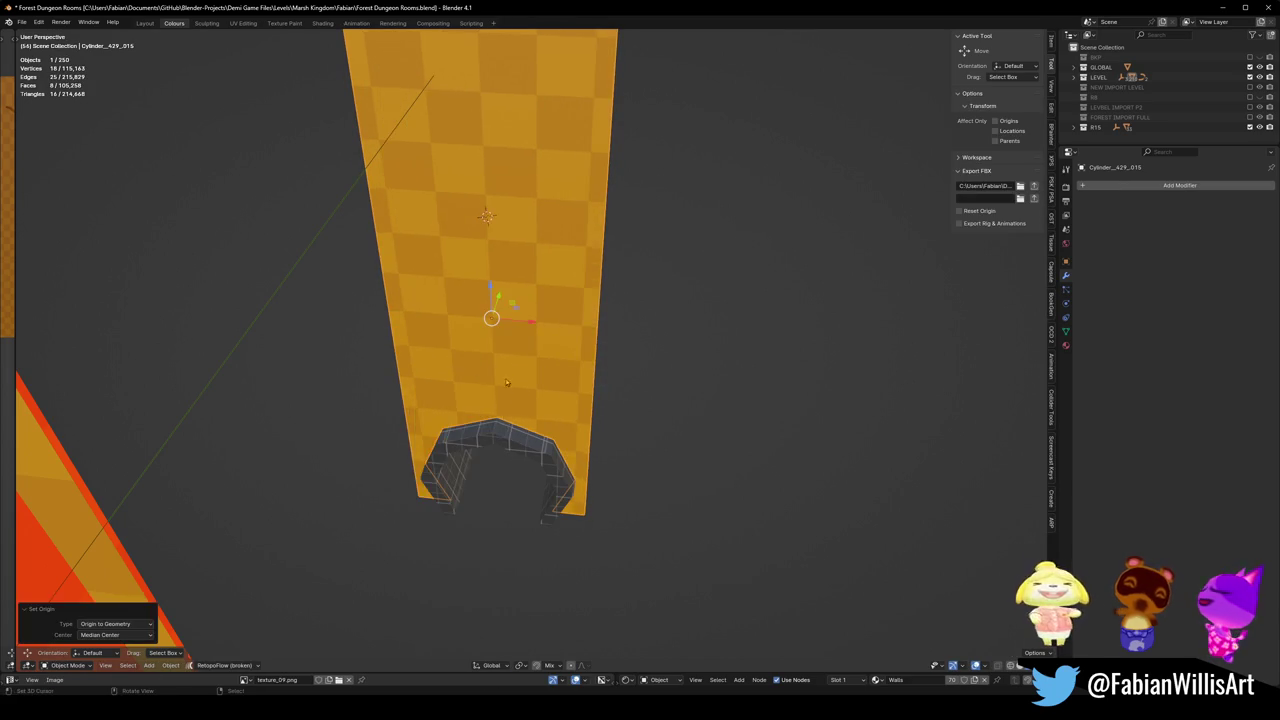
middle_click_drag(500, 390, 514, 399)
key("q")
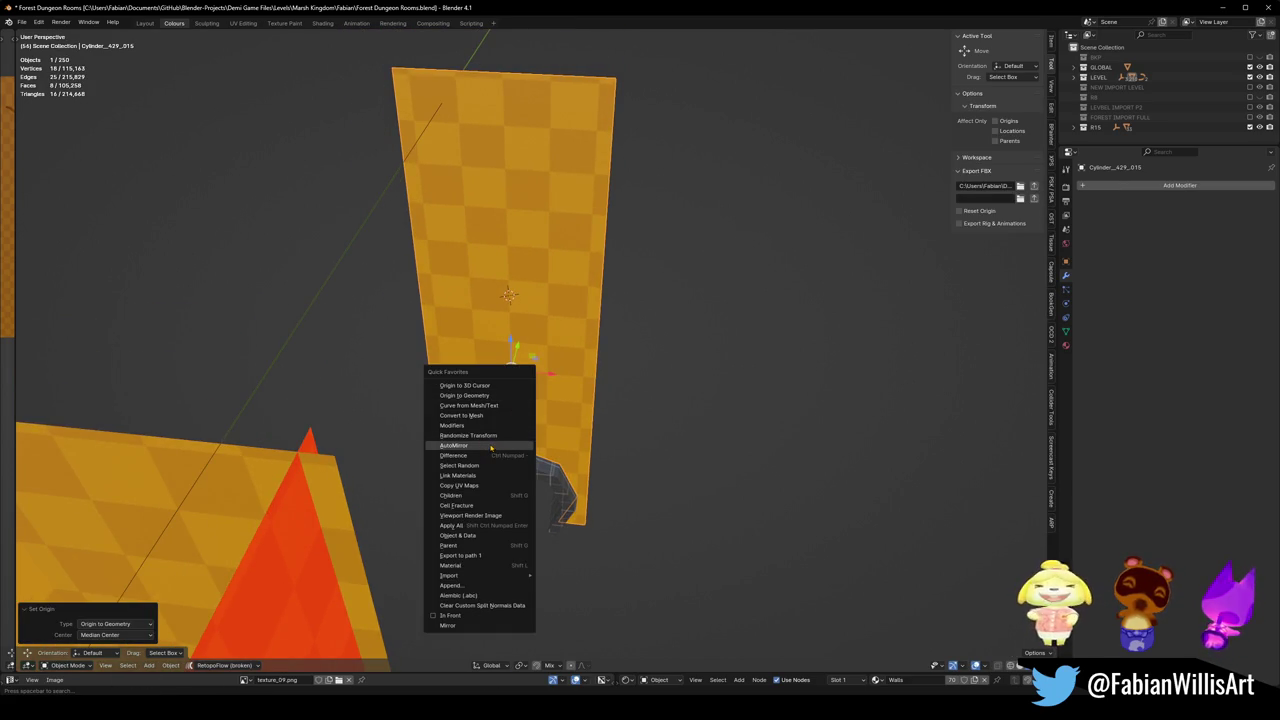
left_click(491, 446)
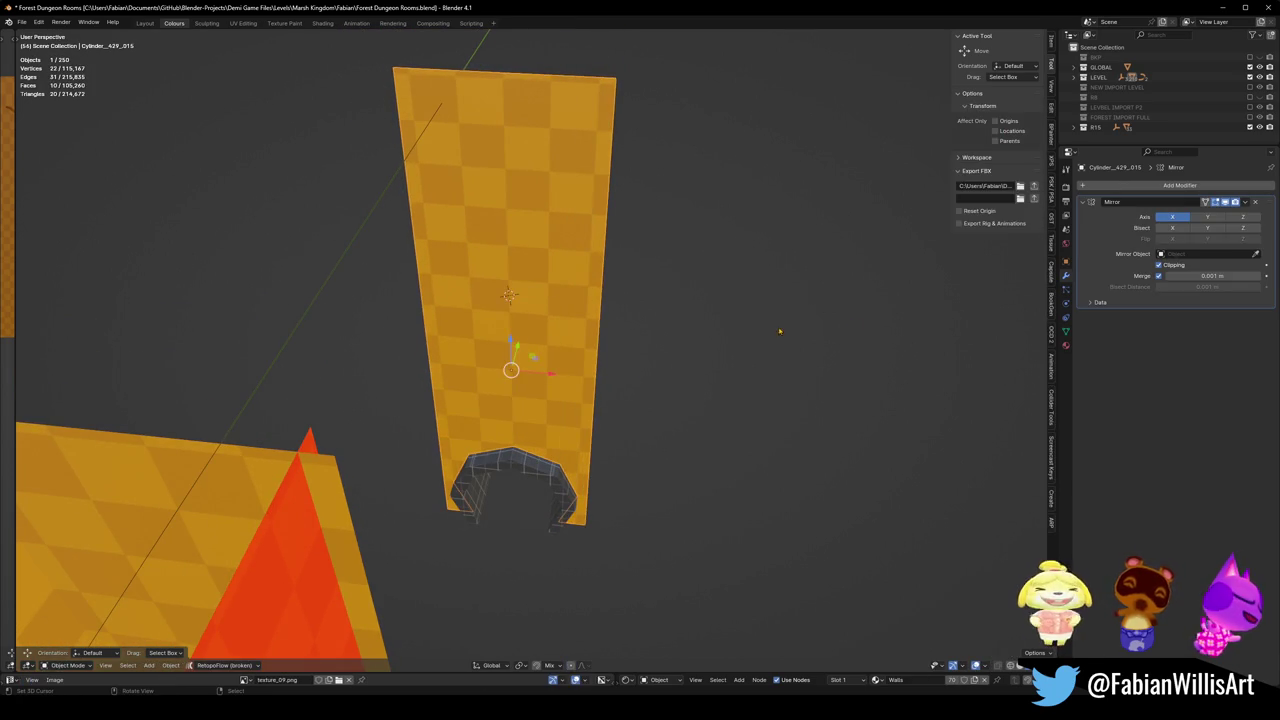
Apply the Mirror modifier and parent the wall piece to the arch, keeping transform.
key("ctrl+a")
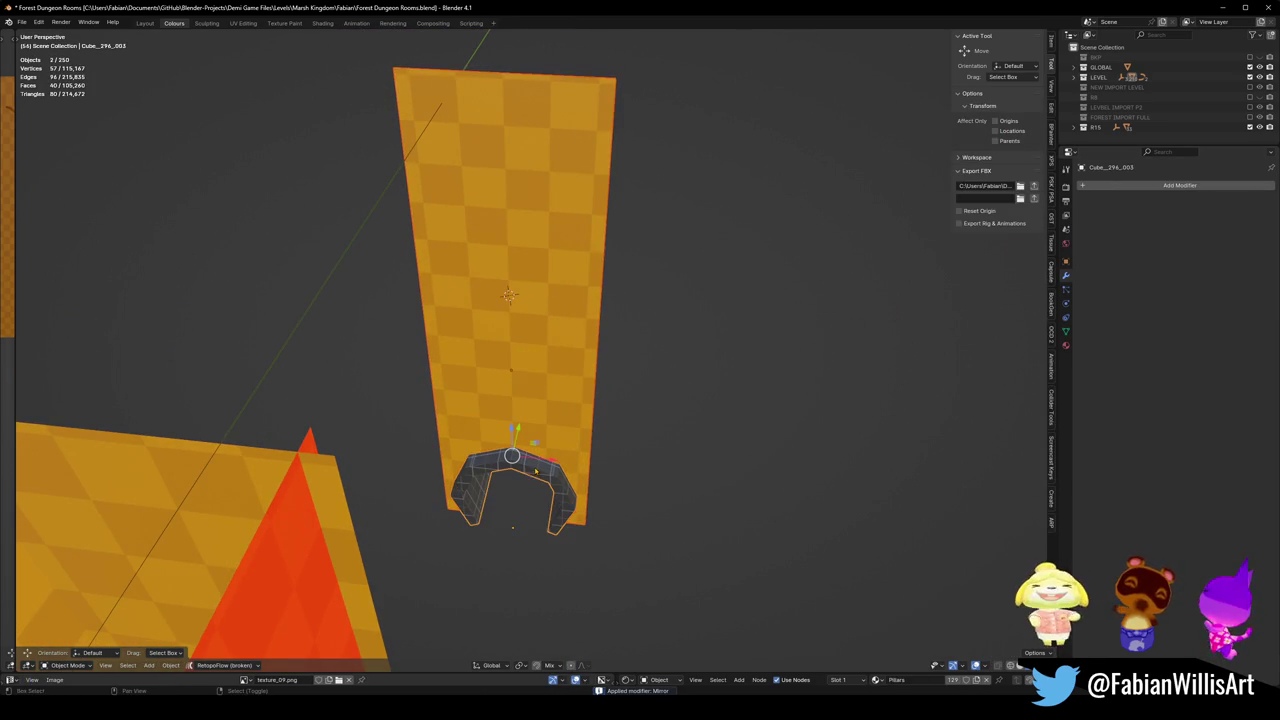
key("ctrl+p")
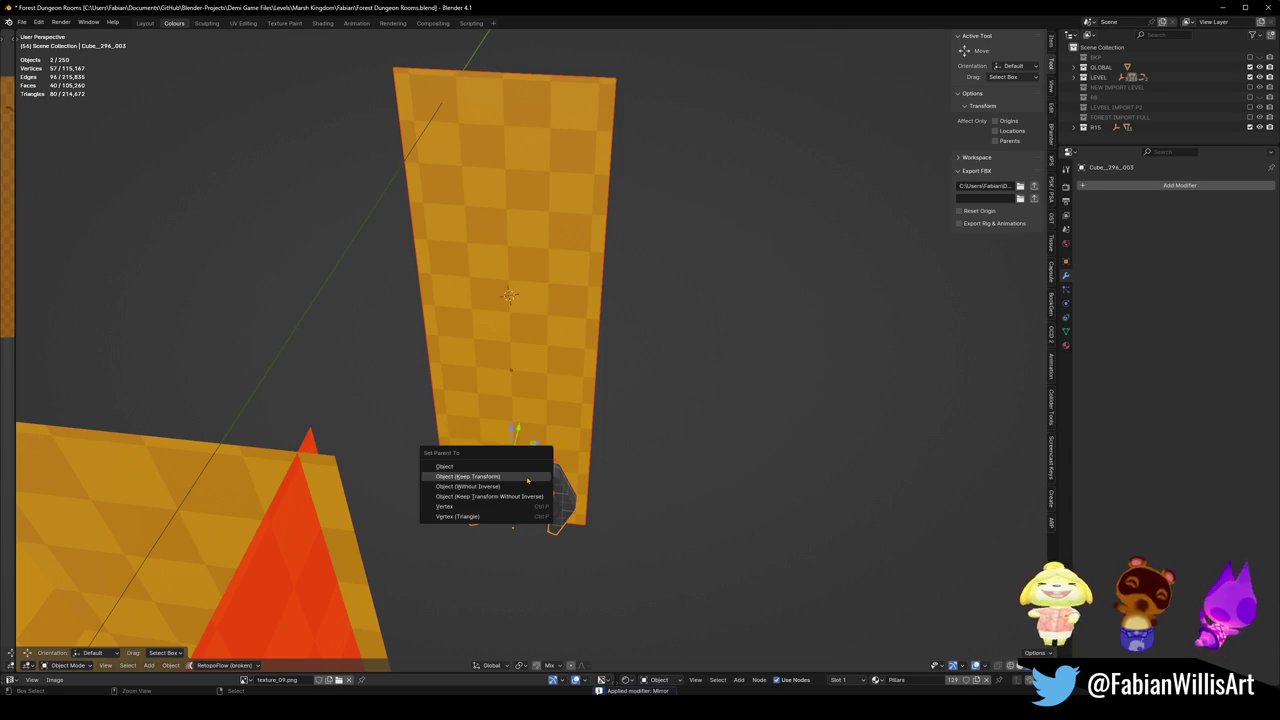
left_click(527, 478)
middle_click_drag(568, 533, 657, 498)
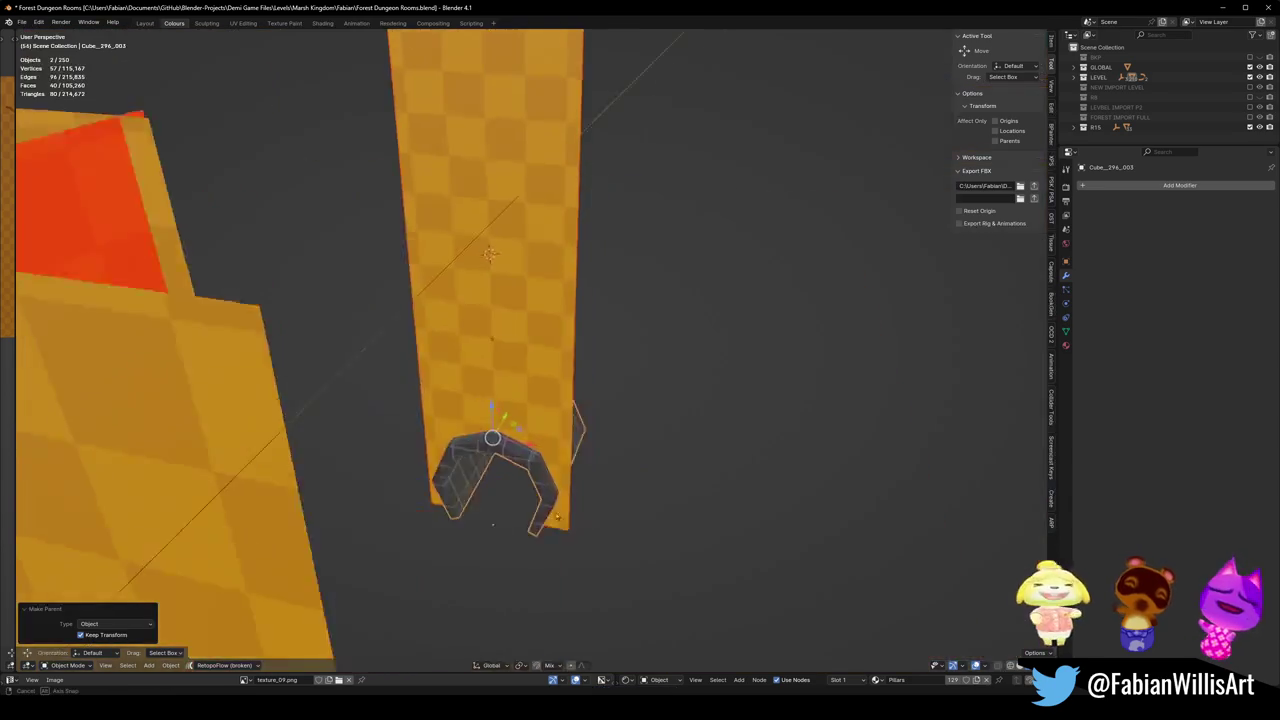
scroll(584, 428, "down", 5)
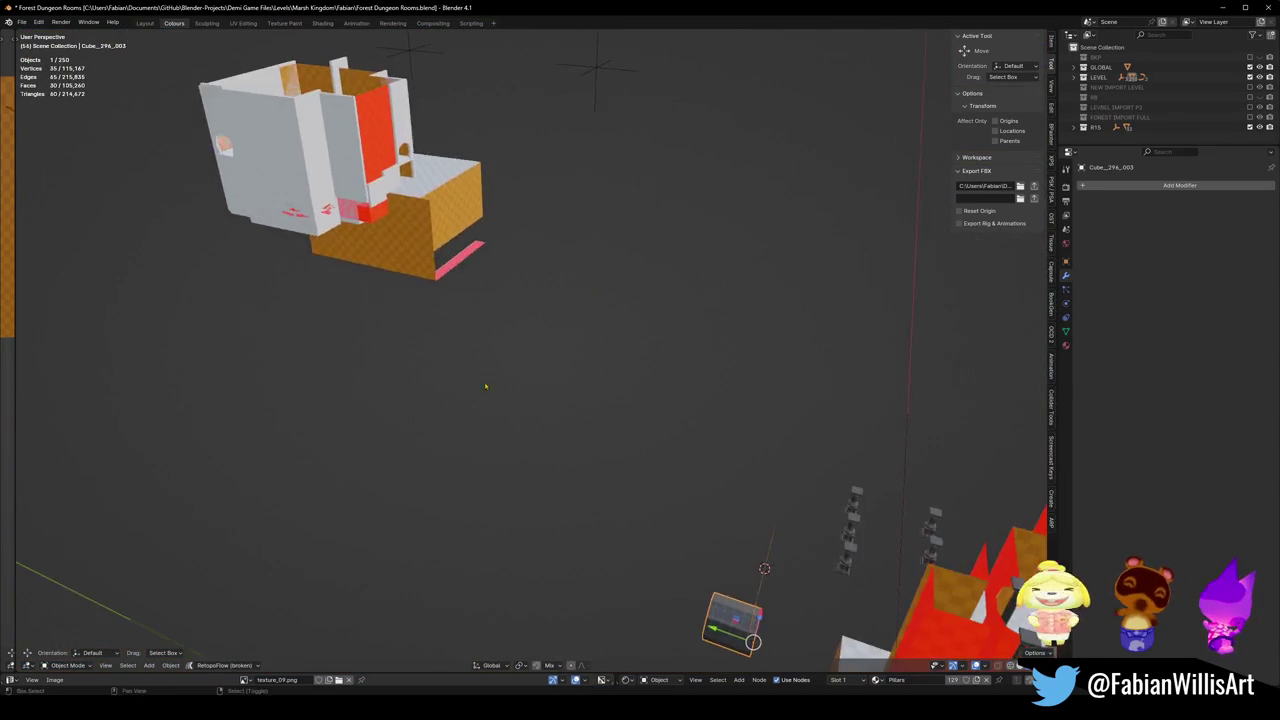
Snap the arch beside the inner wall and rotate it 180 degrees around Z.
left_click(475, 289)
scroll(475, 289, "up", 5)
middle_click_drag(475, 289, 460, 398)
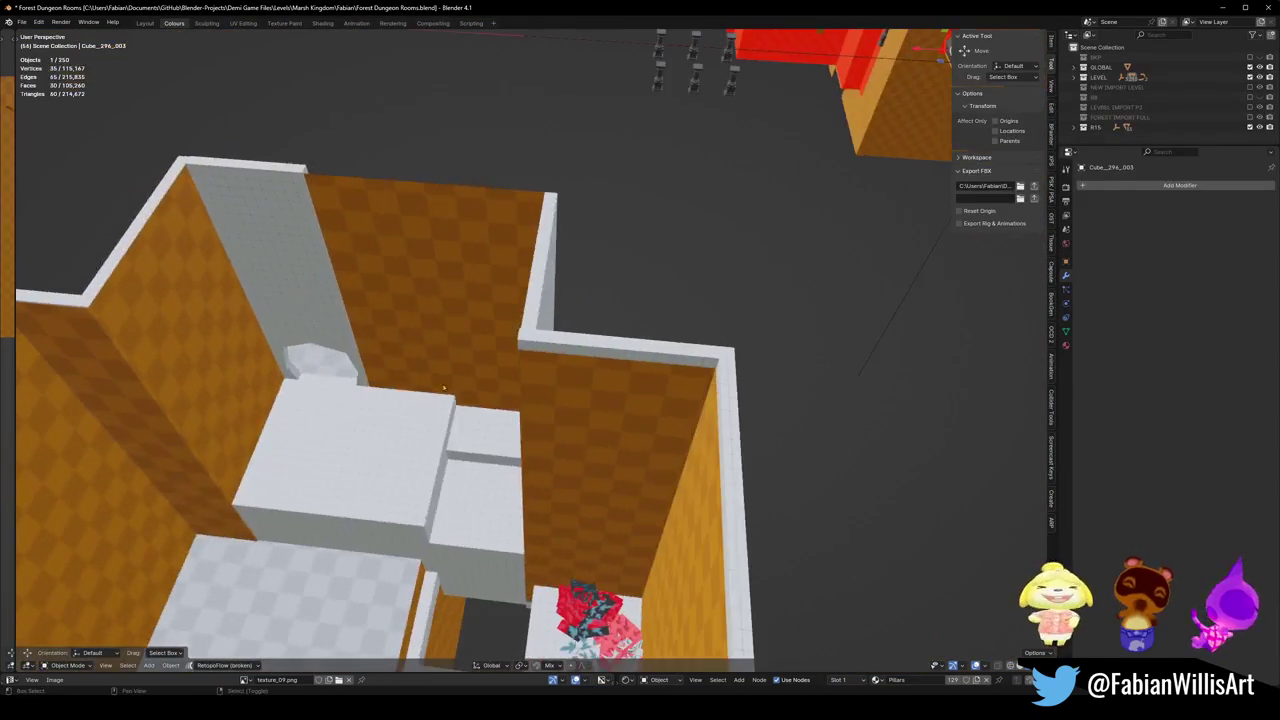
key("shift+s")
left_click(479, 360)
key("KP_Decimal")
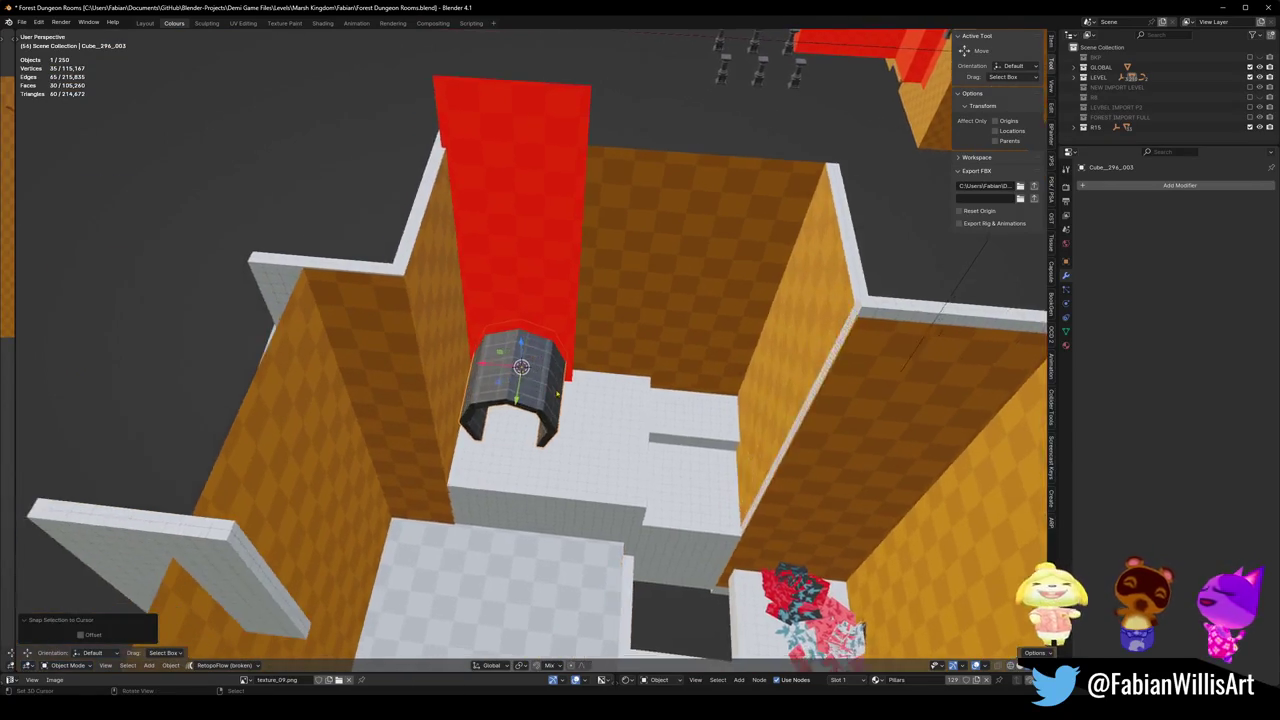
type("rz180")
key("Return")
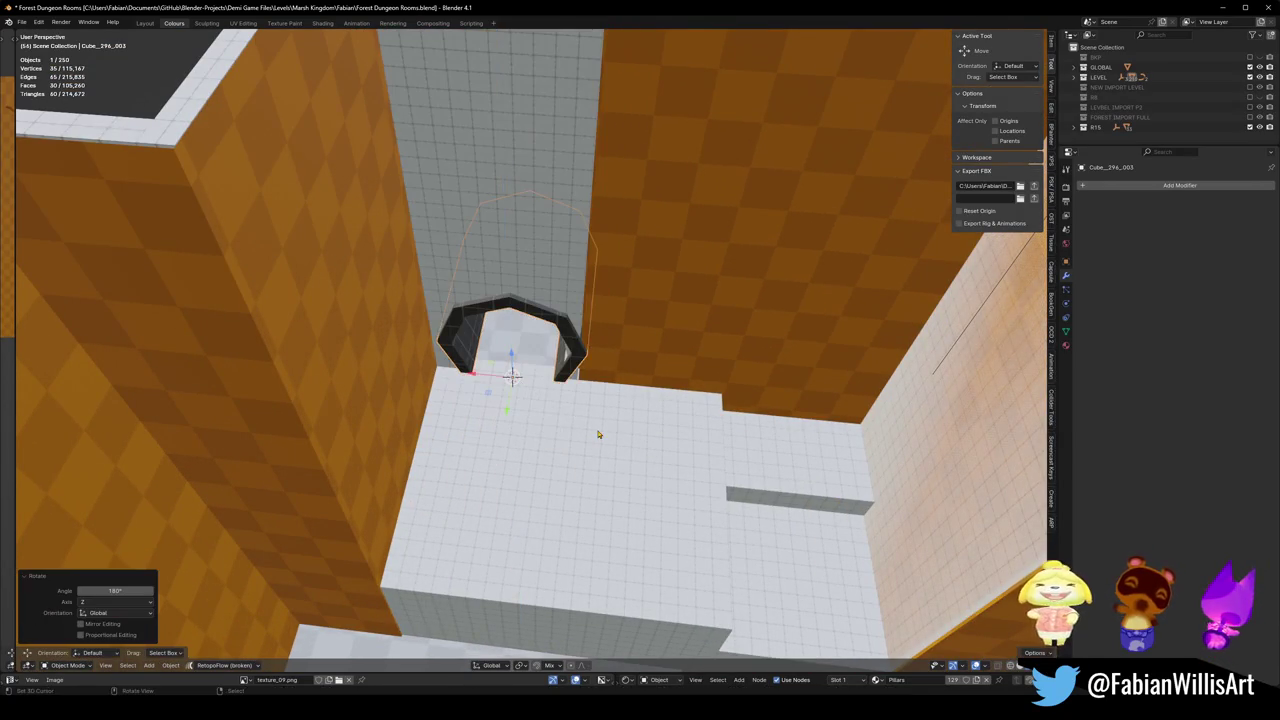
Snap the arch to the wall opening and lower it to the floor.
mouse_move(572, 372)
middle_mouse_down()
mouse_move(608, 367)
mouse_move(590, 370)
mouse_move(603, 321)
middle_mouse_up()
left_click(599, 356)
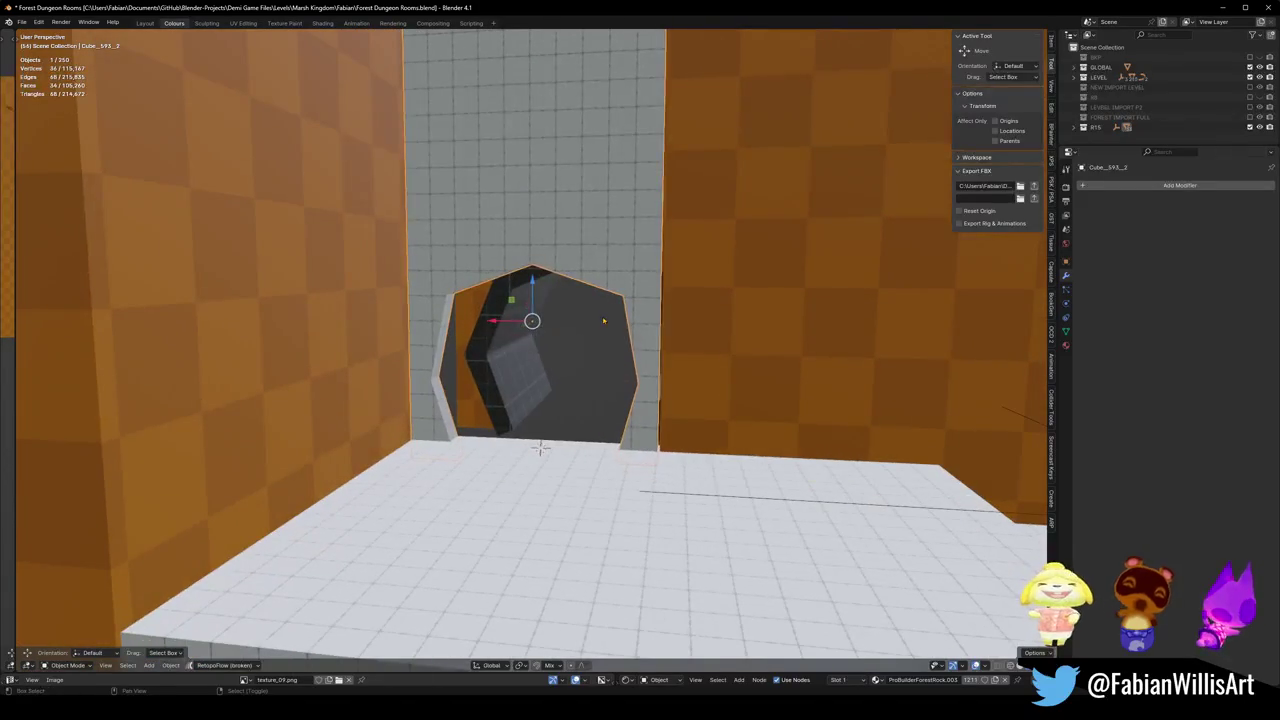
key("shift+s")
left_click(523, 357)
middle_click_drag(523, 357, 534, 400)
key("g")
key("z")
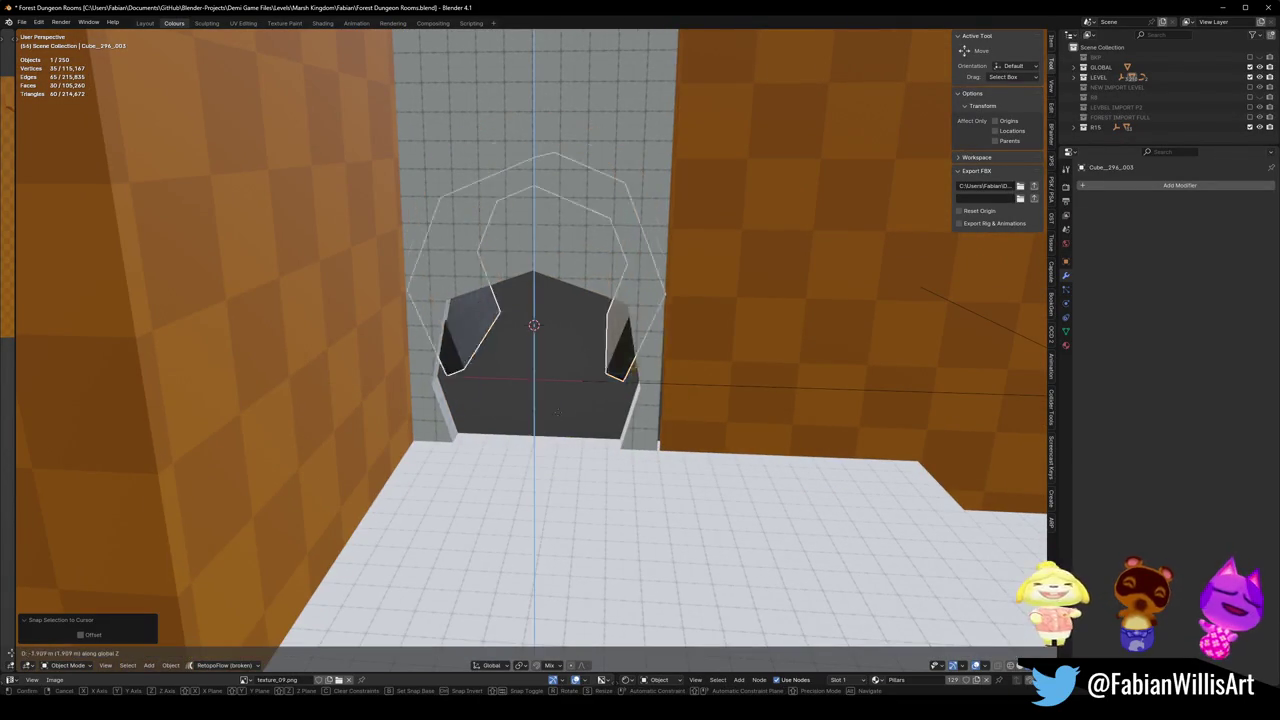
left_click(548, 459)
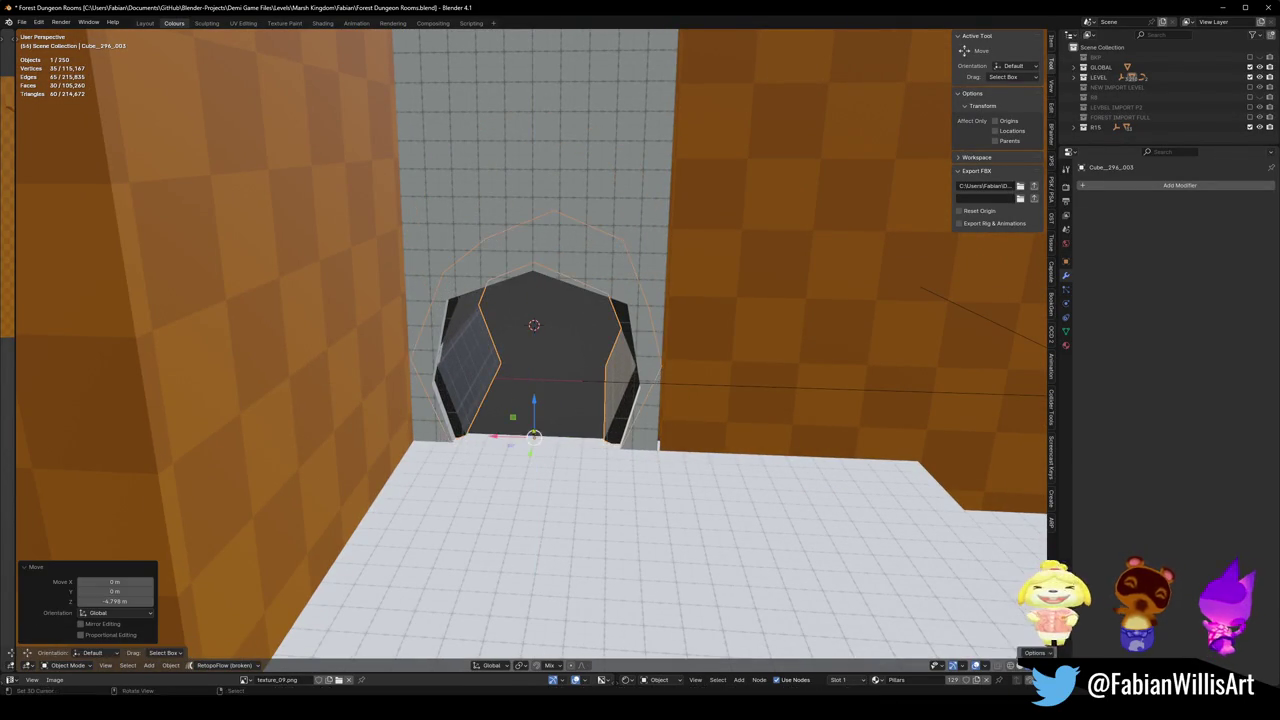
key("g")
key("shift+z")
key("Return")
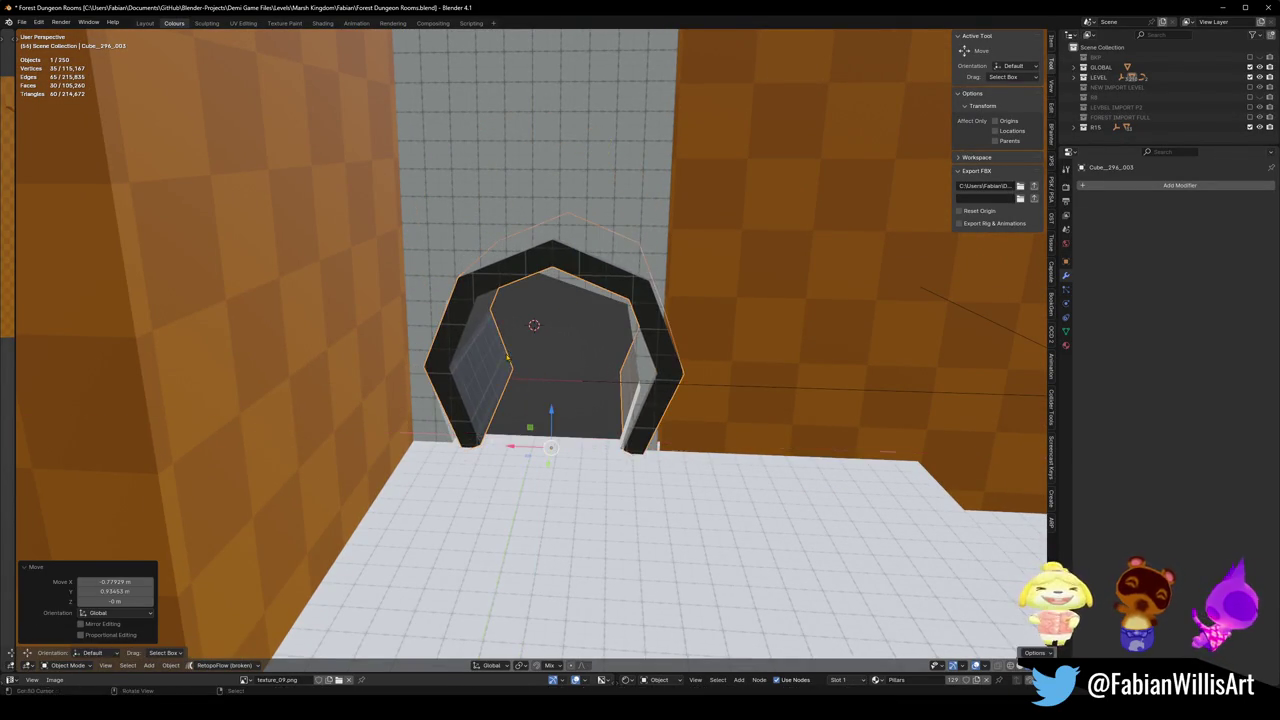
Nudge the arch to a new position within the doorway.
scroll(463, 315, "up", 3)
mouse_move(500, 330)
middle_mouse_down()
mouse_move(463, 315)
mouse_move(413, 253)
mouse_move(473, 254)
middle_mouse_up()
scroll(463, 315, "up", 3)
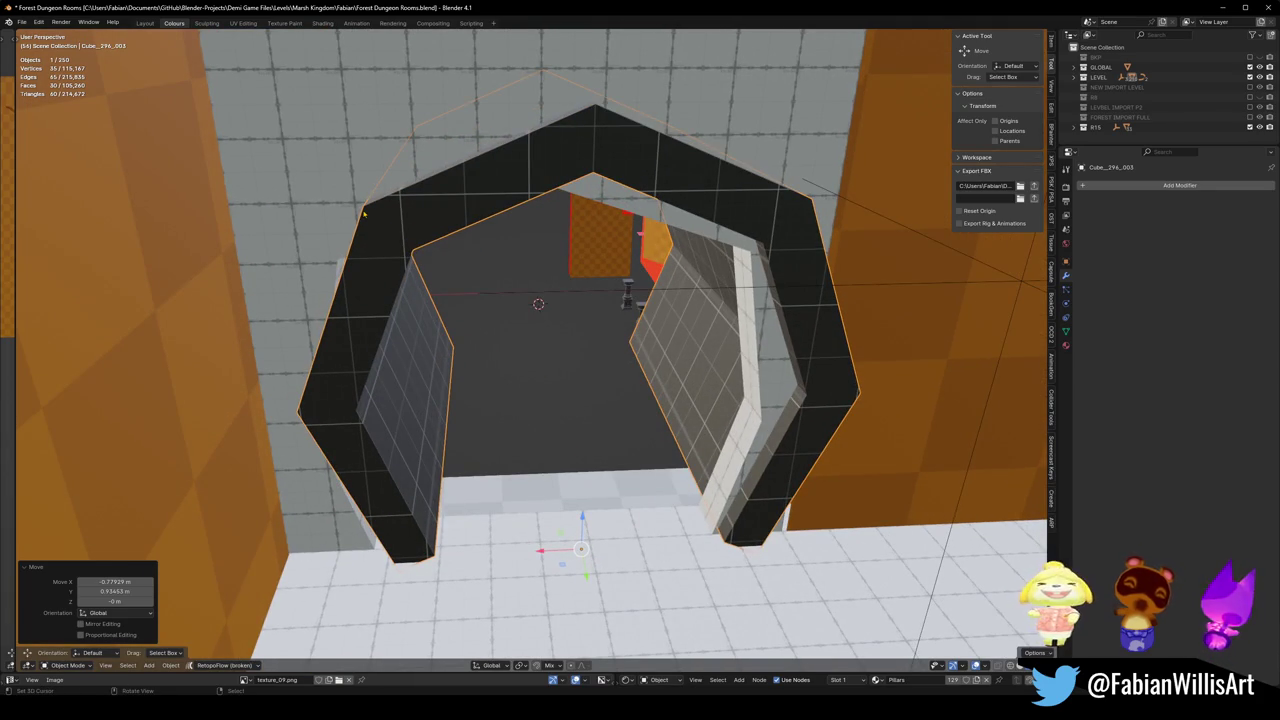
key("g")
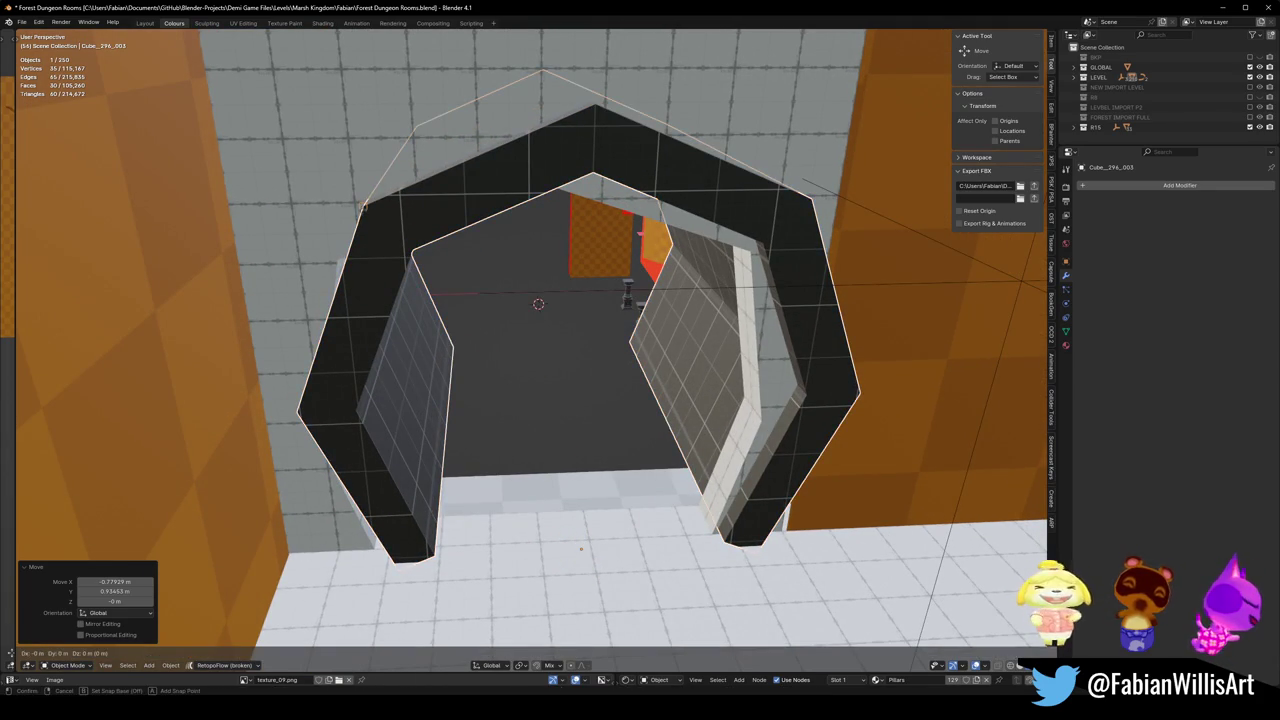
left_click(440, 260)
Apply small Y, X and Z offsets to seat the arch in the opening.
middle_click_drag(440, 260, 520, 265)
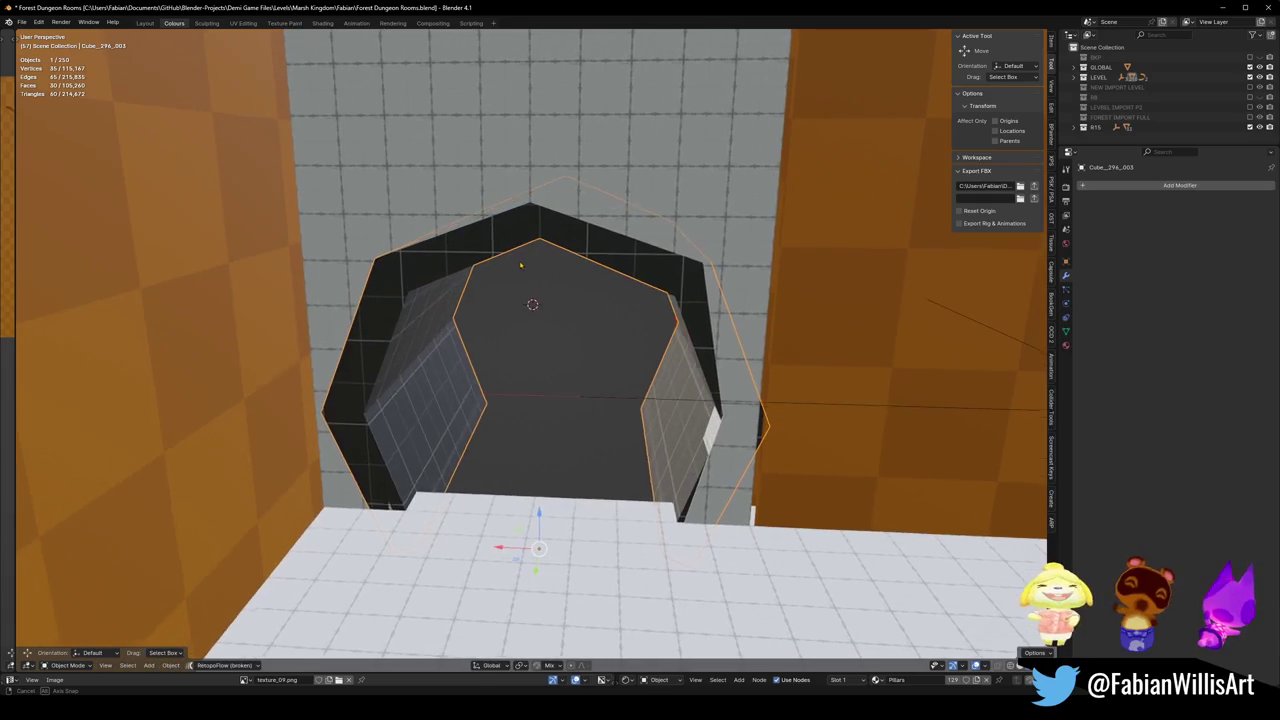
middle_click_drag(520, 265, 332, 306)
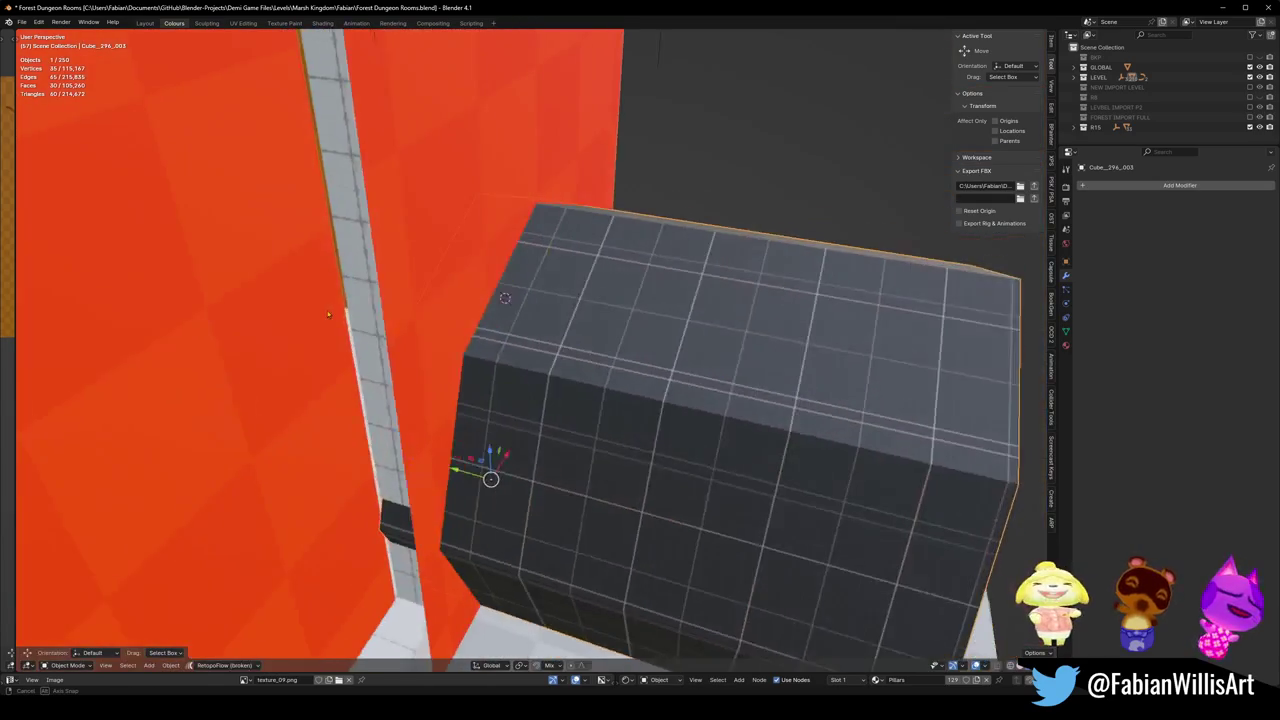
key("g")
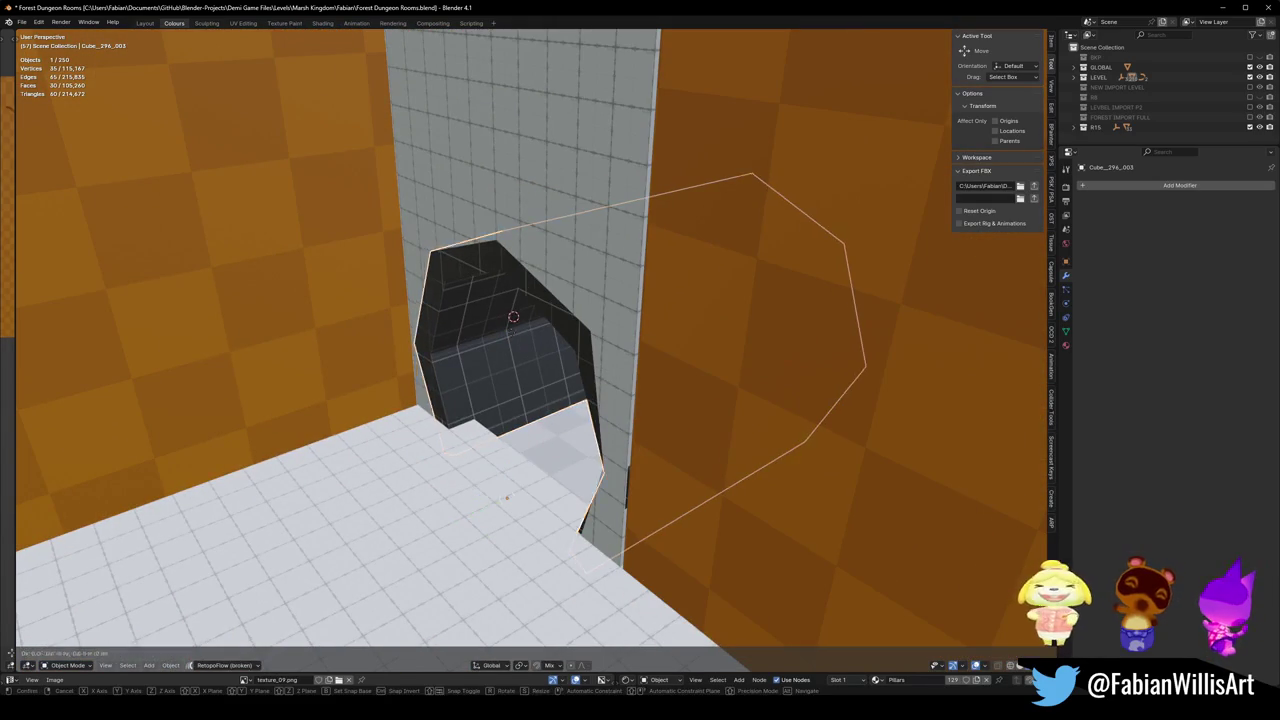
key("y")
left_click(540, 335)
middle_click_drag(540, 335, 560, 337)
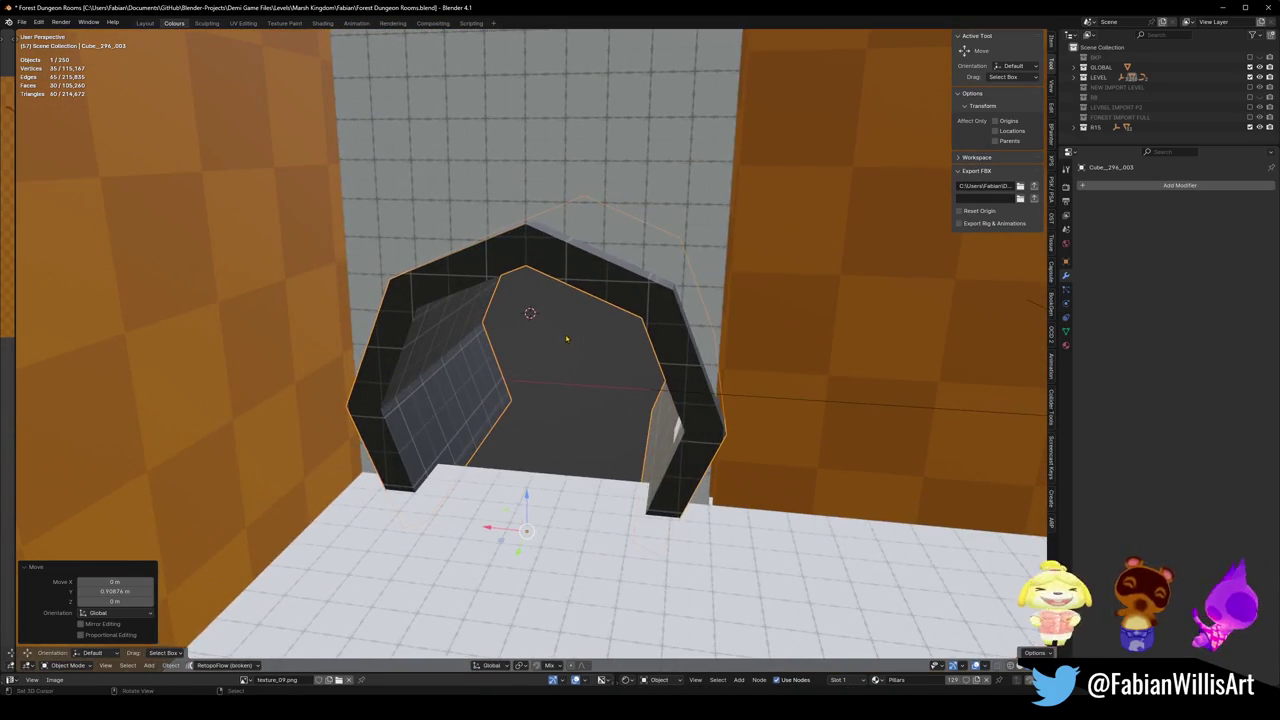
key("g")
key("x")
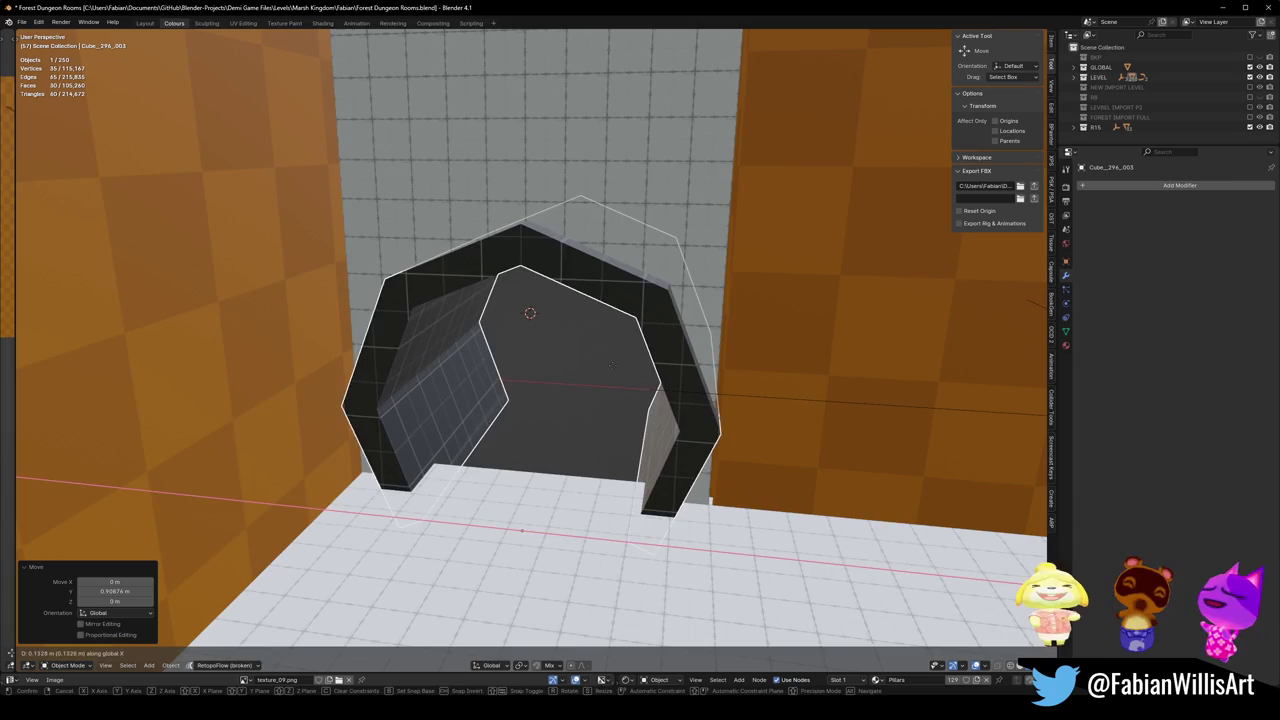
left_click(612, 364)
middle_click_drag(612, 364, 540, 330)
key("g")
key("z")
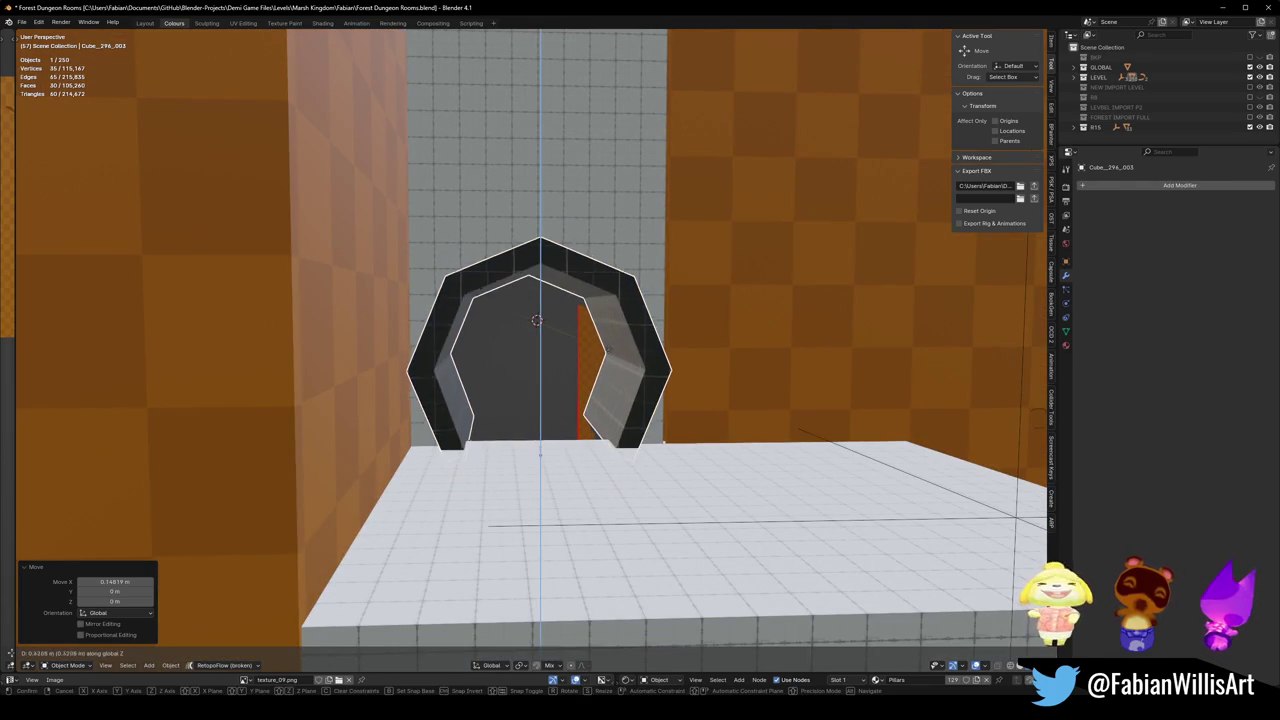
left_click(540, 330)
Delete the grey wall piece and enter Edit Mode on the arch.
mouse_move(540, 330)
middle_mouse_down()
mouse_move(545, 380)
mouse_move(545, 330)
mouse_move(600, 300)
mouse_move(558, 392)
mouse_move(470, 380)
middle_mouse_up()
left_click(540, 250)
key("Delete")
left_click(478, 428)
key("Tab")
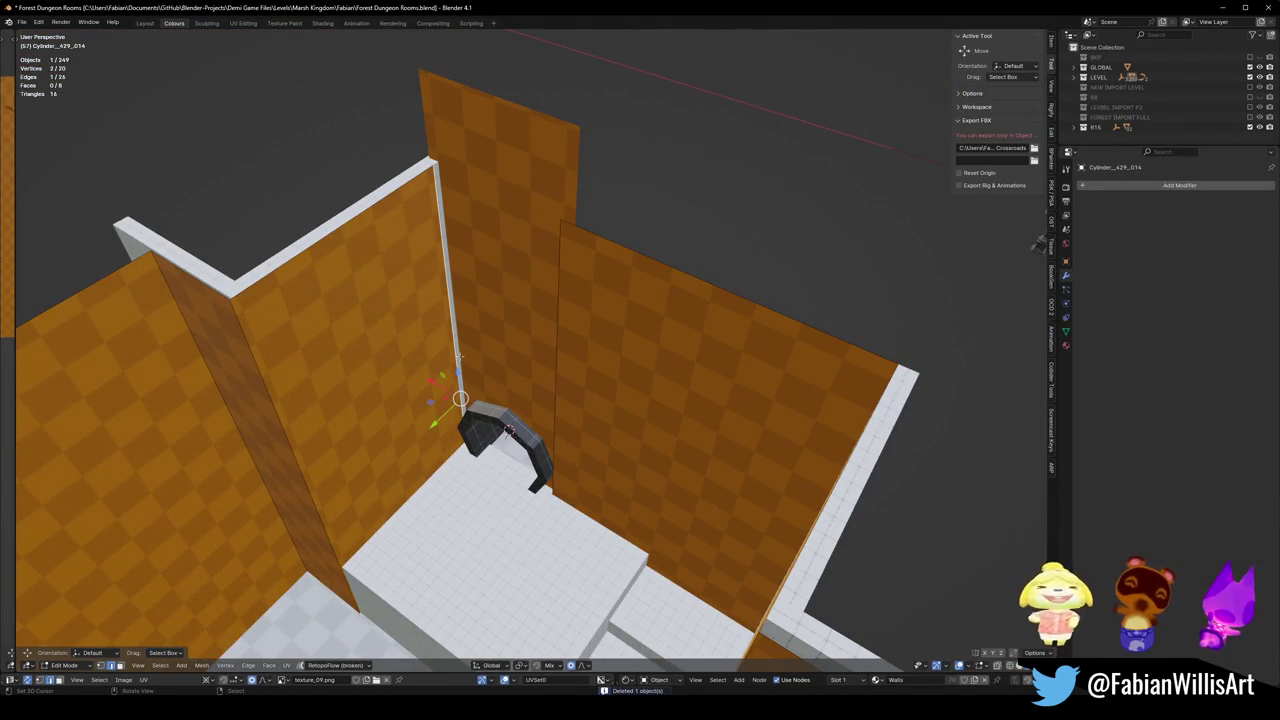
Return to Object Mode and slide the arch along Y against the back wall.
key("g")
key("Escape")
mouse_move(471, 358)
middle_mouse_down()
mouse_move(582, 386)
mouse_move(553, 365)
mouse_move(512, 418)
middle_mouse_up()
key("Tab")
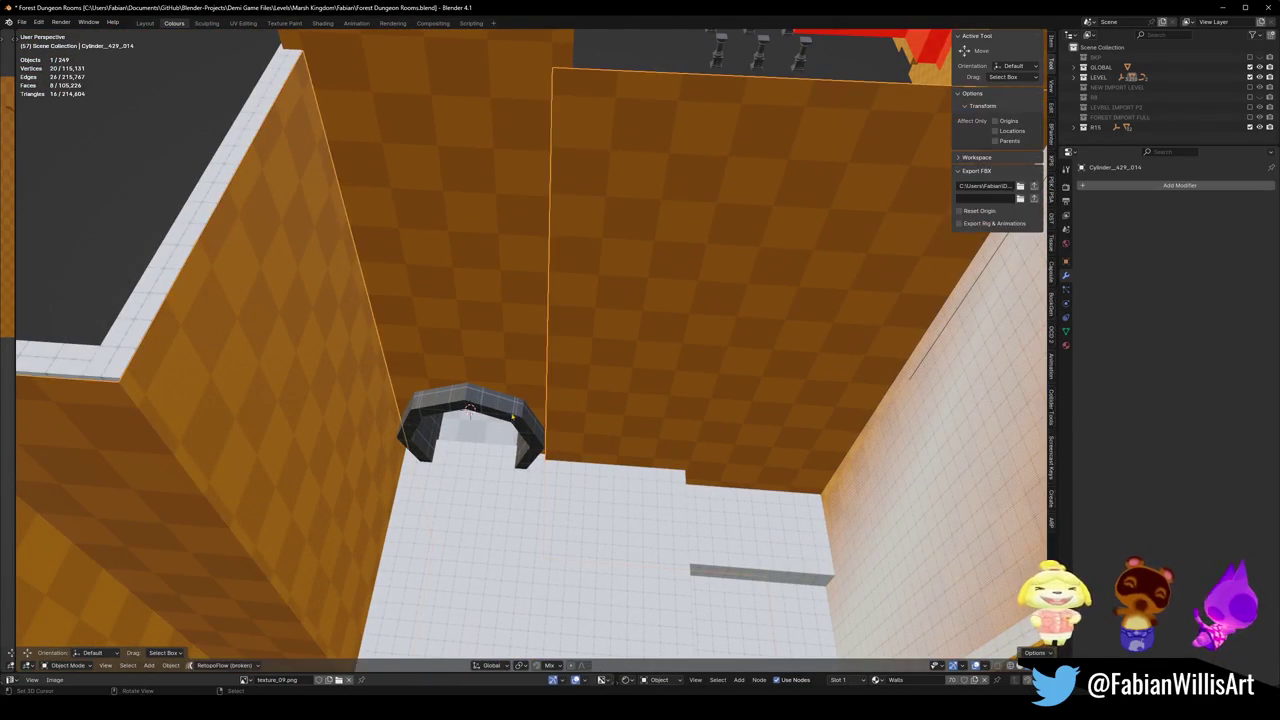
middle_click_drag(533, 305, 530, 218)
key("y")
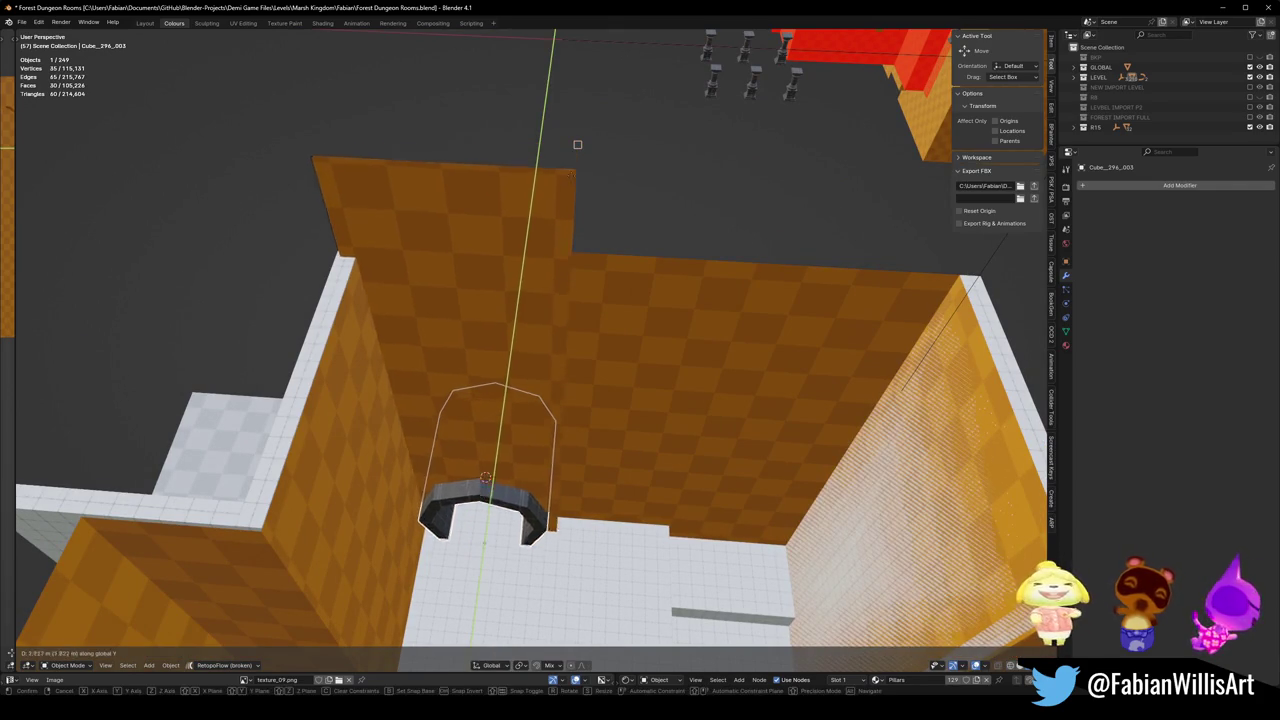
left_click(577, 145)
Move the neighbouring wall's vertices with proportional editing to meet the arch.
key("alt+a")
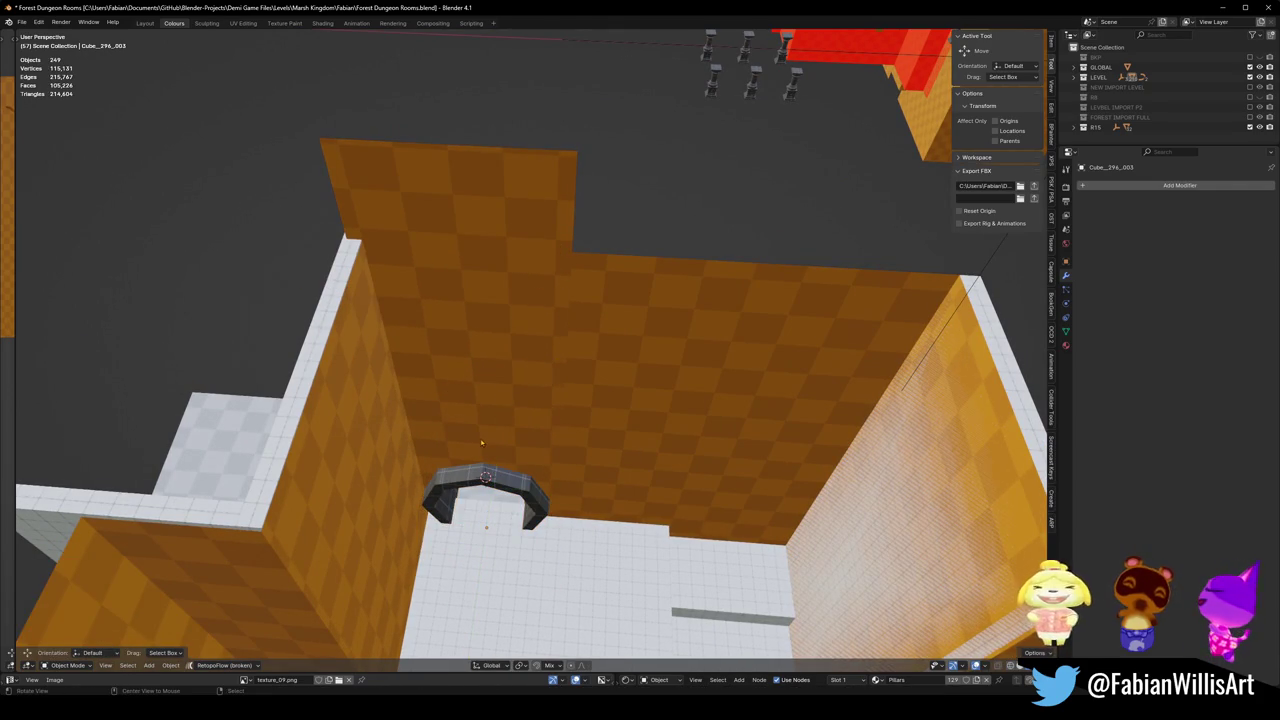
scroll(481, 443, "up", 5)
mouse_move(481, 443)
middle_mouse_down()
mouse_move(586, 366)
mouse_move(619, 374)
middle_mouse_up()
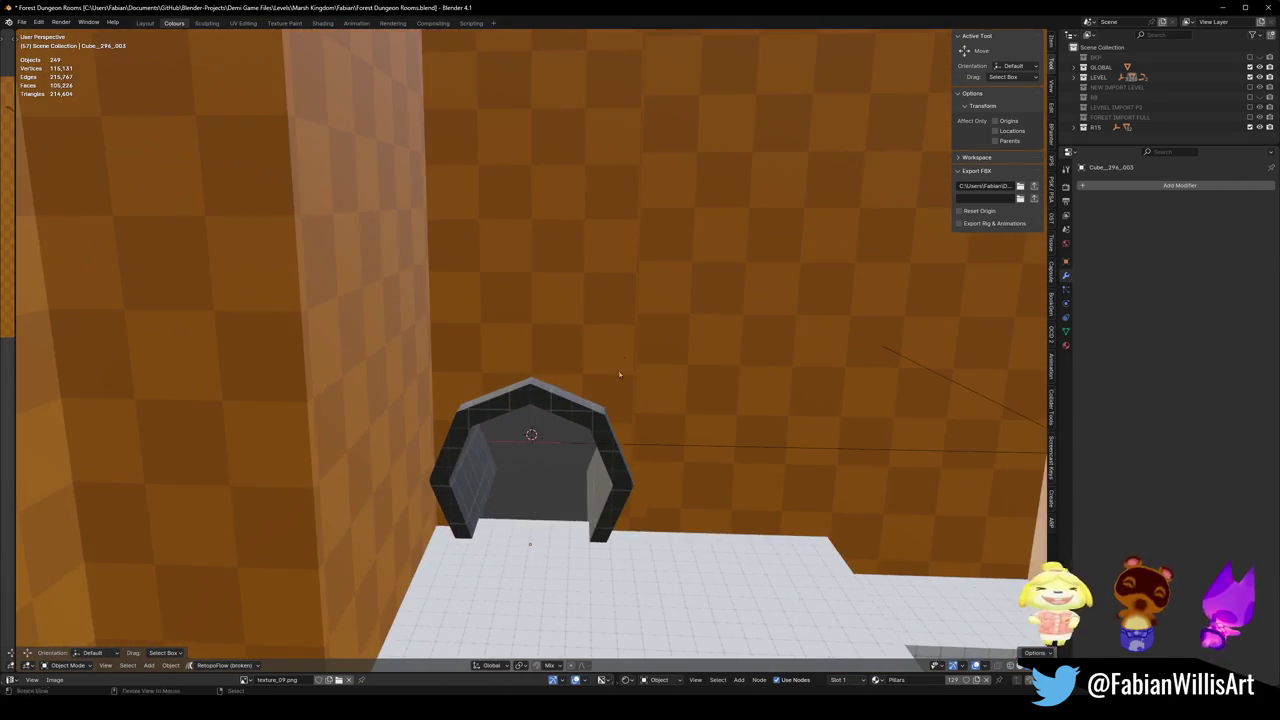
left_click(628, 349)
key("Tab")
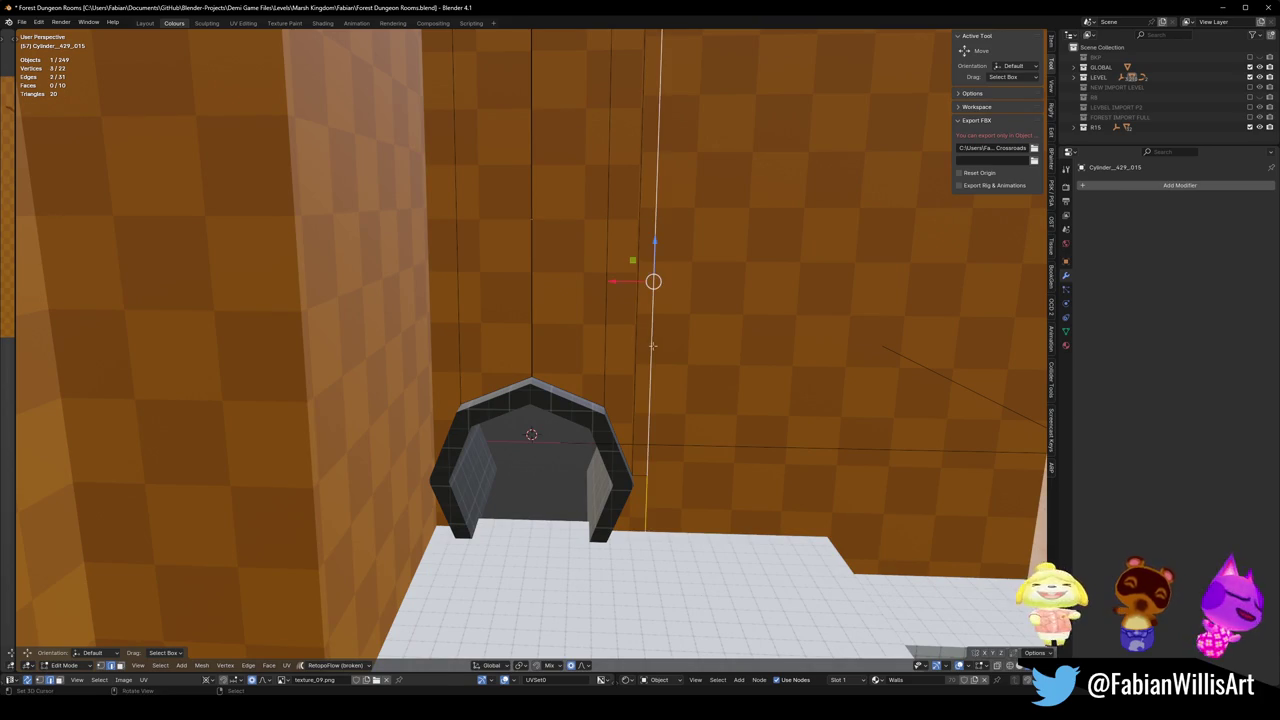
key("g")
left_click(634, 349)
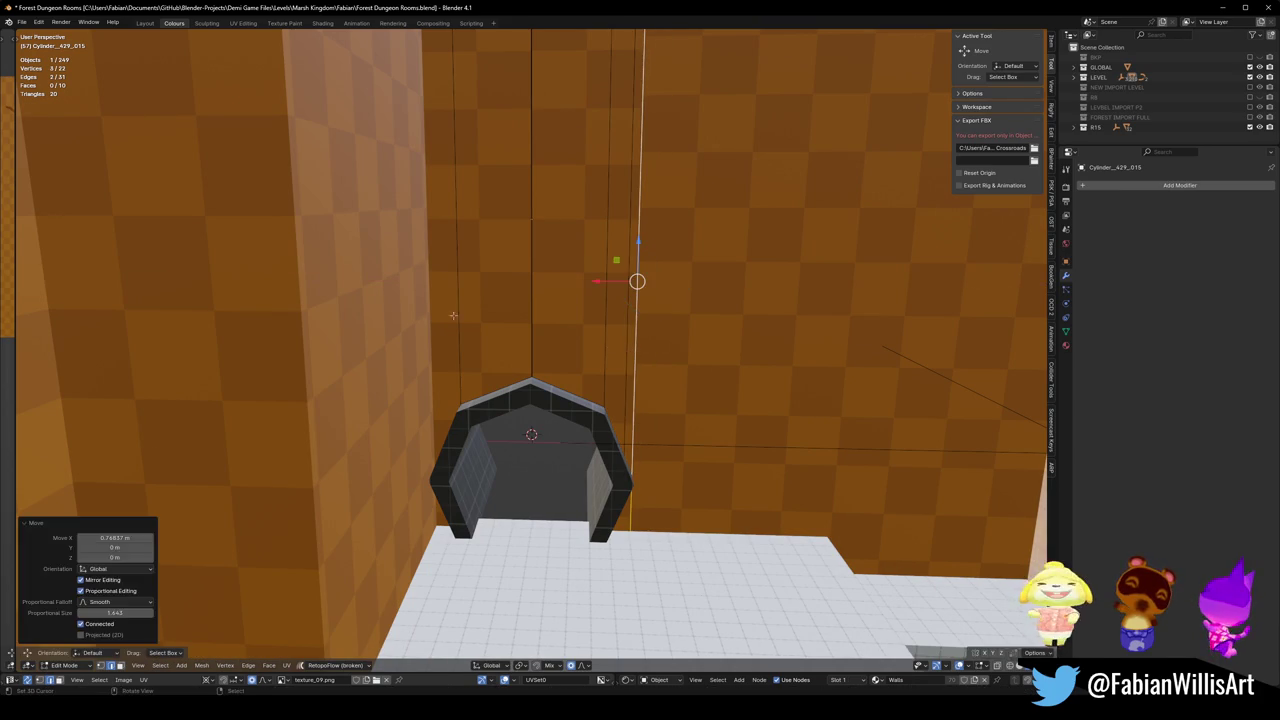
key("Tab")
Save Forest Dungeon Rooms.blend.
key("KP_Decimal")
scroll(556, 318, "down", 3)
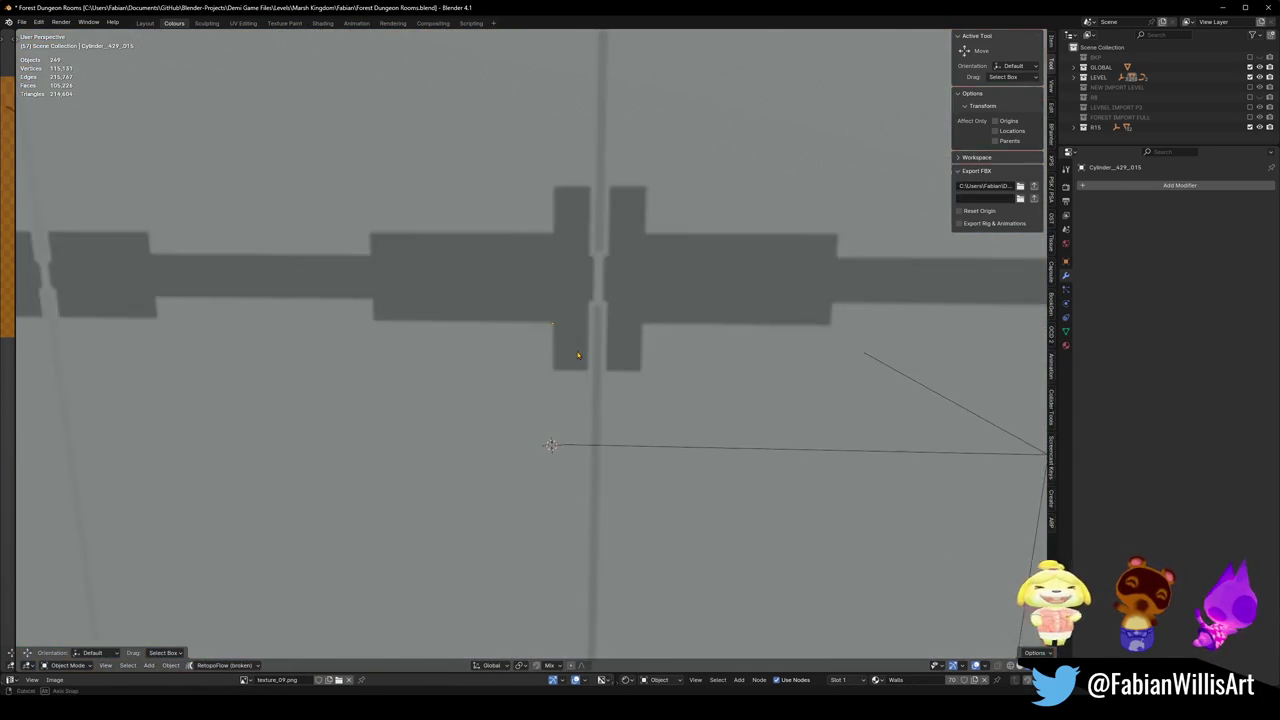
scroll(556, 318, "down", 5)
mouse_move(556, 318)
middle_mouse_down()
mouse_move(381, 382)
mouse_move(519, 234)
mouse_move(520, 416)
middle_mouse_up()
key("ctrl+s")
Select the checkered floor piece and begin moving it along Z.
scroll(525, 293, "down", 3)
left_click(520, 416)
key("g")
key("z")
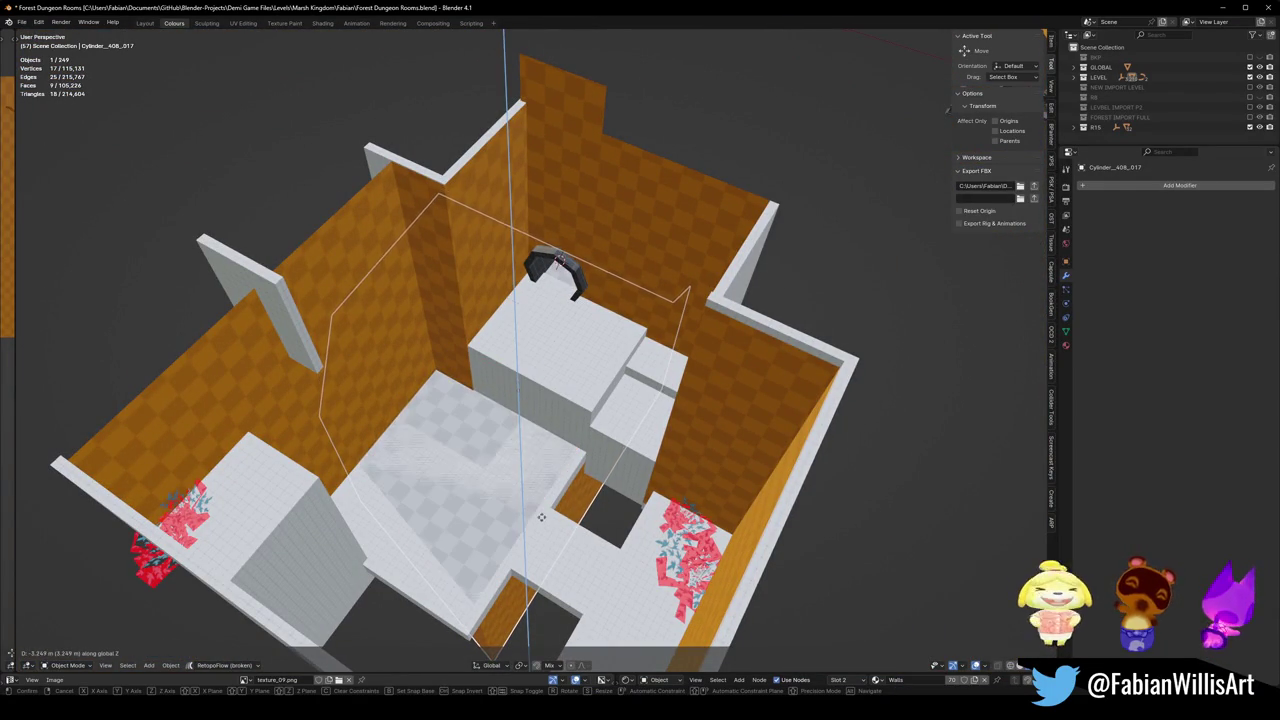
Lower the floor piece 3.19 m and set its origin to its geometry.
left_click(536, 505)
middle_click_drag(536, 505, 528, 482)
scroll(528, 482, "up", 5)
mouse_move(520, 414)
middle_mouse_down()
mouse_move(503, 466)
mouse_move(508, 423)
middle_mouse_up()
key("q")
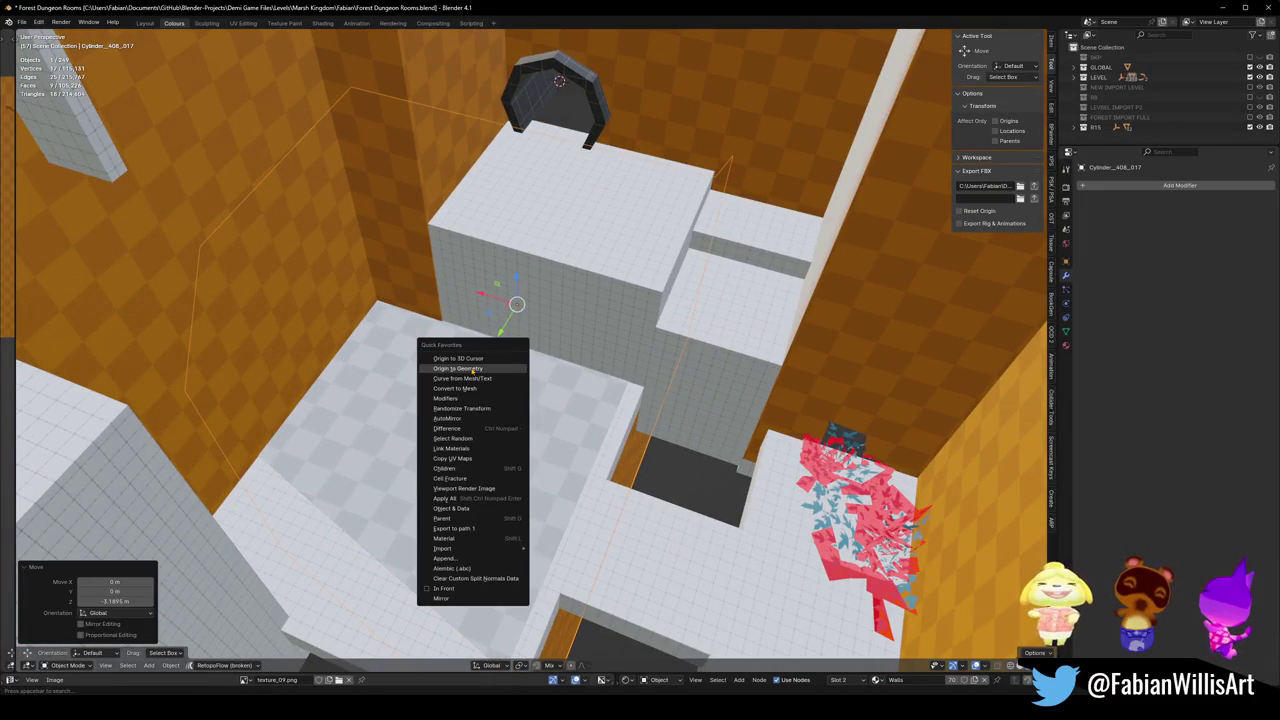
left_click(474, 369)
In Edit Mode, slide floor vertices horizontally out to the room edge.
key("Tab")
middle_click_drag(339, 397, 350, 375)
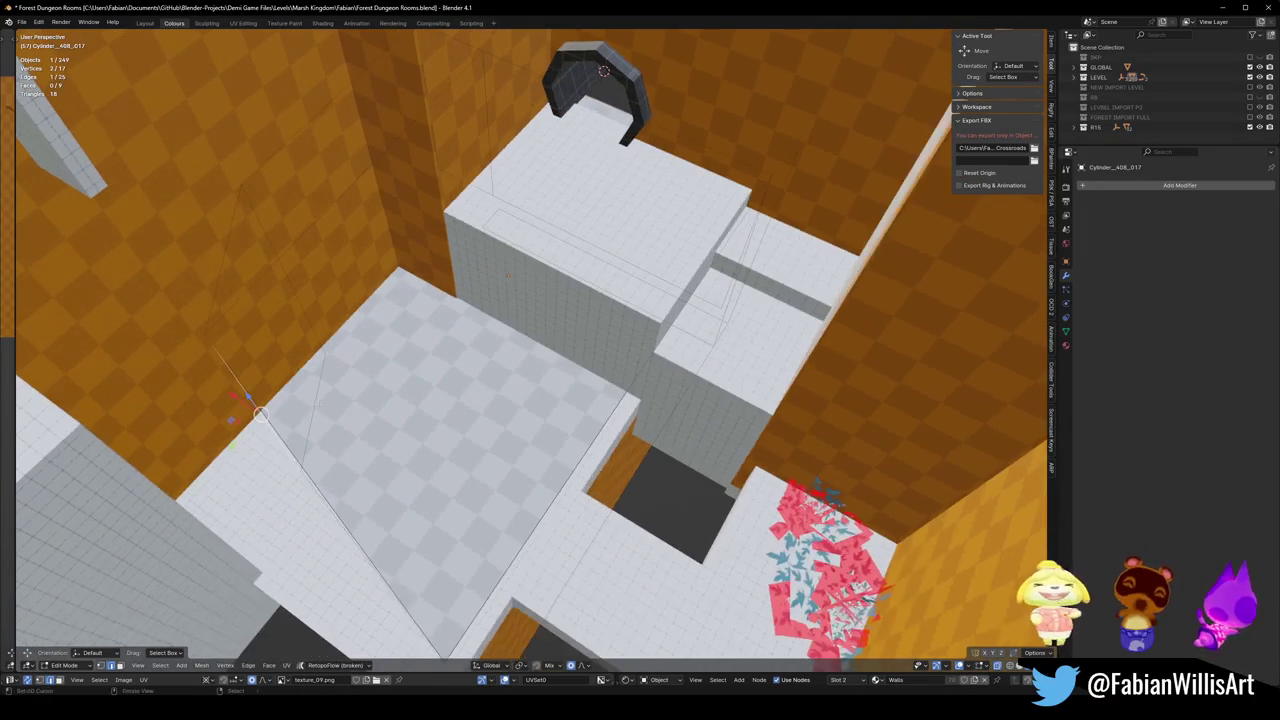
scroll(260, 413, "down", 5)
middle_click_drag(260, 413, 363, 337)
key("g")
key("shift+z")
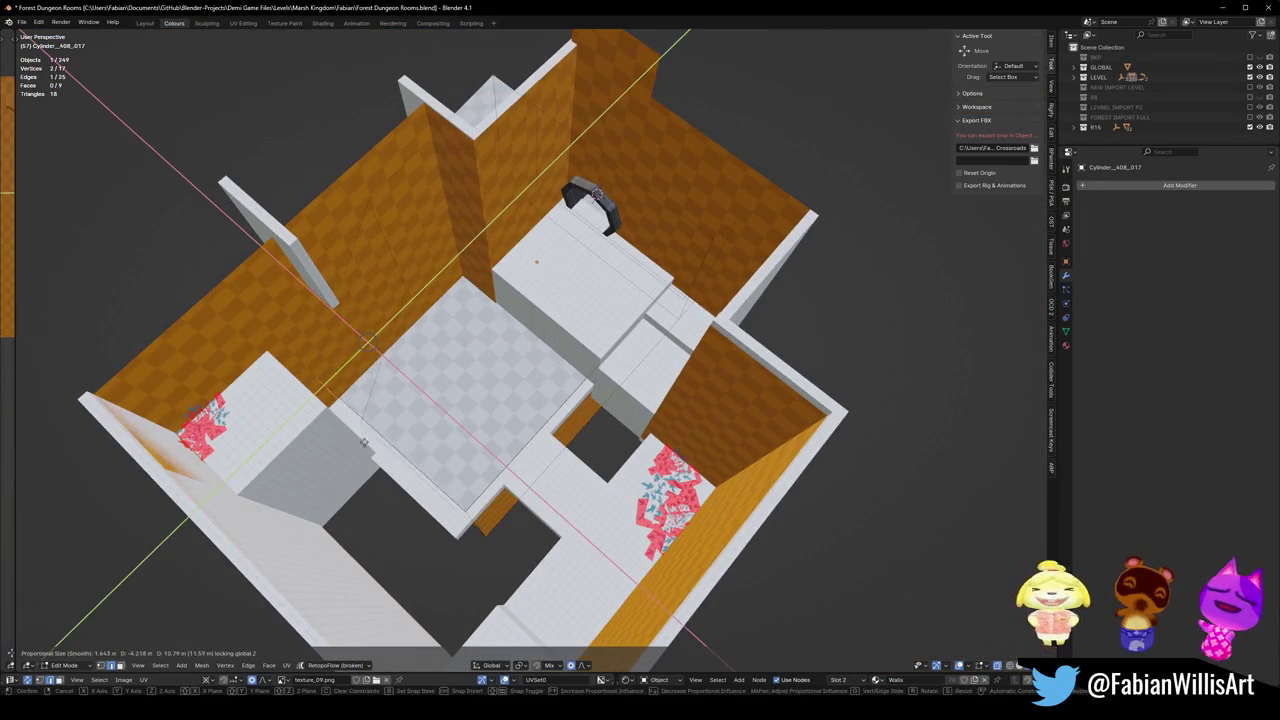
left_click(476, 525)
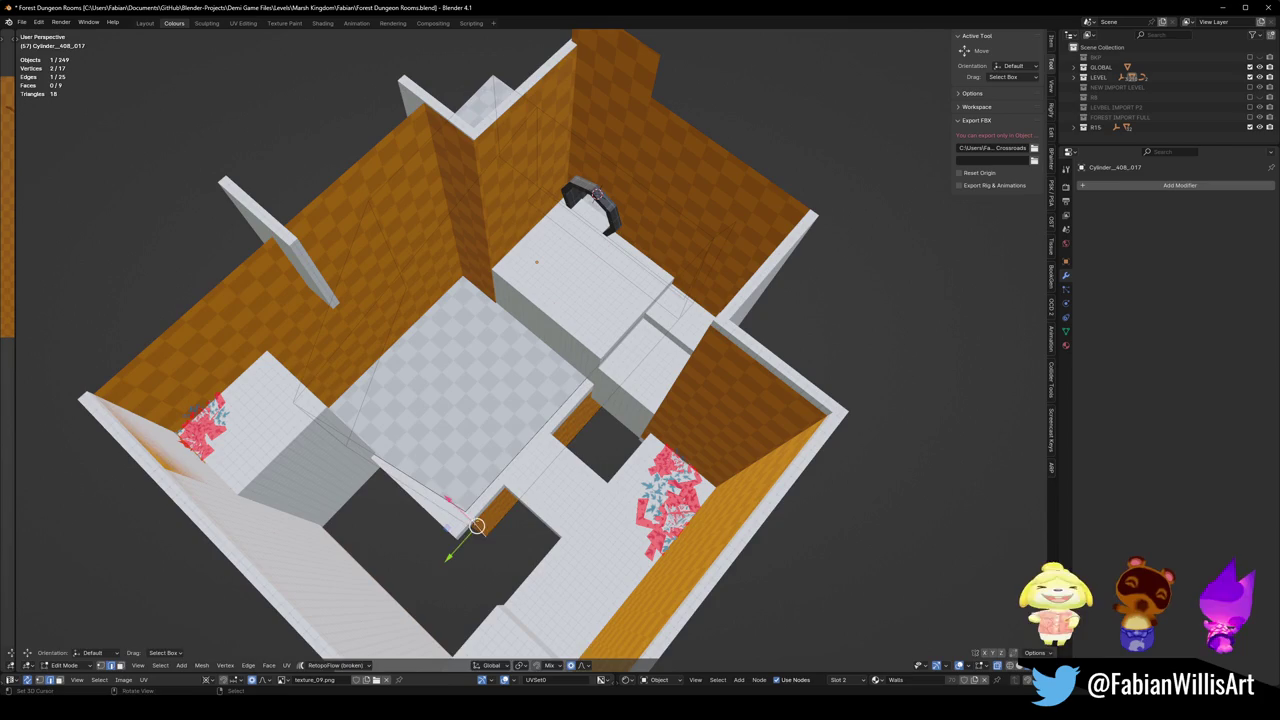
Move the floor corner vertex horizontally to reshape the floor, then select a floor face.
key("g")
left_click(330, 500)
key("g")
key("shift+z")
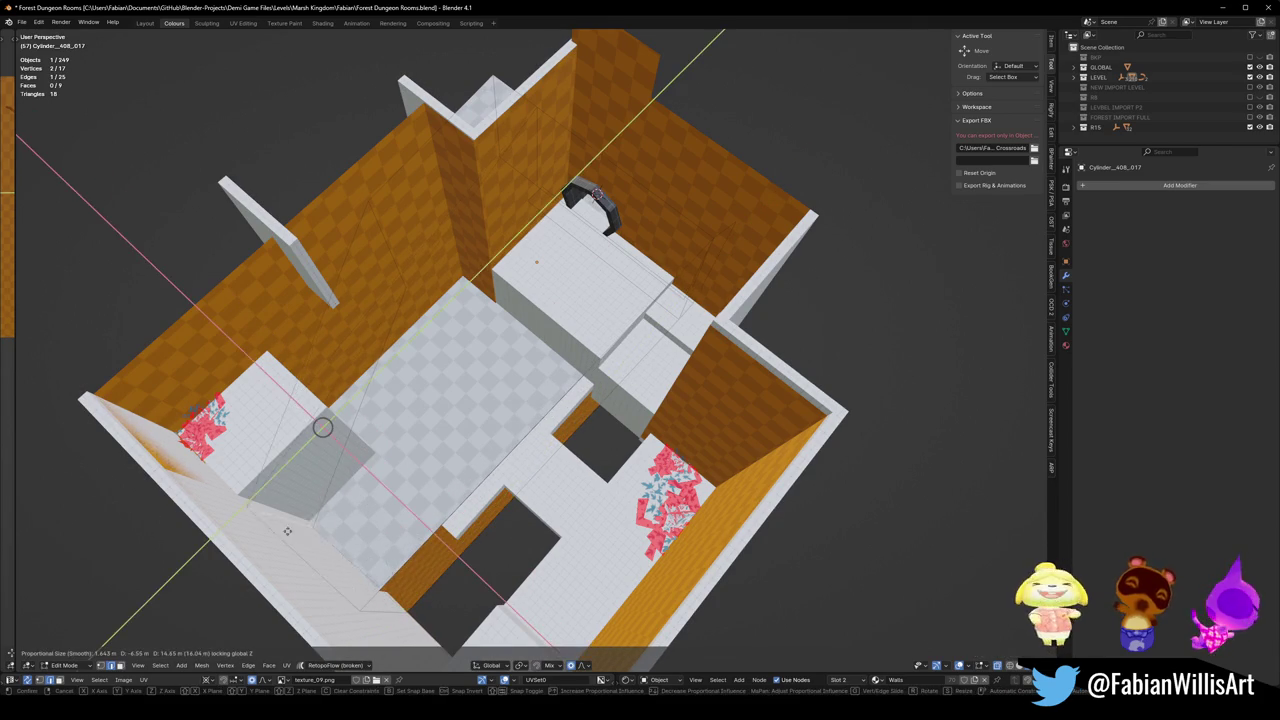
left_click(292, 521)
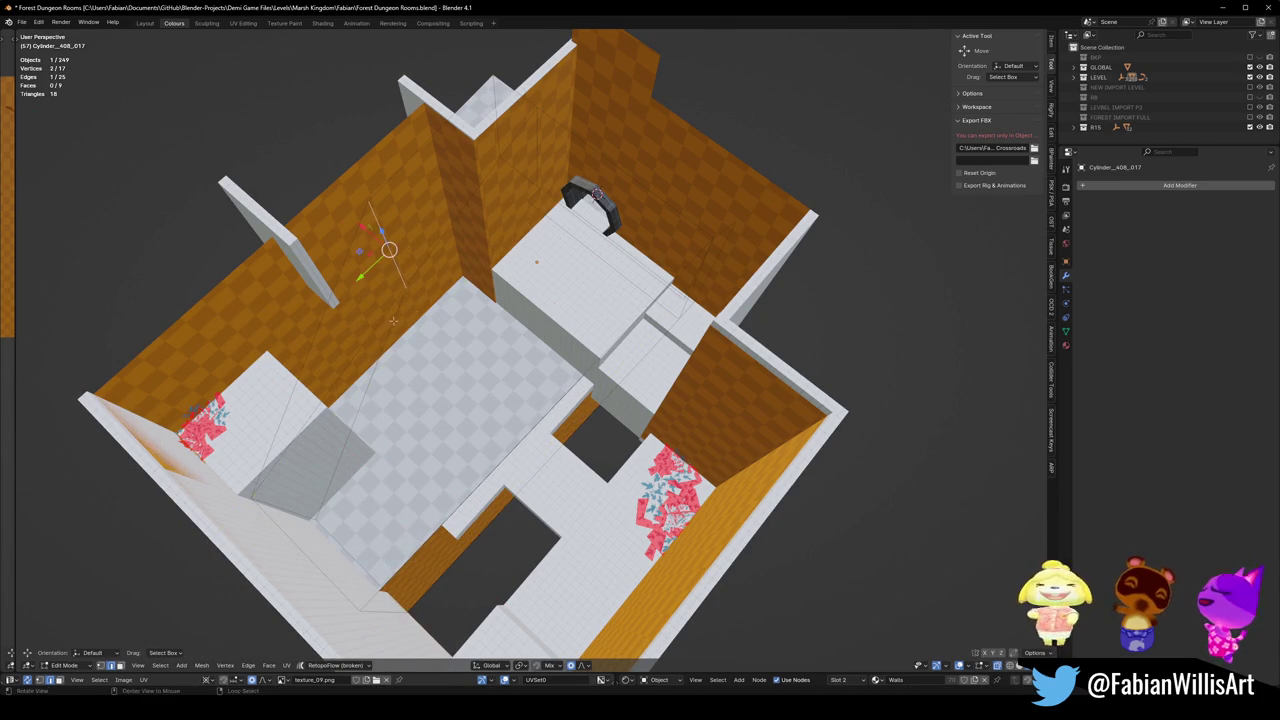
mouse_move(393, 321)
middle_mouse_down()
mouse_move(394, 261)
mouse_move(446, 335)
mouse_move(508, 277)
middle_mouse_up()
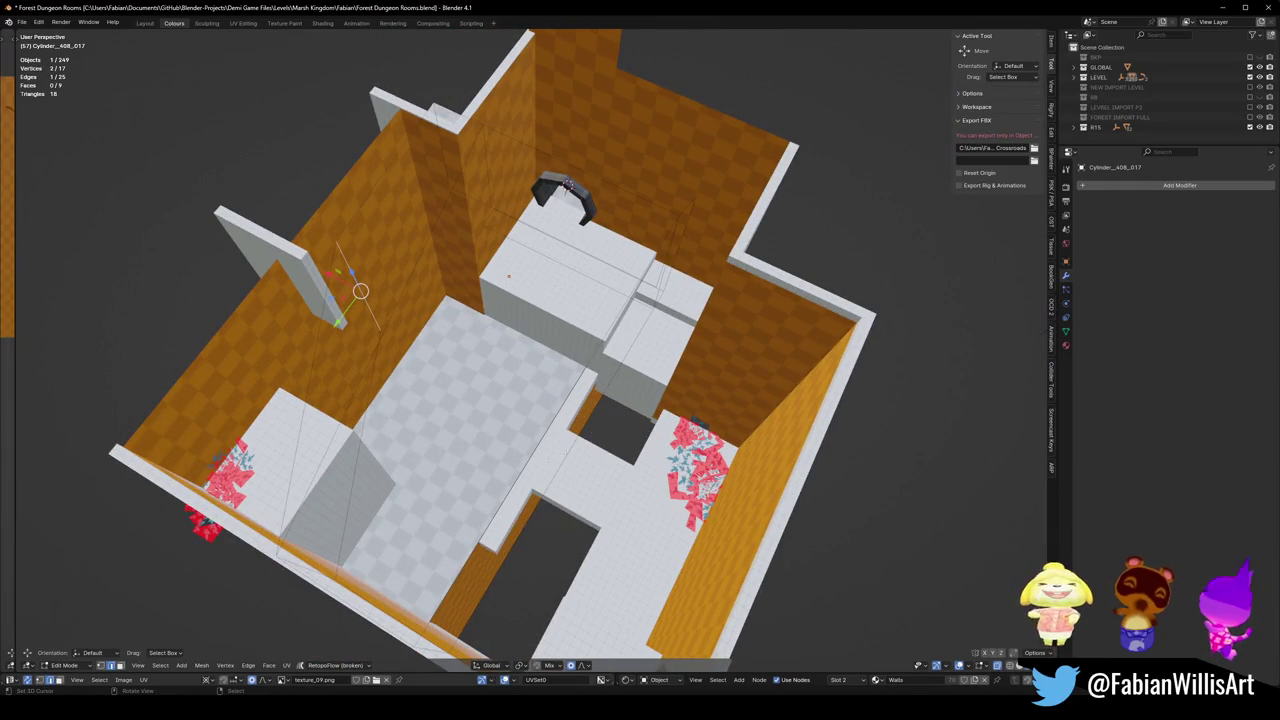
left_click(475, 357, "alt")
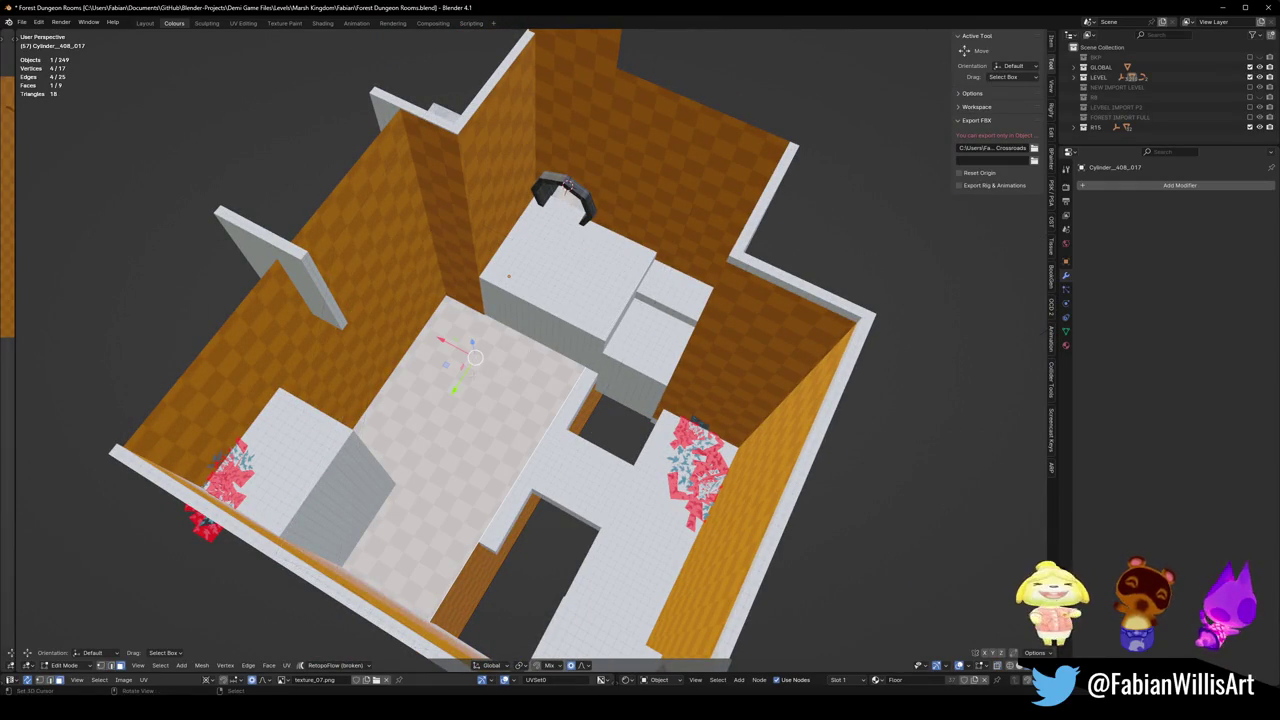
Delete the selected floor faces and clear the selection.
key("x")
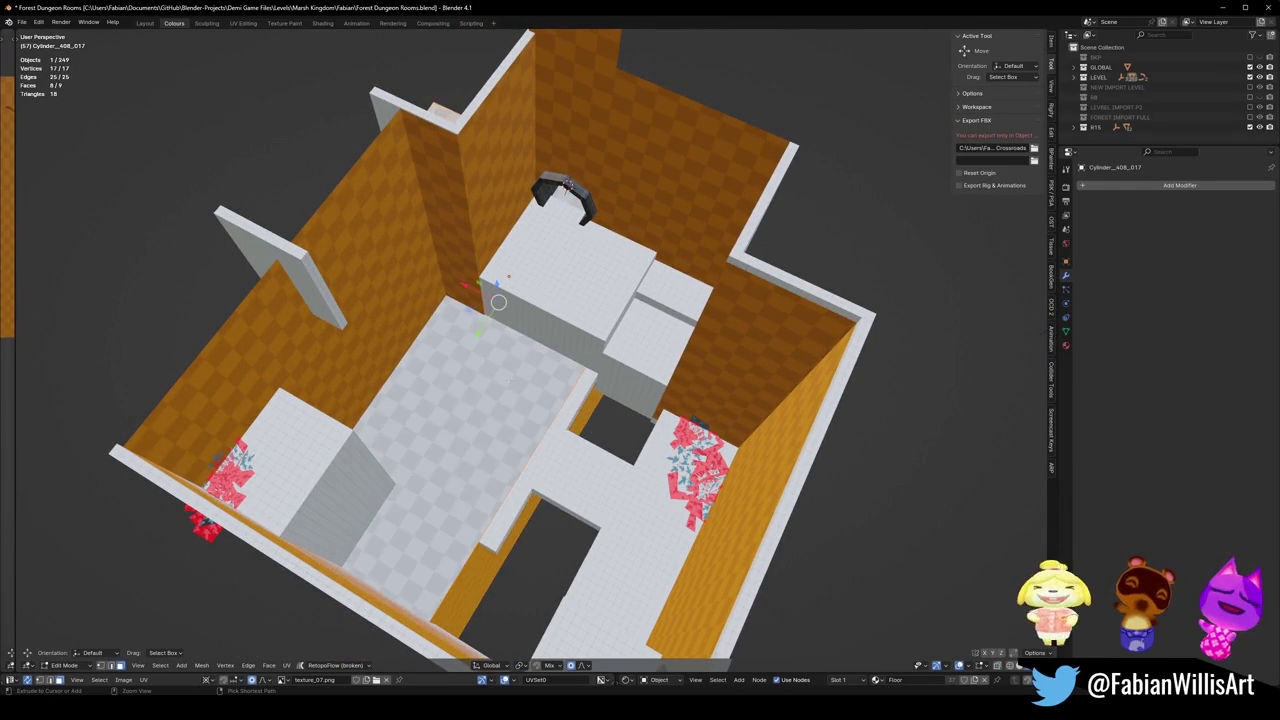
left_click(510, 379)
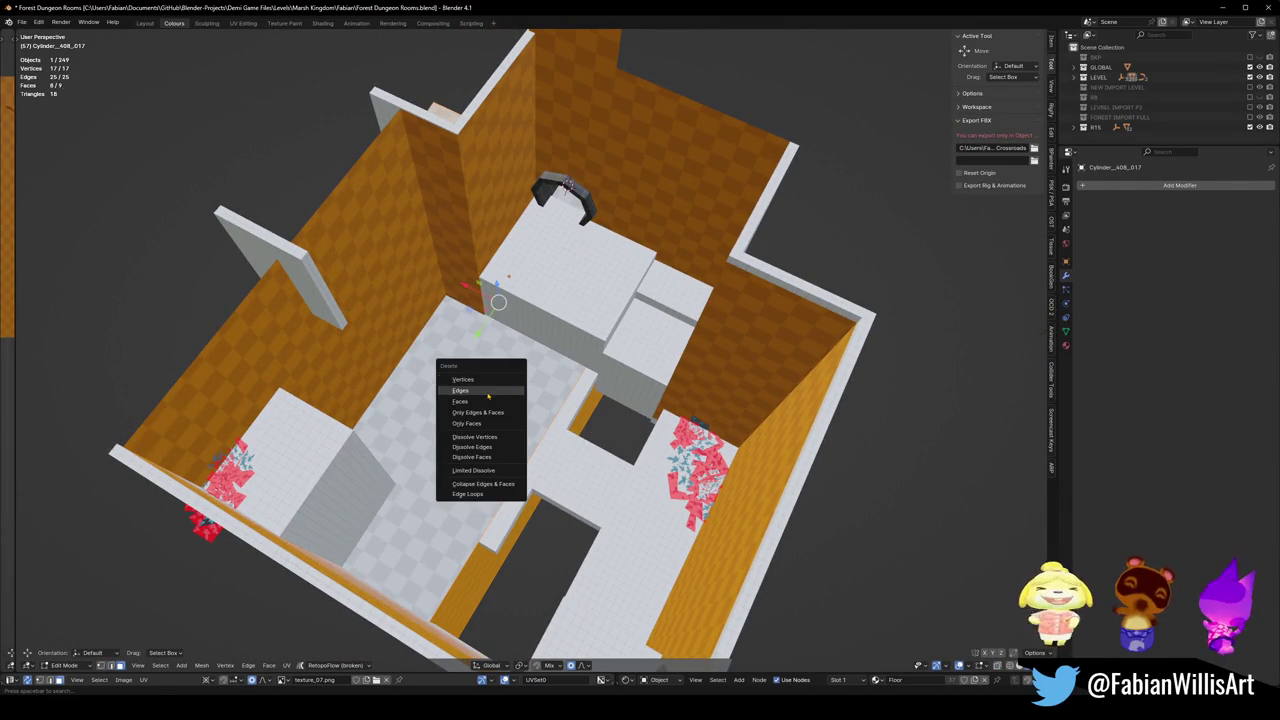
left_click(485, 402)
mouse_move(560, 400)
middle_mouse_down()
mouse_move(600, 330)
mouse_move(700, 480)
middle_mouse_up()
key("alt+a")
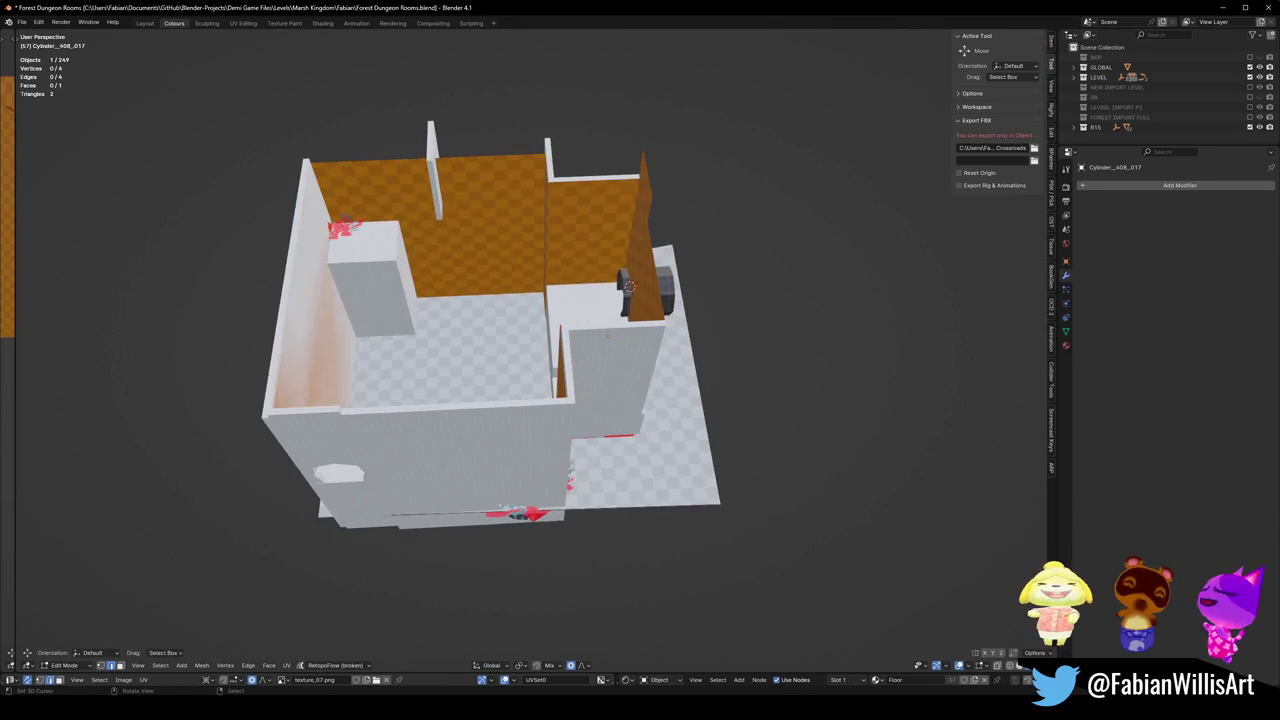
Bevel a floor corner vertex, then start sliding another corner horizontally.
left_click(720, 506)
key("ctrl+shift+b")
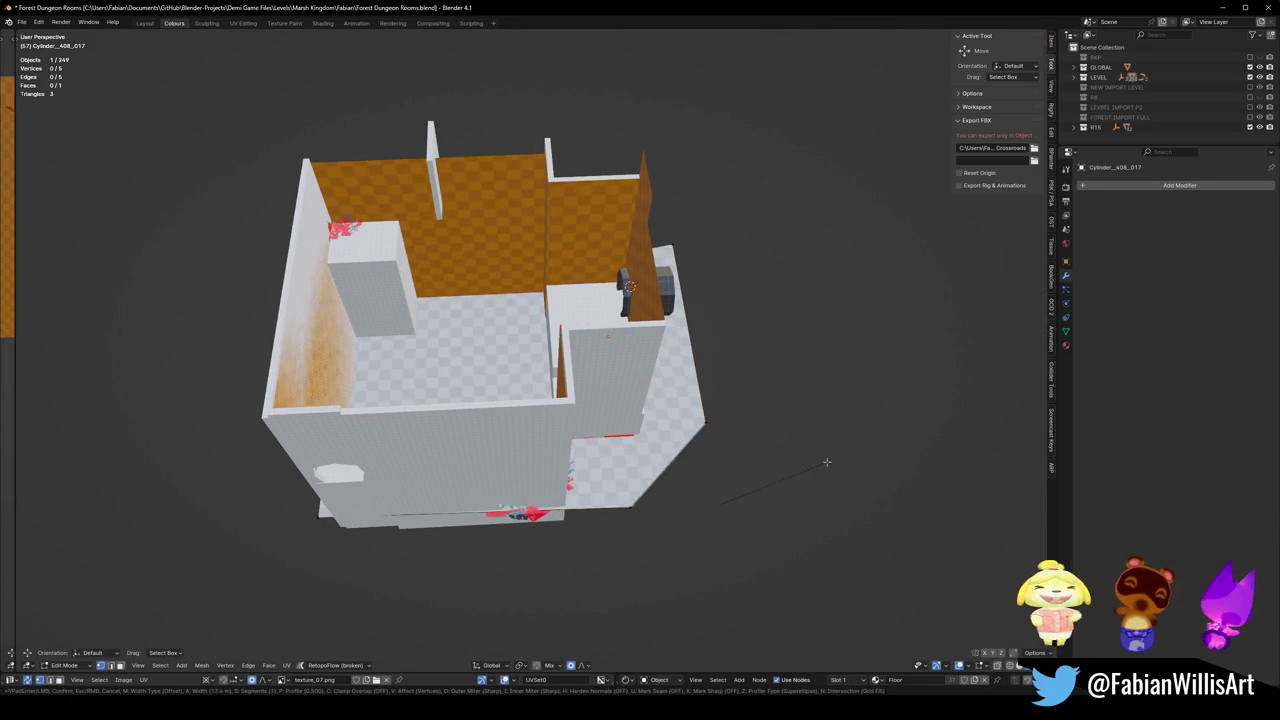
left_click(879, 439)
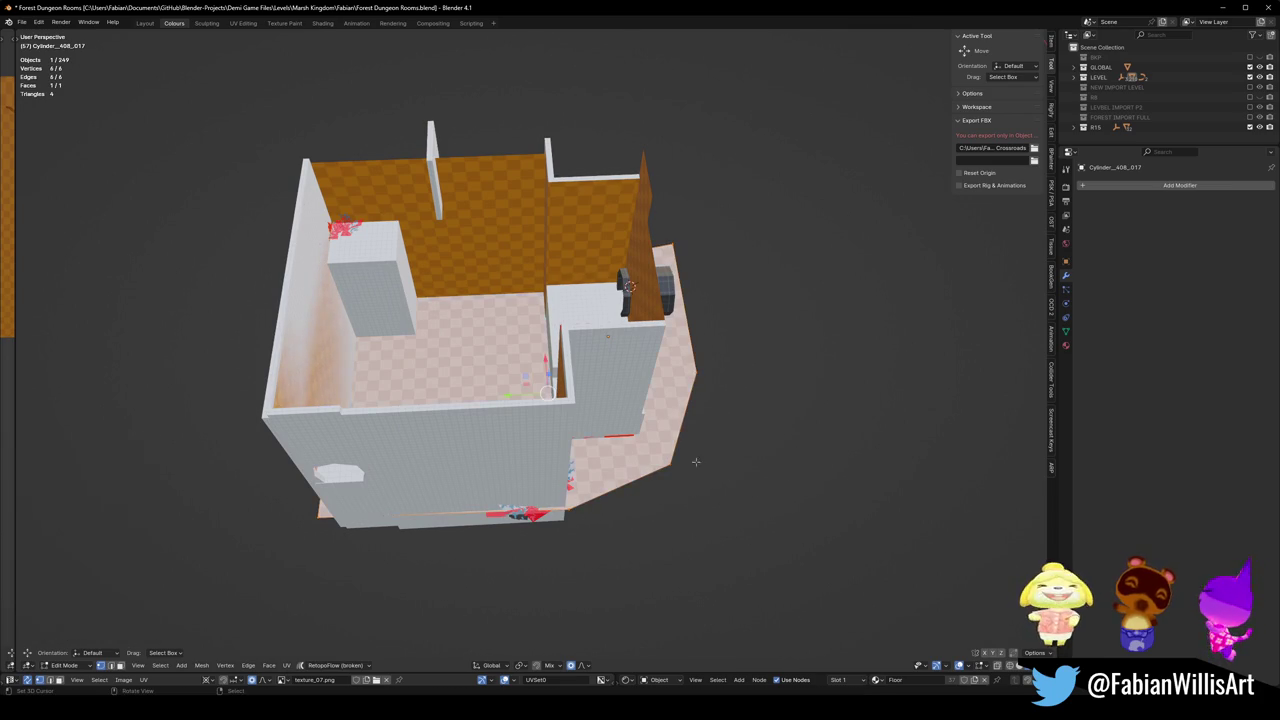
left_click(668, 464)
key("g")
key("shift+z")
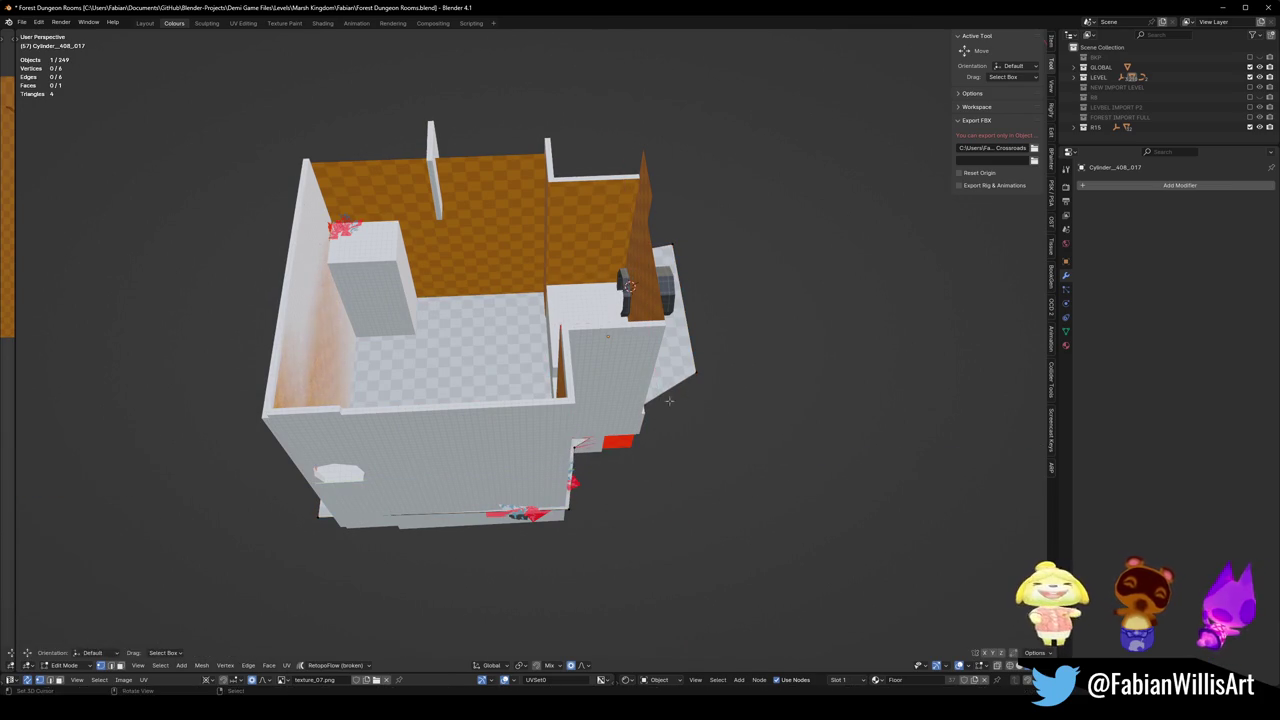
Slide two floor corners along the floor plane (Shift+Z) so they meet the walls.
left_click(640, 474)
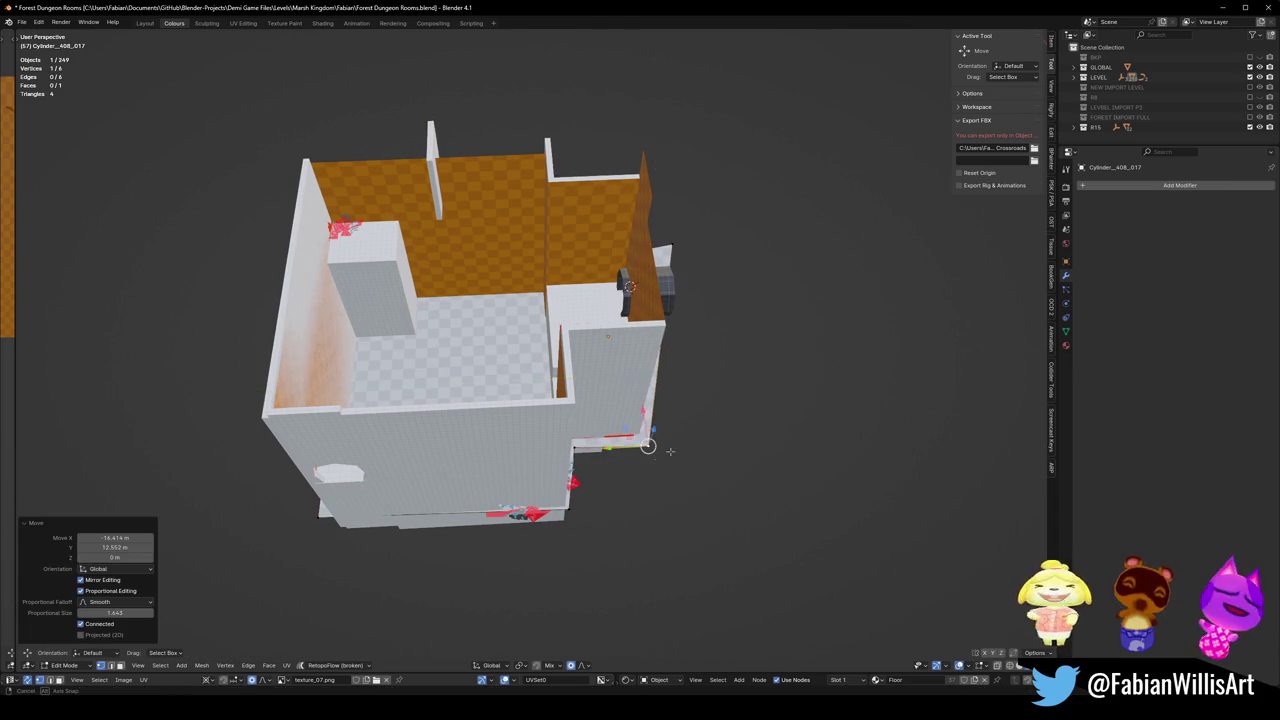
mouse_move(646, 443)
middle_mouse_down()
mouse_move(741, 337)
mouse_move(745, 400)
mouse_move(540, 480)
mouse_move(635, 390)
mouse_move(660, 440)
middle_mouse_up()
left_click(741, 337)
left_click(738, 422)
key("g")
key("shift+z")
left_click(738, 422)
left_click(600, 420)
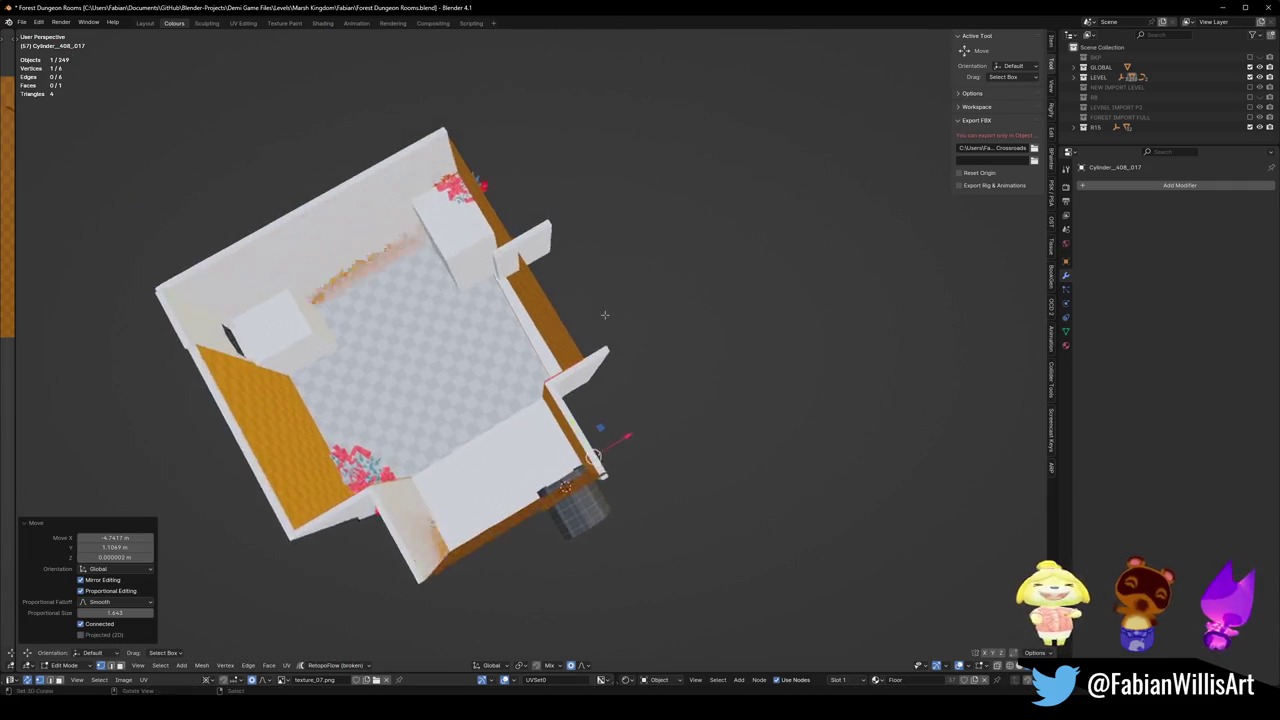
Reposition another corner, then in Top view place a corner at the room's top-right wall corner.
scroll(660, 440, "up", 3)
key("g")
left_click(647, 337)
scroll(647, 337, "down", 3)
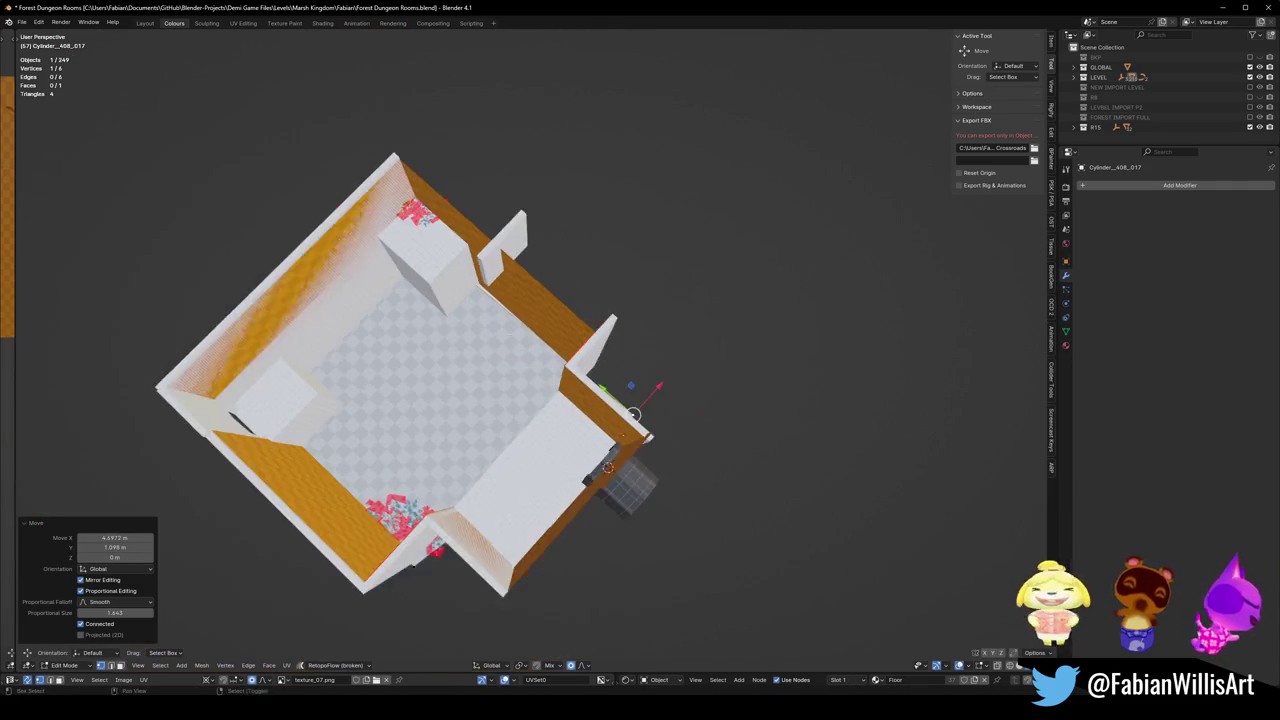
middle_click_drag(647, 337, 688, 458)
key("KP_7")
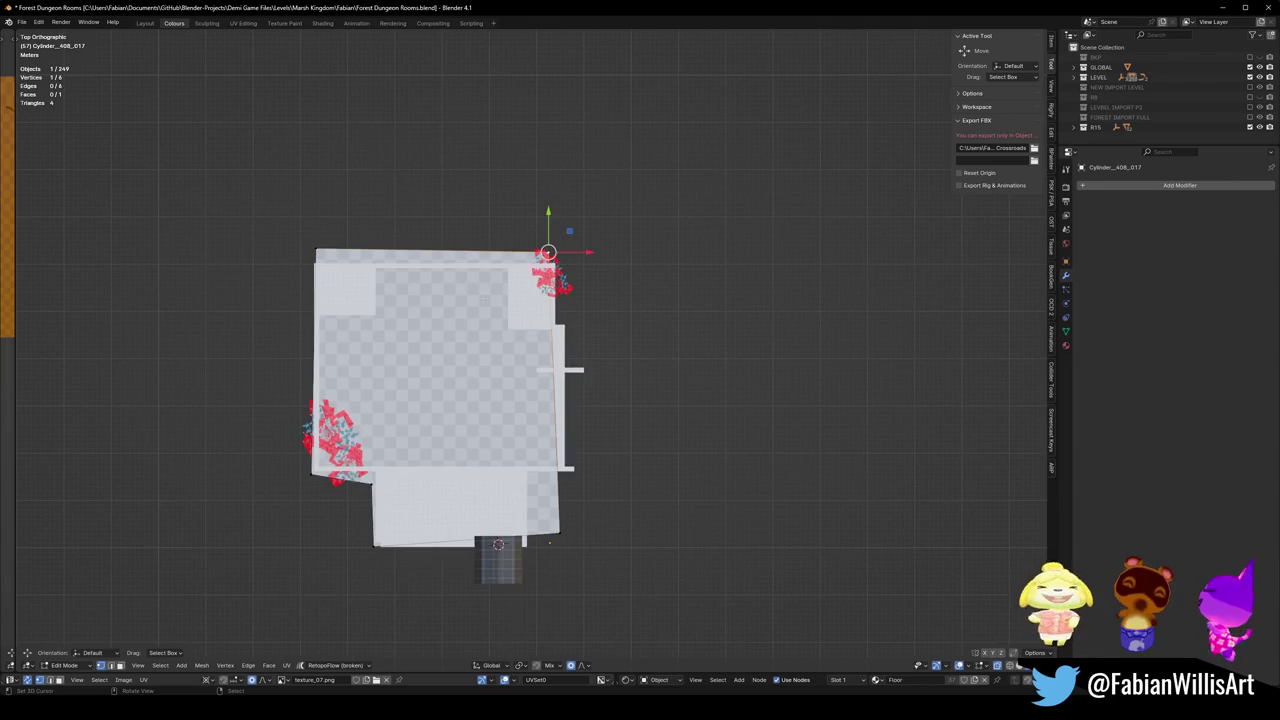
key("g")
key("shift+z")
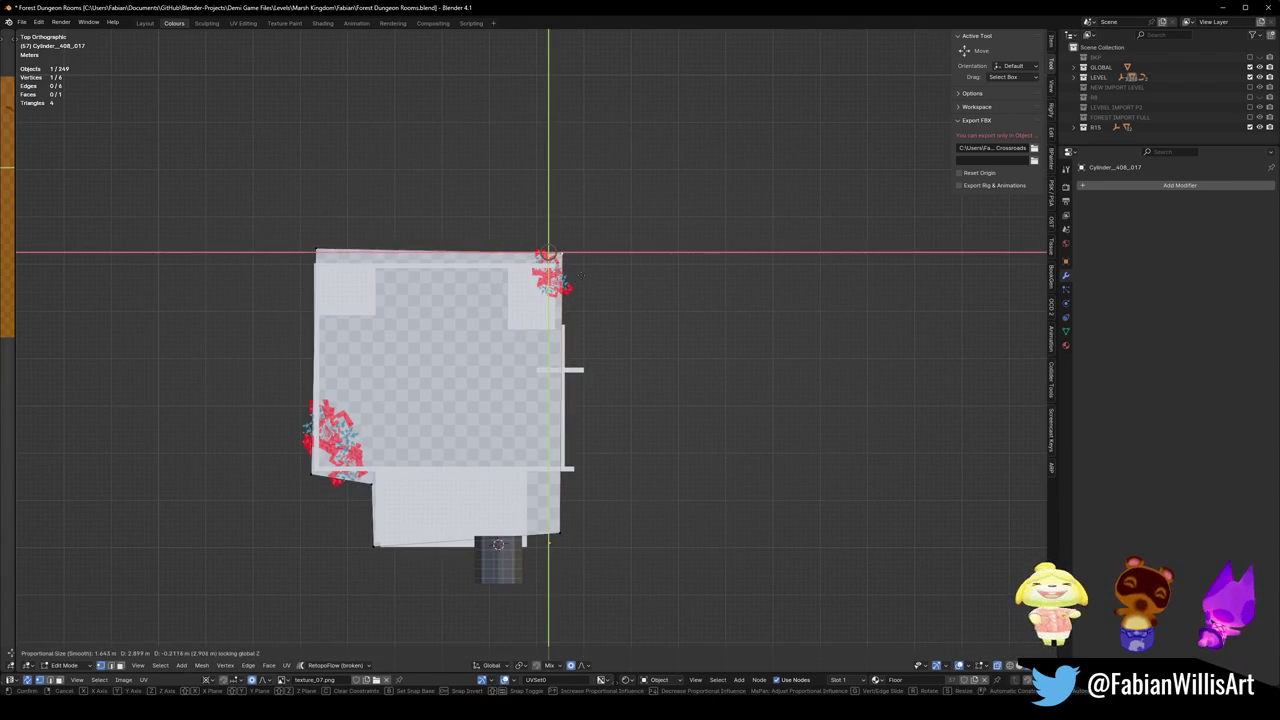
left_click(333, 255)
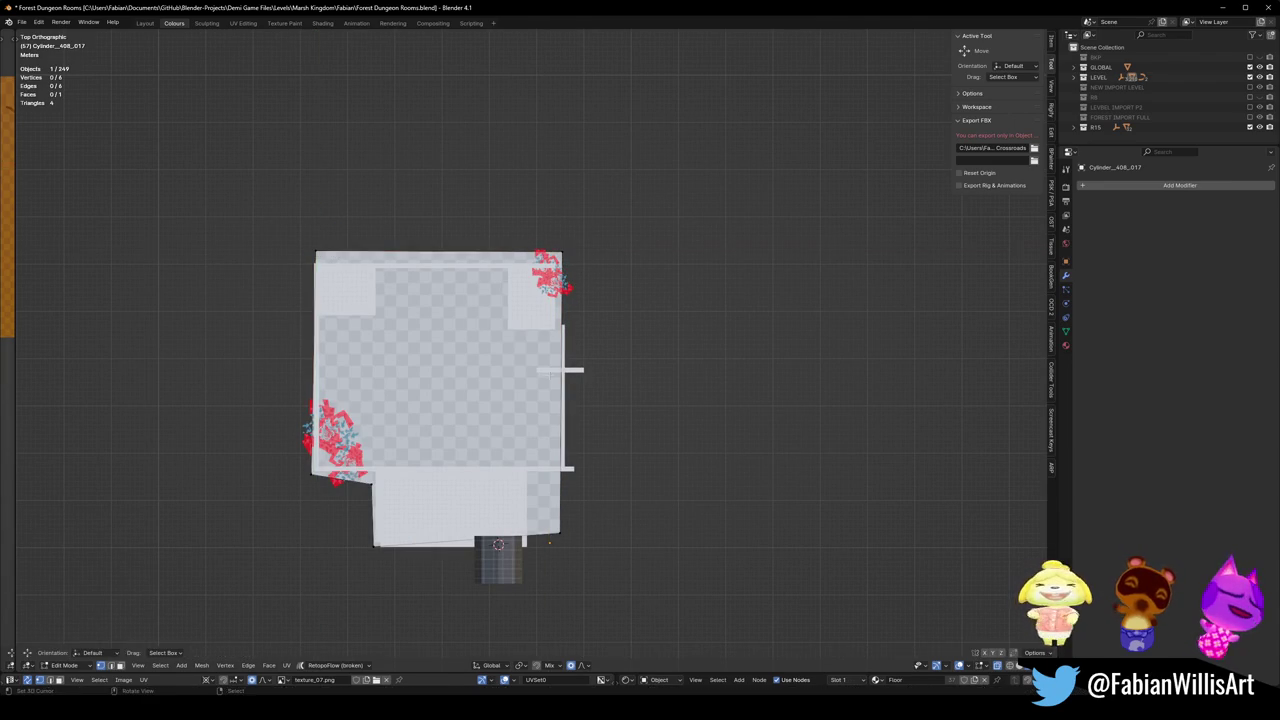
Straighten the floor's right edge (S X 0) and bottom edge (S Y 0).
scroll(592, 564, "up", 2)
left_click(588, 366)
key("s")
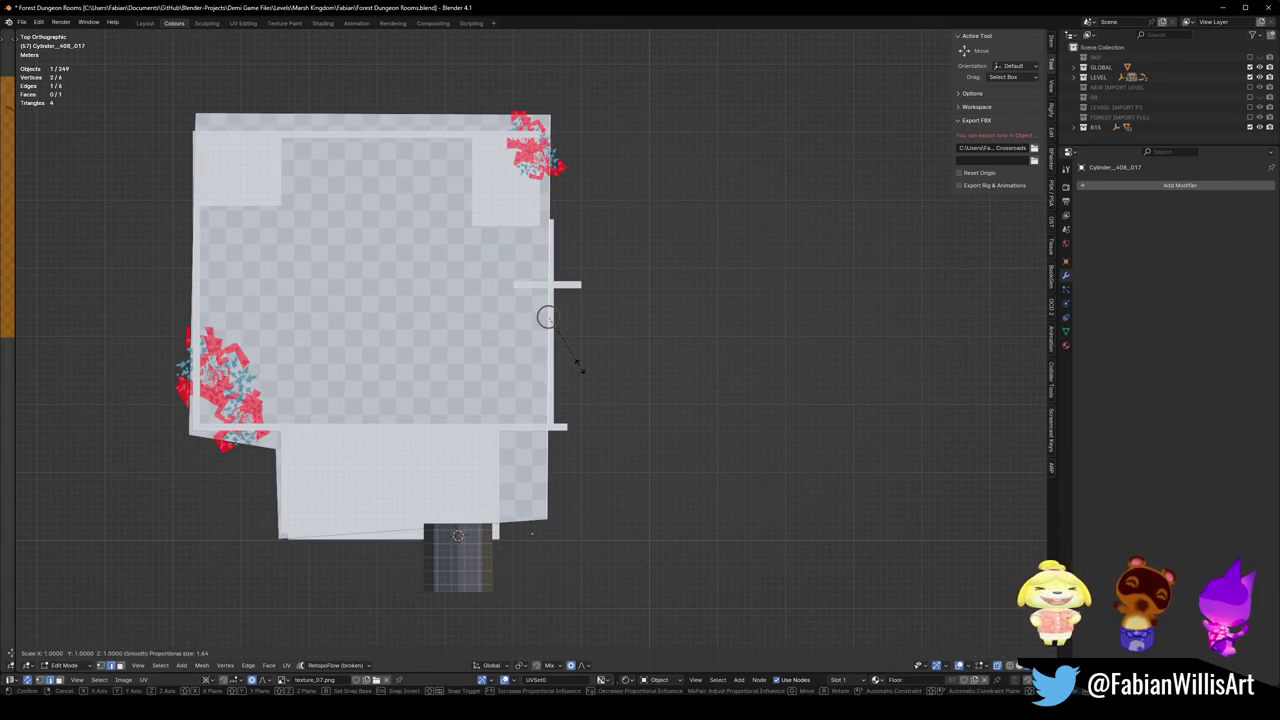
key("x")
key("0")
key("Return")
left_click(483, 518)
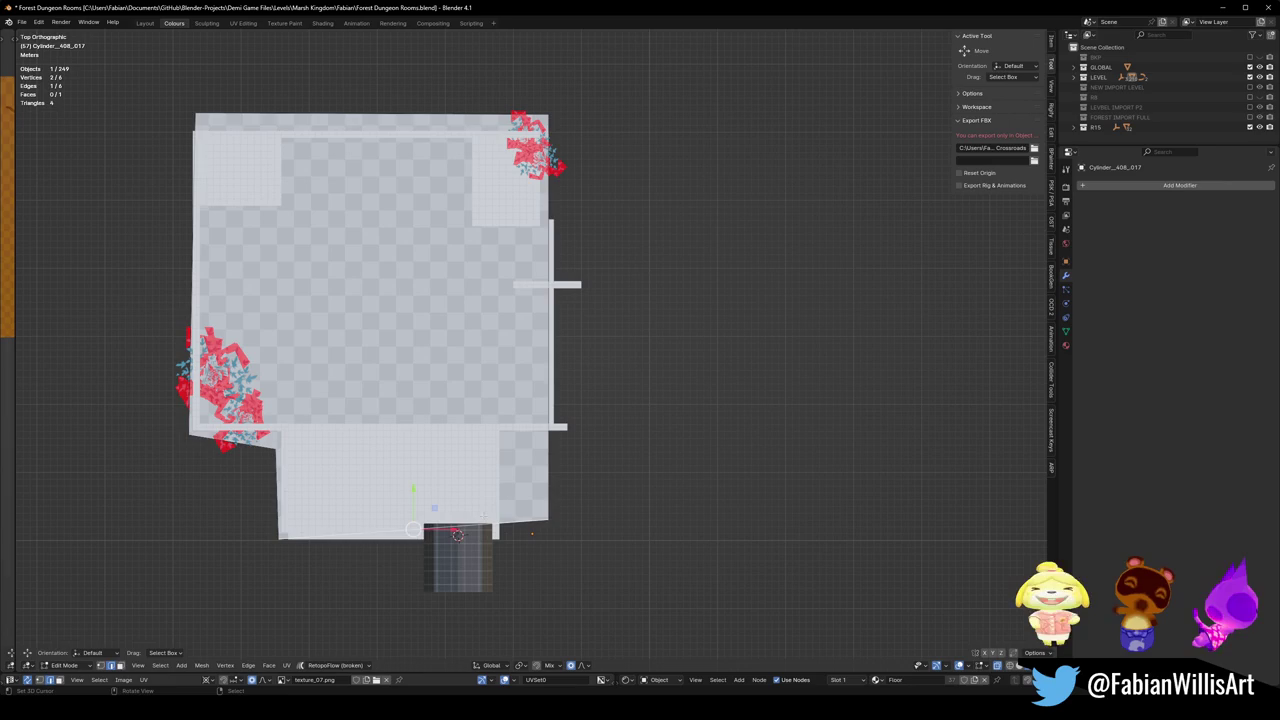
key("s")
key("y")
key("0")
key("Return")
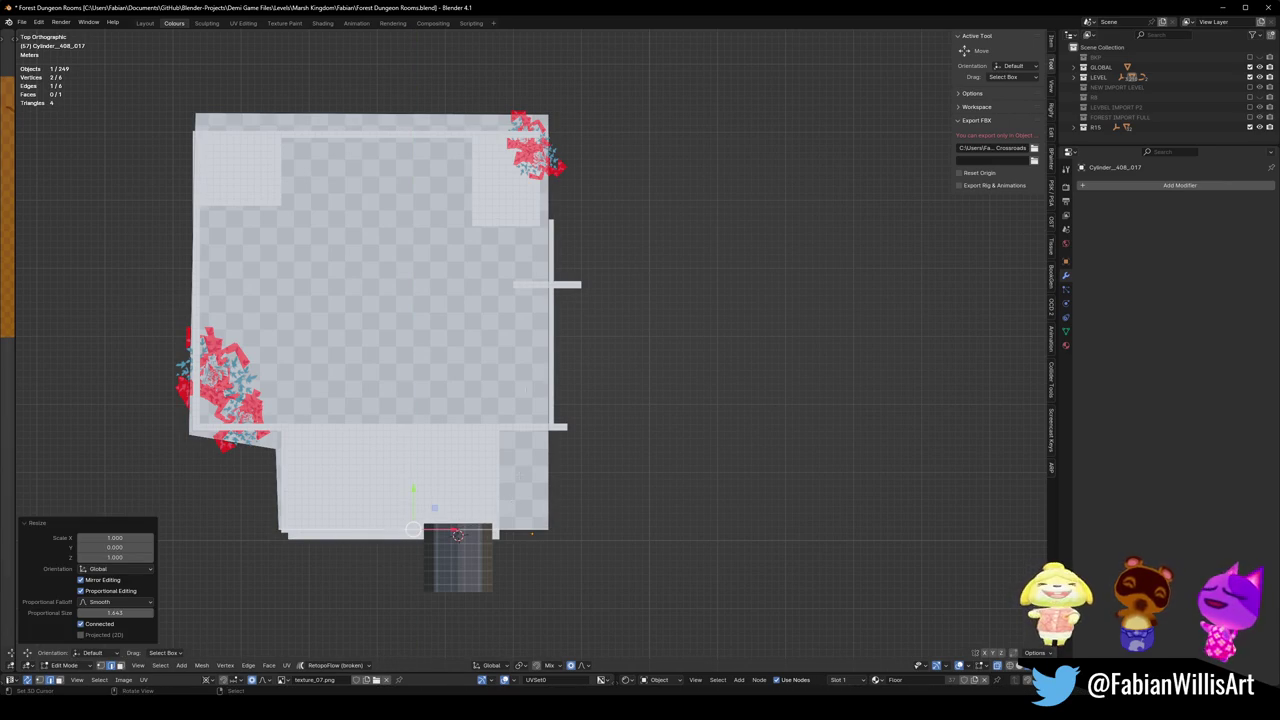
Straighten the left edge with S X 0 and flatten the slanted bottom-left edge with S Y 0.
left_click(410, 114)
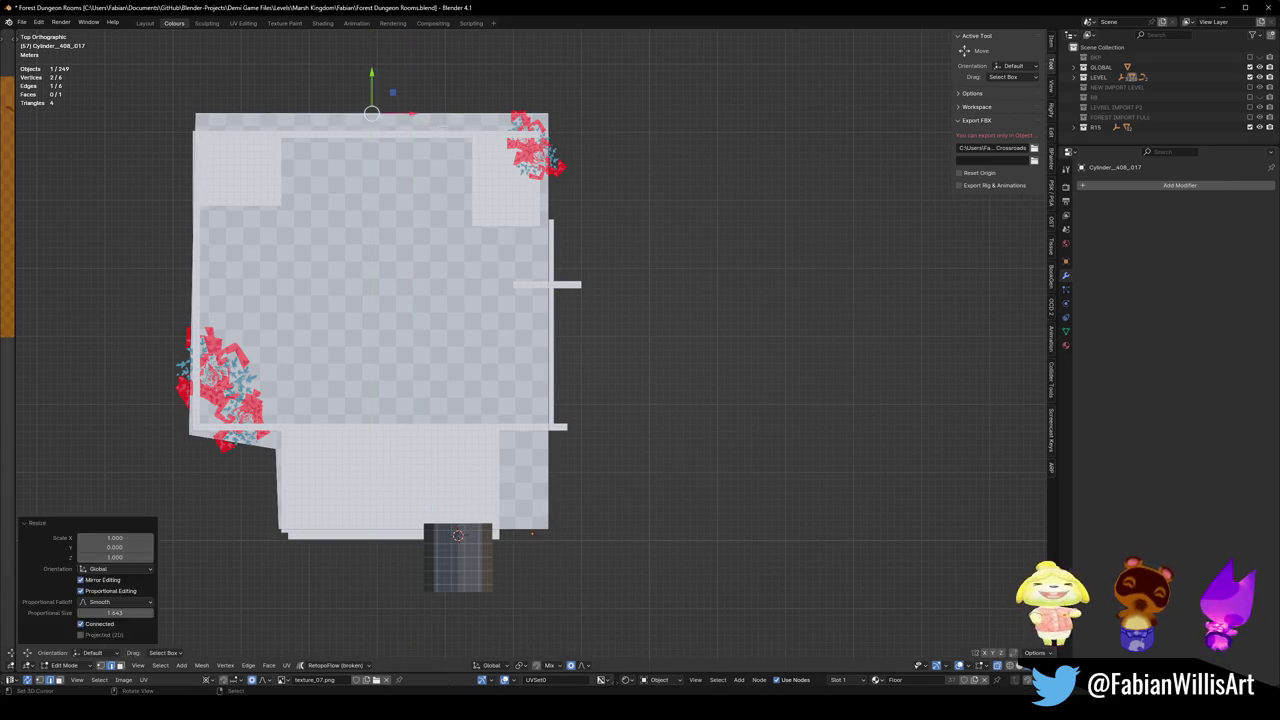
key("alt+a")
left_click(183, 226)
key("s")
key("x")
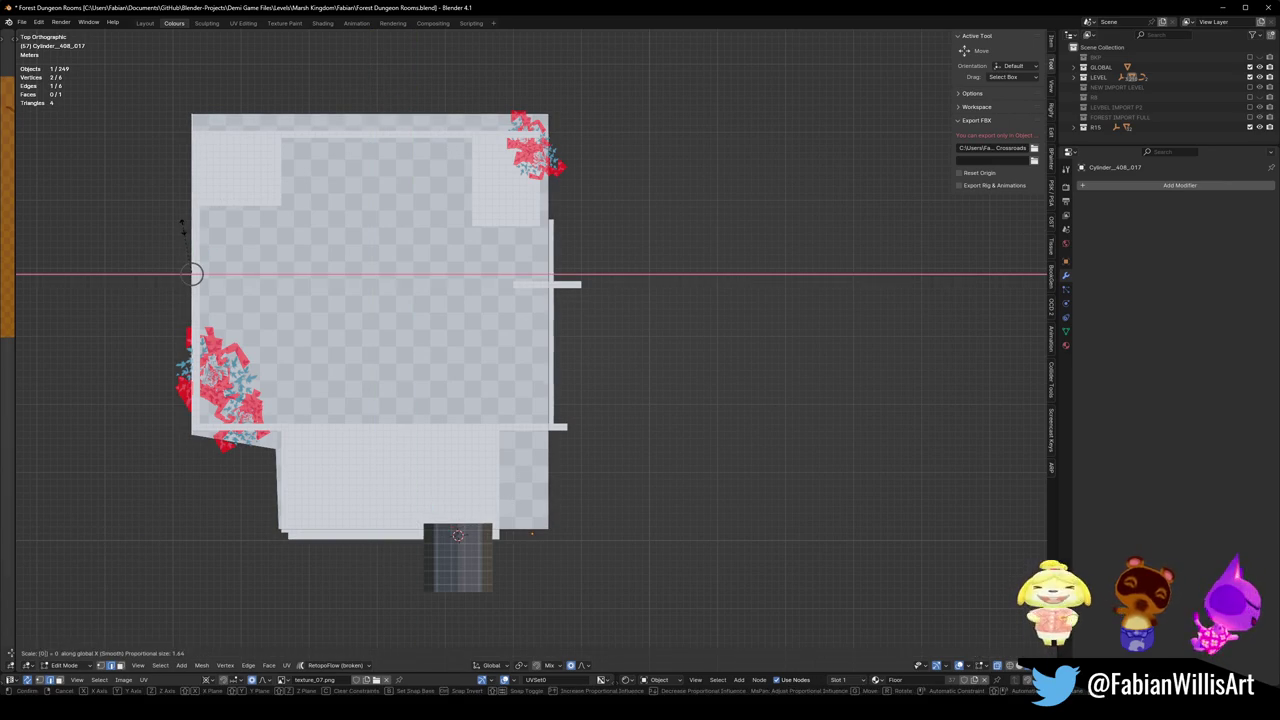
key("0")
key("Return")
left_click(232, 437)
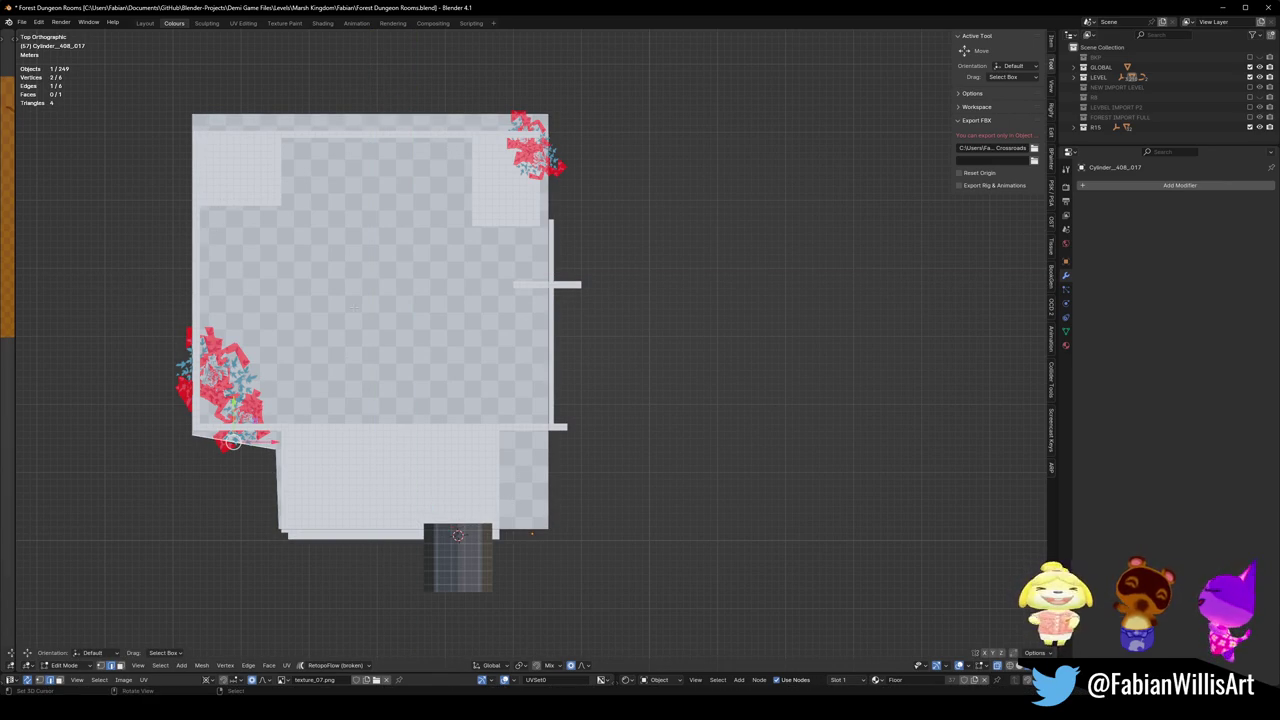
key("s")
key("y")
key("0")
key("Return")
Straighten the left edge once more with S X 0 and save Forest Dungeon Rooms.blend.
key("alt+a")
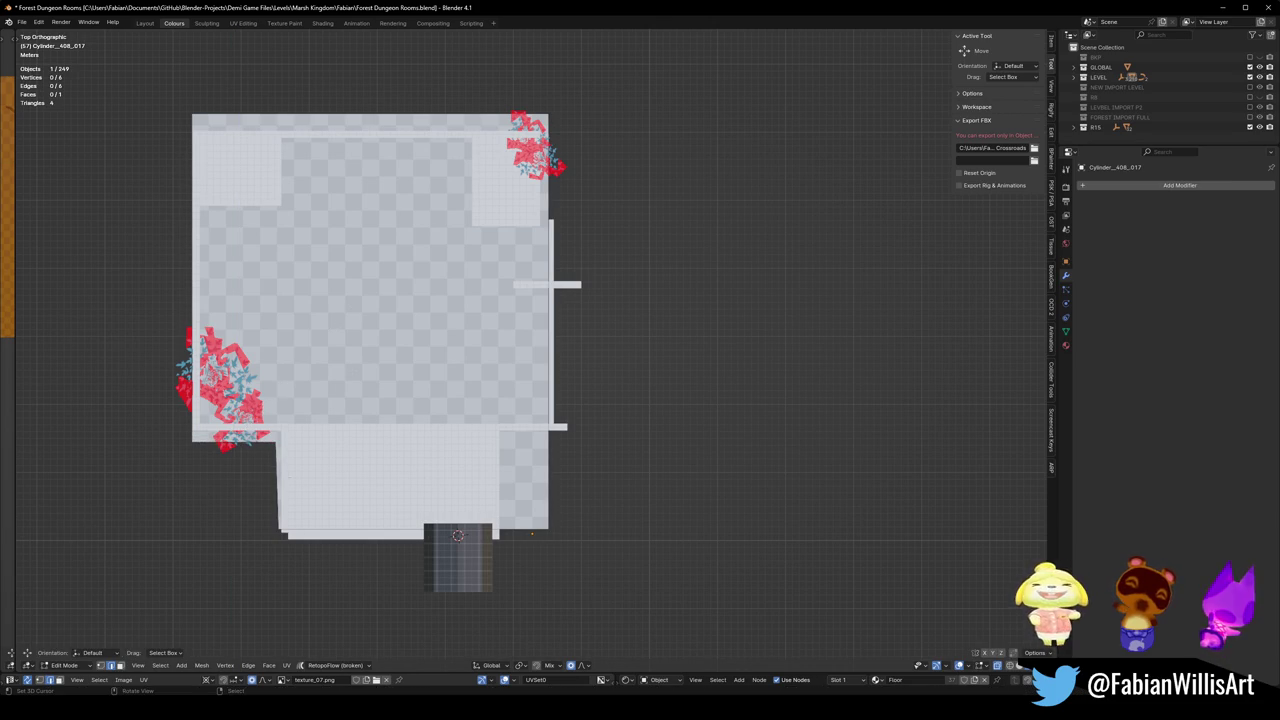
key("s")
key("x")
key("0")
key("Return")
key("alt+a")
key("ctrl+s")
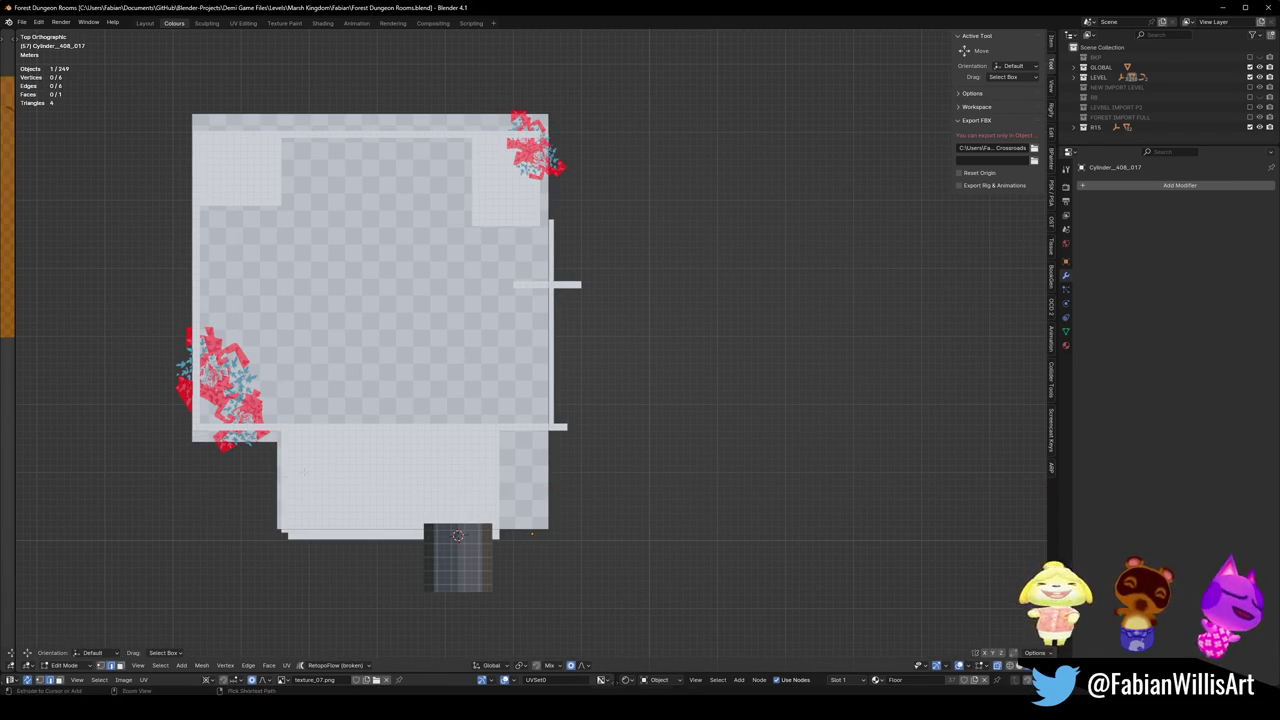
mouse_move(371, 469)
middle_mouse_down()
mouse_move(565, 365)
mouse_move(540, 400)
middle_mouse_up()
Set the floor's origin to its geometry and duplicate the floor in place.
scroll(540, 400, "up", 2)
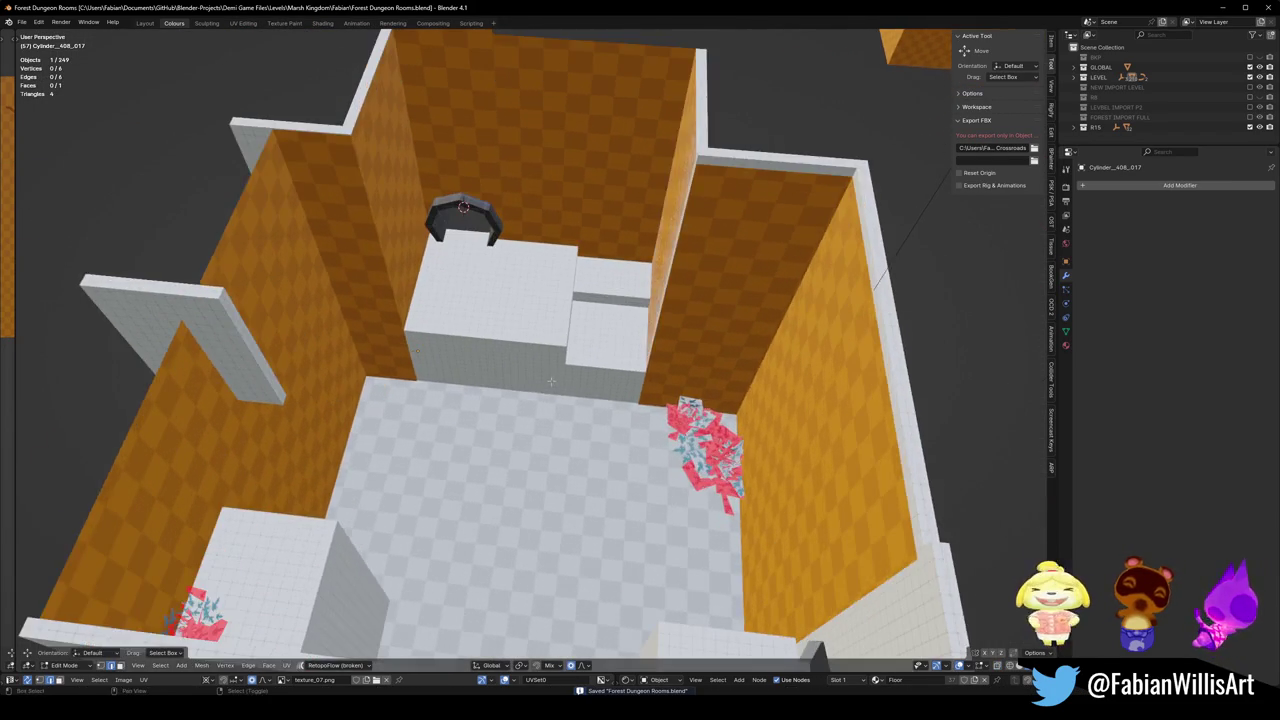
scroll(540, 400, "up", 2)
scroll(531, 418, "down", 5)
scroll(535, 360, "up", 3)
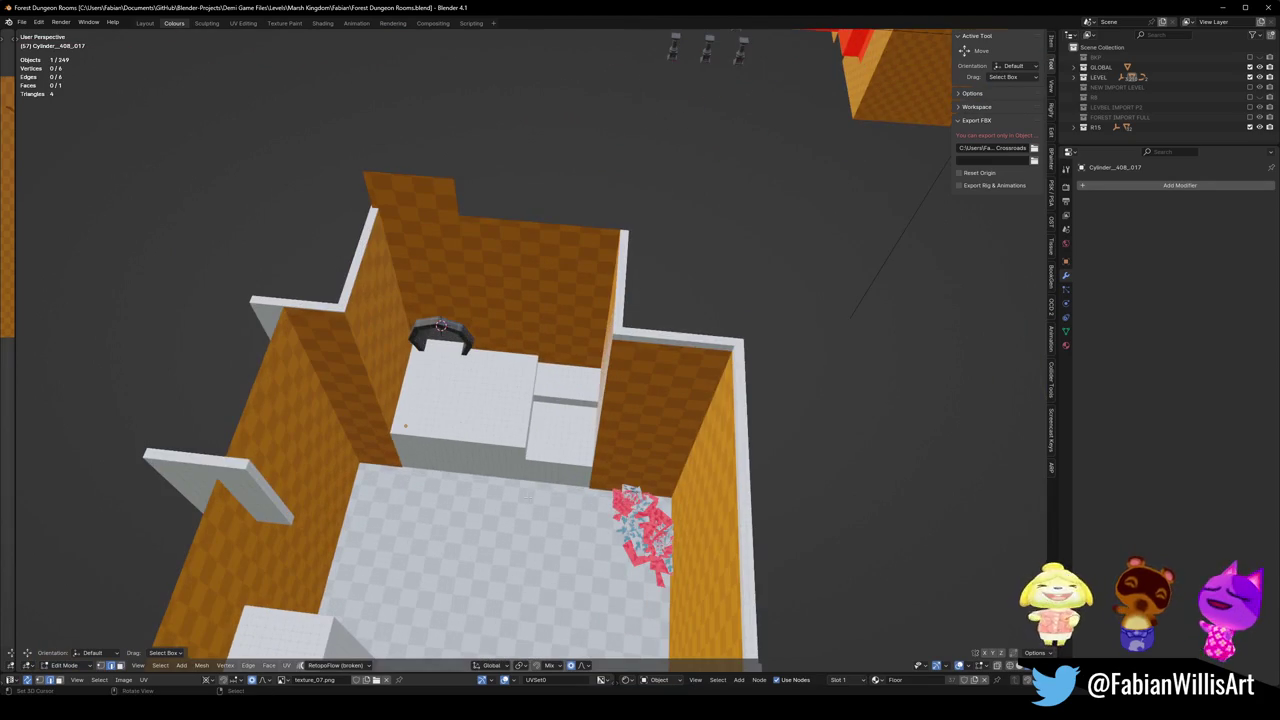
key("Tab")
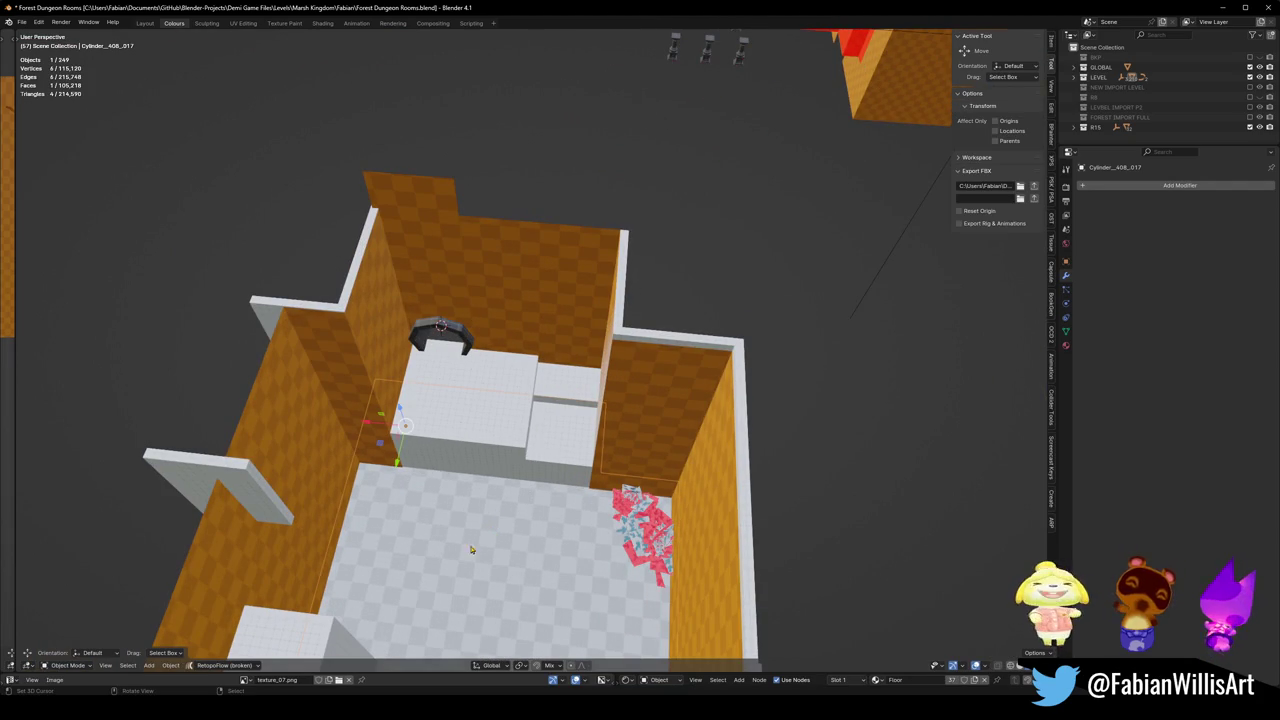
right_click(487, 559)
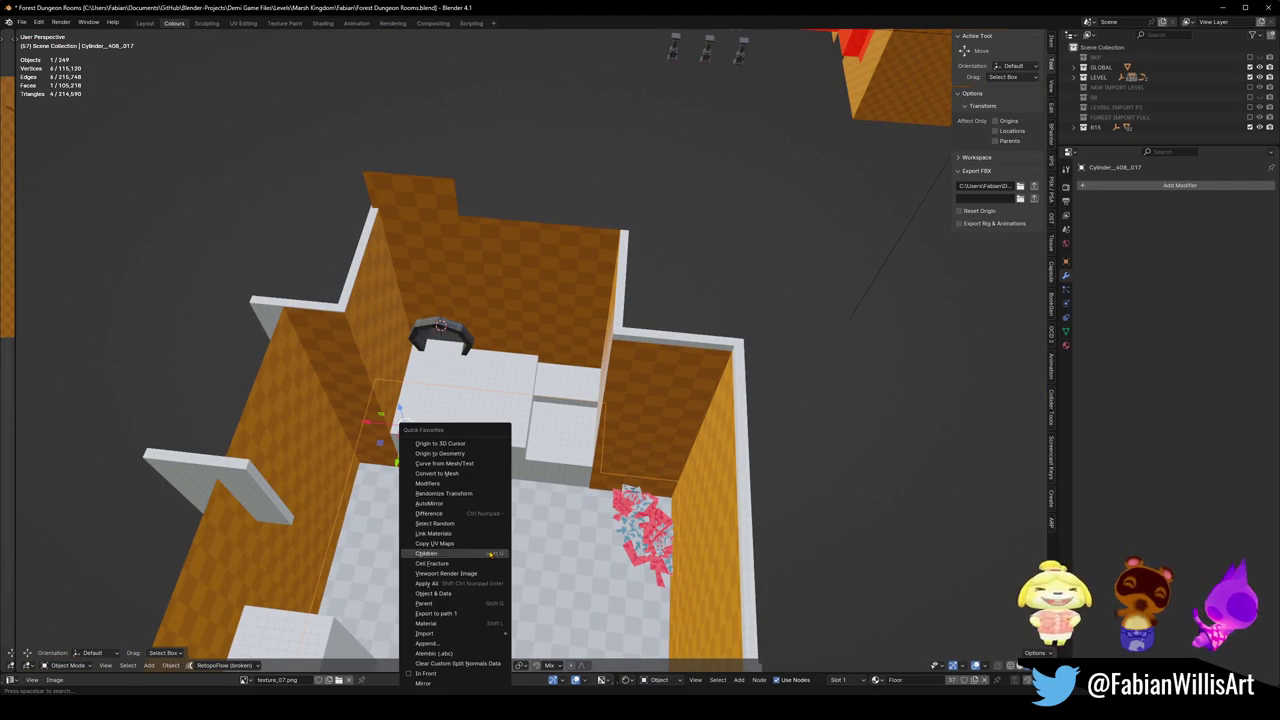
left_click(455, 457)
key("shift+d")
right_click(478, 556)
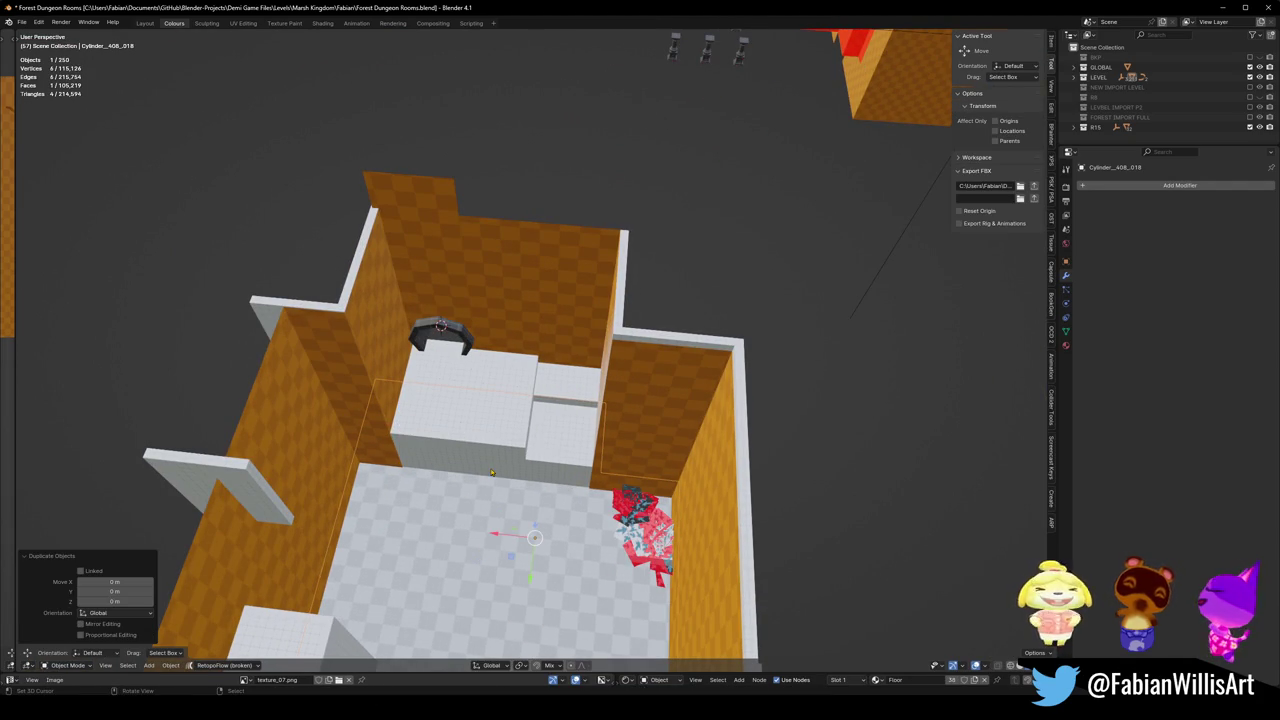
Shrink the copied floor face and extrude it upward into a ledge-height box.
key("Tab")
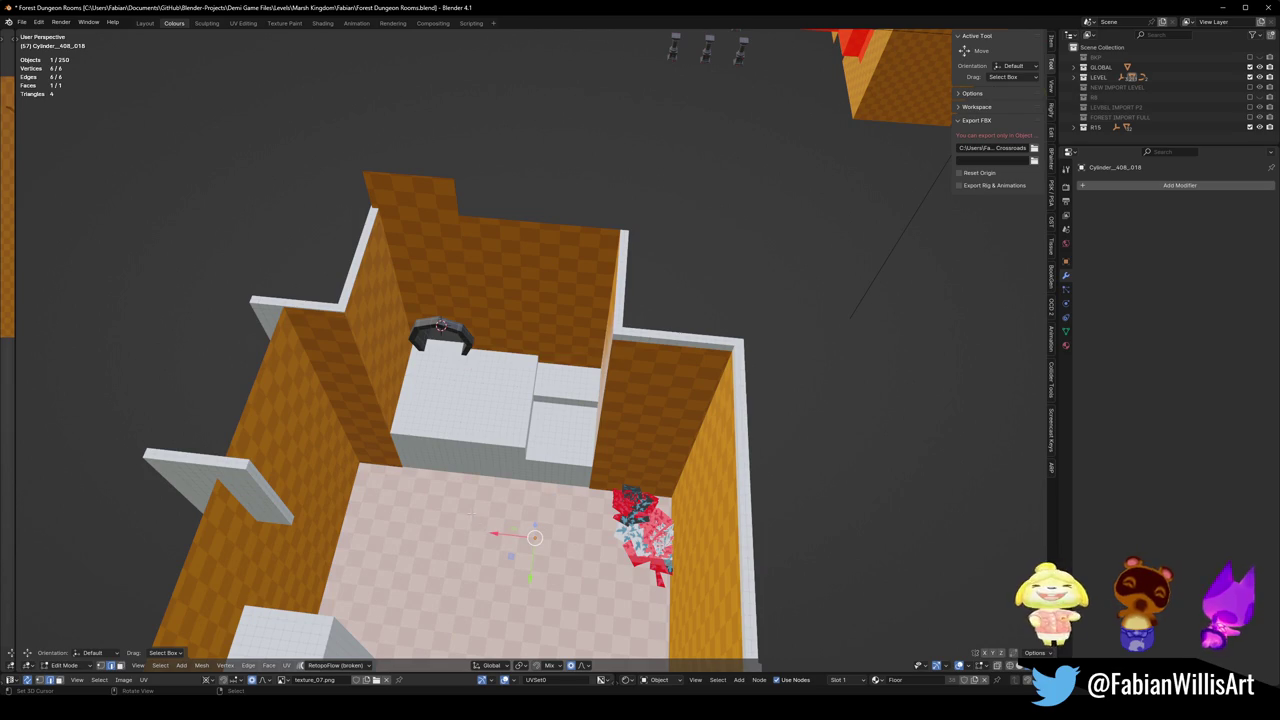
key("s")
left_click(560, 530)
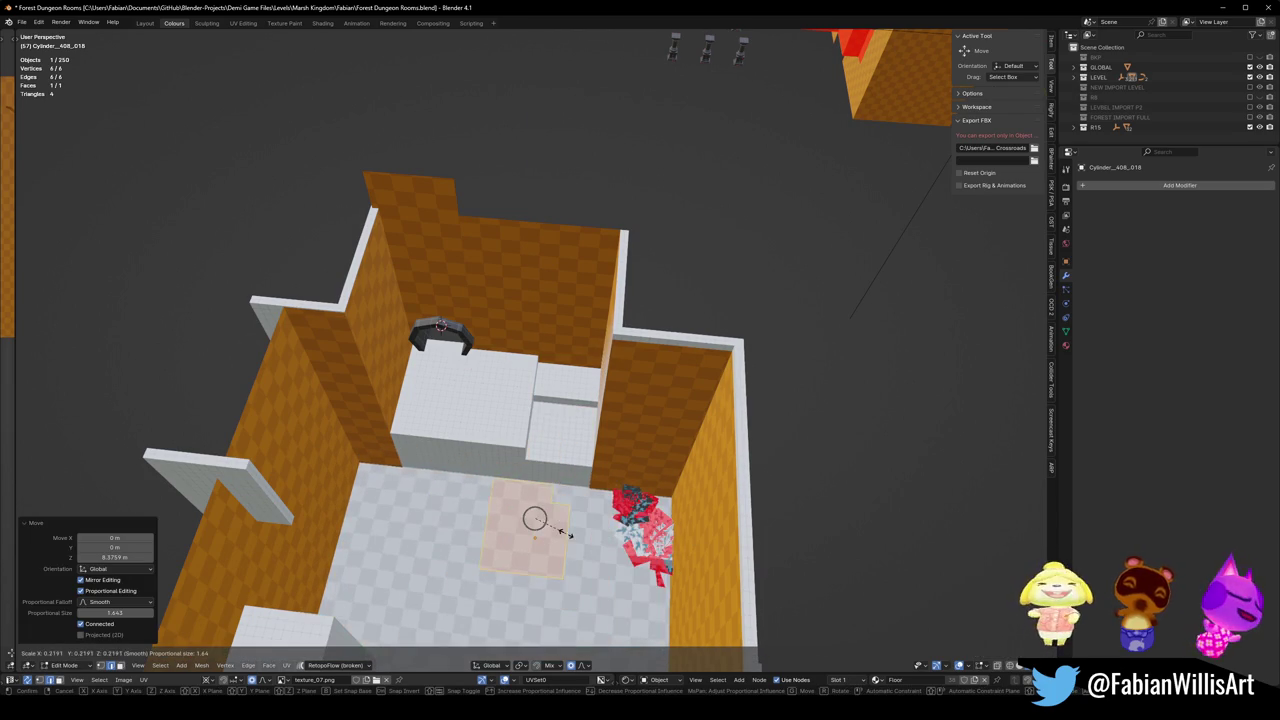
key("alt+a")
mouse_move(530, 520)
middle_mouse_down()
mouse_move(540, 470)
mouse_move(585, 449)
mouse_move(500, 351)
mouse_move(514, 389)
middle_mouse_up()
scroll(540, 400, "up", 5)
left_click(470, 350)
key("e")
left_click(585, 449)
key("alt+a")
Delete the box's bottom face, then undo the deletion.
left_click(500, 351)
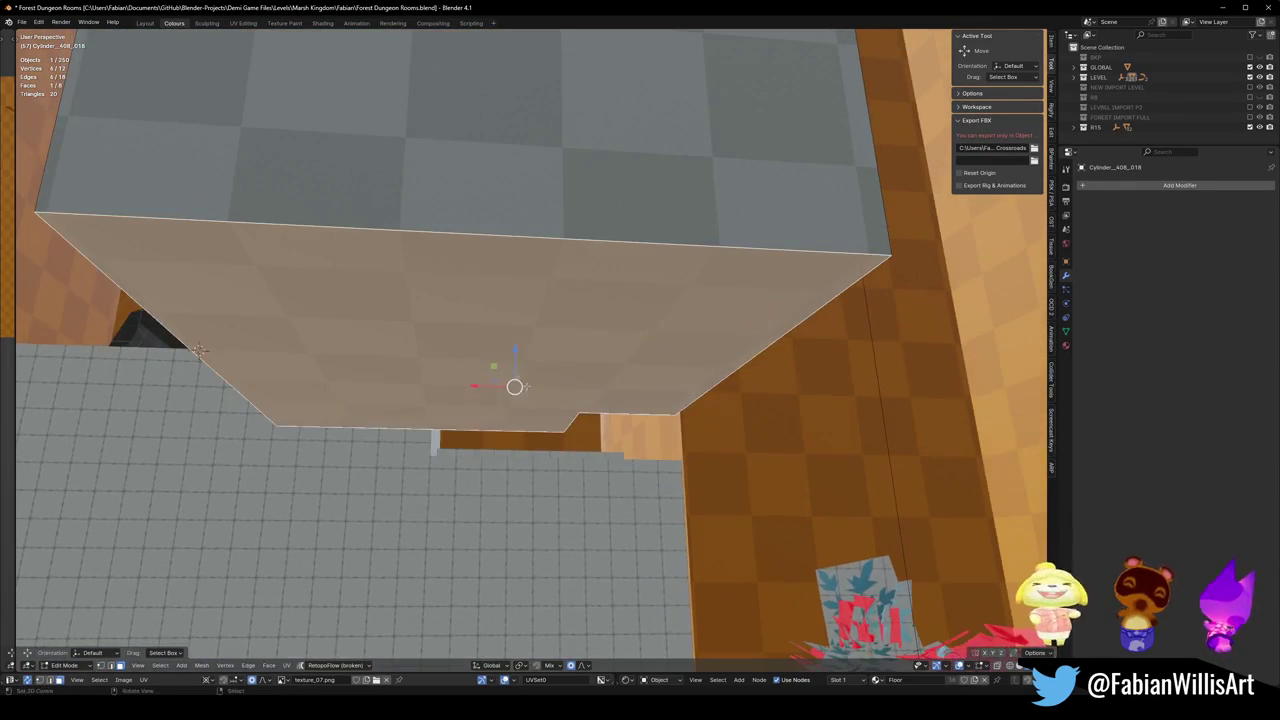
key("x")
left_click(527, 387)
scroll(519, 385, "down", 3)
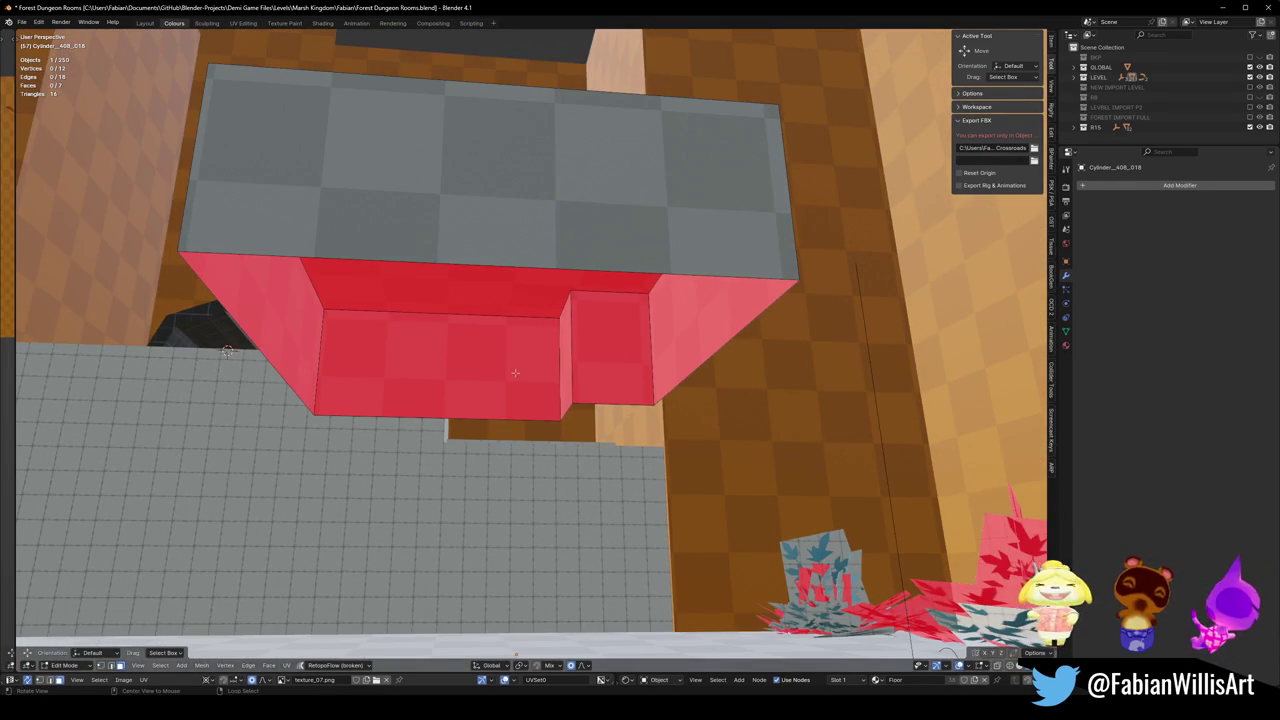
key("ctrl+z")
mouse_move(227, 351)
middle_mouse_down()
mouse_move(427, 398)
mouse_move(589, 367)
middle_mouse_up()
Assign the Walls material to all of the box's geometry and return to Object Mode.
key("a")
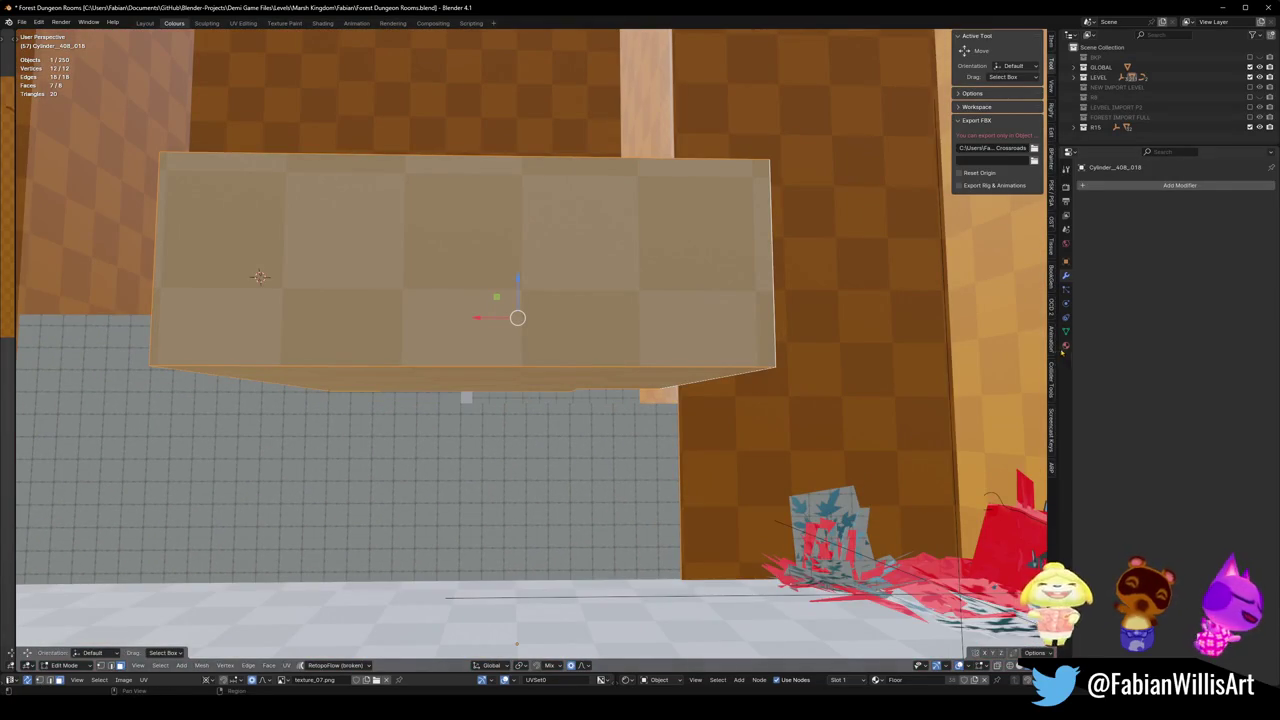
left_click(1066, 345)
left_click(1150, 197)
left_click(1109, 260)
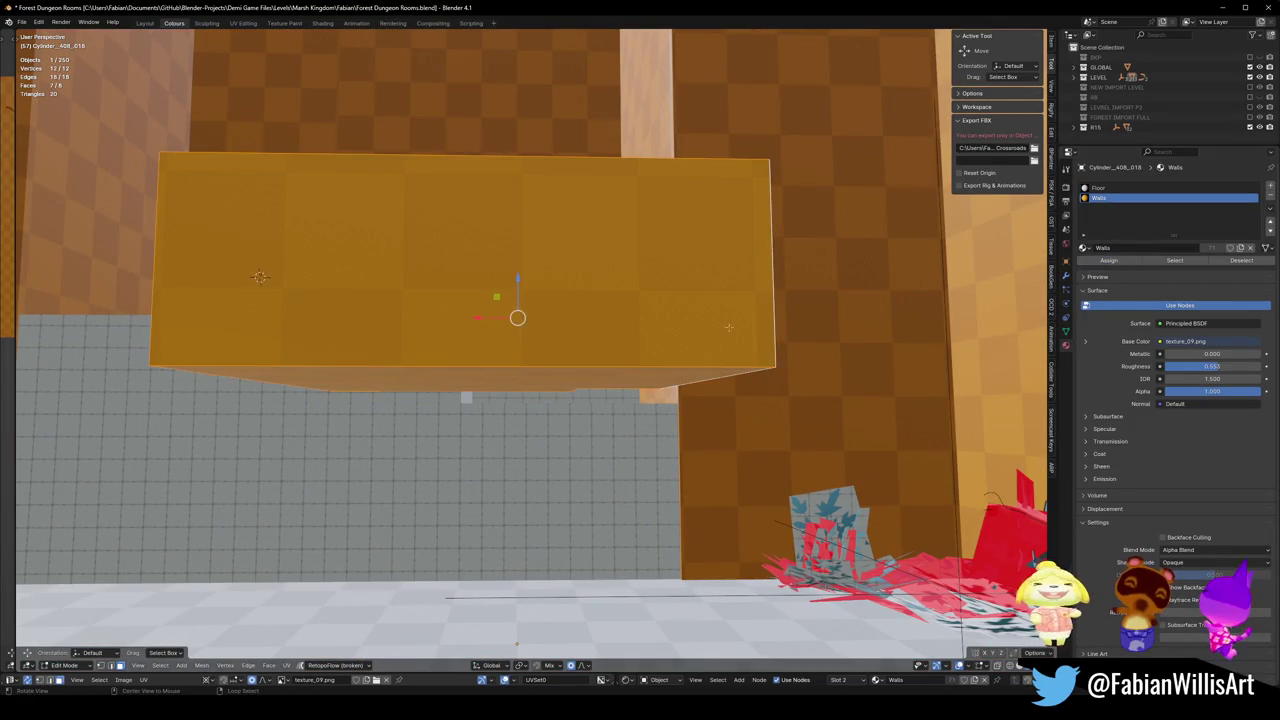
middle_click_drag(729, 327, 549, 362)
key("Tab")
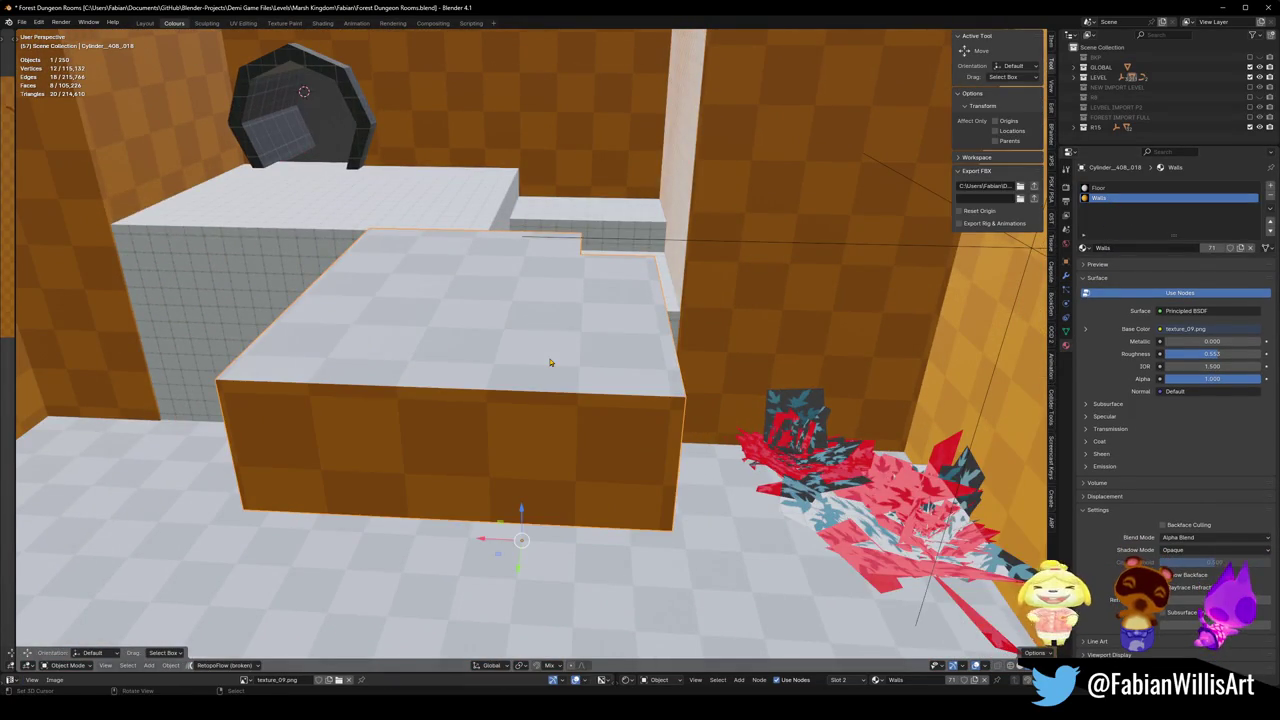
Move the block's origin to its centre and save the file.
scroll(549, 362, "down", 2)
right_click(549, 362)
left_click(548, 369)
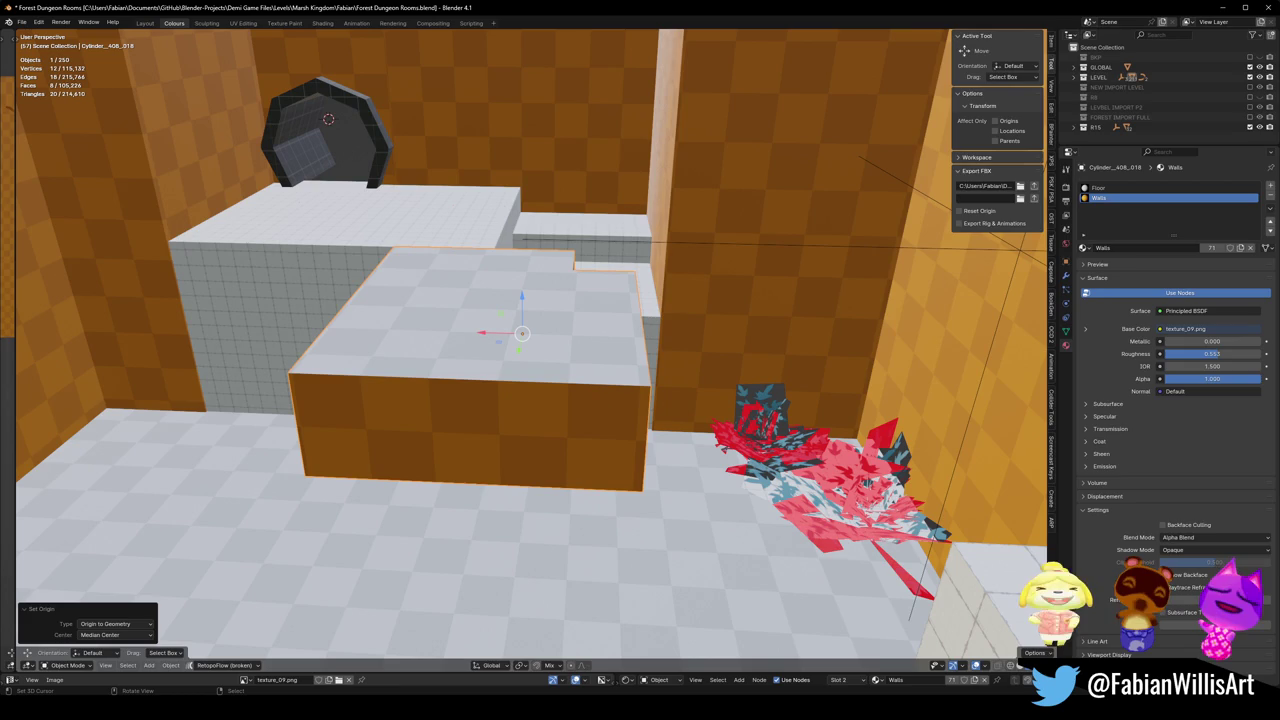
middle_click_drag(935, 255, 991, 255, "shift")
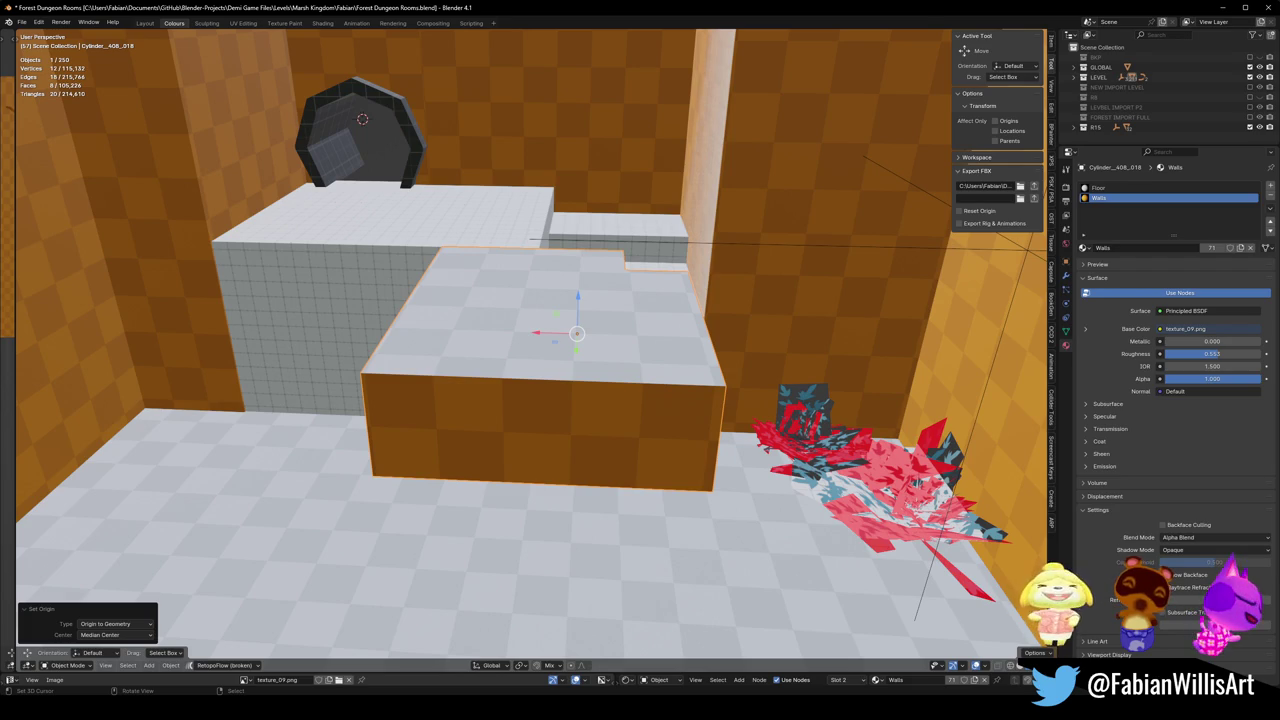
key("ctrl+s")
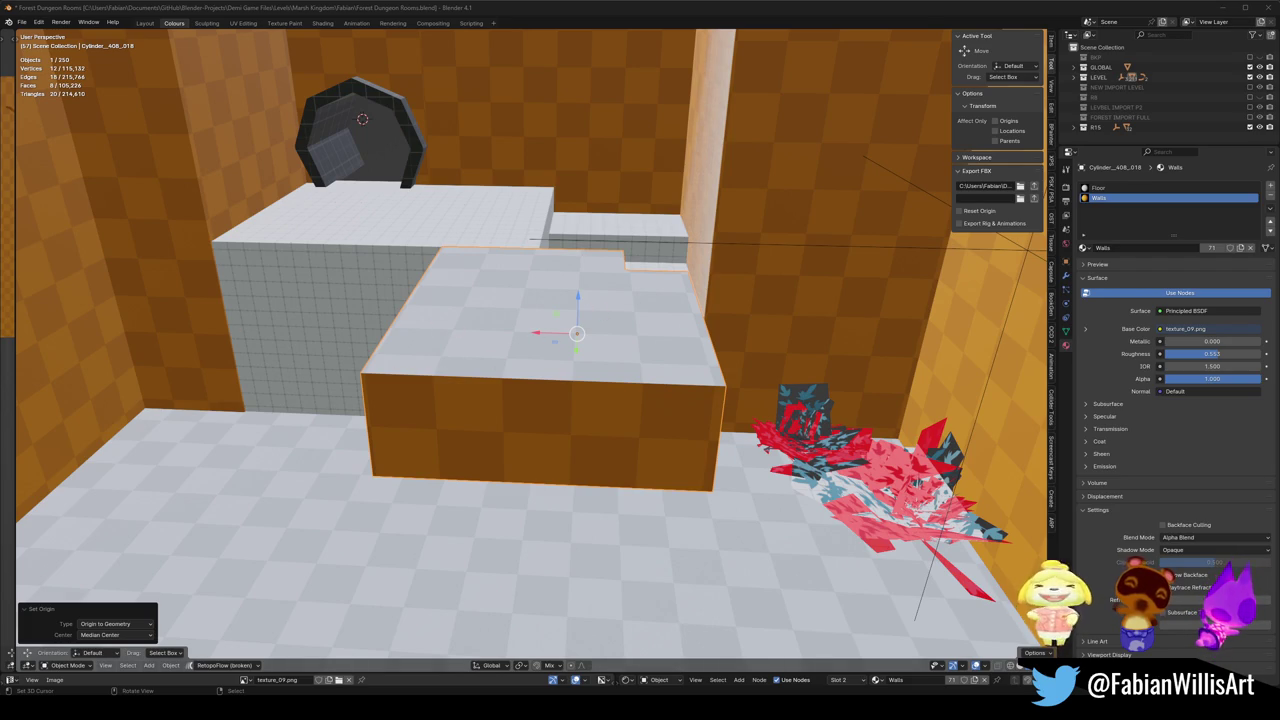
Lower the ledge block vertically about 2.26 m against the raised platform.
scroll(615, 316, "up", 2)
key("Tab")
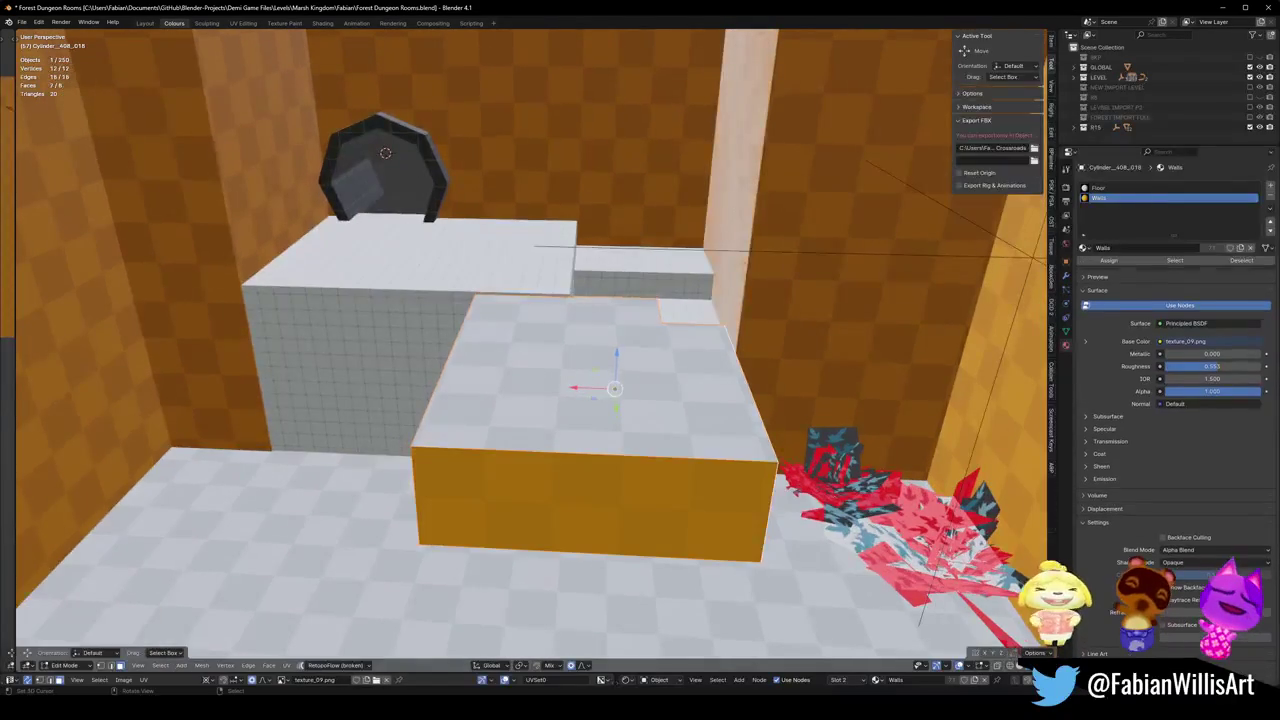
key("alt+a")
key("Tab")
left_click_drag(584, 372, 431, 290)
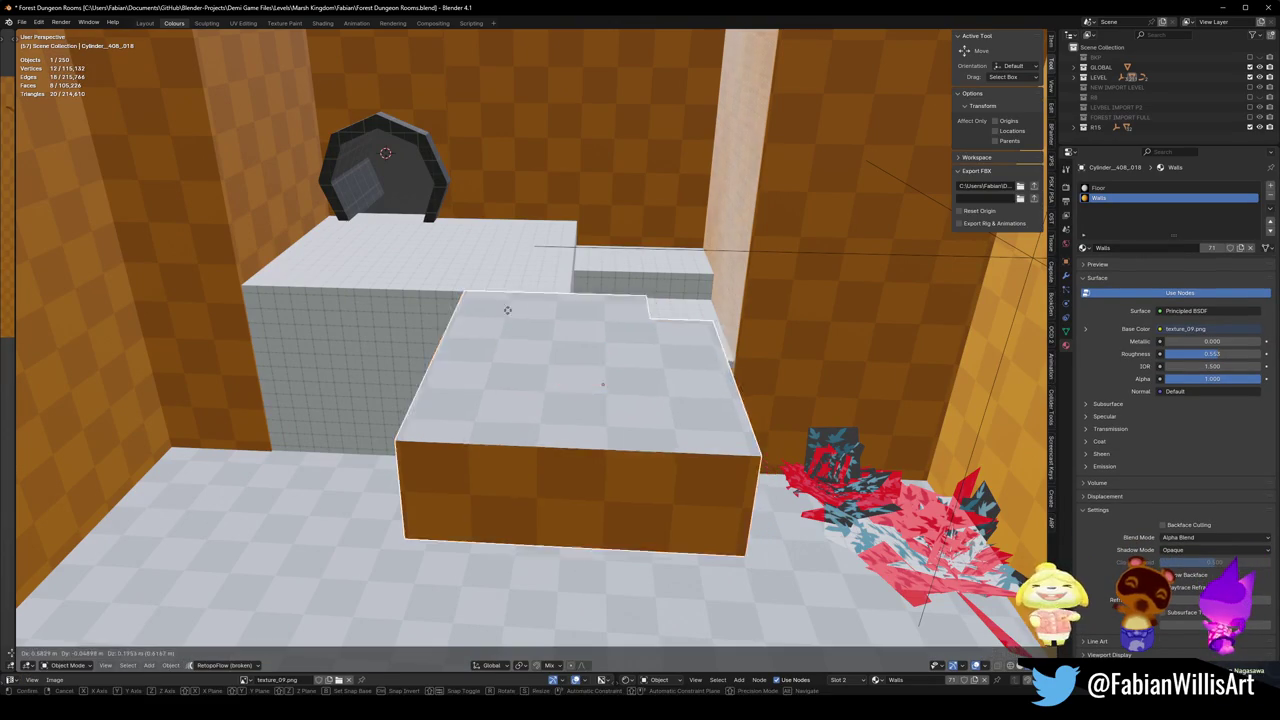
key("g")
key("z")
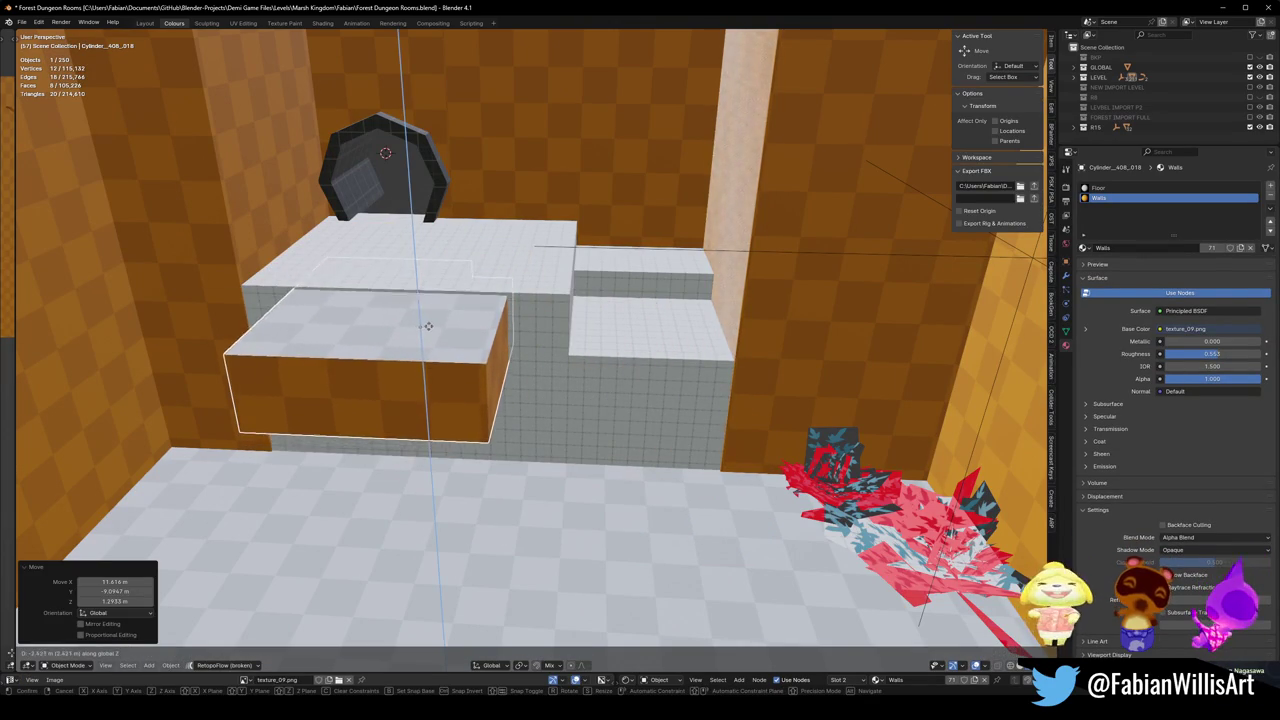
left_click(427, 330)
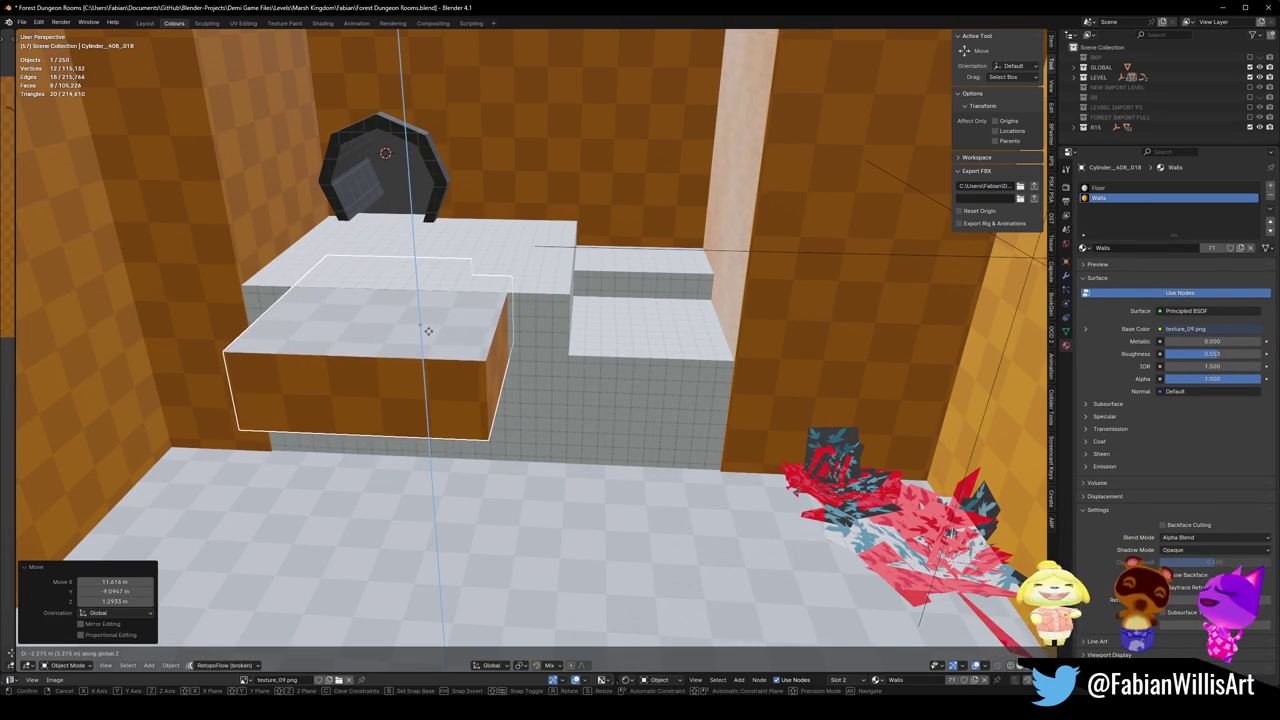
Save, then drag the block's bottom face down along Z to the floor.
key("KP_Decimal")
scroll(435, 215, "down", 5)
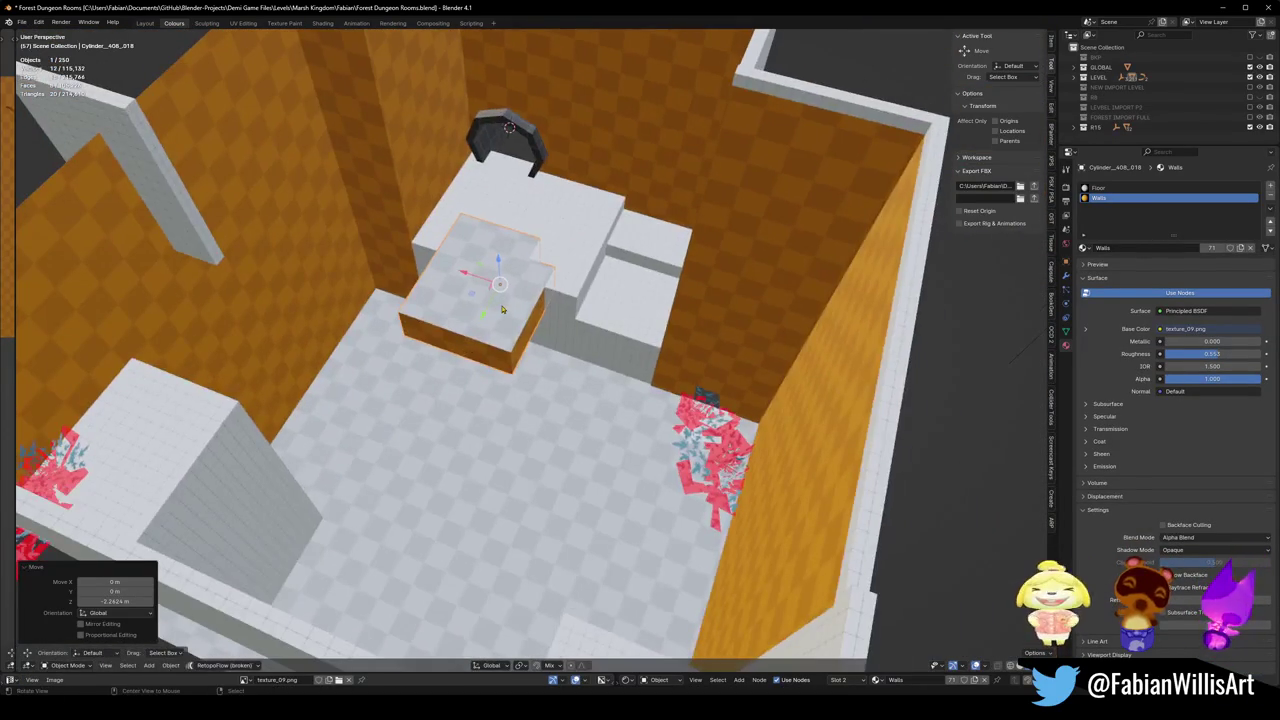
scroll(558, 368, "up", 1)
scroll(558, 368, "up", 2)
middle_click_drag(558, 368, 515, 442)
key("ctrl+s")
key("Tab")
left_click(515, 442)
key("g")
key("z")
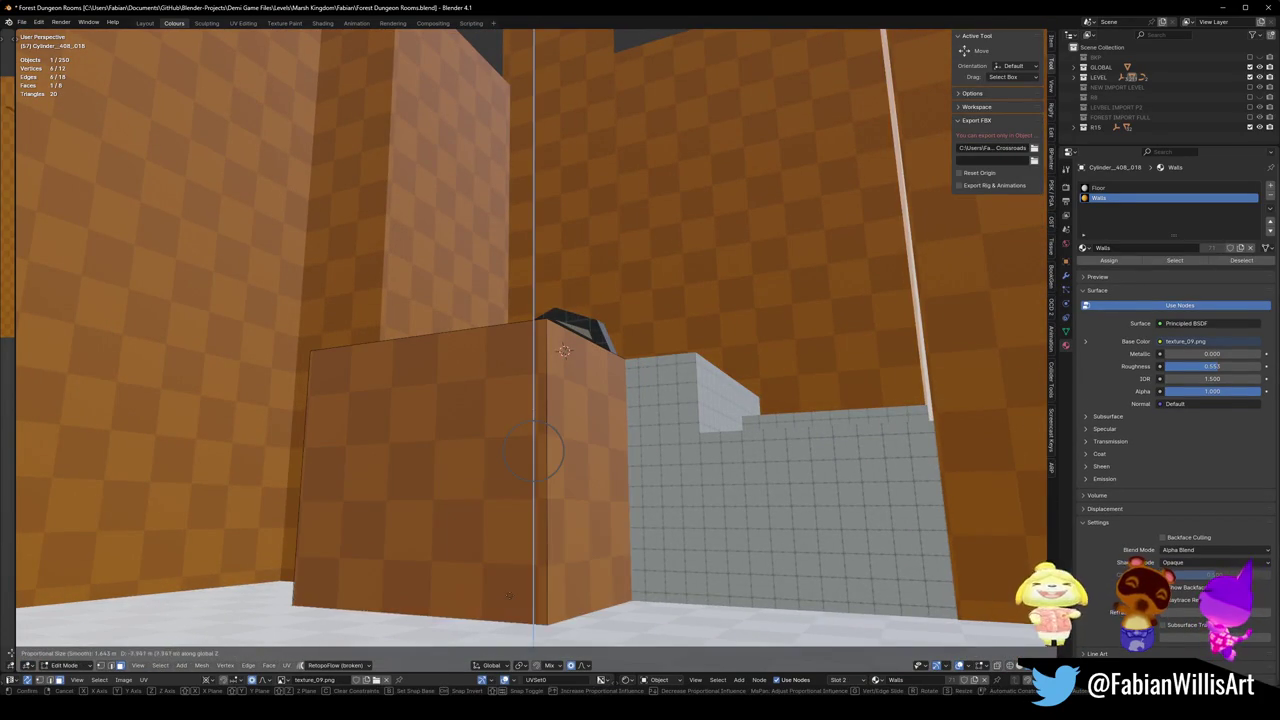
left_click(533, 478)
Delete the extra block Cube_414_2.001.
mouse_move(533, 478)
middle_mouse_down()
mouse_move(861, 336)
mouse_move(943, 369)
mouse_move(608, 435)
mouse_move(810, 105)
mouse_move(594, 414)
mouse_move(583, 346)
mouse_move(504, 289)
mouse_move(443, 334)
mouse_move(652, 319)
mouse_move(416, 318)
mouse_move(479, 349)
mouse_move(451, 368)
mouse_move(521, 347)
middle_mouse_up()
key("Tab")
left_click(594, 414)
key("Delete")
key("Delete")
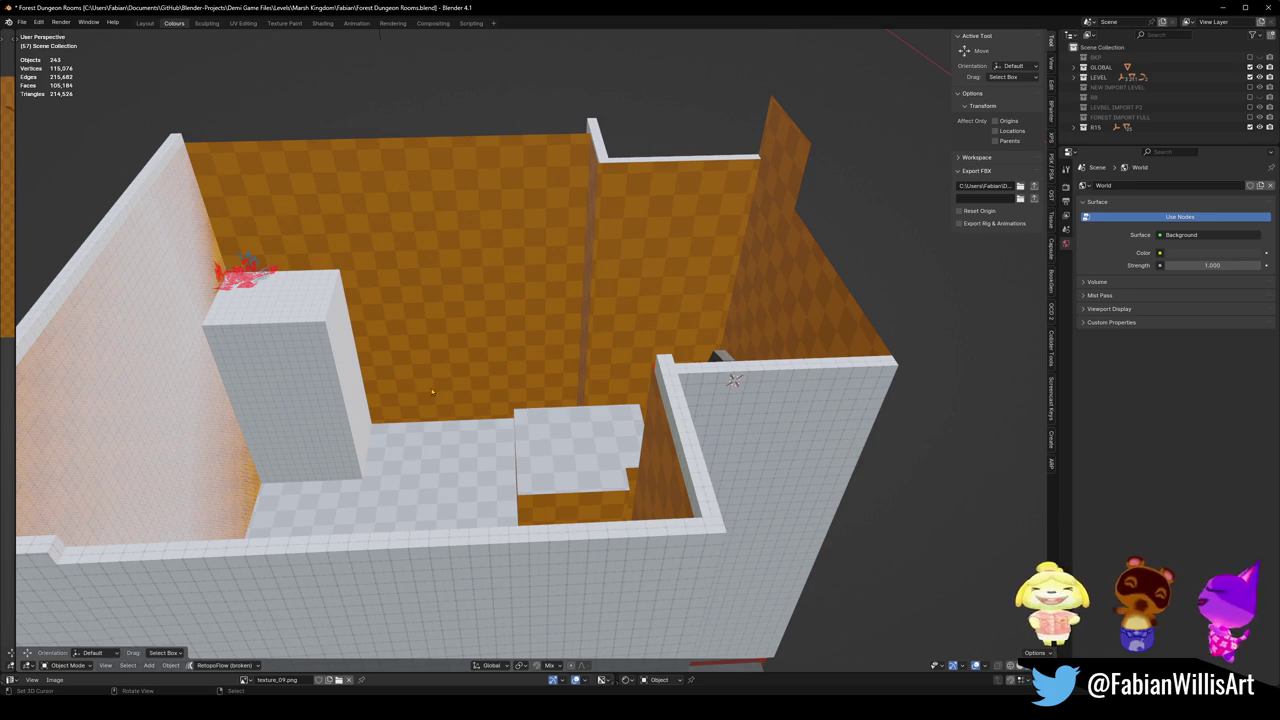
Dissolve the narrow notch face into the ledge block's wall.
scroll(523, 467, "up", 5)
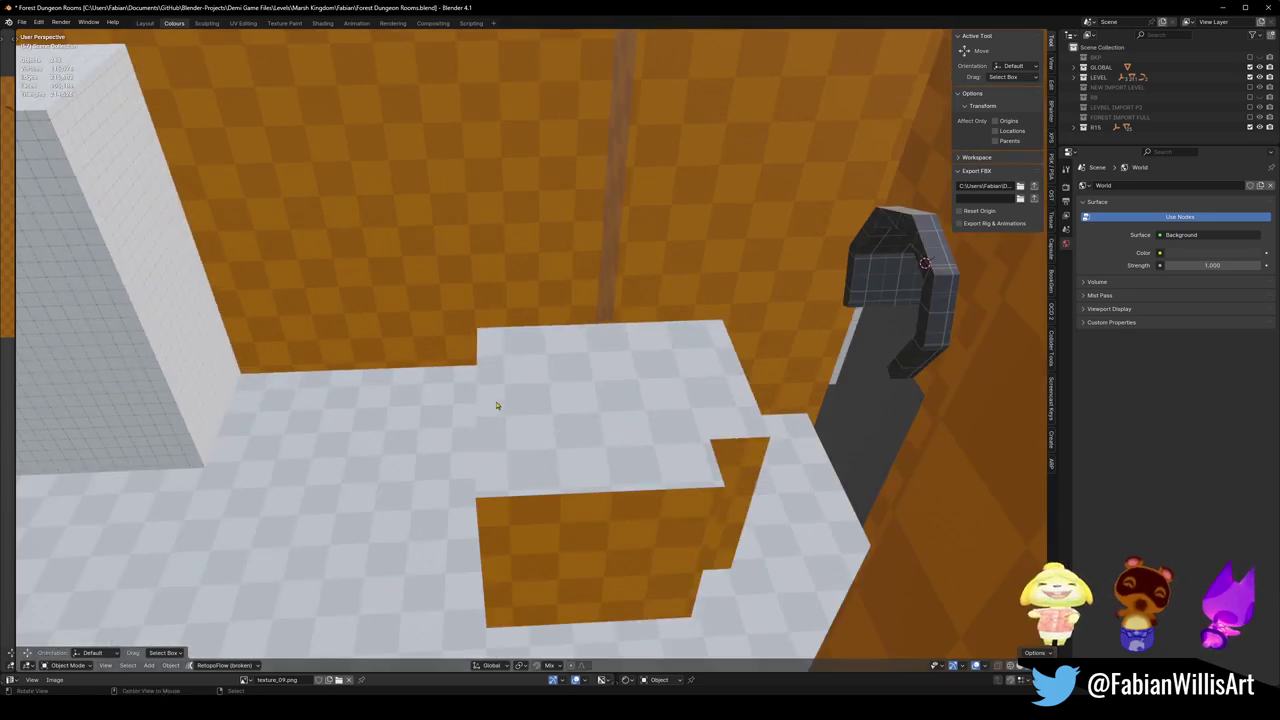
middle_click_drag(494, 400, 564, 405)
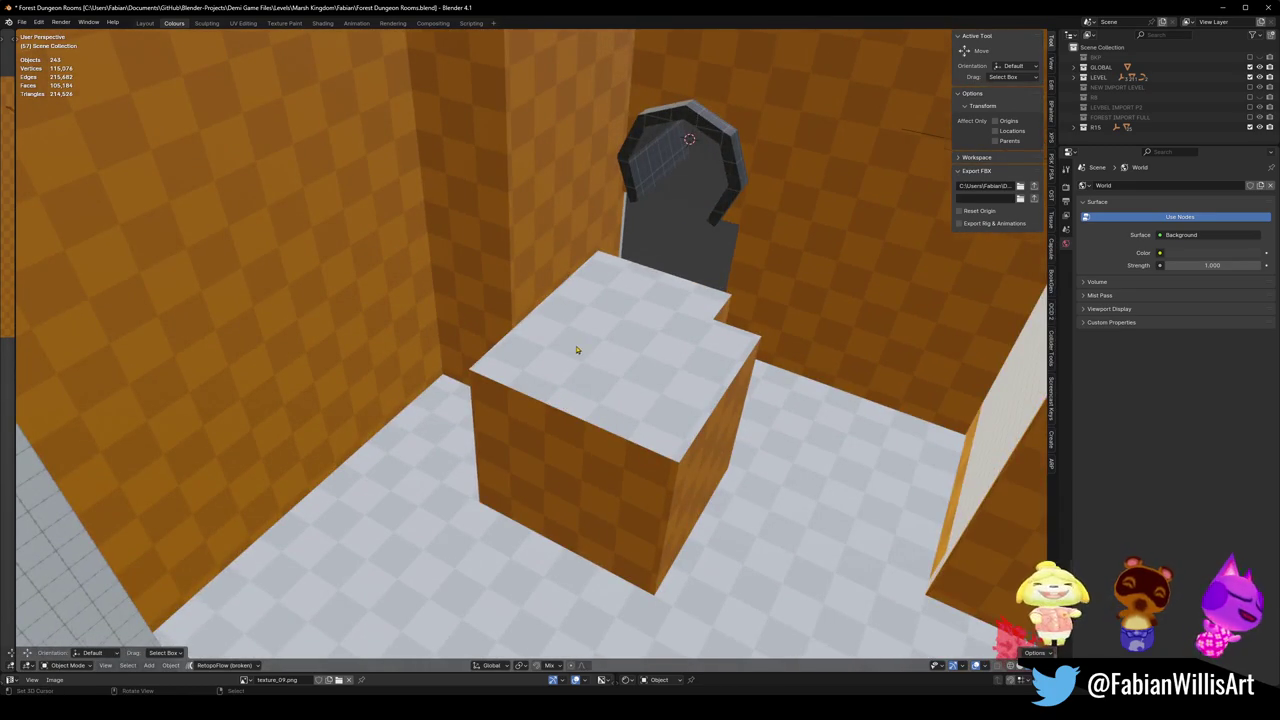
mouse_move(576, 349)
middle_mouse_down()
mouse_move(632, 343)
mouse_move(523, 381)
middle_mouse_up()
key("Tab")
scroll(686, 306, "up", 3)
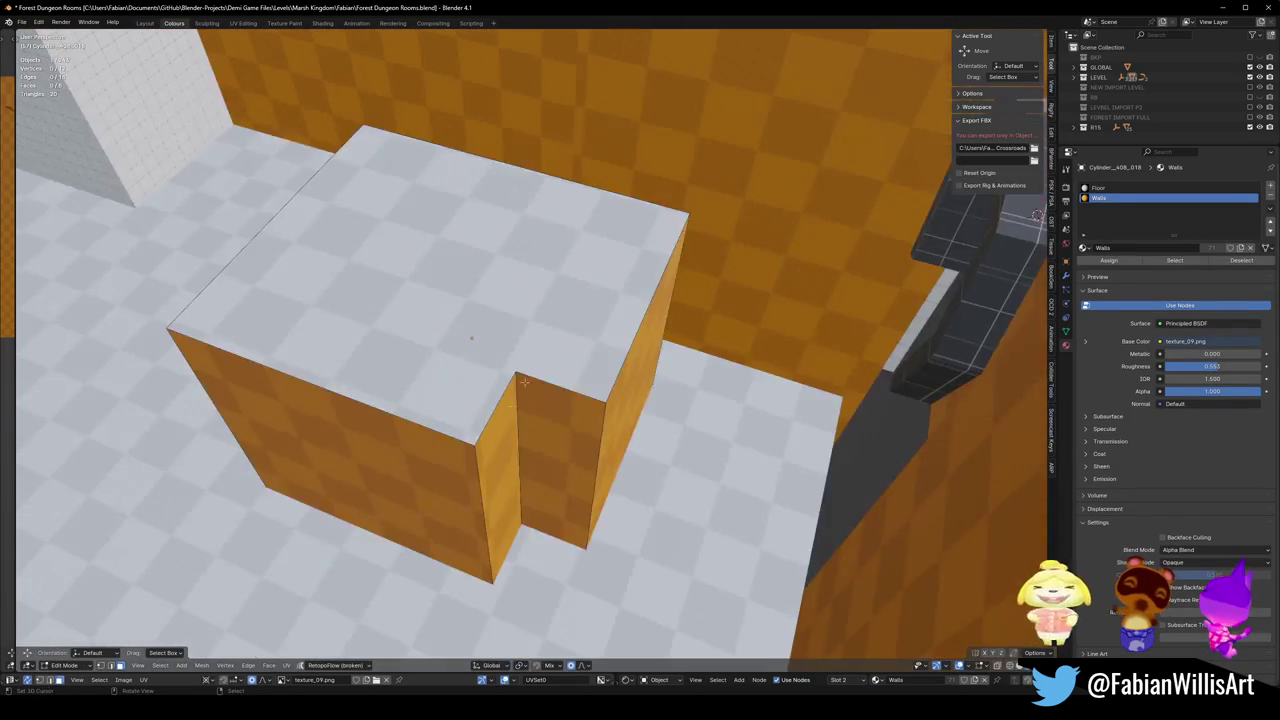
key("2")
left_click(526, 420)
key("alt+a")
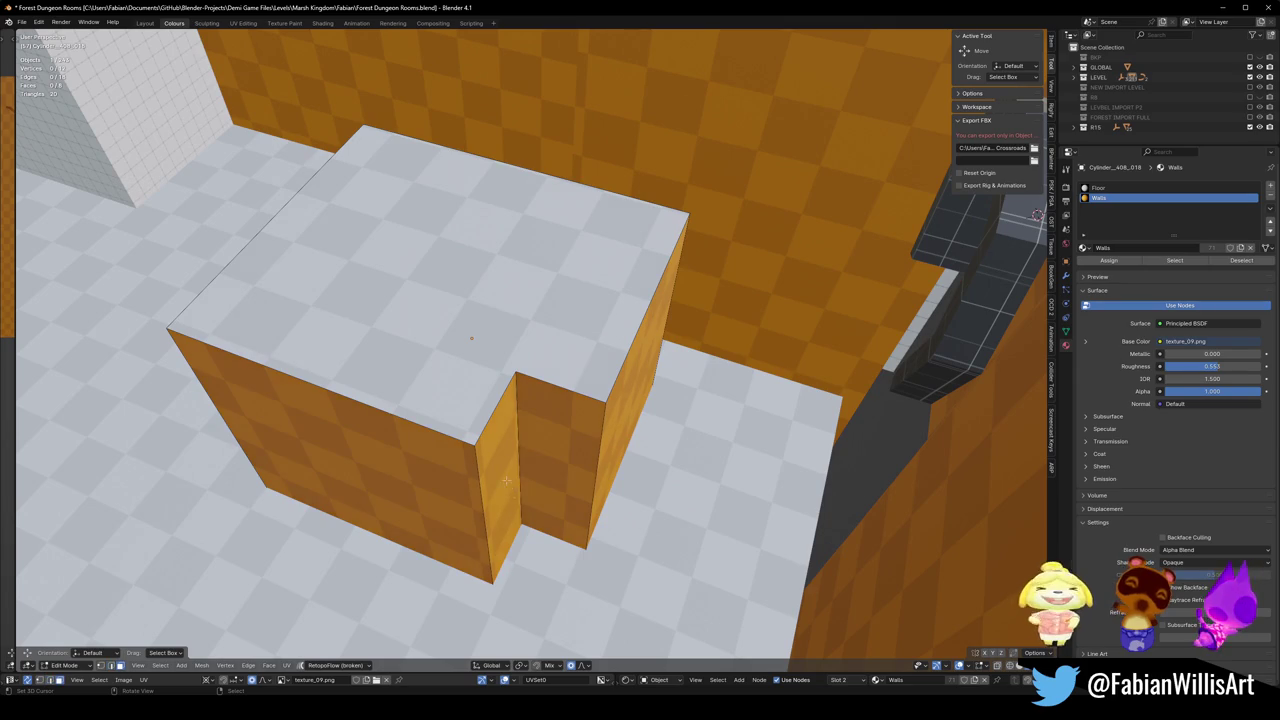
key("3")
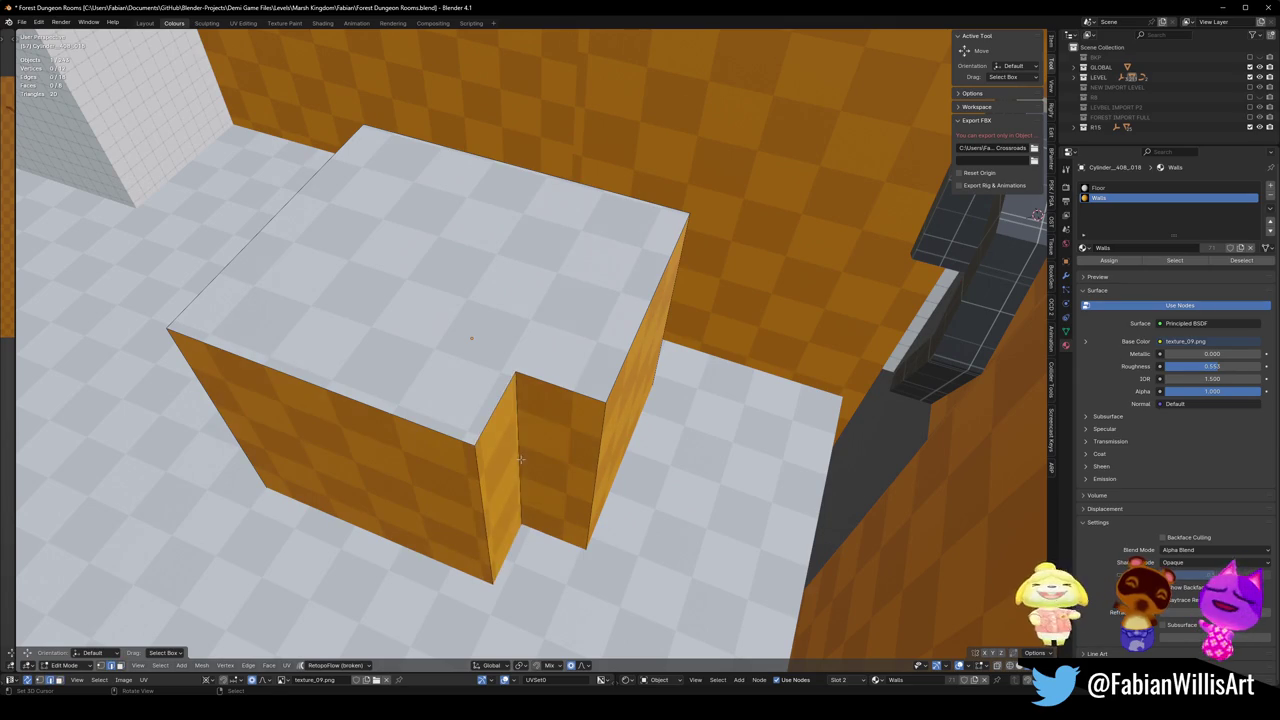
left_click(520, 459)
key("ctrl+x")
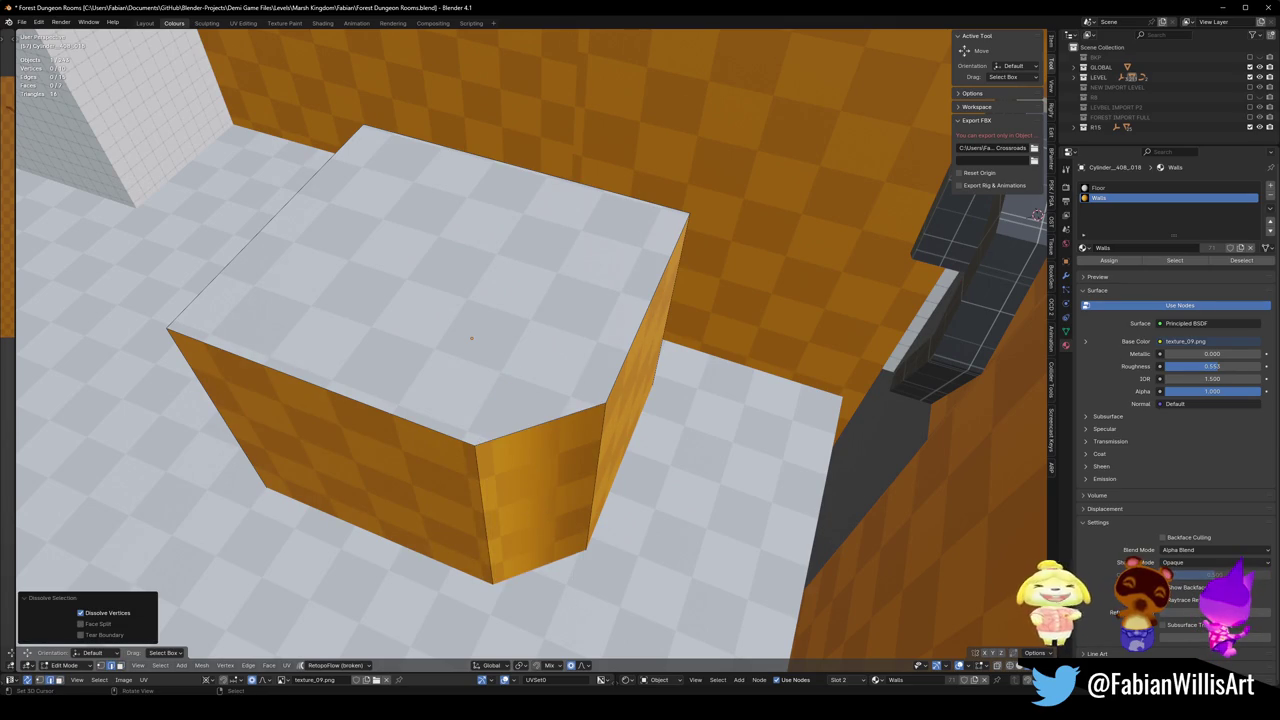
Recalculate the block's normals, shade it flat and set its origin to geometry.
key("a")
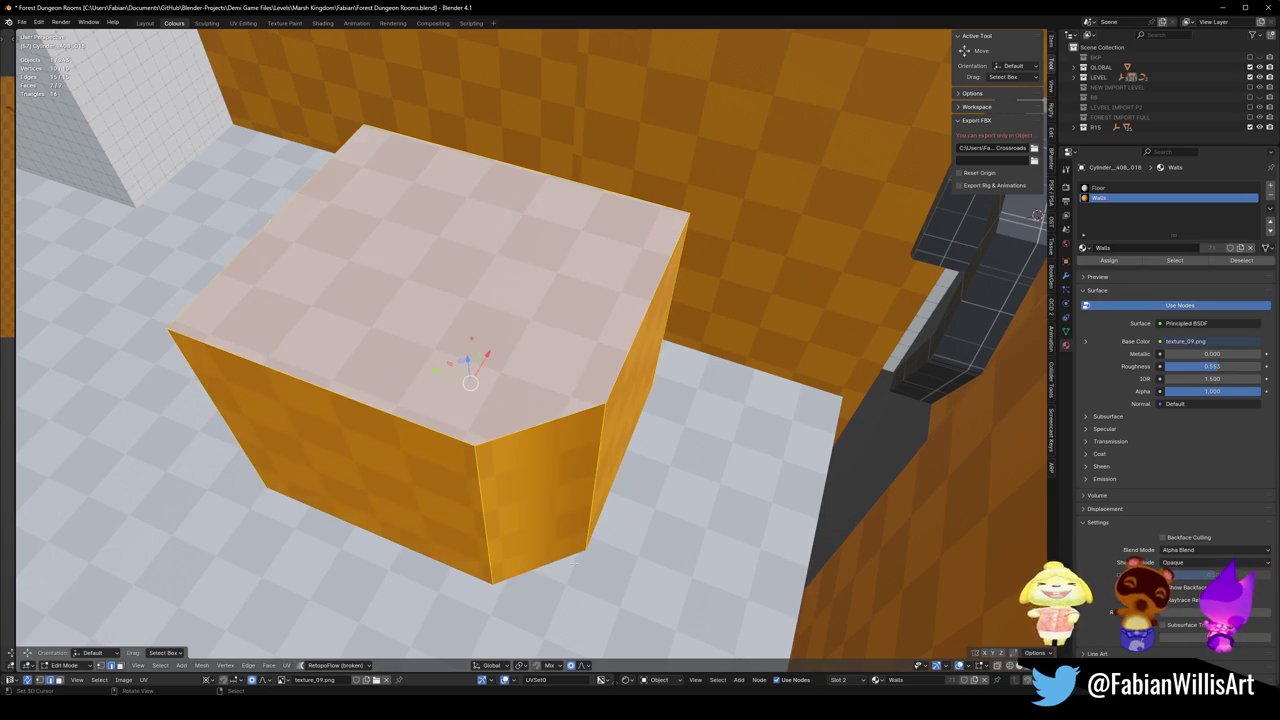
key("alt+n")
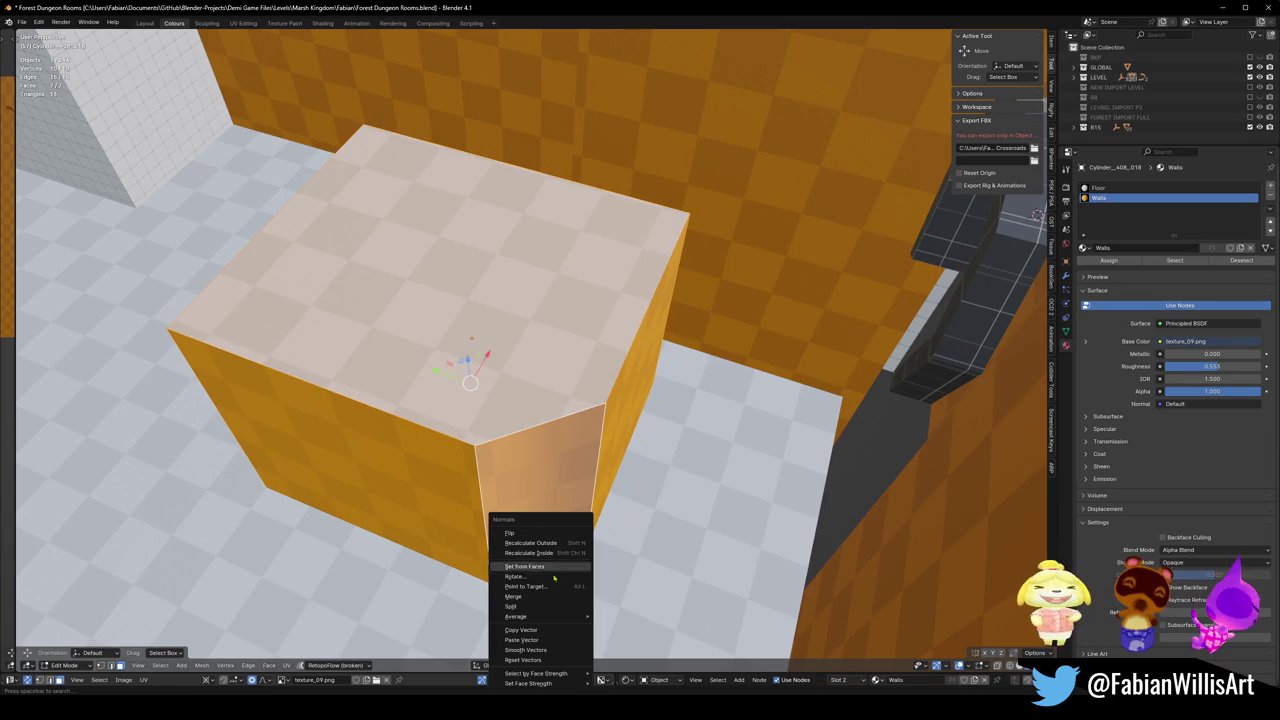
left_click(548, 567)
key("Tab")
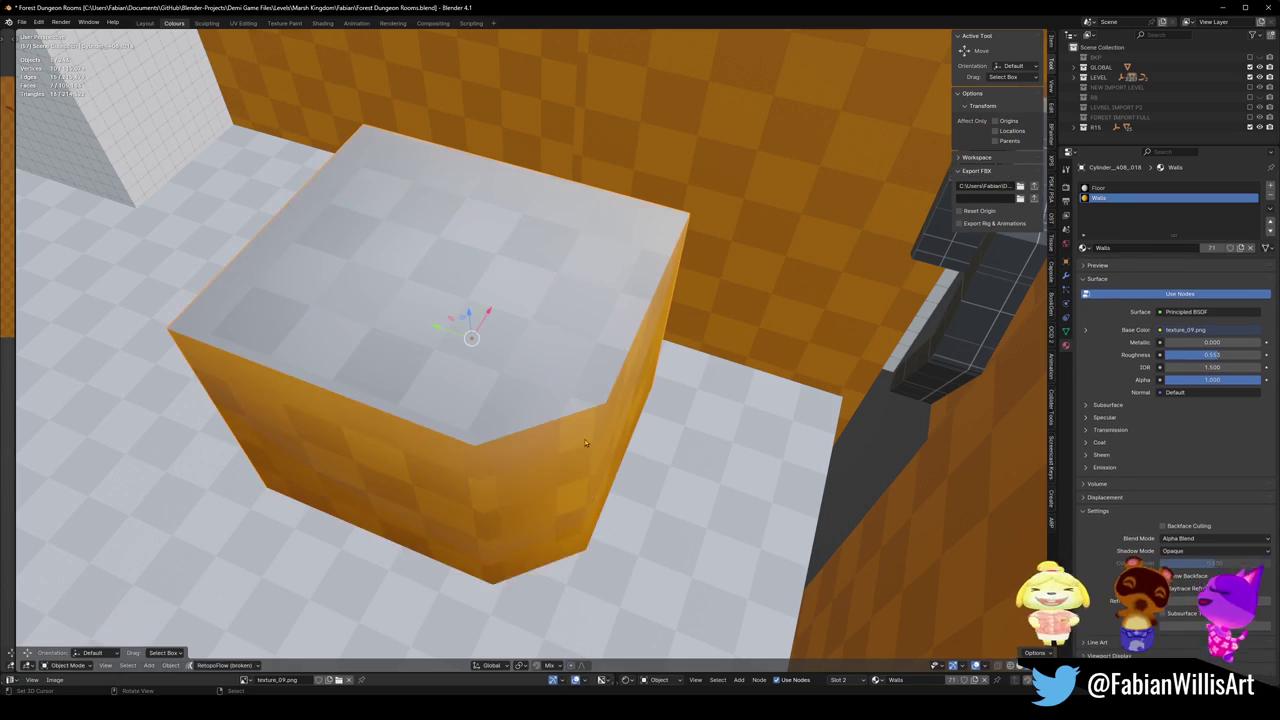
right_click(560, 458)
left_click(564, 459)
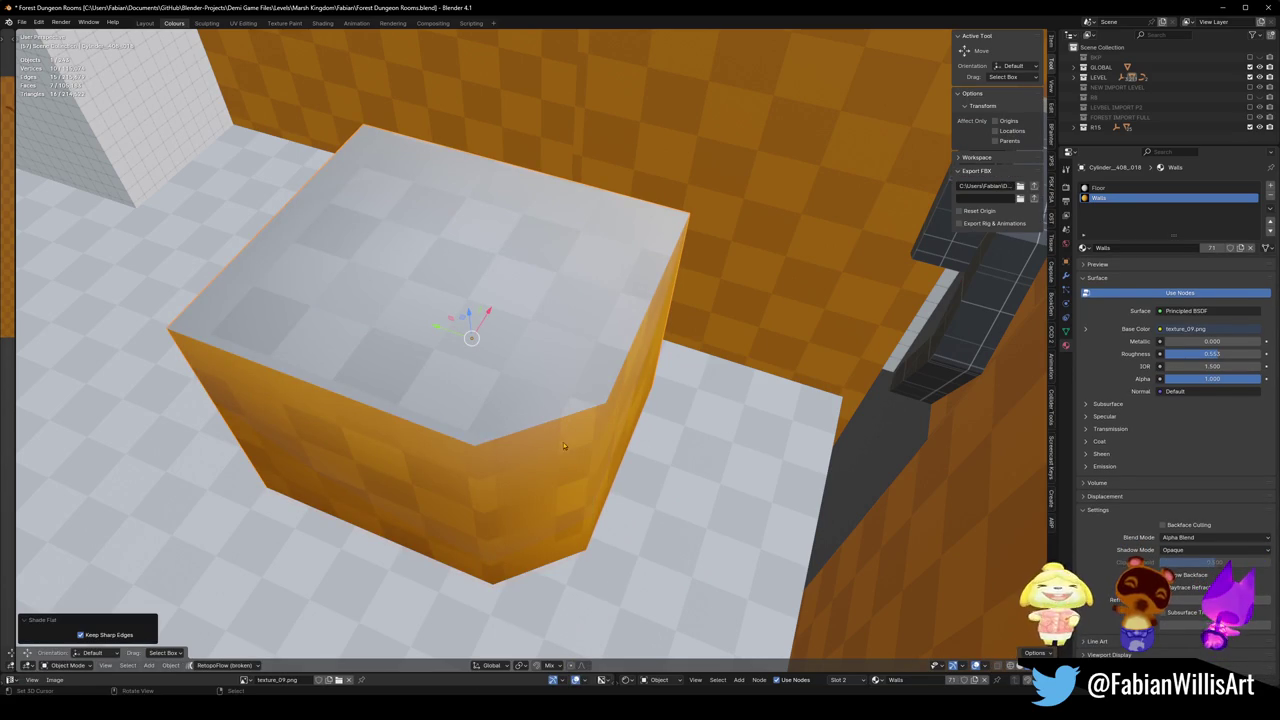
left_click(558, 415)
right_click(558, 415)
left_click(520, 420)
right_click(520, 420)
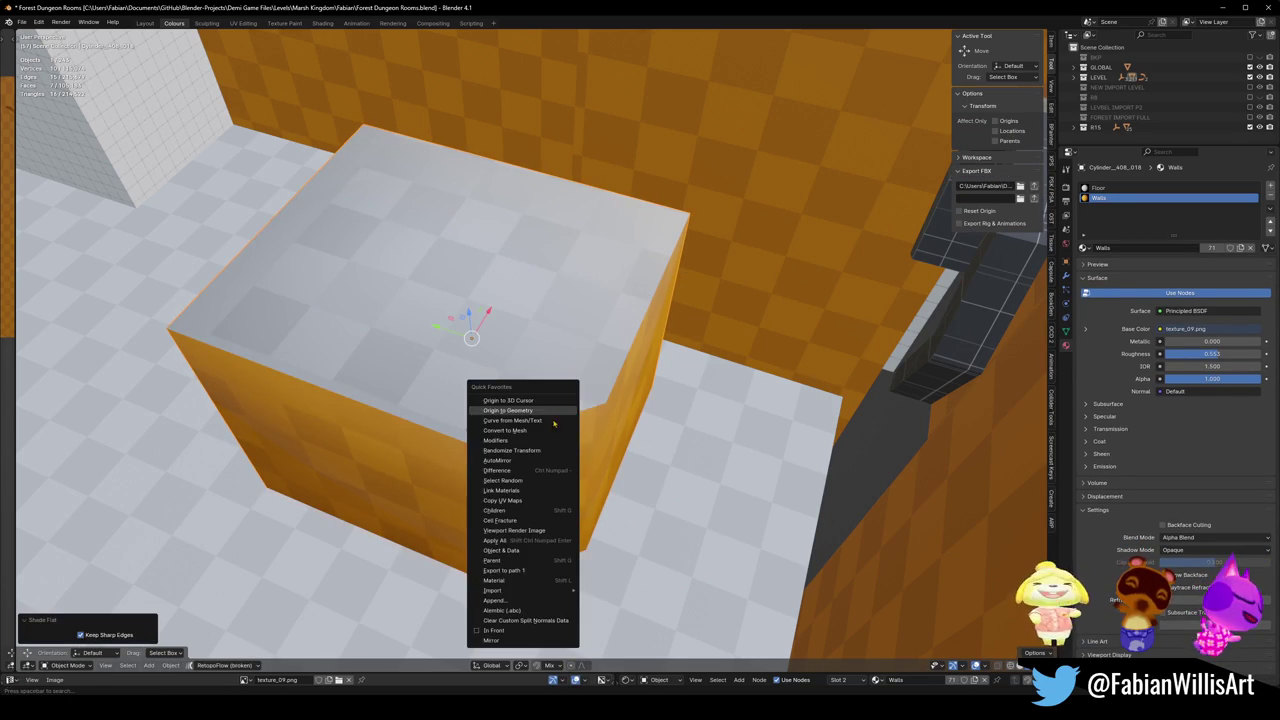
left_click(525, 620)
Dissolve the chamfer face into the side face, then flatten and shift that face along Y.
key("Tab")
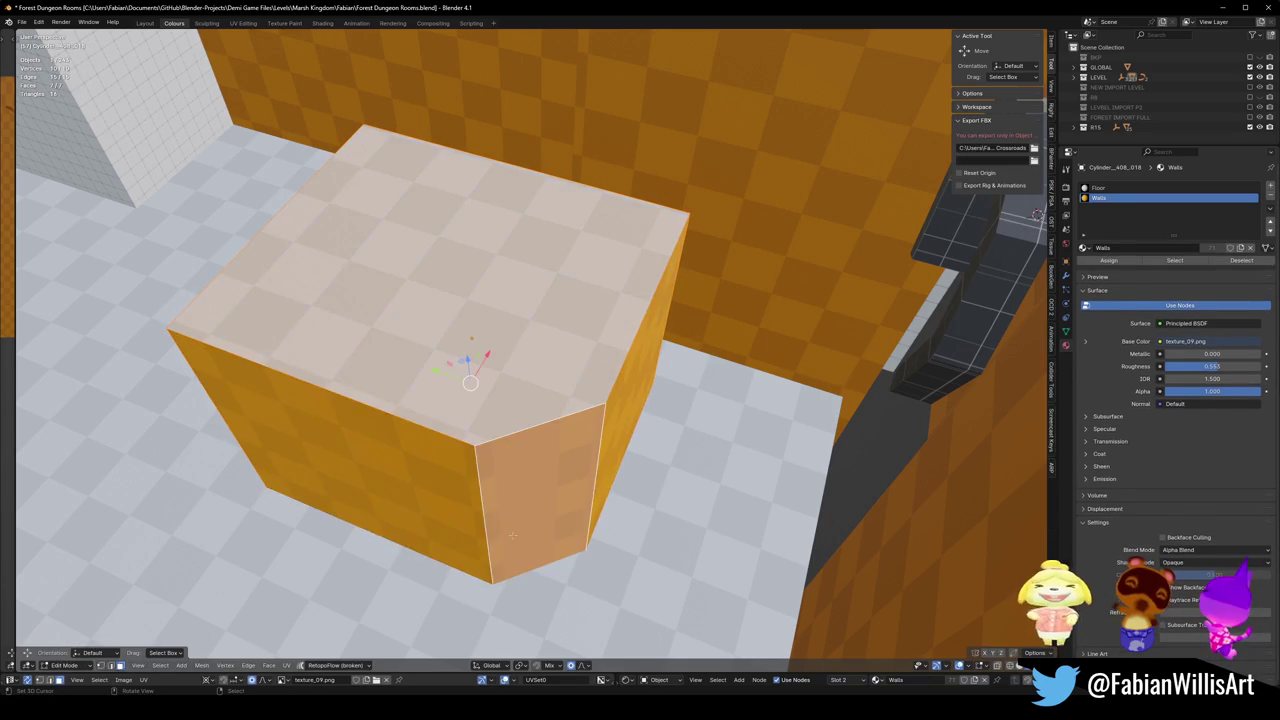
key("alt+a")
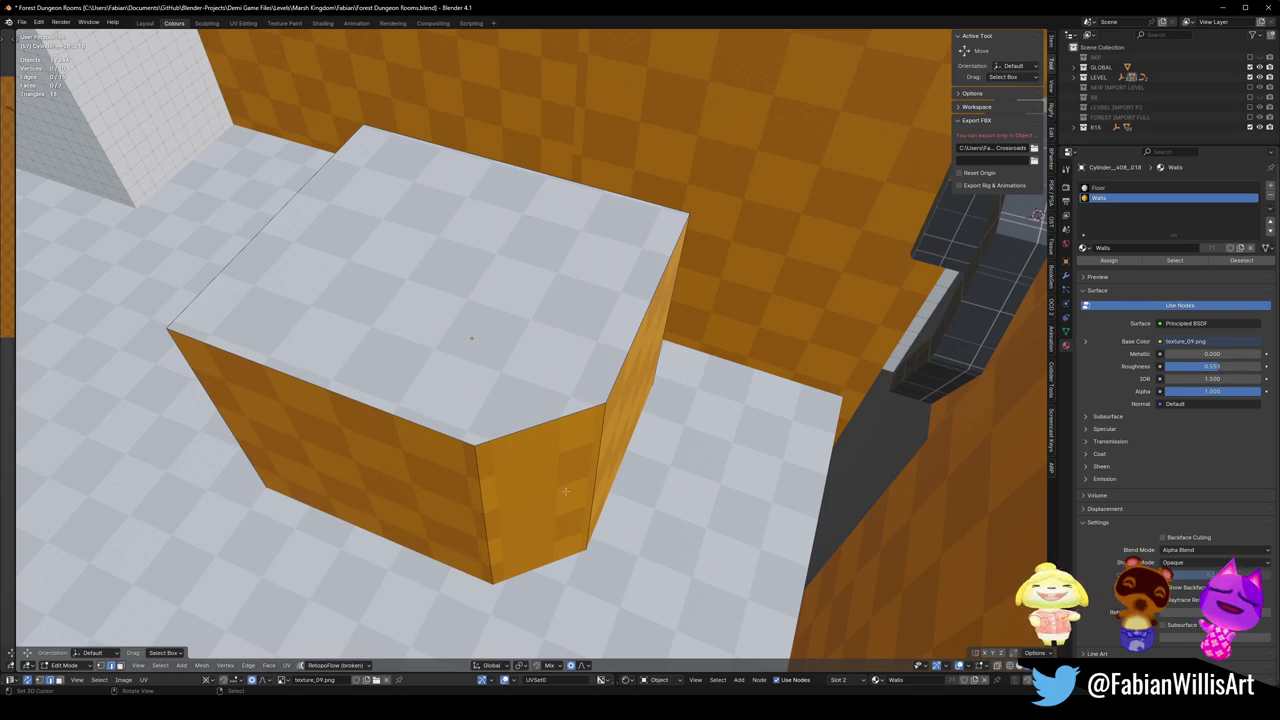
left_click(571, 471)
key("ctrl+x")
left_click(583, 430)
key("g")
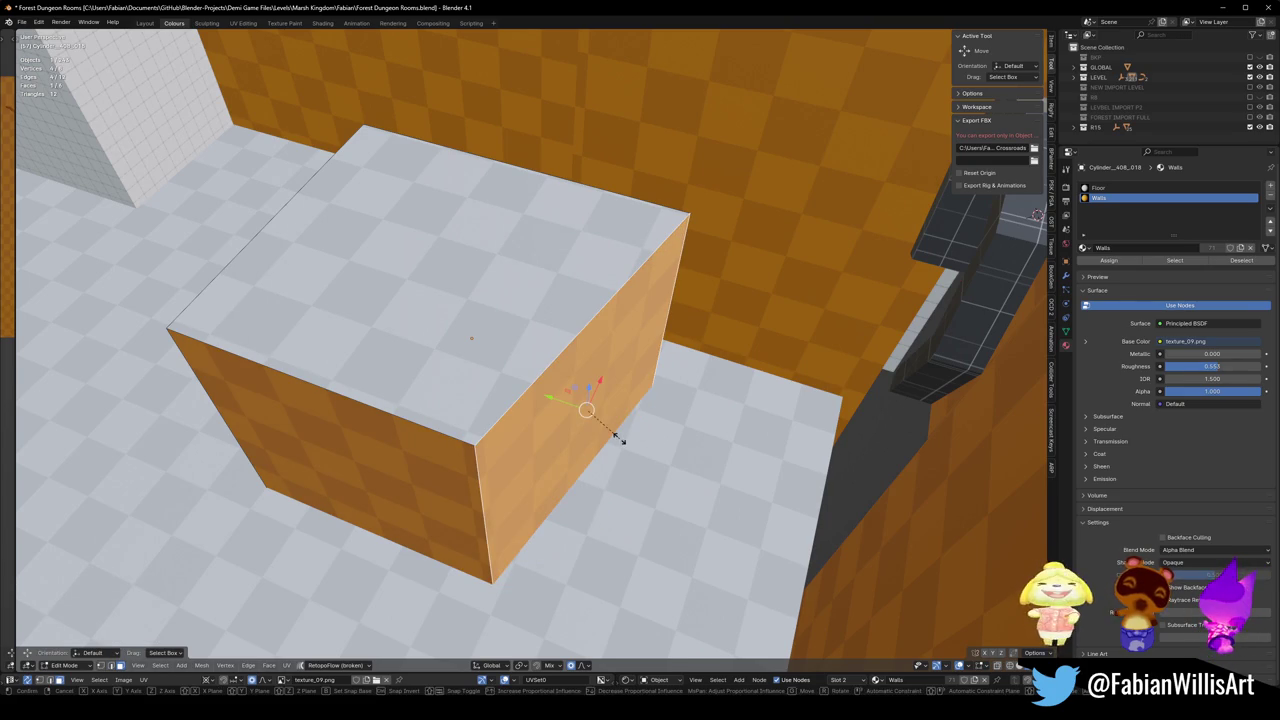
key("y")
key("0")
key("Return")
key("g")
key("y")
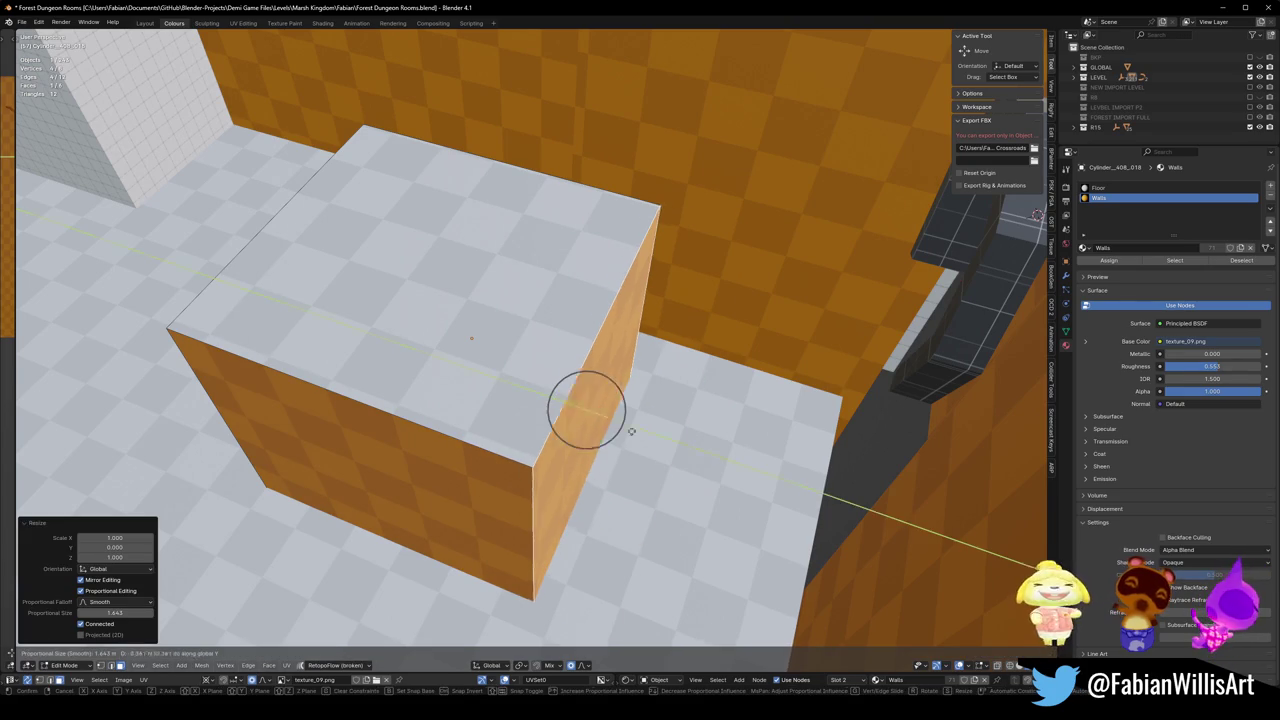
key("Return")
Slide the ledge's side face 10.475 m along X.
middle_click_drag(378, 420, 378, 420)
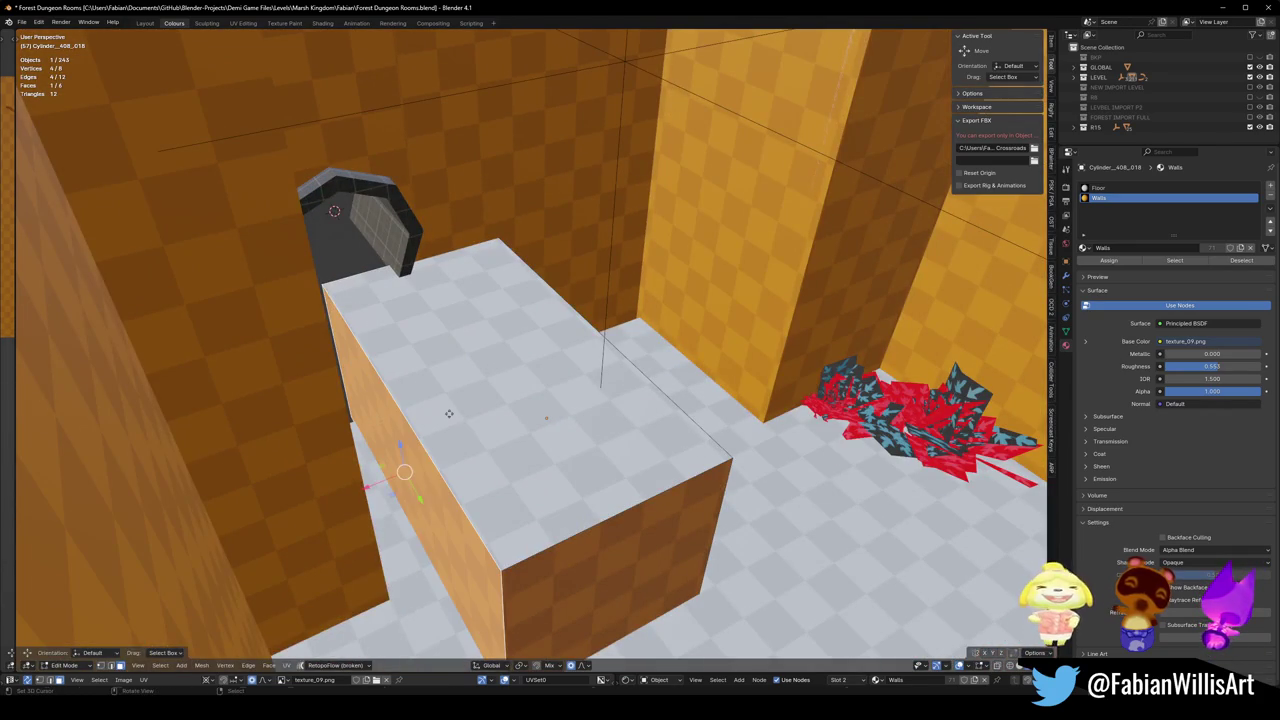
key("x")
left_click(297, 428)
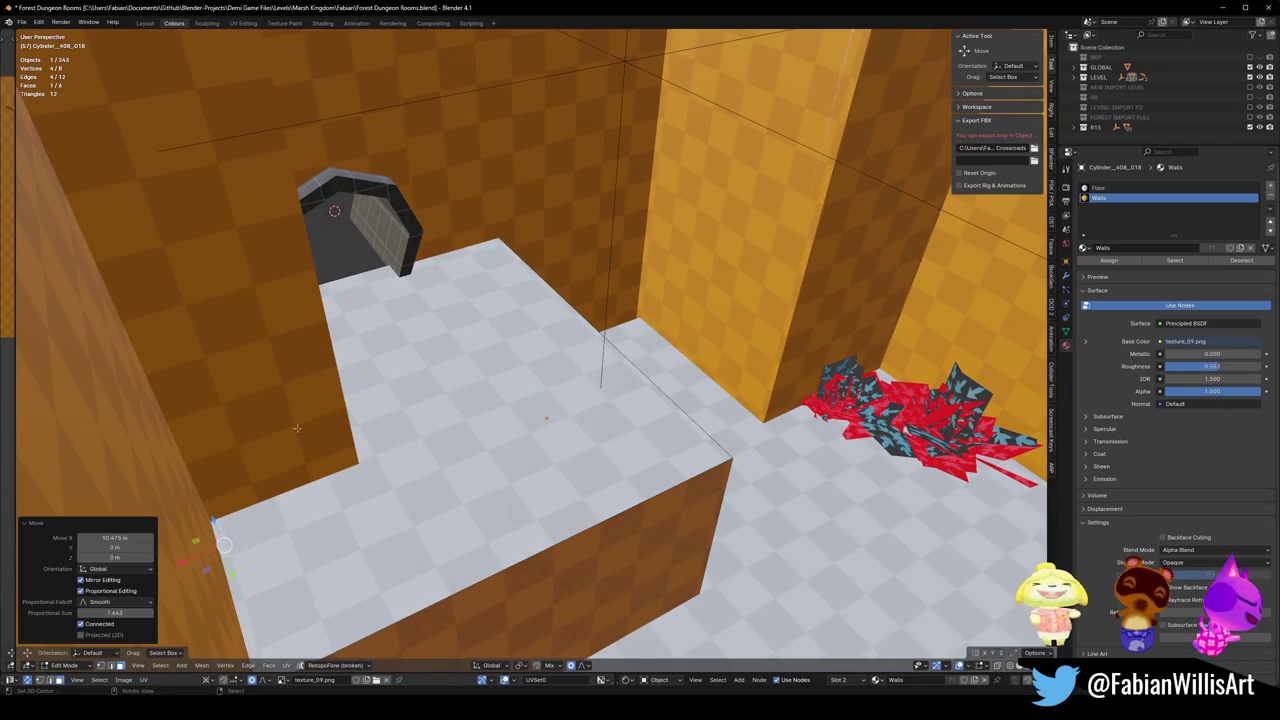
middle_click_drag(297, 428, 586, 443)
key("g")
key("x")
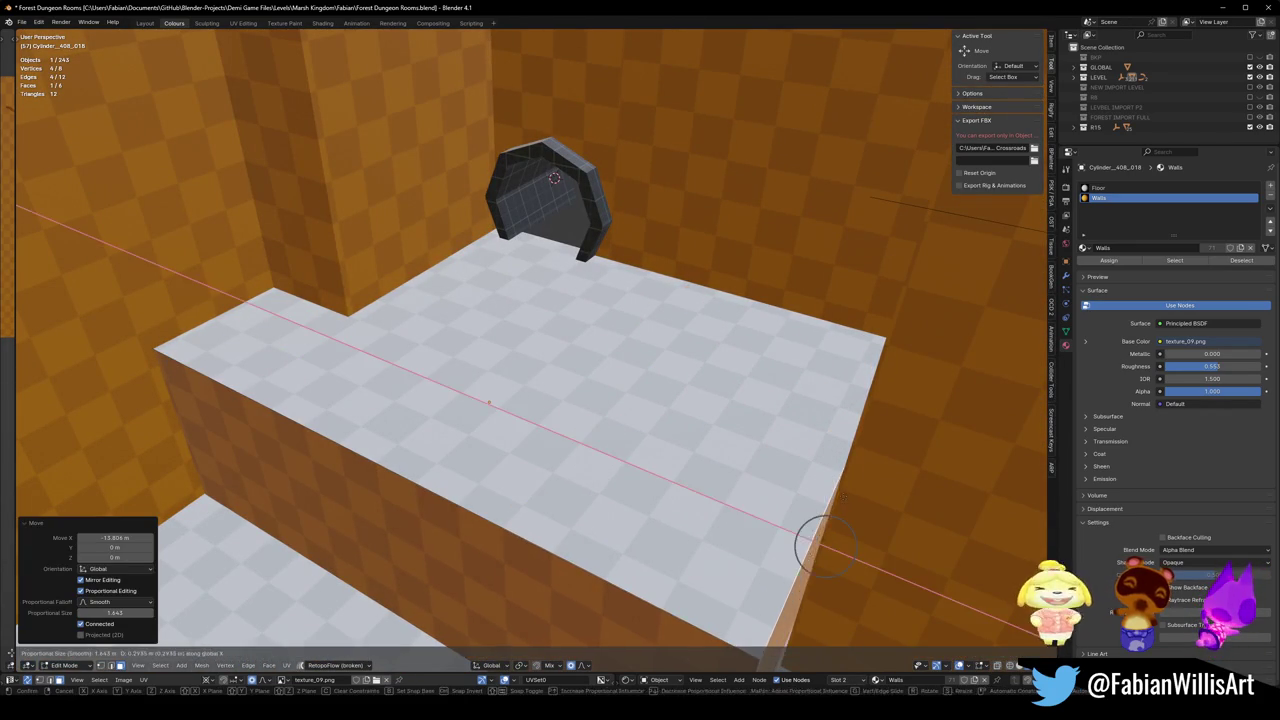
mouse_move(825, 546)
middle_mouse_down()
mouse_move(667, 505)
mouse_move(669, 488)
middle_mouse_up()
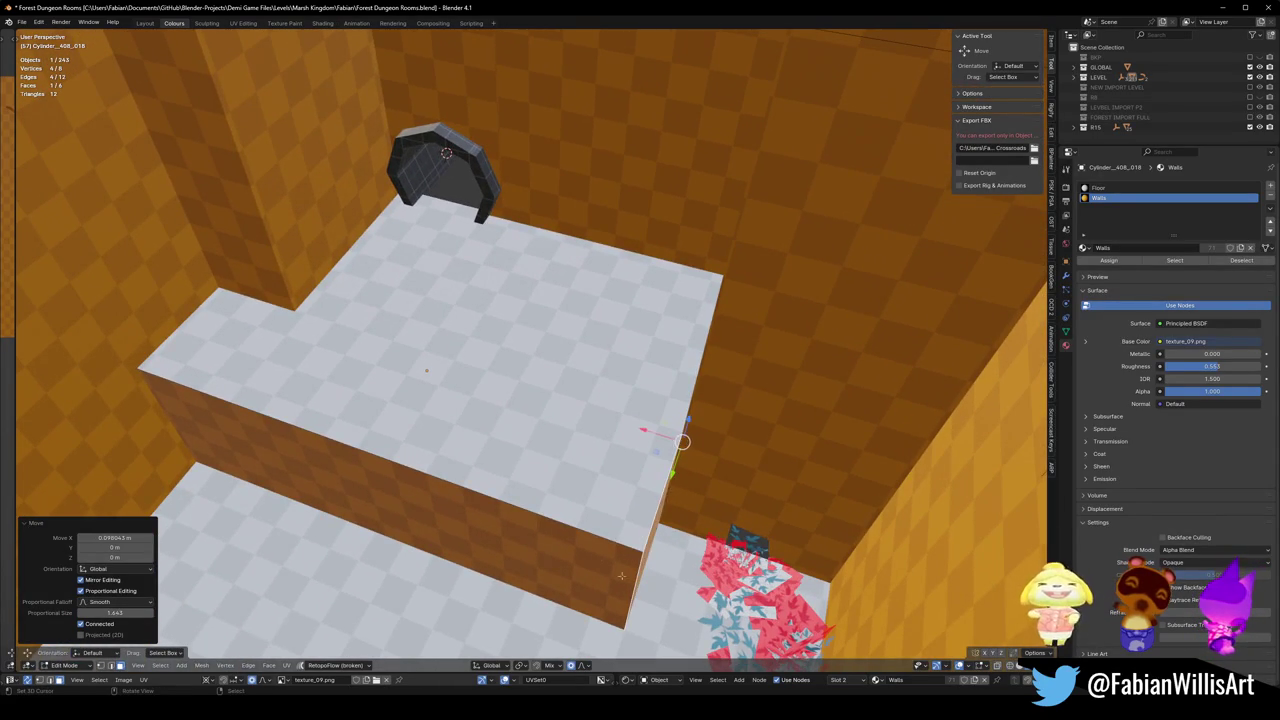
Bevel the ledge corner edge with a Custom profile using the Steps preset.
key("ctrl+b")
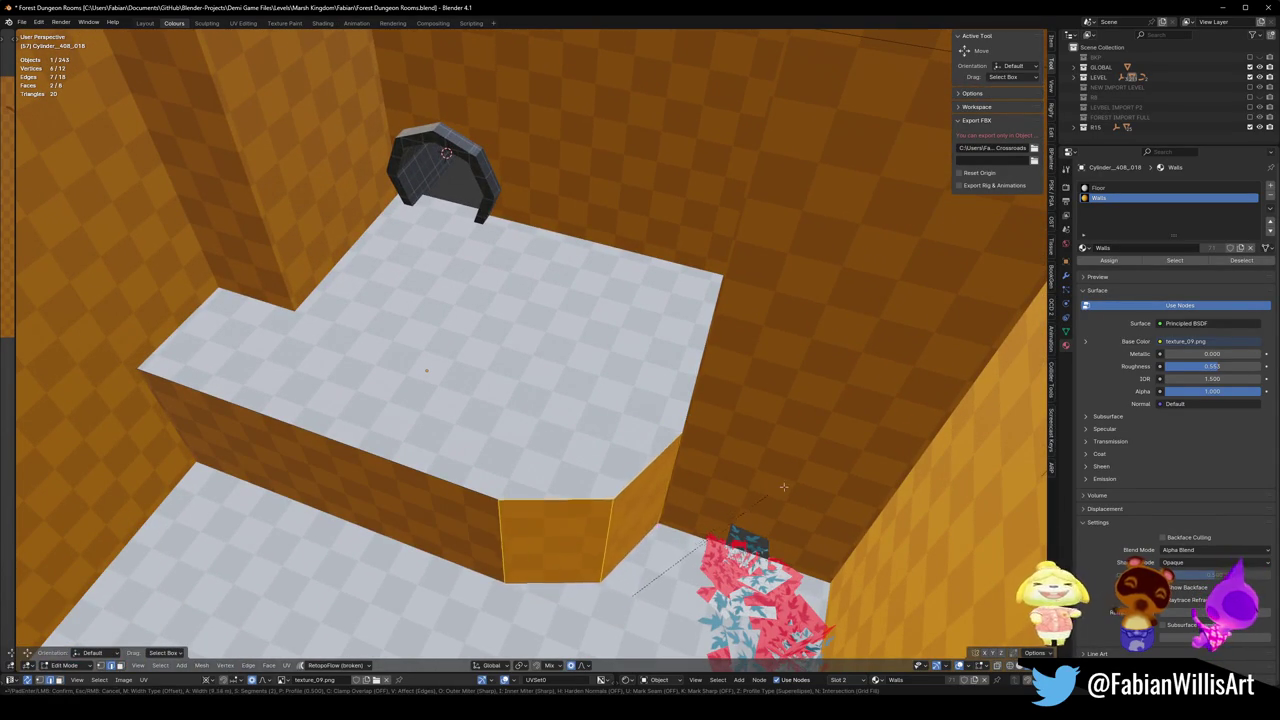
left_click(744, 498)
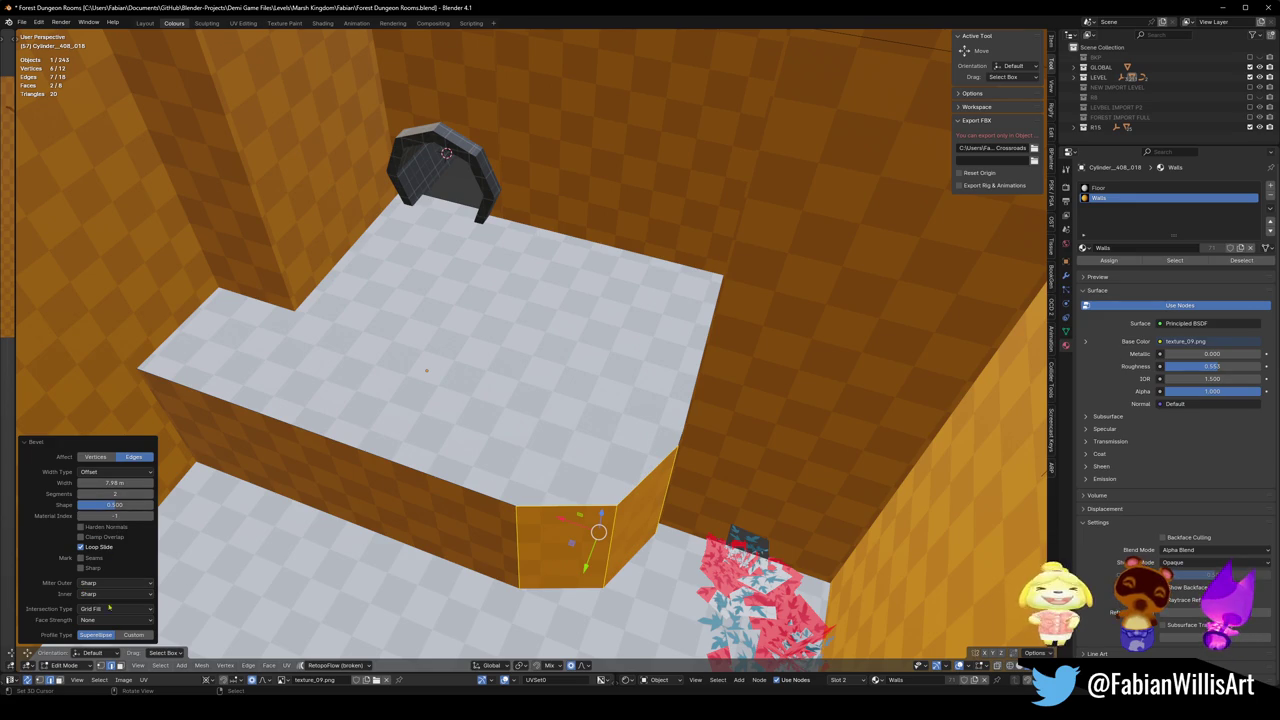
left_click(130, 635)
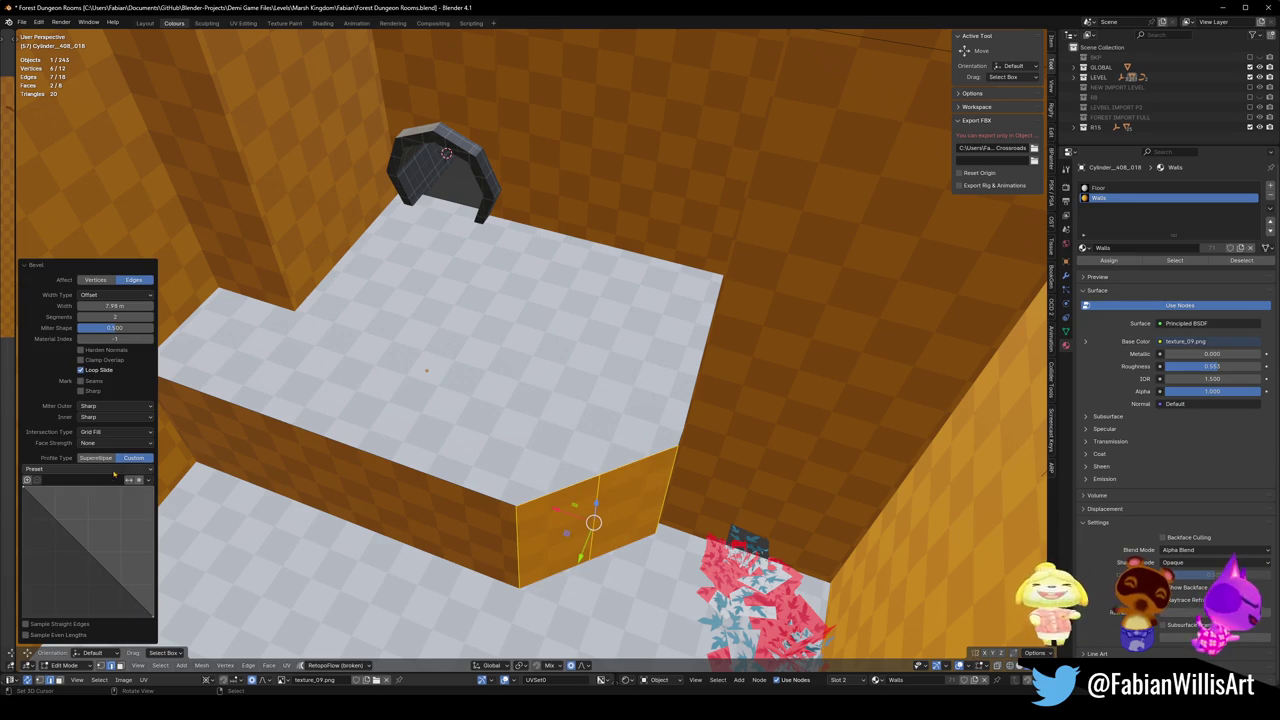
left_click(116, 469)
left_click(60, 469)
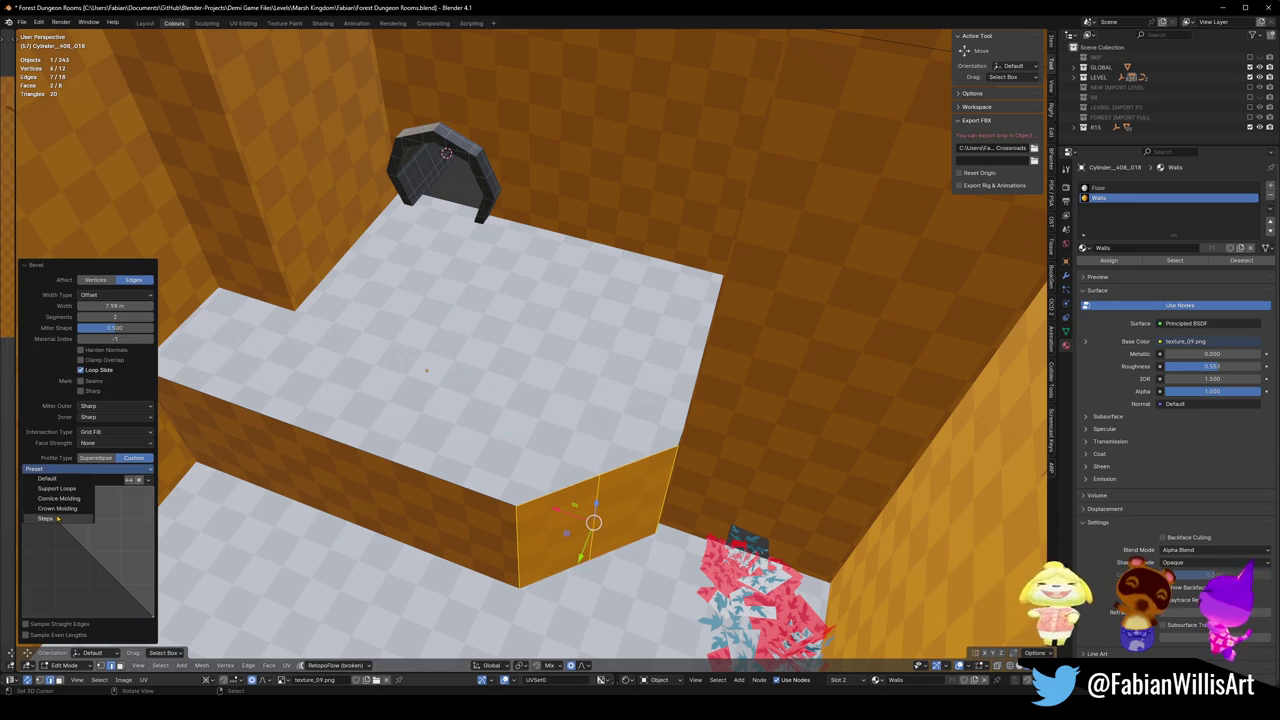
left_click(45, 518)
Push the ledge's wall faces inward with proportional editing to form a notch.
middle_click_drag(673, 499, 640, 488)
left_click(600, 480)
key("g")
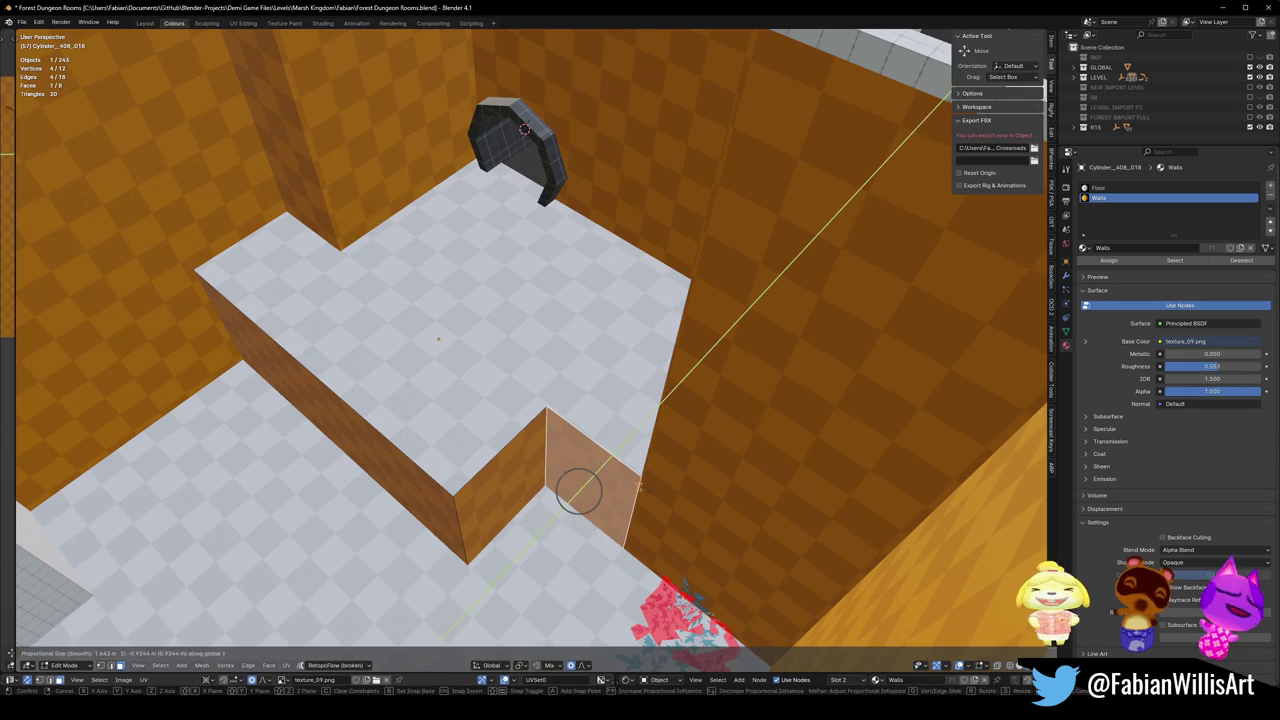
left_click(641, 489)
left_click(636, 487)
mouse_move(636, 487)
middle_mouse_down()
mouse_move(543, 469)
mouse_move(530, 492)
middle_mouse_up()
left_click(530, 492)
key("g")
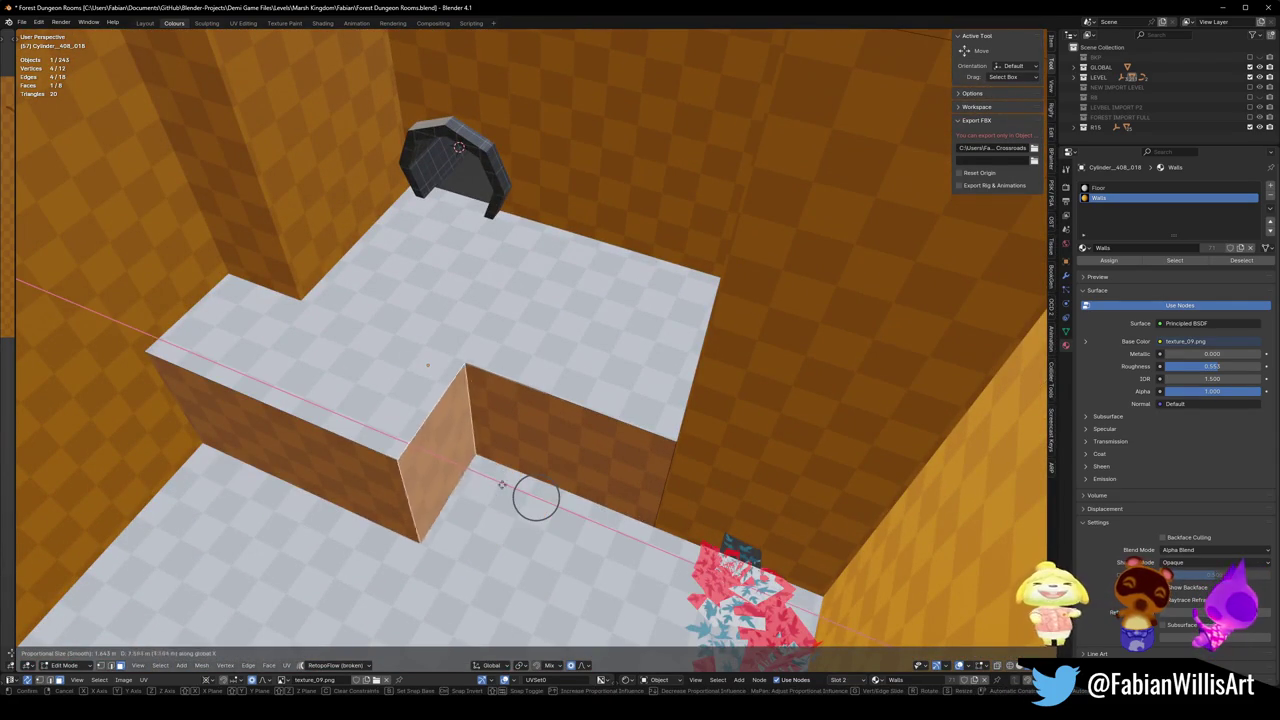
left_click(530, 494)
Reposition one more wall face, then leave Edit Mode.
mouse_move(530, 494)
middle_mouse_down()
mouse_move(649, 457)
mouse_move(528, 508)
mouse_move(660, 506)
mouse_move(707, 418)
middle_mouse_up()
key("g")
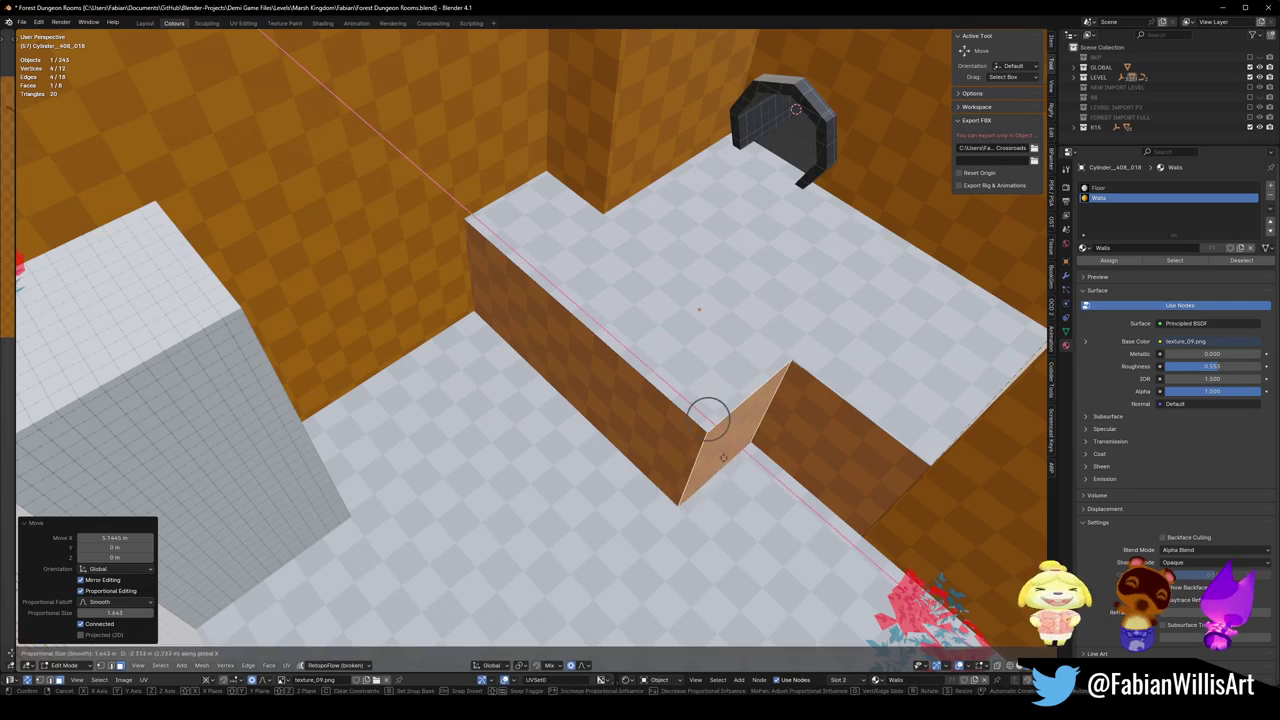
left_click(699, 309)
left_click(699, 309)
middle_click_drag(699, 309, 545, 525)
key("Tab")
Save the file, then snap the Demi character from the GLOBAL collection to the 3D cursor.
key("ctrl+s")
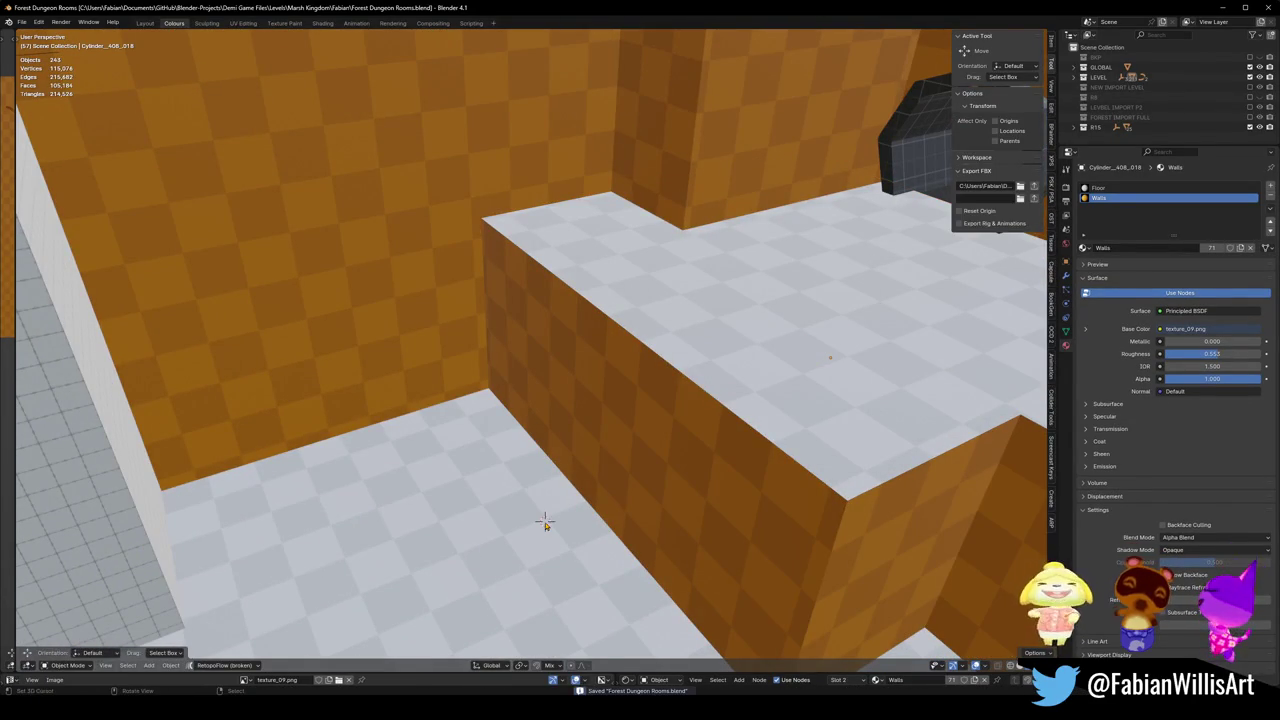
left_click(1074, 67)
left_click(1102, 77)
key("shift+s")
left_click(558, 509)
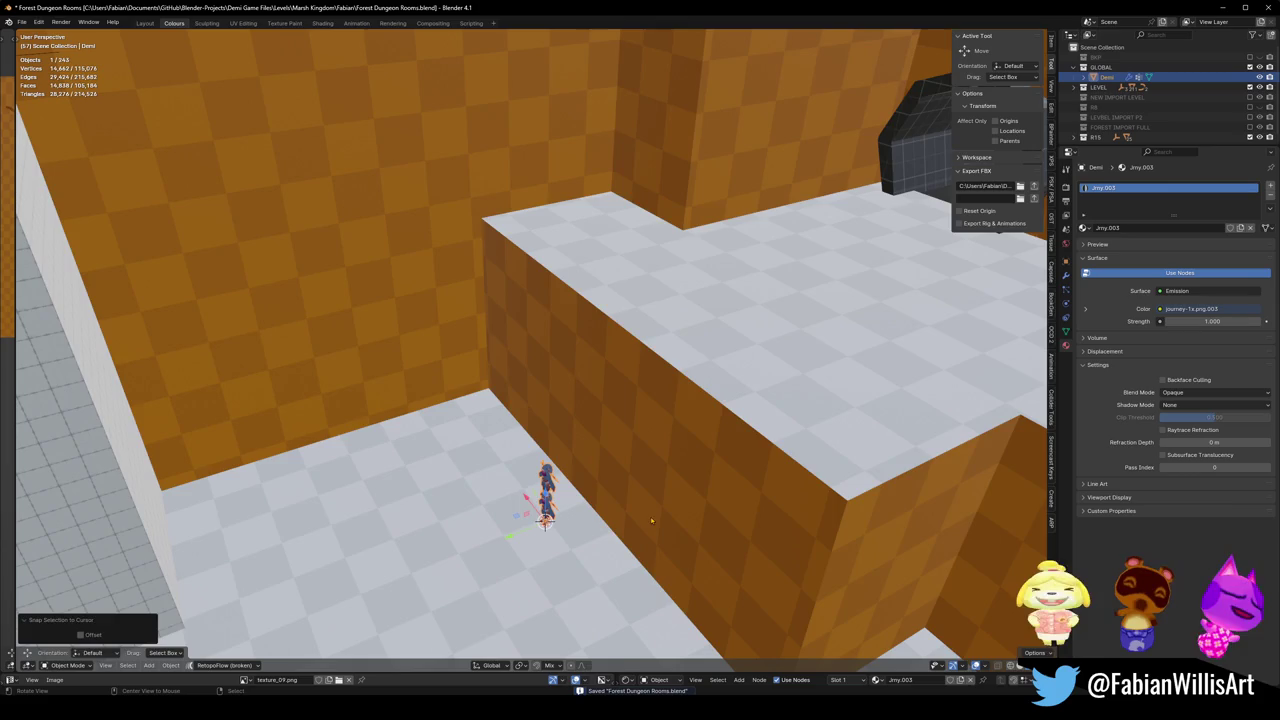
Place Demi on the room floor and orbit around to compare it with the ledge.
mouse_move(558, 509)
middle_mouse_down()
mouse_move(488, 415)
mouse_move(517, 434)
middle_mouse_up()
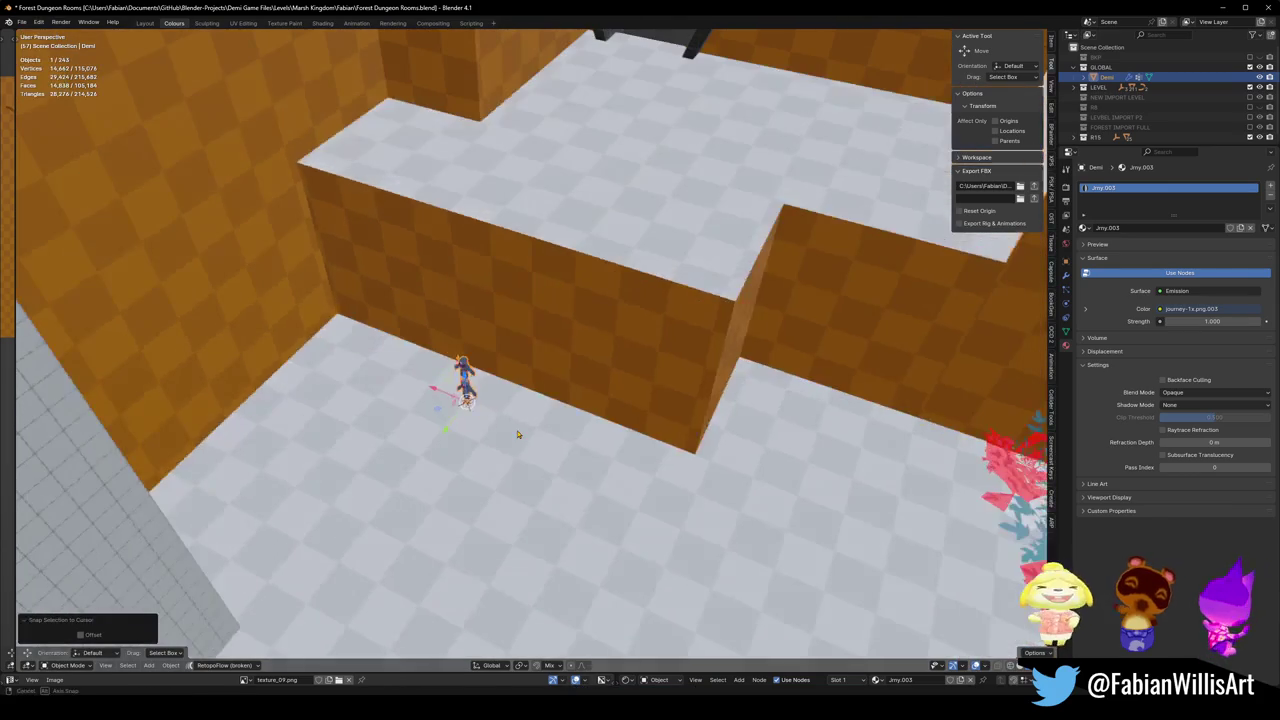
key("g")
left_click(586, 471)
mouse_move(586, 471)
middle_mouse_down()
mouse_move(604, 415)
mouse_move(586, 472)
mouse_move(551, 445)
mouse_move(656, 447)
mouse_move(519, 455)
mouse_move(524, 439)
mouse_move(594, 450)
mouse_move(534, 451)
middle_mouse_up()
mouse_move(426, 454)
middle_mouse_down()
mouse_move(597, 477)
mouse_move(604, 467)
mouse_move(578, 465)
middle_mouse_up()
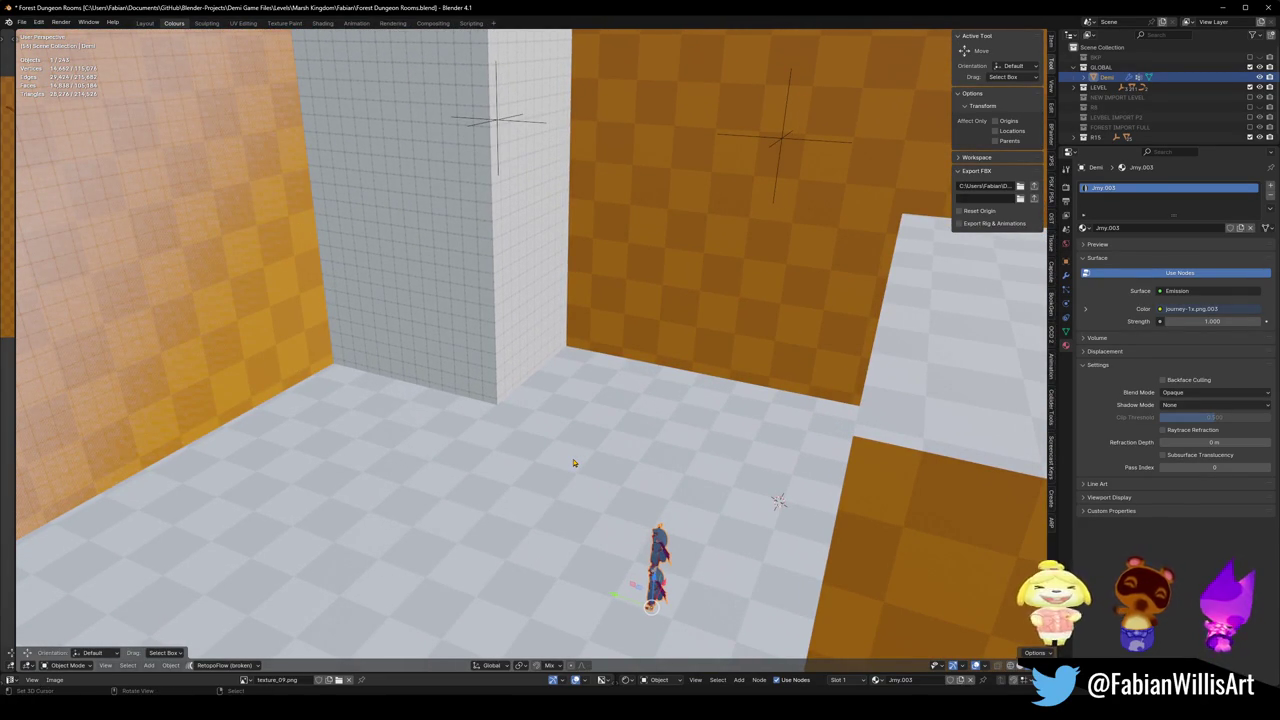
middle_click_drag(555, 457, 570, 451)
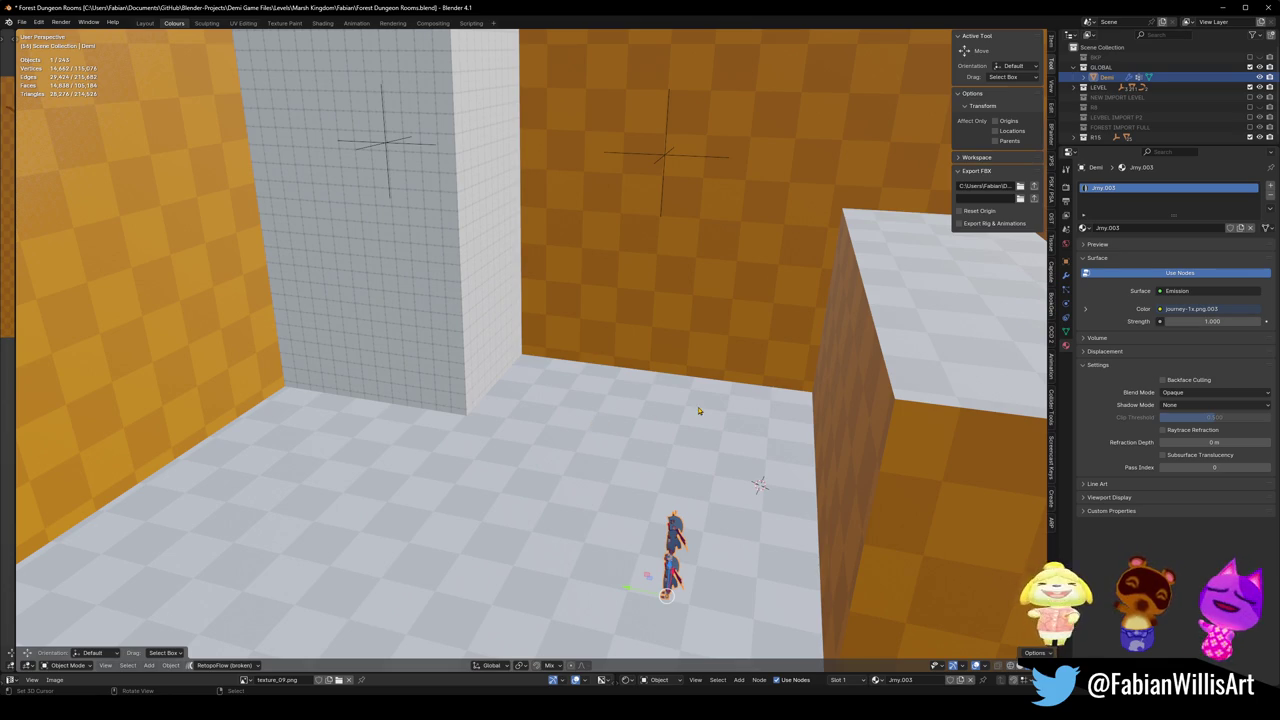
mouse_move(523, 474)
middle_mouse_down()
mouse_move(481, 347)
mouse_move(509, 329)
middle_mouse_up()
Delete Demi, undo, then delete the leftover orange-checkered wall piece.
key("Delete")
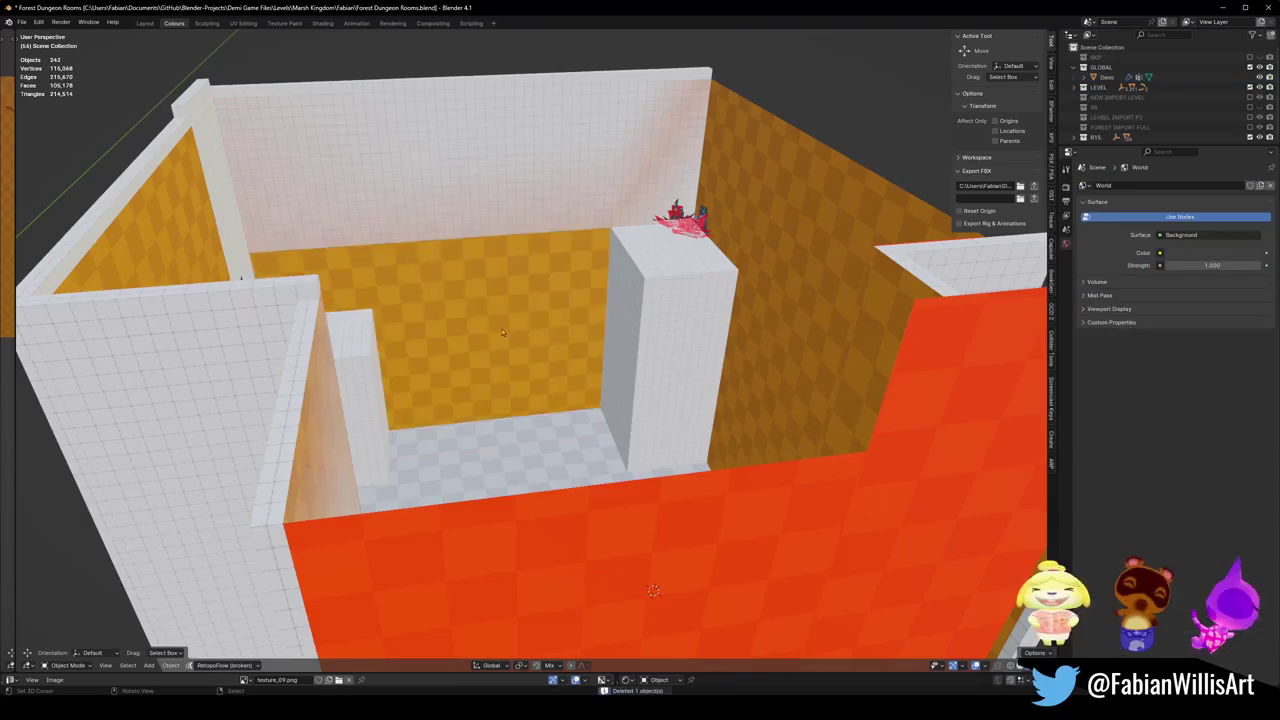
key("ctrl+z")
key("ctrl+z")
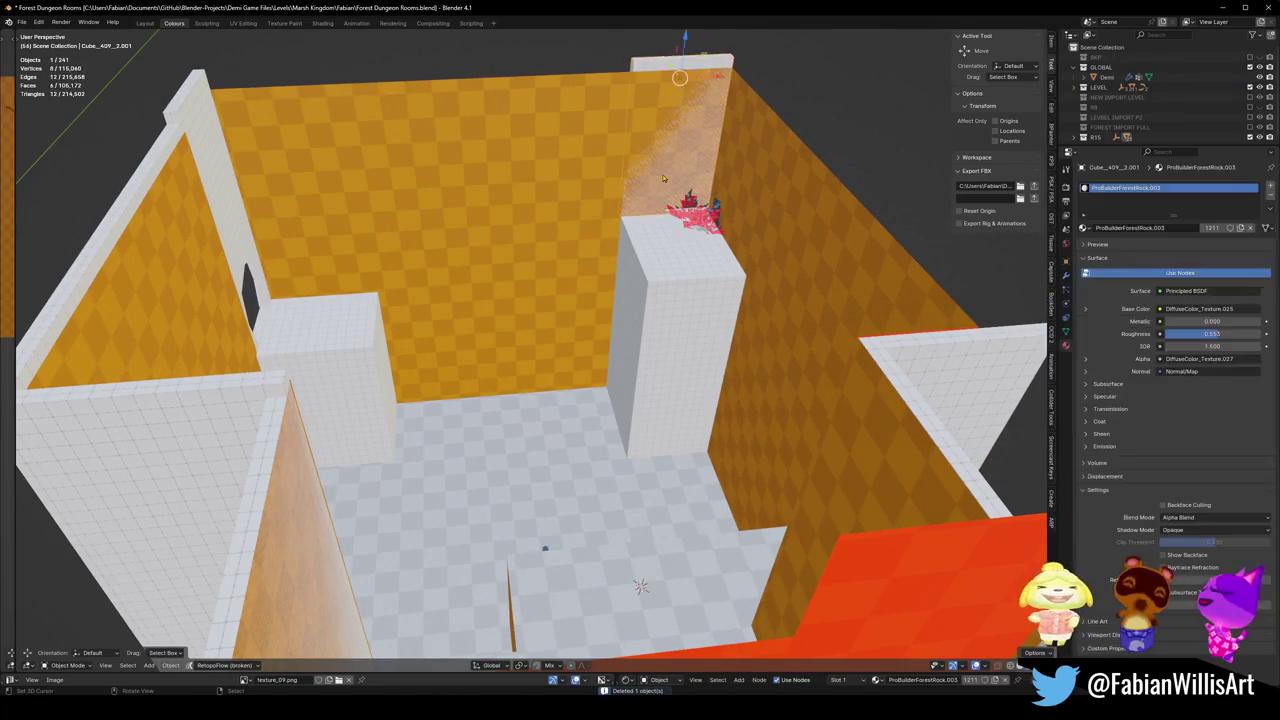
mouse_move(497, 281)
middle_mouse_down()
mouse_move(258, 359)
mouse_move(500, 335)
middle_mouse_up()
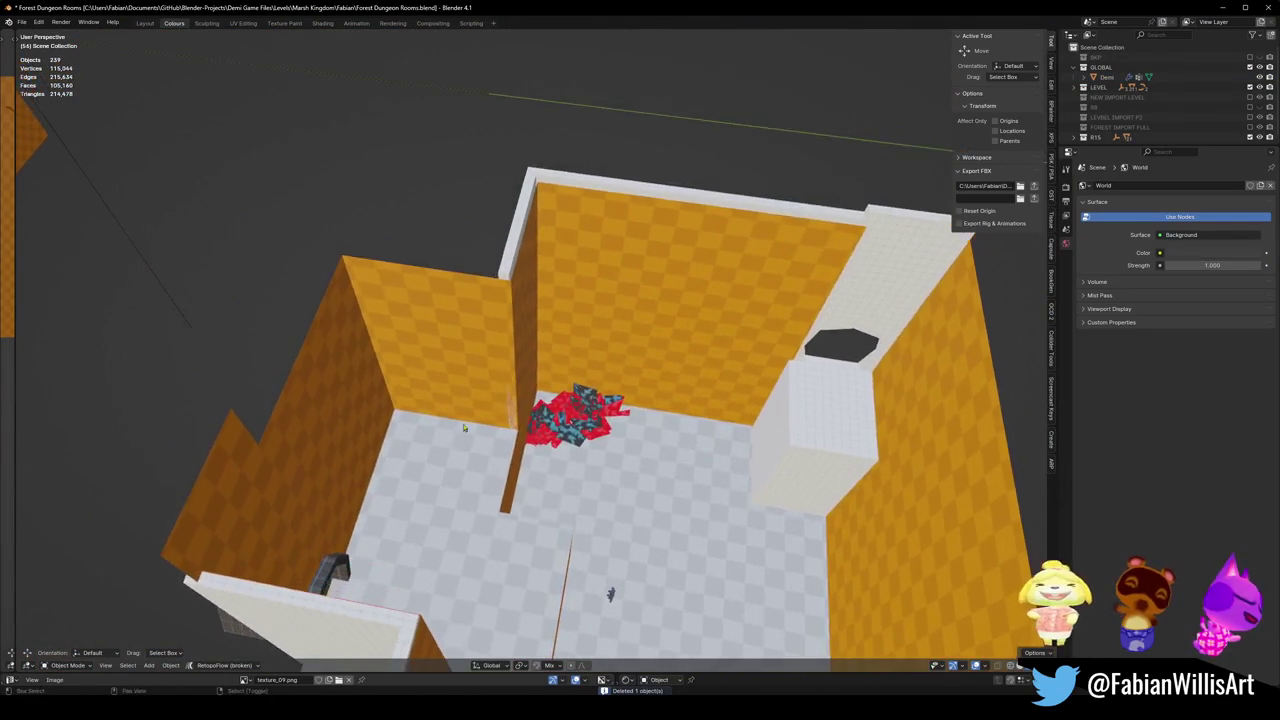
scroll(513, 333, "up", 3)
left_click(634, 323)
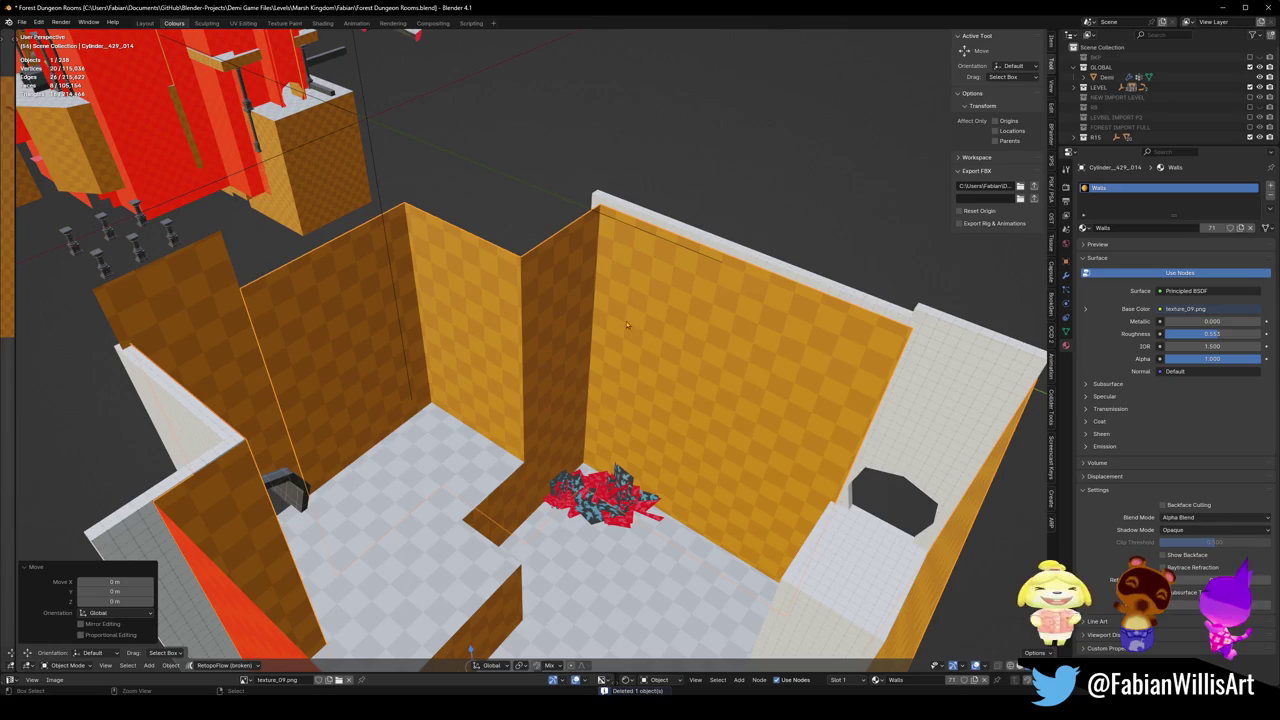
key("Delete")
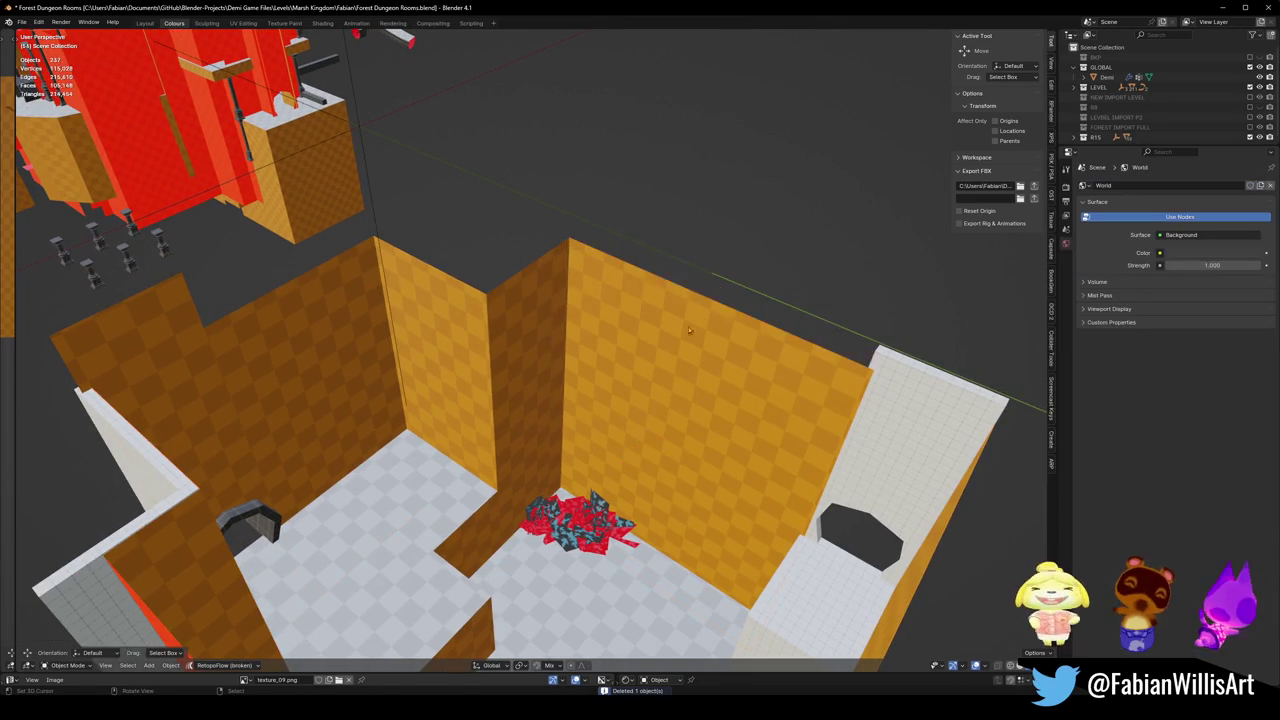
Save the file and enter Edit Mode on the ledge and floor mesh.
mouse_move(716, 307)
middle_mouse_down()
mouse_move(676, 366)
mouse_move(600, 357)
mouse_move(700, 381)
middle_mouse_up()
key("ctrl+s")
scroll(620, 364, "up", 3)
left_click(620, 364)
key("Tab")
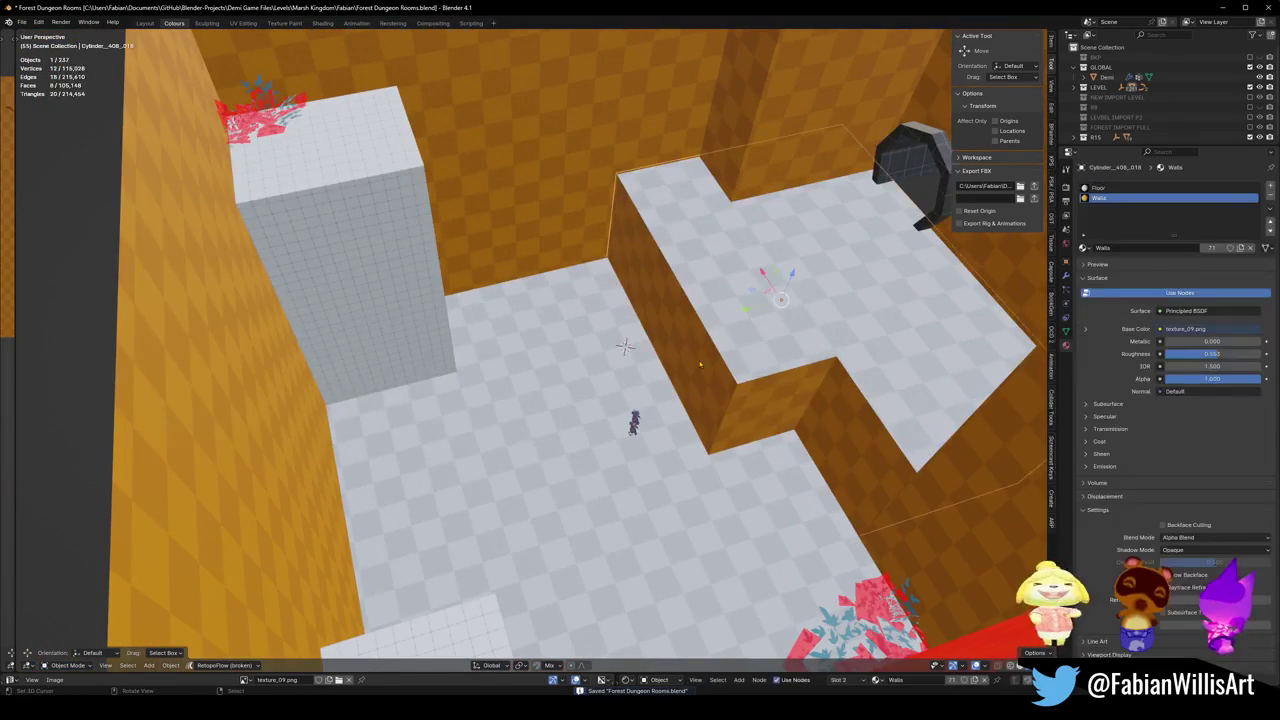
Loop-cut the ledge wall and extrude the new face outward into a block.
key("ctrl+r")
left_click(700, 381)
left_click(700, 381)
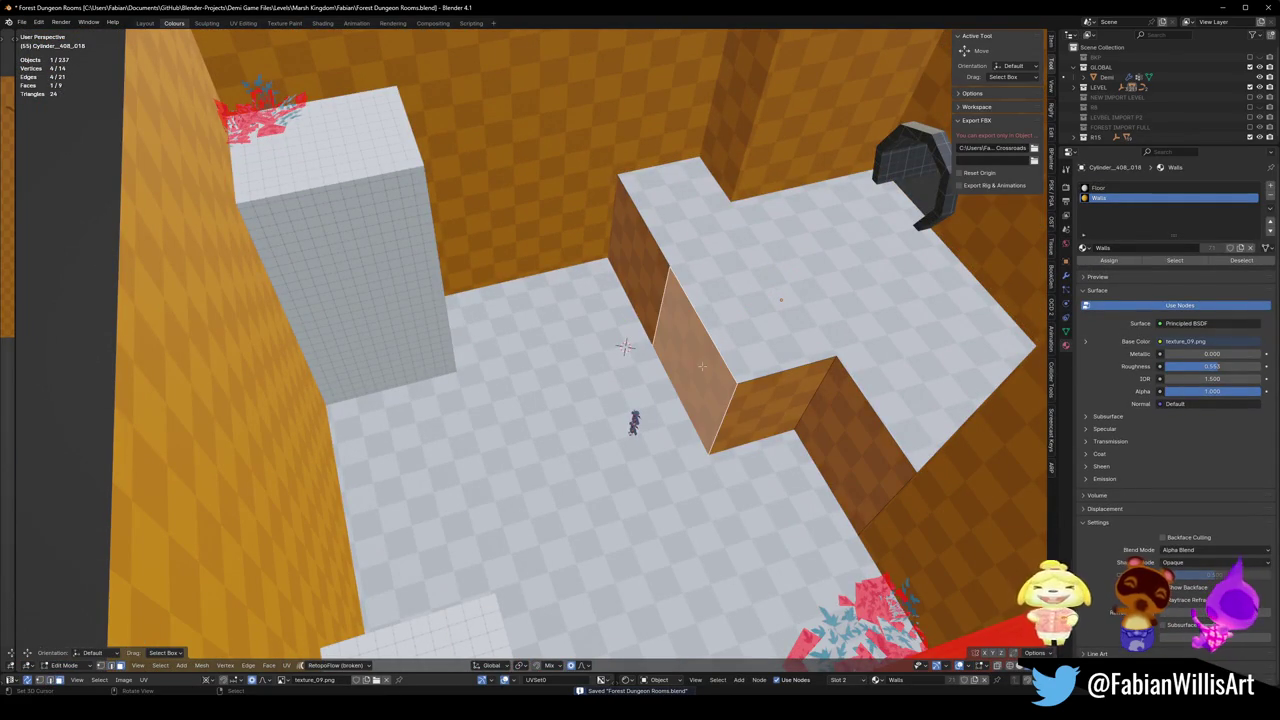
key("e")
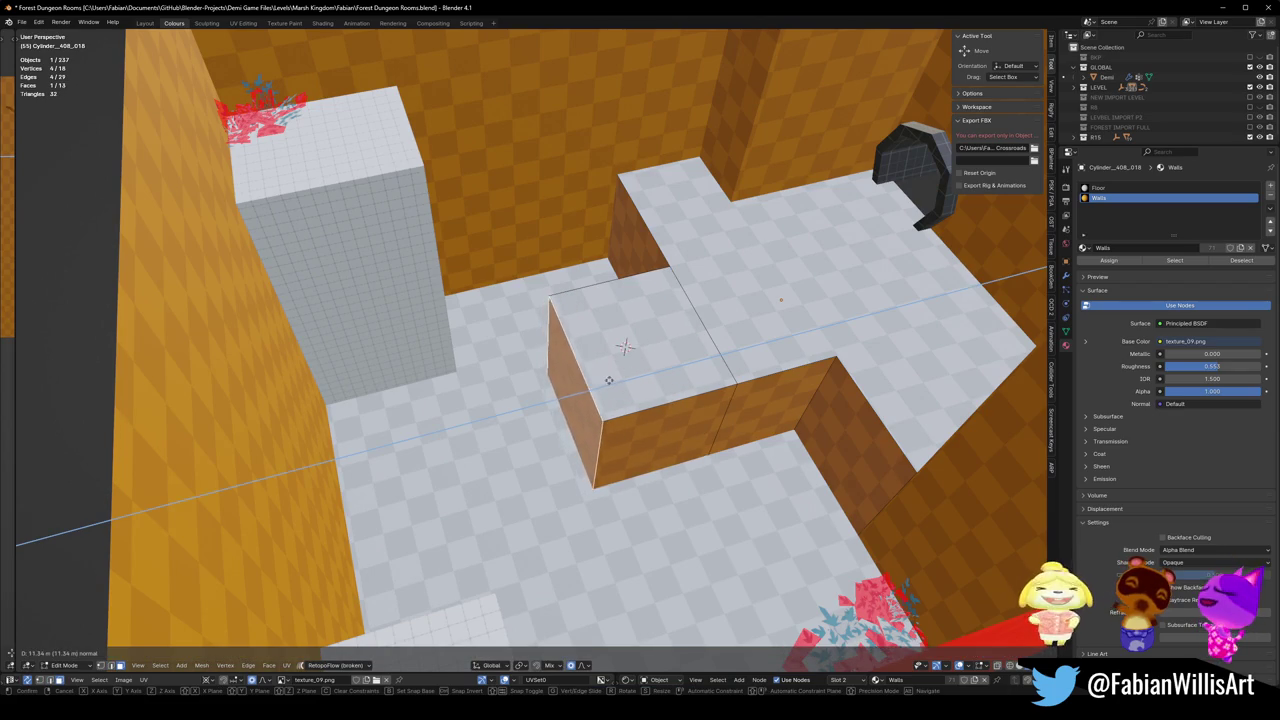
left_click(606, 381)
key("alt+a")
Dissolve the new block's top face together with the adjacent floor face.
middle_click_drag(624, 346, 592, 425)
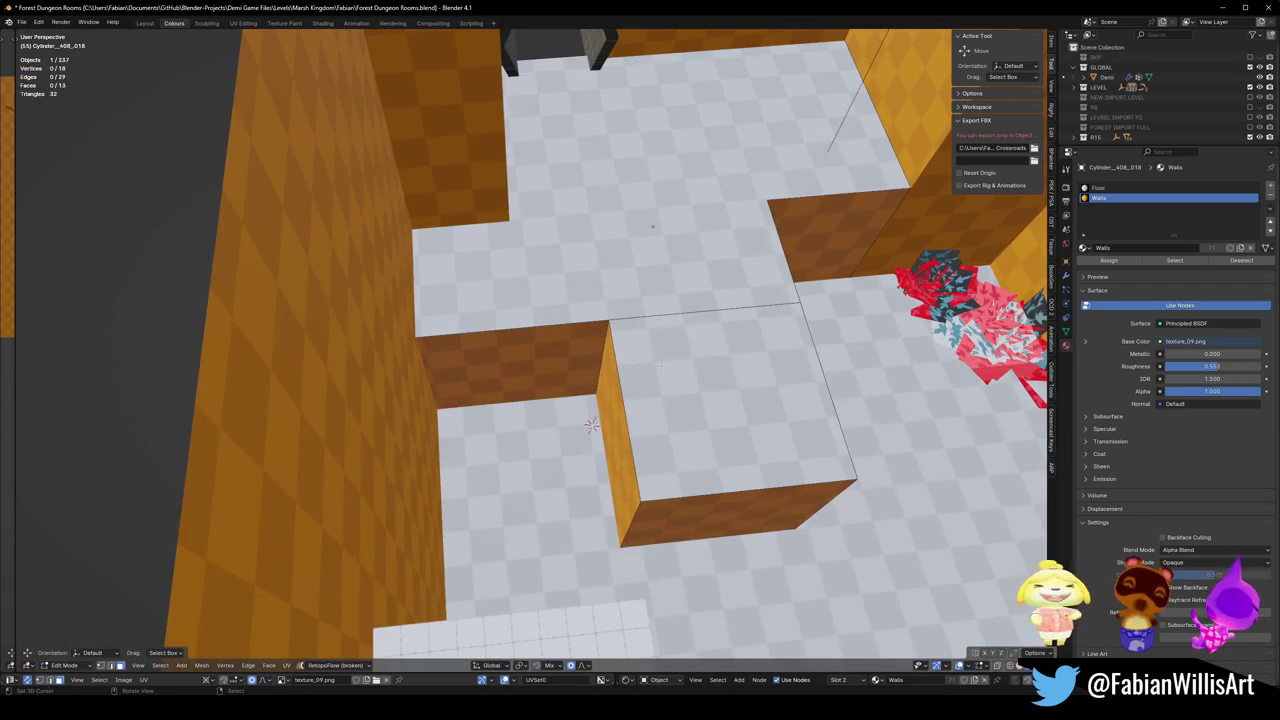
left_click(728, 390)
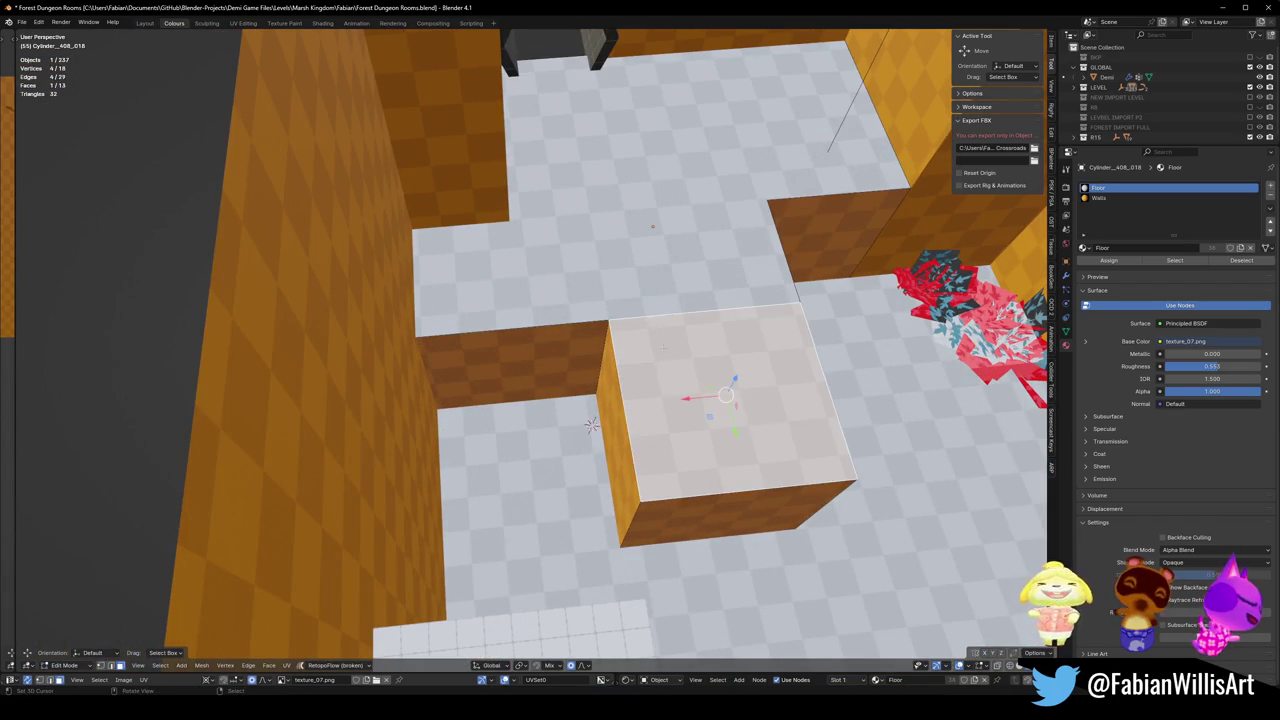
left_click(665, 250, "shift")
key("ctrl+x")
Slide the block's left wall face along X and select its short end face.
left_click(596, 428)
key("g")
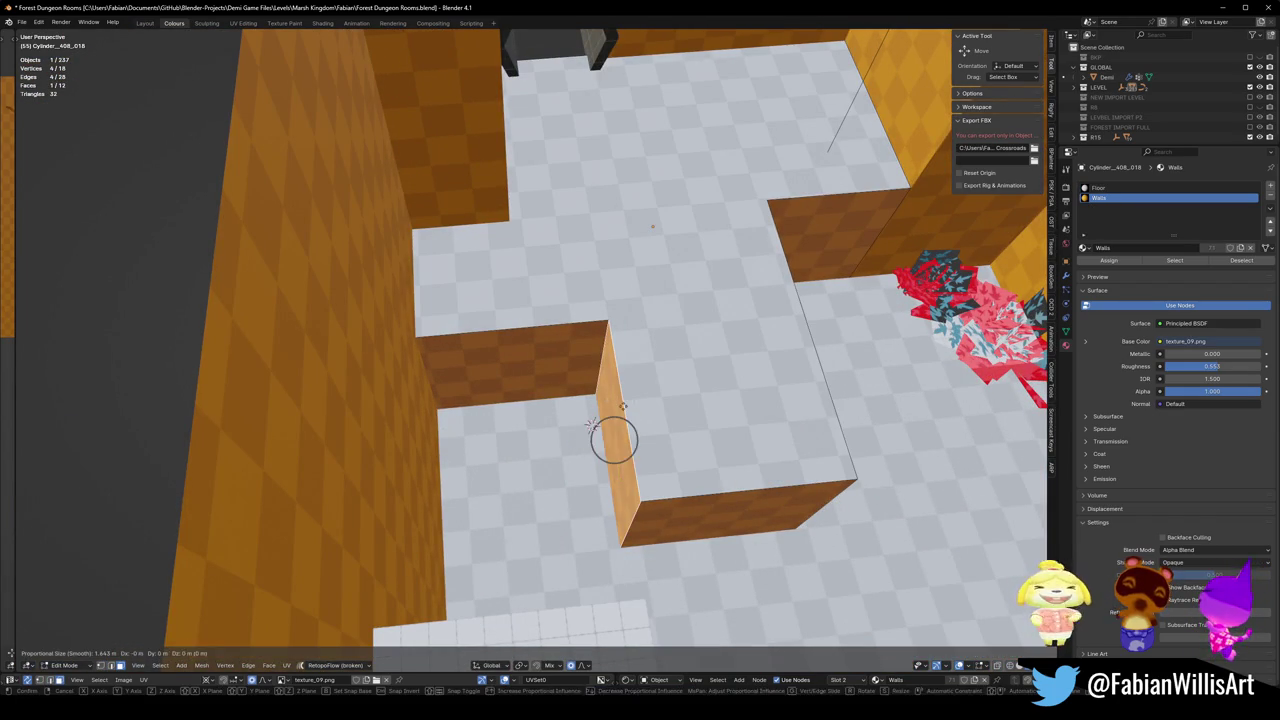
key("x")
left_click(694, 402)
key("alt+a")
middle_click_drag(694, 402, 579, 498)
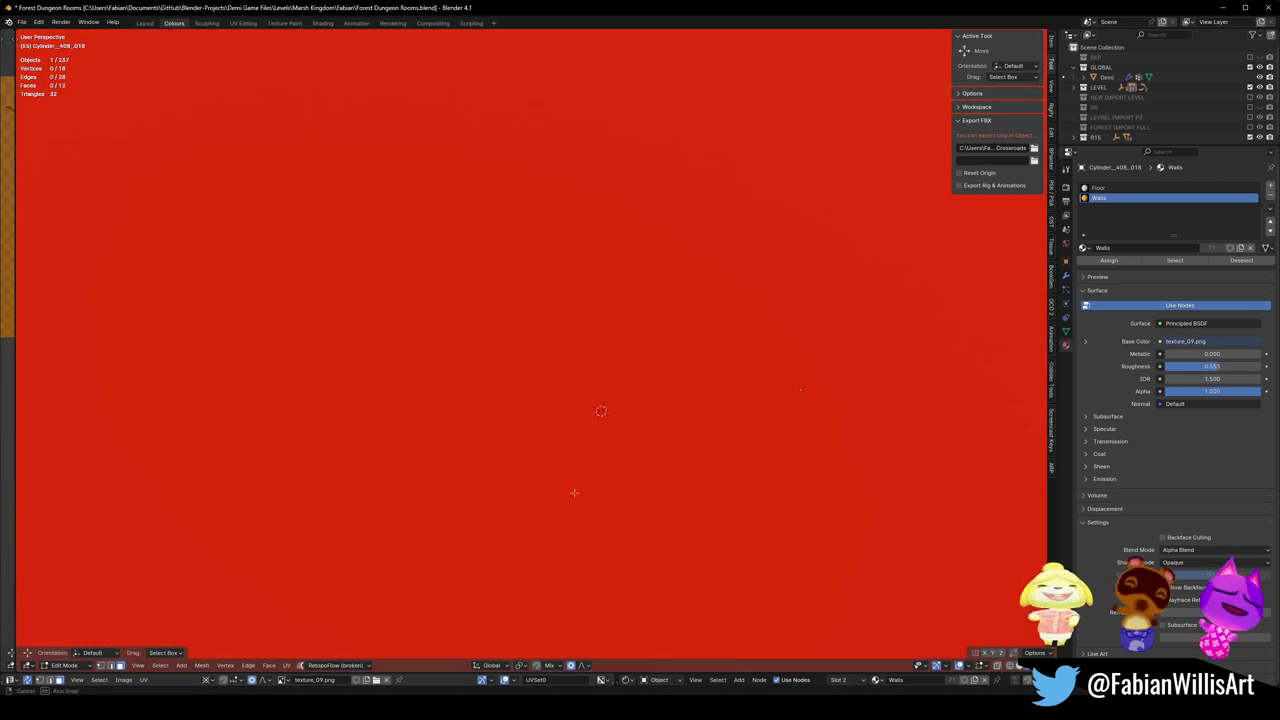
mouse_move(579, 498)
middle_mouse_down()
mouse_move(705, 523)
mouse_move(592, 491)
middle_mouse_up()
left_click(705, 523)
left_click(592, 491)
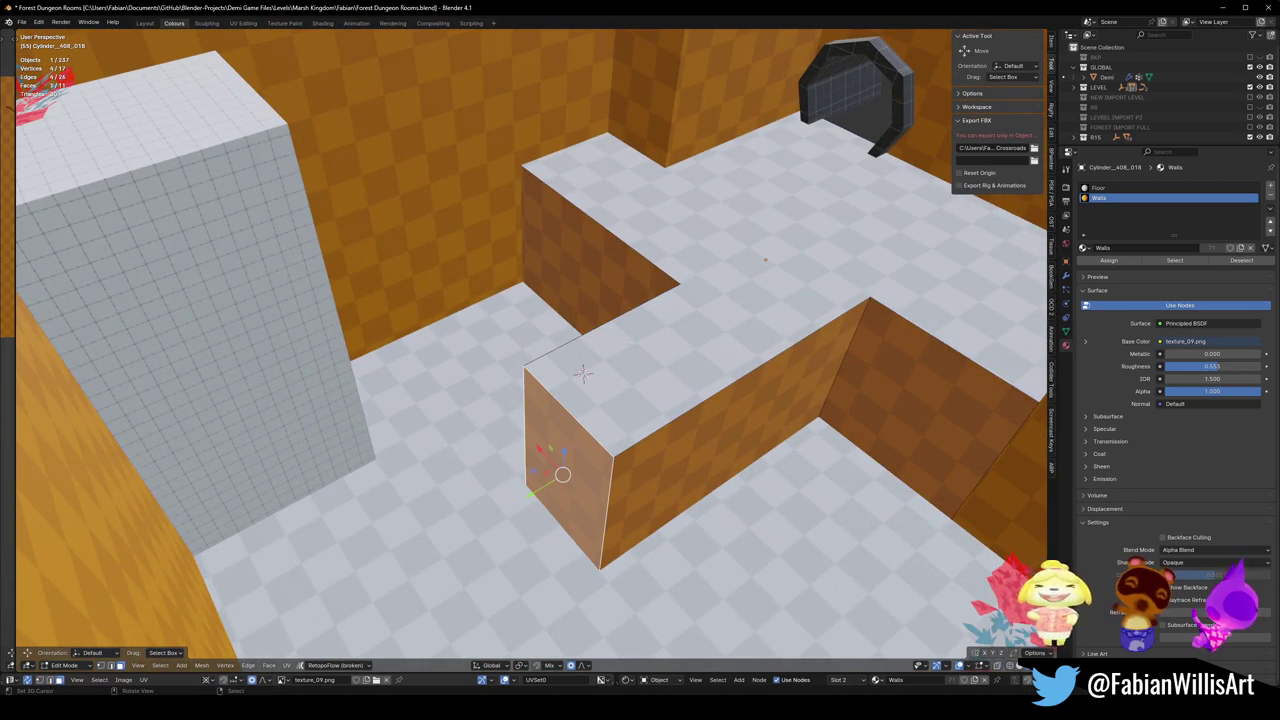
mouse_move(583, 374)
middle_mouse_down()
mouse_move(576, 346)
mouse_move(512, 414)
middle_mouse_up()
Move the end face about 4.09 m back along Y with proportional editing.
key("g")
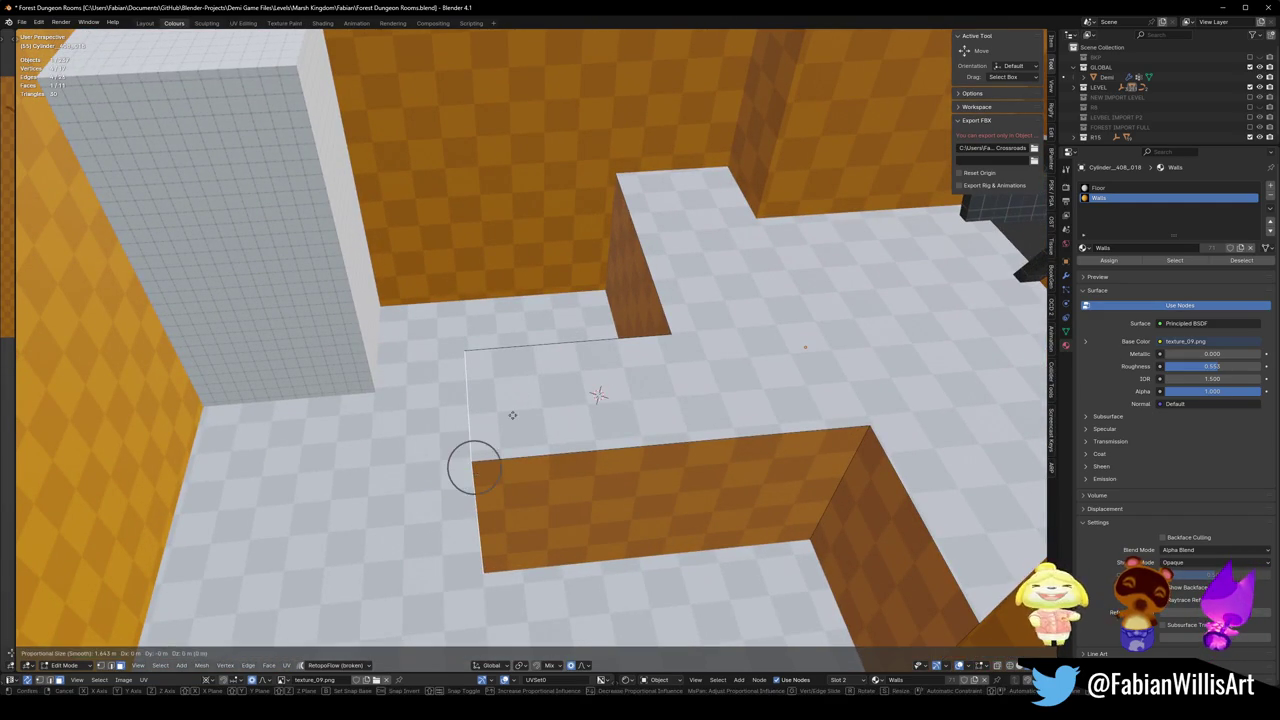
key("y")
left_click(584, 410)
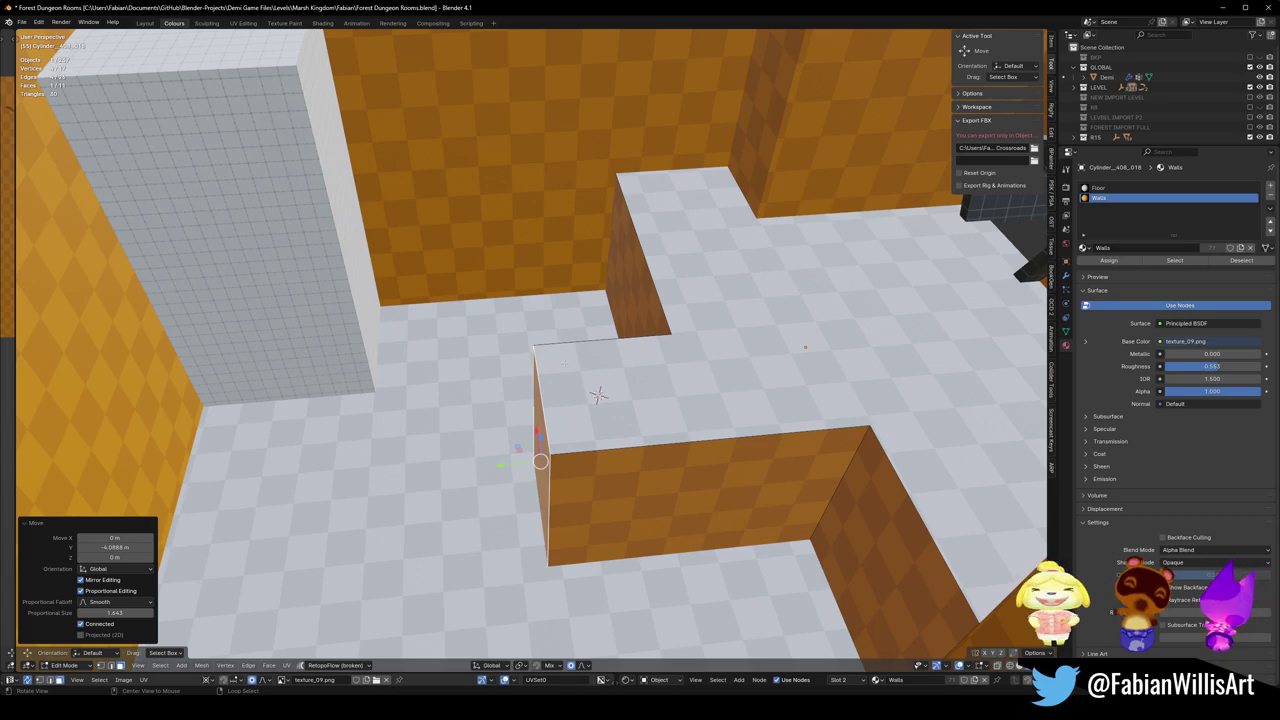
Walk the view through the corridor to inspect the reshaped floor, then deselect.
key("shift+grave")
key("w")
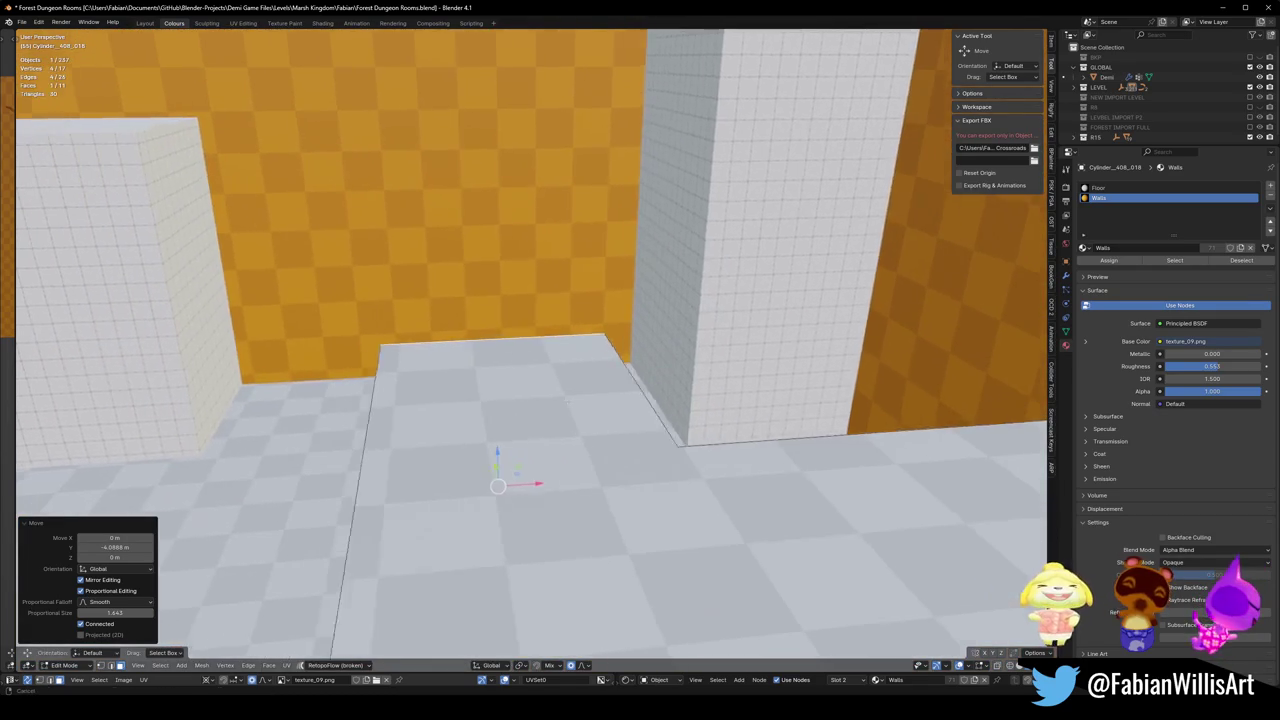
key("w")
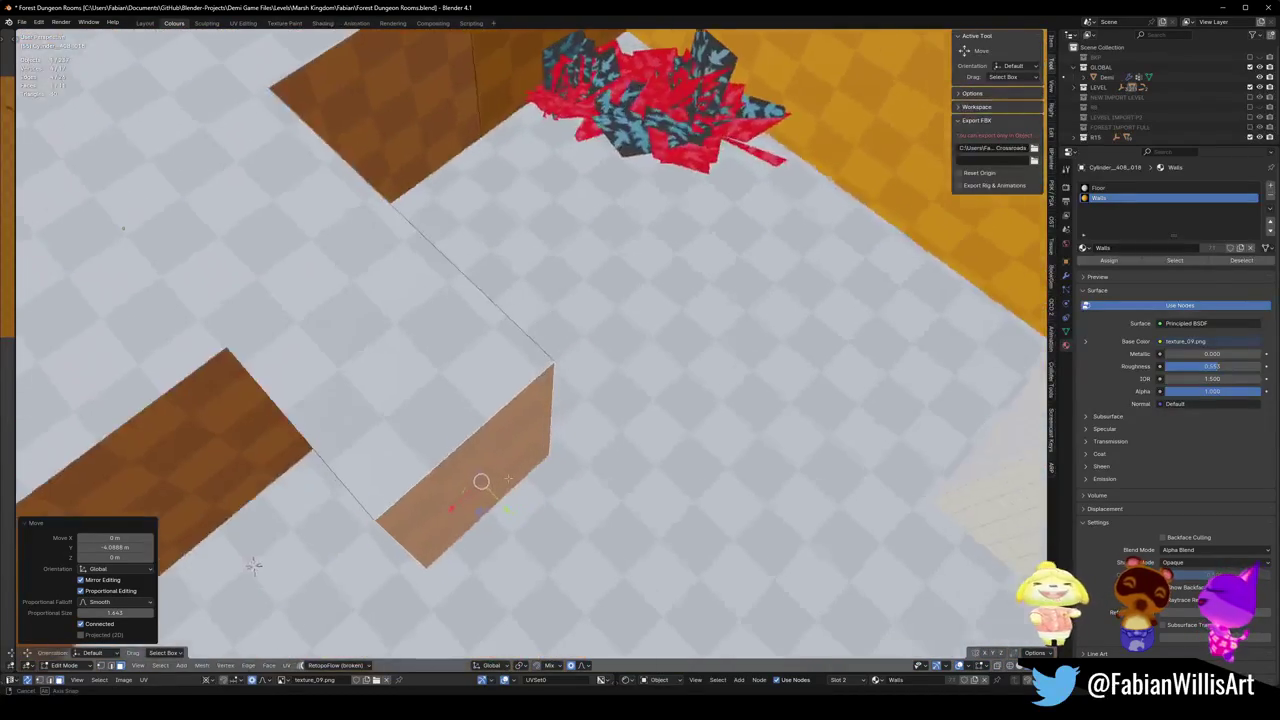
key("s")
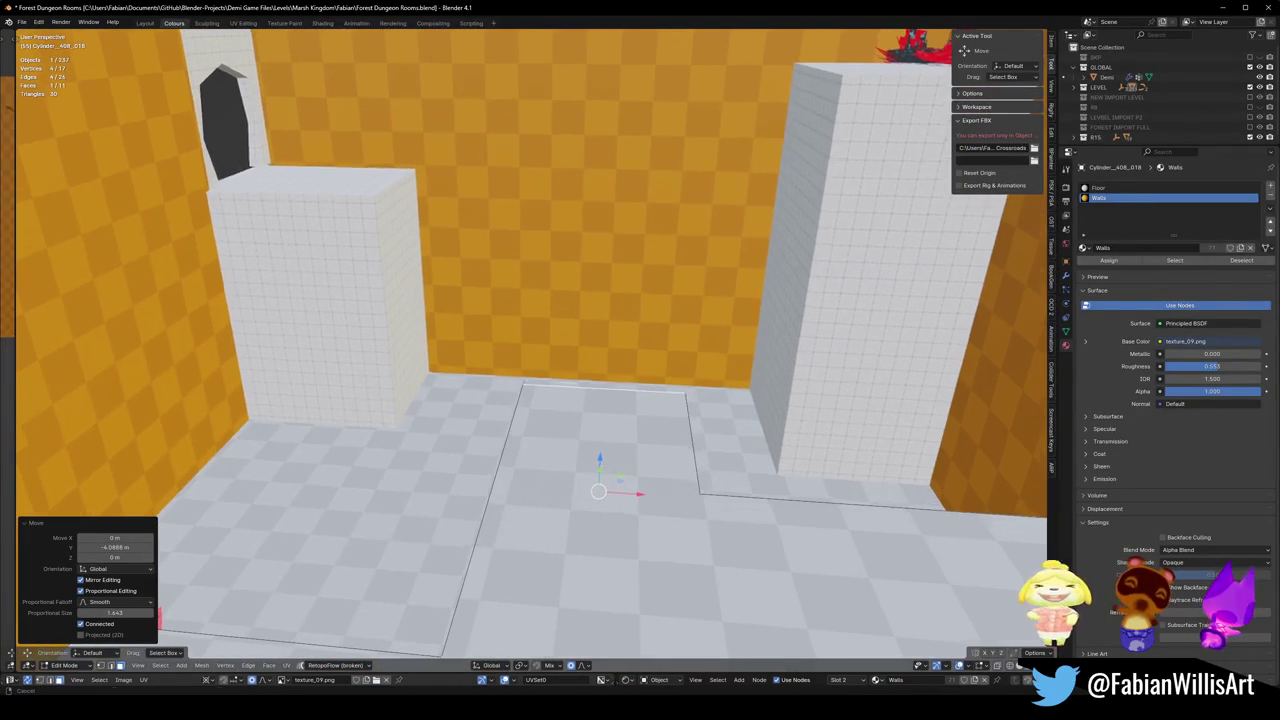
key("Return")
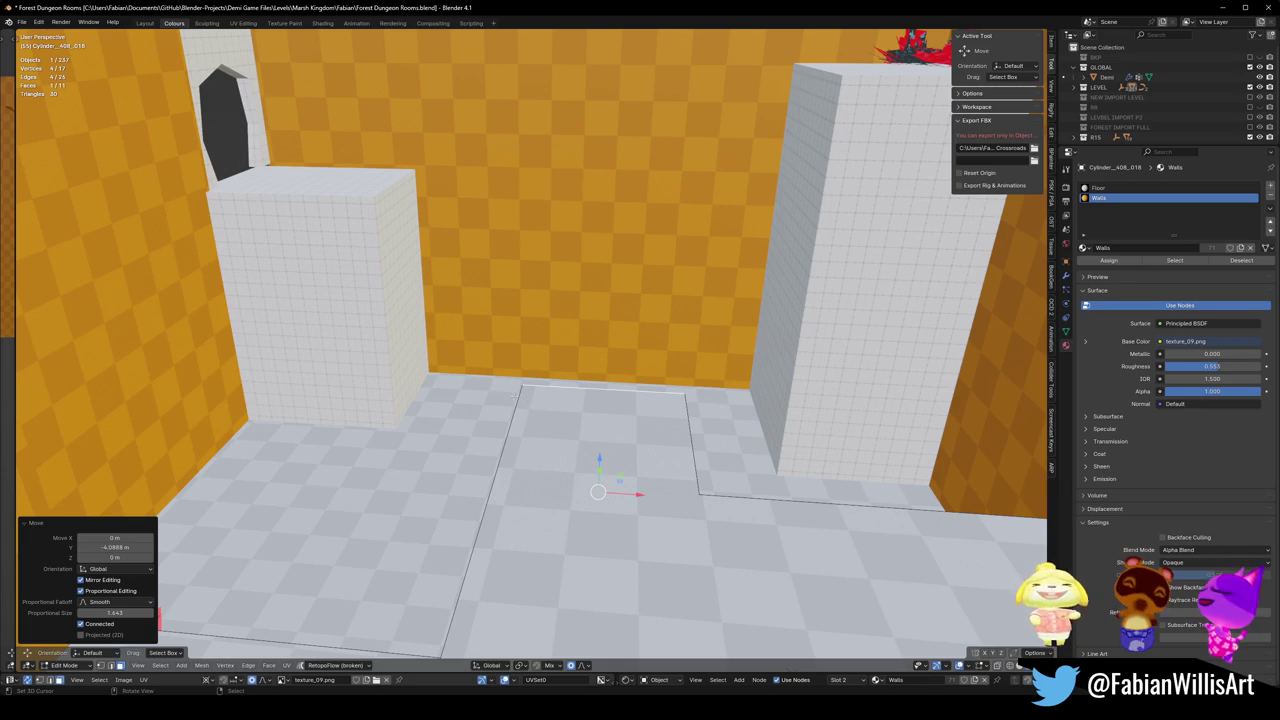
key("shift+grave")
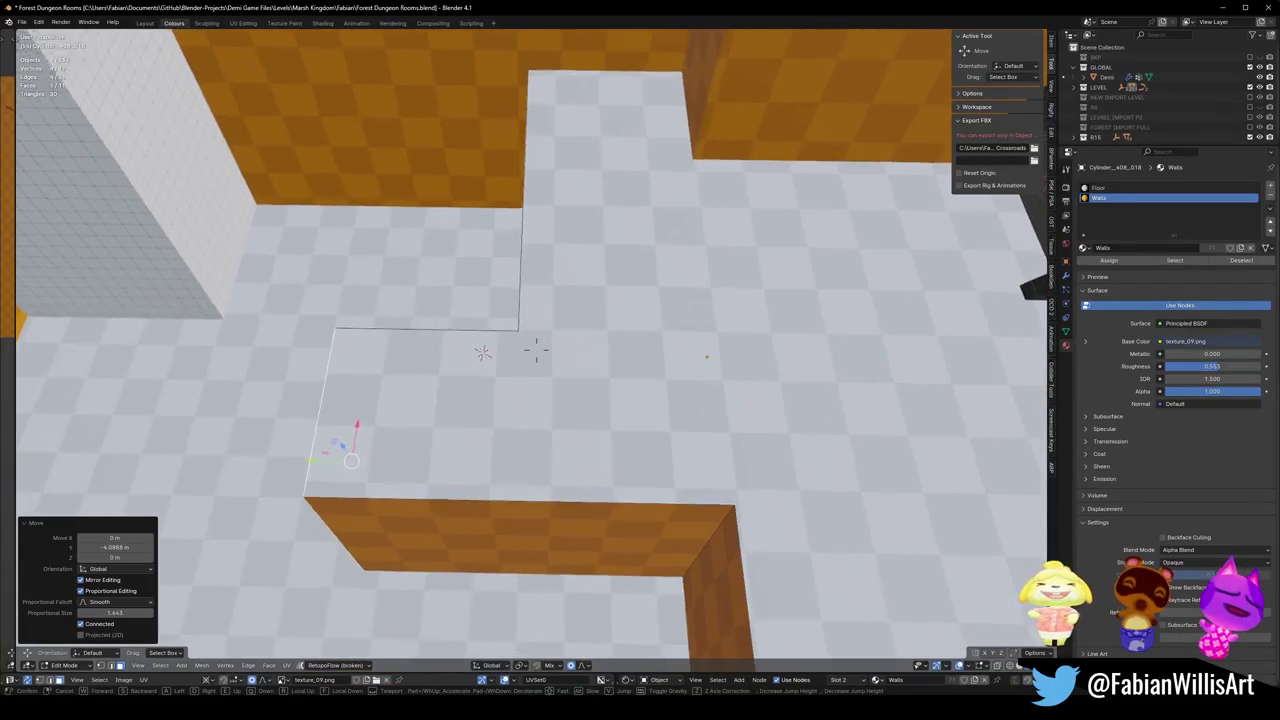
left_click(522, 366)
middle_click_drag(522, 366, 590, 367)
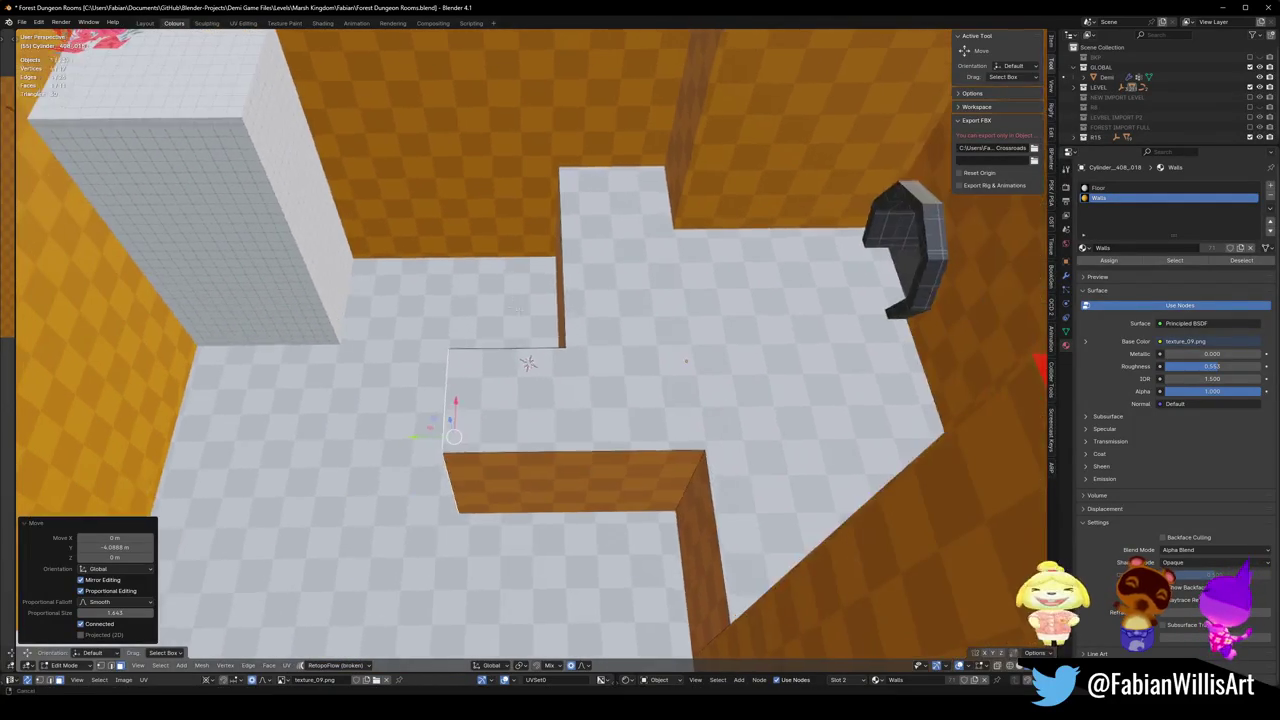
left_click(590, 367)
Add a cube beside the white tower, raise it along Z and scale it to 2.82.
key("shift+a")
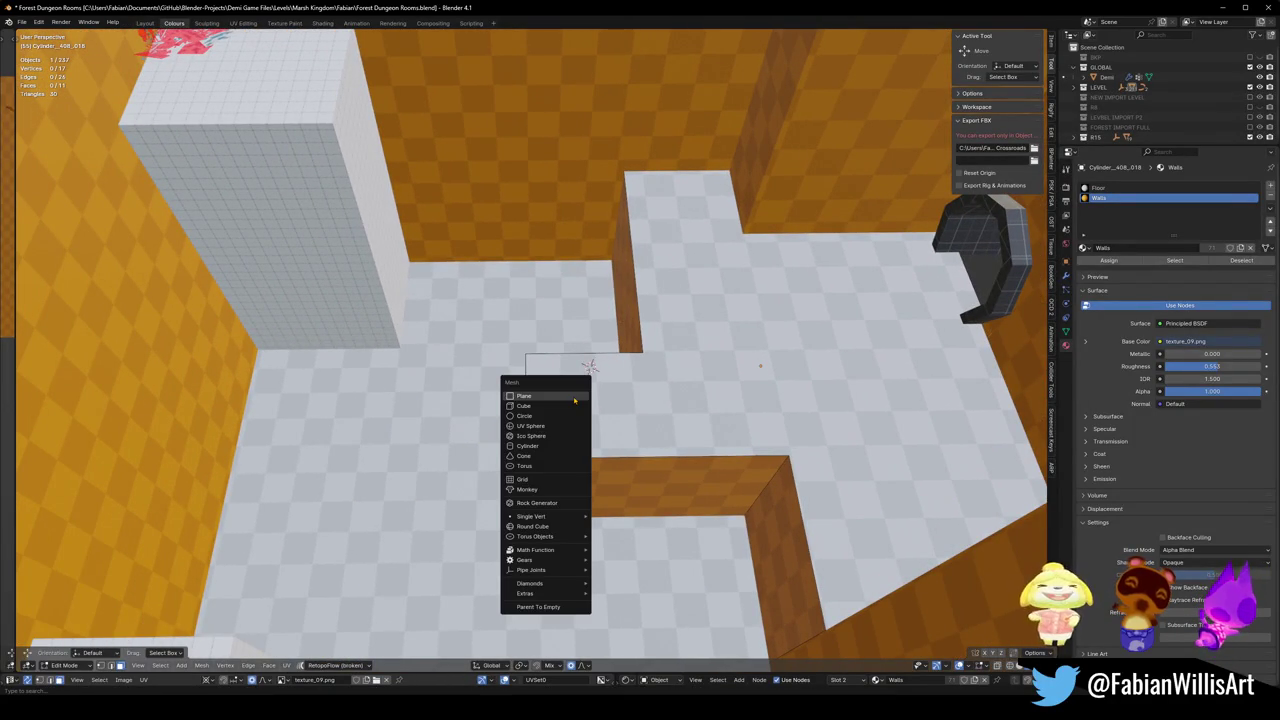
left_click(540, 407)
key("g")
key("z")
left_click(527, 294)
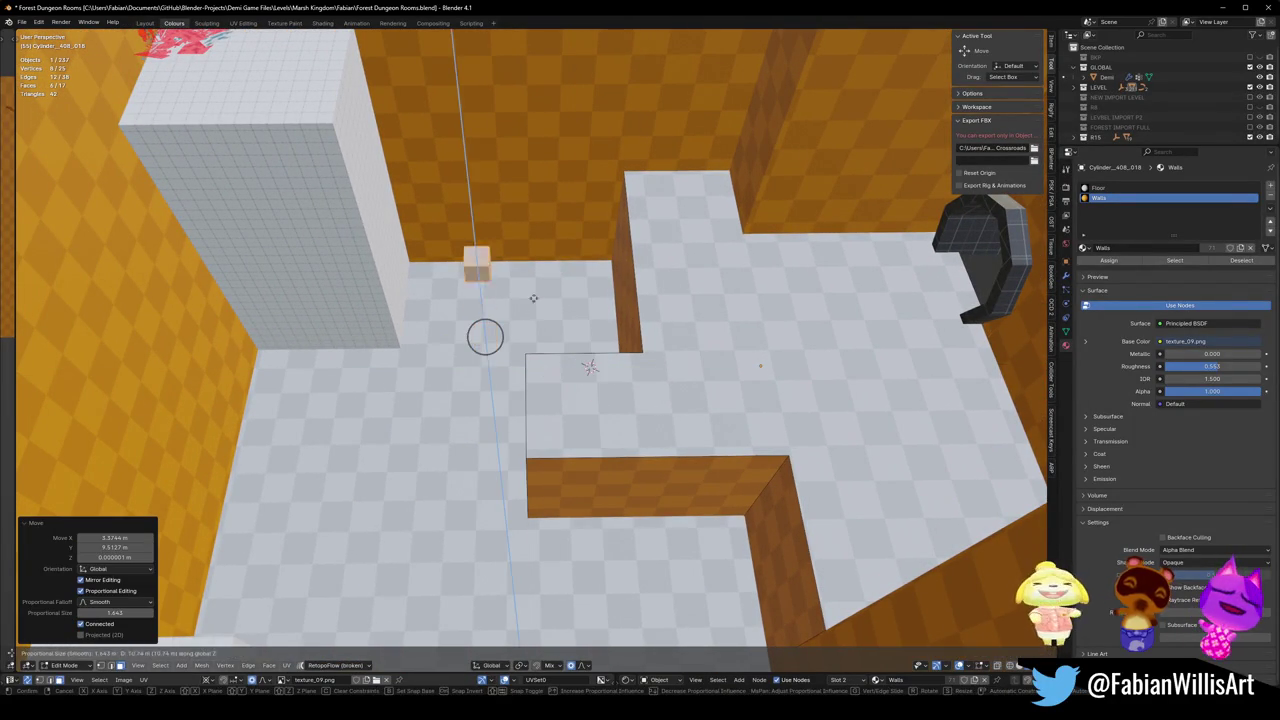
key("s")
left_click(655, 267)
middle_click_drag(655, 267, 640, 300)
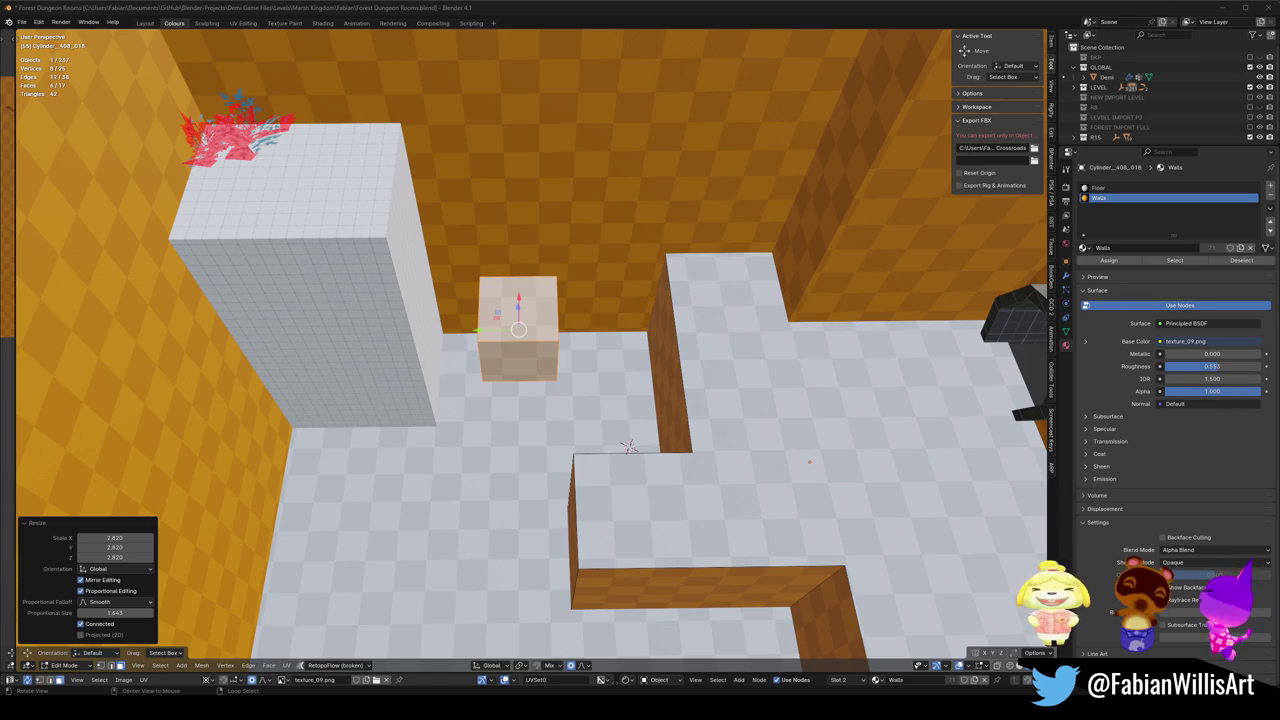
Assign the Walls material to the whole cube and return to Object Mode.
key("KP_Decimal")
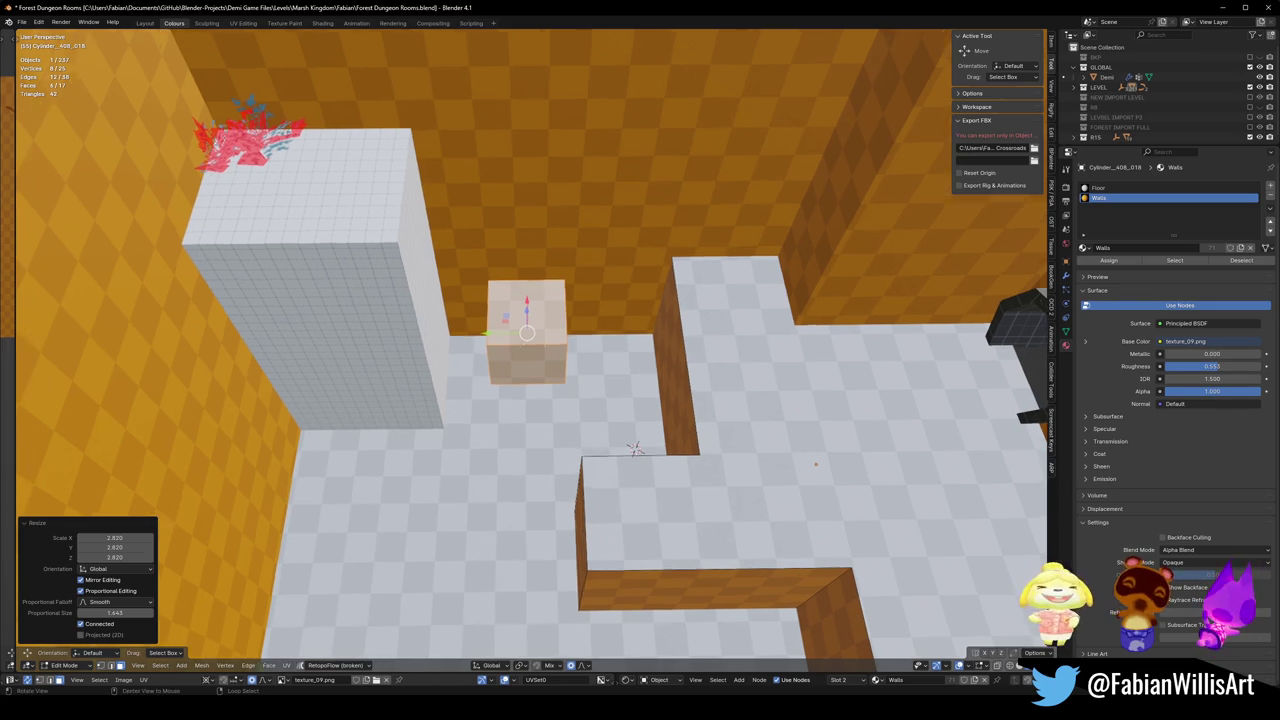
key("alt+a")
key("l")
mouse_move(628, 416)
middle_mouse_down()
mouse_move(477, 434)
mouse_move(480, 486)
mouse_move(567, 549)
middle_mouse_up()
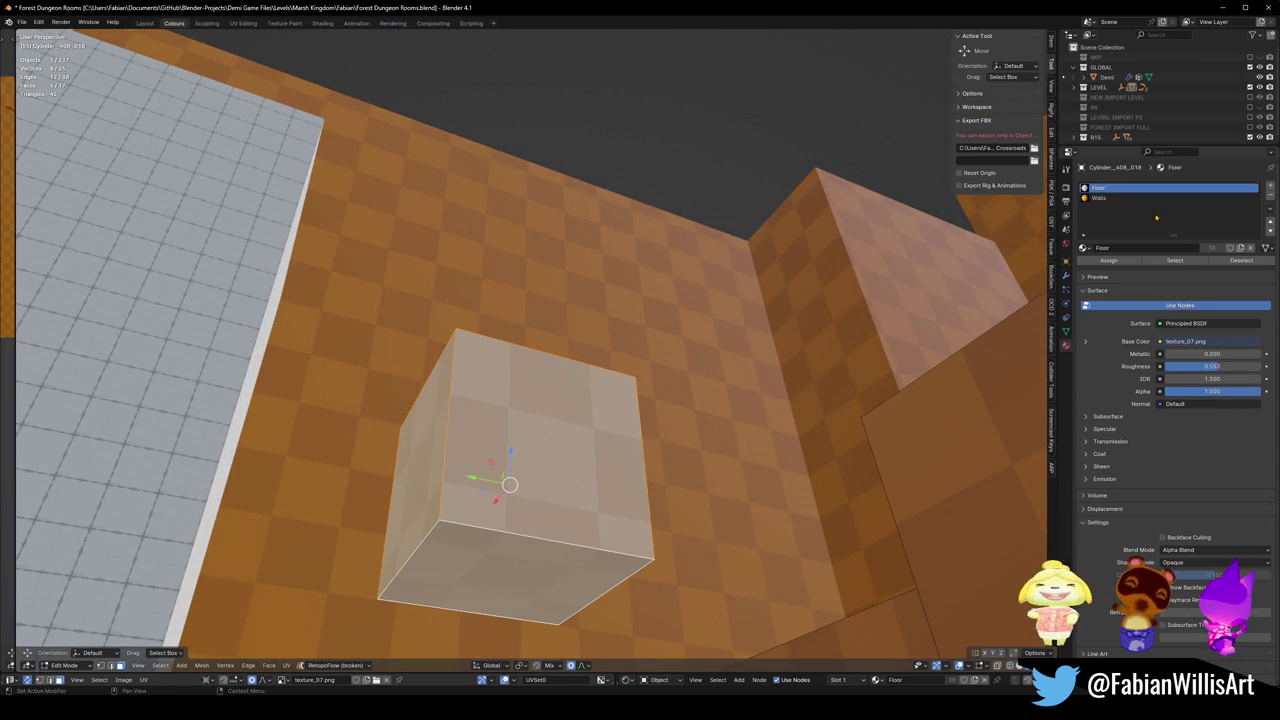
left_click(1108, 260)
key("alt+a")
mouse_move(560, 437)
middle_mouse_down()
mouse_move(557, 380)
mouse_move(703, 652)
middle_mouse_up()
key("l")
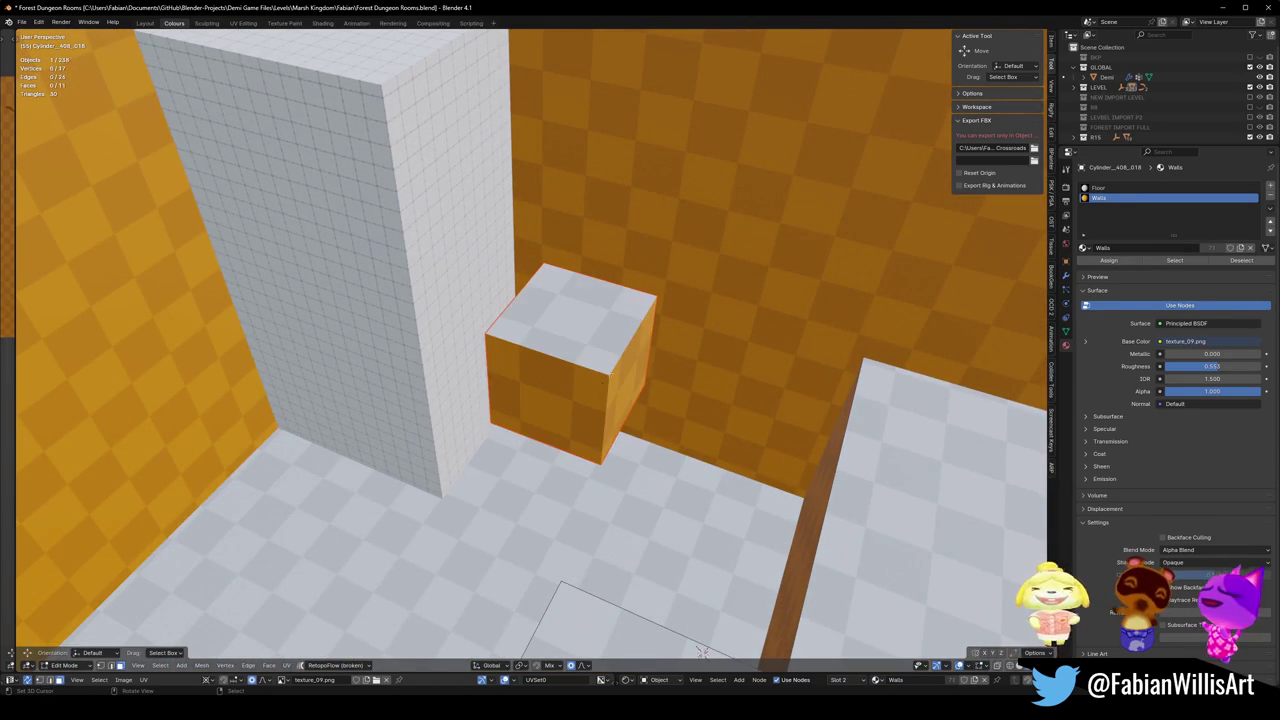
key("Tab")
key("q")
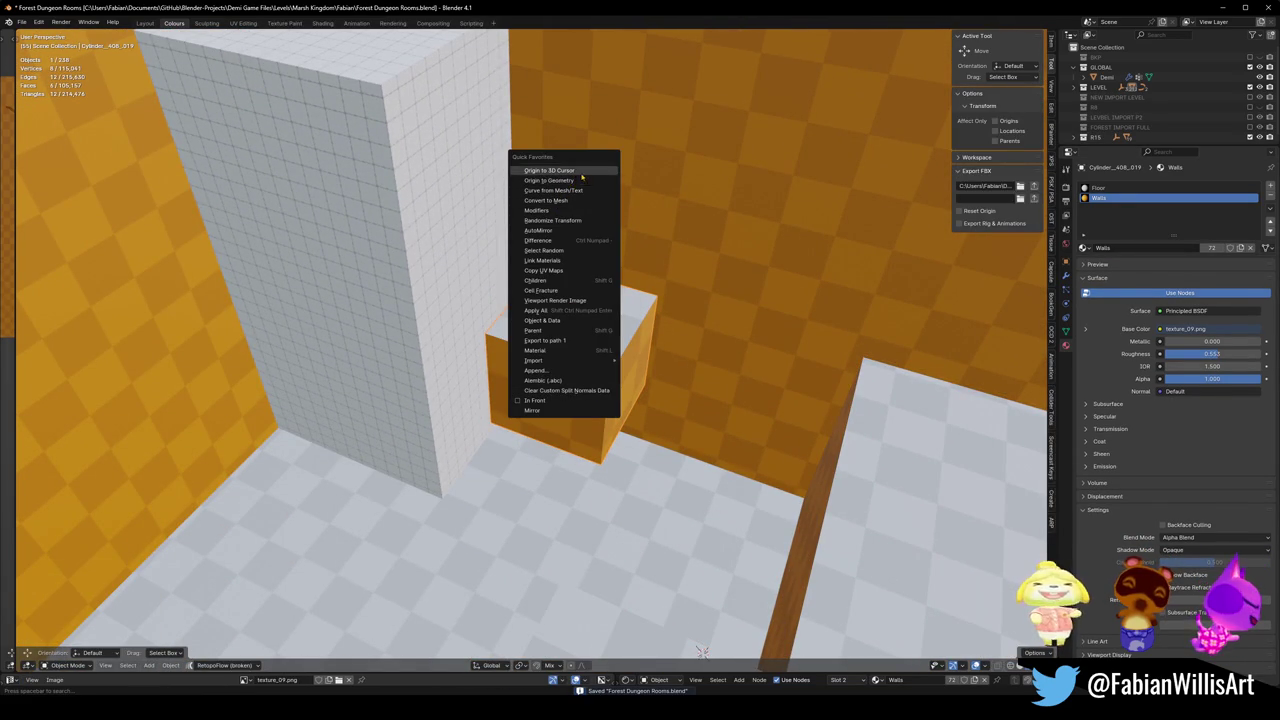
Set the cube's origin to geometry, snap it onto the tower top and sink it 2.83 m.
left_click(581, 180)
mouse_move(581, 180)
middle_mouse_down()
mouse_move(439, 230)
mouse_move(550, 288)
middle_mouse_up()
key("shift+s")
left_click(439, 210)
key("g")
key("z")
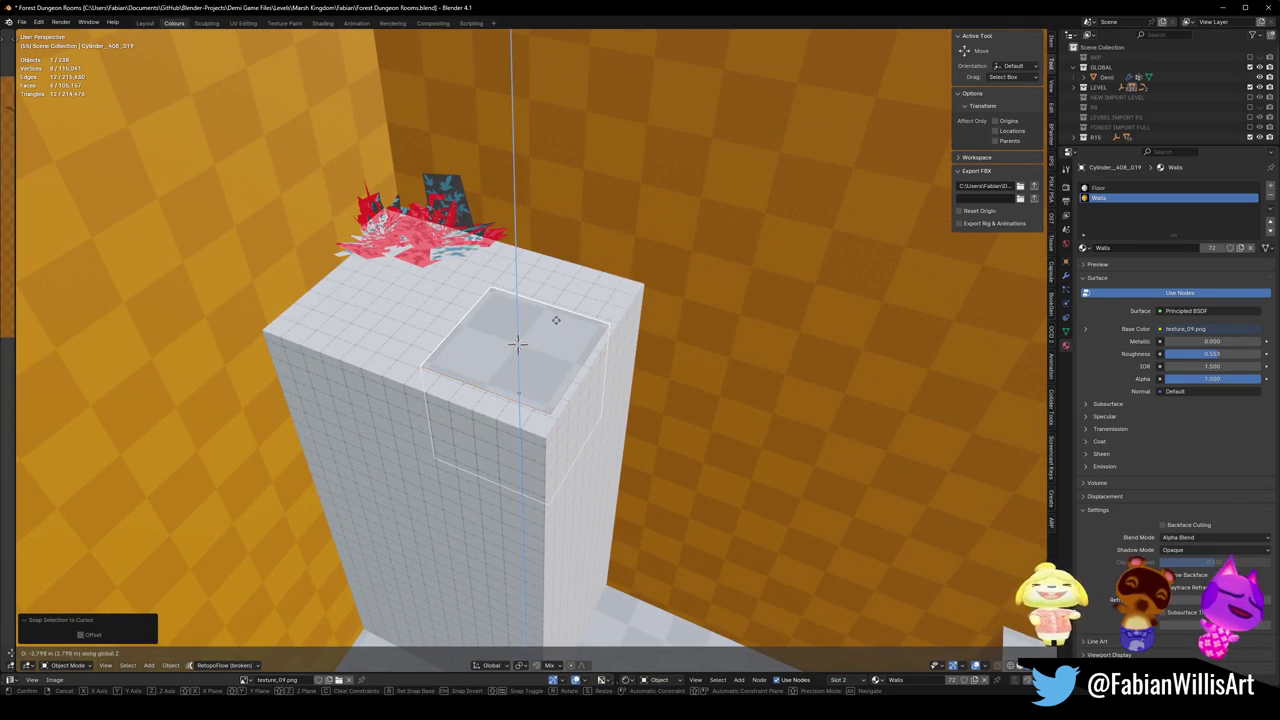
left_click(557, 329)
In Edit Mode, pull the selected faces 0.53 m and then 7.03 m along Y.
key("Tab")
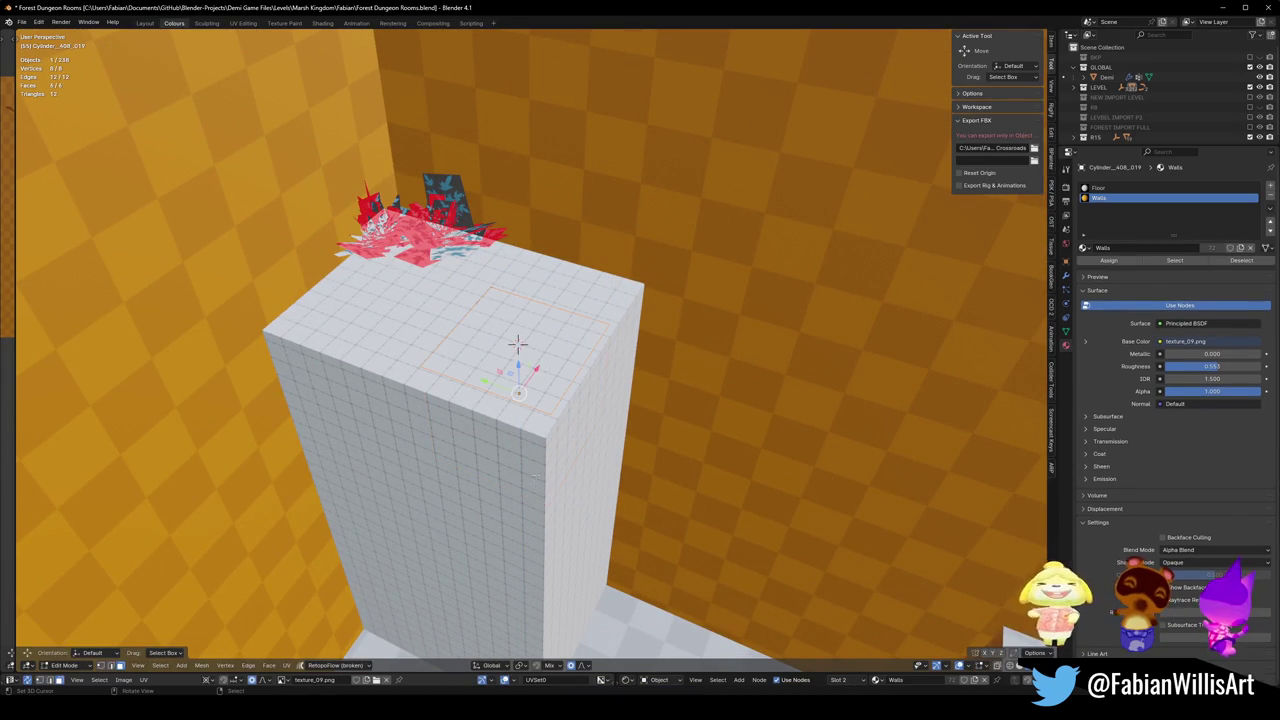
left_click(486, 439, "shift")
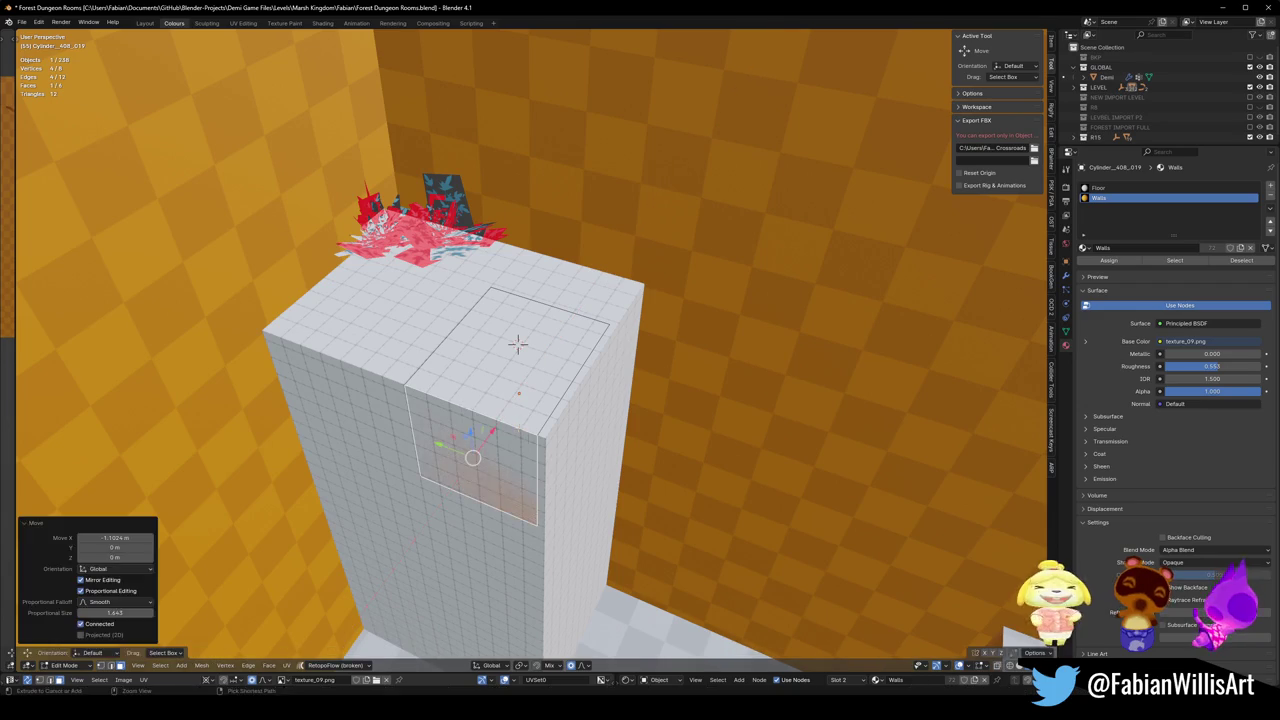
key("g")
key("y")
left_click(567, 424)
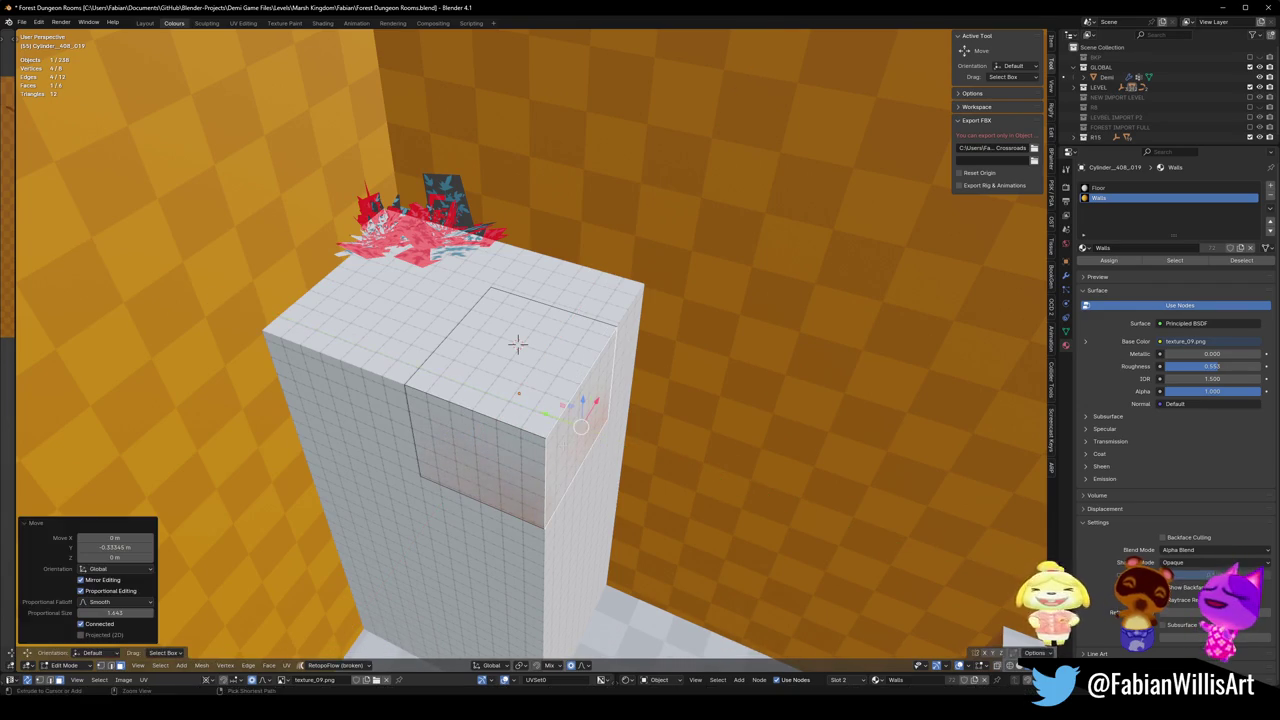
middle_click_drag(567, 424, 559, 424)
key("g")
key("y")
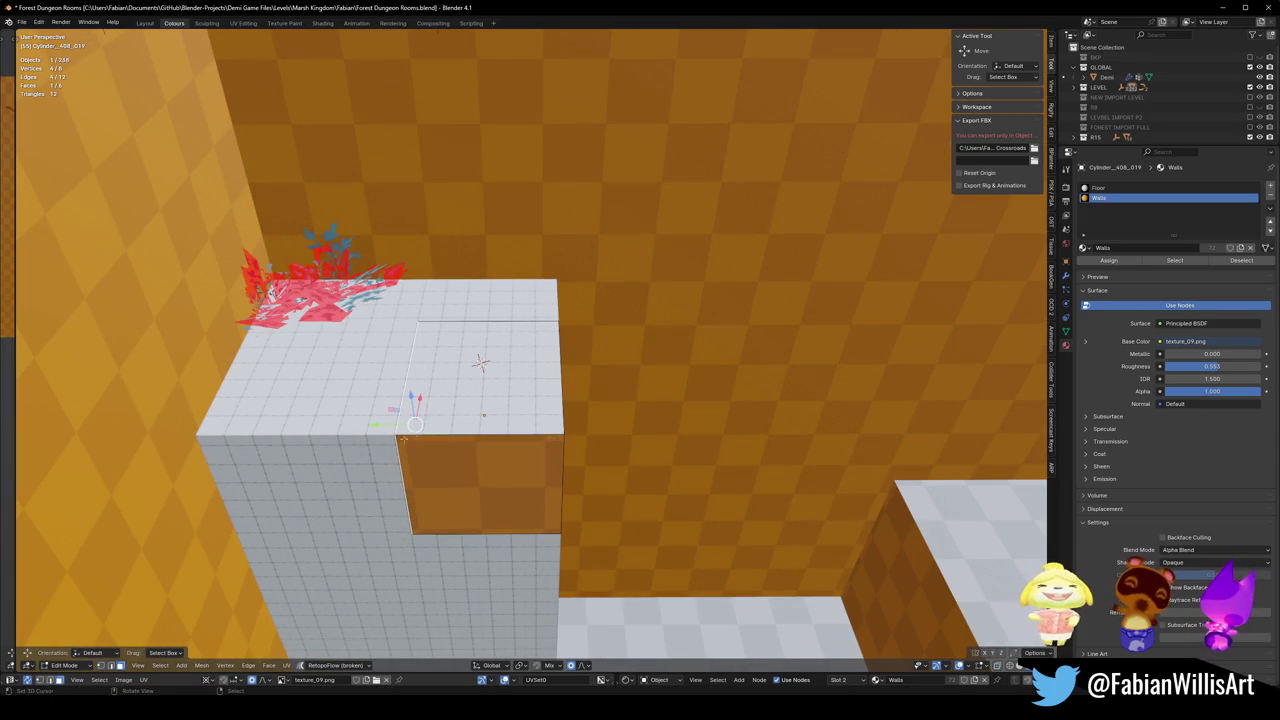
left_click(190, 444)
Push the side face 3.26 m along X to cover the tower.
middle_click_drag(190, 444, 459, 418)
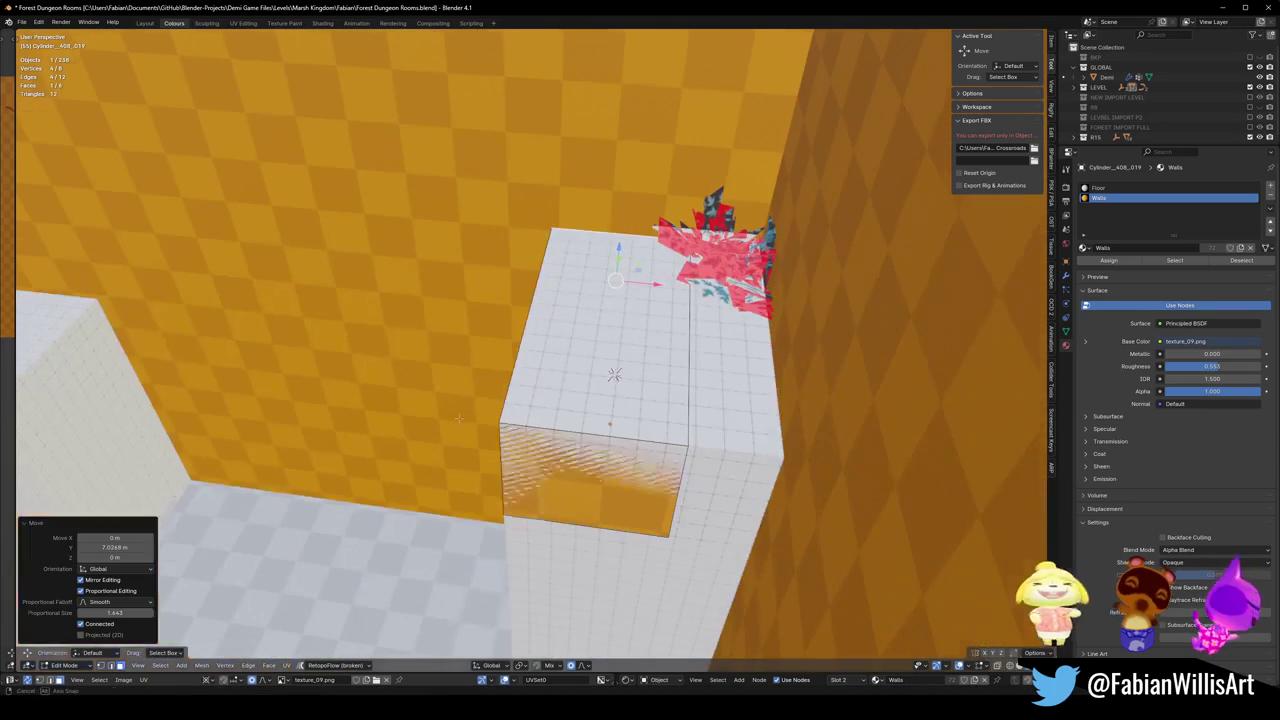
key("g")
key("x")
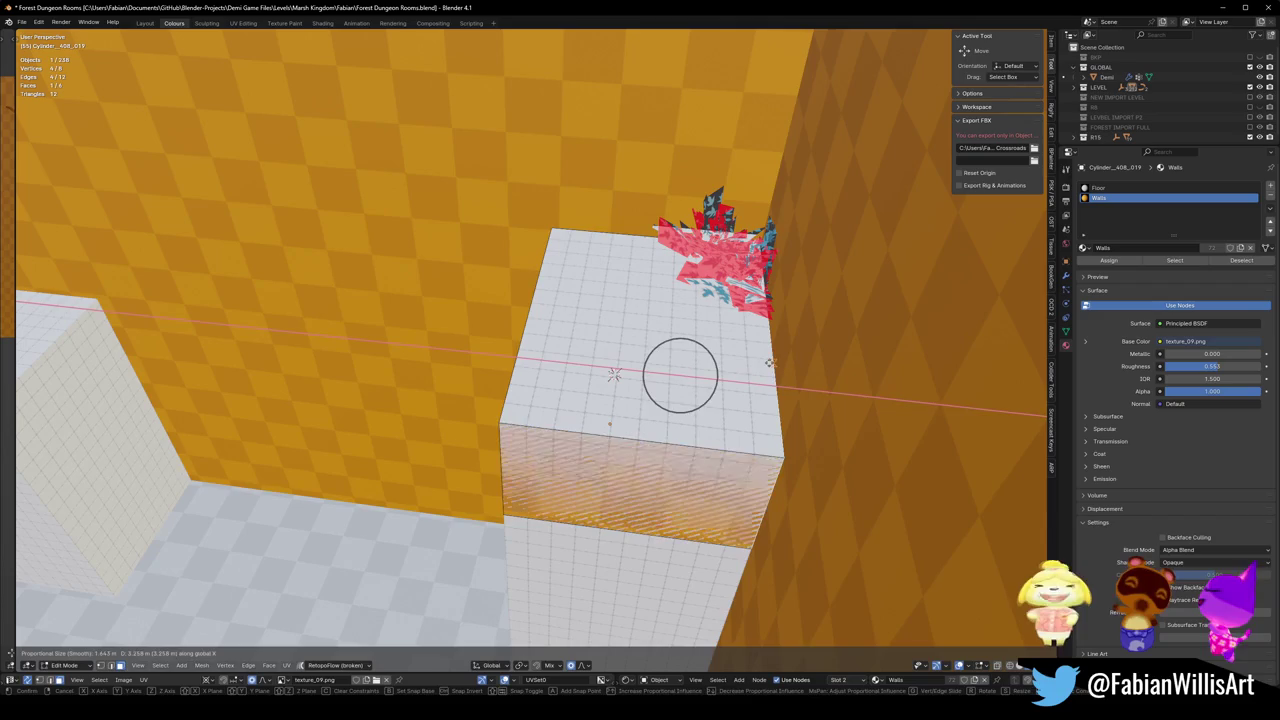
key("Return")
Extend the block's lower faces down to the floor, then isolate the overlapping pillars to check them.
middle_click_drag(614, 374, 525, 365)
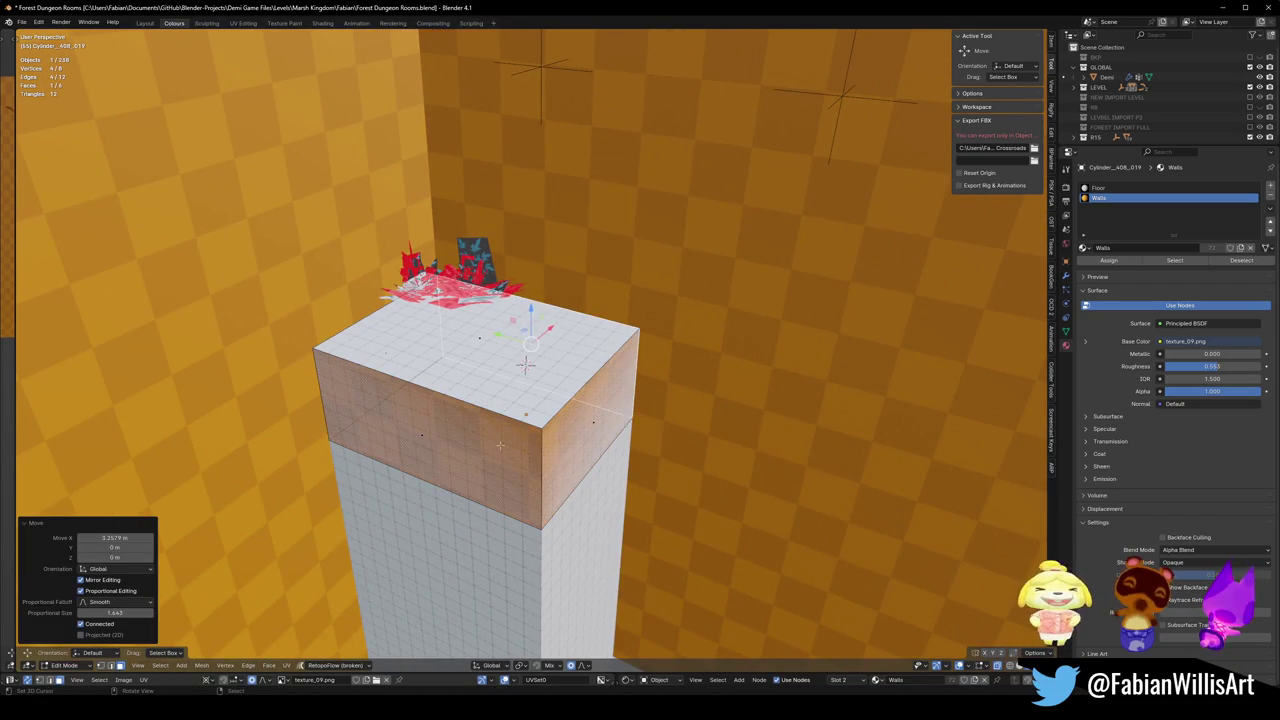
key("g")
key("z")
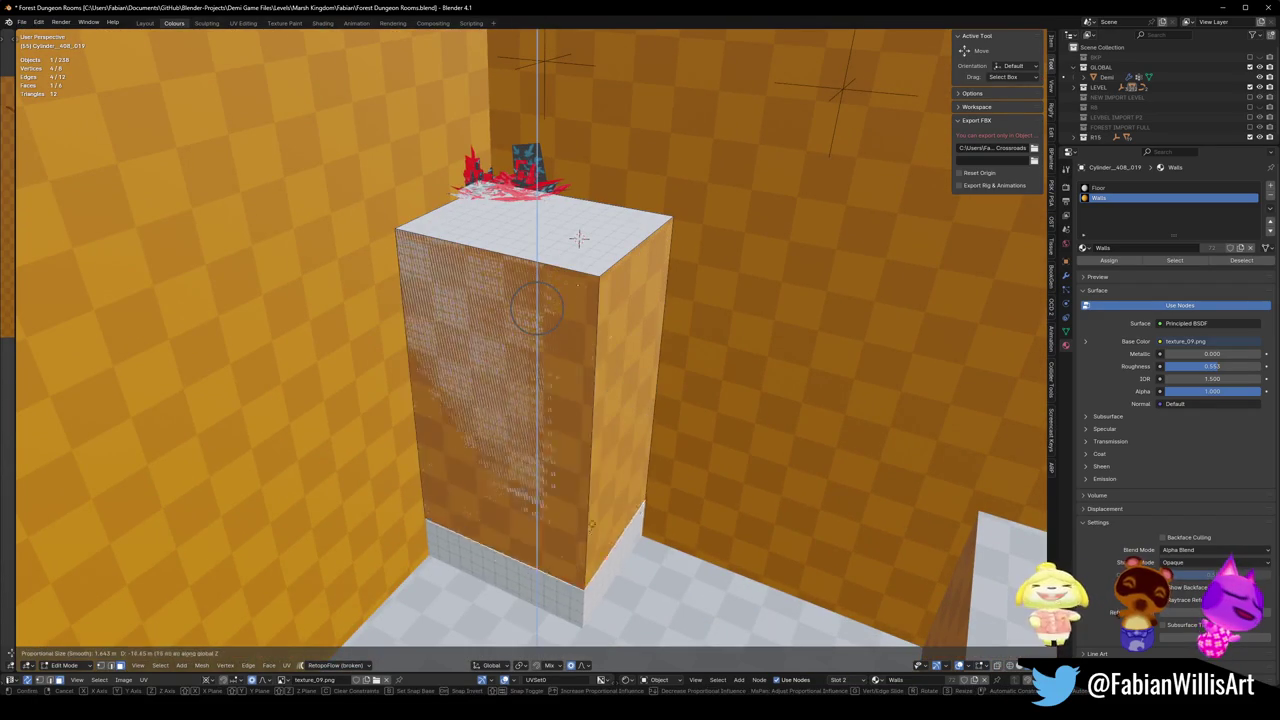
left_click(578, 237)
key("Tab")
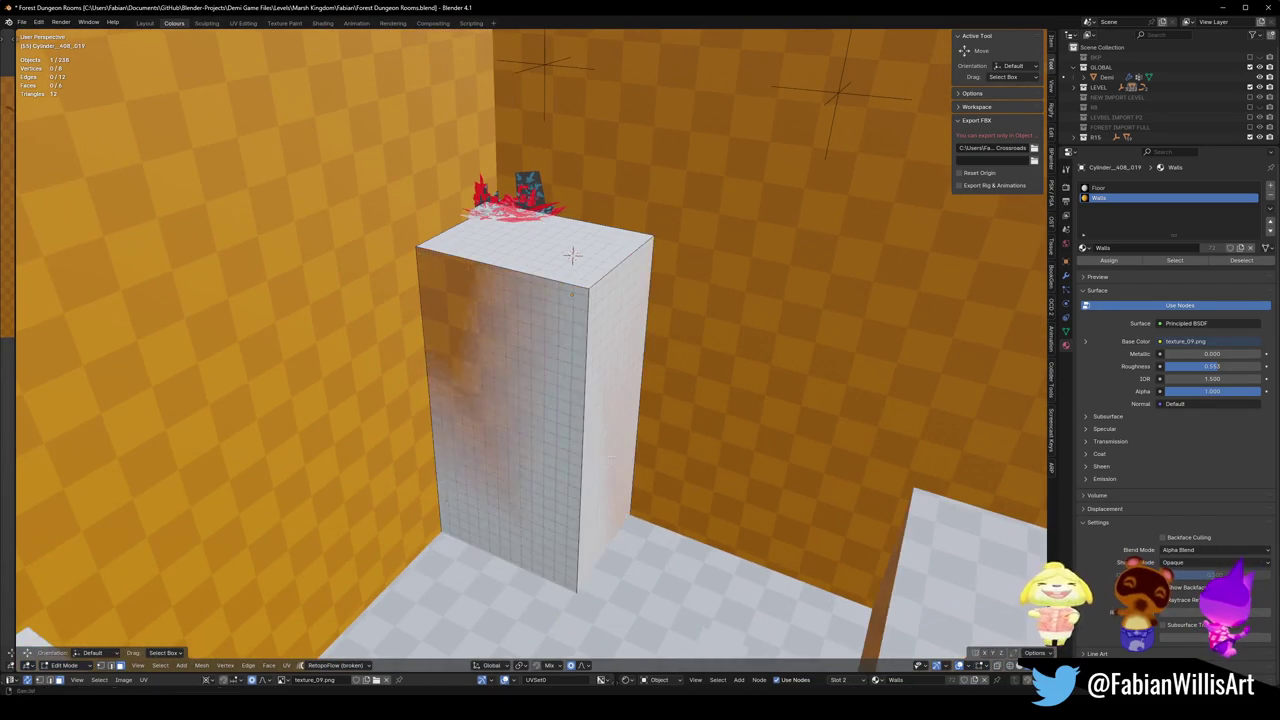
middle_click_drag(578, 237, 556, 263)
key("KP_Divide")
key("KP_Divide")
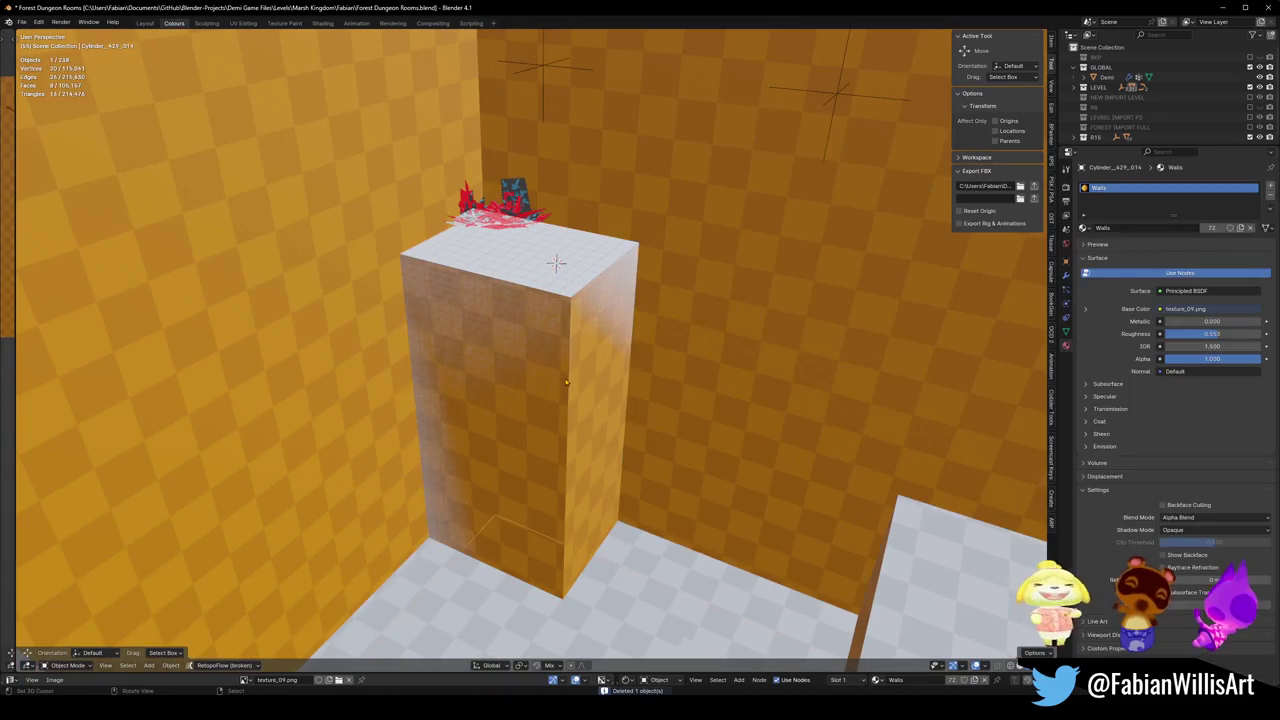
Delete the old white tower.
key("Delete")
middle_click_drag(612, 385, 557, 370)
key("ctrl+z")
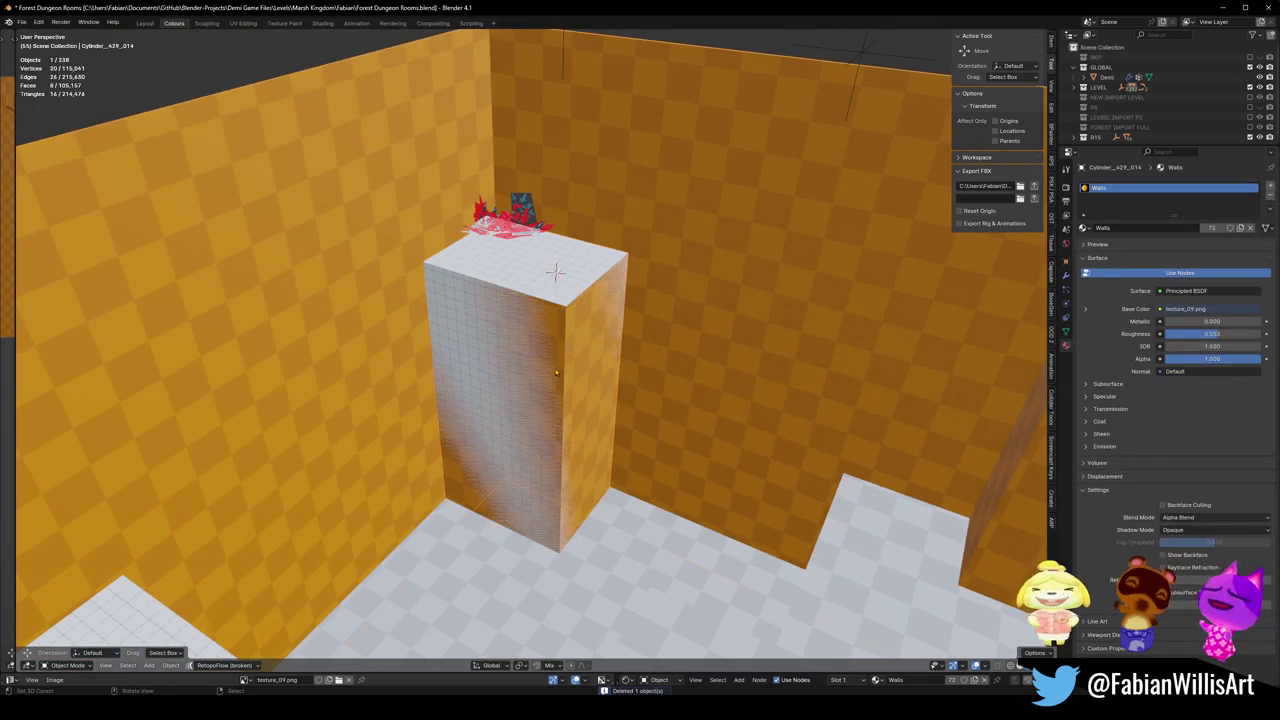
key("Delete")
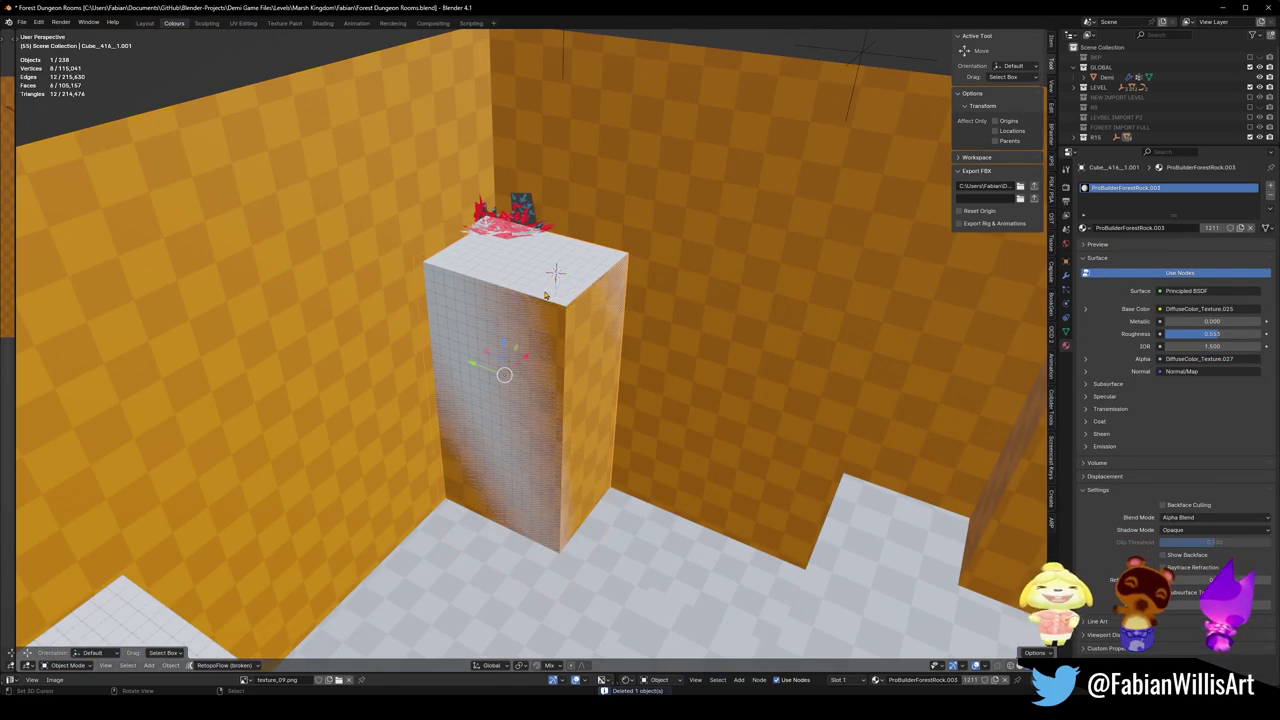
Delete the dark box, the red bush and its dark leafy part from the pillar top.
middle_click_drag(600, 350, 590, 340)
left_click(508, 196)
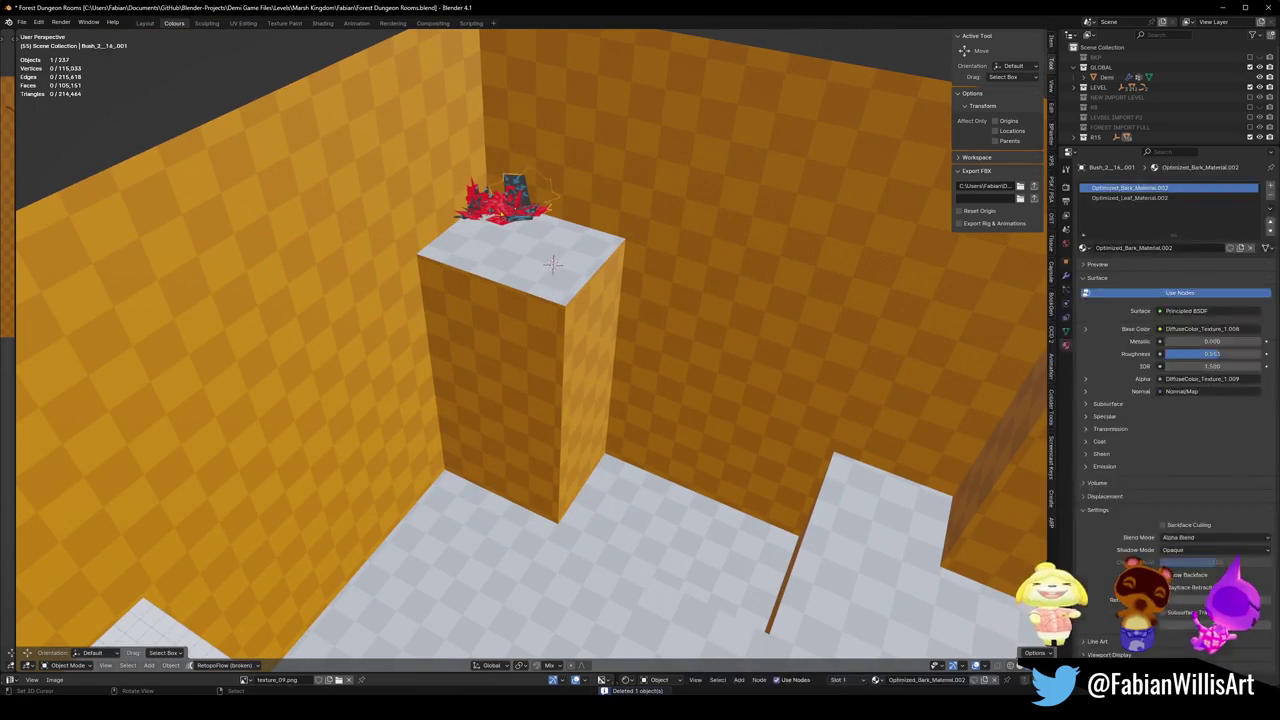
key("Delete")
left_click(483, 200)
key("Delete")
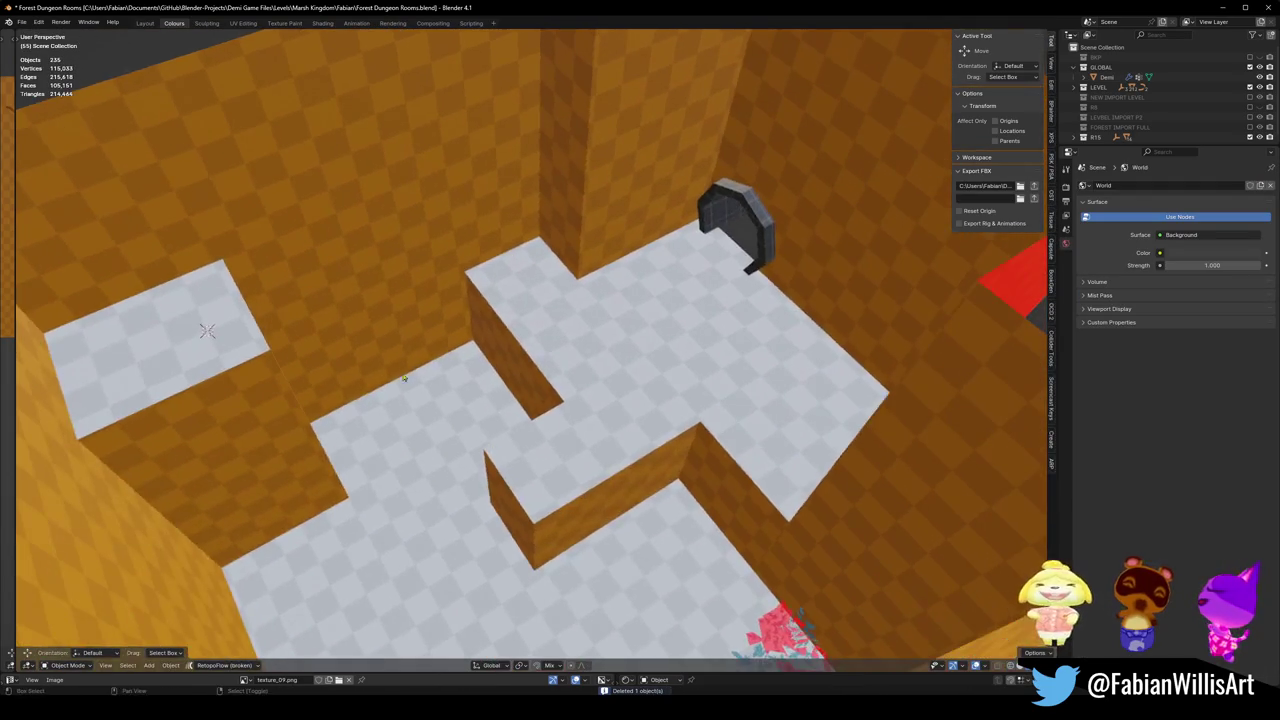
middle_click_drag(600, 350, 700, 400)
left_click(672, 372)
key("Delete")
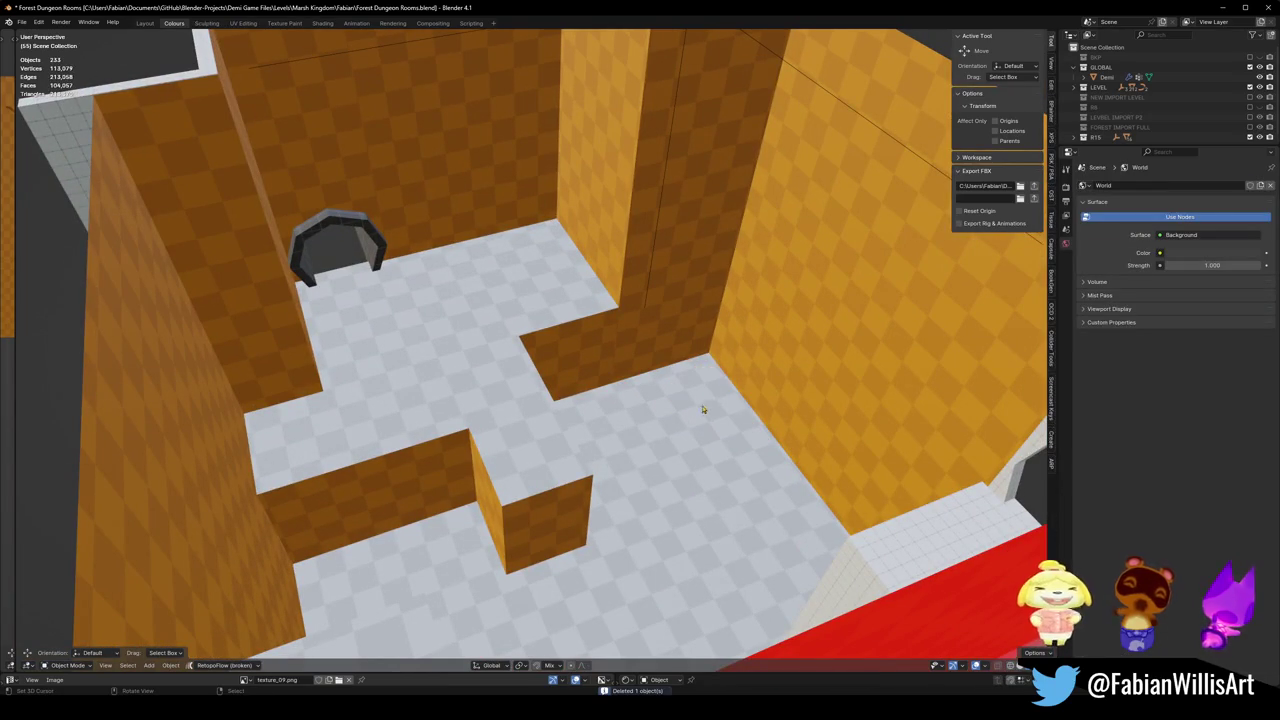
middle_click_drag(351, 305, 848, 397)
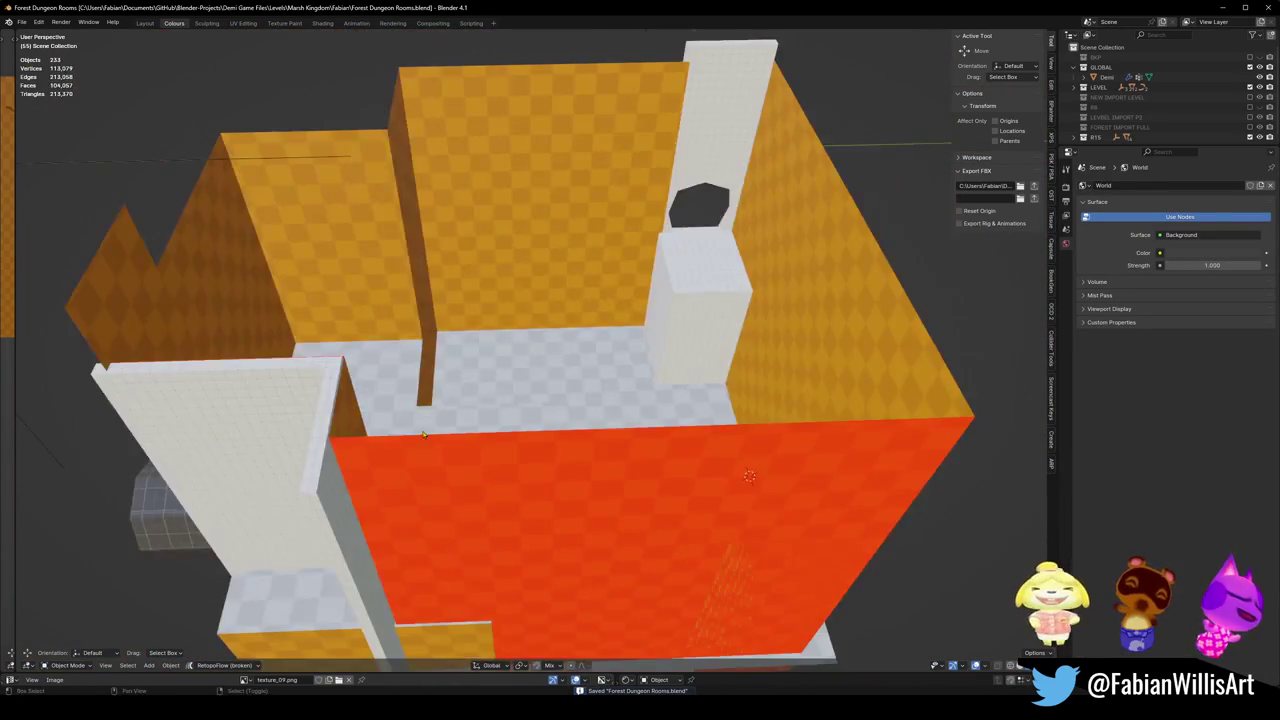
scroll(446, 393, "down", 5)
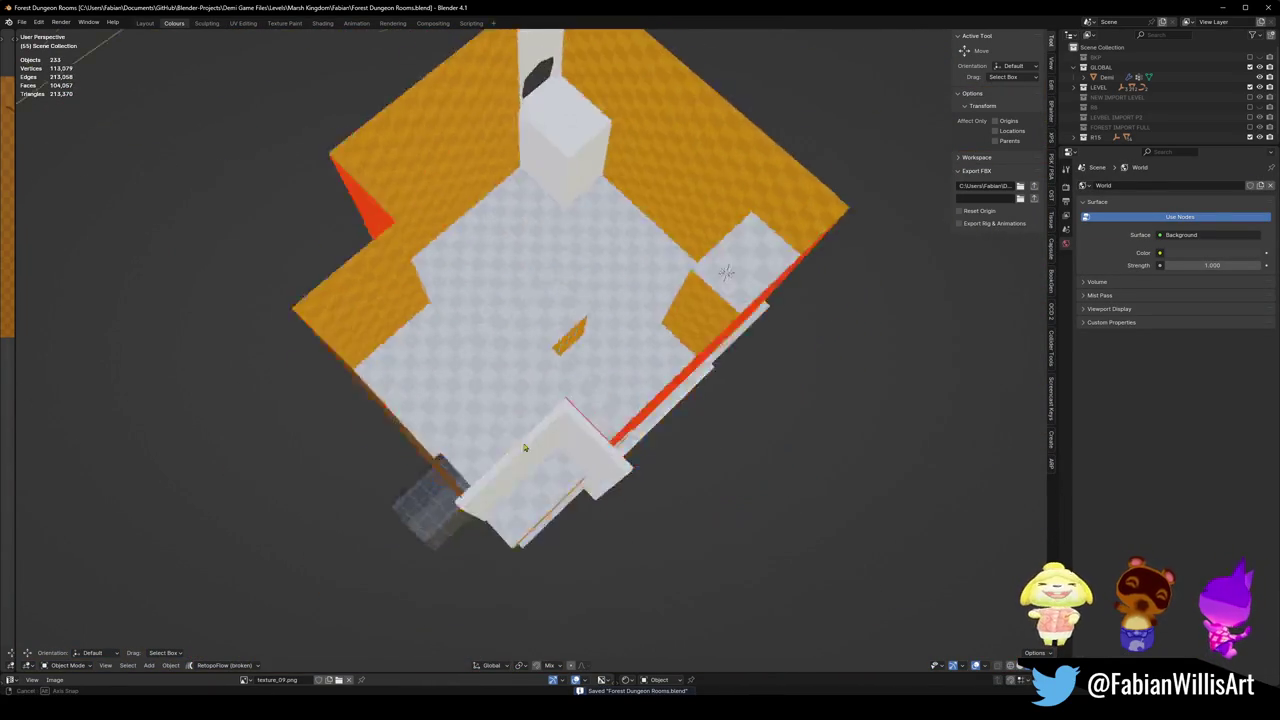
mouse_move(446, 393)
middle_mouse_down()
mouse_move(523, 326)
mouse_move(600, 363)
mouse_move(813, 386)
middle_mouse_up()
scroll(450, 241, "up", 5)
Duplicate the orange wall block's geometry and raise the copy vertically.
left_click(811, 430)
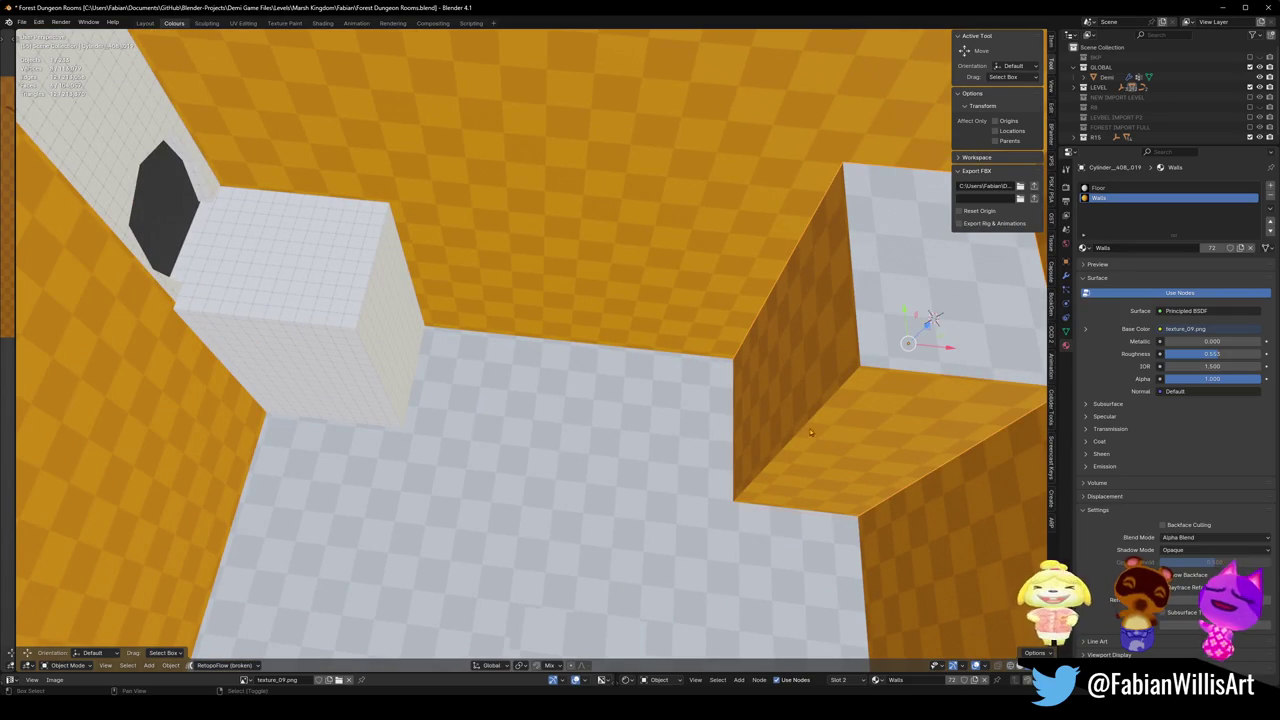
key("Tab")
key("a")
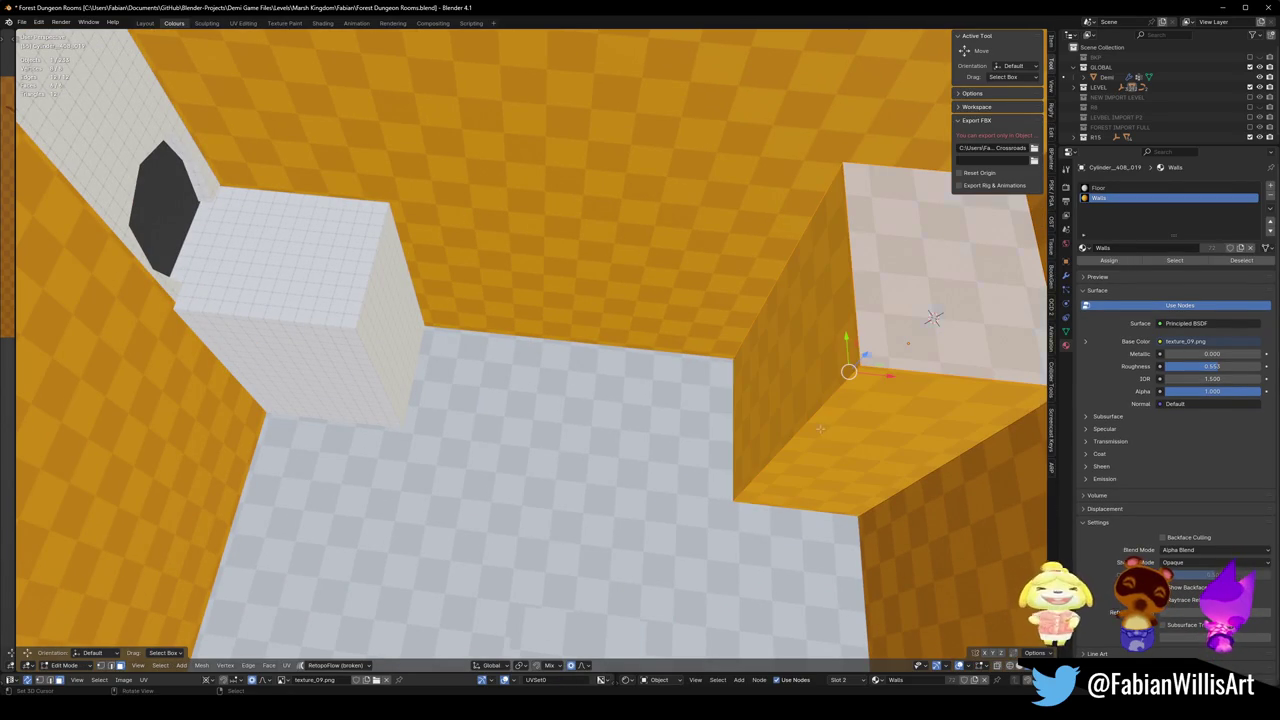
key("shift+d")
key("x")
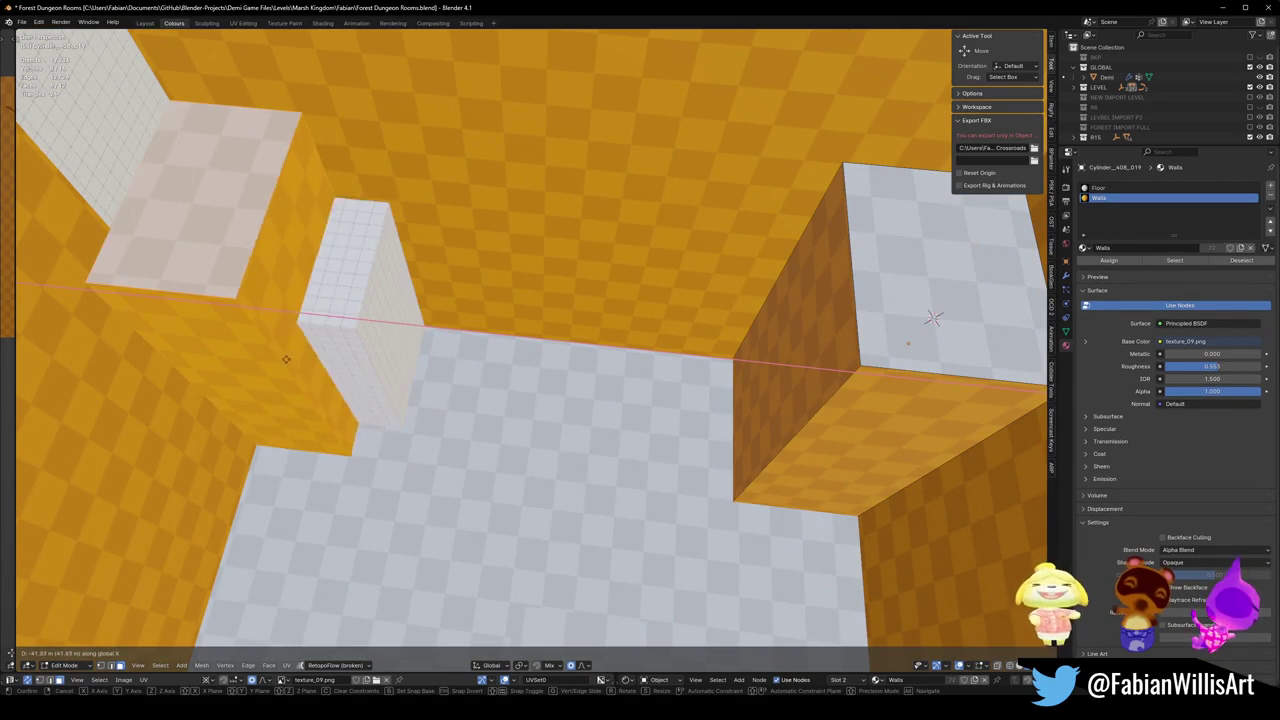
left_click(333, 363)
key("g")
key("z")
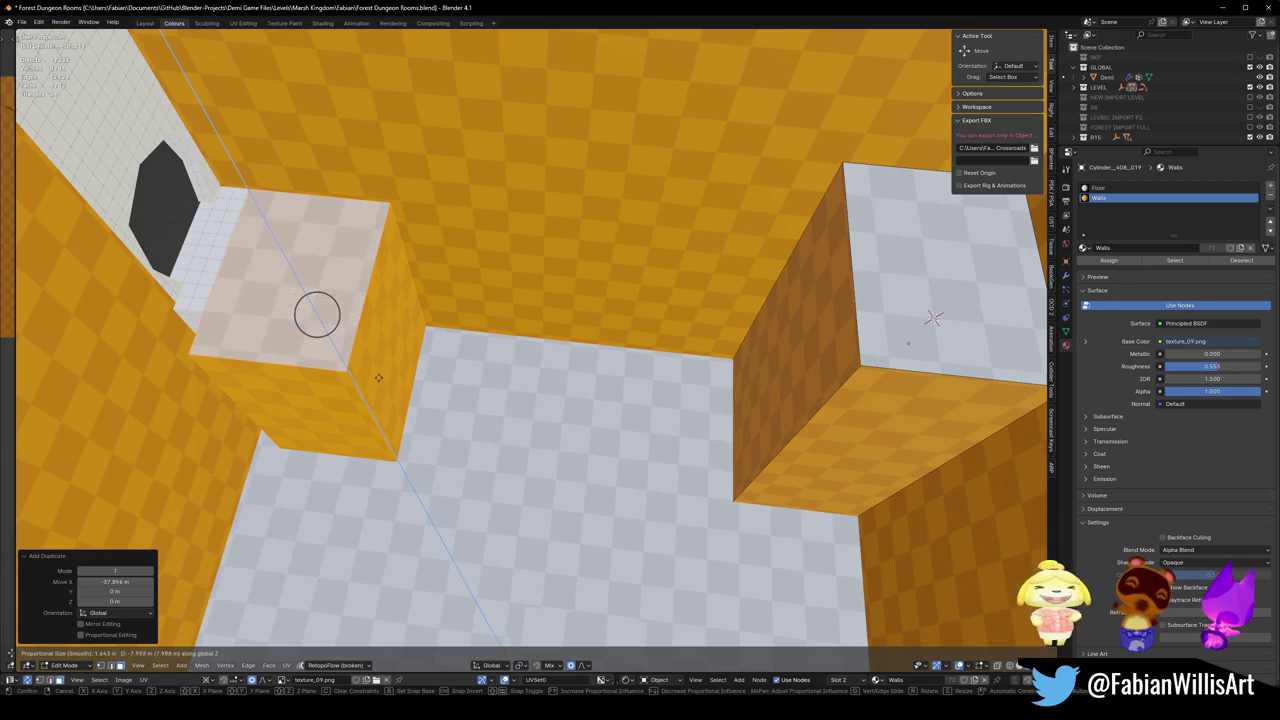
left_click(378, 380)
mouse_move(378, 380)
middle_mouse_down()
mouse_move(548, 424)
mouse_move(528, 410)
middle_mouse_up()
Push the copy's front face 3 m and slightly adjust its top face height.
key("alt+a")
left_click(548, 424)
key("g")
left_click(528, 410)
left_click(591, 260)
key("g")
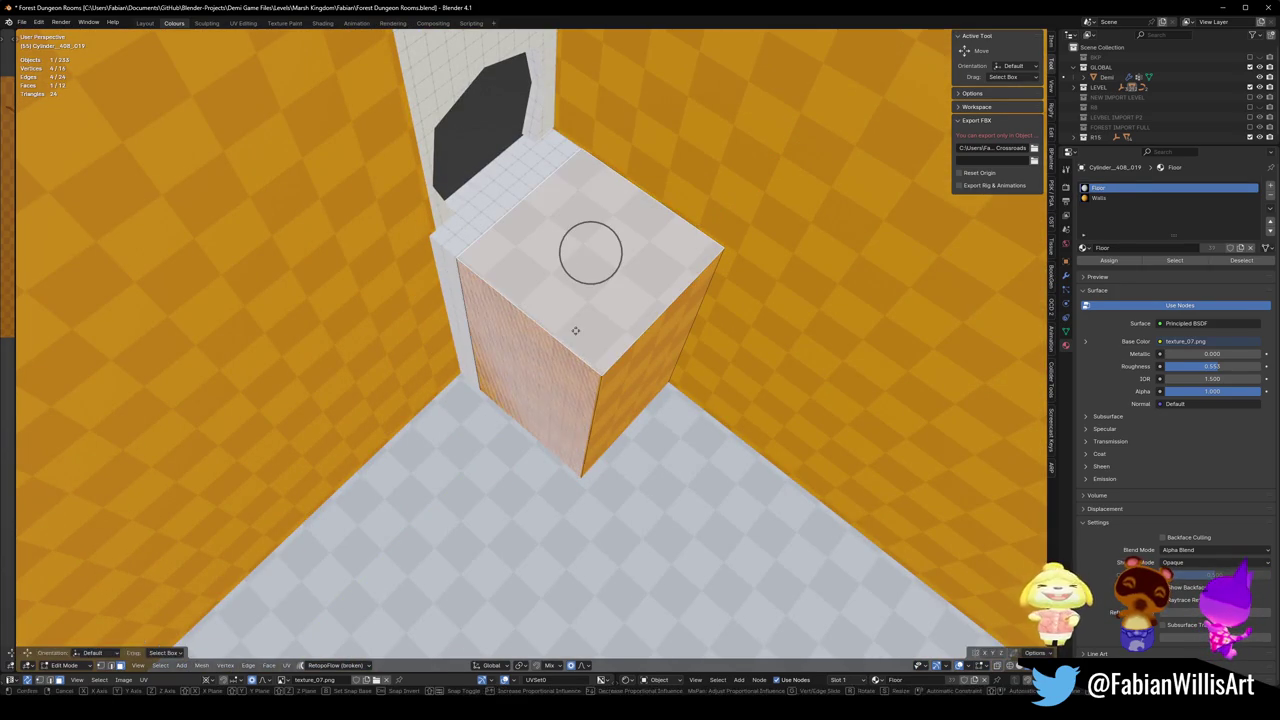
key("z")
left_click(591, 260)
middle_click_drag(591, 260, 510, 447)
Move the ledge face 7.05 m along X to fit under the doorway, then exit Edit Mode.
key("alt+a")
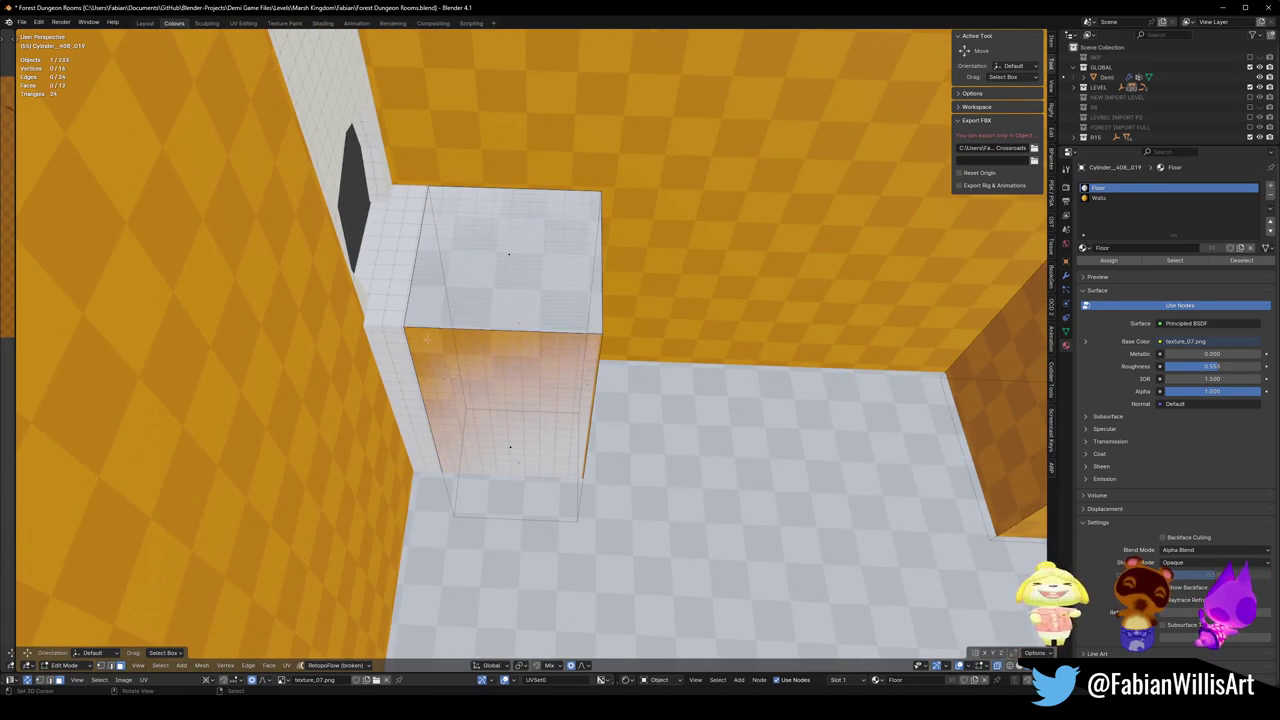
key("g")
key("x")
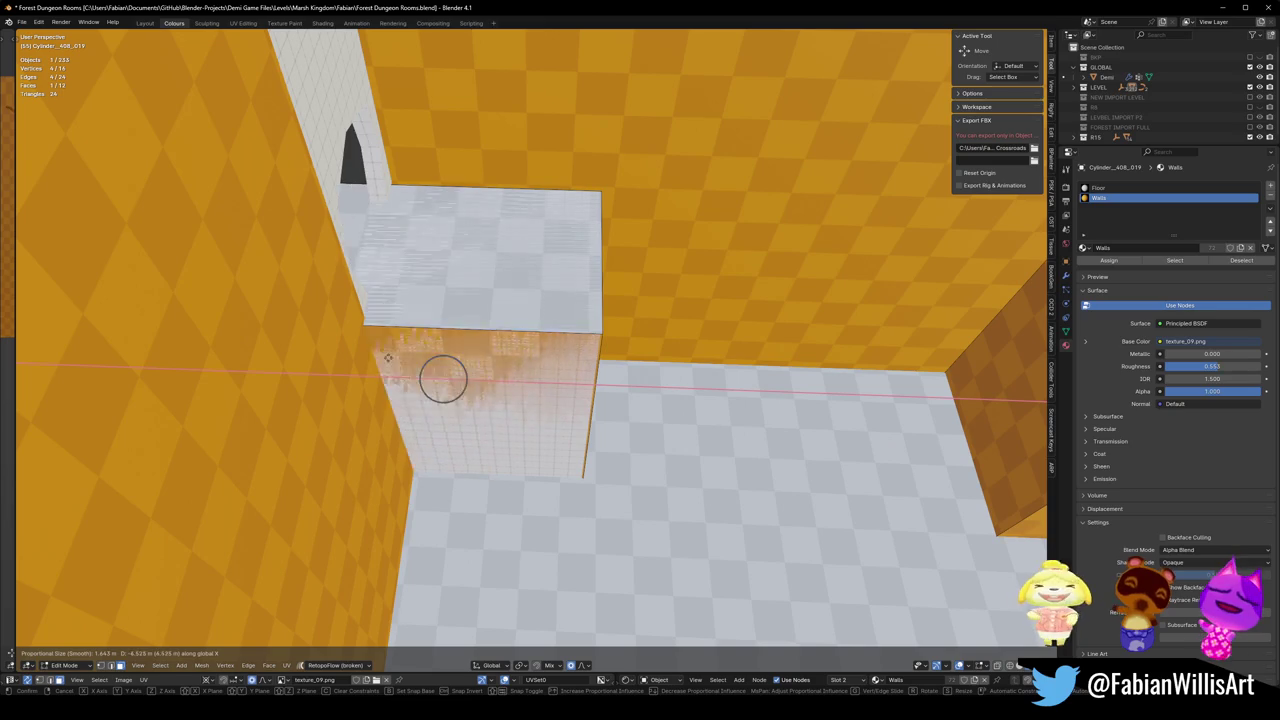
left_click(386, 357)
middle_click_drag(386, 357, 778, 253)
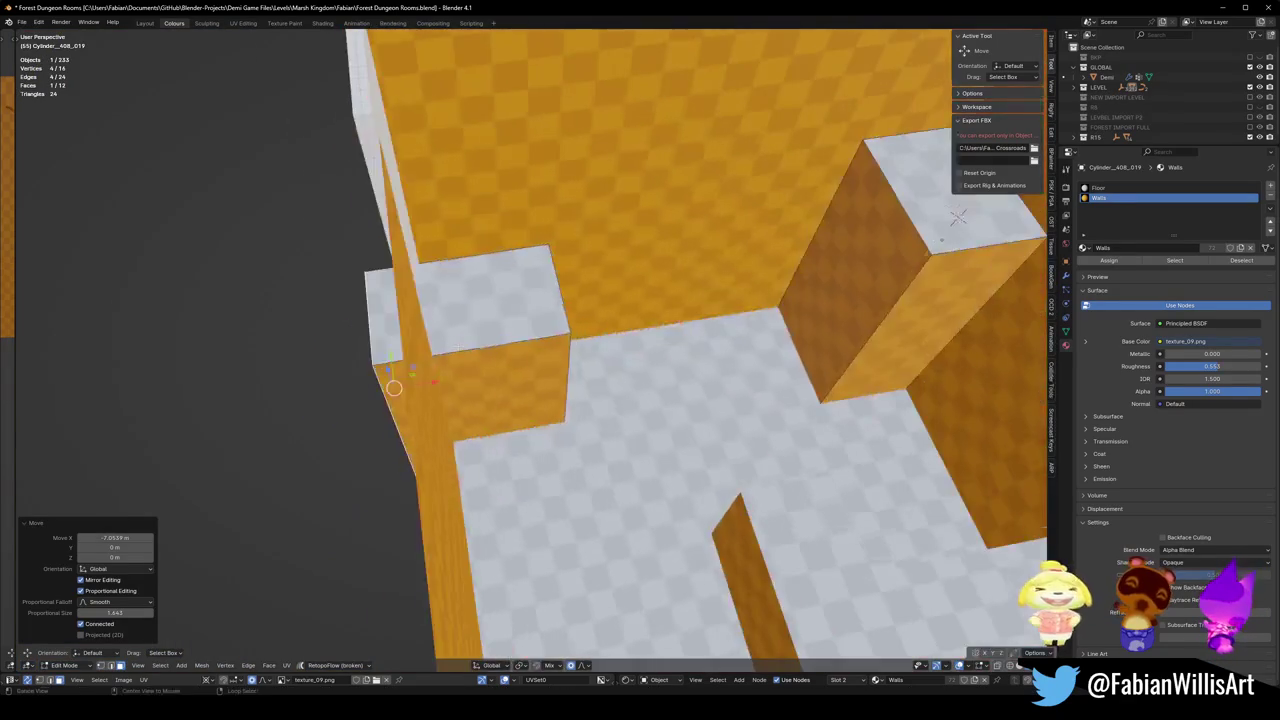
key("Tab")
middle_click_drag(549, 366, 508, 214)
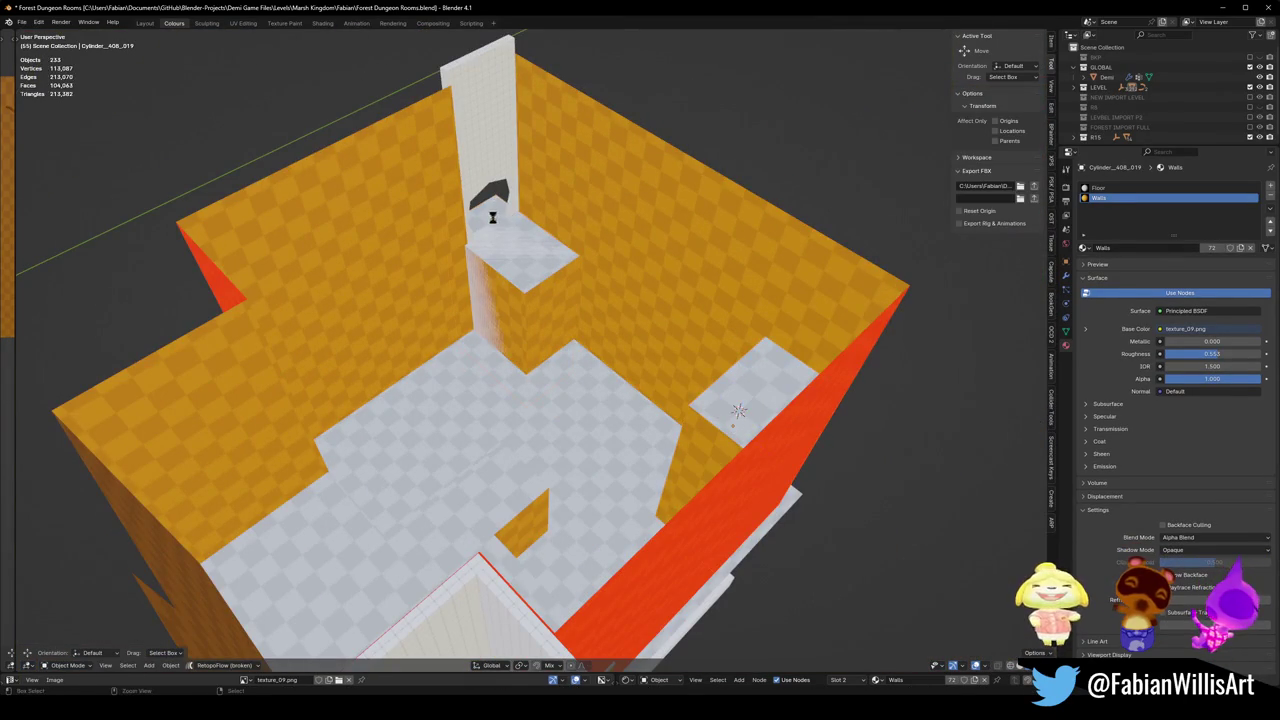
Delete the selected object and select the existing dark arch doorway frame.
key("x")
left_click(512, 241)
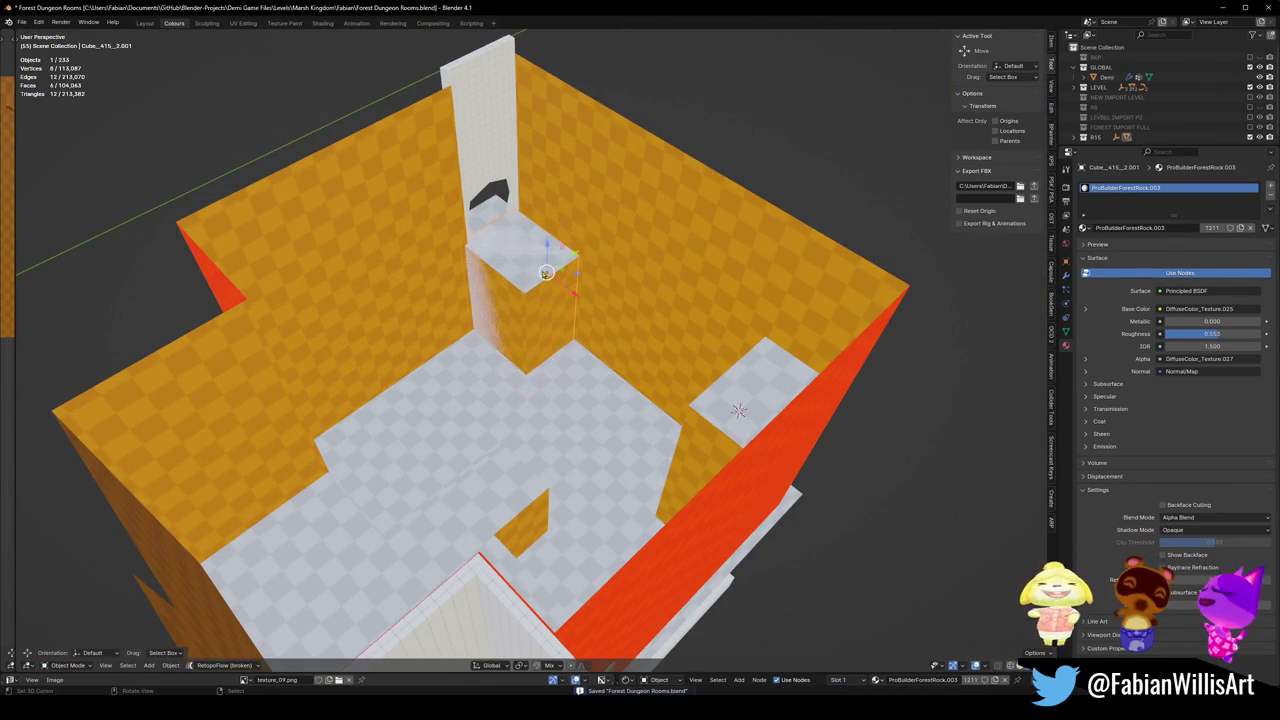
scroll(512, 241, "up", 3)
scroll(540, 270, "up", 4)
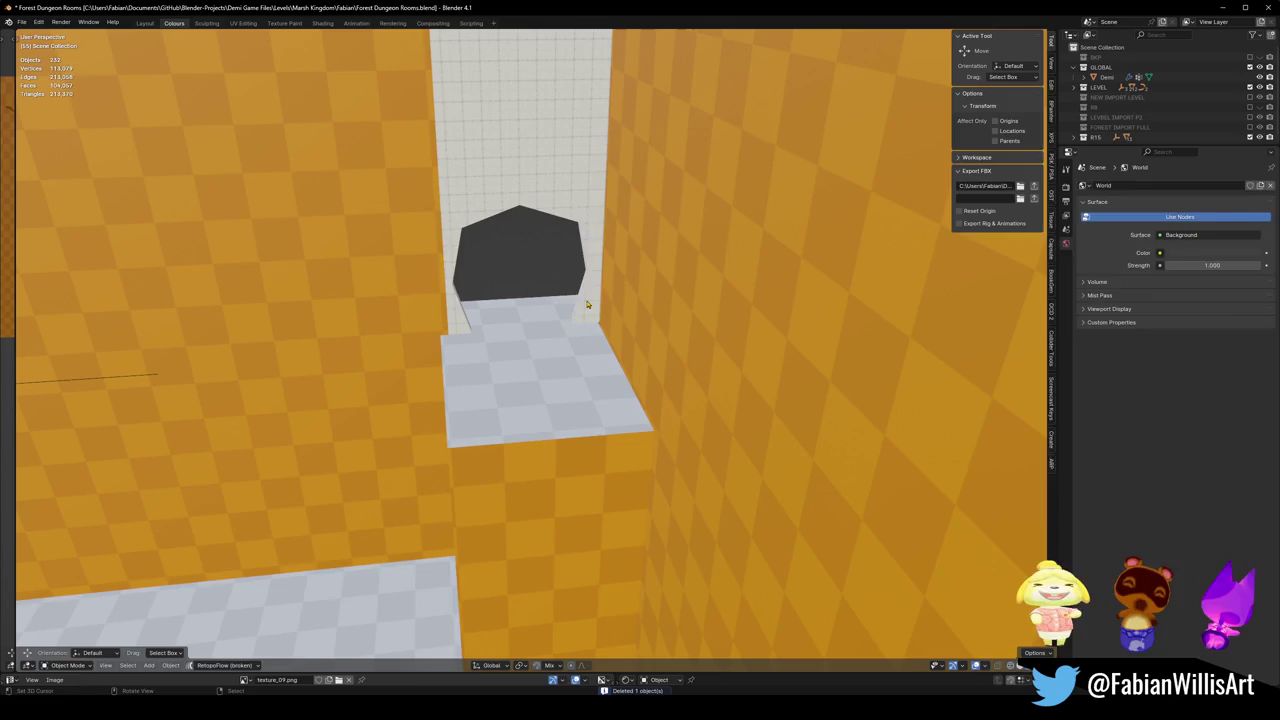
left_click(588, 305)
key("Tab")
middle_click_drag(520, 330, 500, 280)
key("Tab")
scroll(389, 373, "down", 3)
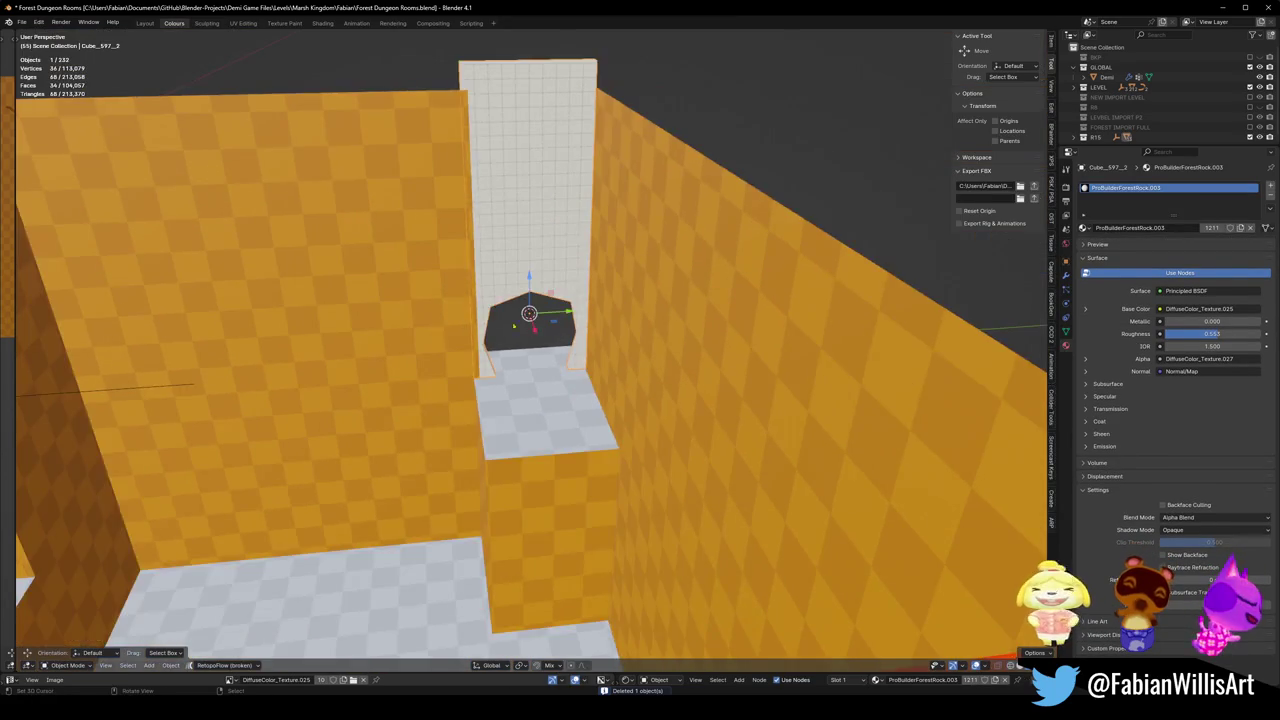
scroll(389, 373, "down", 3)
middle_click_drag(389, 374, 276, 406)
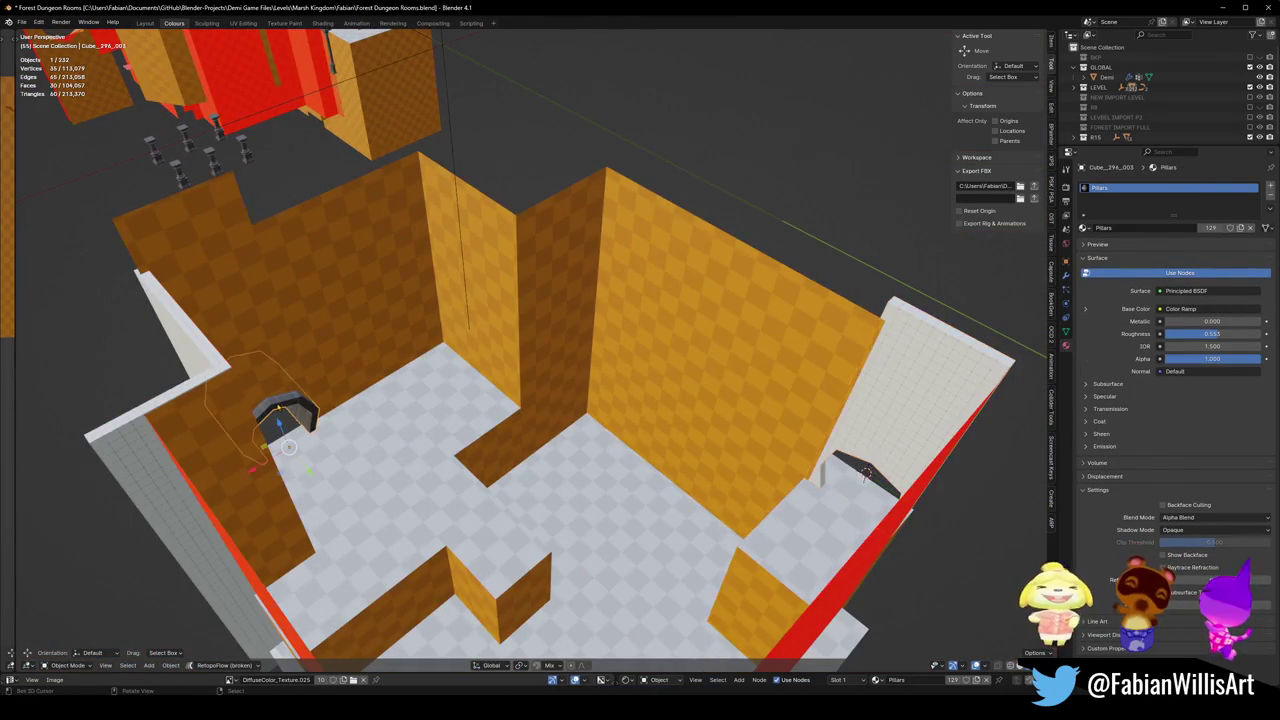
Duplicate the arch frame, clear its rotation and turn it 90° about Z.
key("shift+d")
key("Escape")
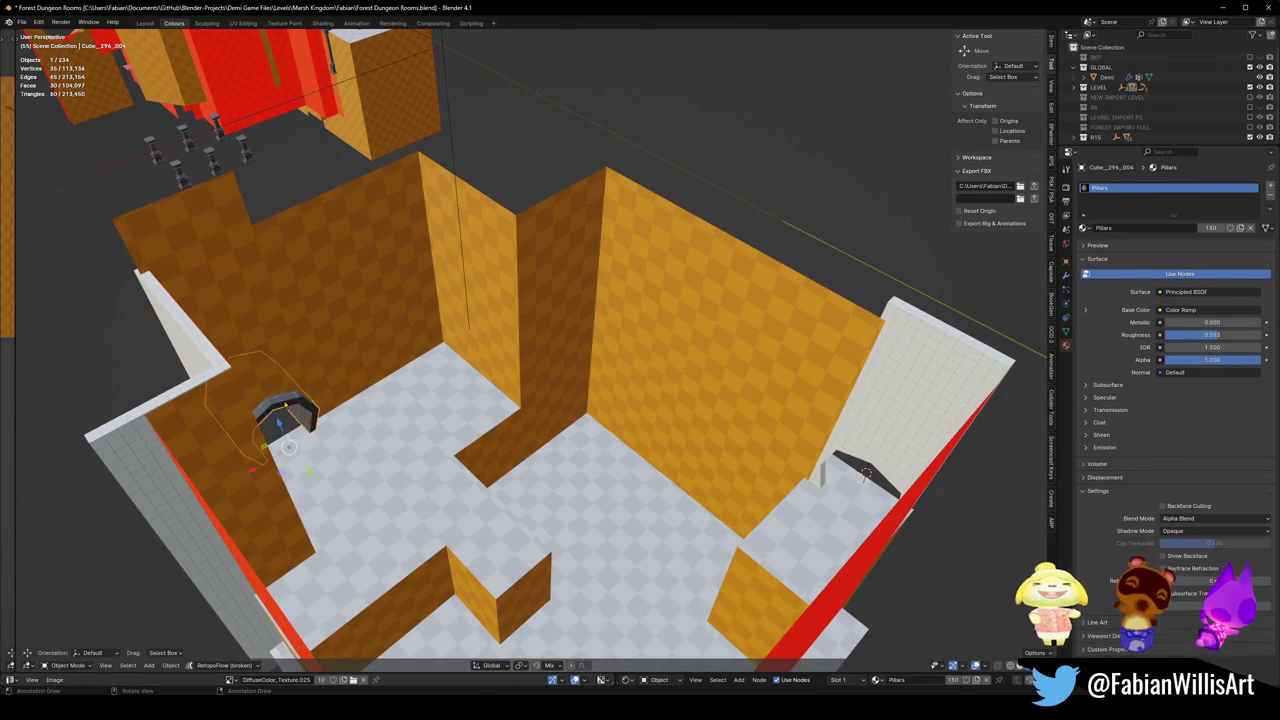
left_click(585, 437)
key("alt+r")
key("KP_Decimal")
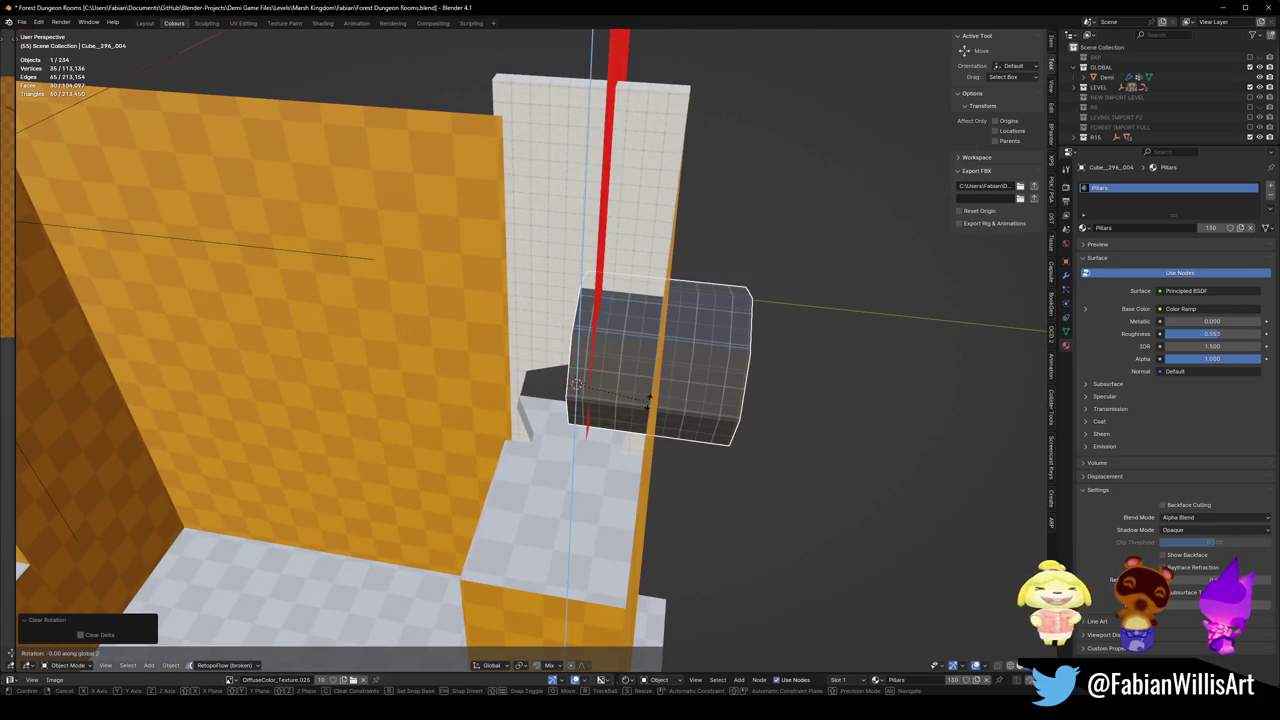
type("z90")
key("Return")
Lower the arch copy 8.321 m and slide it 1.8611 m along X onto the ledge.
key("g")
key("z")
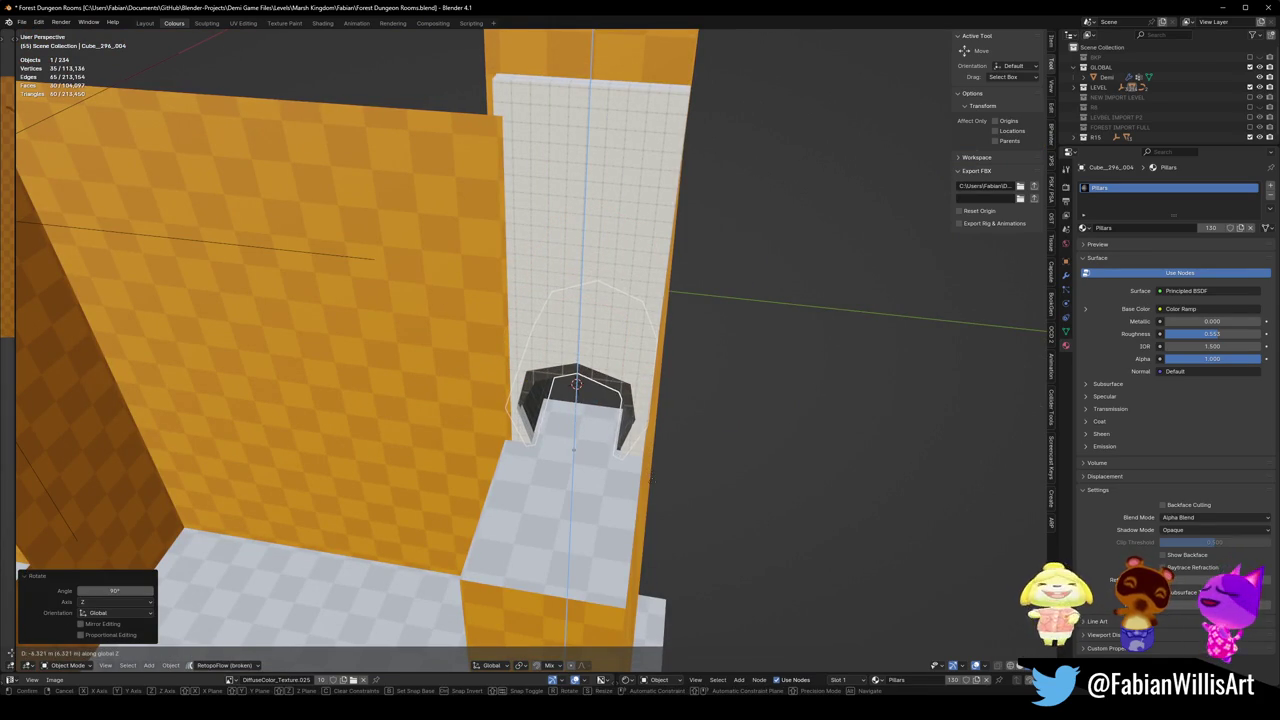
left_click(651, 480)
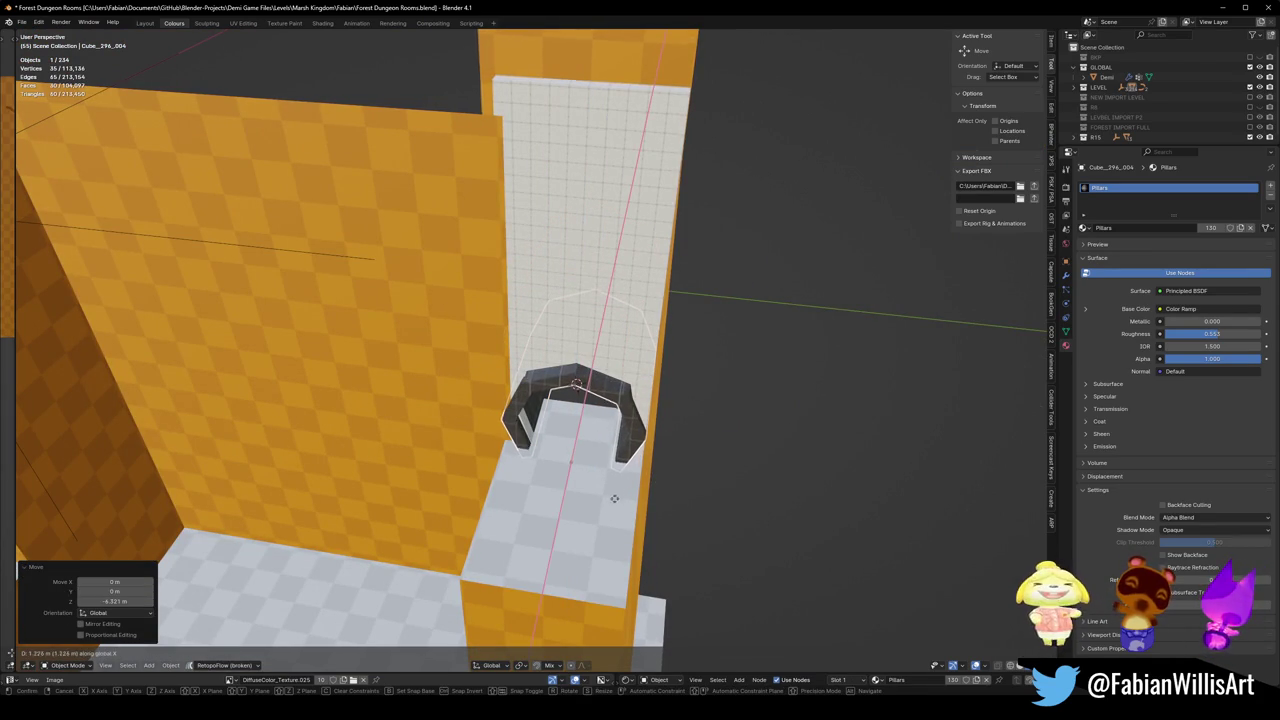
left_click(541, 550)
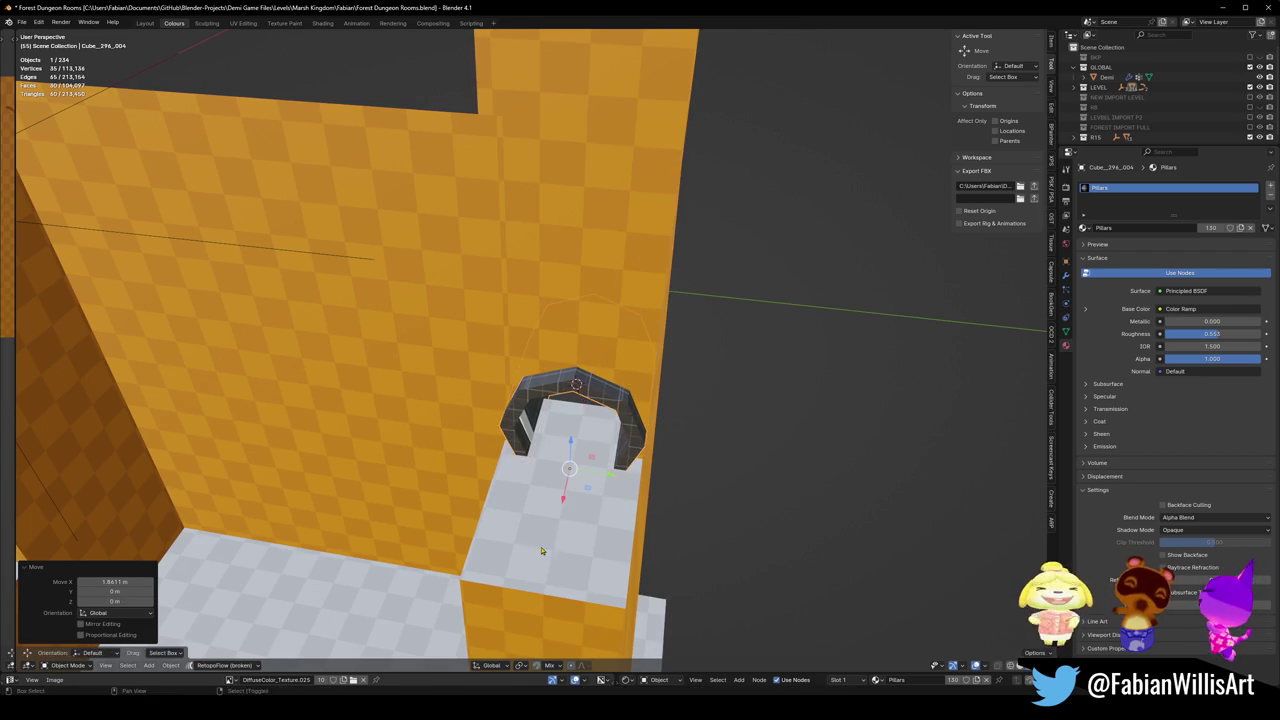
scroll(575, 430, "down", 4)
middle_click_drag(600, 400, 720, 380)
key("g")
key("y")
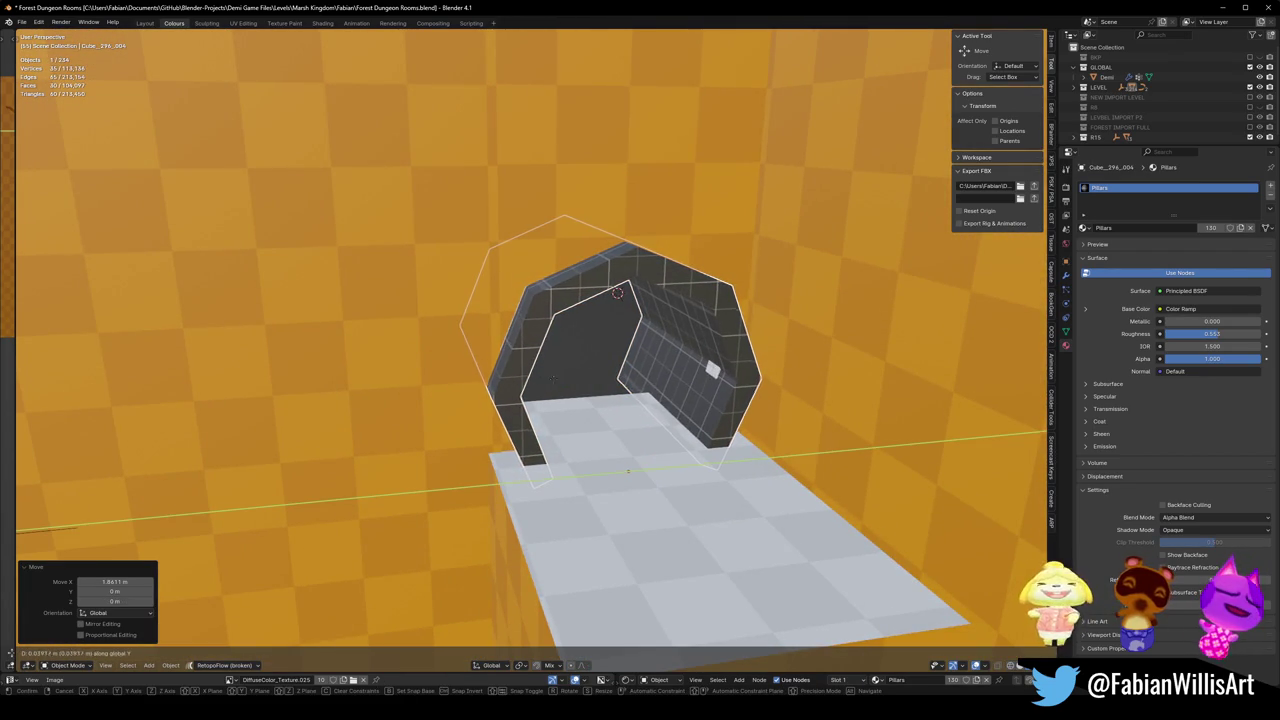
Delete the red wall object next to the new arch.
key("Escape")
mouse_move(543, 380)
middle_mouse_down()
mouse_move(592, 350)
mouse_move(512, 362)
mouse_move(682, 367)
middle_mouse_up()
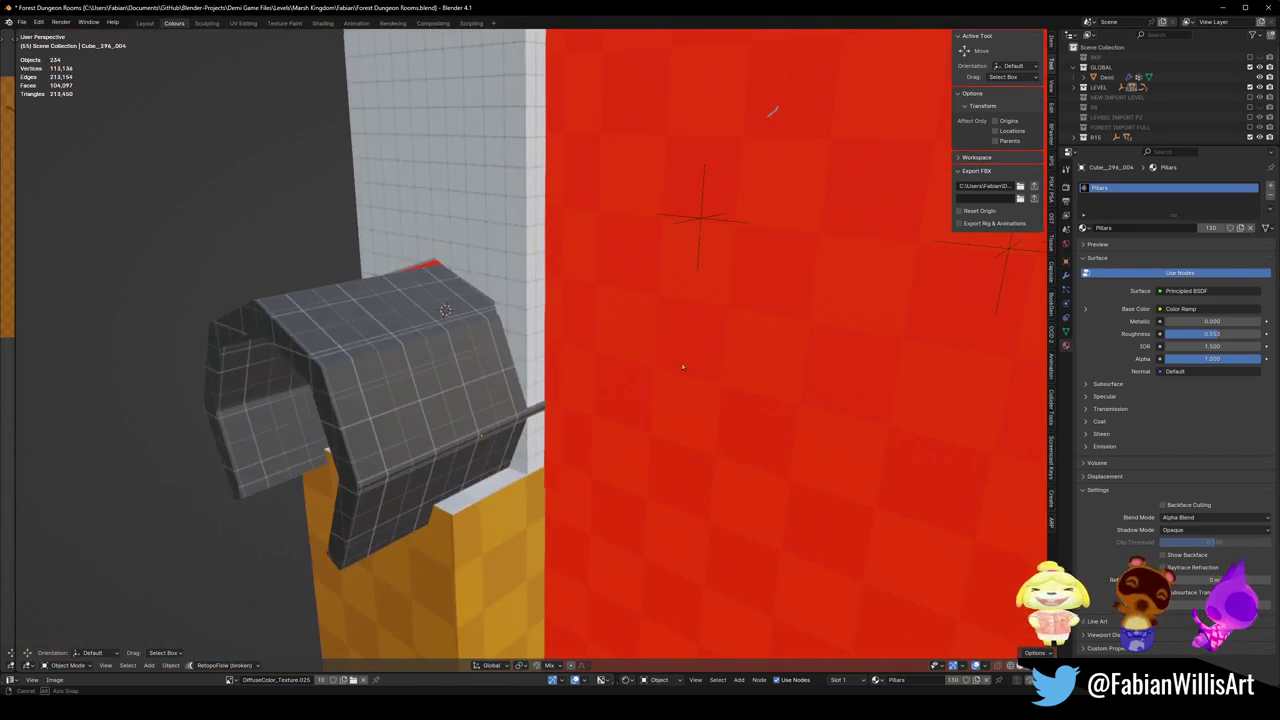
middle_click_drag(520, 344, 505, 400)
key("Delete")
scroll(502, 426, "down", 5)
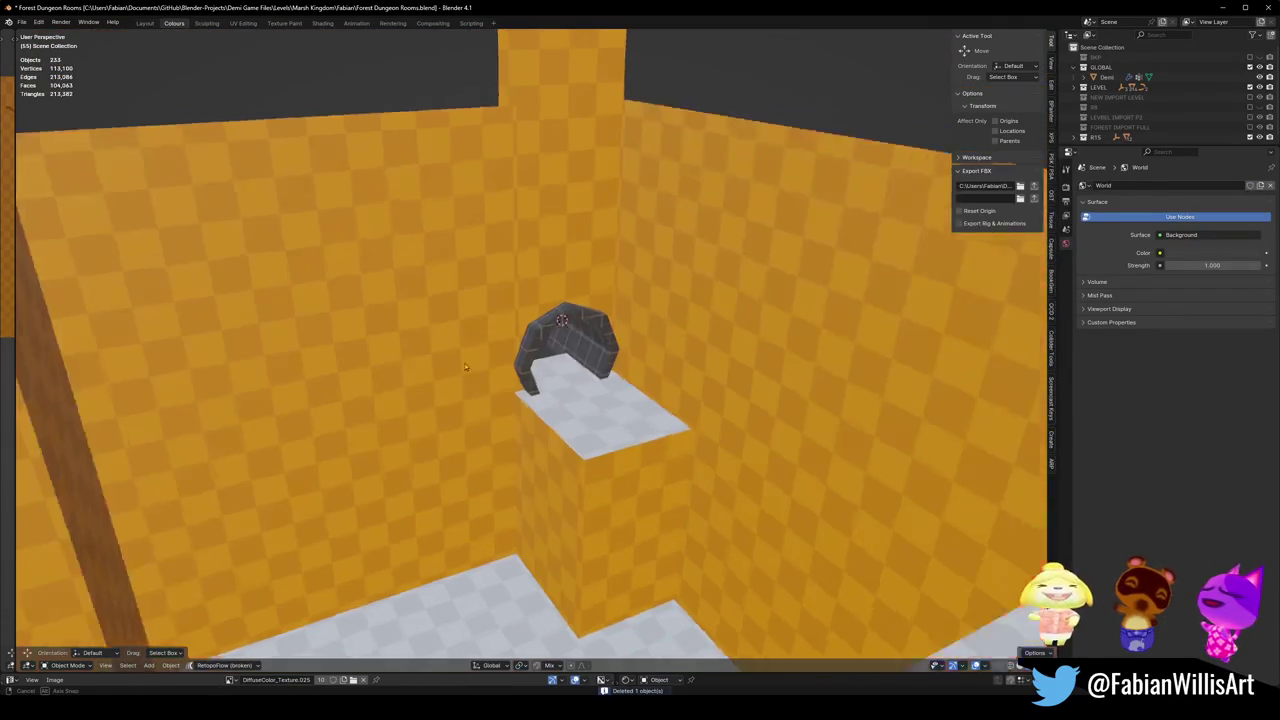
middle_click_drag(548, 293, 590, 380)
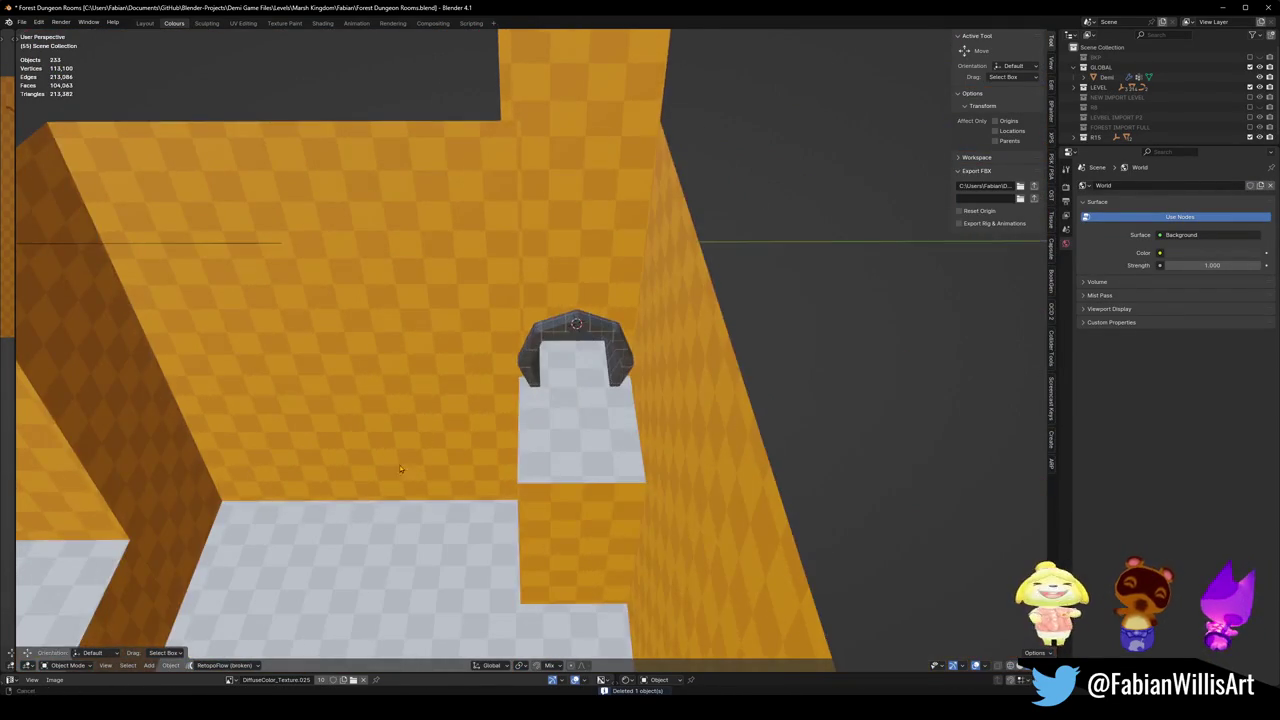
scroll(605, 424, "up", 2)
scroll(406, 447, "up", 3)
mouse_move(489, 423)
middle_mouse_down()
mouse_move(509, 360)
mouse_move(602, 432)
mouse_move(586, 437)
mouse_move(556, 372)
middle_mouse_up()
Save Forest Dungeon Rooms.blend.
key("ctrl+s")
scroll(466, 366, "down", 3)
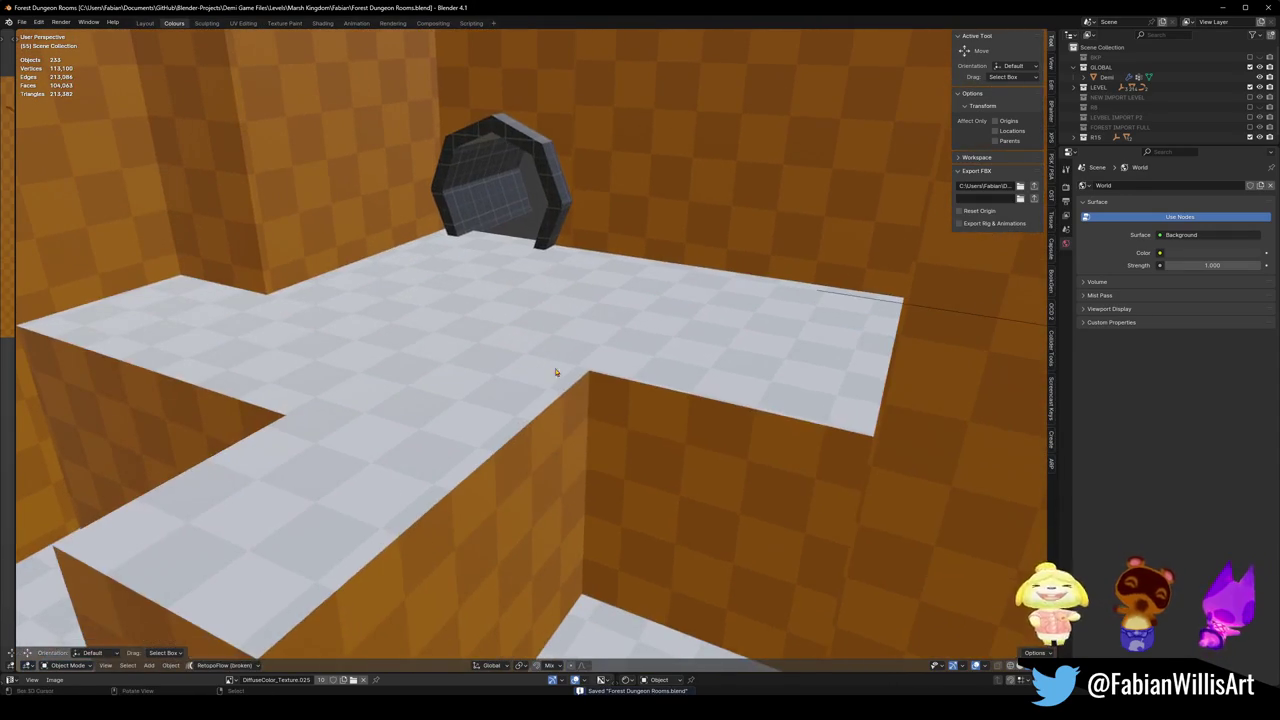
mouse_move(649, 425)
middle_mouse_down()
mouse_move(600, 437)
mouse_move(691, 451)
mouse_move(660, 466)
mouse_move(792, 472)
middle_mouse_up()
Extrude the wall block's top edge along Y and drop the face with soft falloff.
left_click(433, 365)
key("Tab")
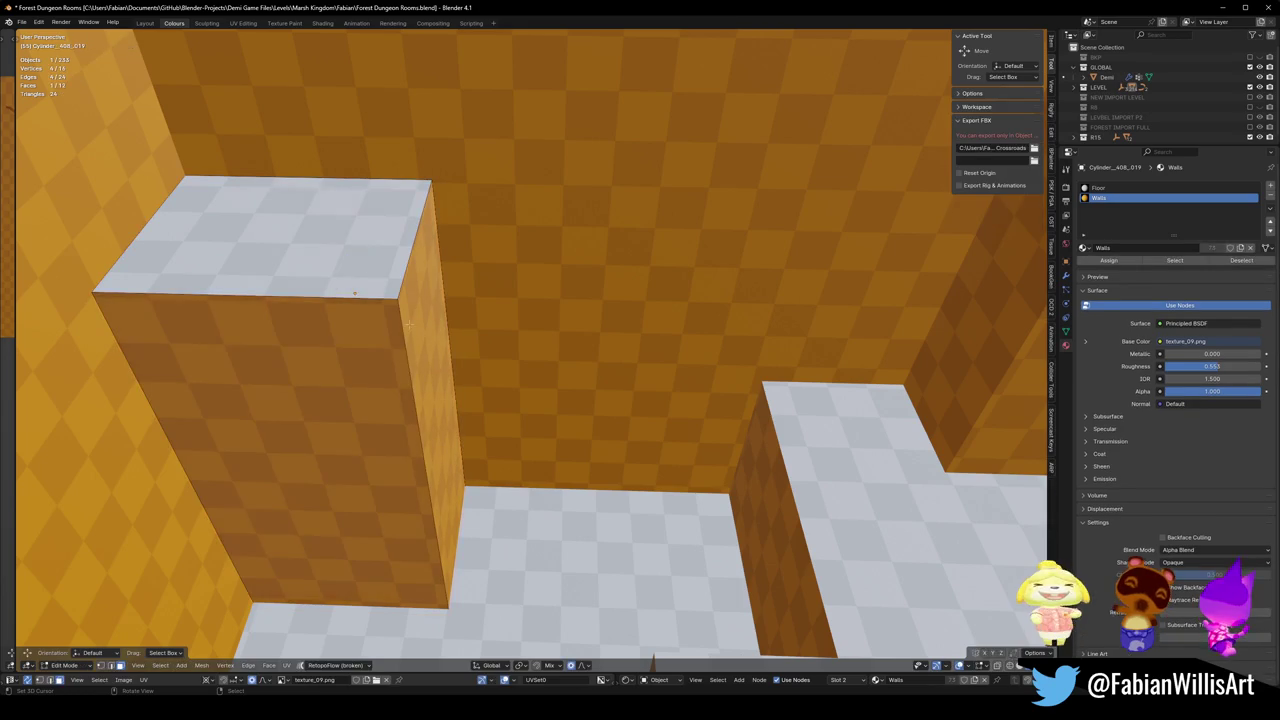
key("e")
key("y")
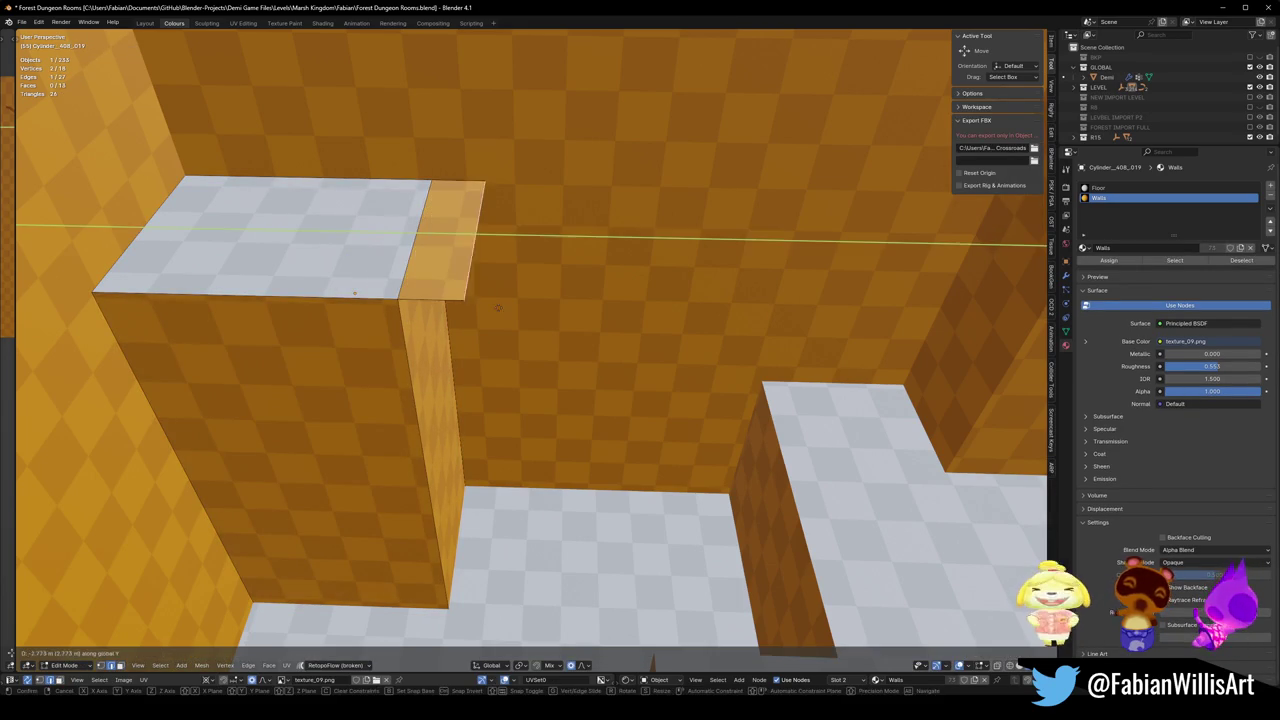
left_click(504, 301)
key("g")
key("z")
left_click(539, 319)
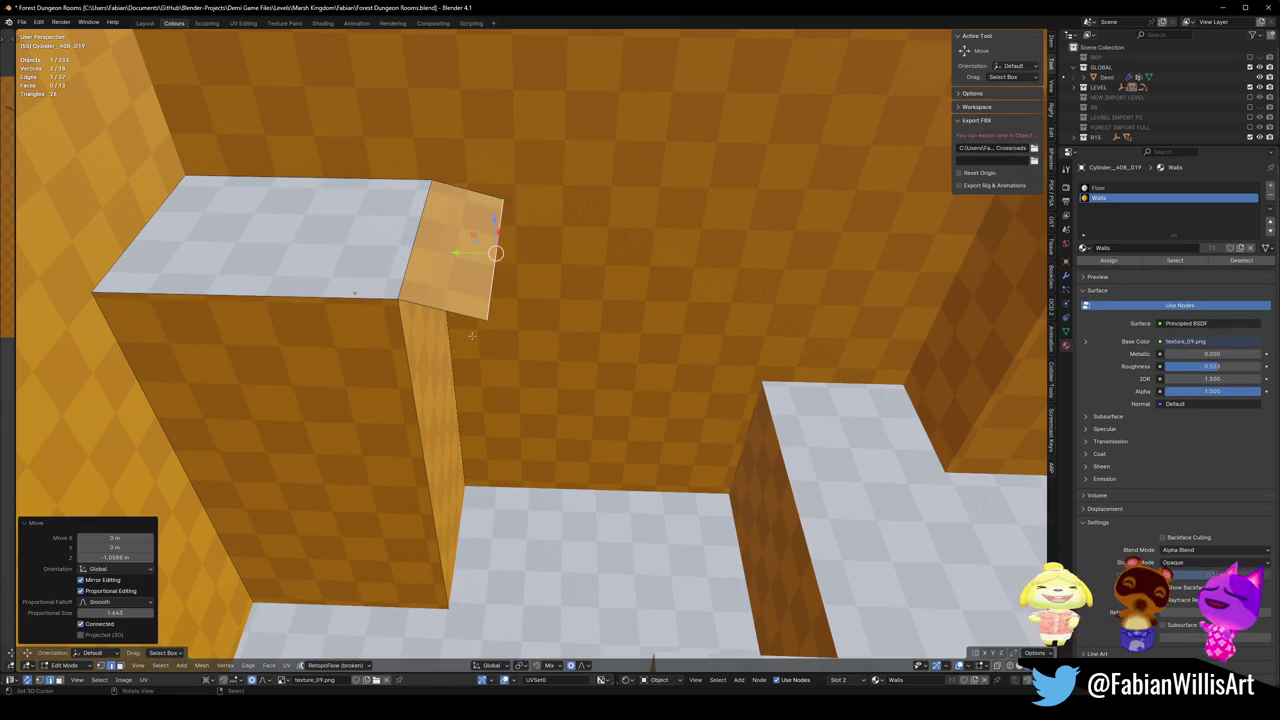
Extrude the edge along Y again and slope the overhang face downward.
key("e")
key("y")
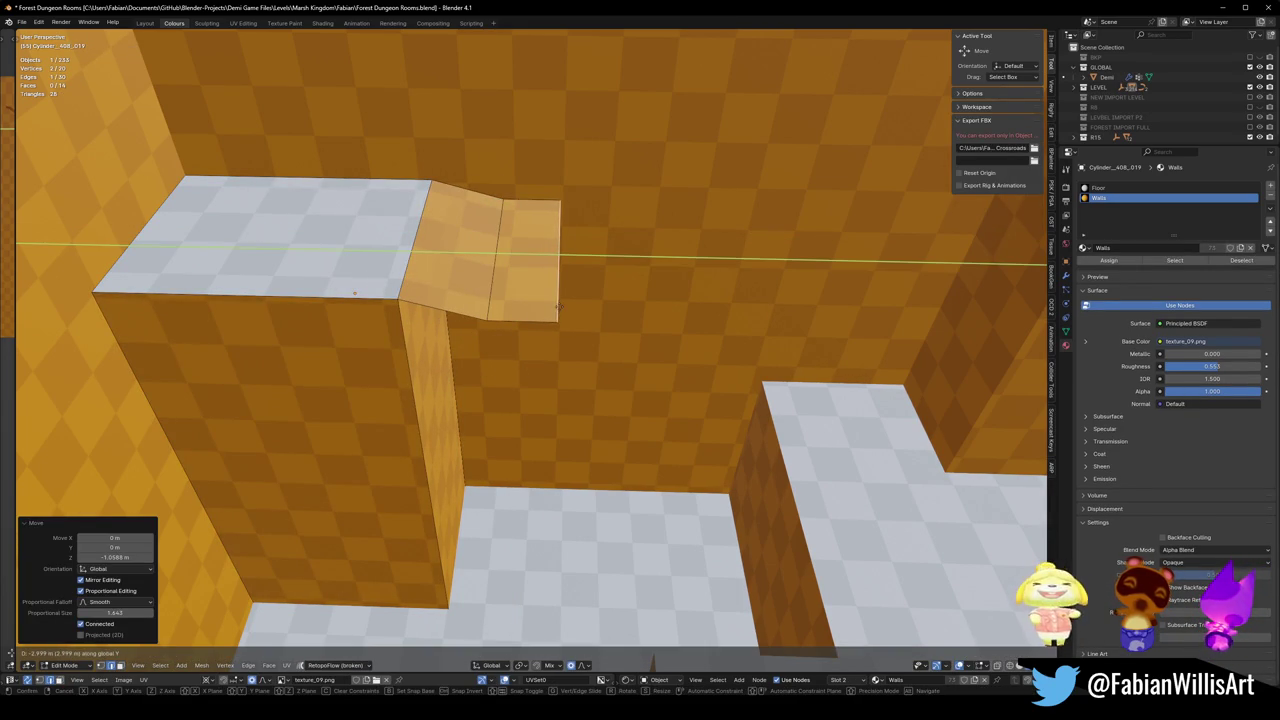
left_click(557, 307)
middle_click_drag(557, 307, 566, 303)
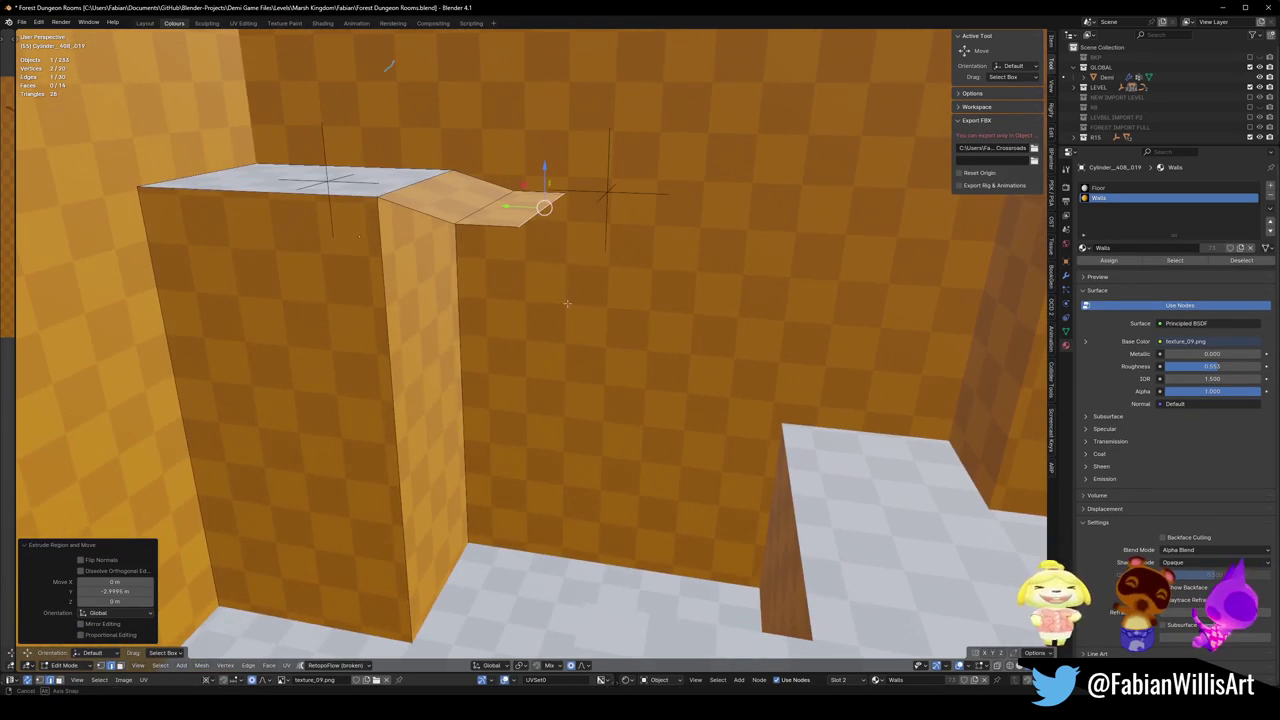
left_click(540, 238)
left_click(519, 236)
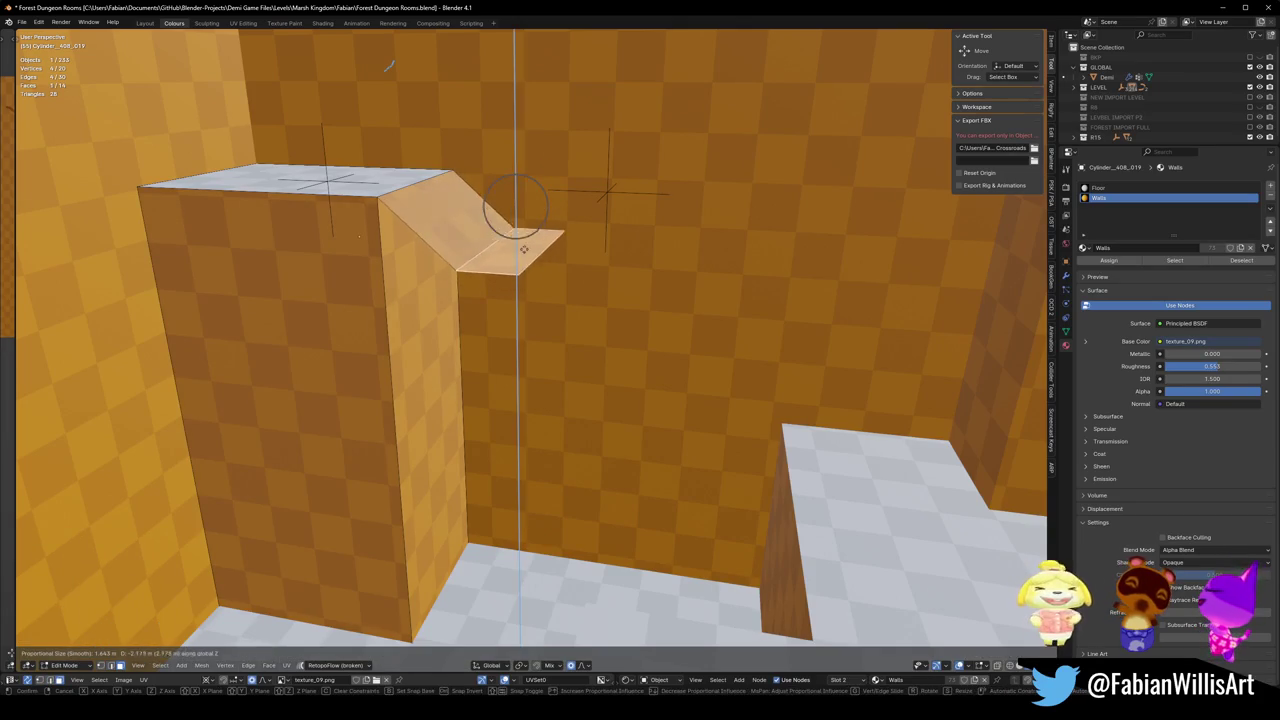
key("alt+a")
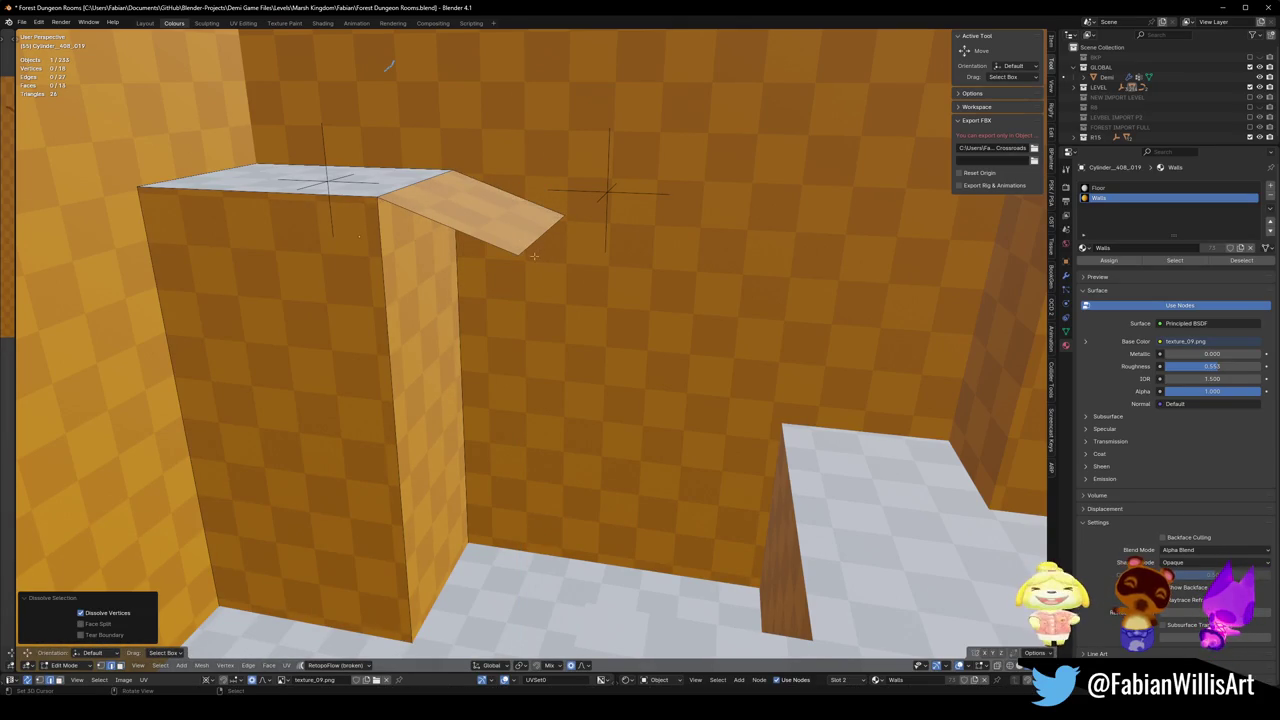
Try lowering the overhang's outer edge 0.987 m, then undo it.
left_click(533, 242)
key("g")
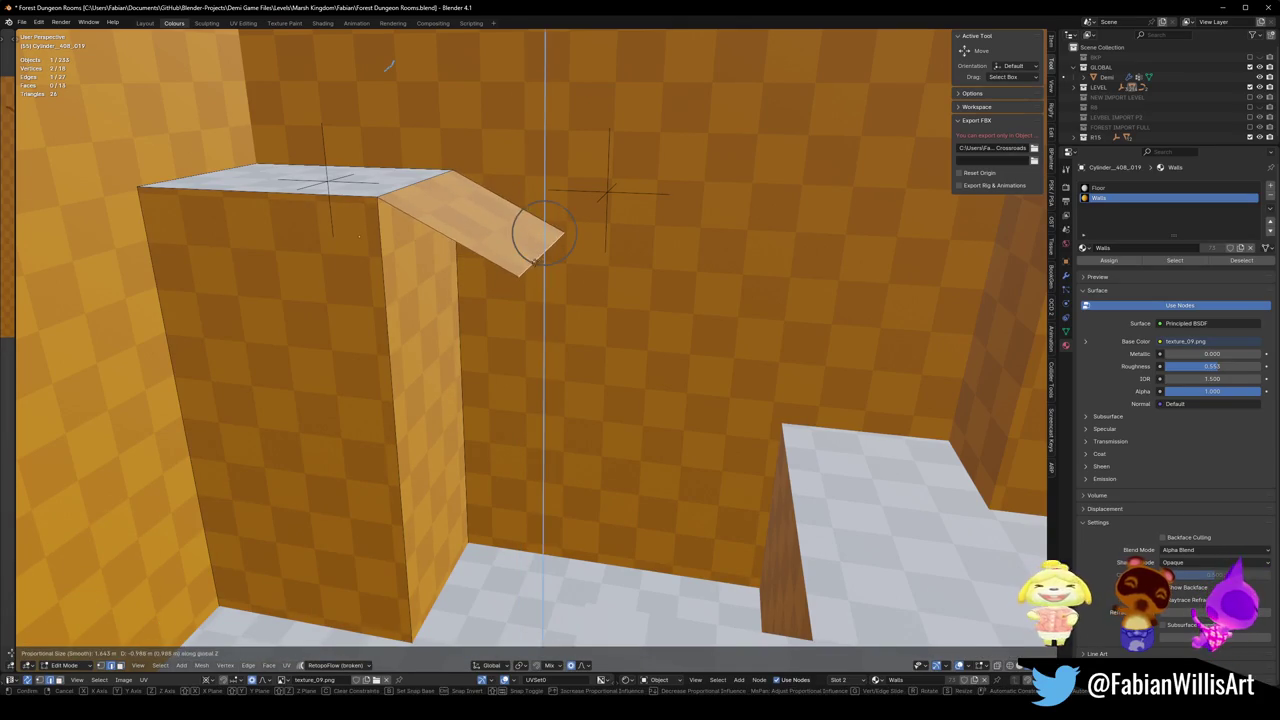
left_click(540, 233)
middle_click_drag(540, 233, 526, 251)
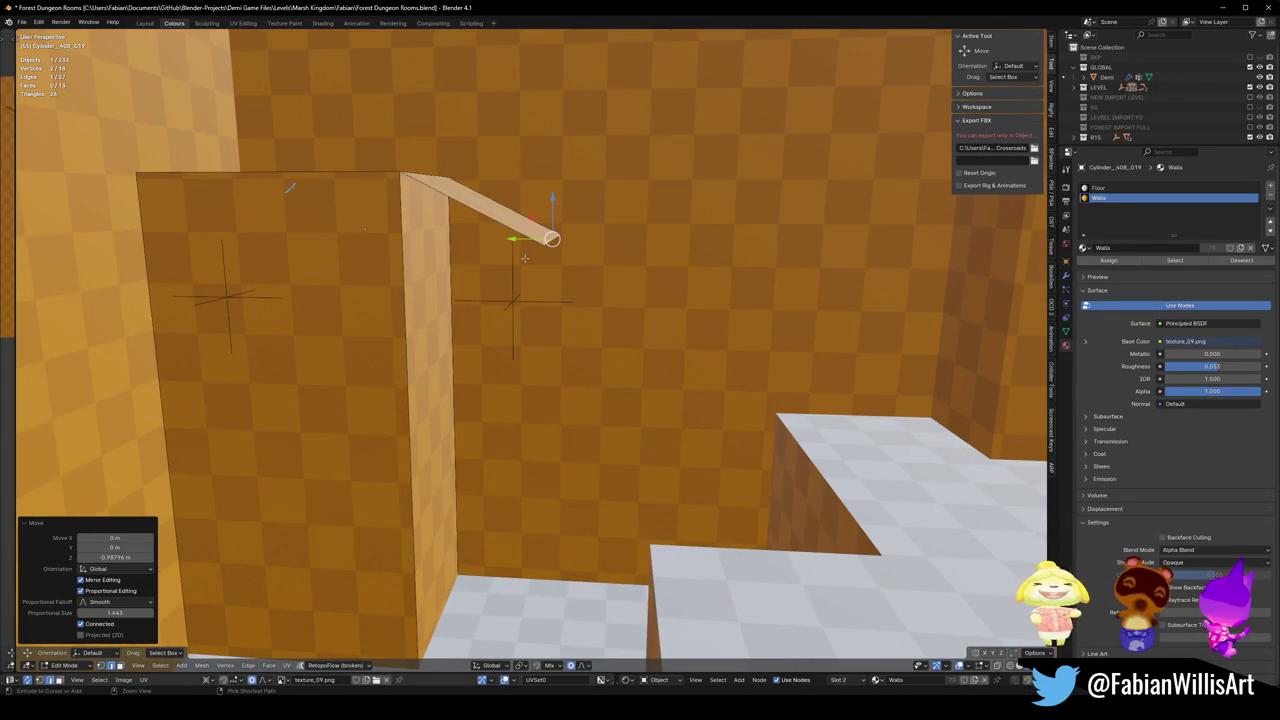
key("ctrl+z")
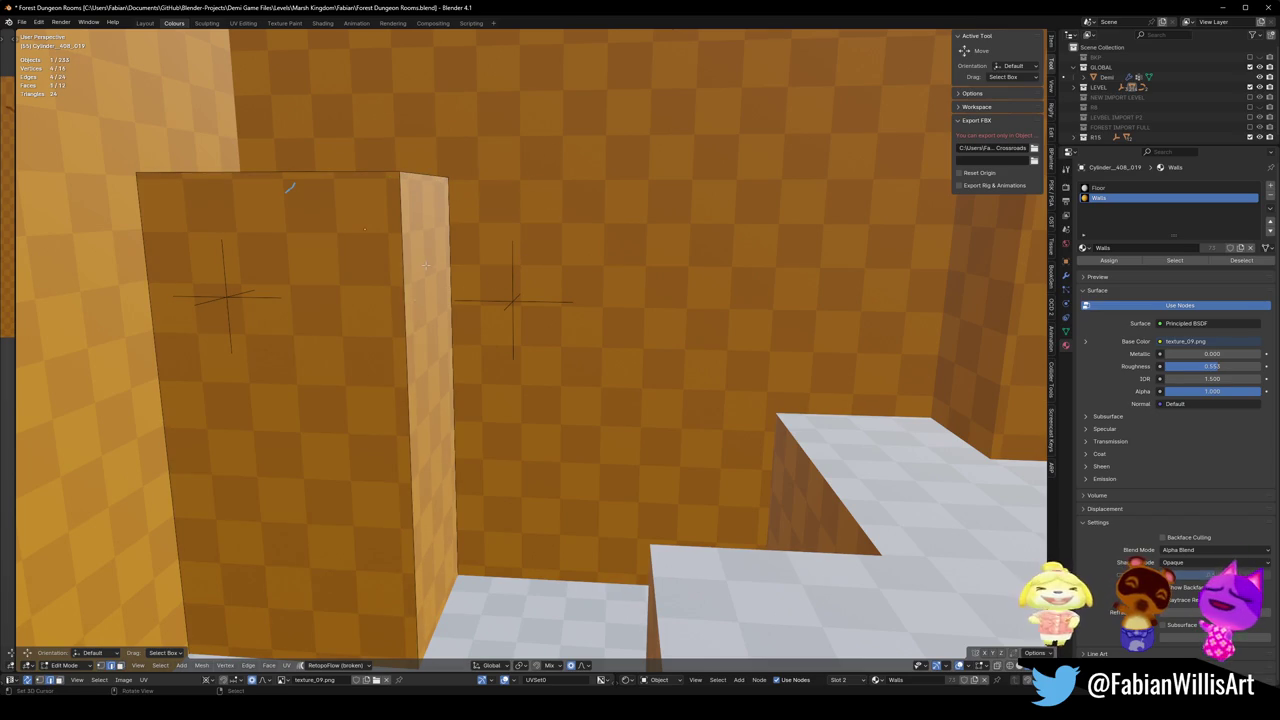
Extrude the top face upward and slope one top edge to 0.759 m on Z.
middle_click_drag(426, 266, 434, 417)
key("e")
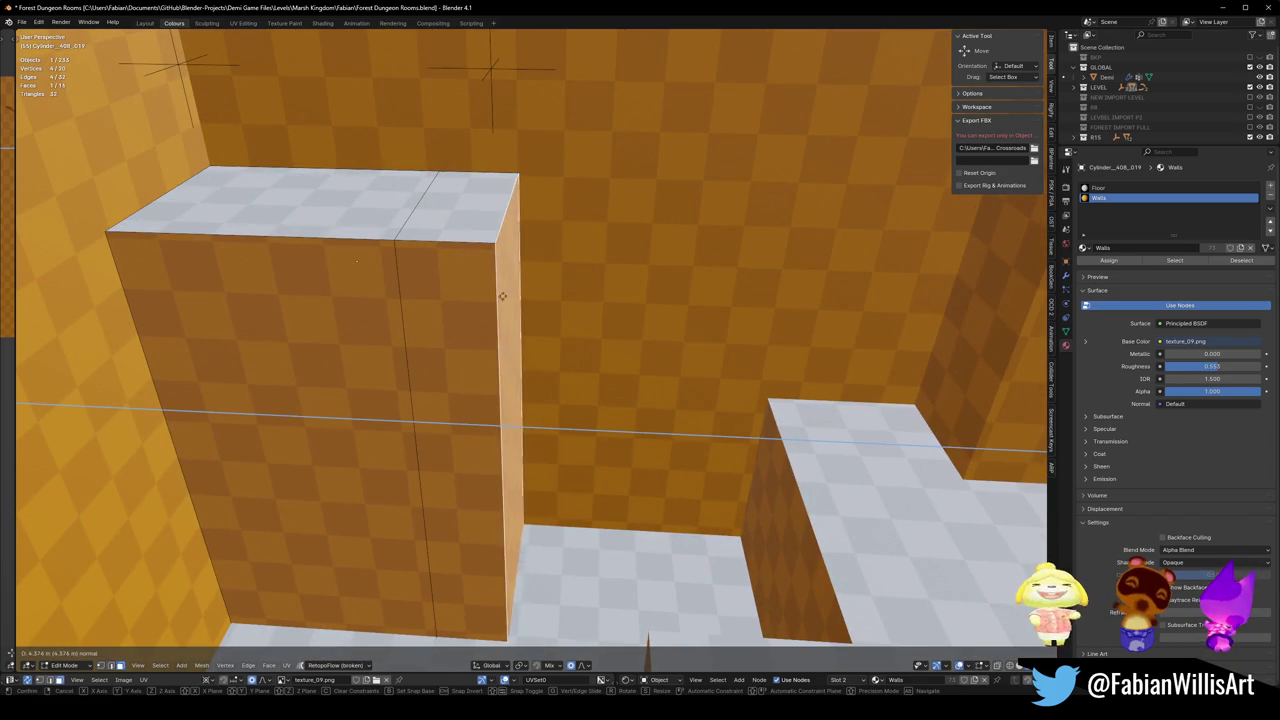
left_click(509, 293)
key("g")
key("z")
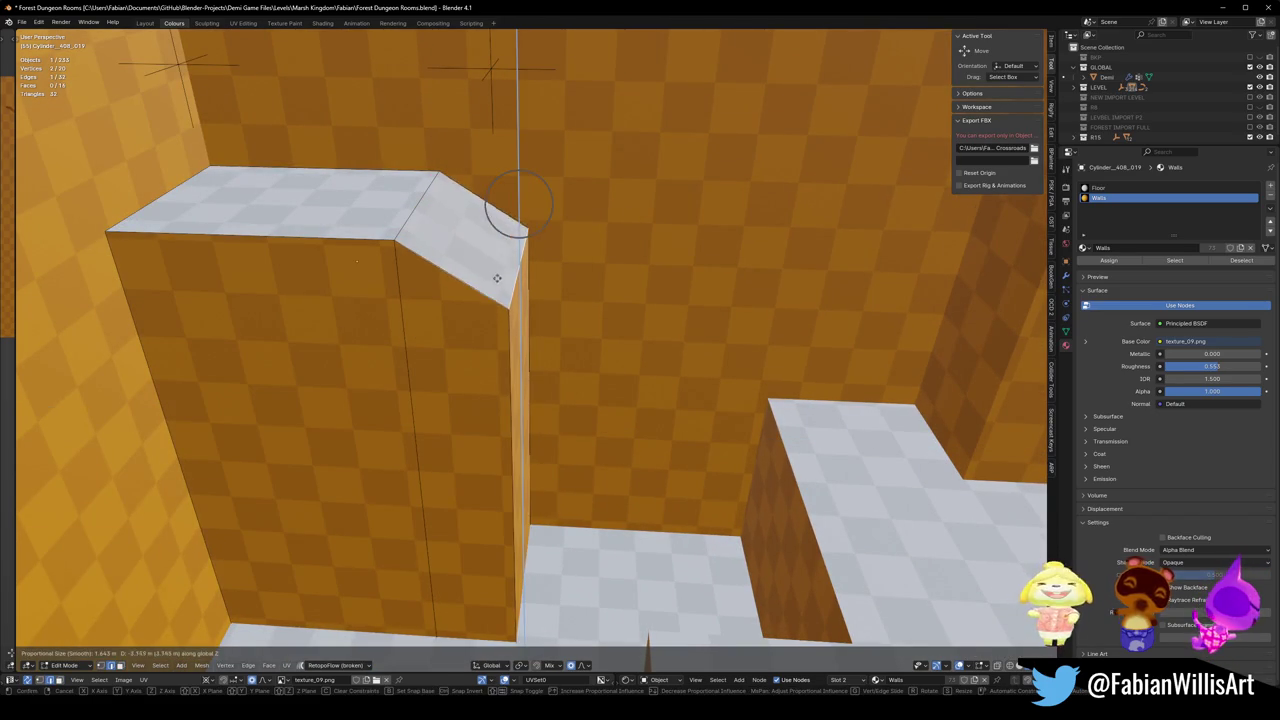
left_click(497, 278)
mouse_move(497, 278)
middle_mouse_down()
mouse_move(506, 263)
mouse_move(497, 278)
mouse_move(638, 300)
mouse_move(641, 396)
mouse_move(423, 374)
mouse_move(600, 400)
mouse_move(611, 347)
mouse_move(506, 302)
middle_mouse_up()
key("g")
key("z")
left_click(505, 270)
key("Tab")
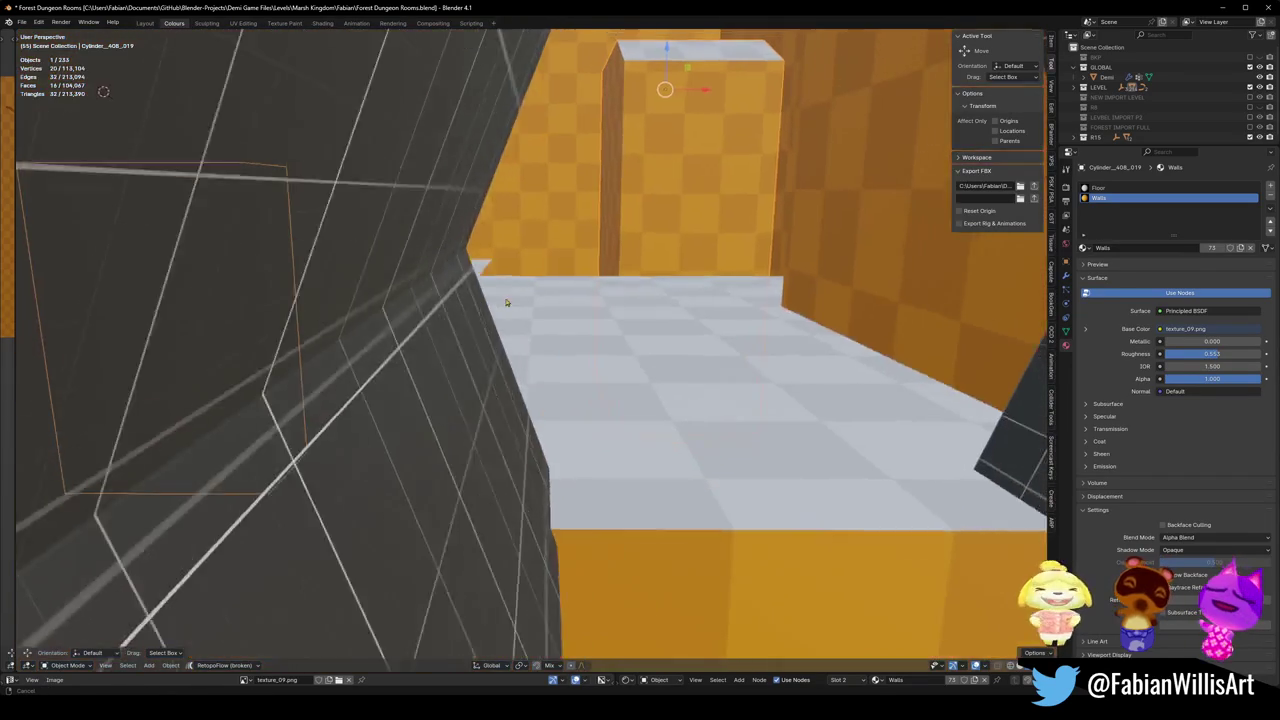
Frame the arch wall and add a beveled loop cut across its mesh.
key("shift+grave")
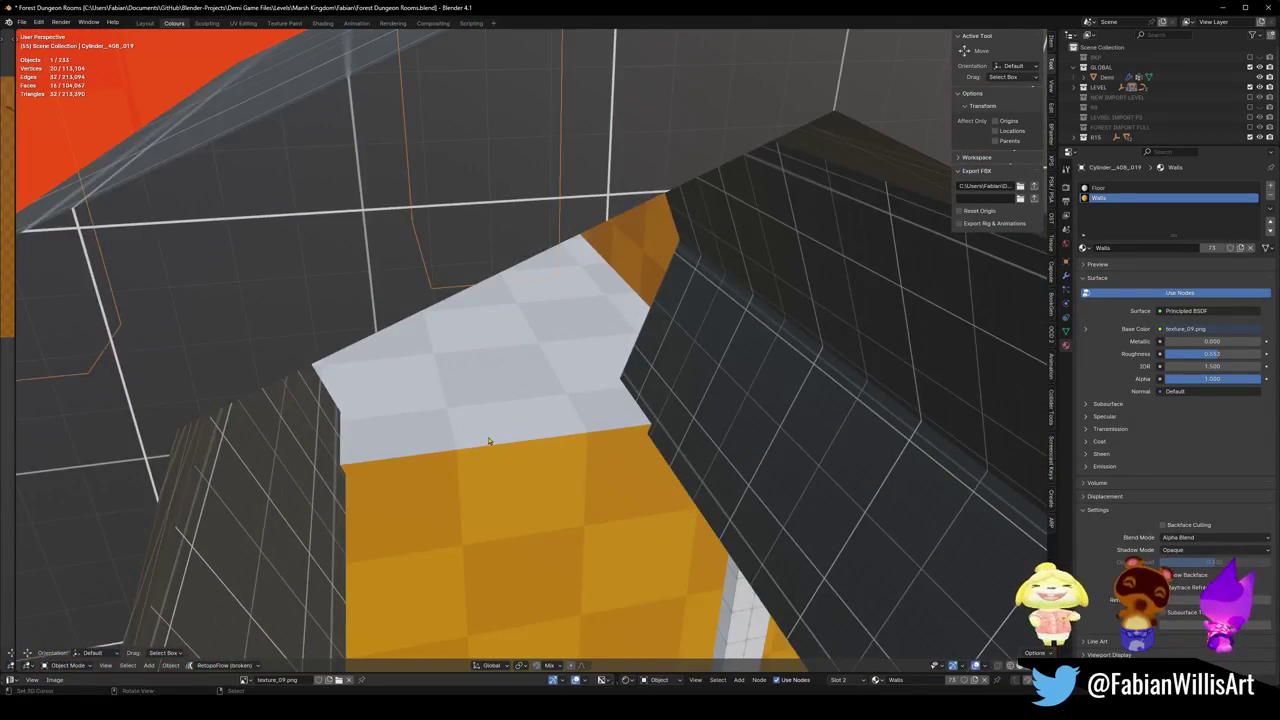
key("KP_Decimal")
key("Tab")
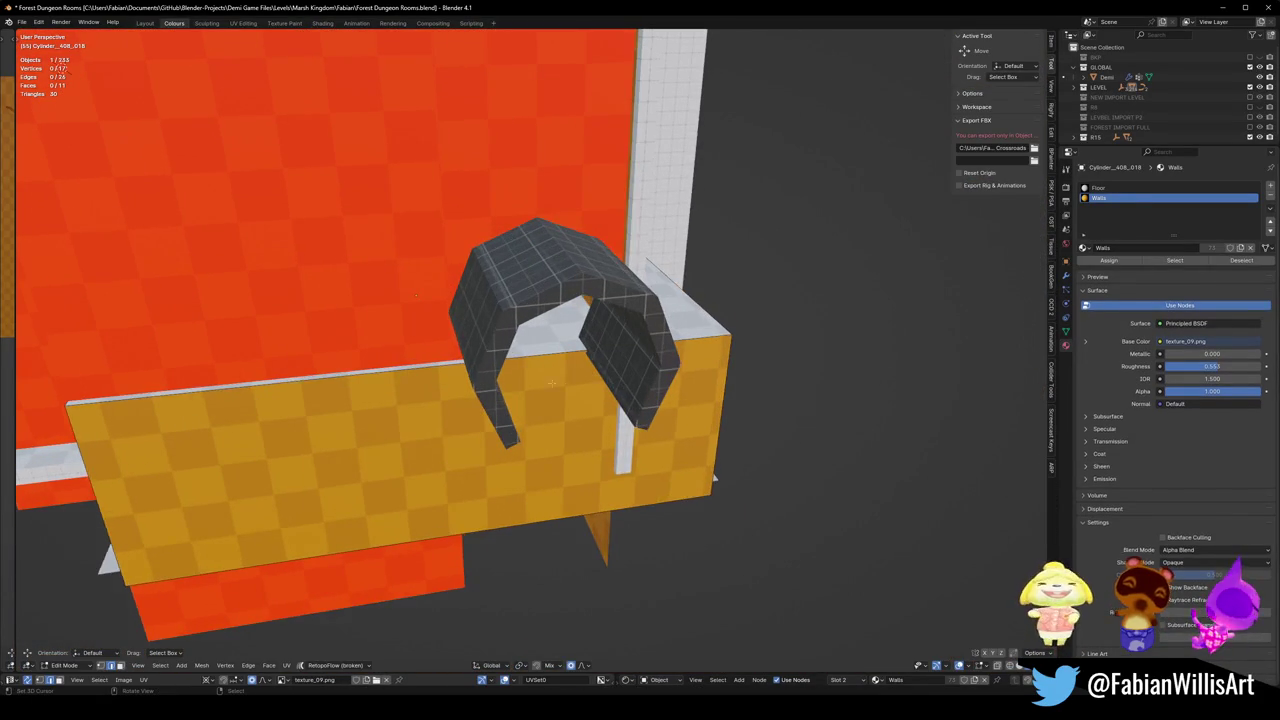
left_click(535, 369)
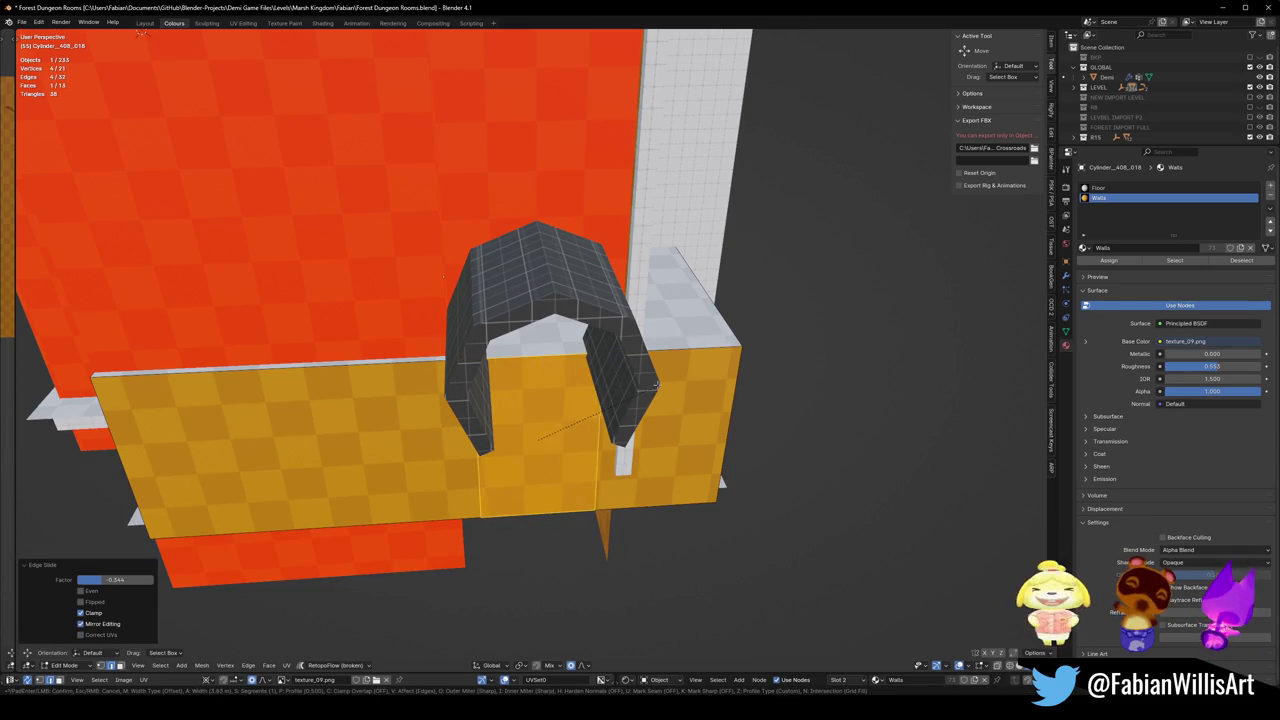
left_click(600, 414)
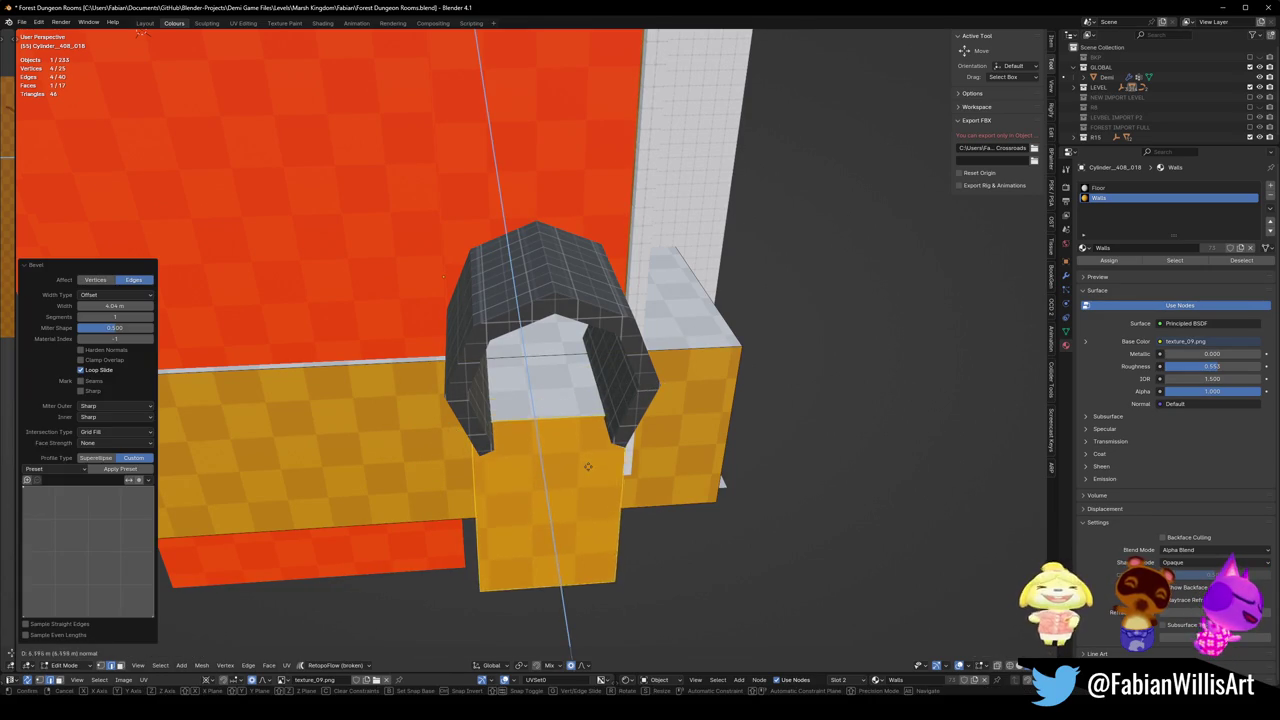
Extrude a block out beneath the dark arch and give its top face the Floor material.
left_click(591, 497)
mouse_move(591, 497)
middle_mouse_down()
mouse_move(546, 437)
mouse_move(579, 451)
middle_mouse_up()
left_click(550, 431)
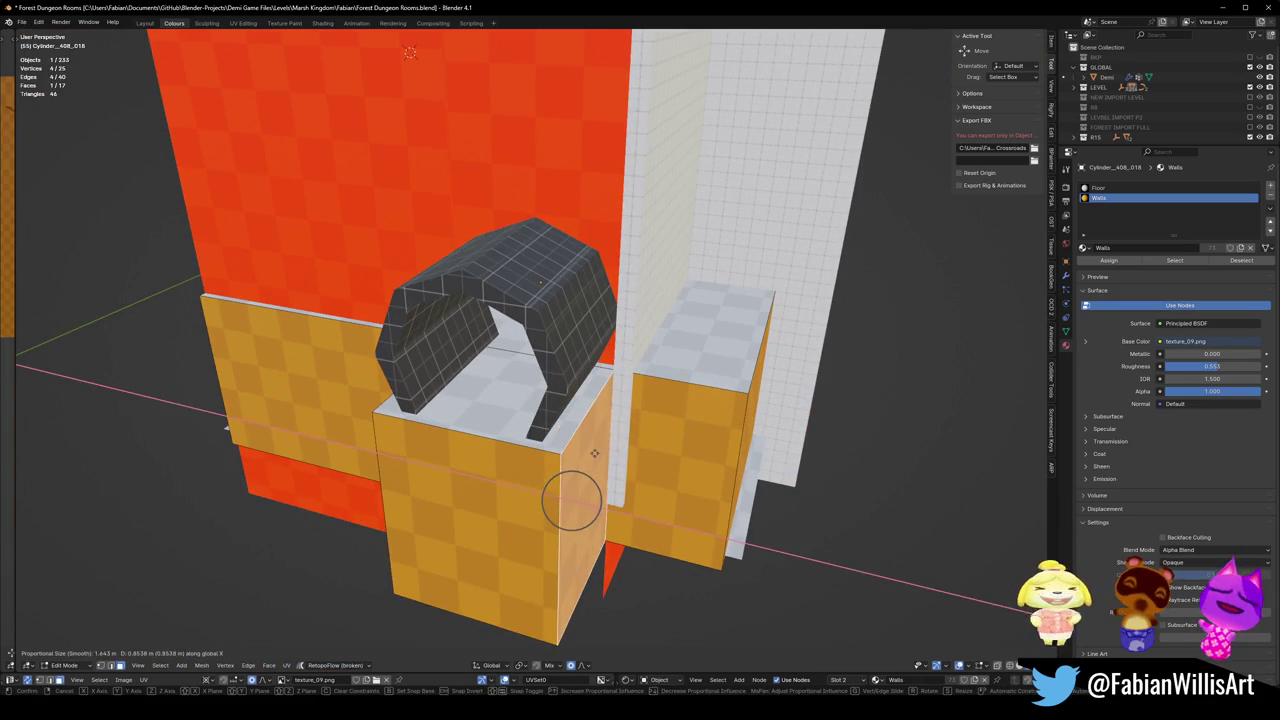
middle_click_drag(579, 451, 494, 293)
left_click(494, 293)
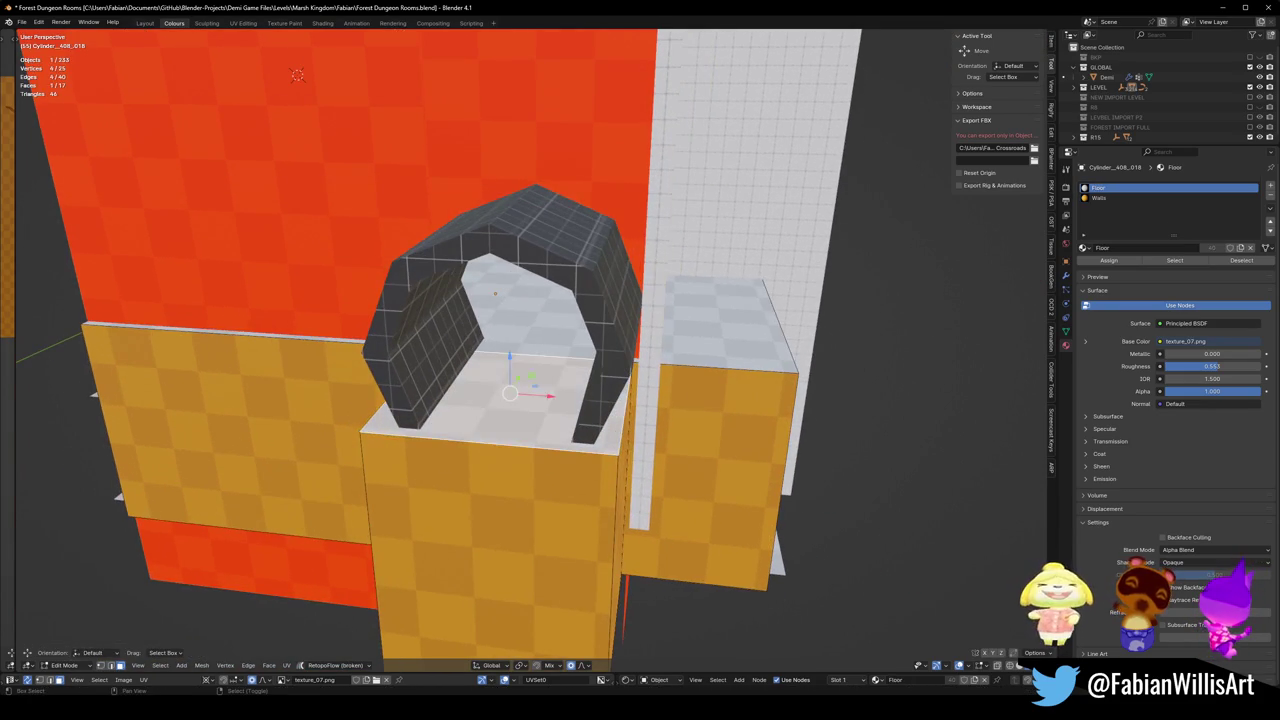
scroll(297, 75, "down", 5)
key("Tab")
Select the white wall piece and delete it.
mouse_move(297, 75)
middle_mouse_down()
mouse_move(605, 347)
mouse_move(567, 401)
mouse_move(611, 366)
middle_mouse_up()
left_click(605, 347)
key("ctrl+z")
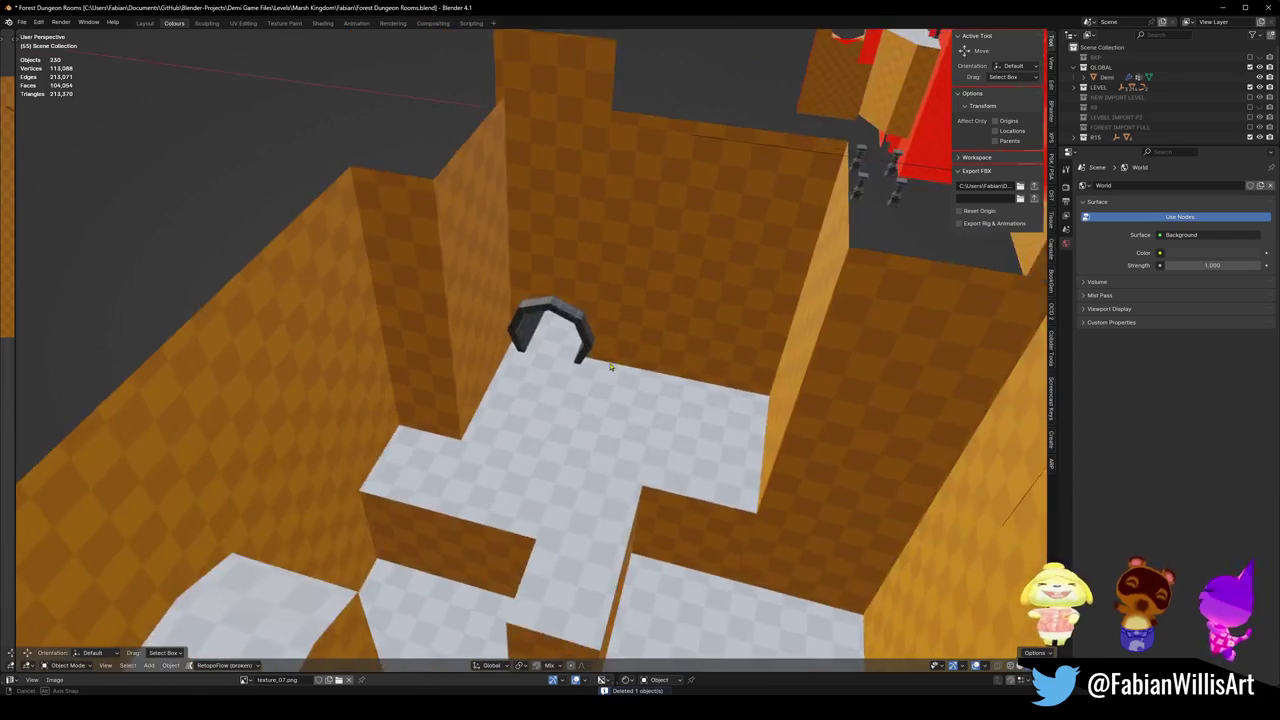
scroll(611, 367, "up", 3)
middle_click_drag(611, 367, 638, 369)
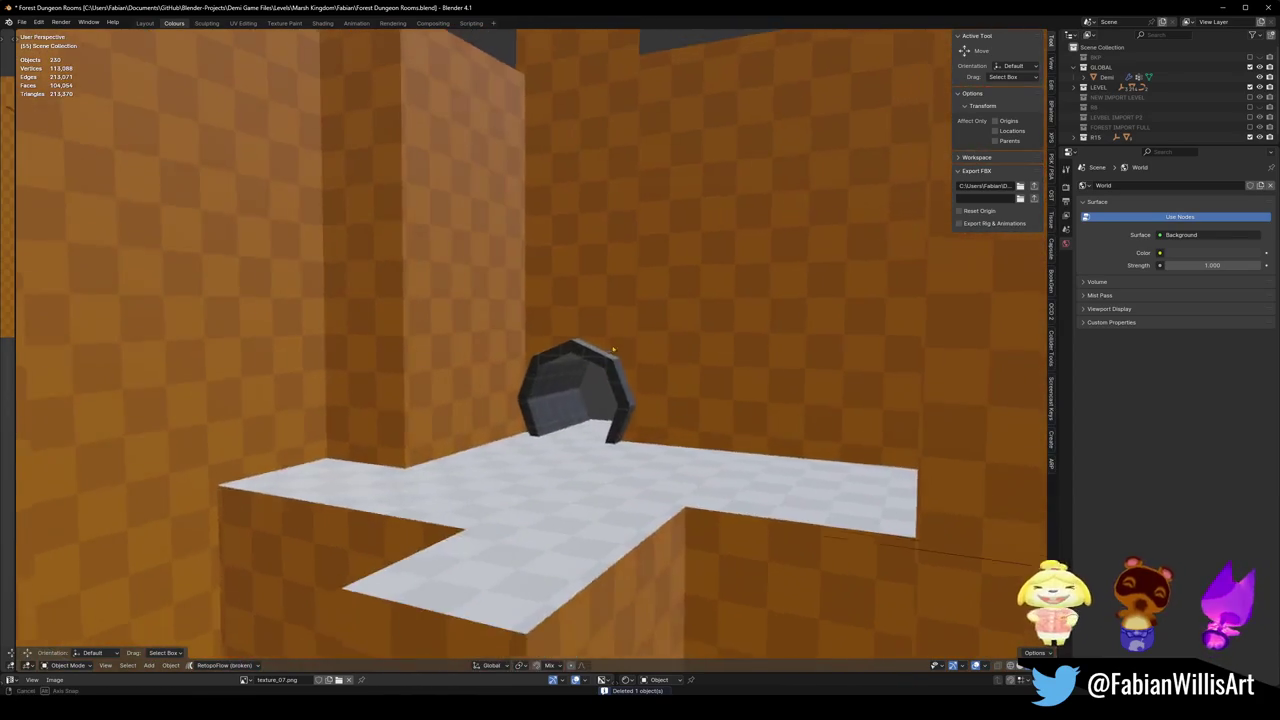
key("shift+grave")
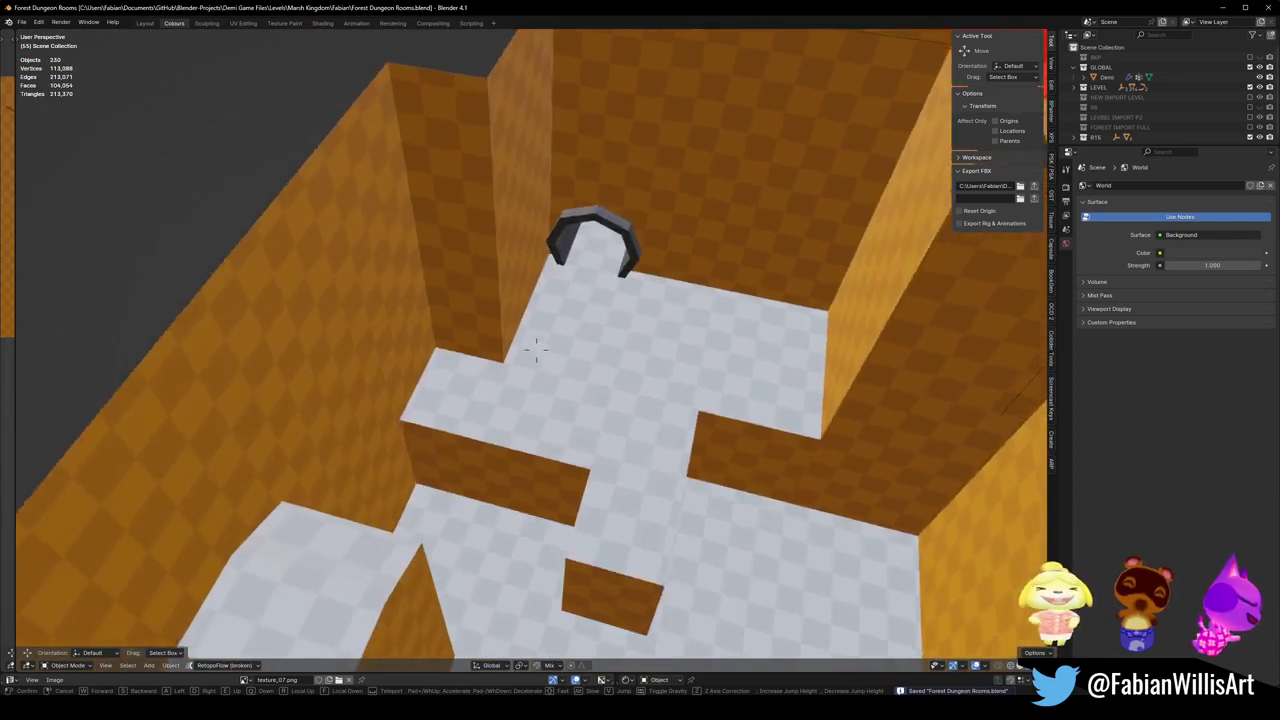
key("s")
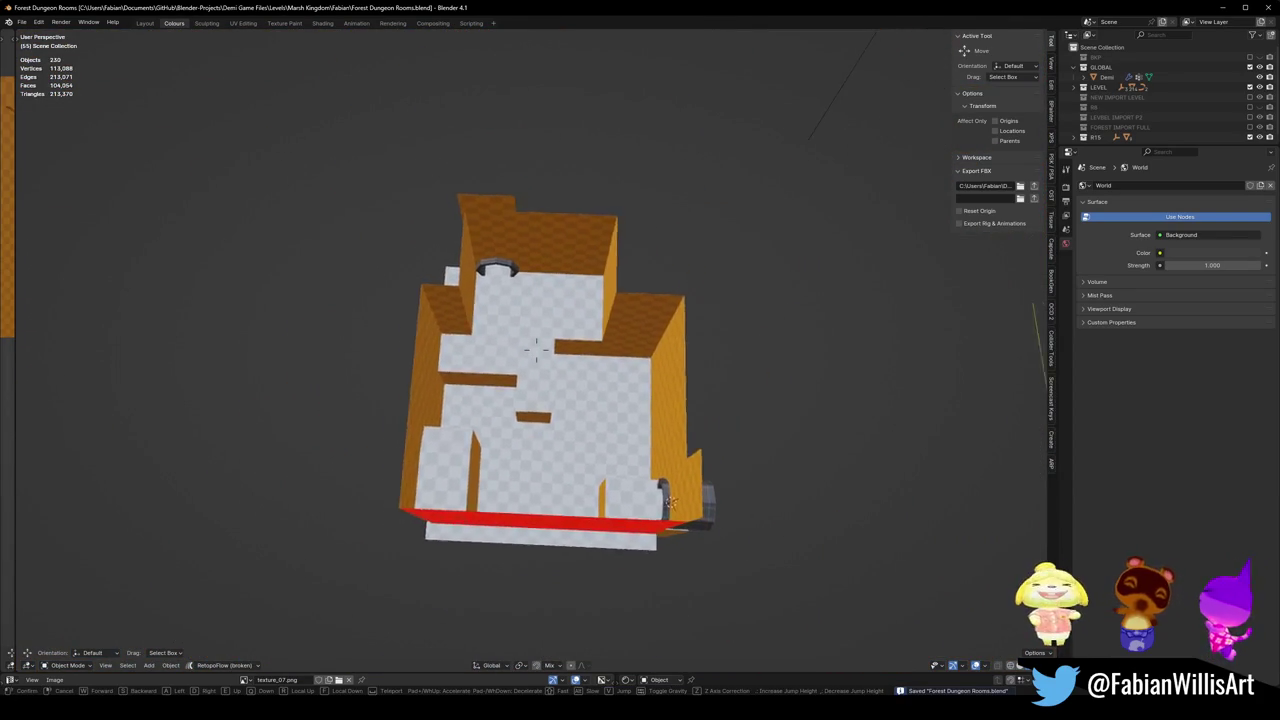
left_click_drag(354, 163, 709, 512)
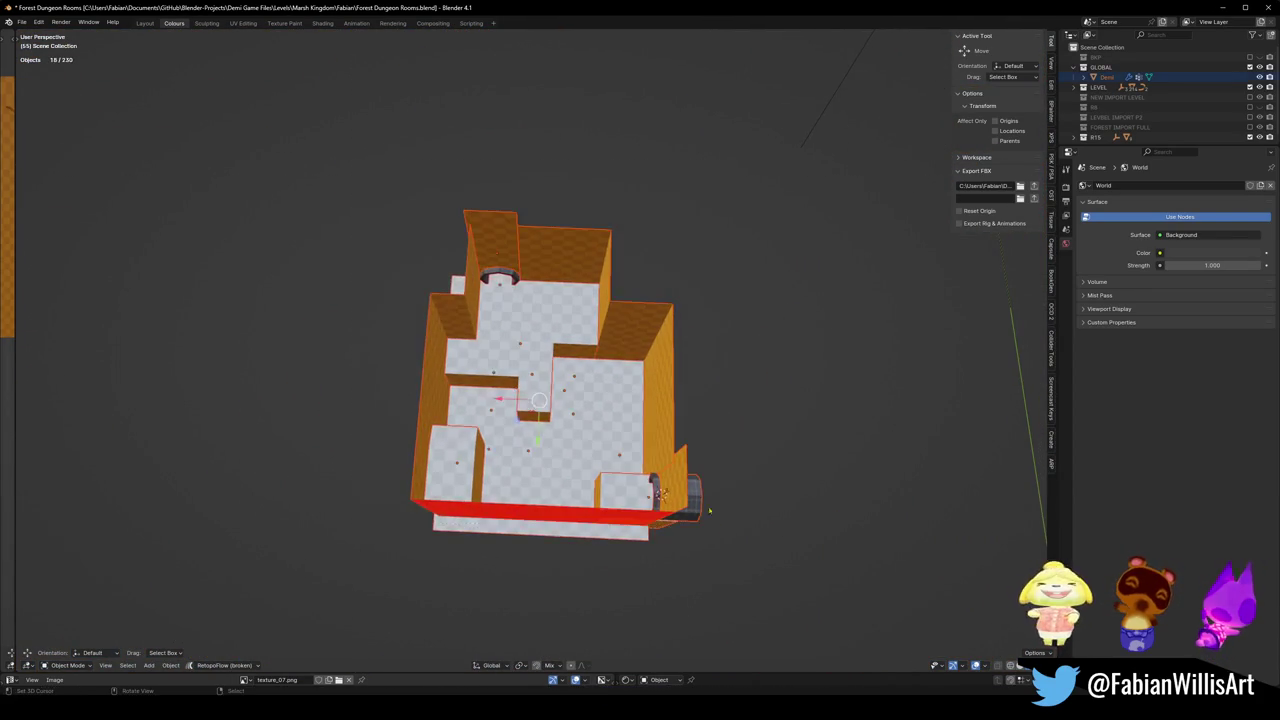
mouse_move(592, 436)
middle_mouse_down()
mouse_move(611, 403)
mouse_move(604, 412)
mouse_move(603, 328)
middle_mouse_up()
scroll(603, 328, "up", 3)
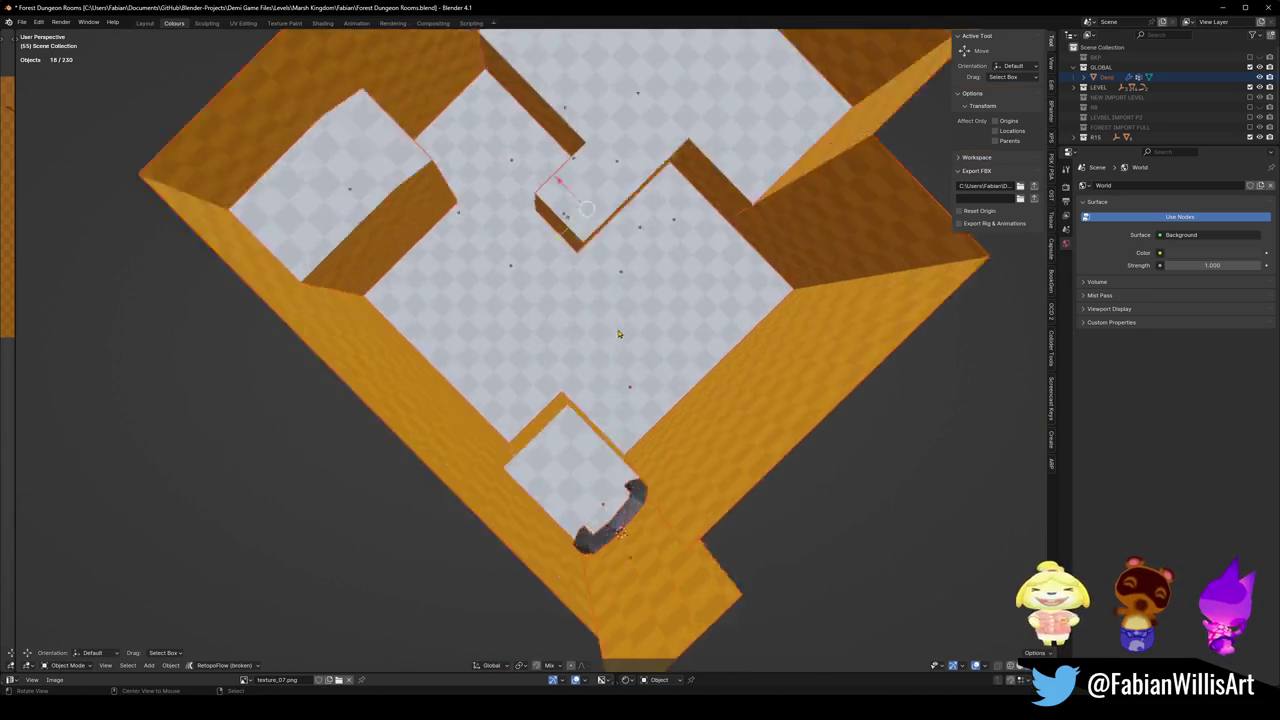
scroll(603, 328, "up", 3)
scroll(603, 328, "down", 5)
scroll(603, 328, "up", 4)
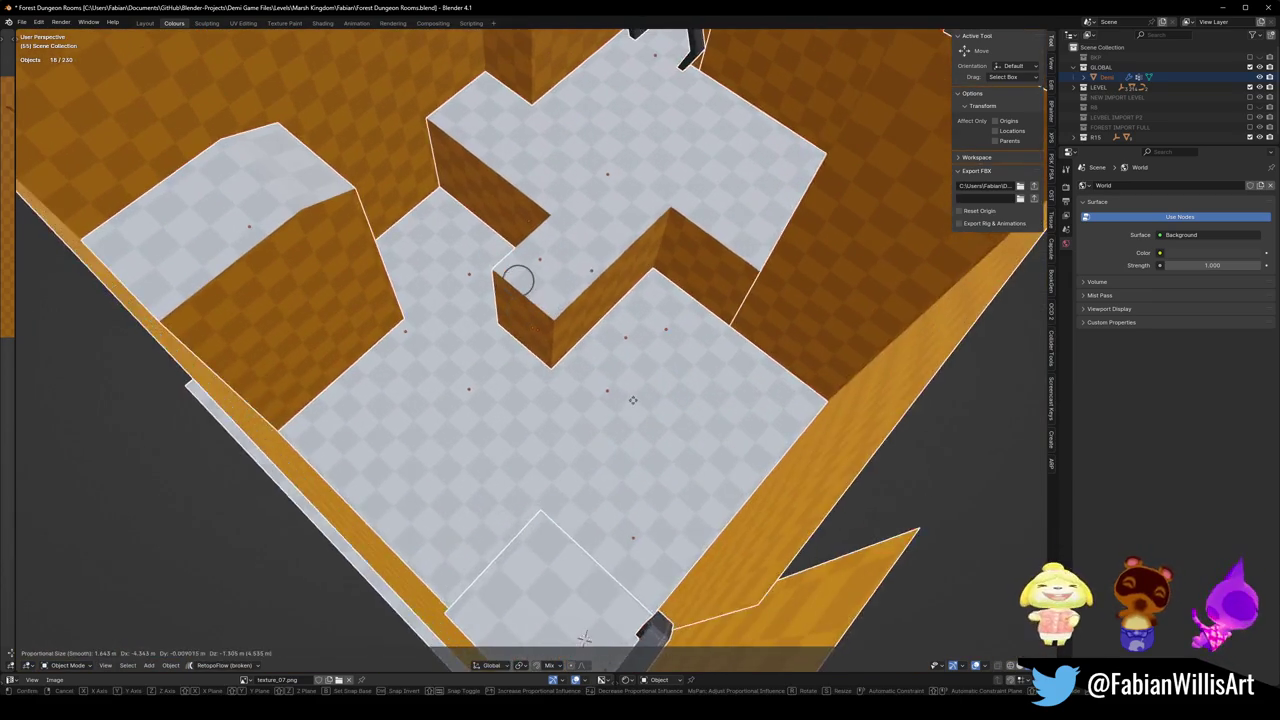
mouse_move(603, 328)
middle_mouse_down()
mouse_move(606, 374)
mouse_move(592, 301)
middle_mouse_up()
middle_click_drag(586, 277, 586, 437)
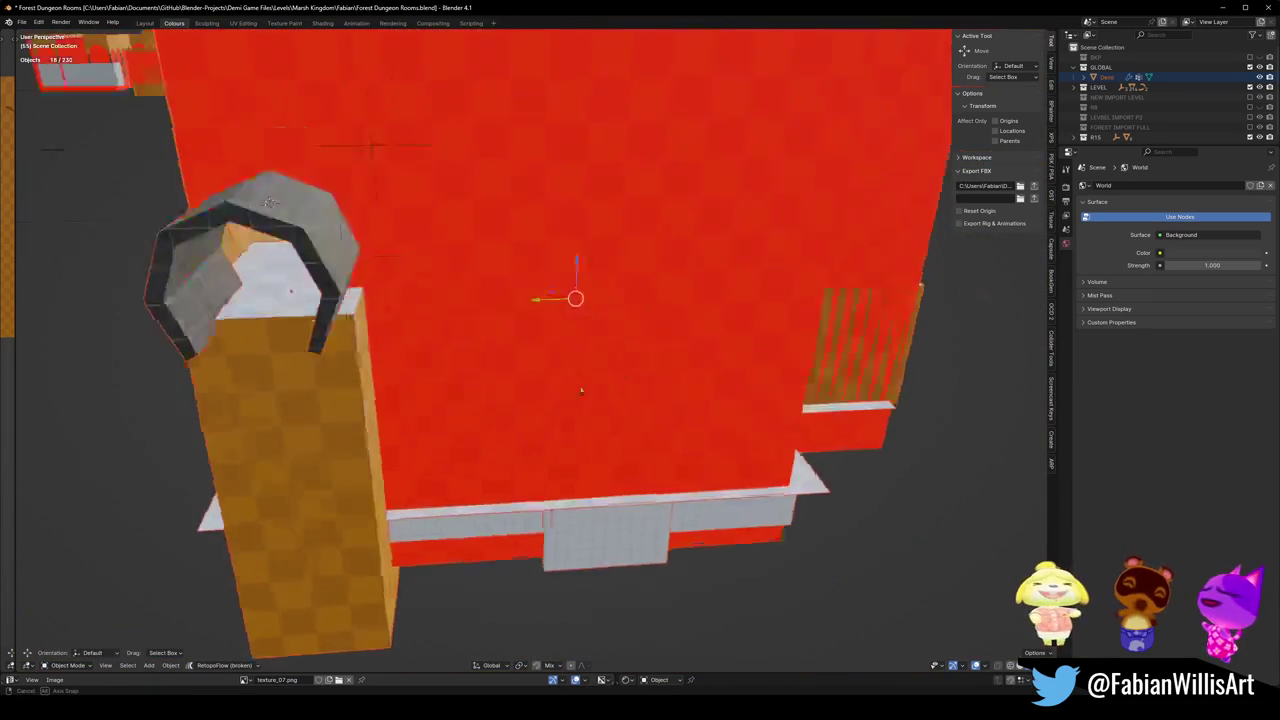
middle_click_drag(596, 367, 596, 410, "shift")
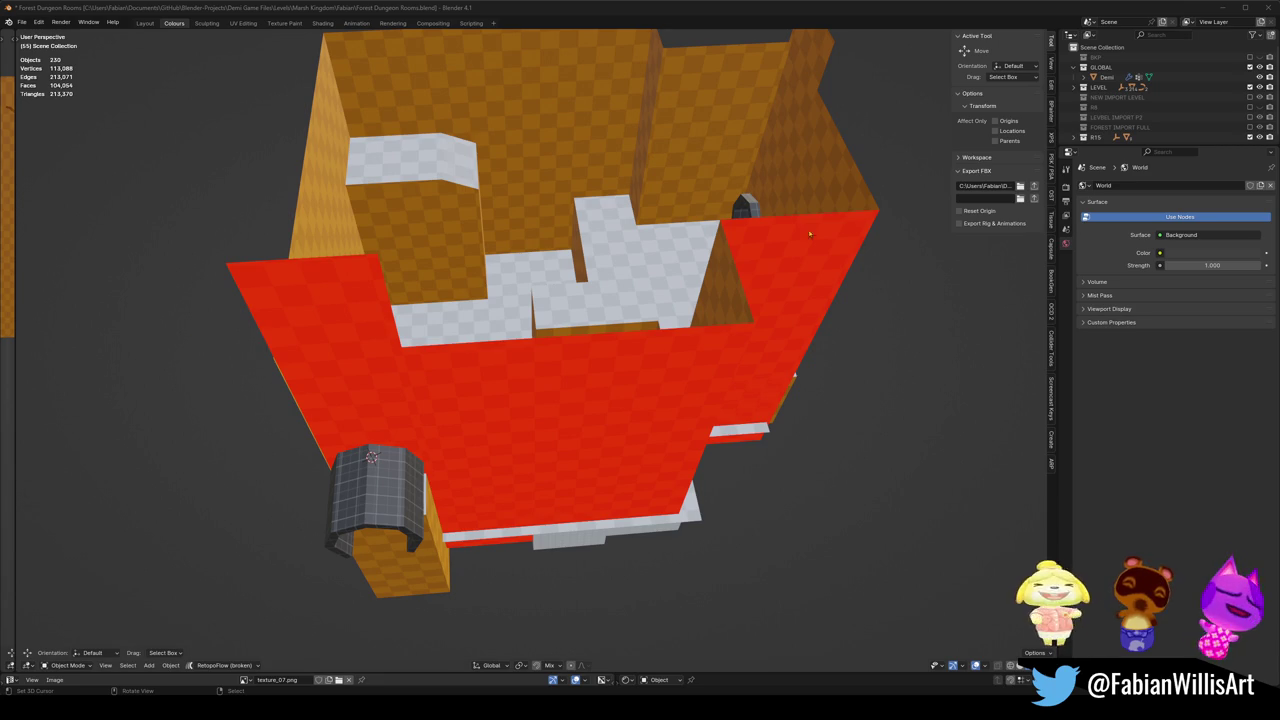
Orbit and zoom to look down on the new room.
scroll(810, 234, "down", 3)
mouse_move(810, 234)
middle_mouse_down()
mouse_move(530, 357)
mouse_move(564, 336)
middle_mouse_up()
scroll(530, 357, "up", 3)
scroll(530, 357, "up", 2)
scroll(564, 336, "down", 1)
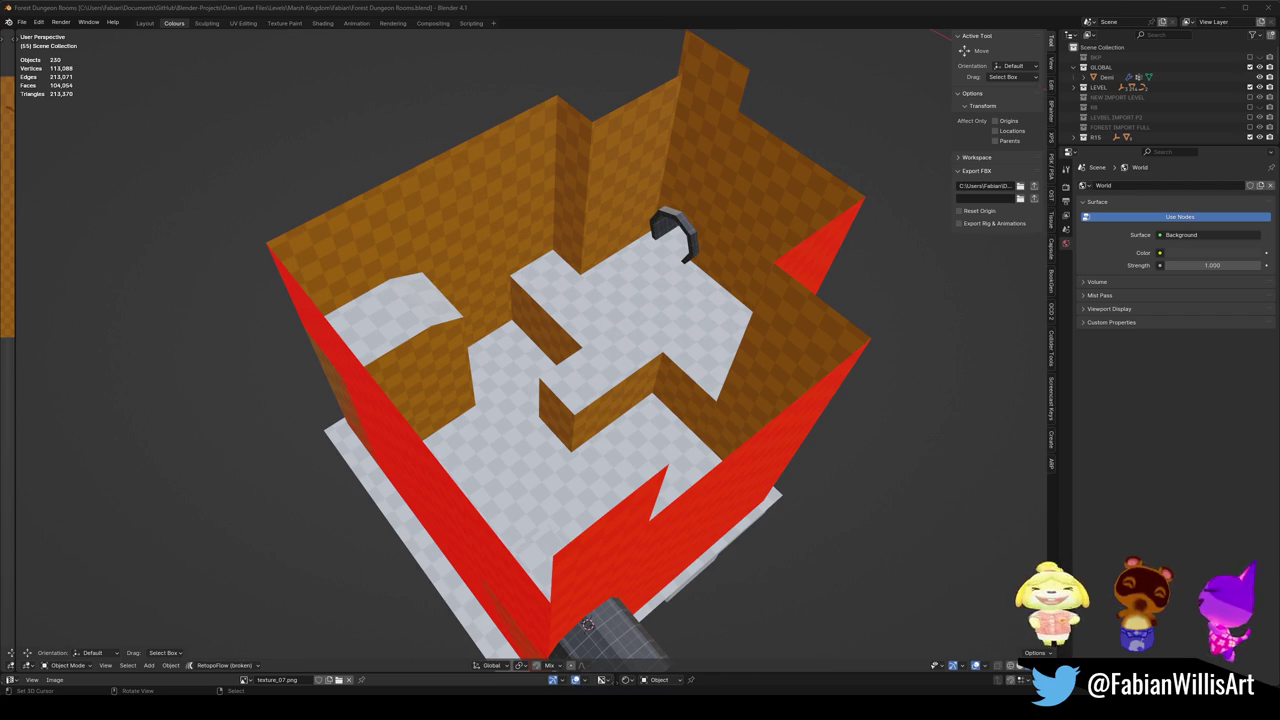
Pull out over the whole level and box-select all of the room's pieces.
middle_click_drag(615, 313, 557, 334)
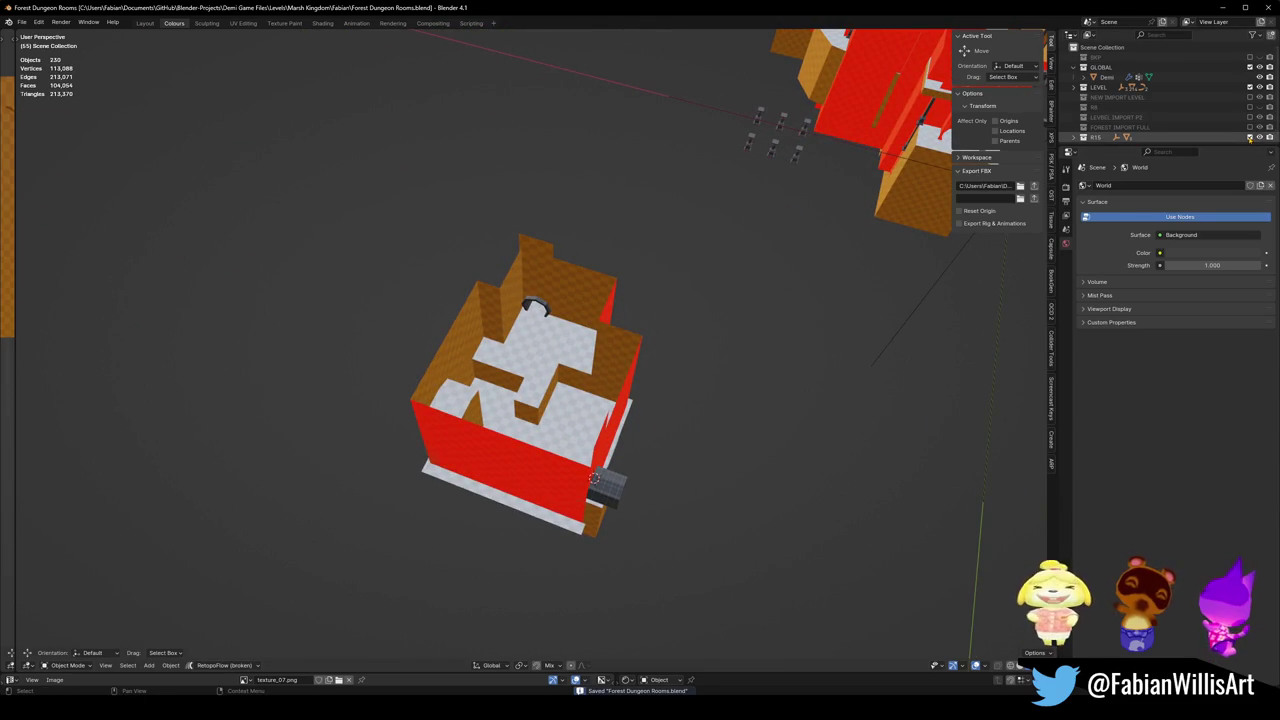
scroll(916, 256, "up", 5)
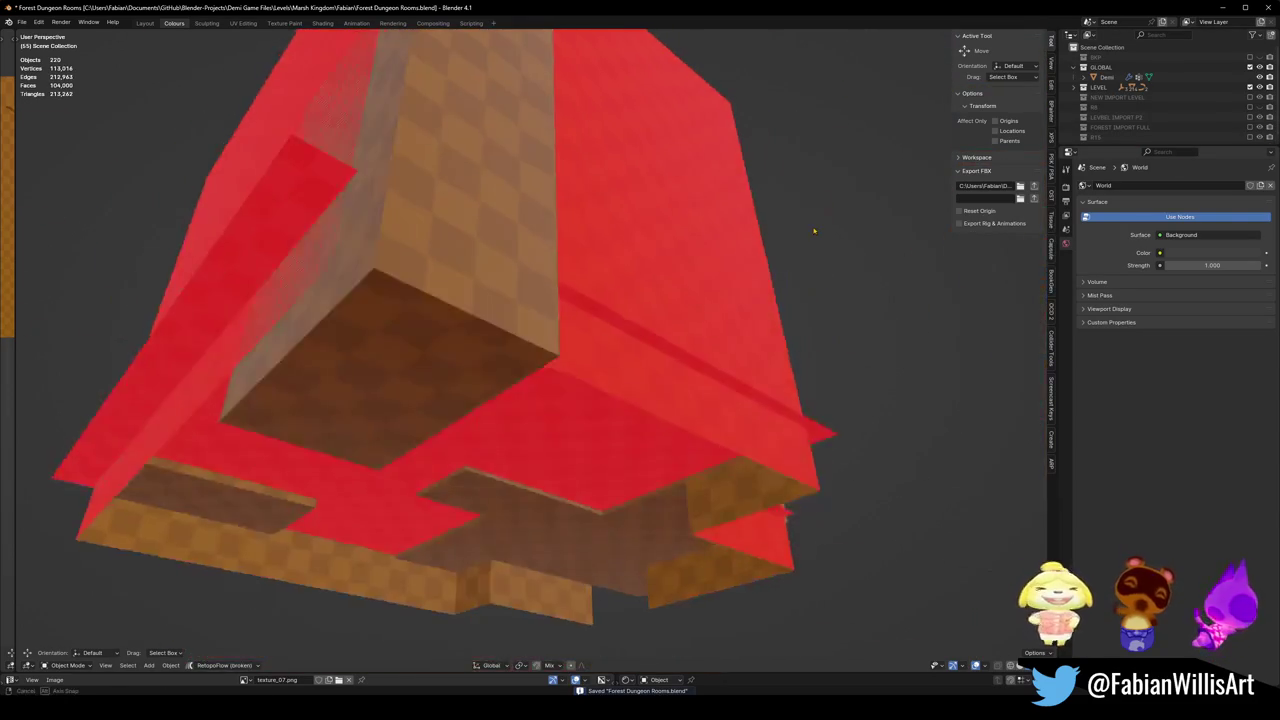
mouse_move(809, 226)
middle_mouse_down()
mouse_move(805, 348)
mouse_move(672, 301)
middle_mouse_up()
scroll(805, 348, "down", 4)
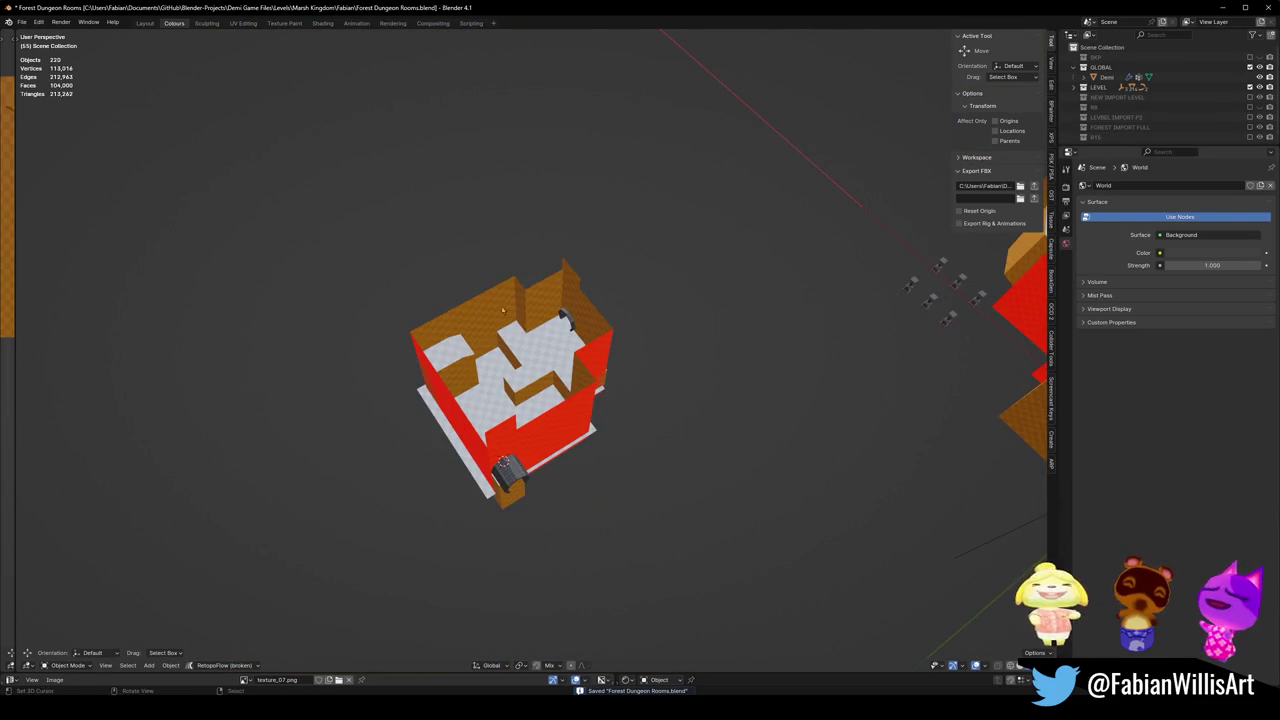
left_click_drag(334, 214, 614, 466)
middle_click_drag(612, 464, 600, 450)
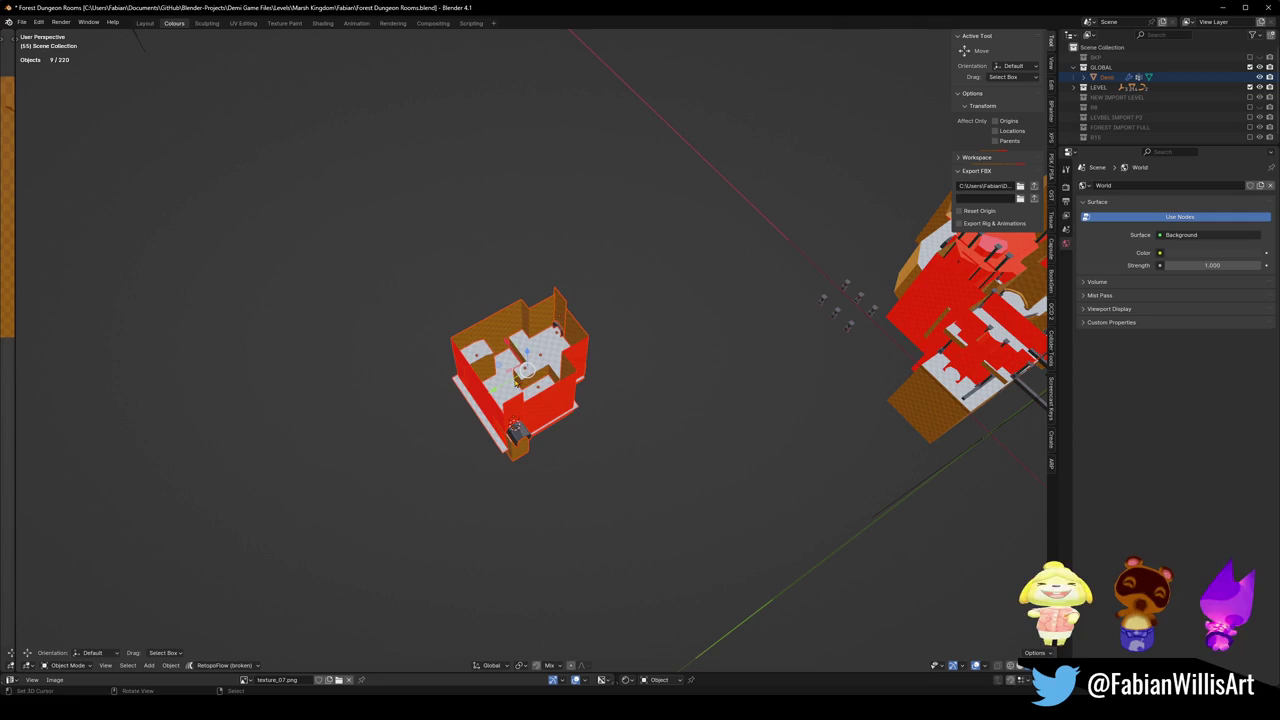
Parent the room pieces to ROOM_15 with Keep Transform, then fly toward the other rooms.
middle_click_drag(405, 268, 600, 215)
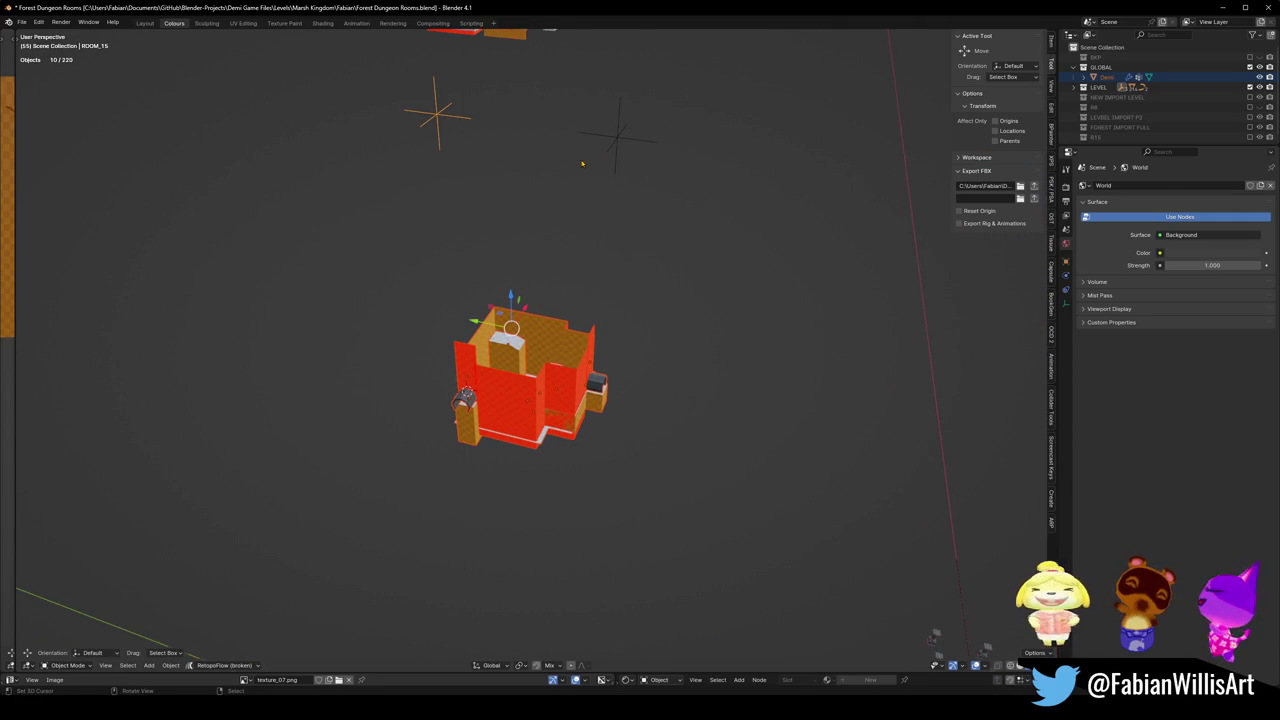
key("ctrl+p")
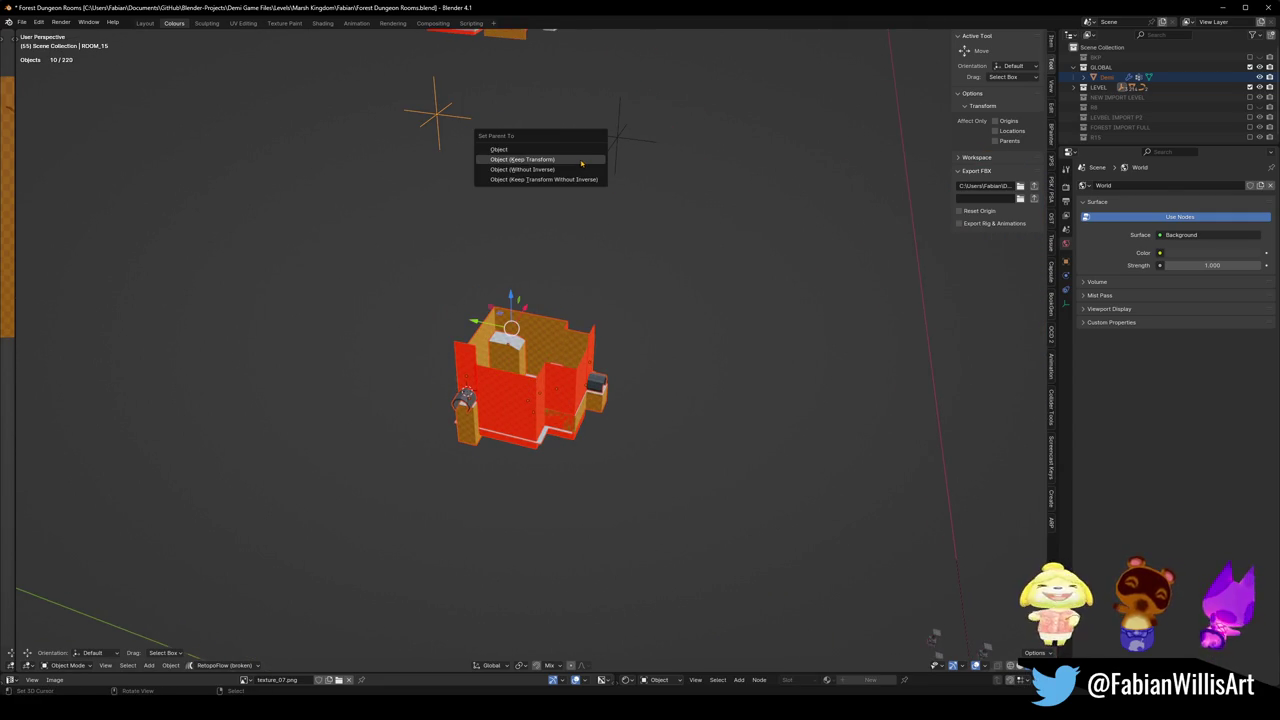
left_click(581, 162)
left_click(498, 187)
key("shift+grave")
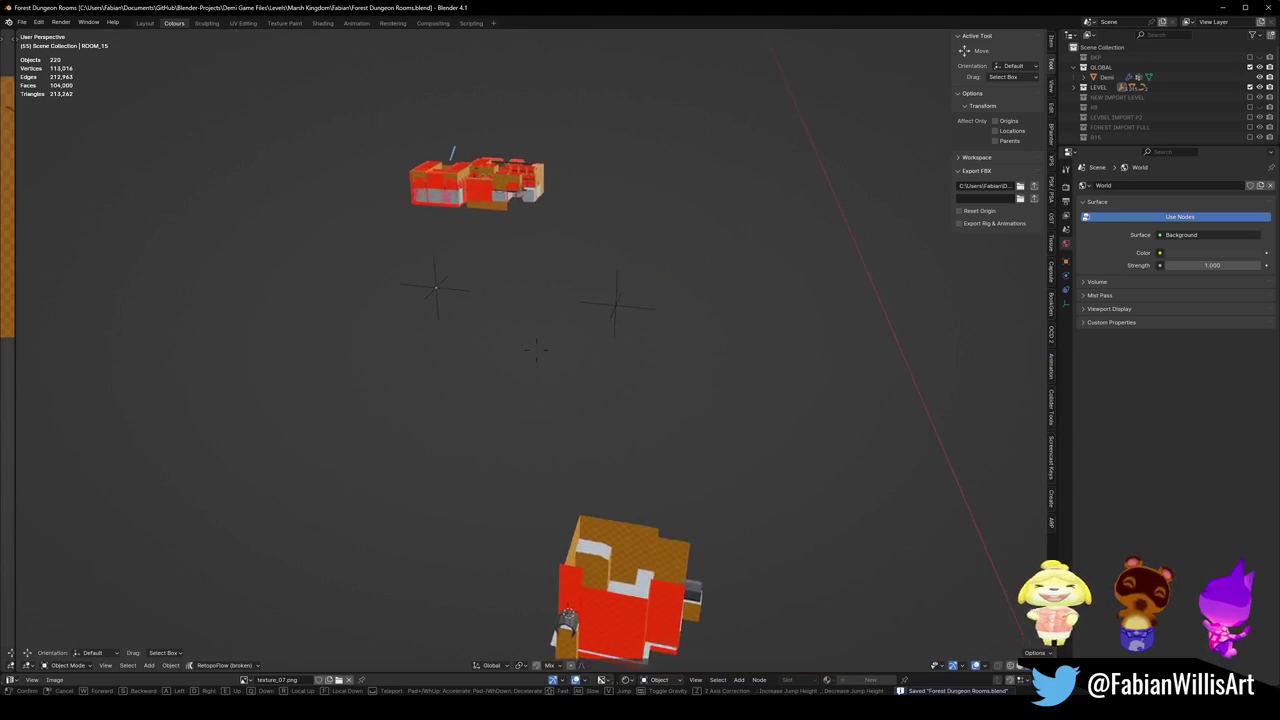
key("w")
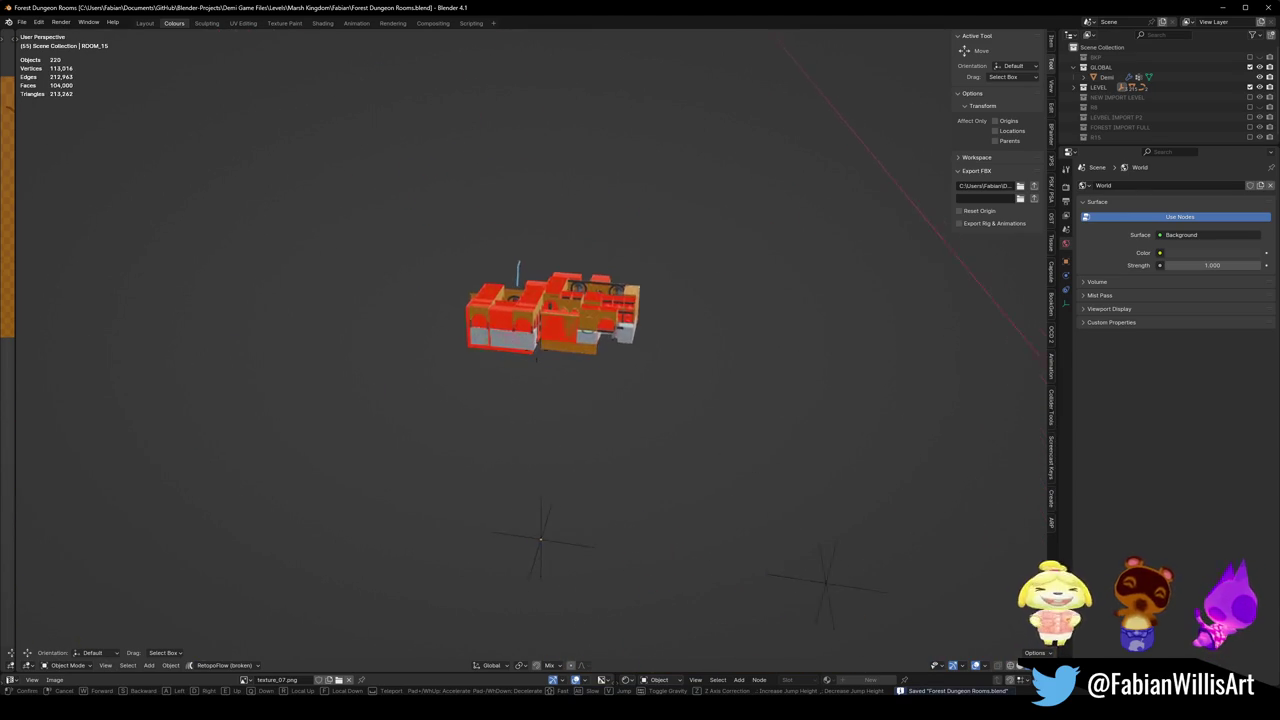
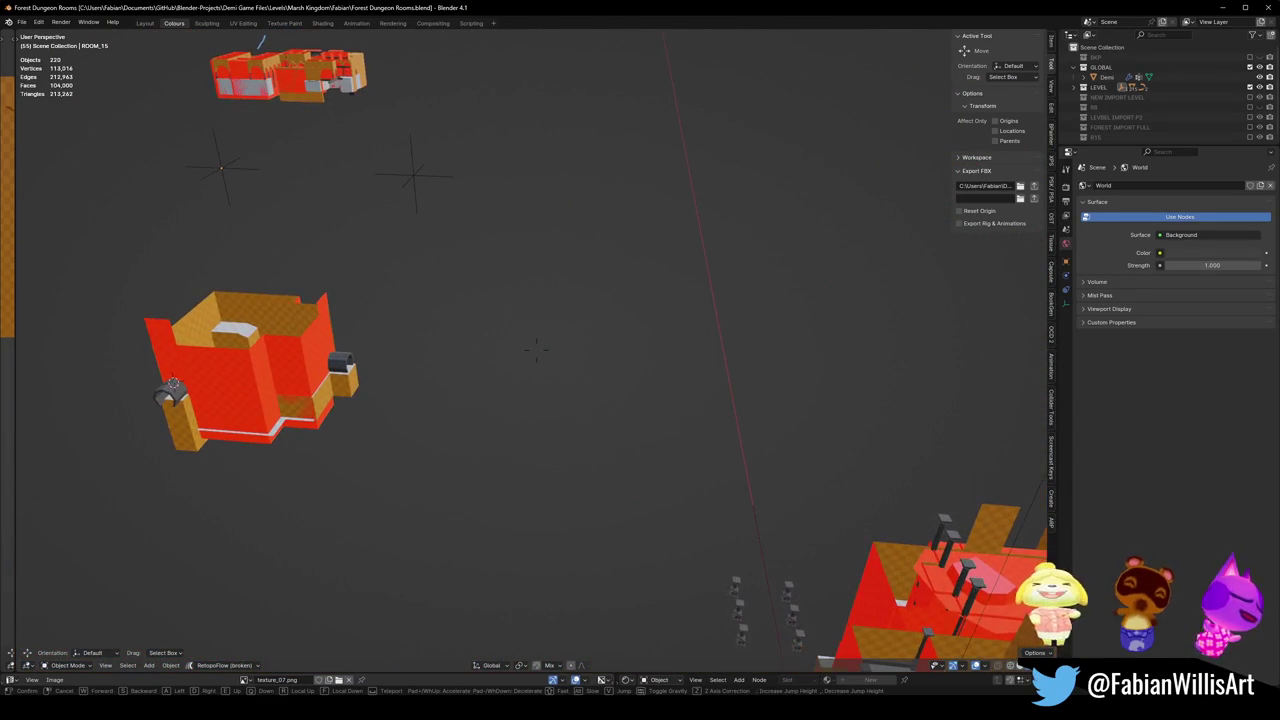
Fly toward the rooms, select a stone pillar and duplicate it in place.
key("shift+grave")
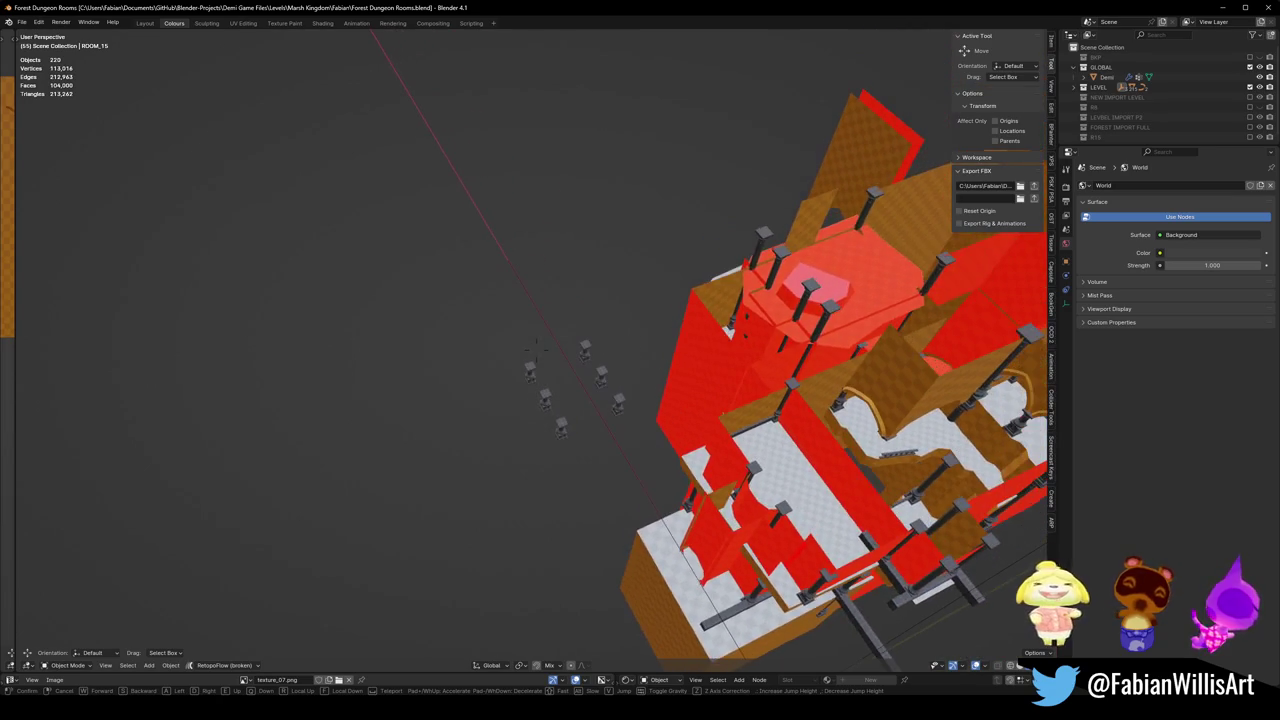
left_click(769, 373)
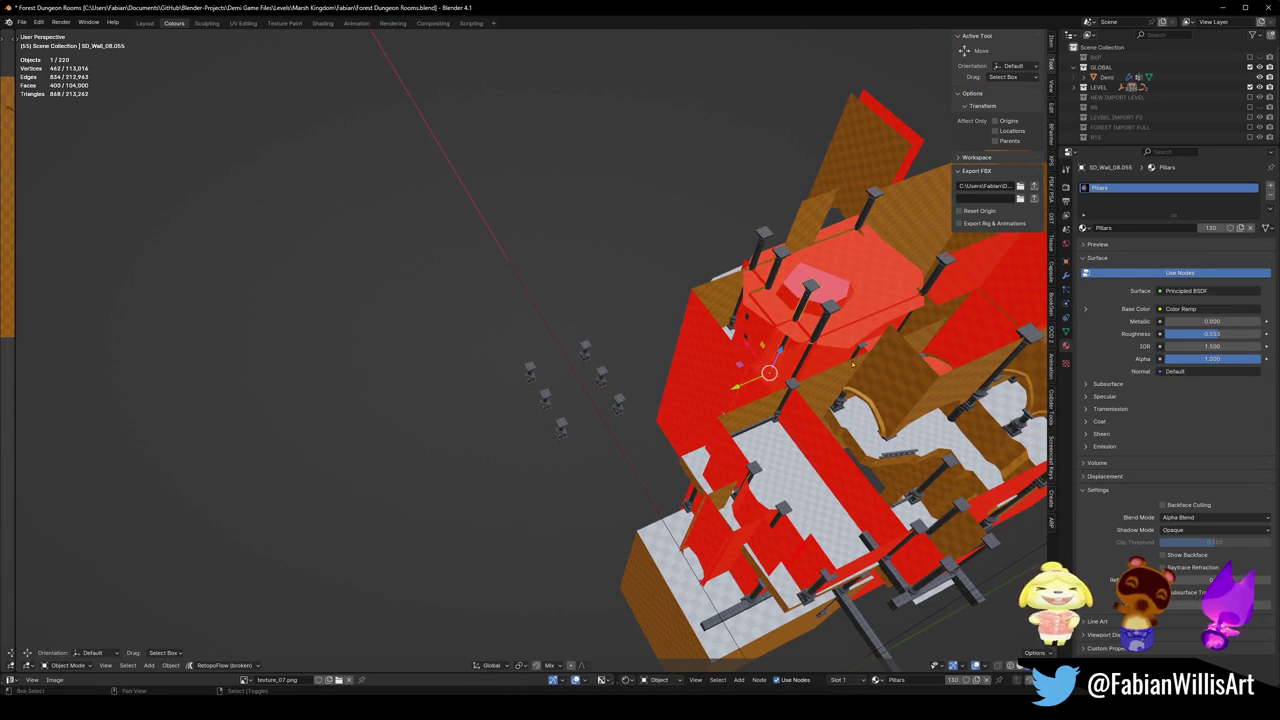
key("shift+d")
key("Escape")
Isolate the copied pillar in local view and walk through the room to its floor.
key("KP_Divide")
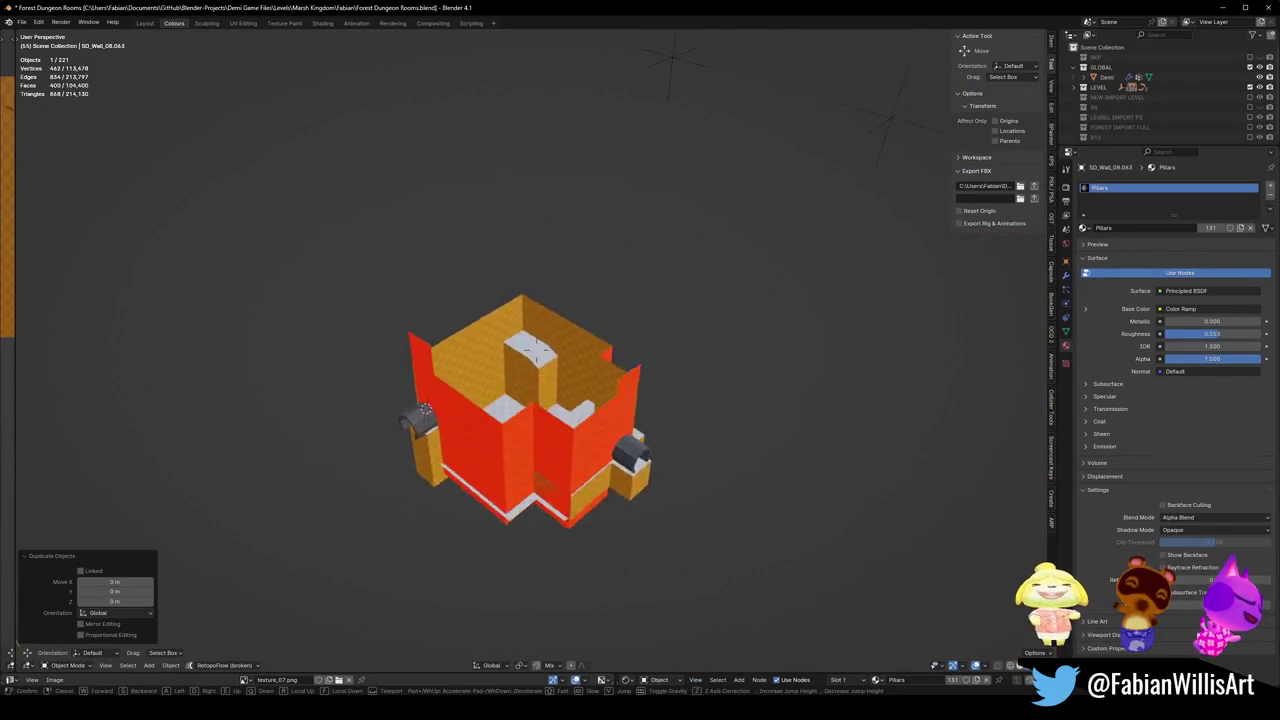
key("shift+grave")
key("w")
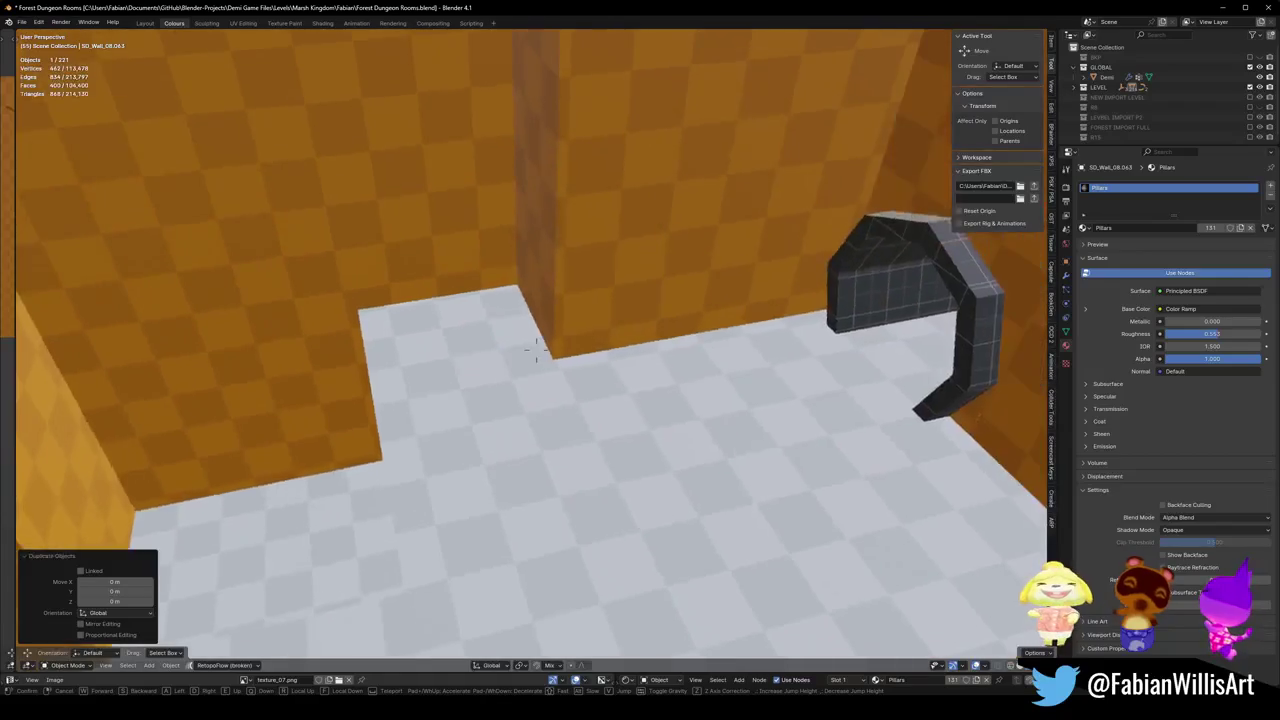
key("w")
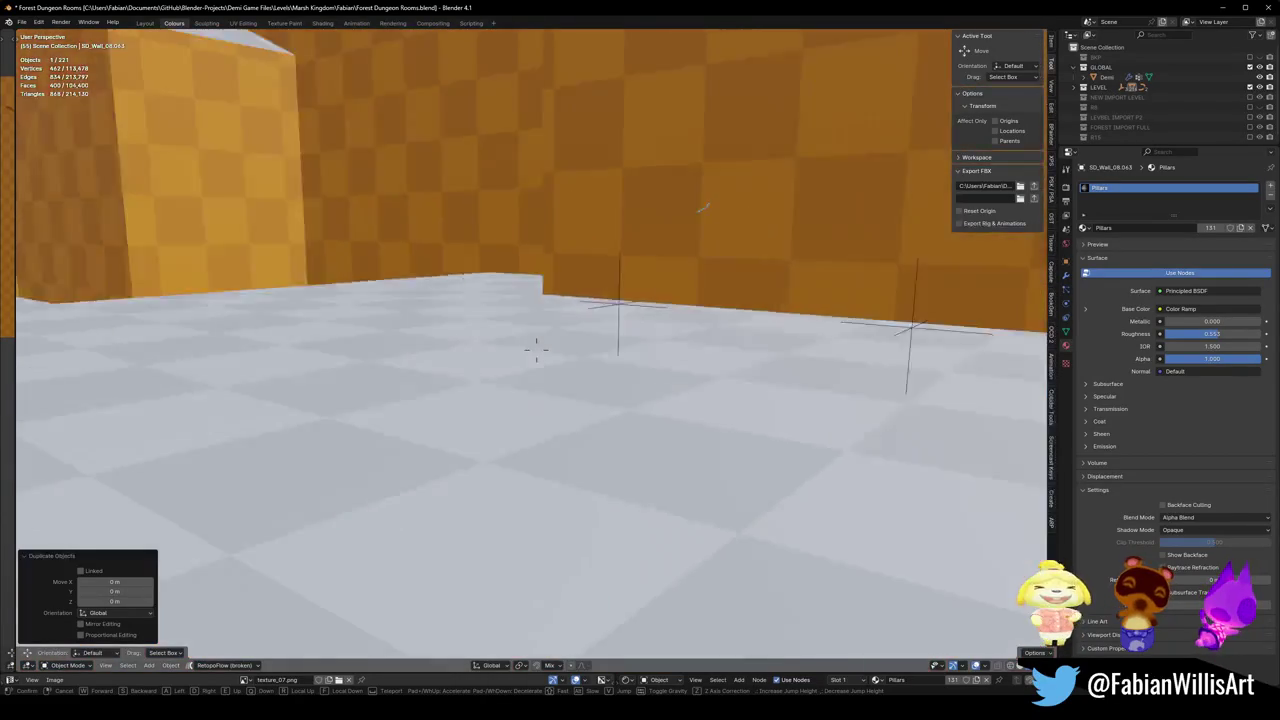
key("w")
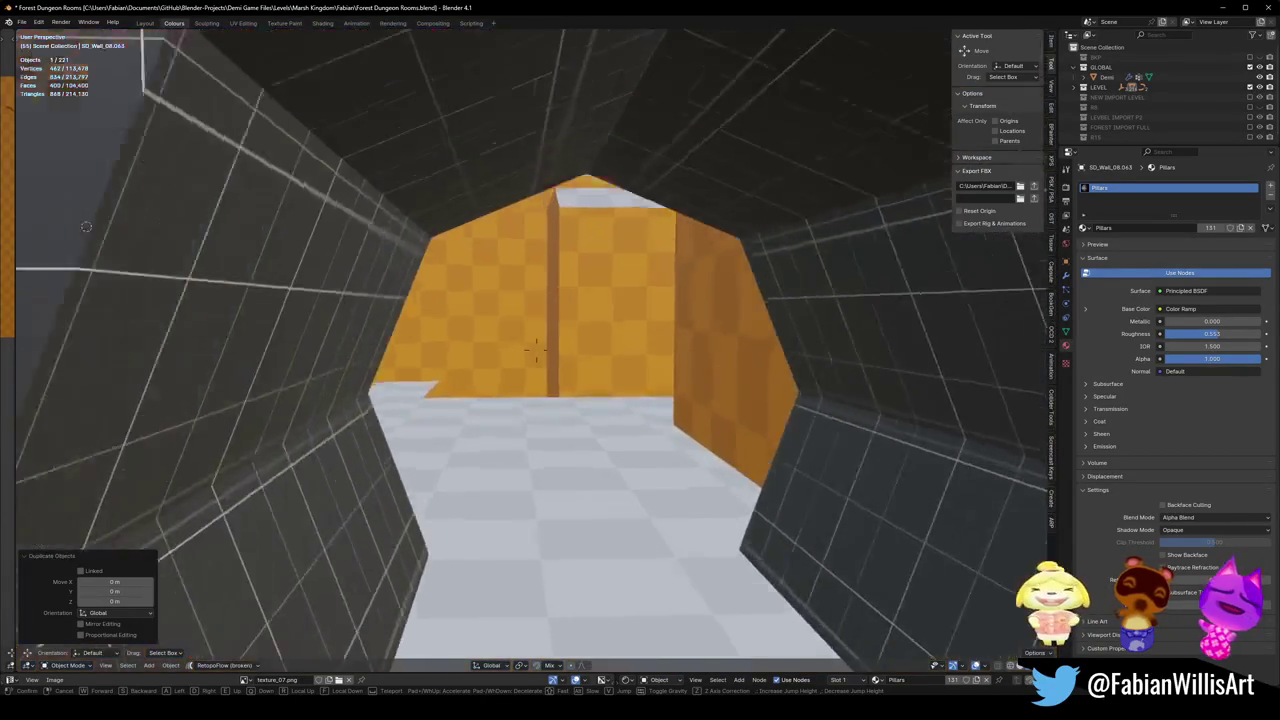
key("w")
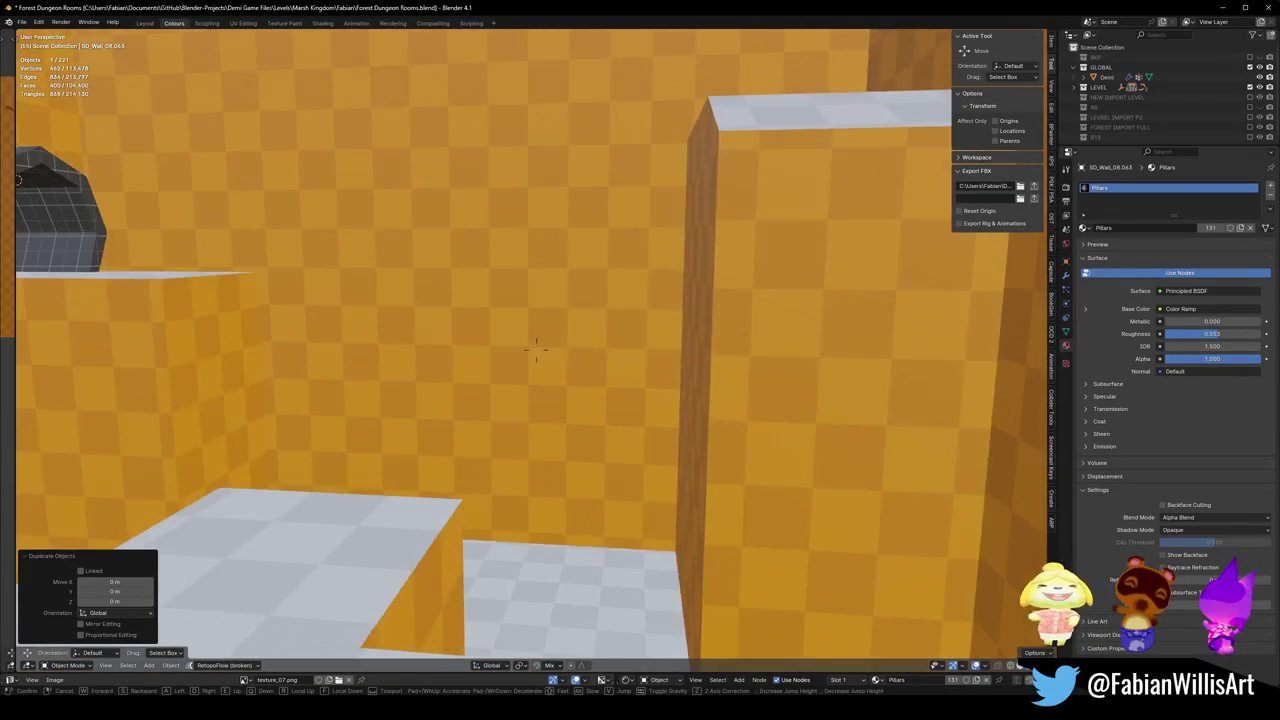
key("w")
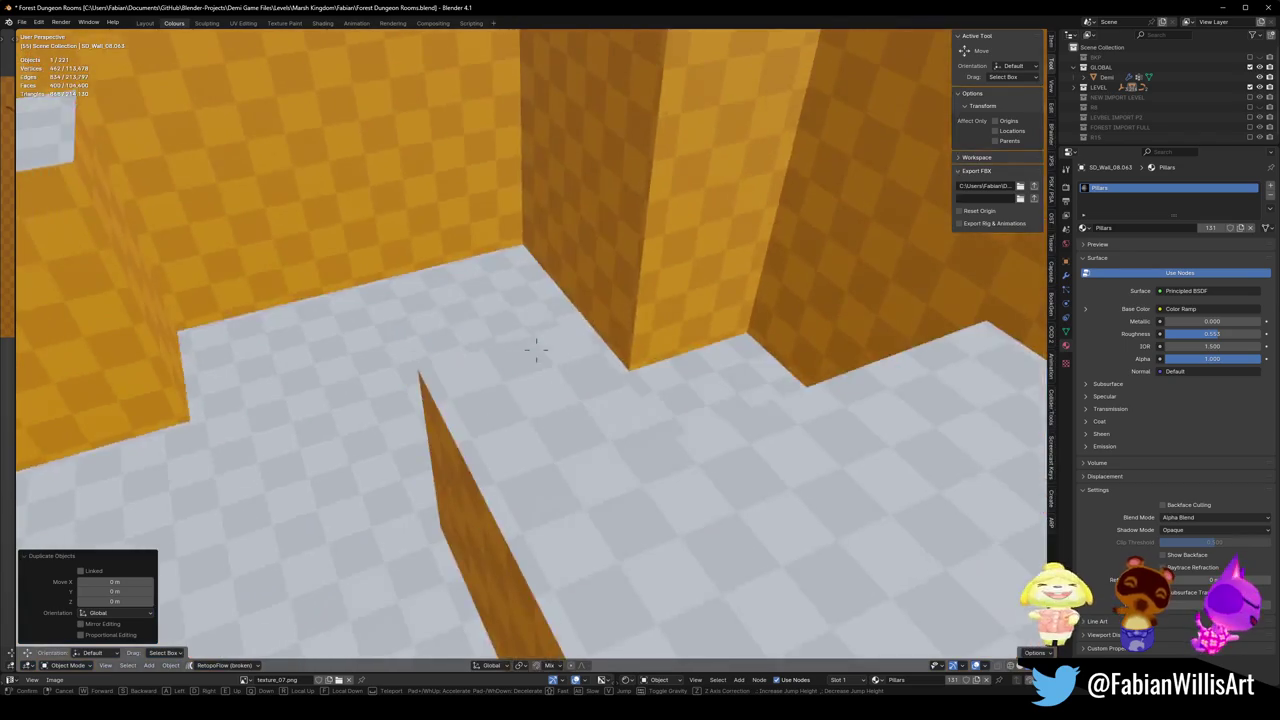
left_click(535, 345)
Snap the copied pillar onto the marked floor spot with Selection to Cursor.
right_click(790, 452, "shift")
key("shift+s")
left_click(818, 378)
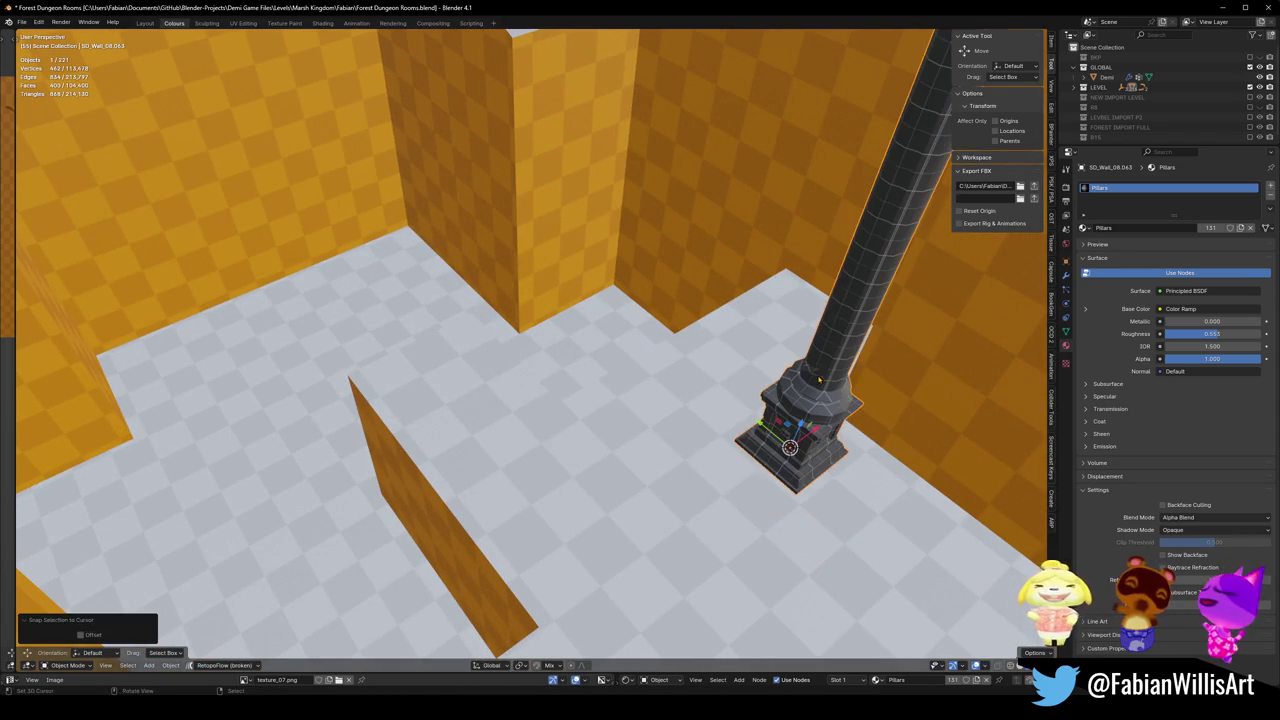
scroll(585, 357, "down", 5)
middle_click_drag(585, 357, 592, 370)
scroll(585, 357, "up", 5)
Move the pillar into the wall corner and slide it into place along Y.
key("g")
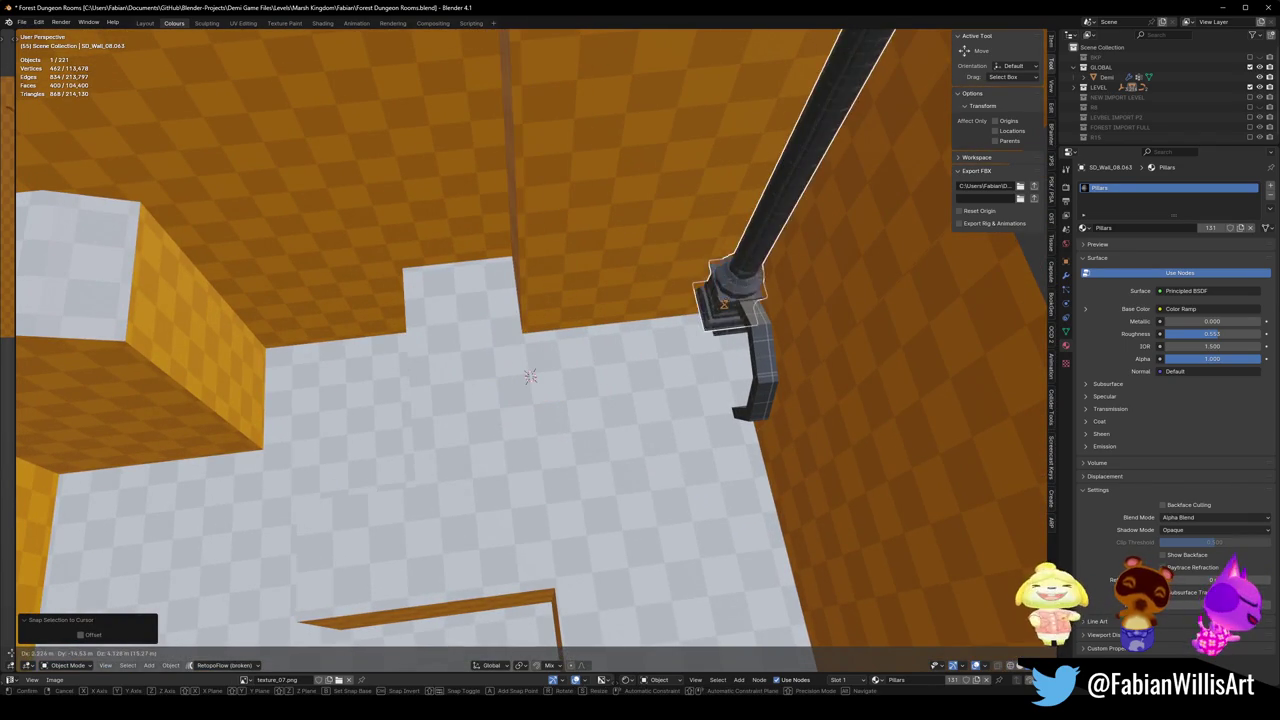
mouse_move(712, 318)
middle_mouse_down()
mouse_move(597, 343)
mouse_move(556, 327)
mouse_move(540, 385)
middle_mouse_up()
left_click(597, 343)
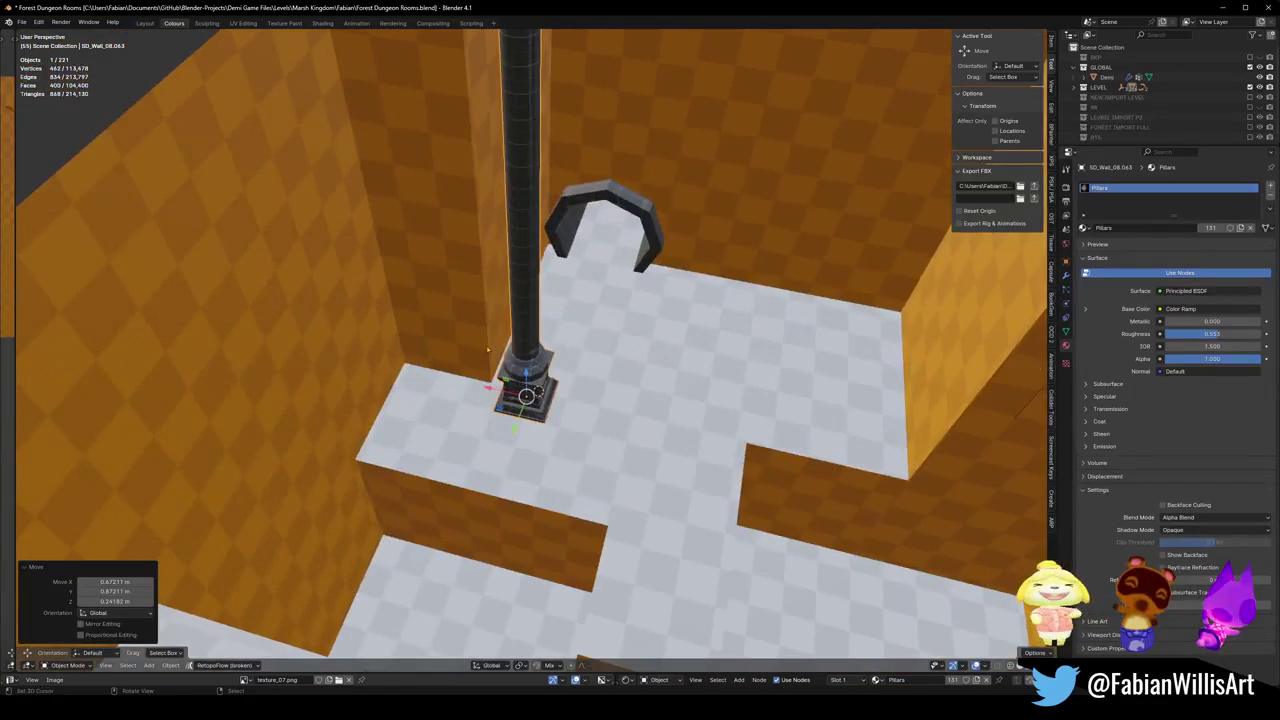
key("g")
key("x")
key("y")
left_click(537, 390)
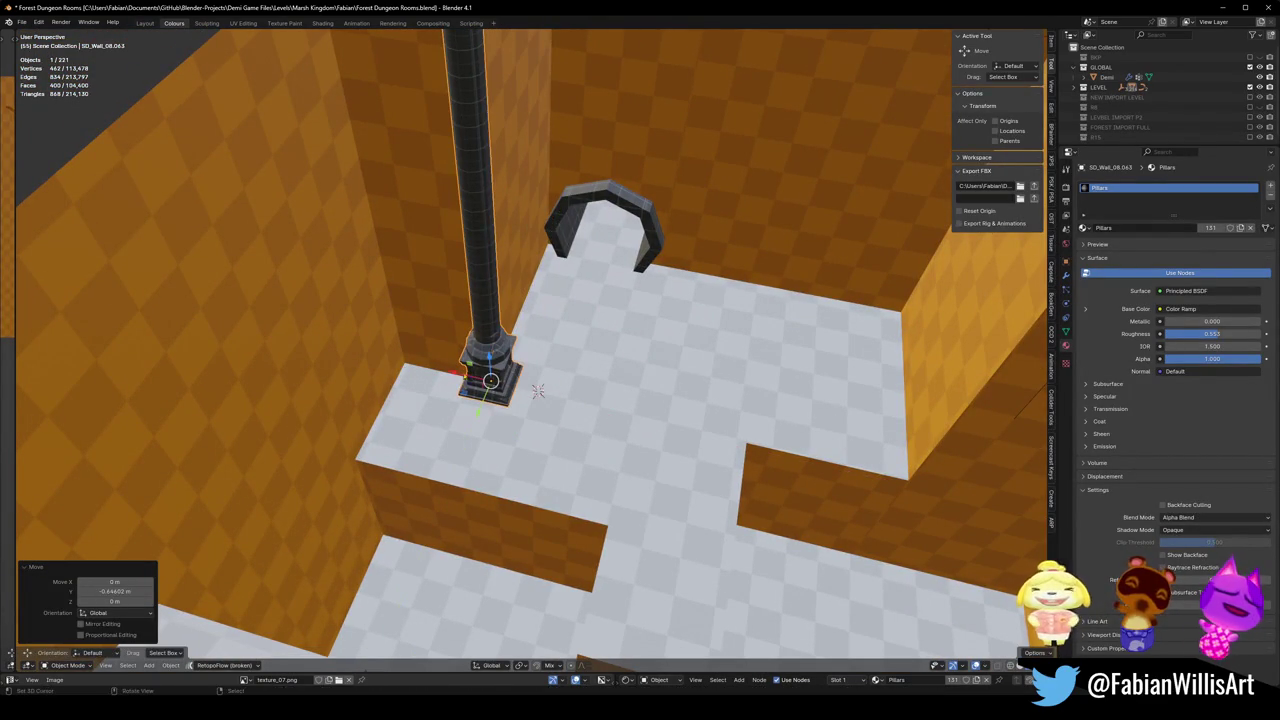
Duplicate the pillar along X so a copy stands against the right wall.
key("shift+d")
key("x")
middle_click_drag(537, 390, 492, 390)
left_click(714, 437)
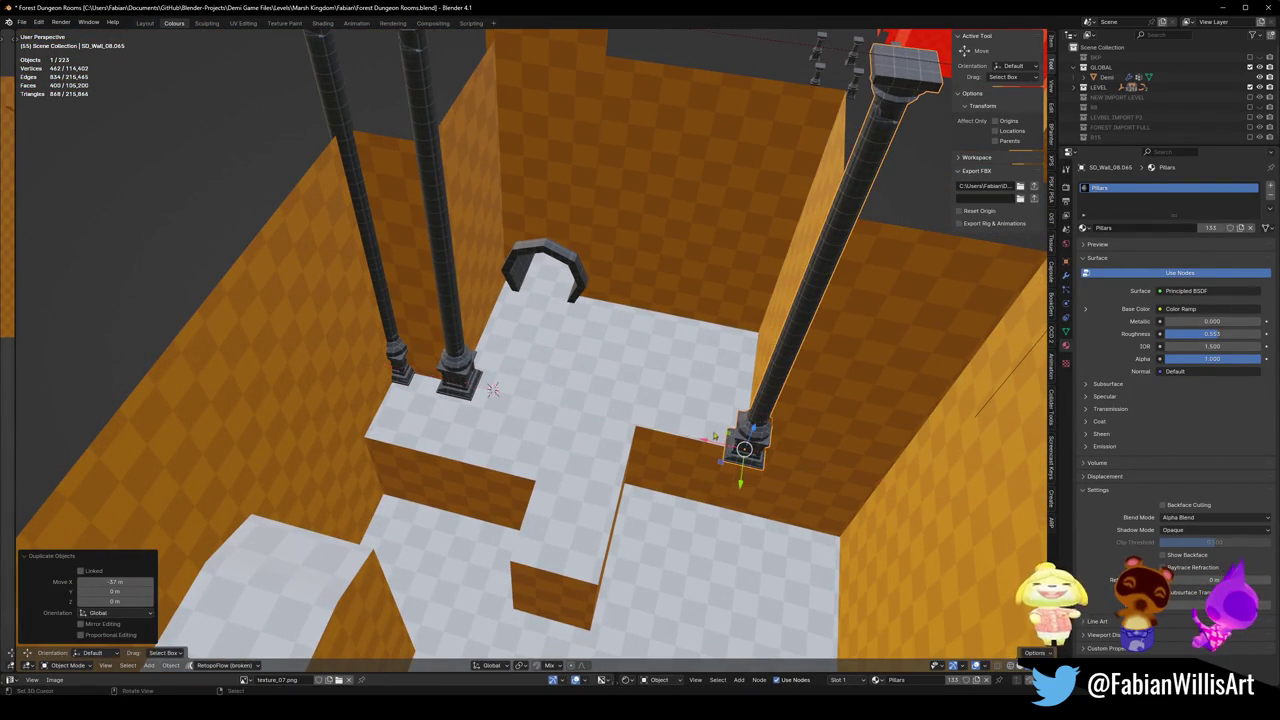
key("KP_Decimal")
scroll(530, 350, "up", 3)
middle_click_drag(530, 350, 590, 320)
scroll(620, 360, "down", 3)
middle_click_drag(620, 360, 400, 455)
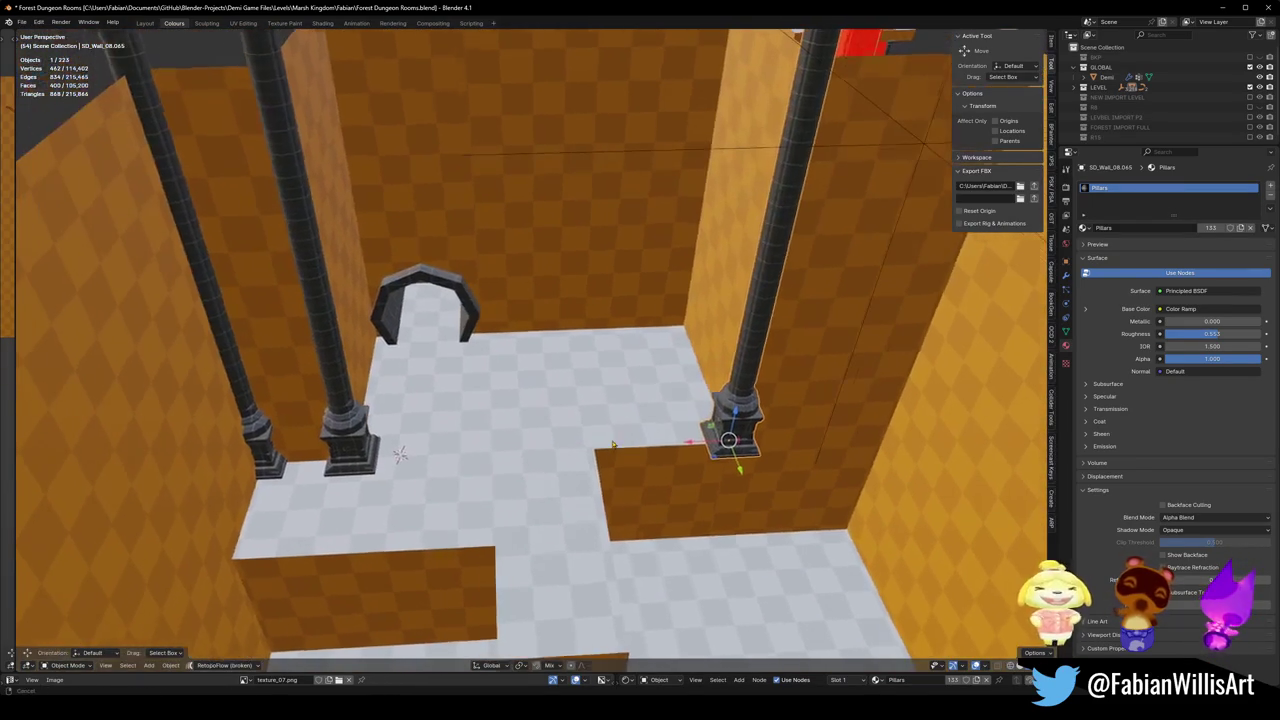
Add two more pillar copies, one along Y at the far wall and one along X across the room.
key("shift+d")
key("y")
key("Return")
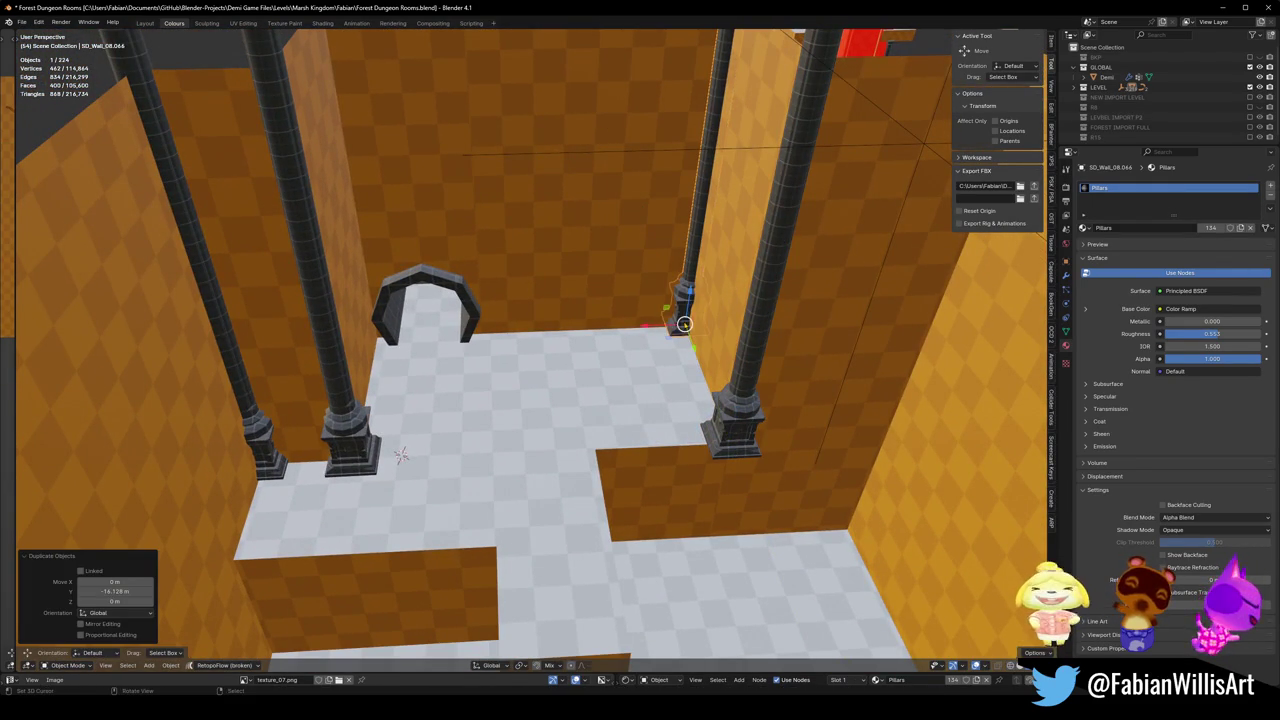
key("shift+d")
key("x")
middle_click_drag(400, 455, 422, 311)
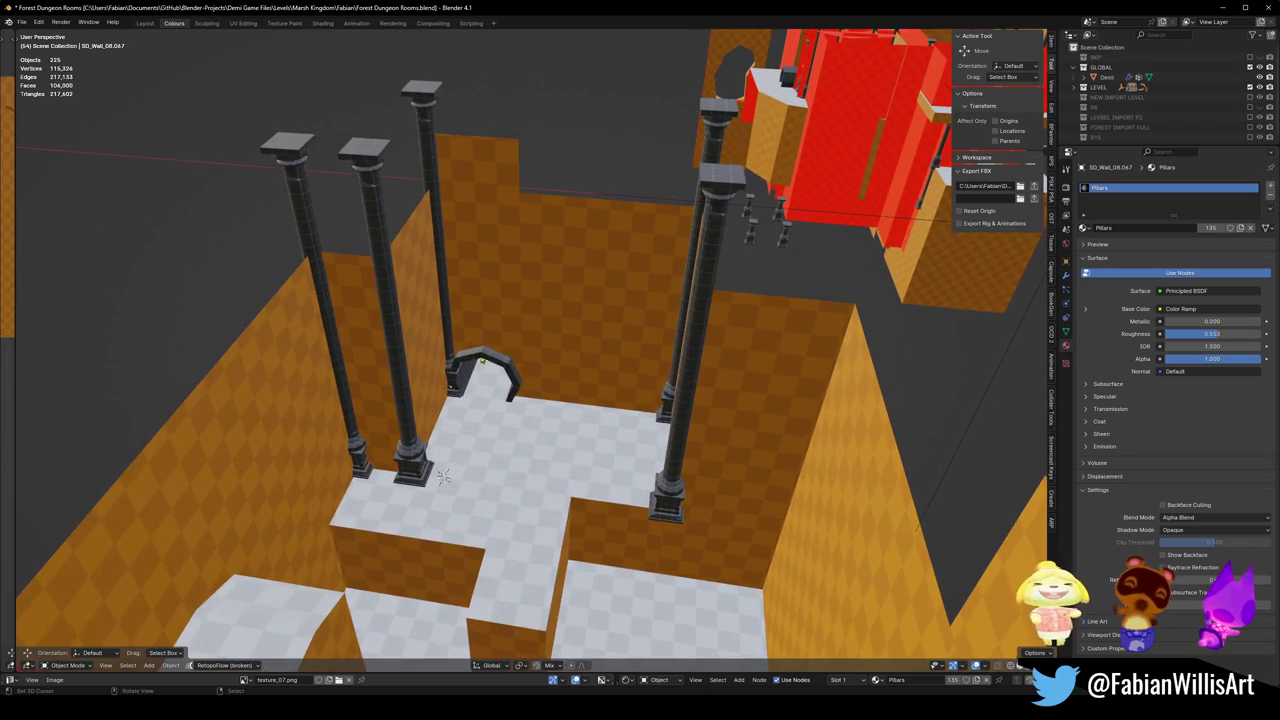
middle_click_drag(481, 361, 496, 381)
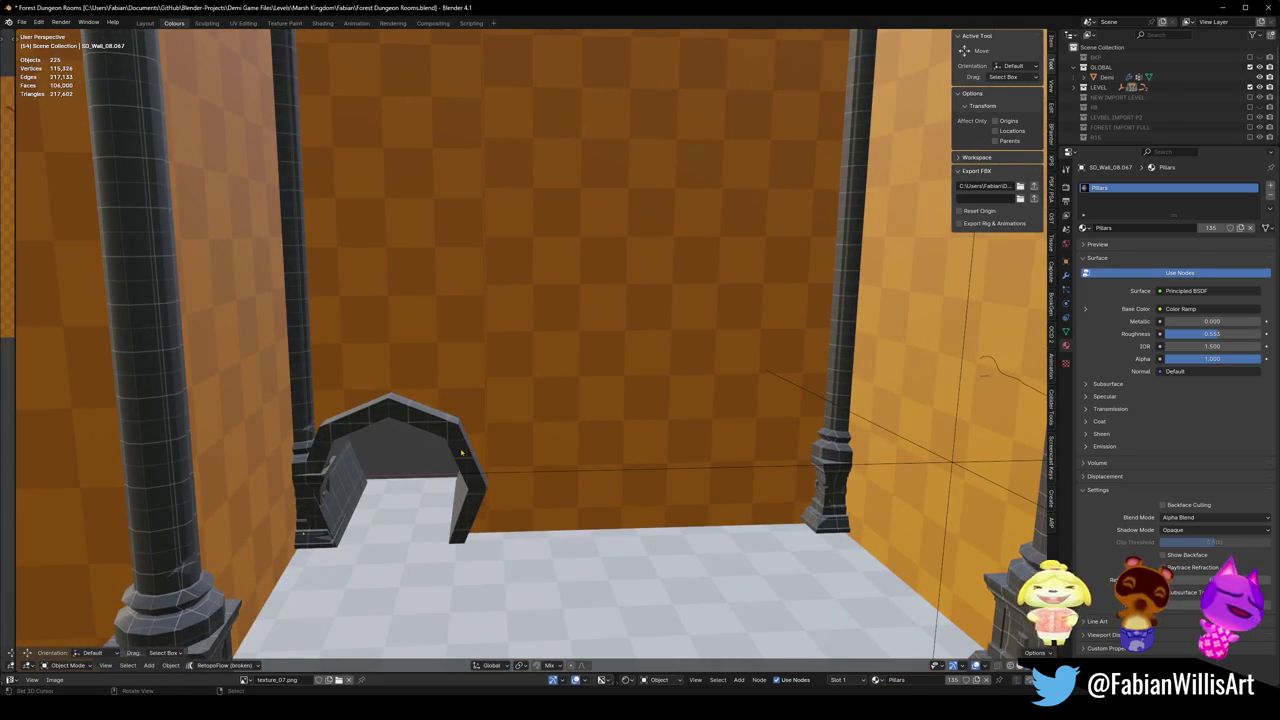
mouse_move(467, 456)
middle_mouse_down()
mouse_move(462, 489)
mouse_move(446, 442)
middle_mouse_up()
key("Tab")
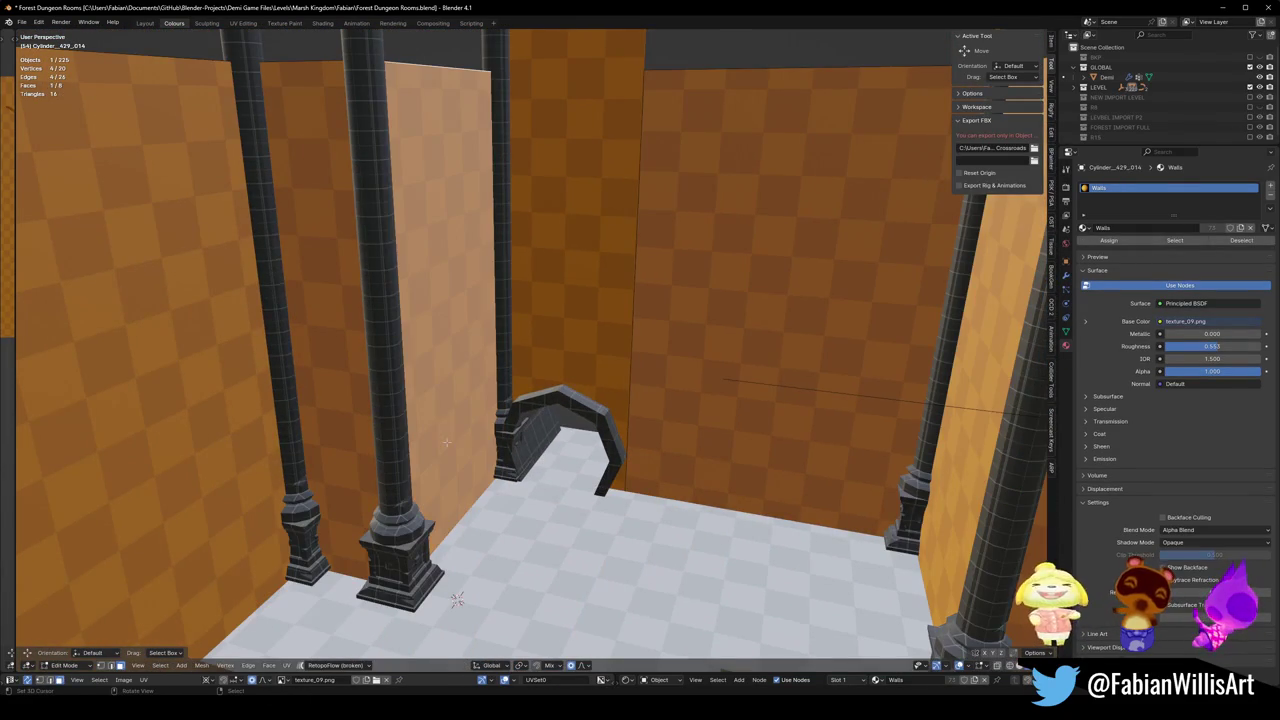
Start moving the wall face along X, then cancel and deselect it.
key("g")
key("x")
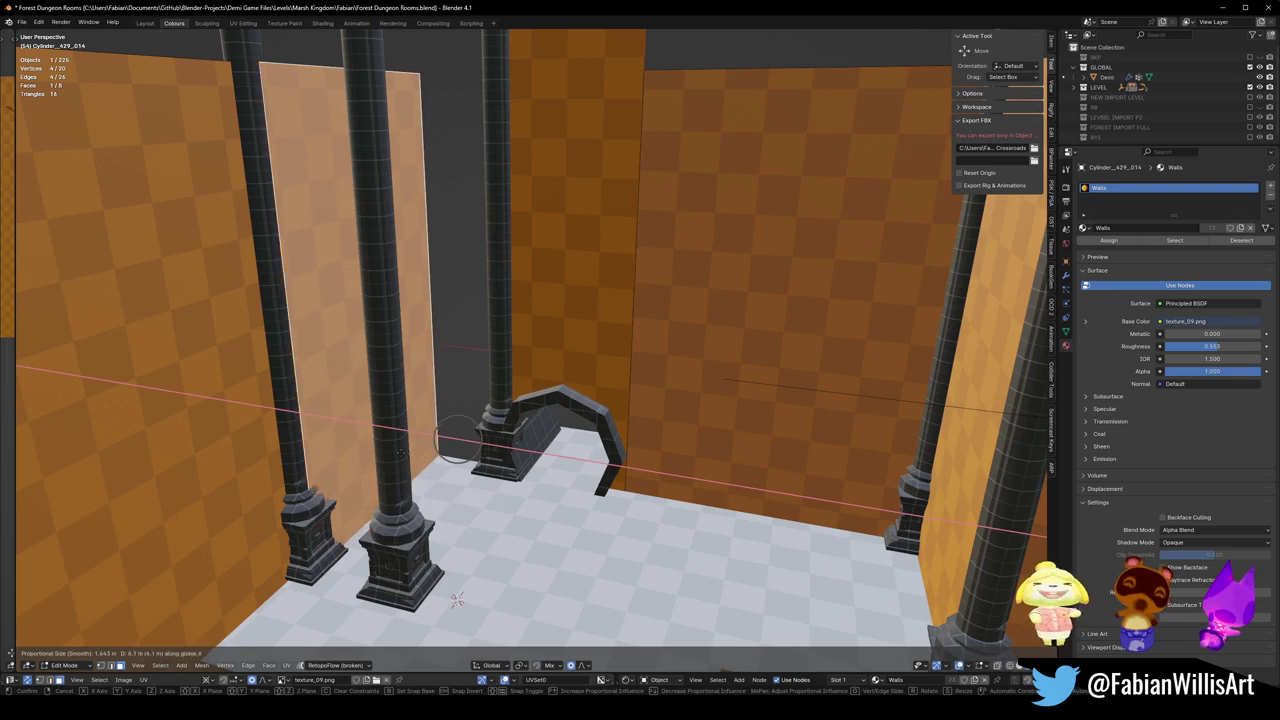
right_click(394, 452)
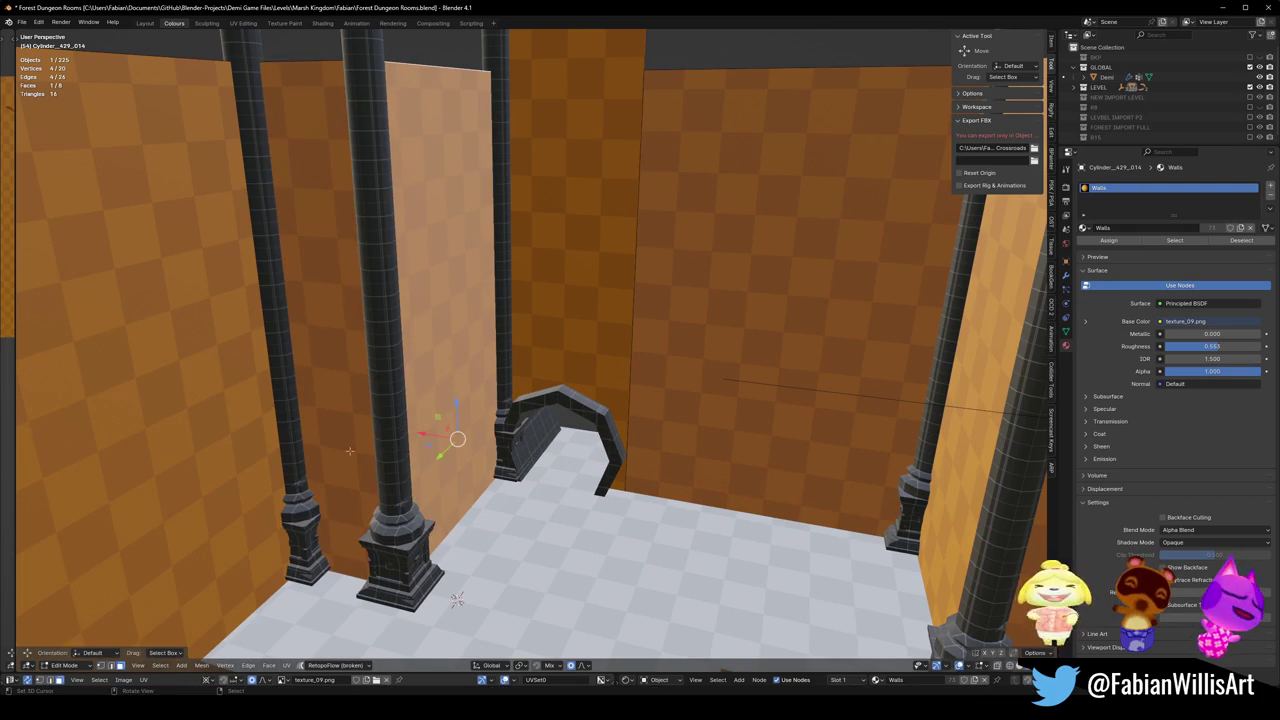
middle_click_drag(369, 437, 349, 420)
key("alt+a")
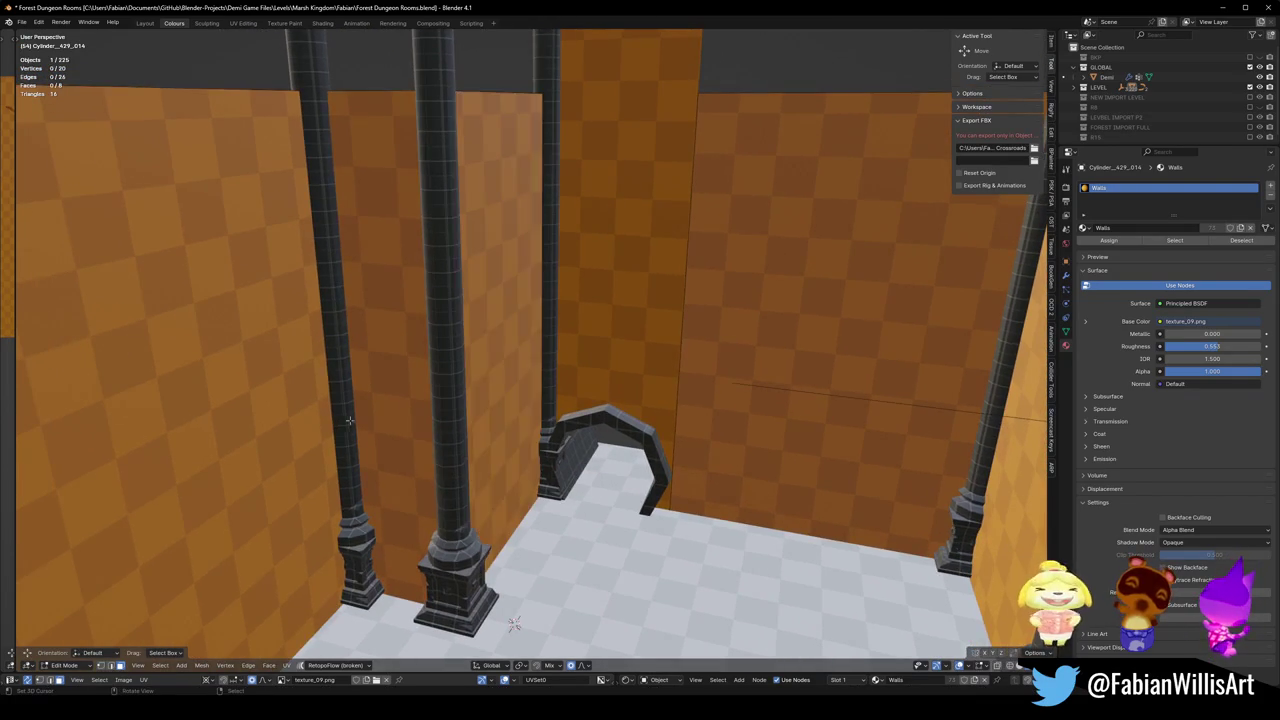
Slide a wall face along X and merge the overlapping wall vertices.
left_click(476, 398)
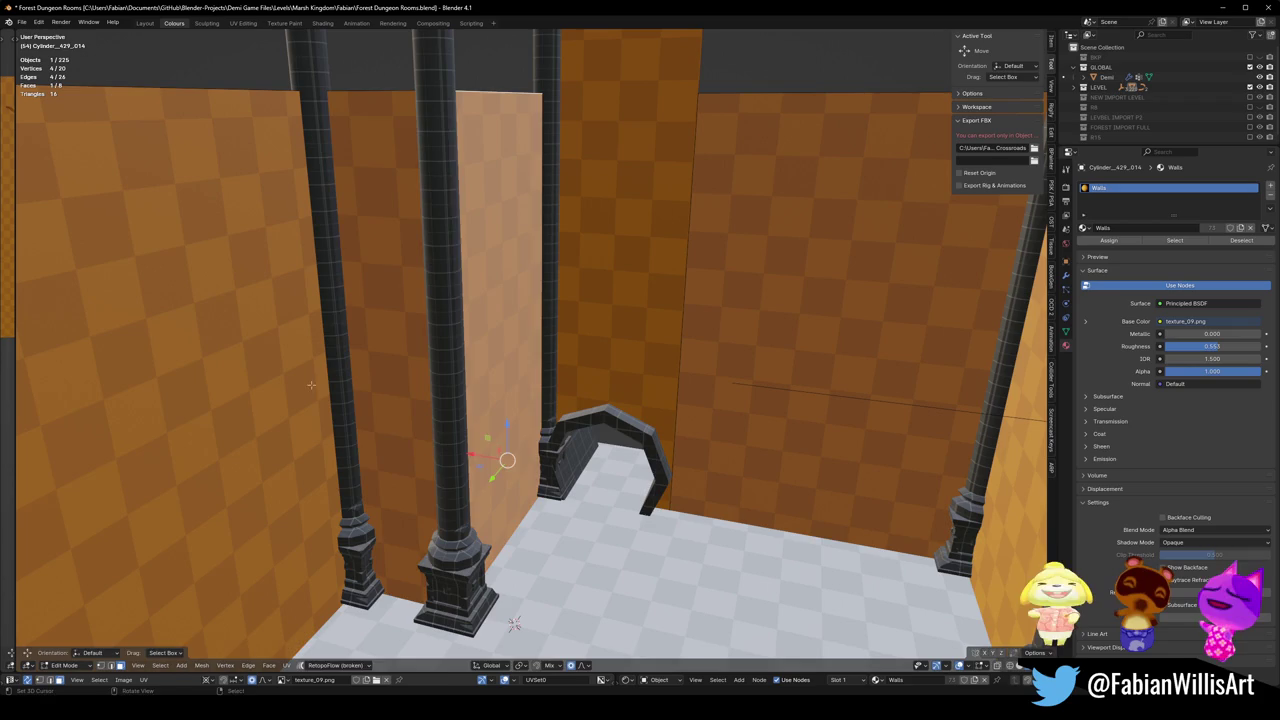
key("g")
key("x")
left_click(302, 387)
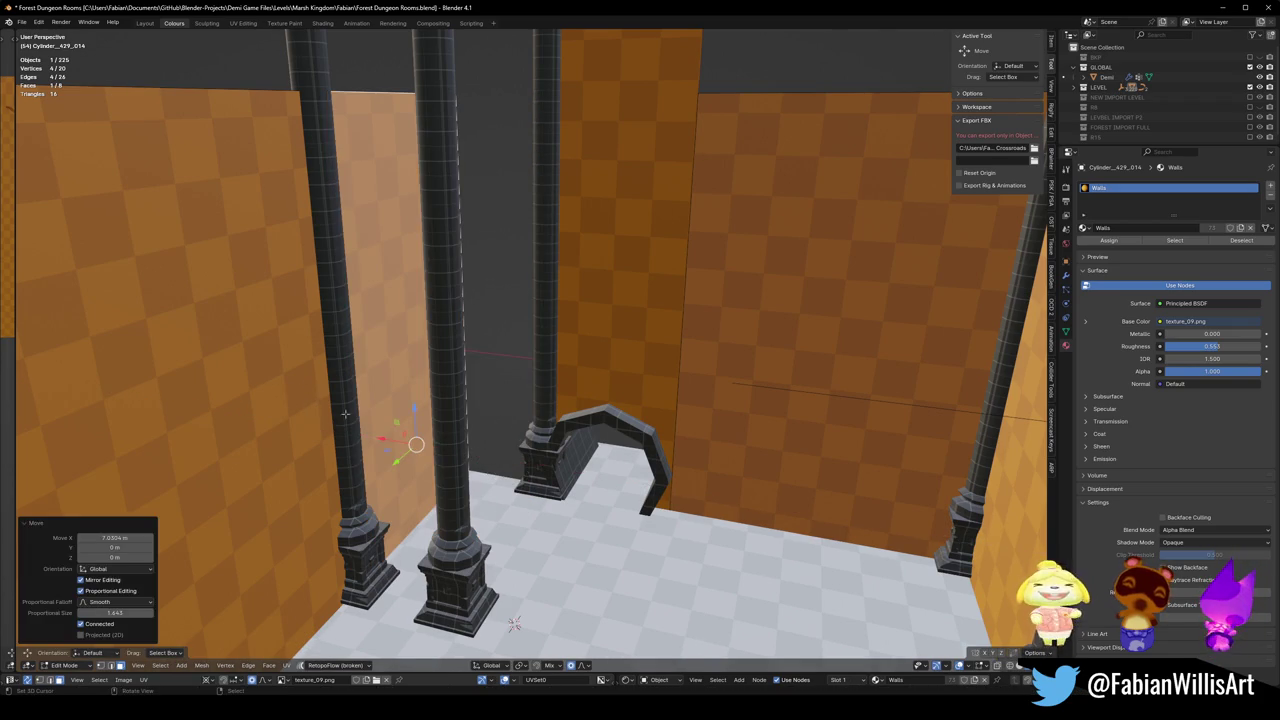
key("a")
key("q")
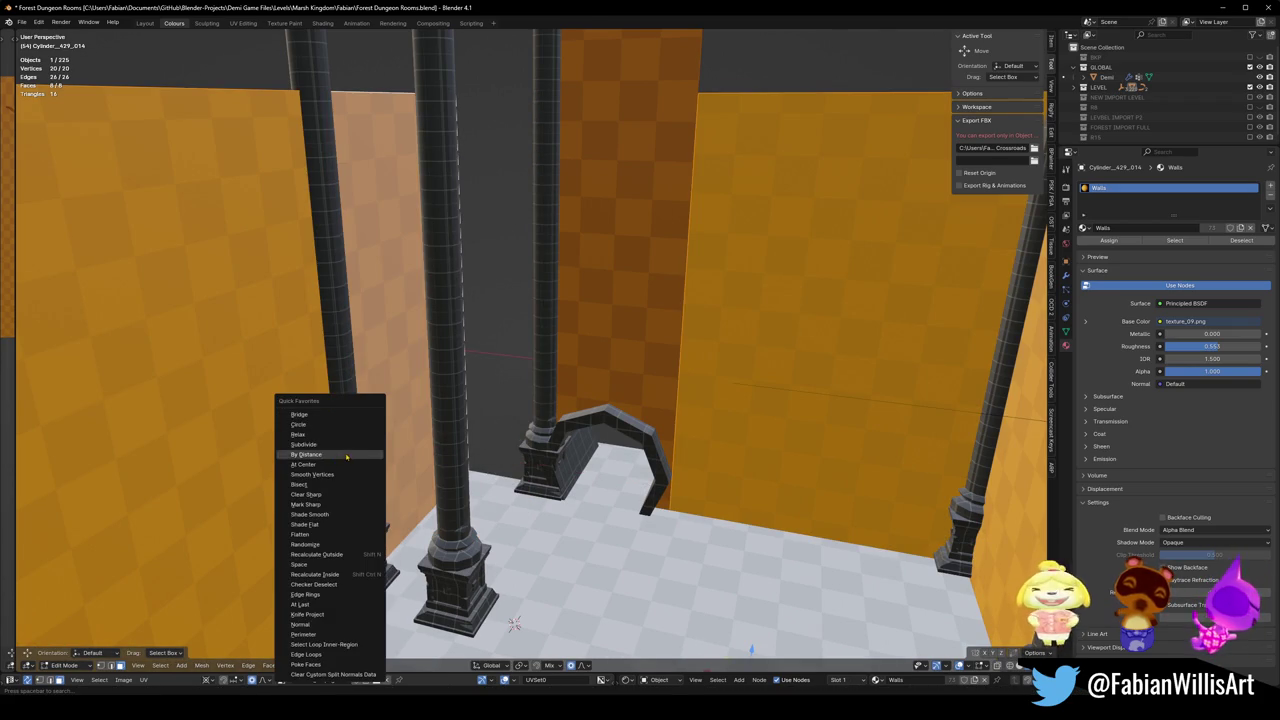
left_click(346, 457)
key("alt+a")
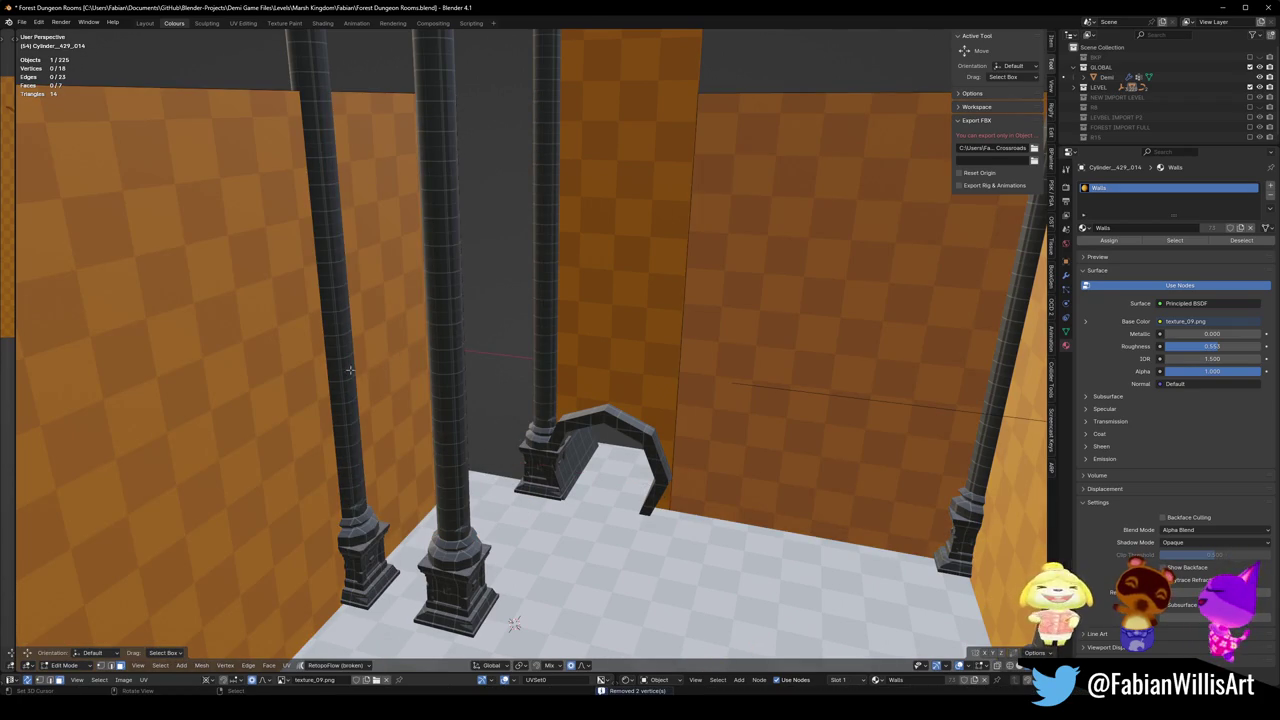
Extend the wall edge along local X and leave Edit Mode.
middle_click_drag(513, 624, 472, 612)
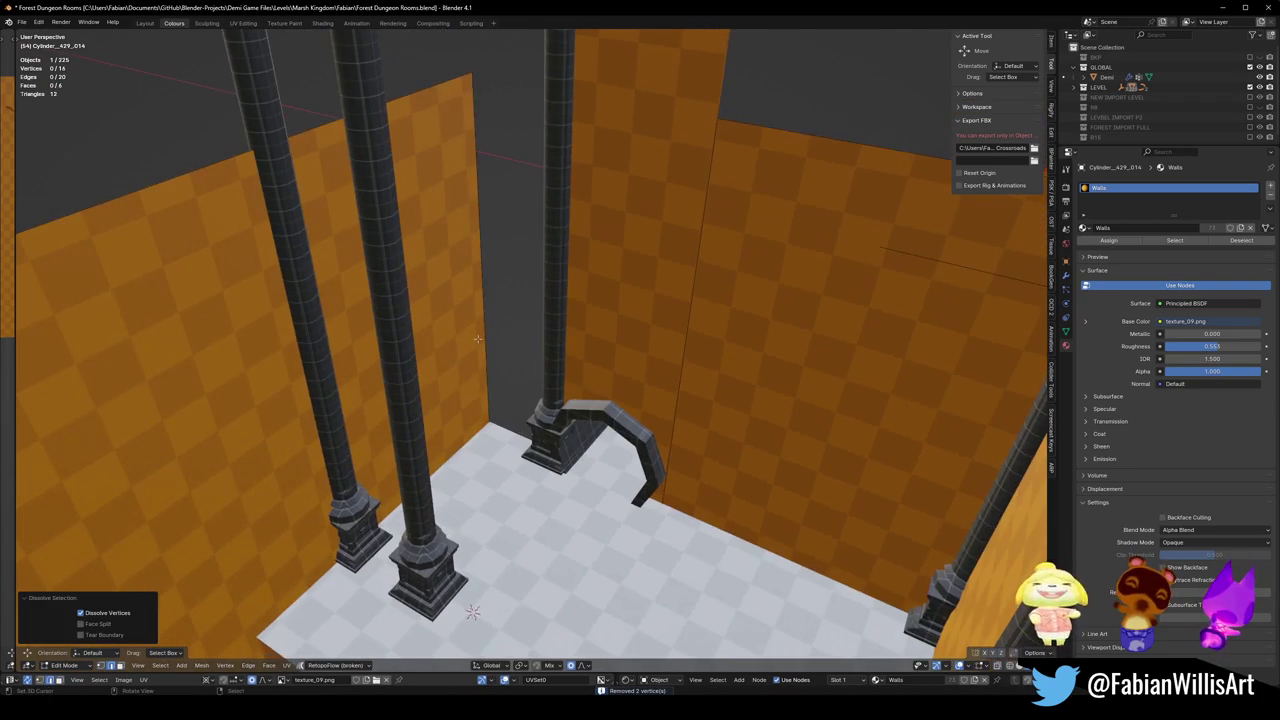
key("g")
key("x")
left_click(548, 397)
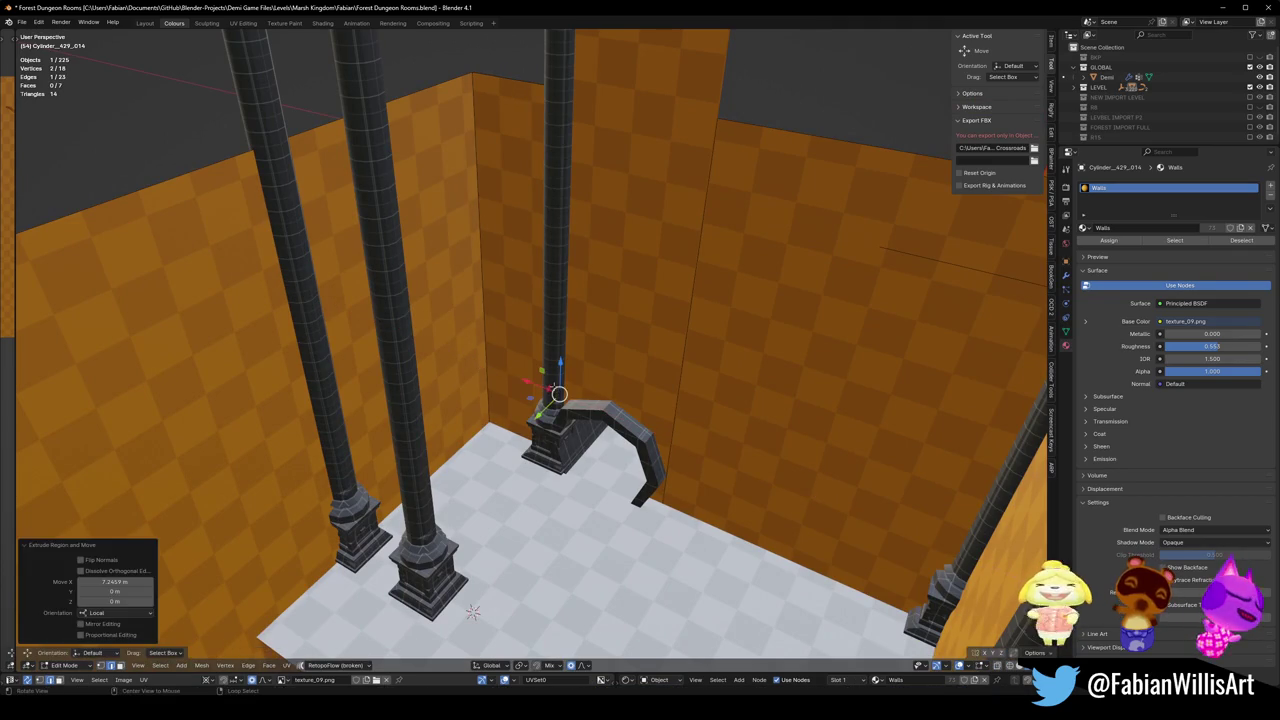
key("KP_Decimal")
middle_click_drag(548, 397, 580, 407)
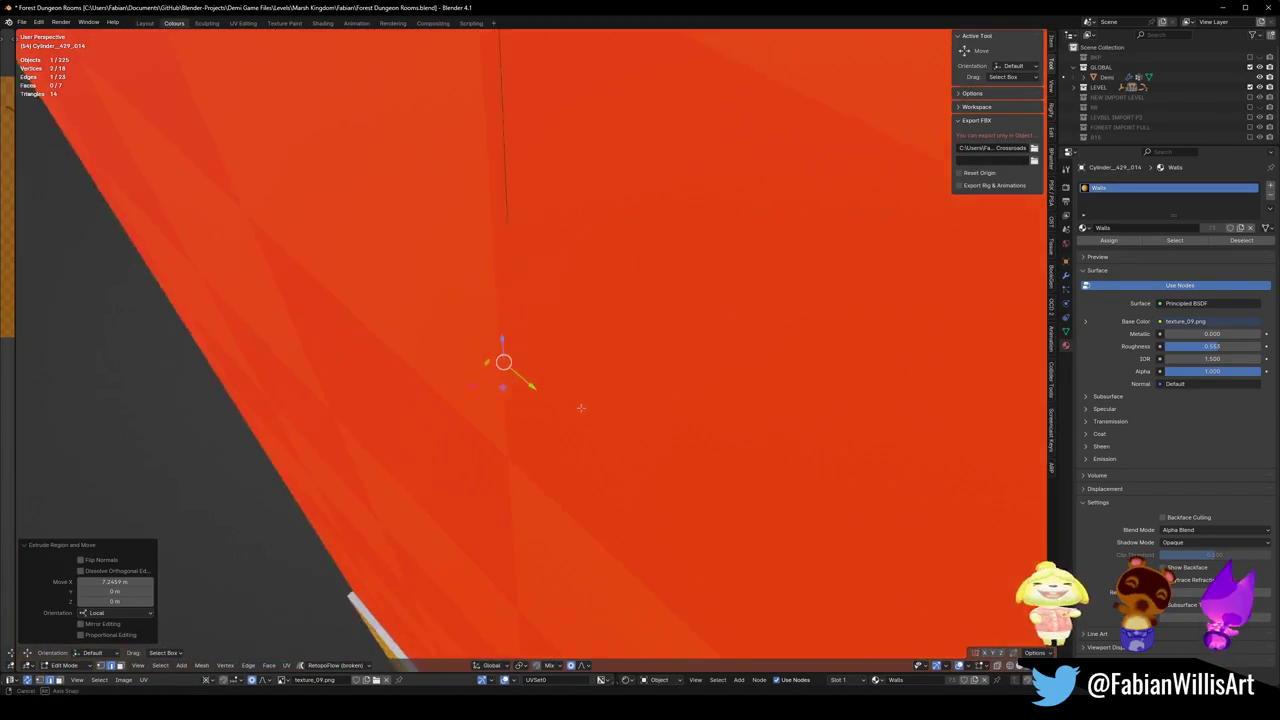
scroll(580, 407, "down", 5)
key("Tab")
Select the raised floor block and slide one of its side faces along Y.
left_click(517, 445)
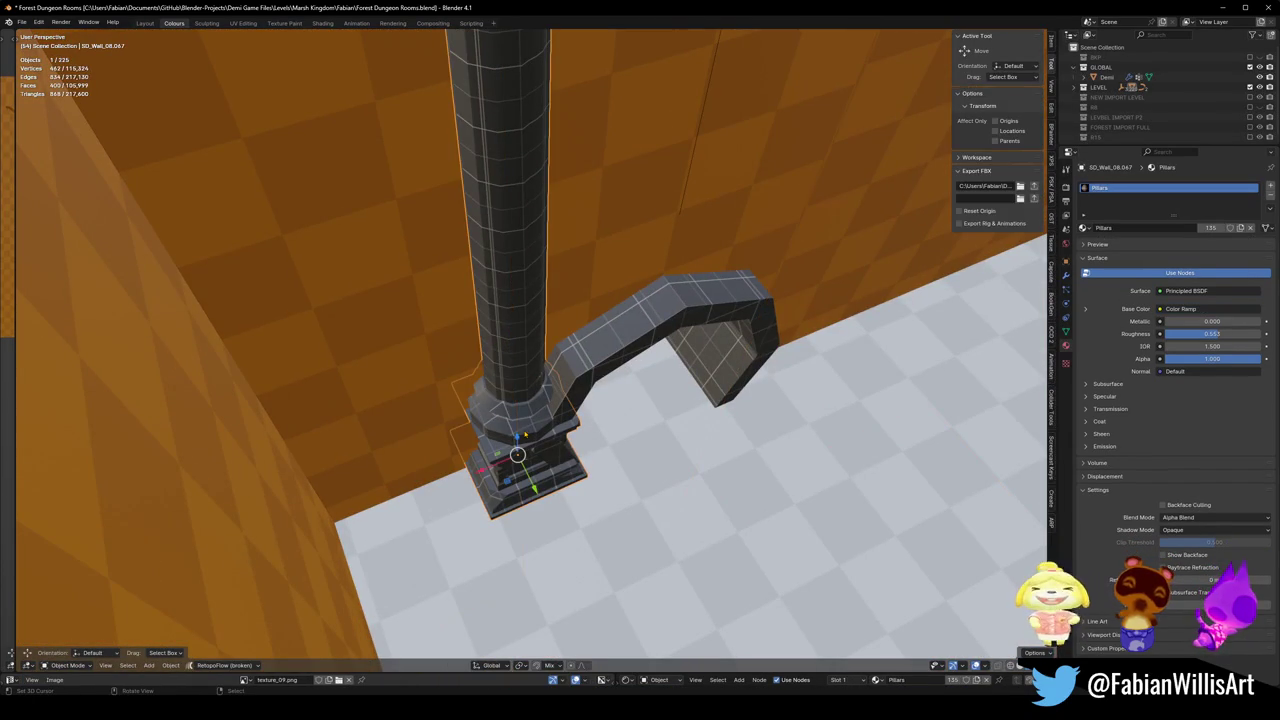
scroll(459, 394, "down", 6)
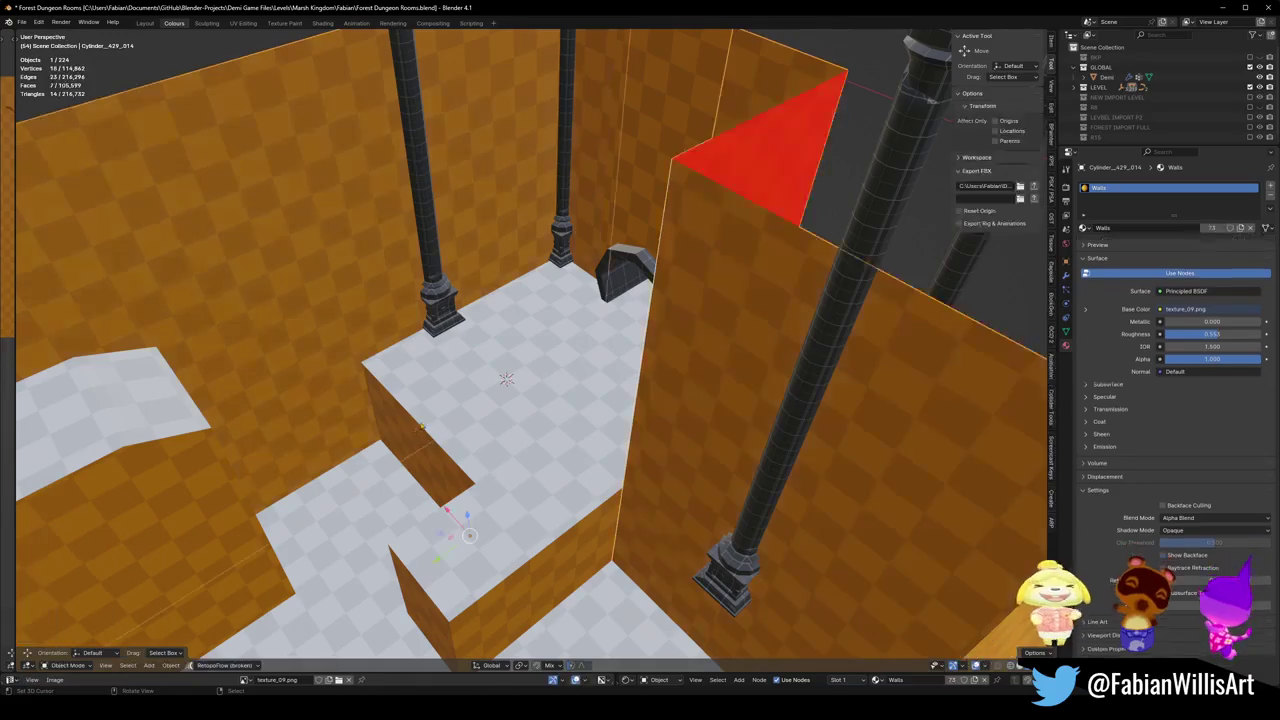
left_click(421, 428)
key("Tab")
left_click(419, 455)
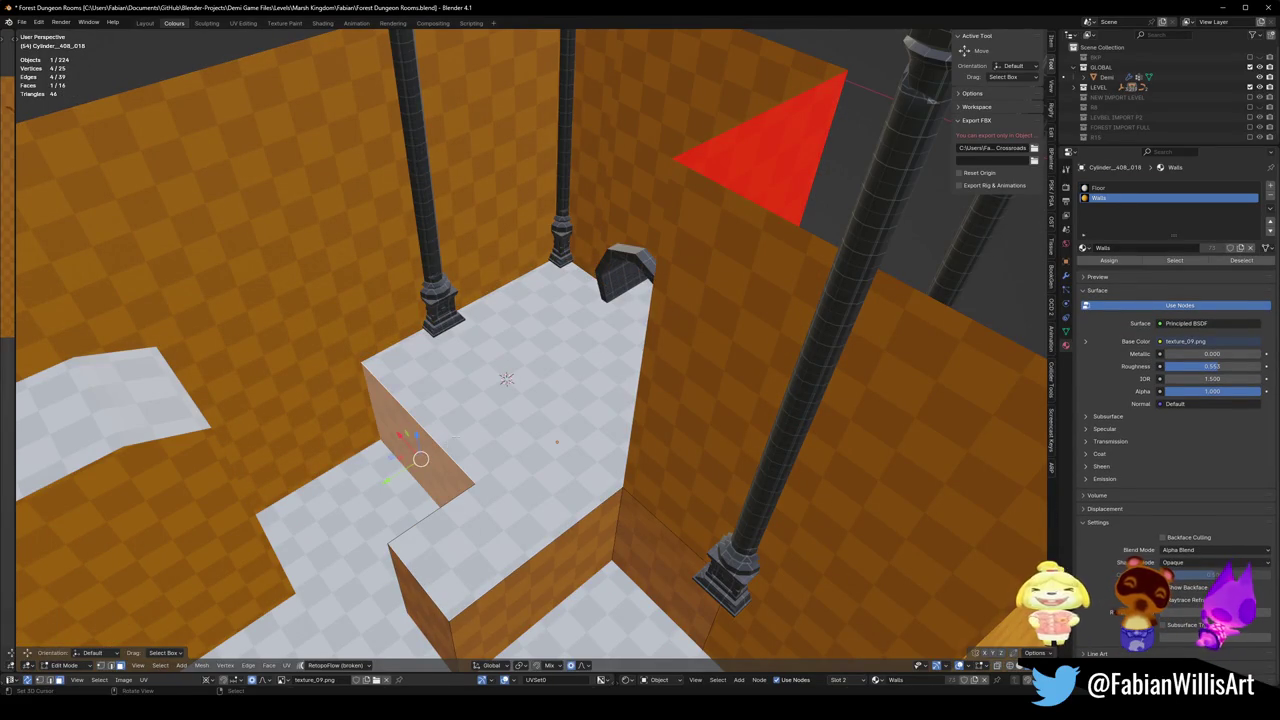
key("g")
key("y")
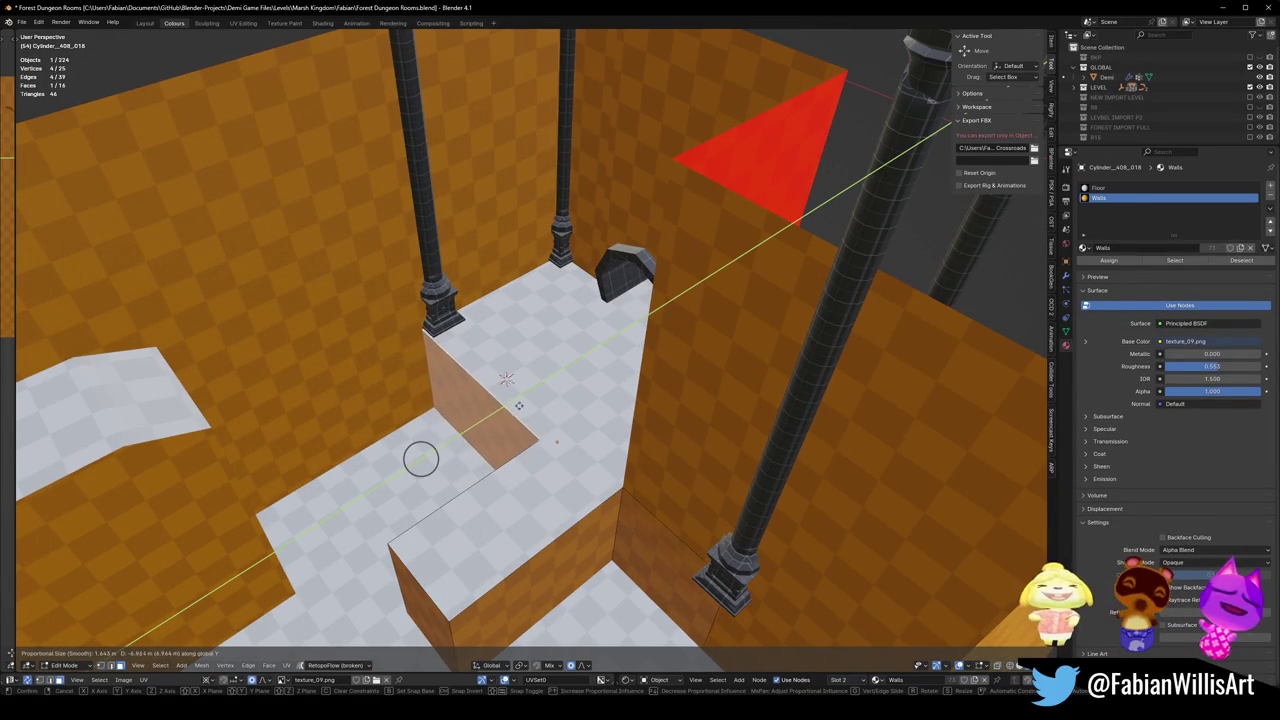
left_click(421, 459)
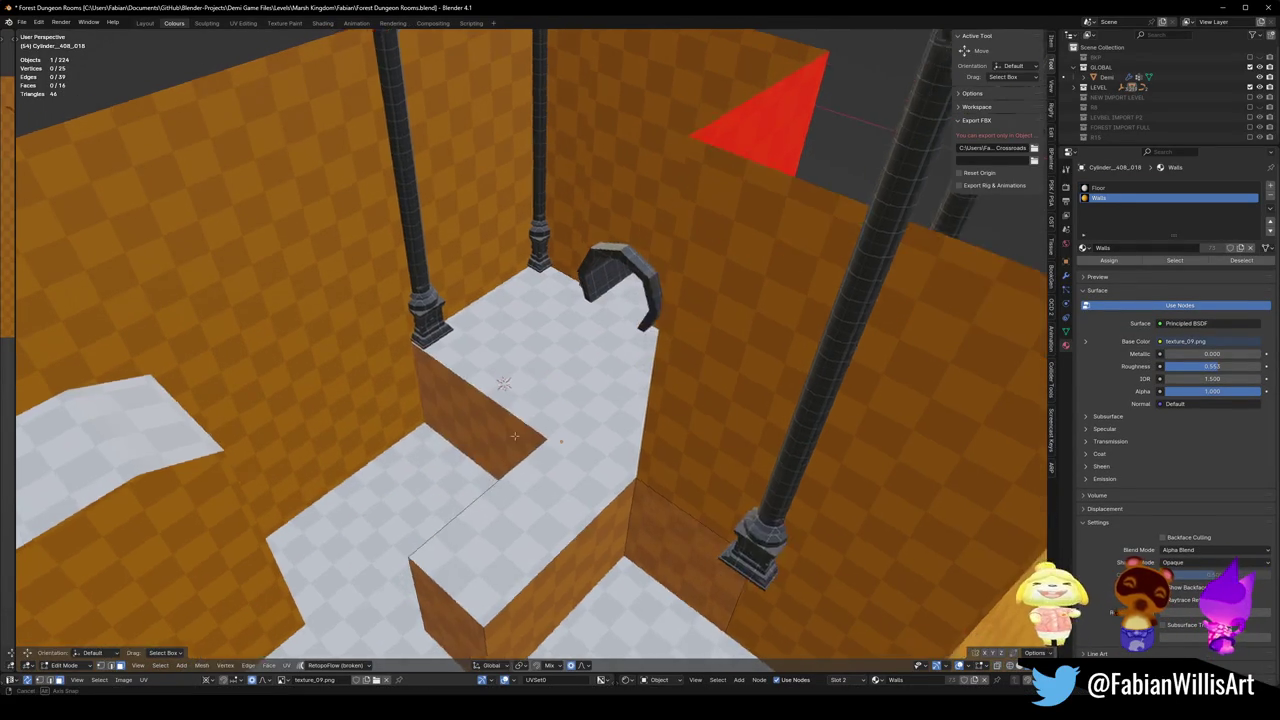
mouse_move(480, 423)
middle_mouse_down()
mouse_move(578, 437)
mouse_move(556, 392)
mouse_move(569, 392)
middle_mouse_up()
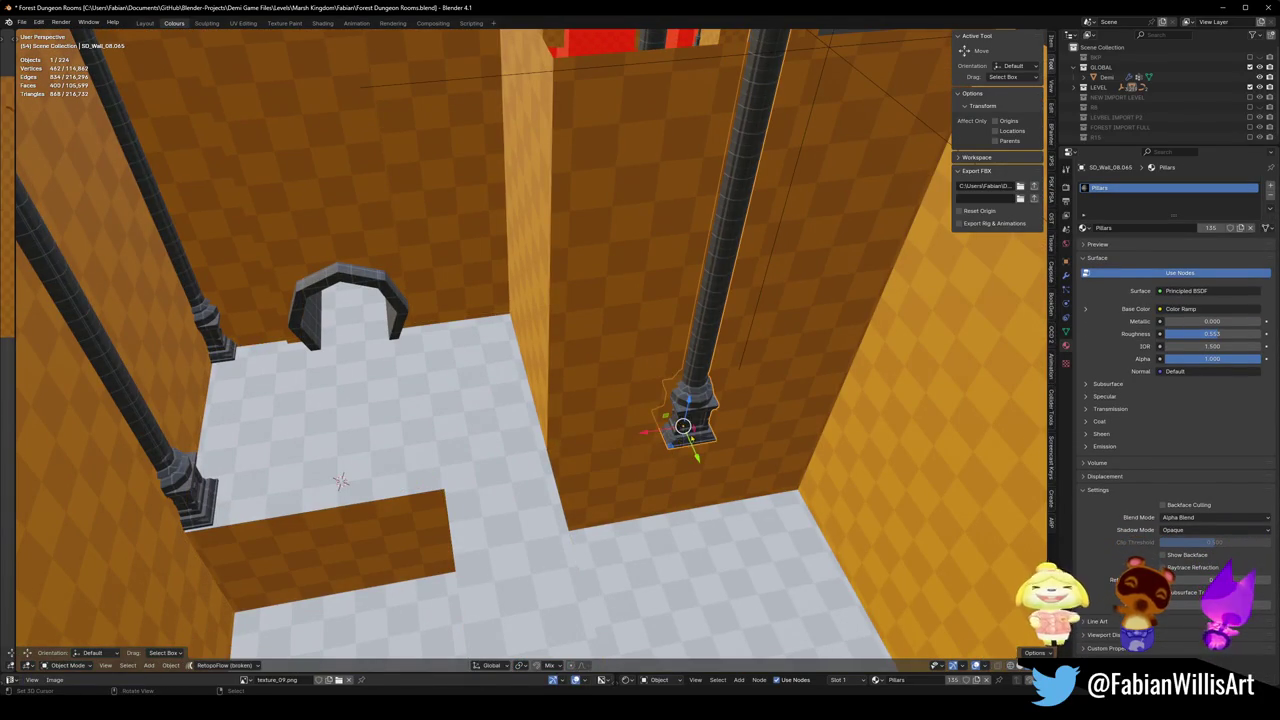
Slide the pillar onto the ledge along X and stack a copy about 12 m lower.
left_click_drag(645, 432, 505, 455)
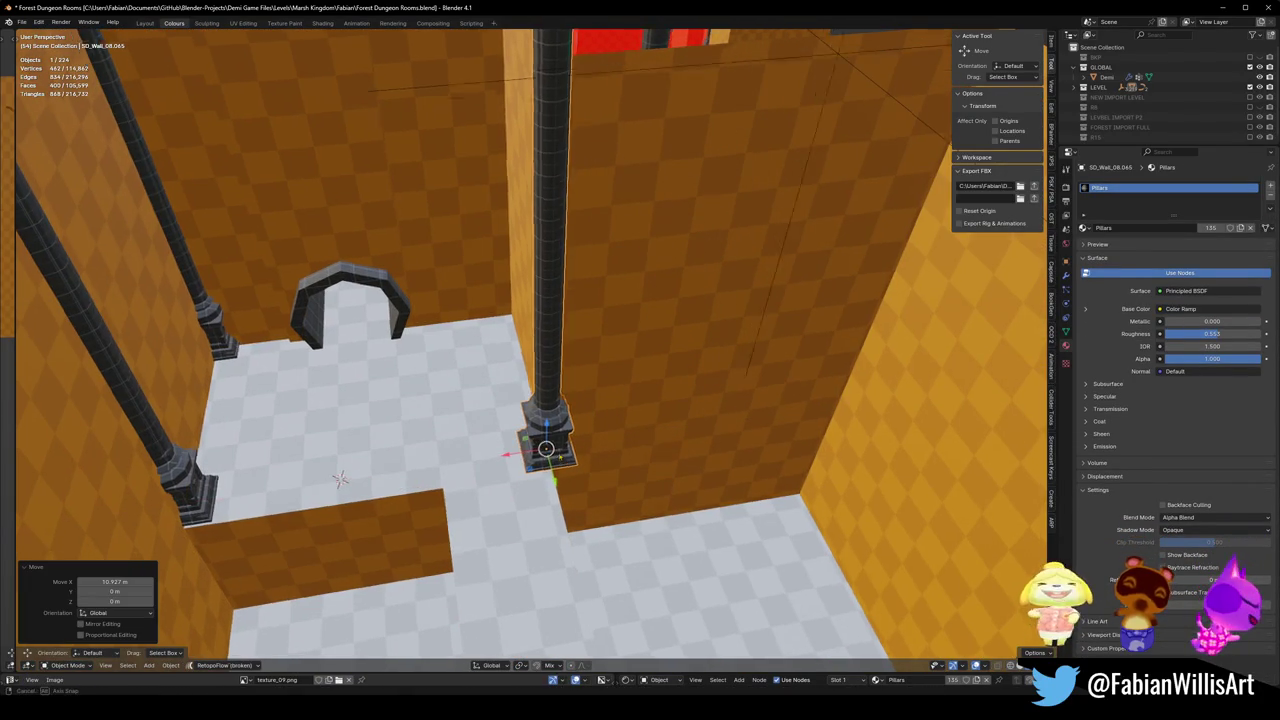
middle_click_drag(690, 420, 716, 416)
left_click(1066, 276)
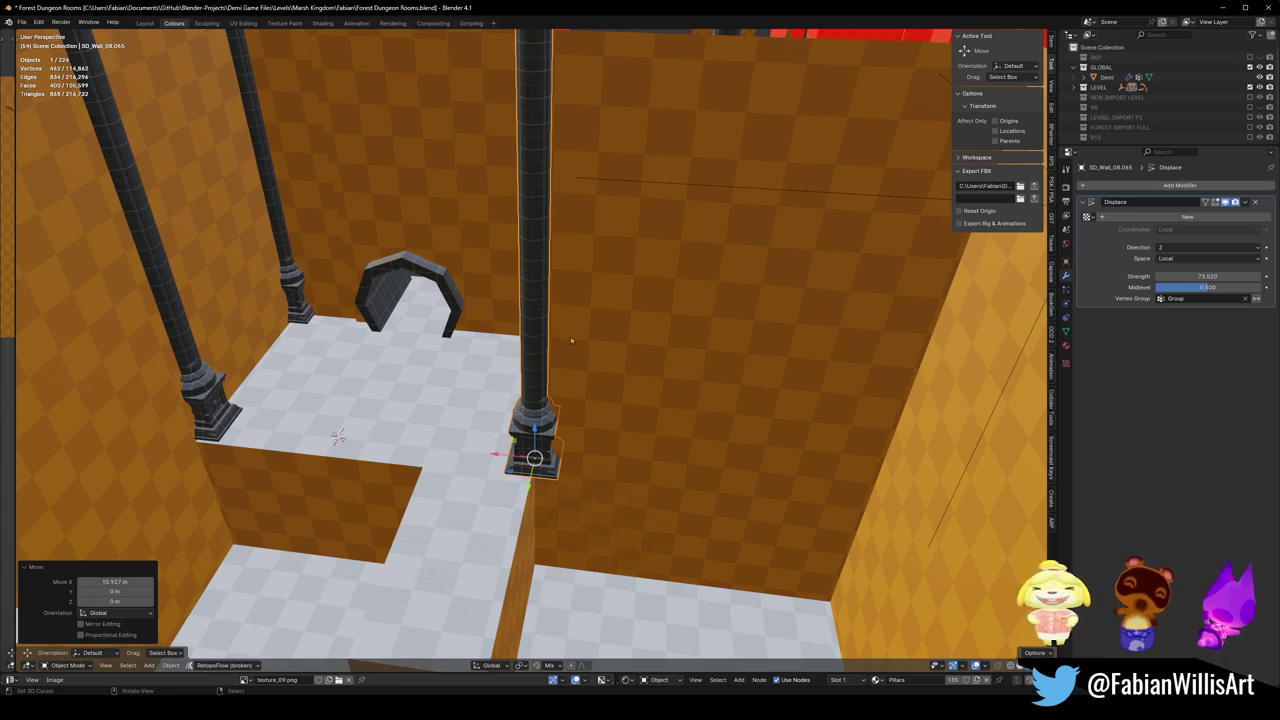
key("shift+d")
key("z")
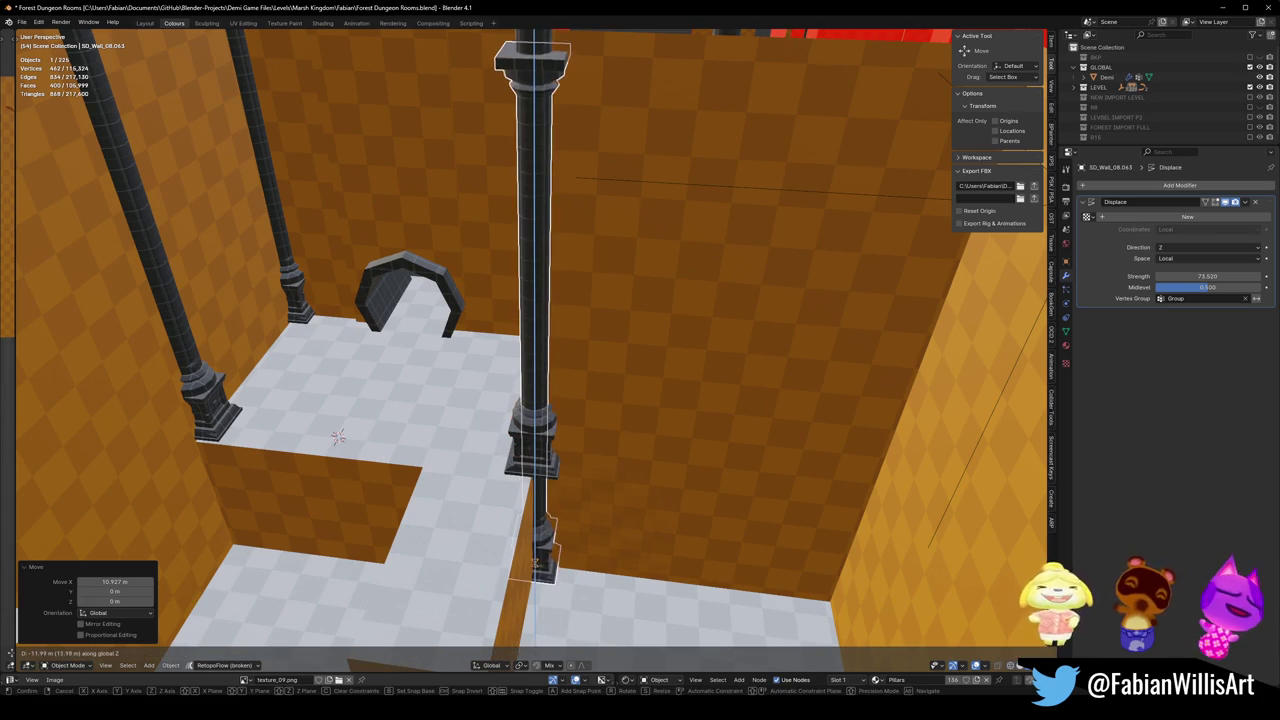
left_click(870, 219)
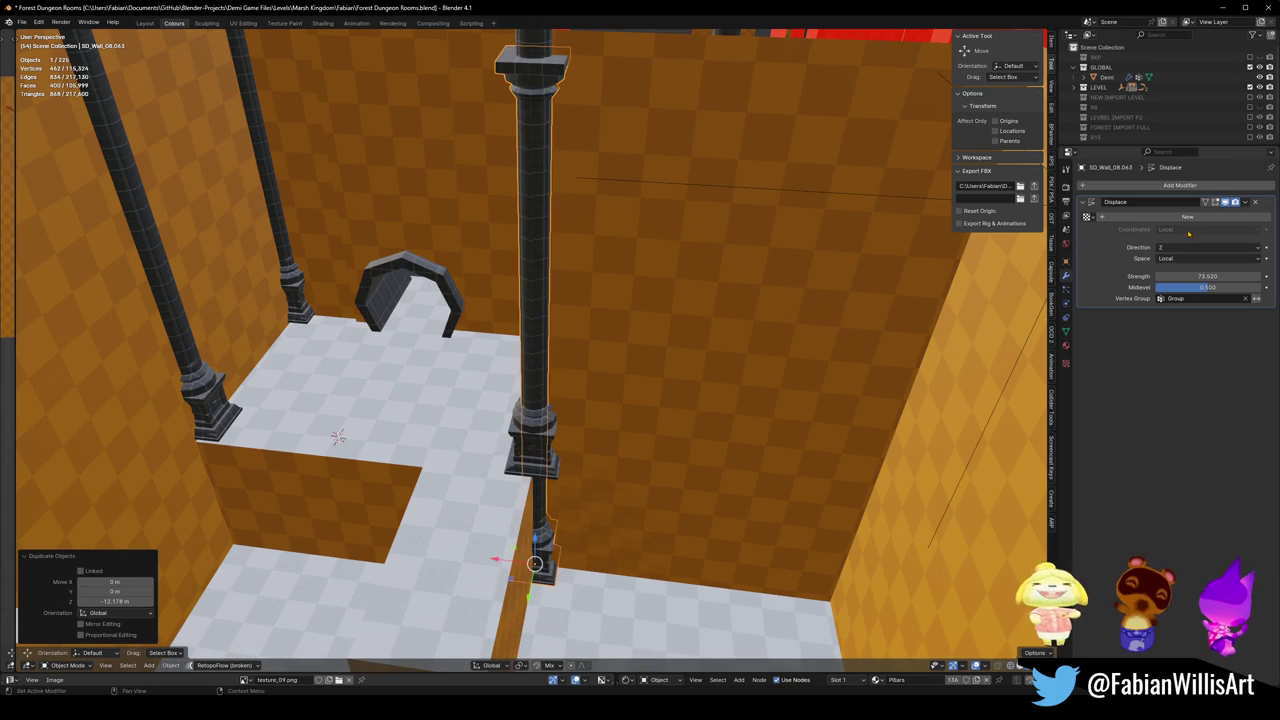
Tweak the pillar's Displace modifier strength and lower the pillar piece about 0.24 m.
left_click_drag(1201, 275, 1212, 276)
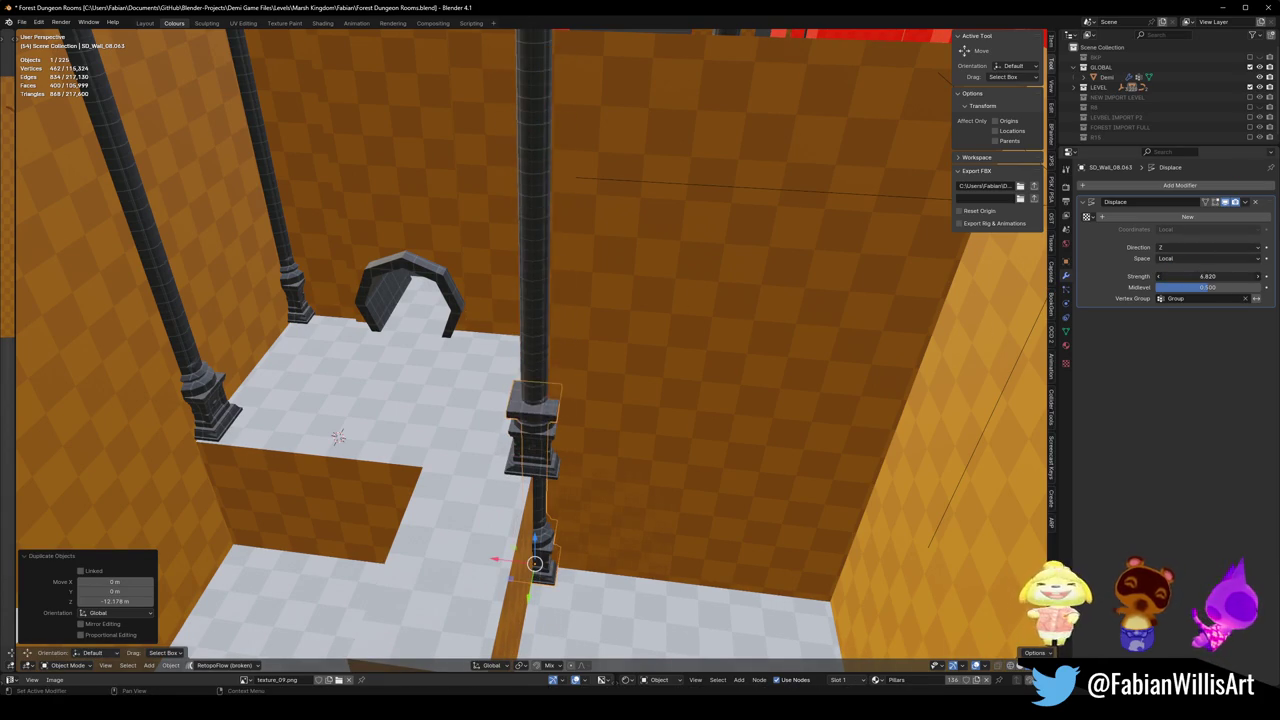
left_click(641, 413)
scroll(560, 420, "up", 5)
mouse_move(560, 420)
middle_mouse_down()
mouse_move(514, 378)
mouse_move(557, 405)
middle_mouse_up()
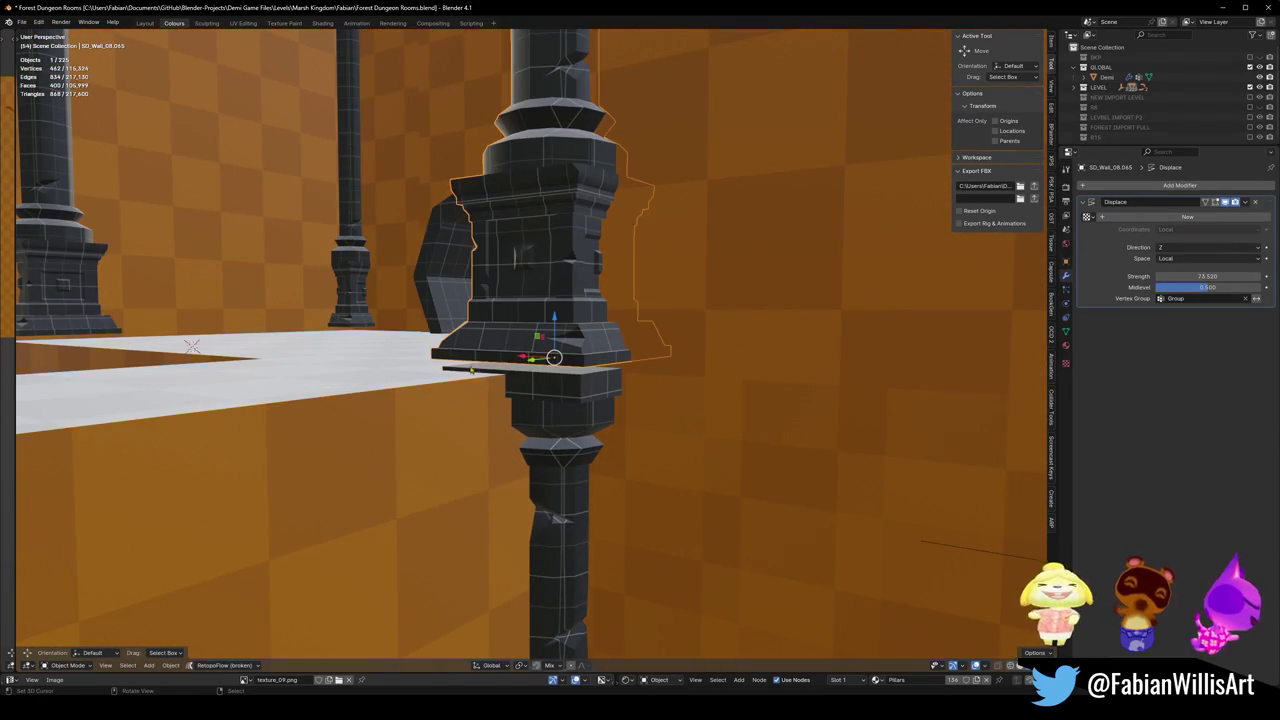
left_click_drag(553, 320, 553, 340)
middle_click_drag(553, 340, 650, 380)
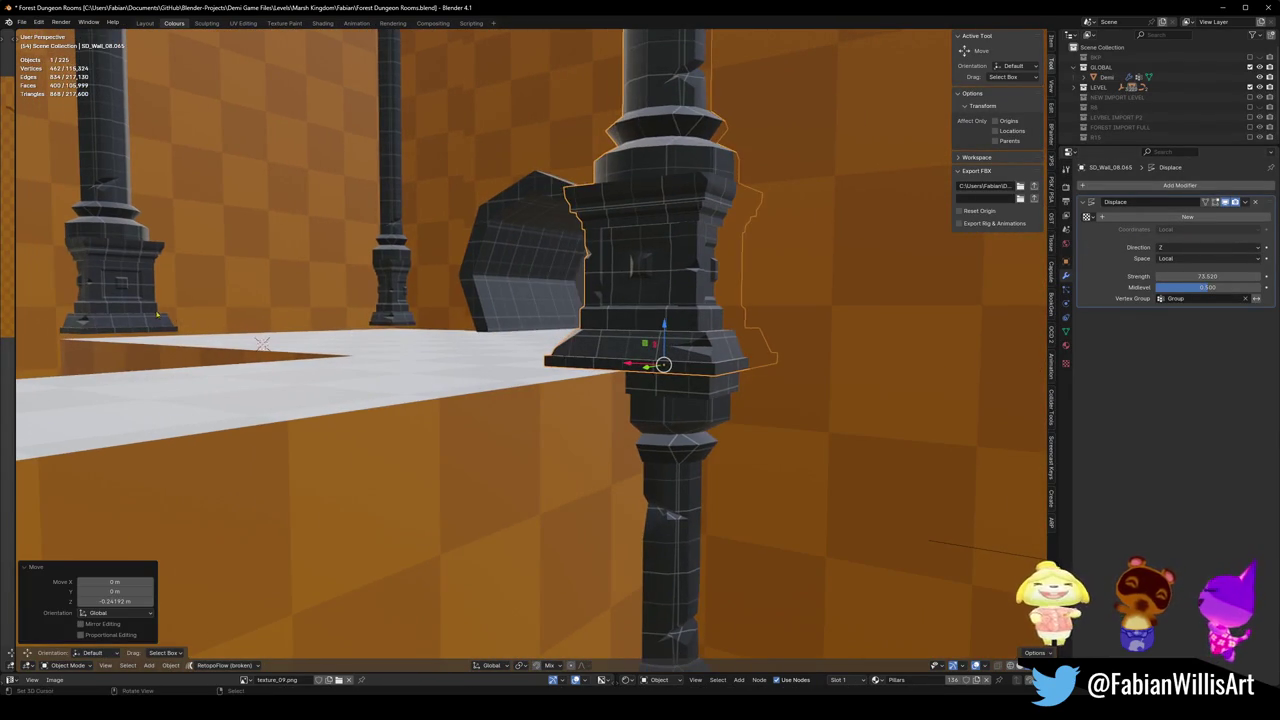
Select the wall object and enter Edit Mode on its geometry.
left_click(157, 316)
left_click(389, 369)
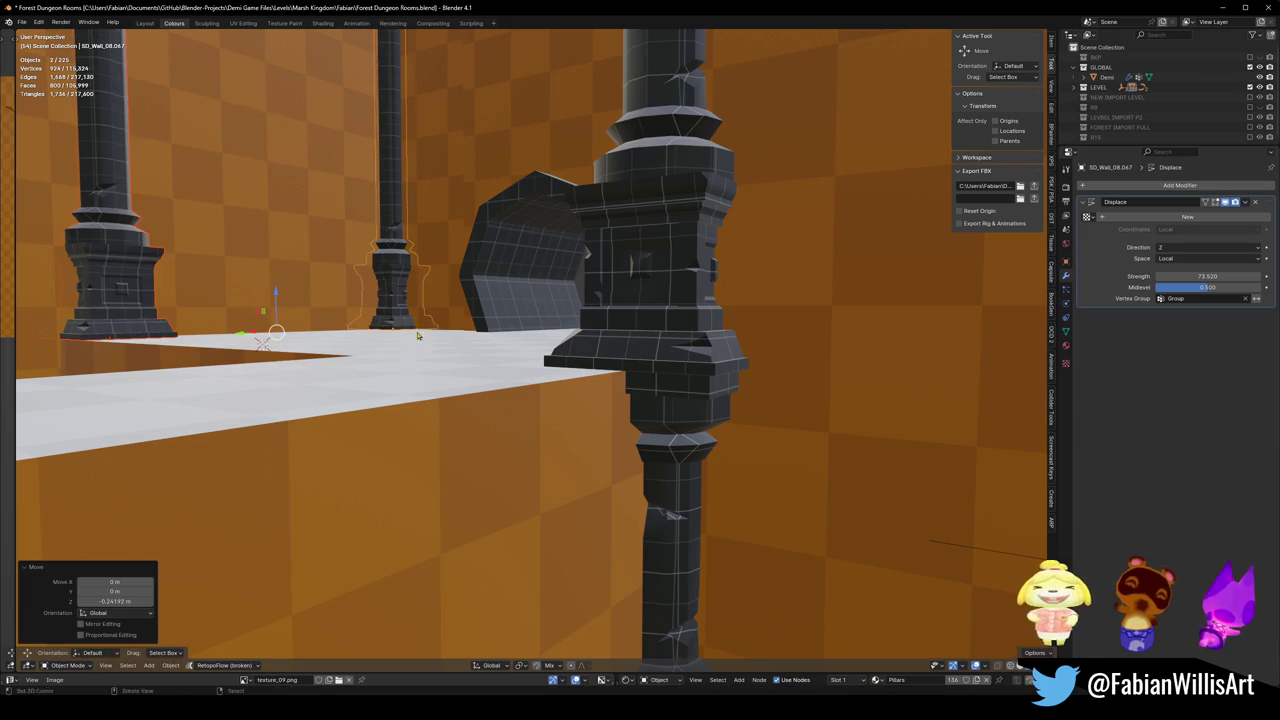
scroll(376, 283, "up", 5)
middle_click_drag(376, 283, 348, 284)
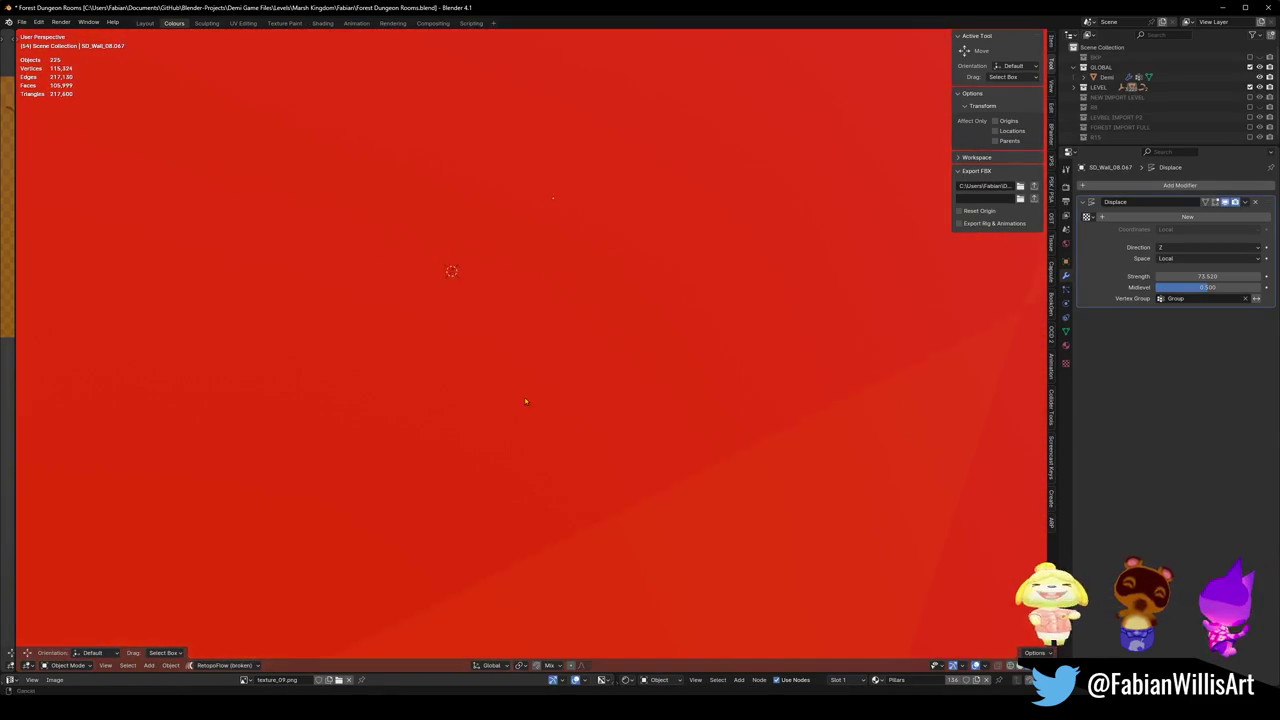
middle_click_drag(494, 360, 600, 410)
left_click(767, 439)
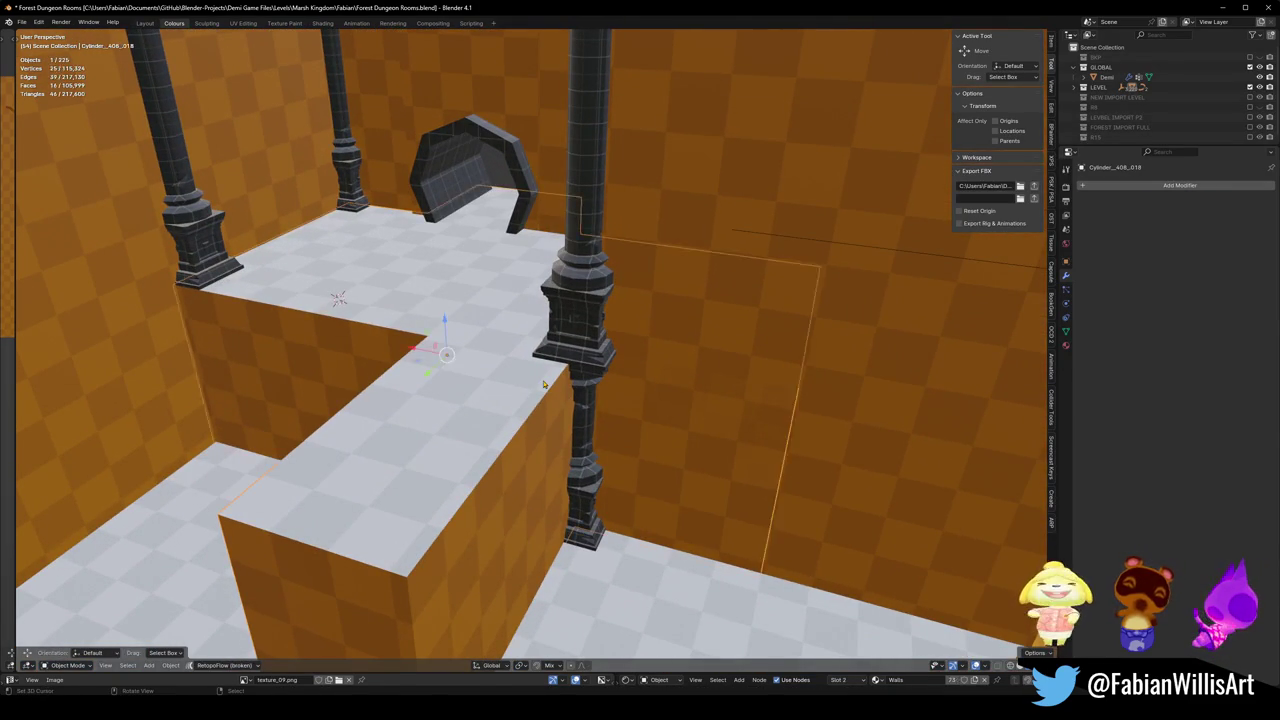
key("Tab")
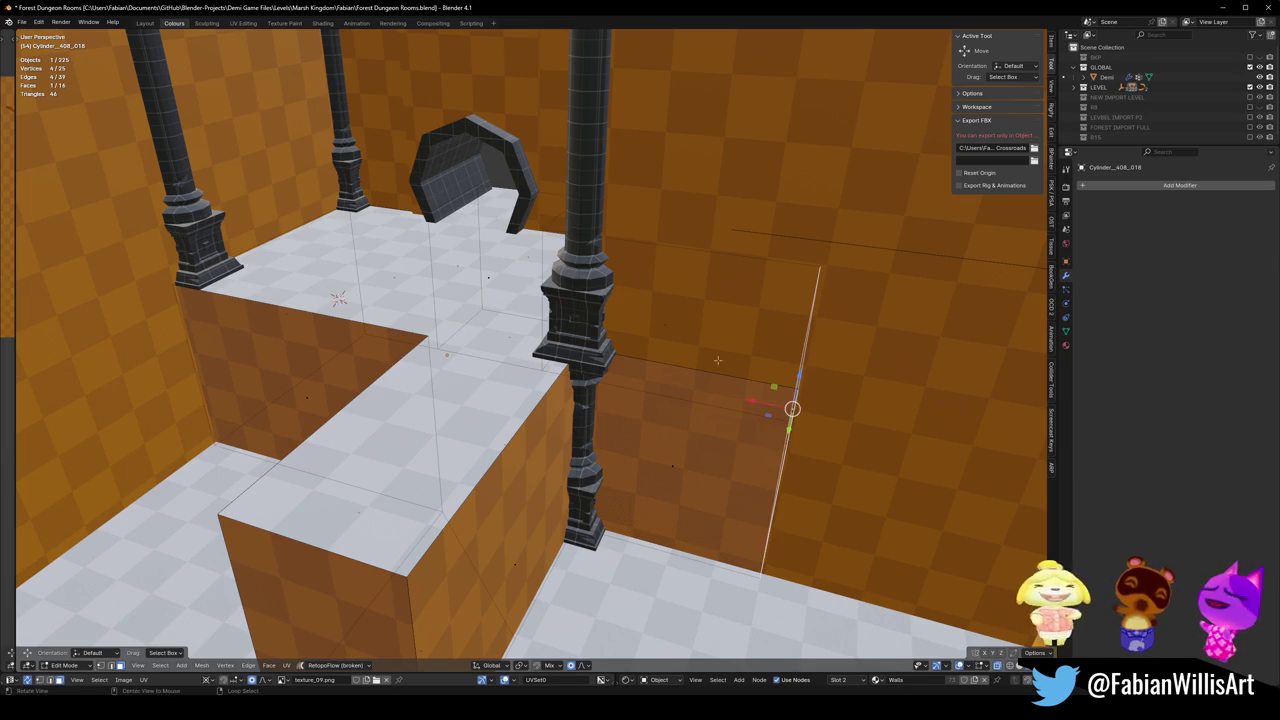
Shift the selected wall face's edge vertices 0.49 m along X.
middle_click_drag(717, 360, 622, 323)
scroll(645, 332, "up", 2)
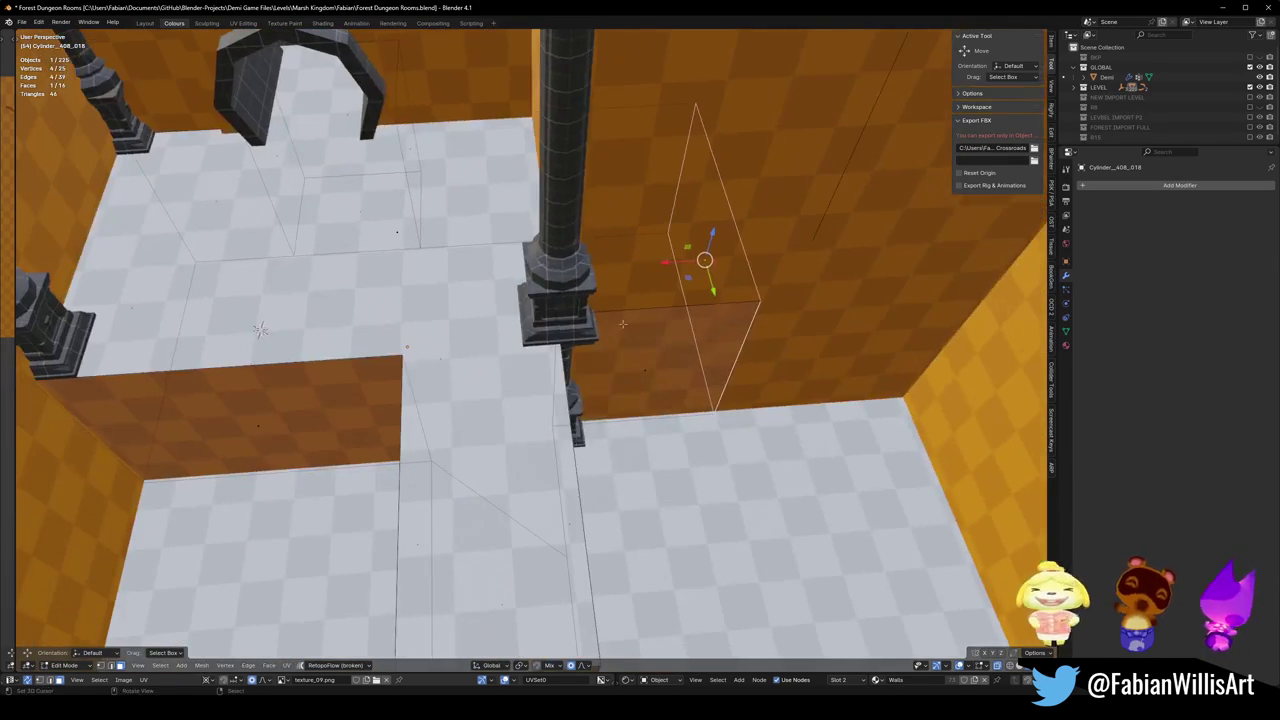
key("g")
key("x")
key("Return")
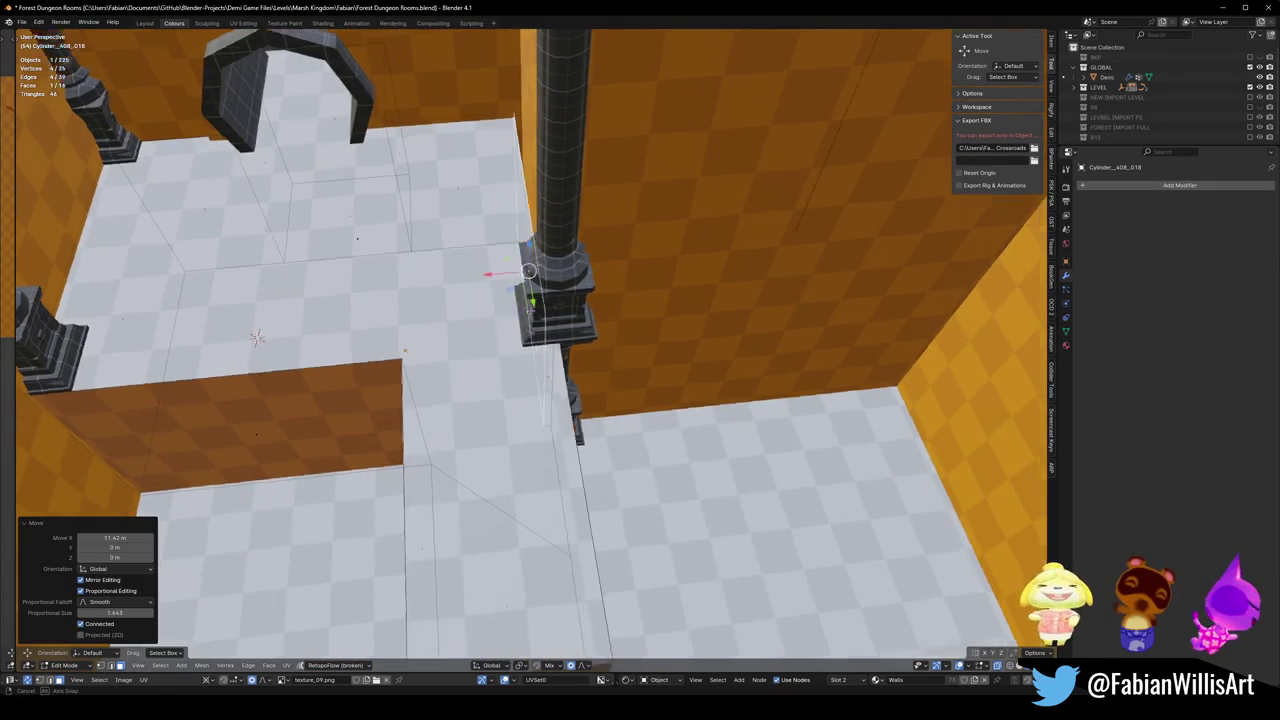
middle_click_drag(704, 260, 640, 300)
key("g")
key("x")
key("Return")
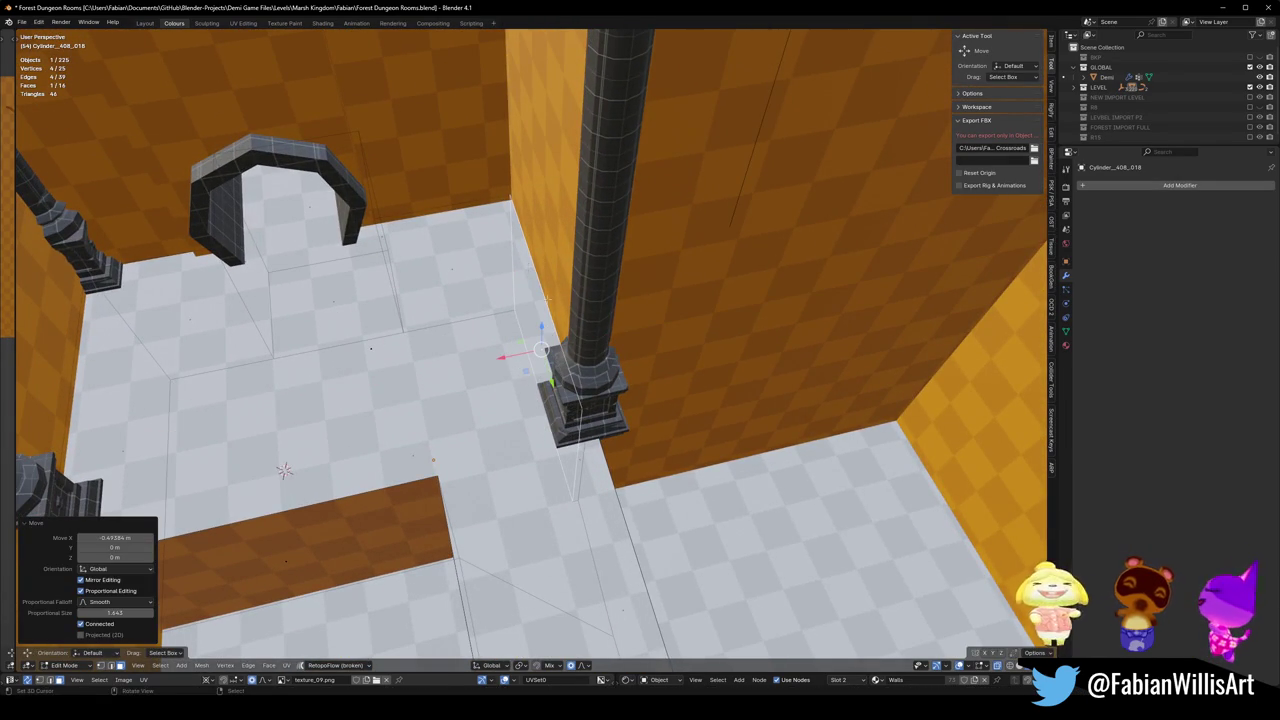
Undo the last move, set the wall face flush against the back wall, and save.
key("ctrl+z")
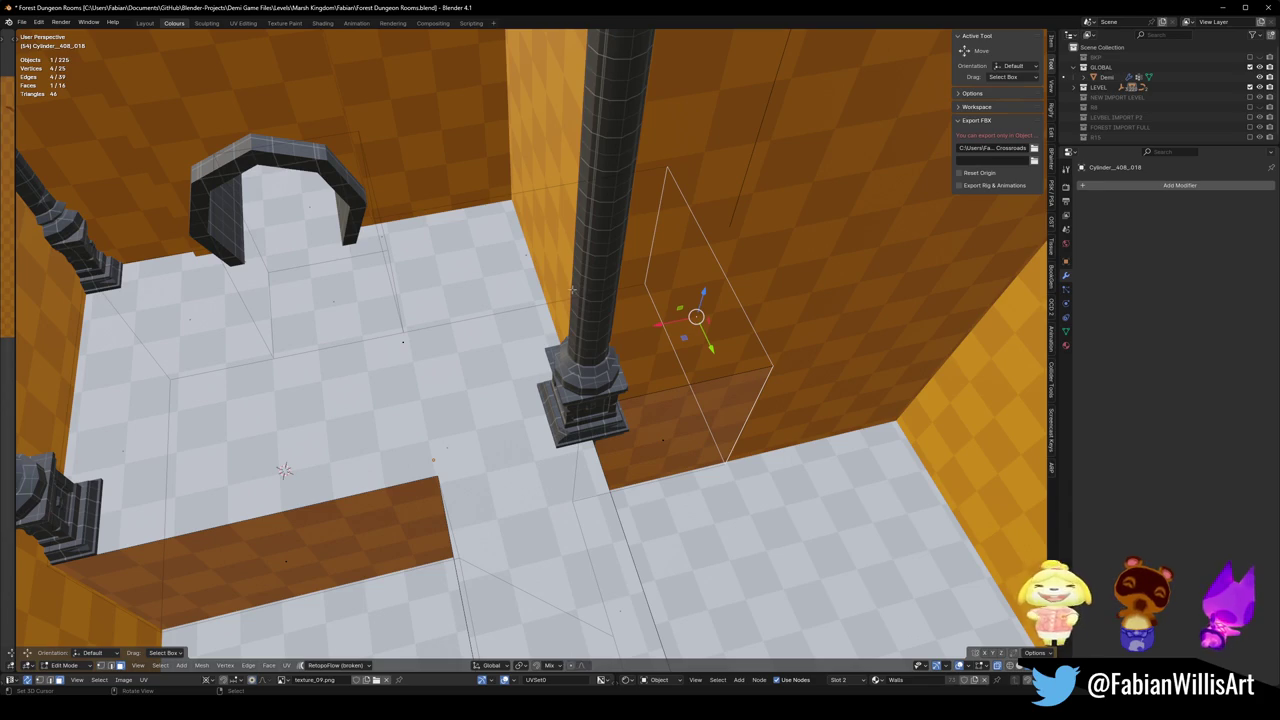
key("g")
left_click(284, 470)
middle_click_drag(284, 470, 331, 343)
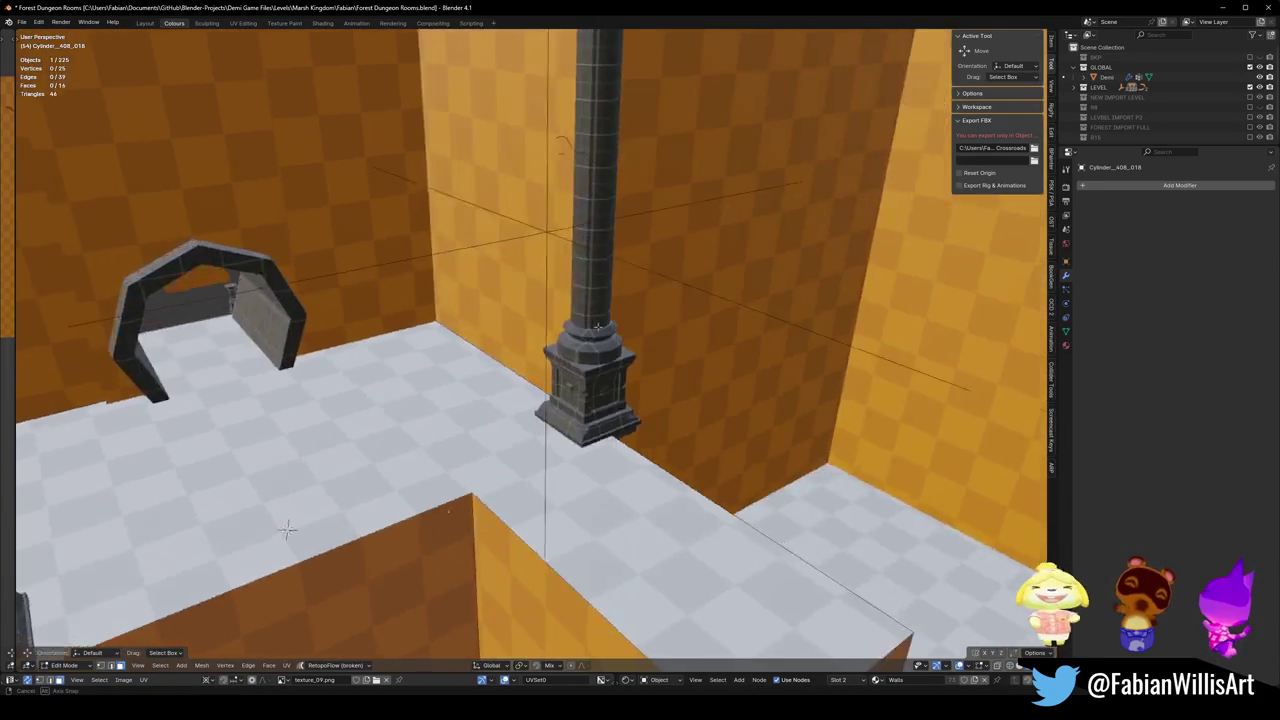
key("ctrl+s")
Inspect the arch, floor opening and wall blocks, then save Forest Dungeon Rooms.blend again.
middle_click_drag(287, 530, 327, 385)
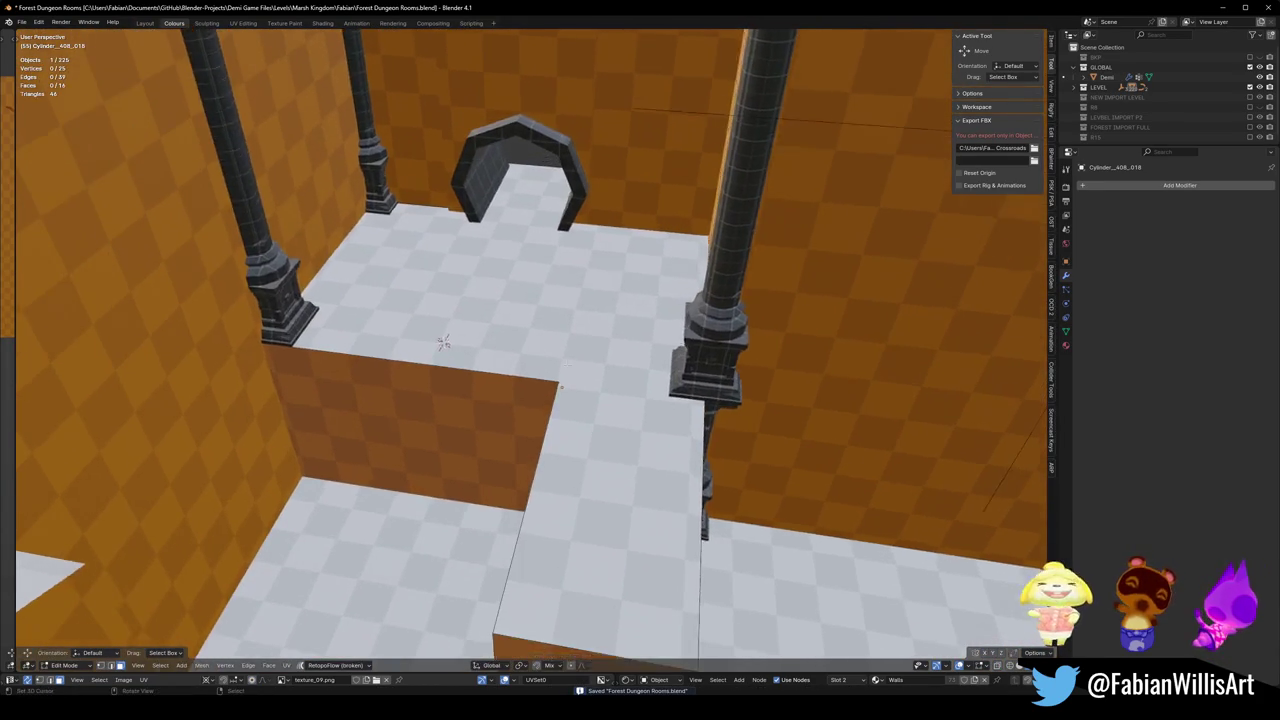
mouse_move(443, 342)
middle_mouse_down()
mouse_move(443, 394)
mouse_move(280, 371)
mouse_move(743, 494)
mouse_move(716, 457)
mouse_move(906, 543)
mouse_move(914, 531)
mouse_move(880, 515)
middle_mouse_up()
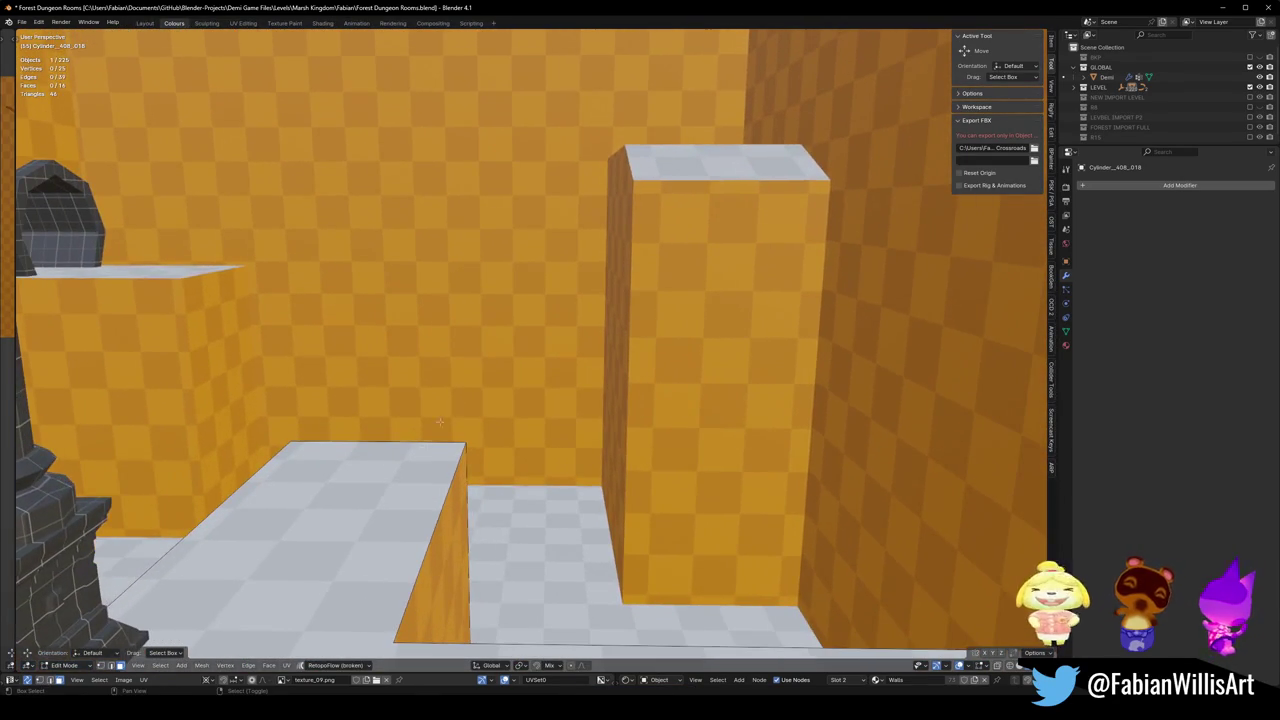
mouse_move(440, 422)
middle_mouse_down()
mouse_move(495, 405)
mouse_move(663, 648)
middle_mouse_up()
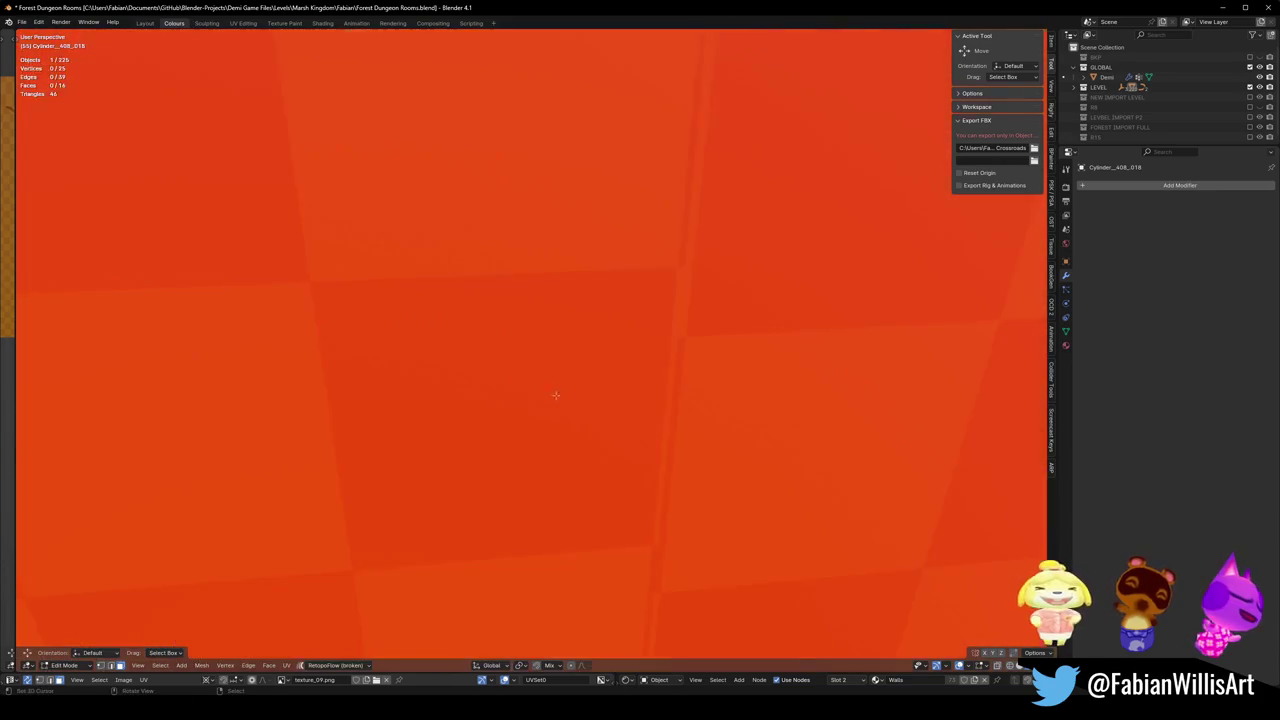
scroll(663, 648, "down", 6)
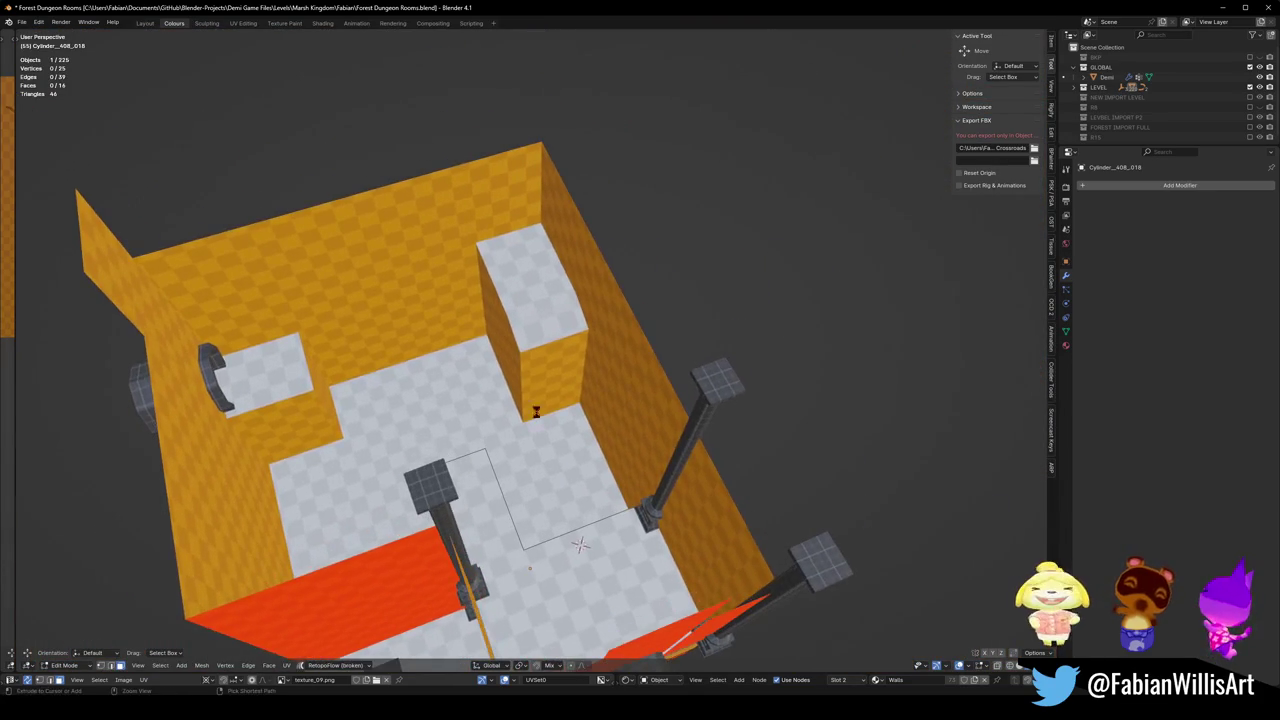
key("ctrl+s")
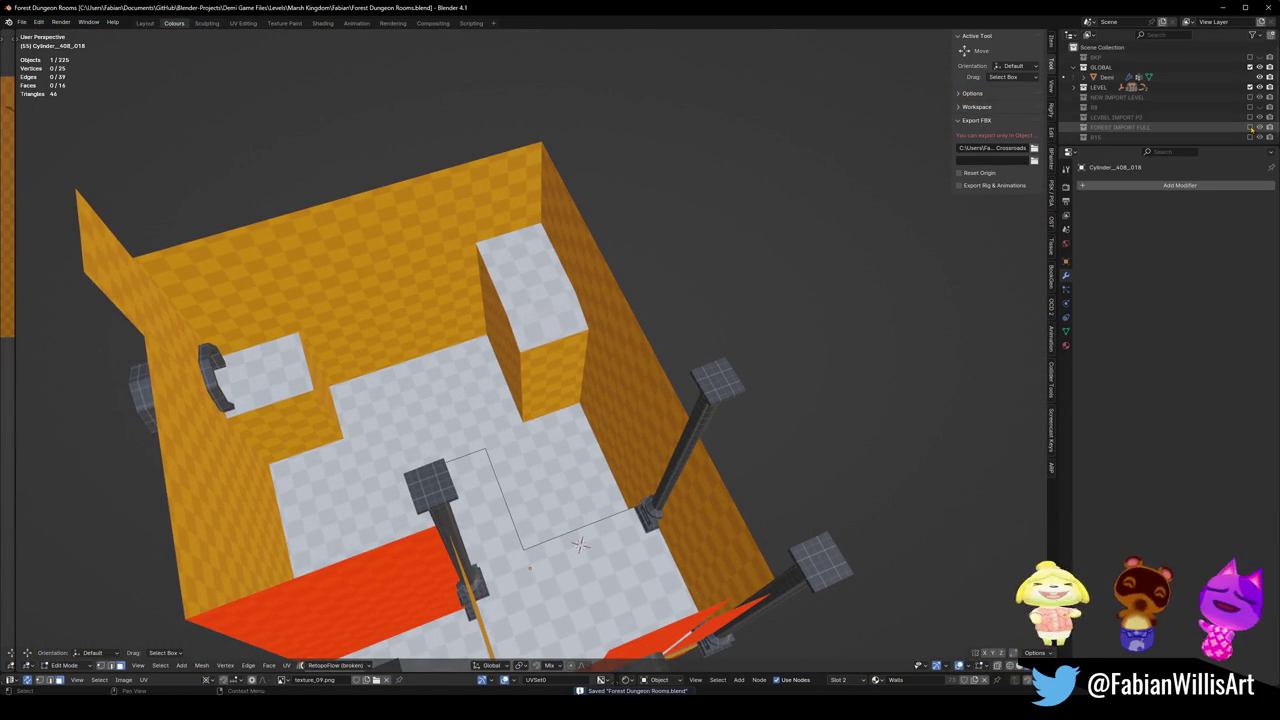
Show the FOREST IMPORT FULL collection to compare with the room, then hide it.
left_click(1251, 128)
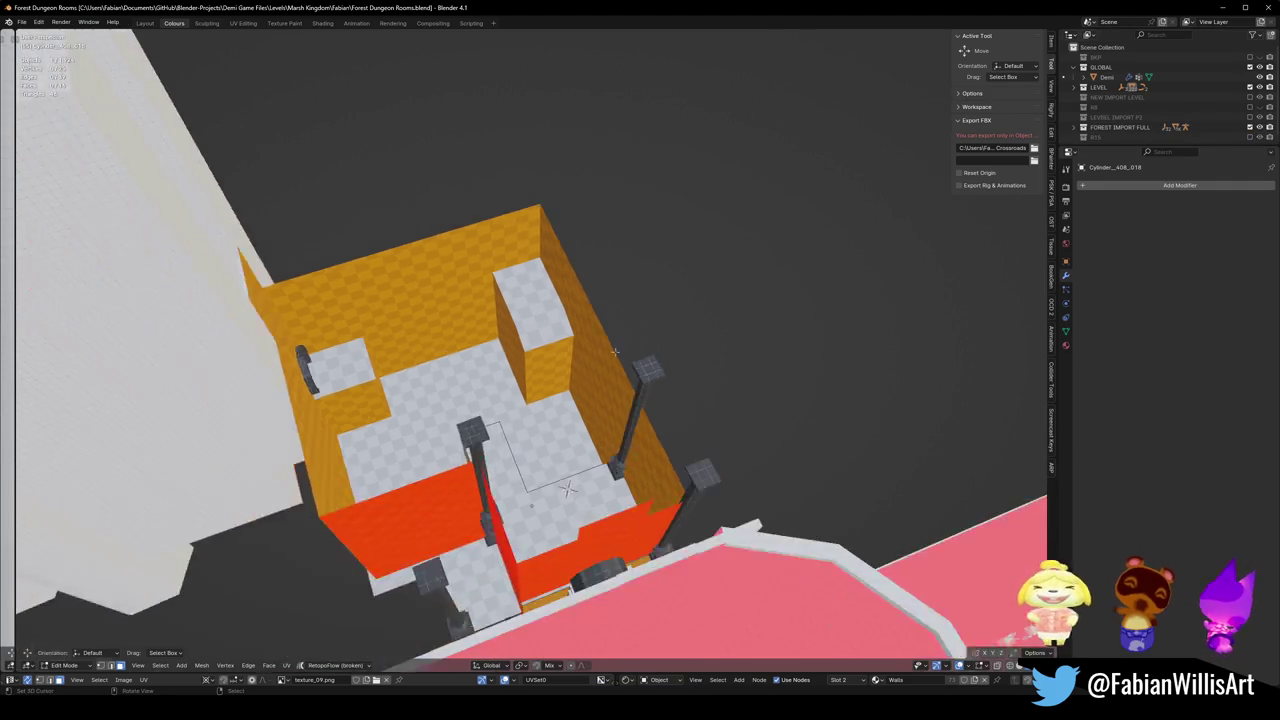
mouse_move(700, 400)
middle_mouse_down()
mouse_move(540, 480)
mouse_move(963, 198)
middle_mouse_up()
scroll(620, 420, "up", 5)
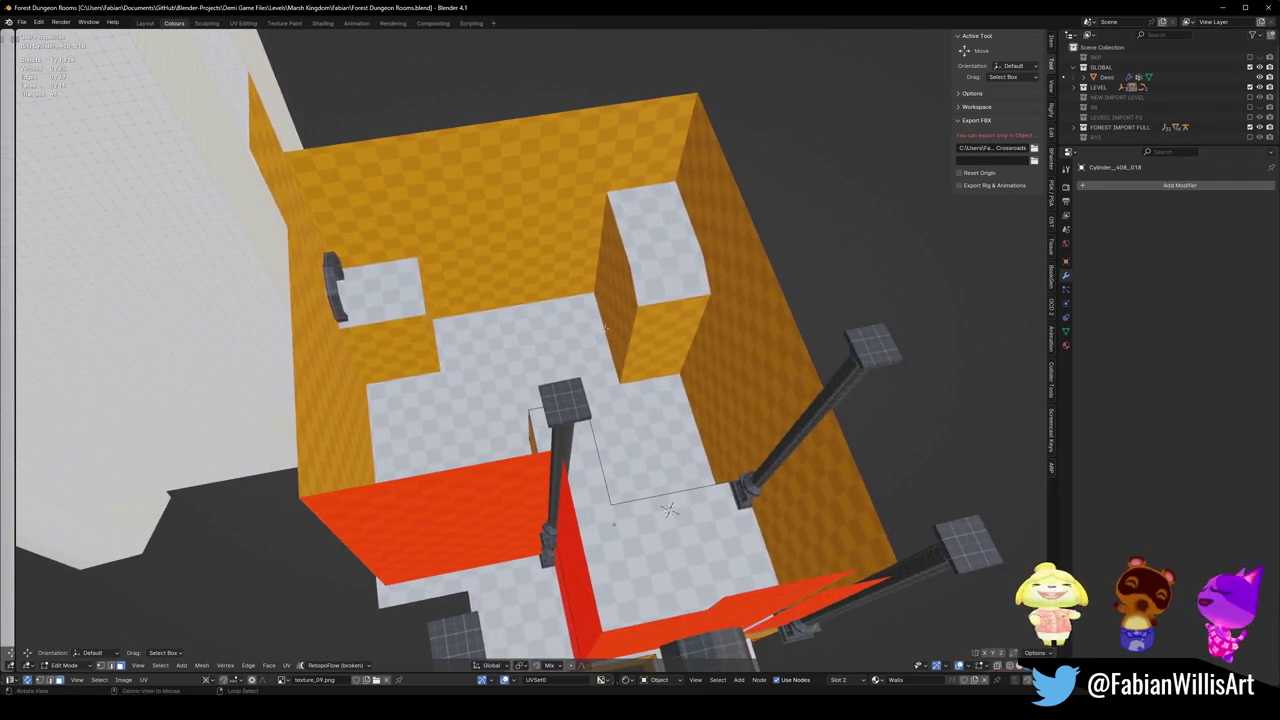
left_click(1250, 128)
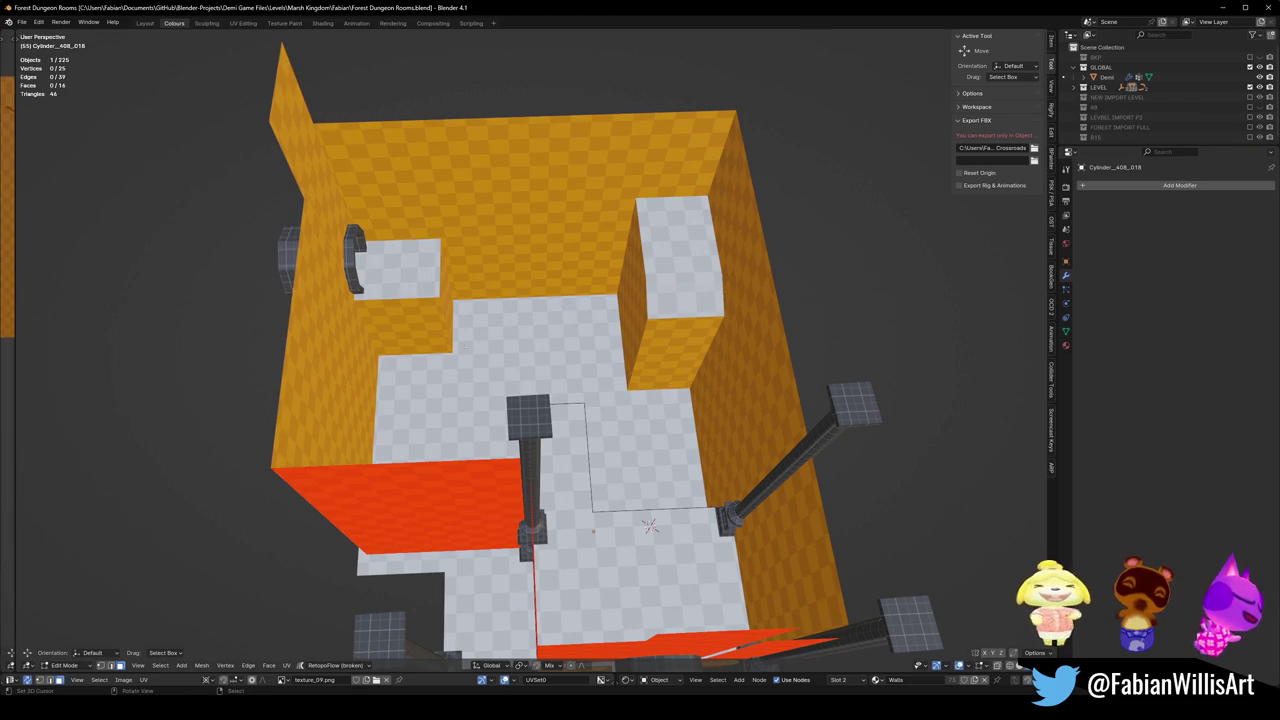
middle_click_drag(661, 340, 560, 300)
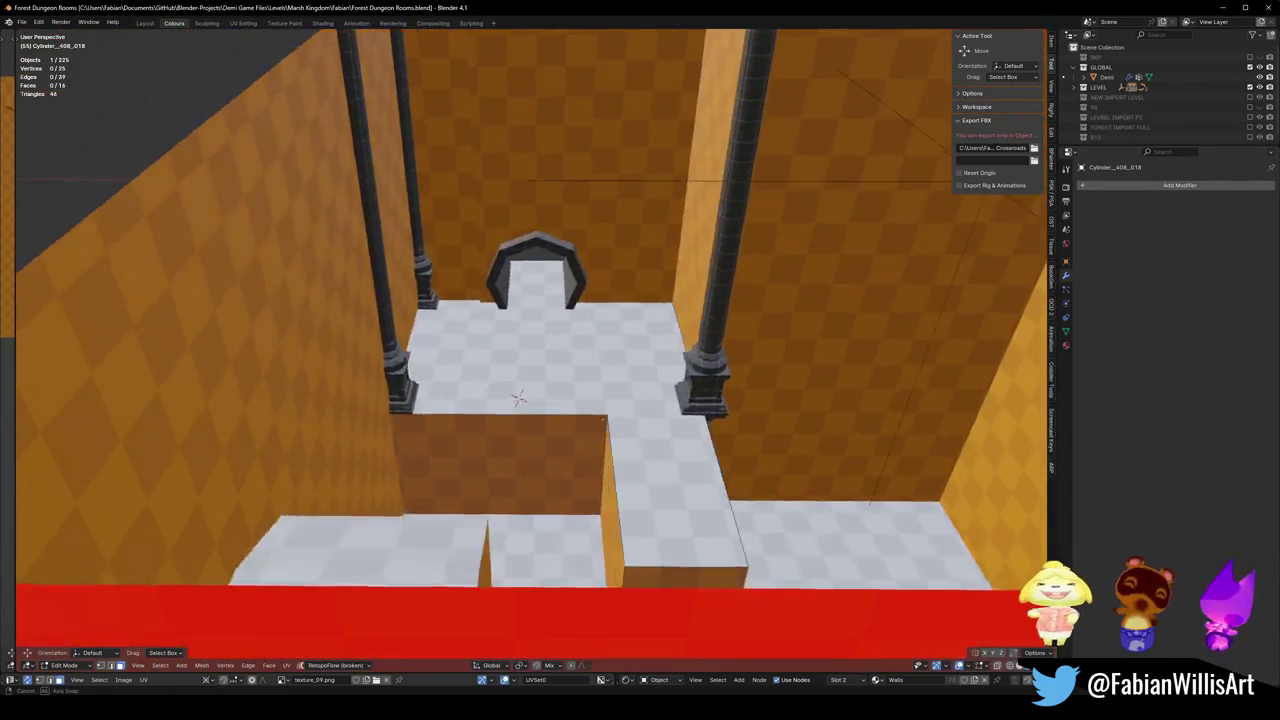
mouse_move(518, 398)
middle_mouse_down()
mouse_move(520, 360)
mouse_move(505, 383)
middle_mouse_up()
key("Tab")
key("g")
key("x")
left_click(520, 358)
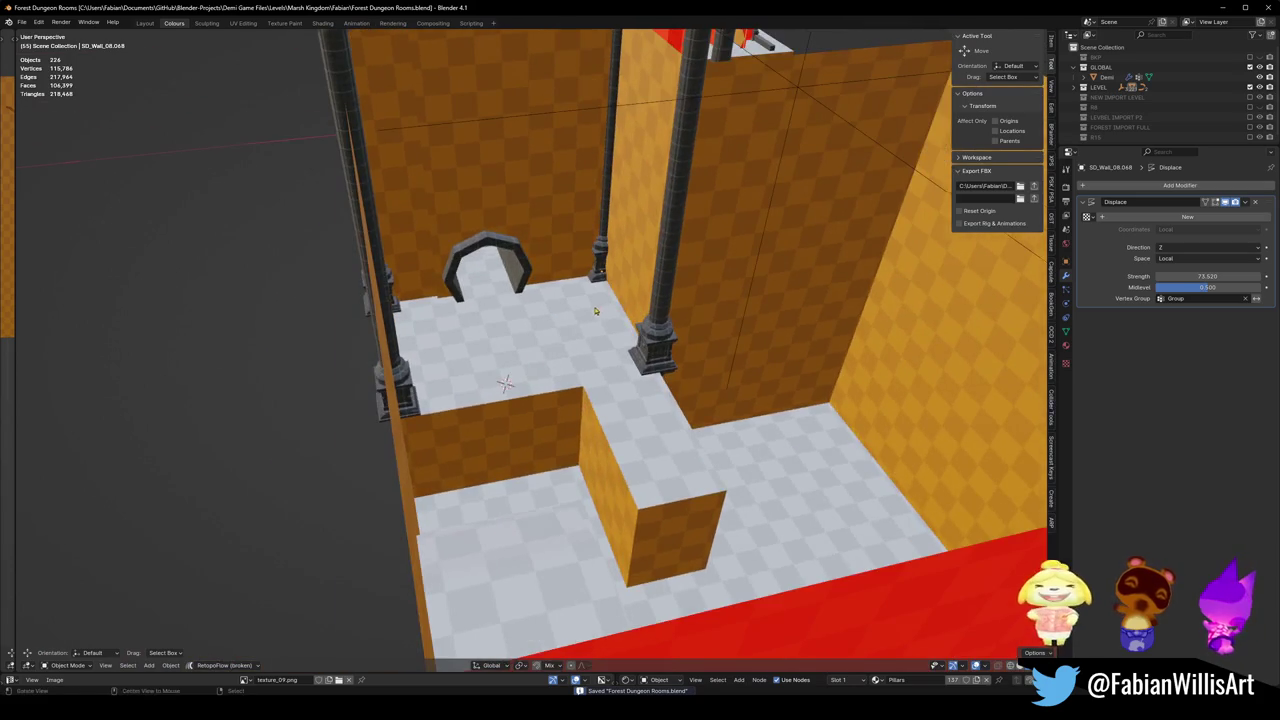
mouse_move(595, 311)
middle_mouse_down()
mouse_move(500, 357)
mouse_move(464, 353)
mouse_move(568, 342)
mouse_move(557, 357)
mouse_move(608, 375)
middle_mouse_up()
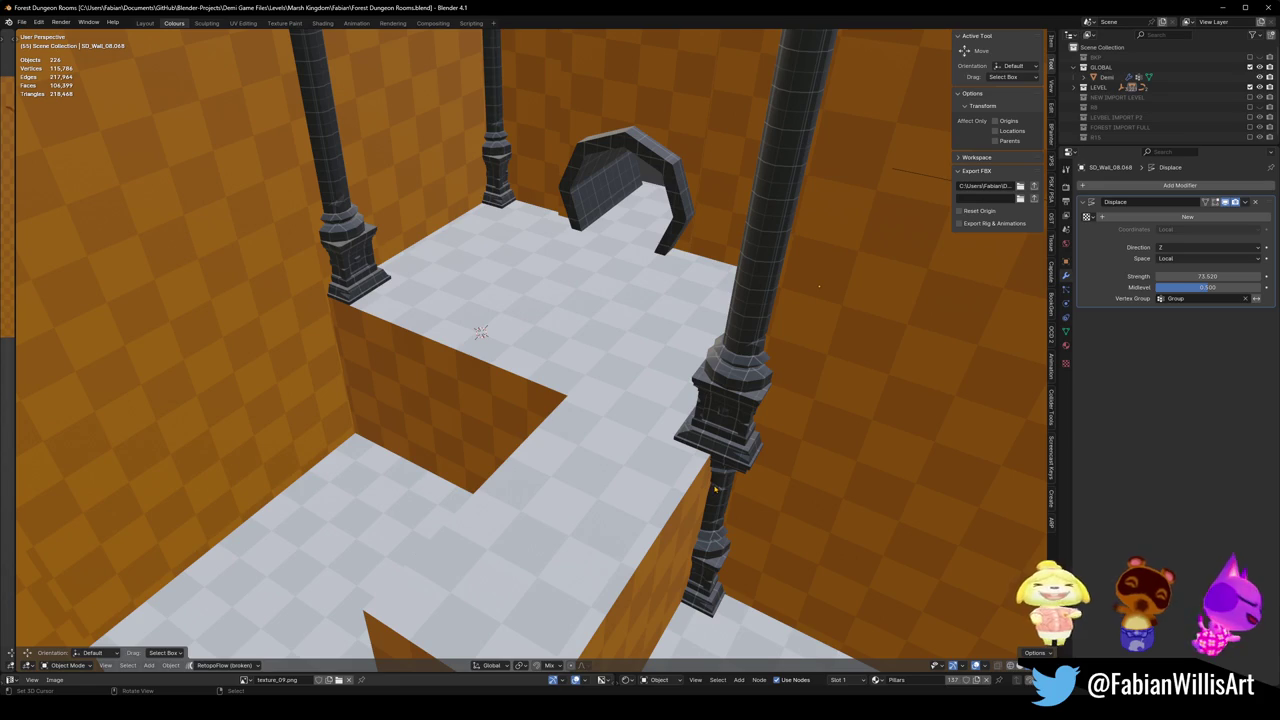
mouse_move(716, 488)
middle_mouse_down()
mouse_move(760, 453)
mouse_move(702, 447)
middle_mouse_up()
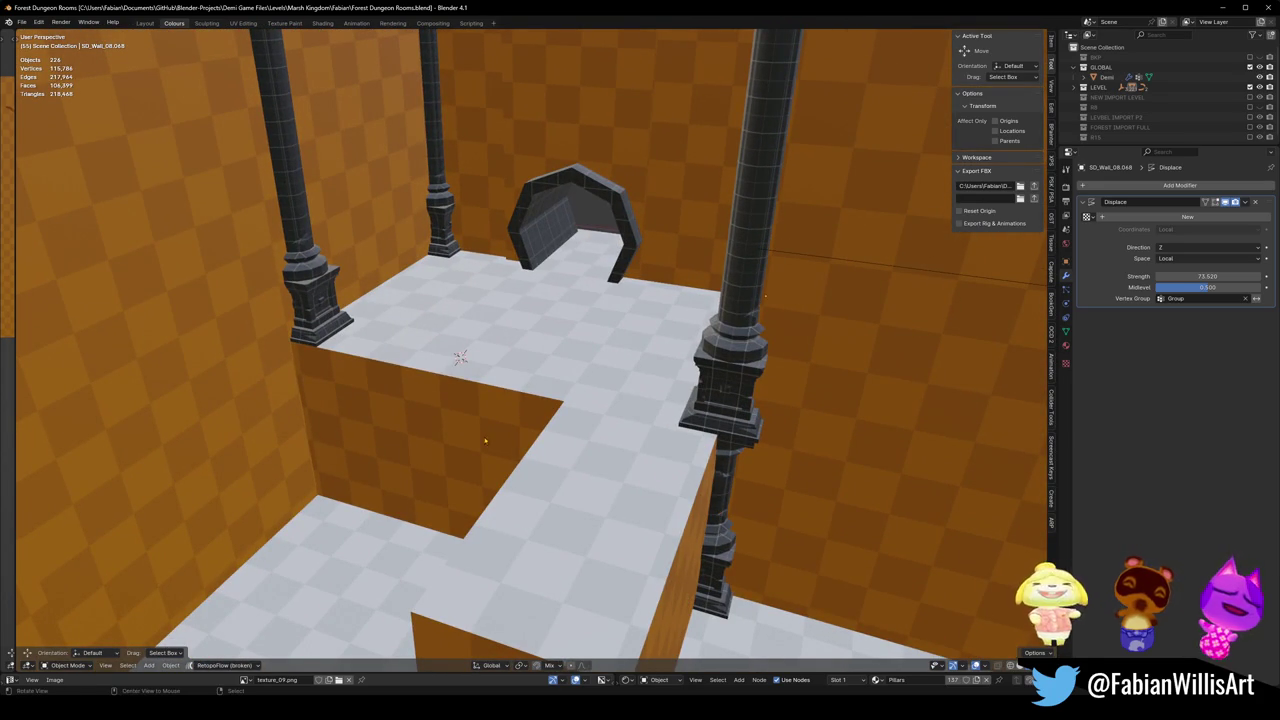
mouse_move(473, 433)
middle_mouse_down()
mouse_move(417, 423)
mouse_move(610, 430)
middle_mouse_up()
left_click(700, 435)
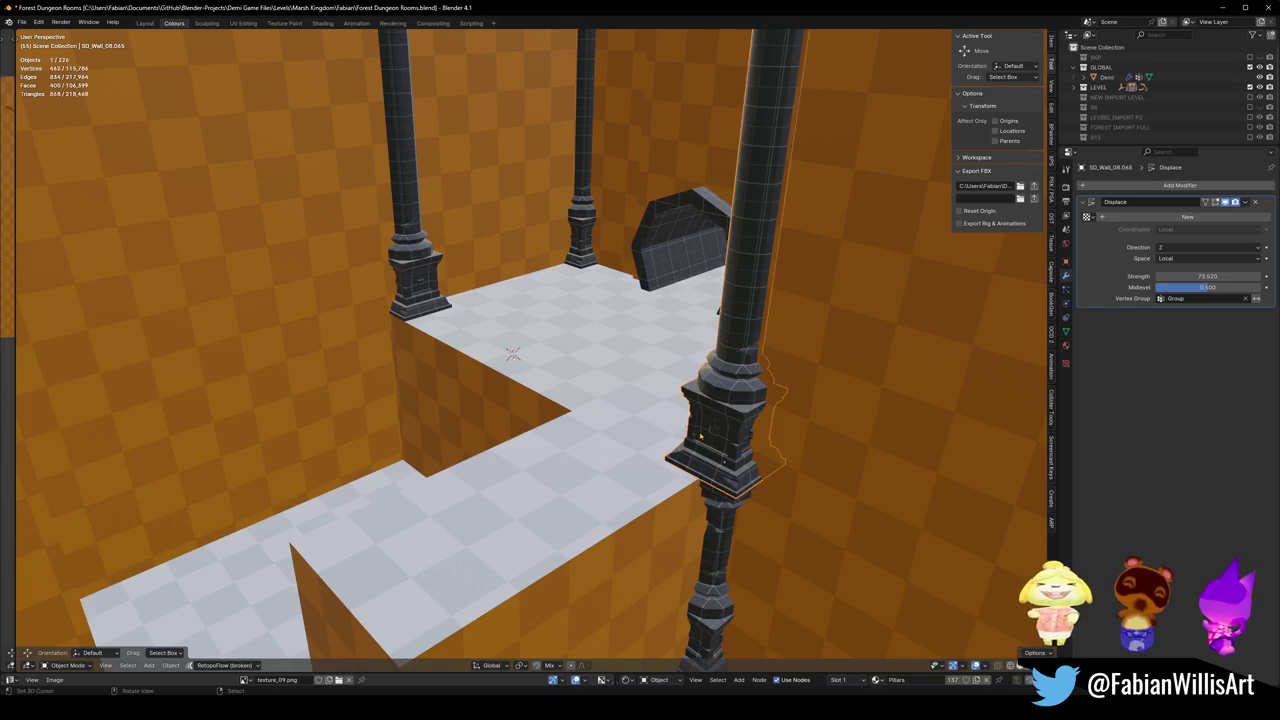
key("shift+d")
key("x")
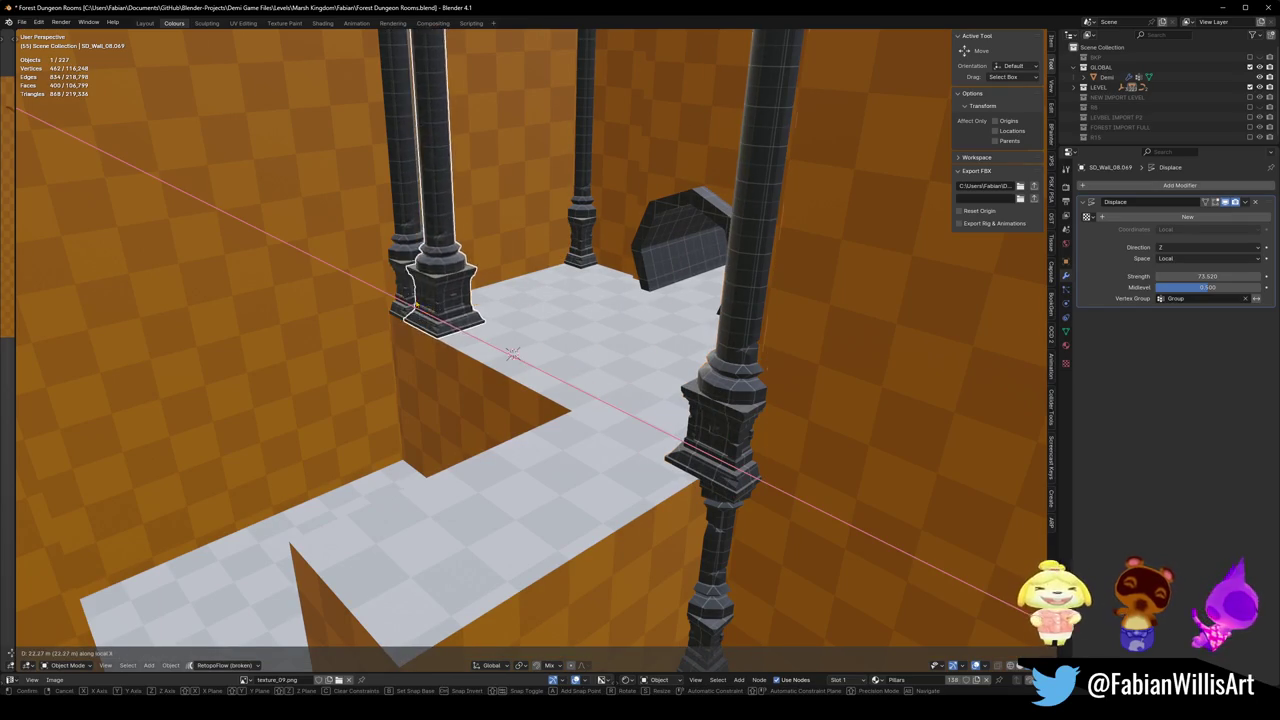
key("Escape")
key("Delete")
mouse_move(531, 360)
middle_mouse_down()
mouse_move(566, 380)
mouse_move(592, 370)
mouse_move(575, 385)
middle_mouse_up()
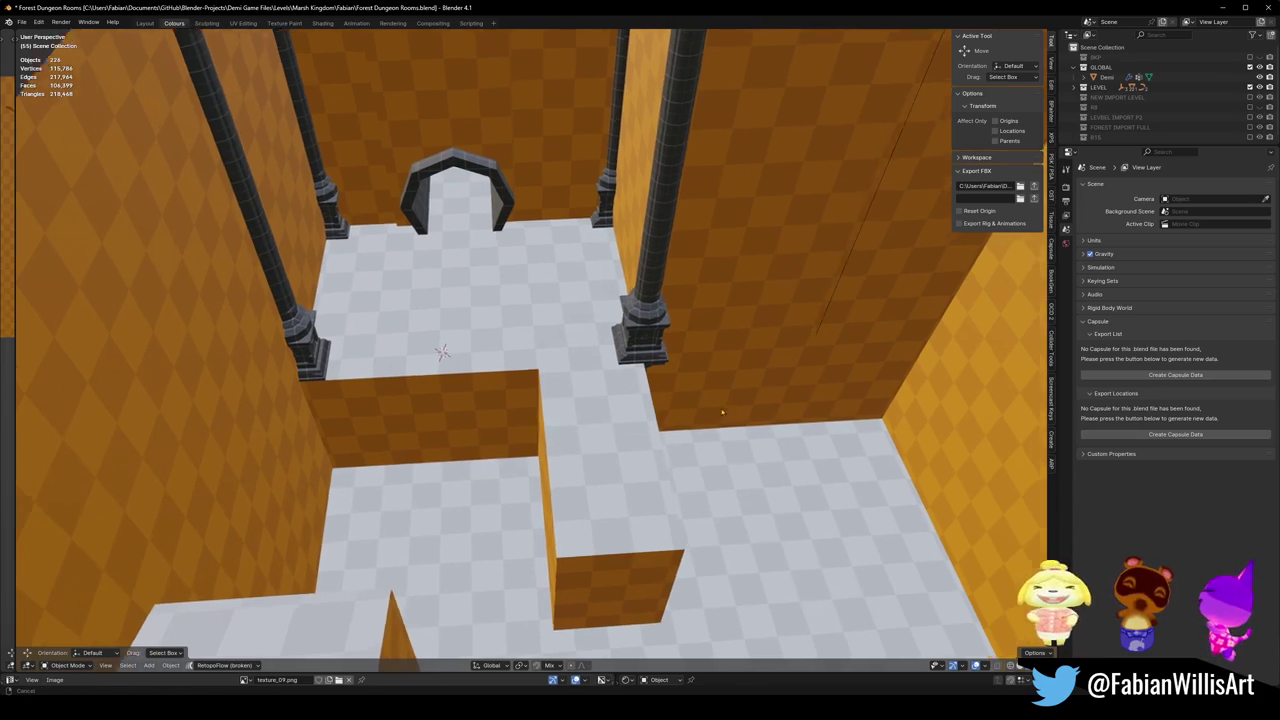
Select the orange wall block behind the pillar and slide its back face along Y.
middle_click_drag(709, 368, 565, 425)
left_click(571, 414)
key("Tab")
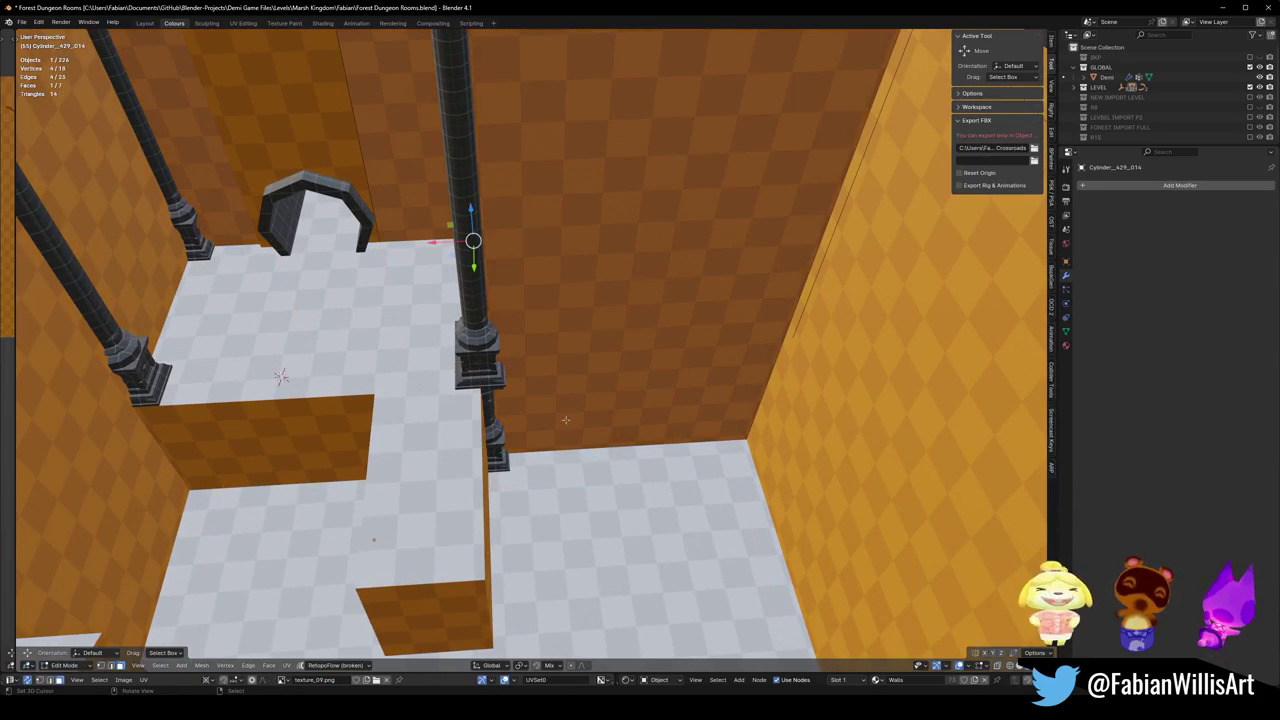
left_click(583, 378)
middle_click_drag(281, 377, 323, 580)
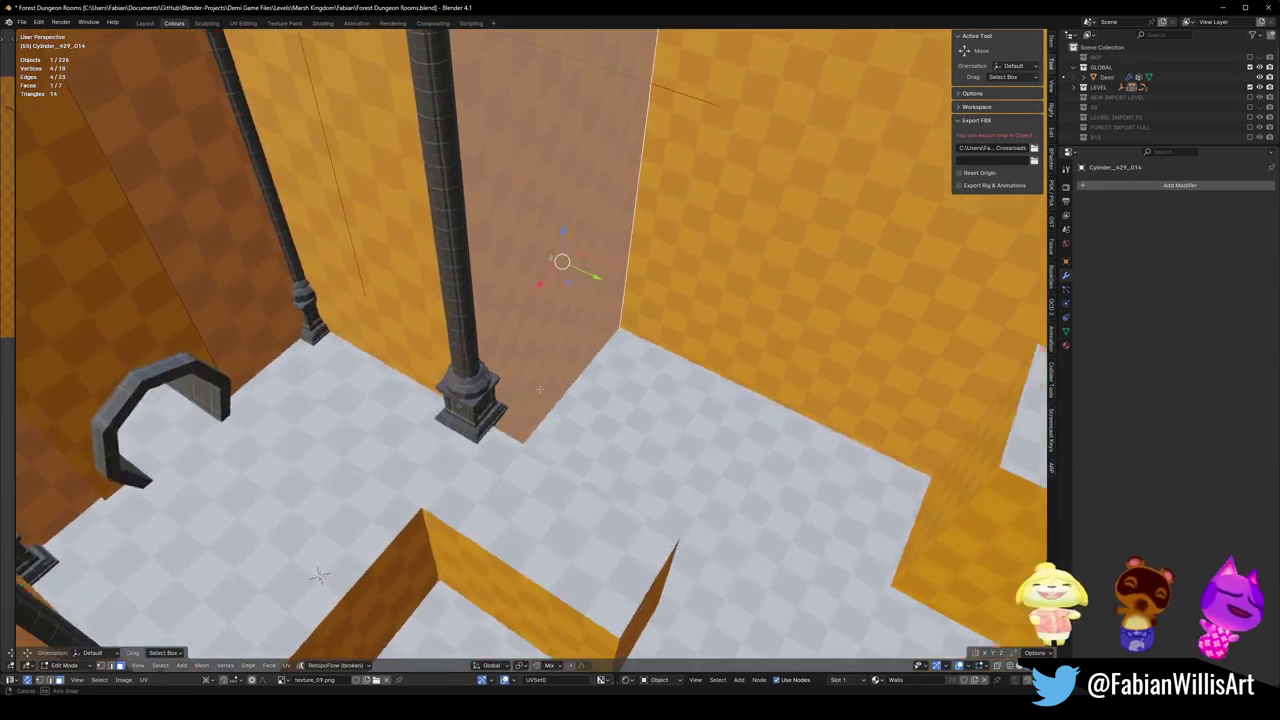
key("g")
key("y")
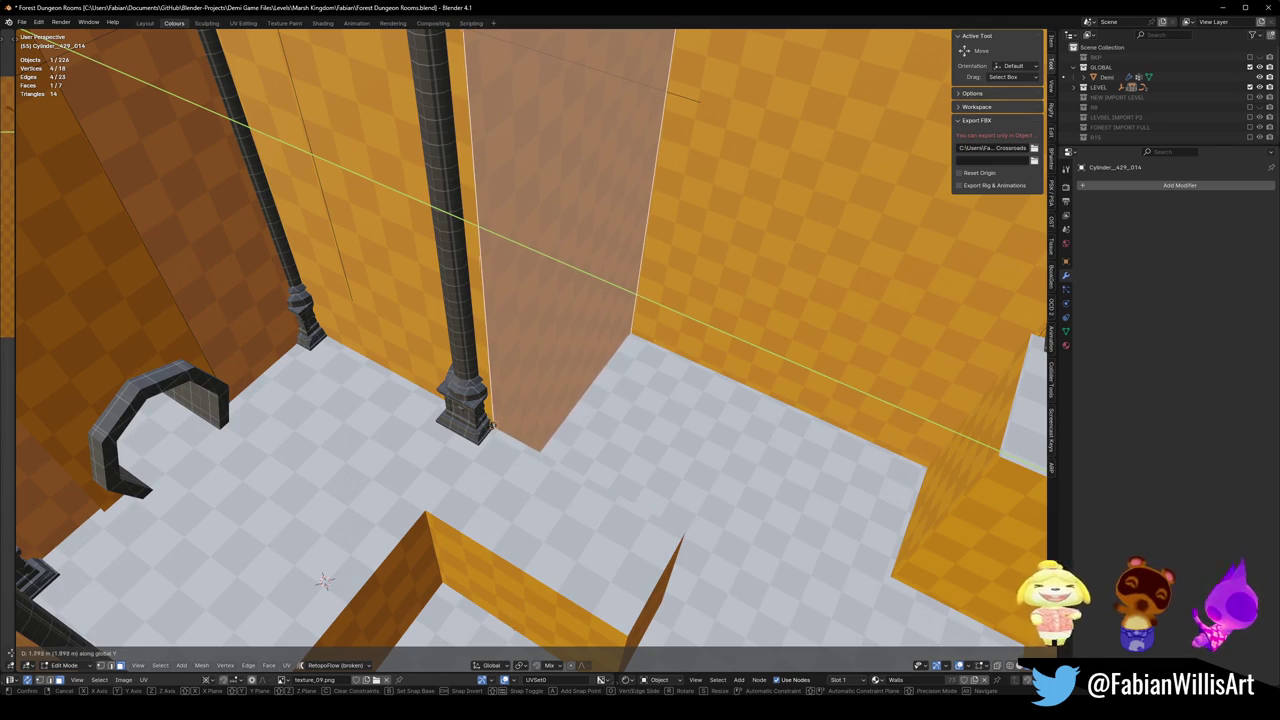
left_click(586, 271)
mouse_move(600, 277)
middle_mouse_down()
mouse_move(540, 402)
mouse_move(554, 362)
mouse_move(701, 419)
mouse_move(628, 402)
mouse_move(457, 637)
middle_mouse_up()
key("Tab")
key("Tab")
key("Tab")
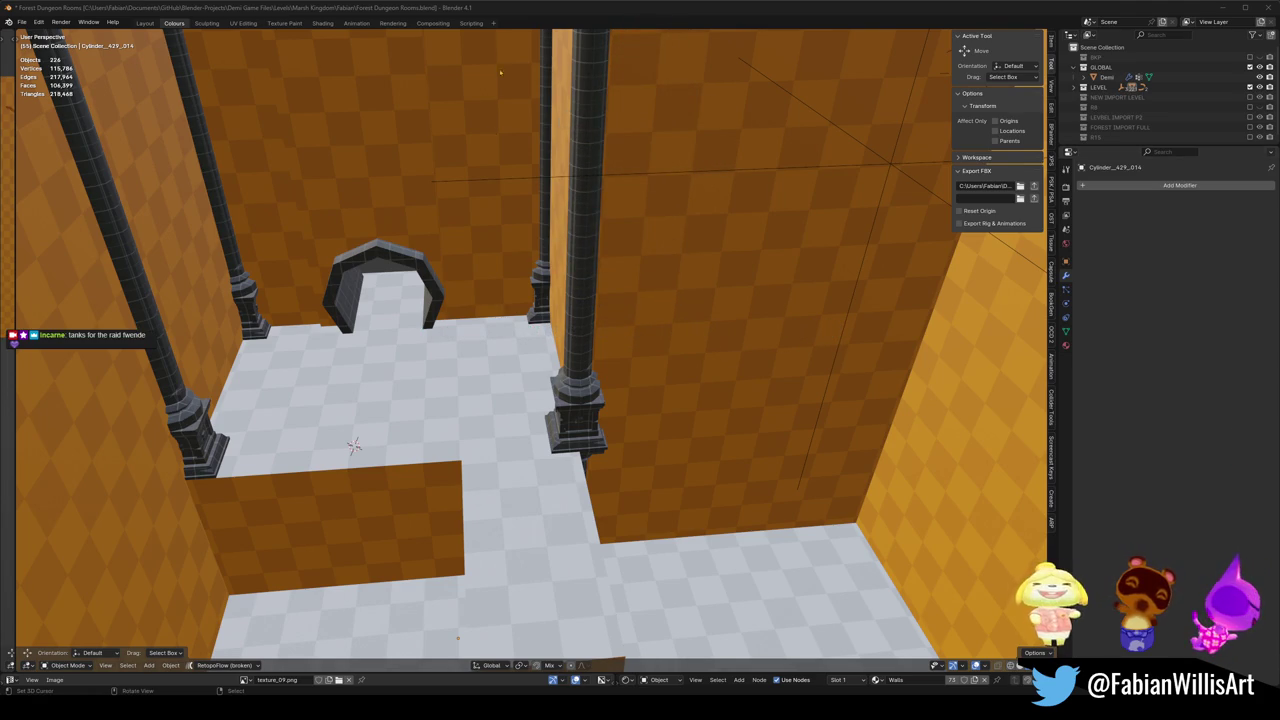
Save, then duplicate the right-hand pillar pieces across the room along X.
middle_click_drag(640, 400, 600, 360)
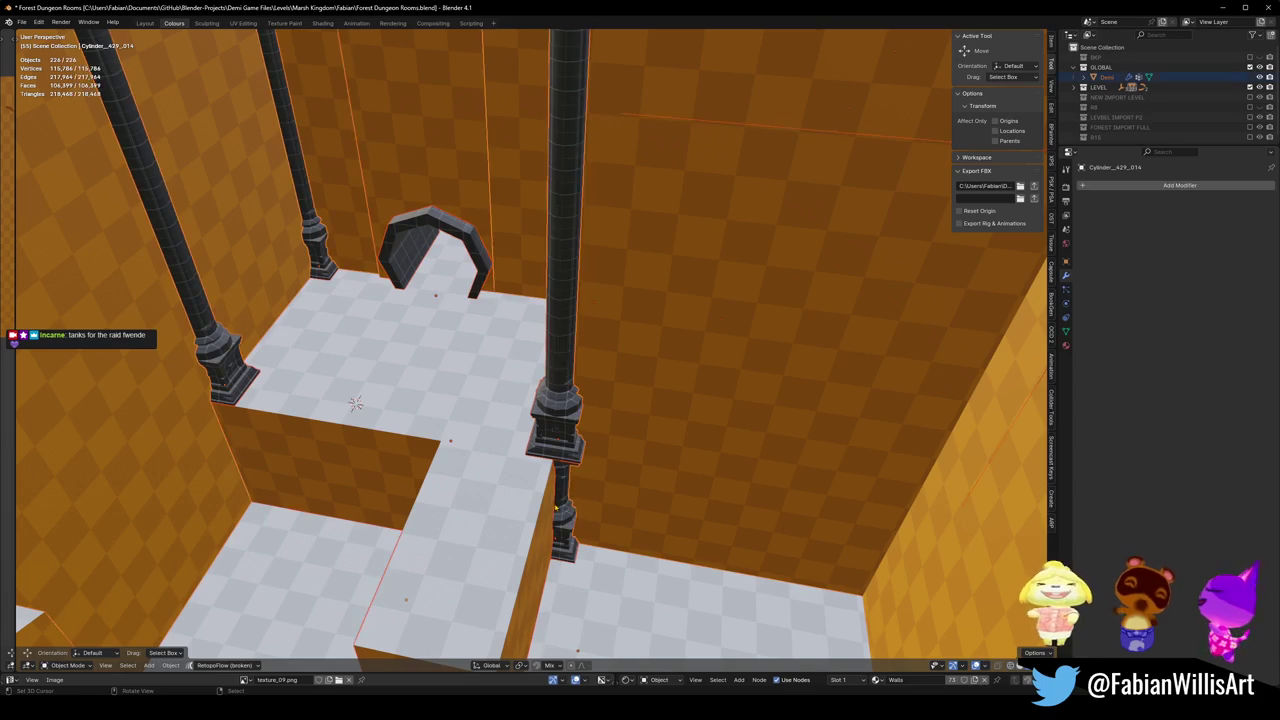
key("ctrl+s")
left_click(565, 545)
key("shift+d")
key("x")
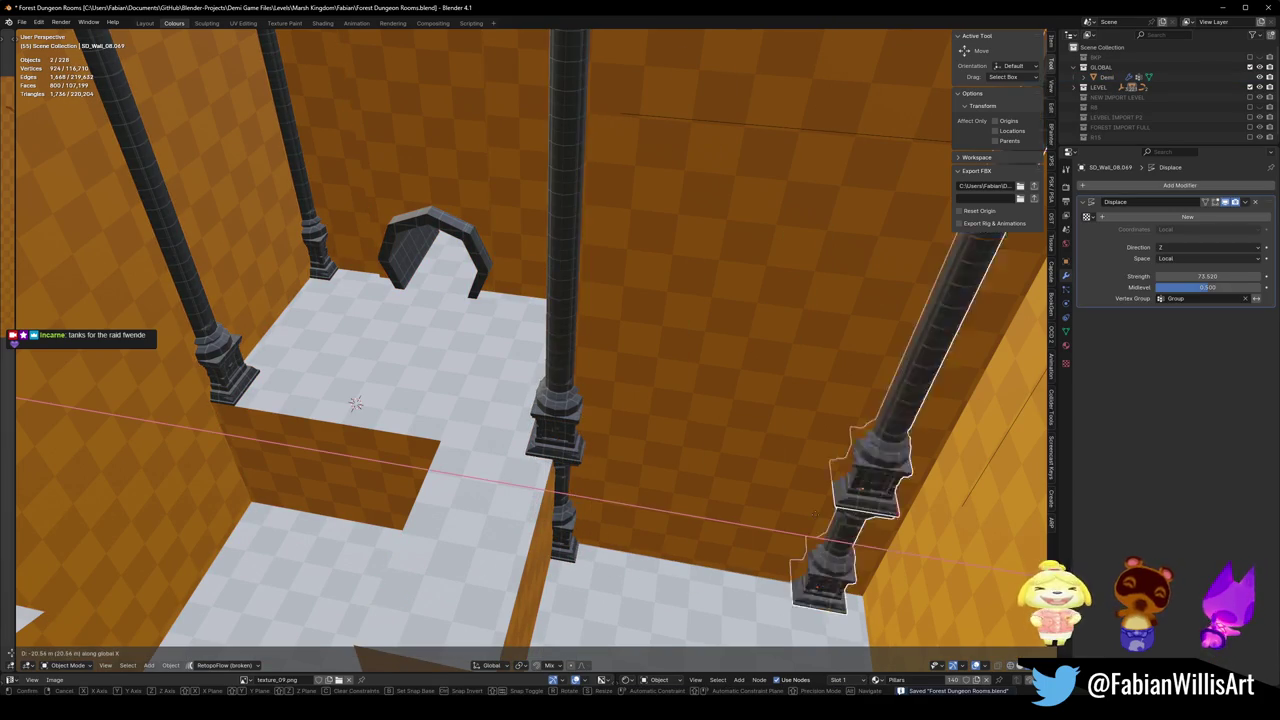
left_click(355, 403)
Duplicate the small pillar near the far ledge along Y to sit by the wall.
mouse_move(355, 403)
middle_mouse_down()
mouse_move(515, 402)
mouse_move(458, 385)
middle_mouse_up()
left_click(458, 385)
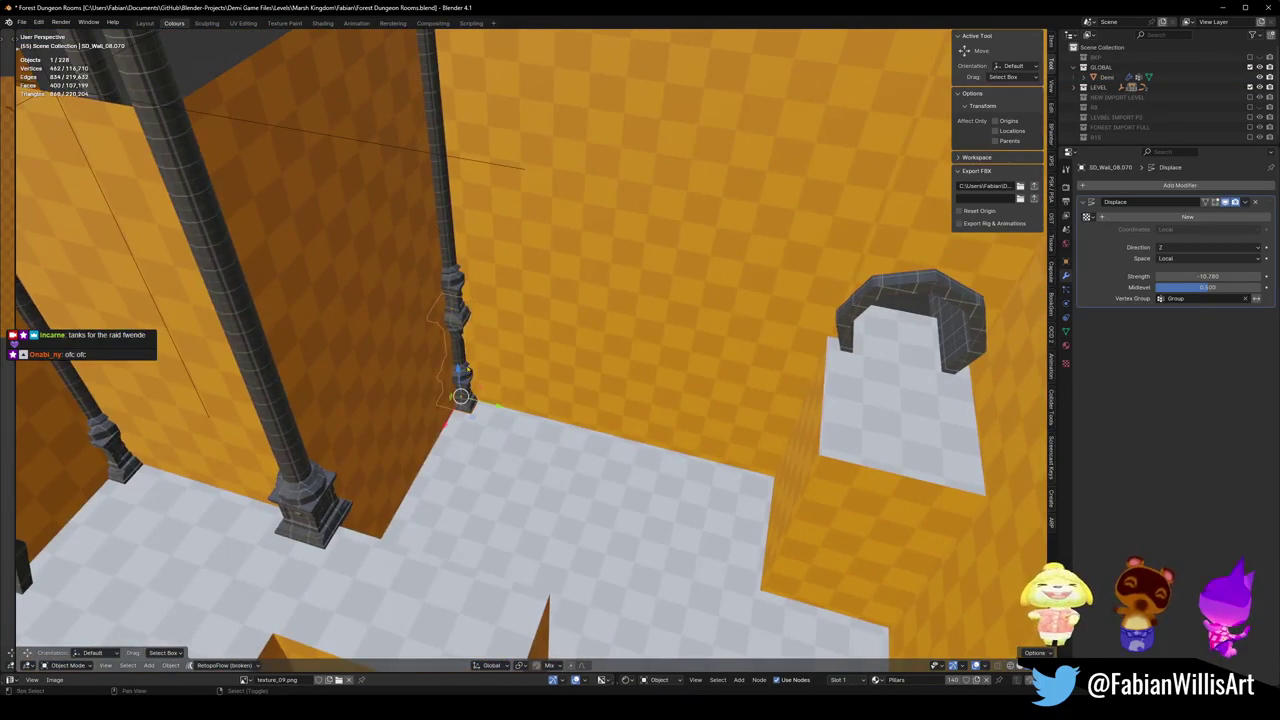
key("shift+d")
key("y")
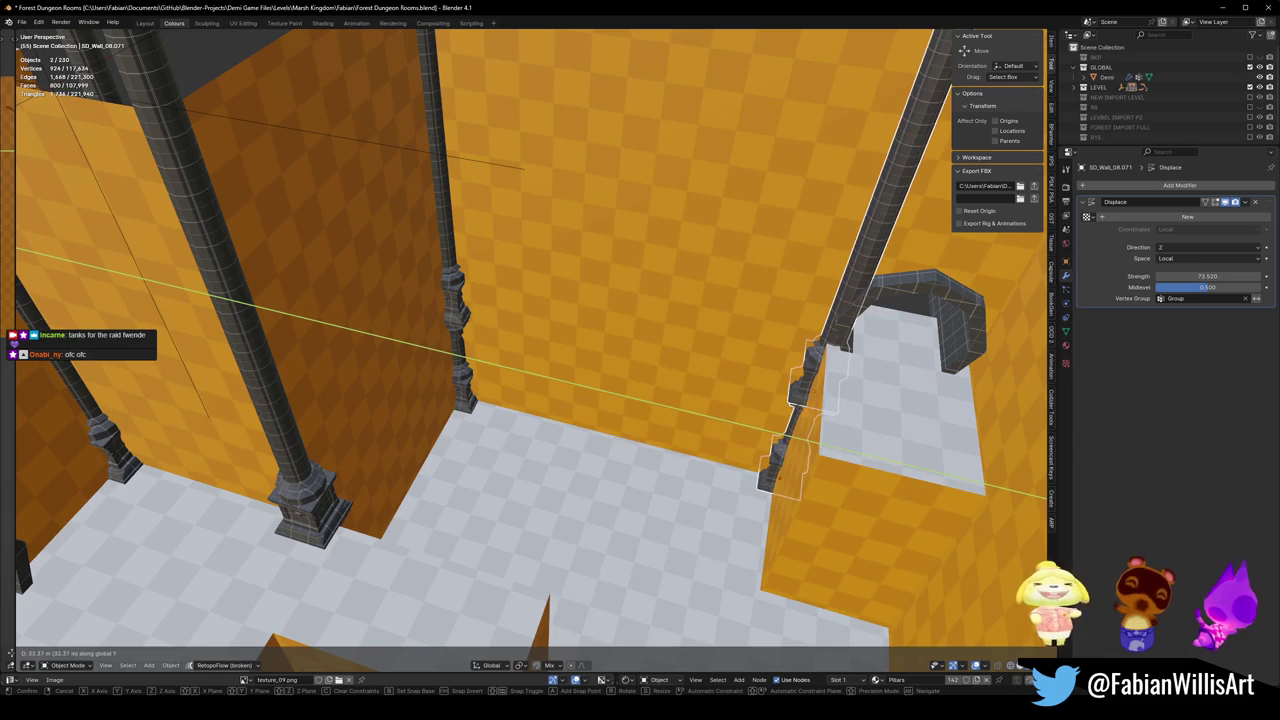
left_click(785, 437)
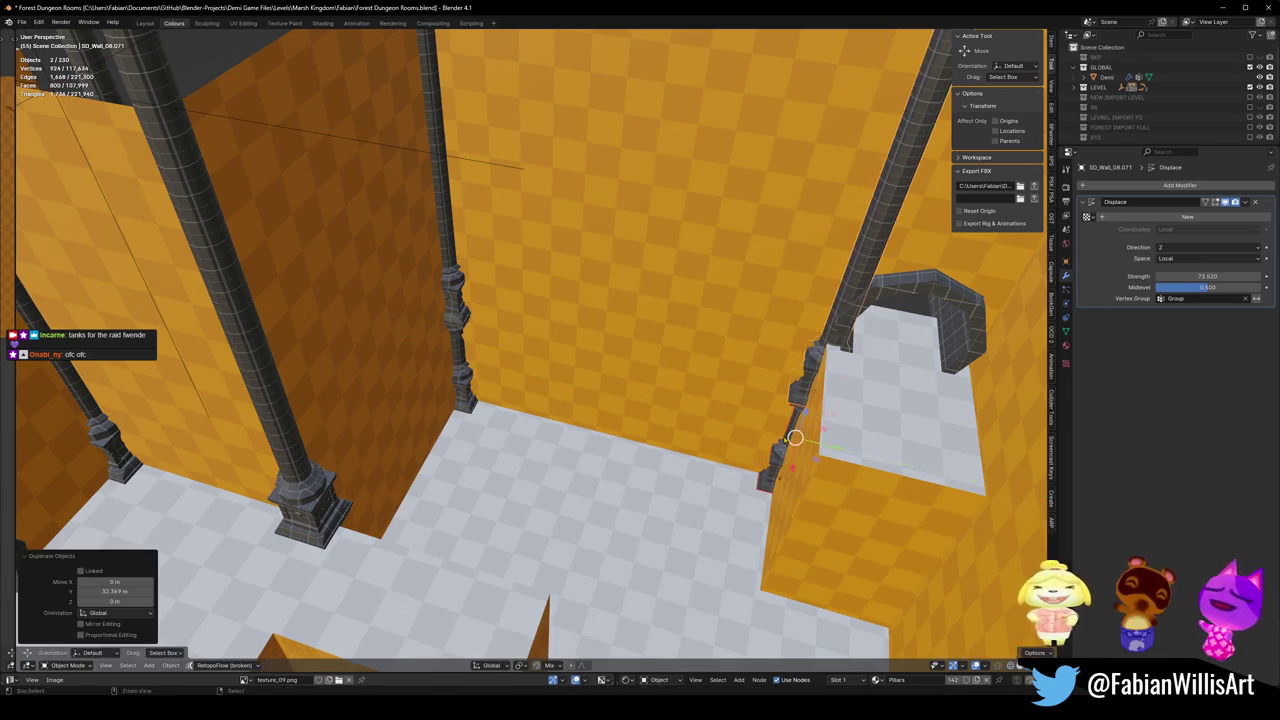
middle_click_drag(785, 437, 769, 428)
key("KP_Decimal")
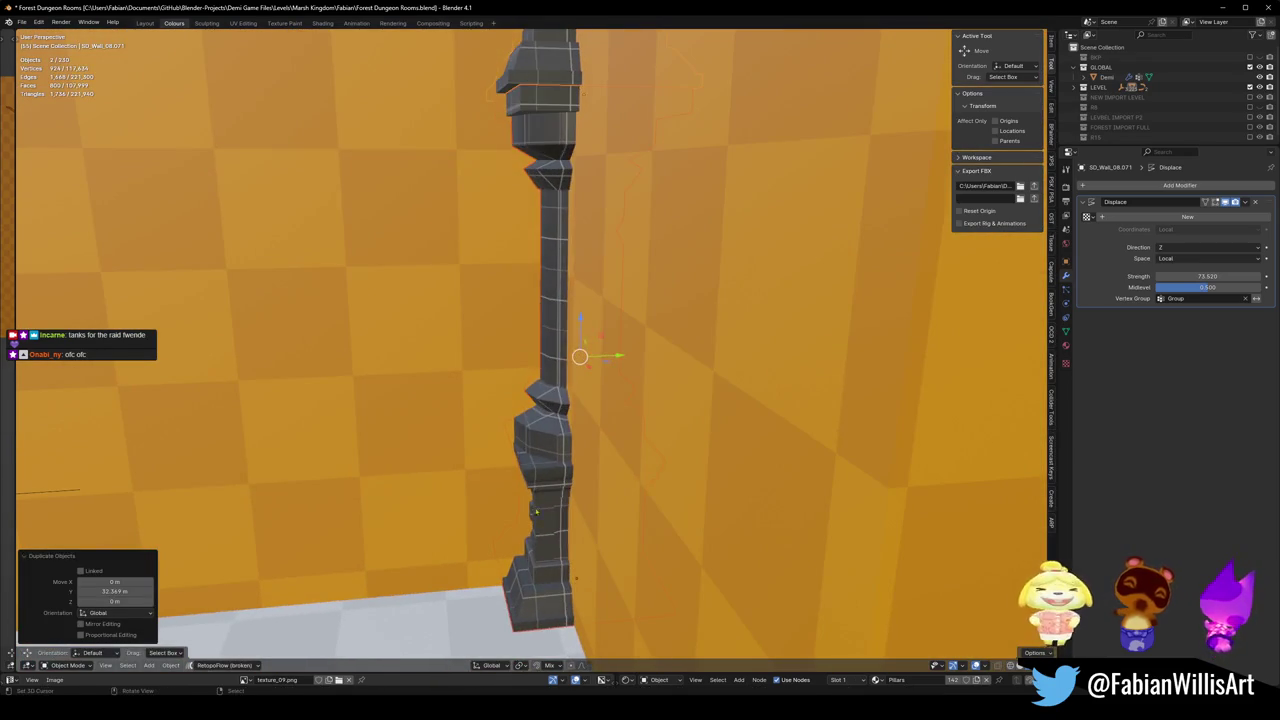
Shift the copied pillar further along Y, check its position and save.
key("g")
key("y")
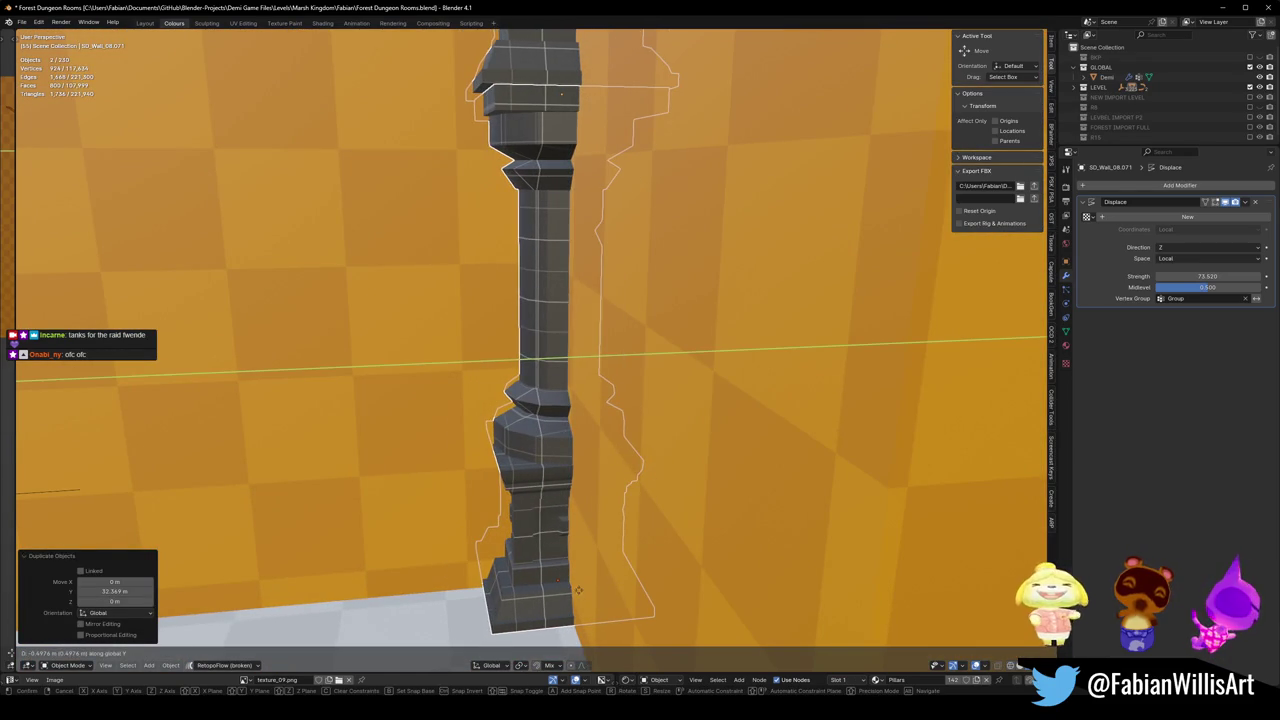
left_click(578, 590)
mouse_move(578, 590)
middle_mouse_down()
mouse_move(548, 388)
mouse_move(568, 409)
mouse_move(673, 421)
mouse_move(593, 420)
mouse_move(600, 409)
mouse_move(766, 540)
middle_mouse_up()
scroll(548, 390, "down", 5)
scroll(561, 393, "up", 5)
key("ctrl+s")
Duplicate the ledge-corner pillar, then cancel and delete the unwanted copy.
left_click(842, 568)
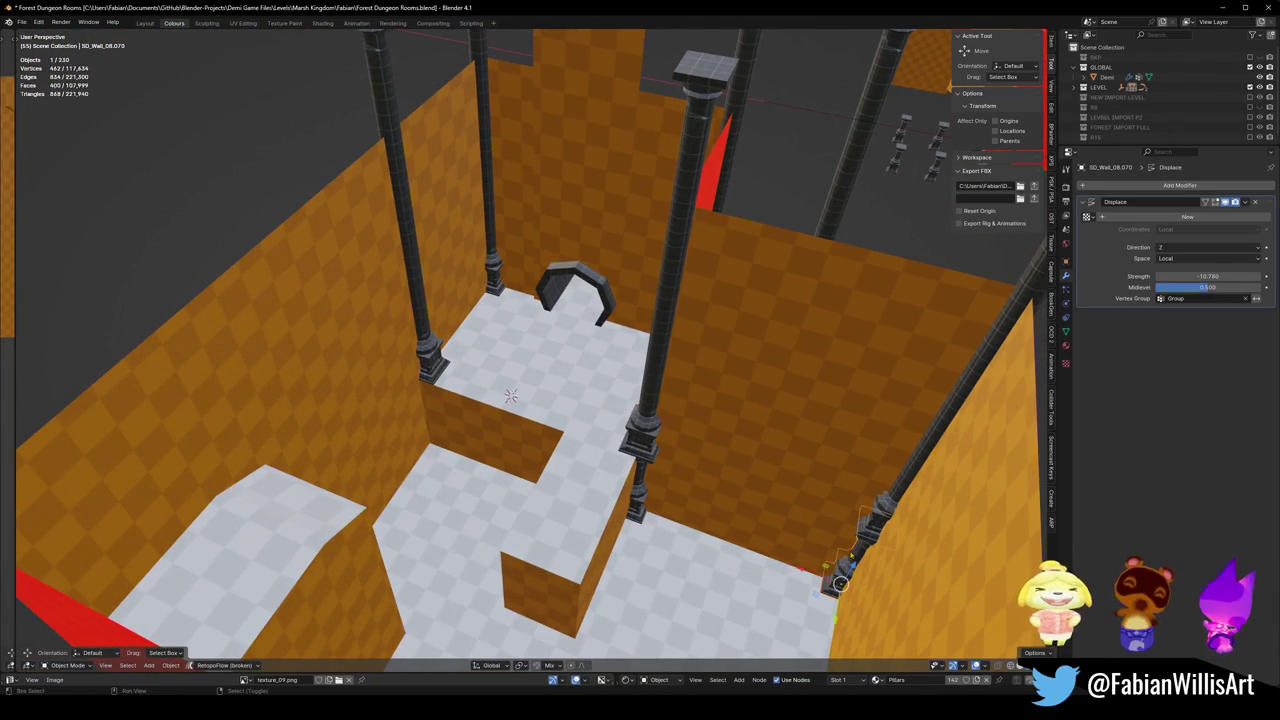
key("shift+d")
key("x")
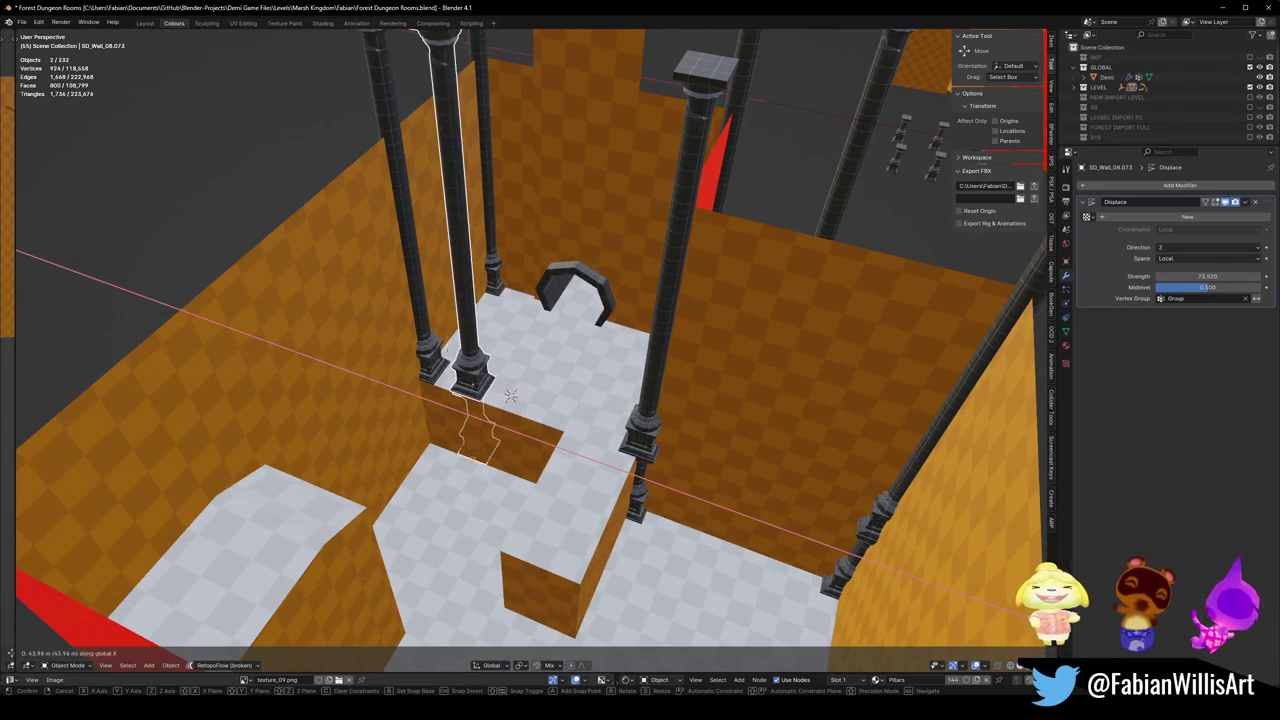
right_click(436, 452)
key("Delete")
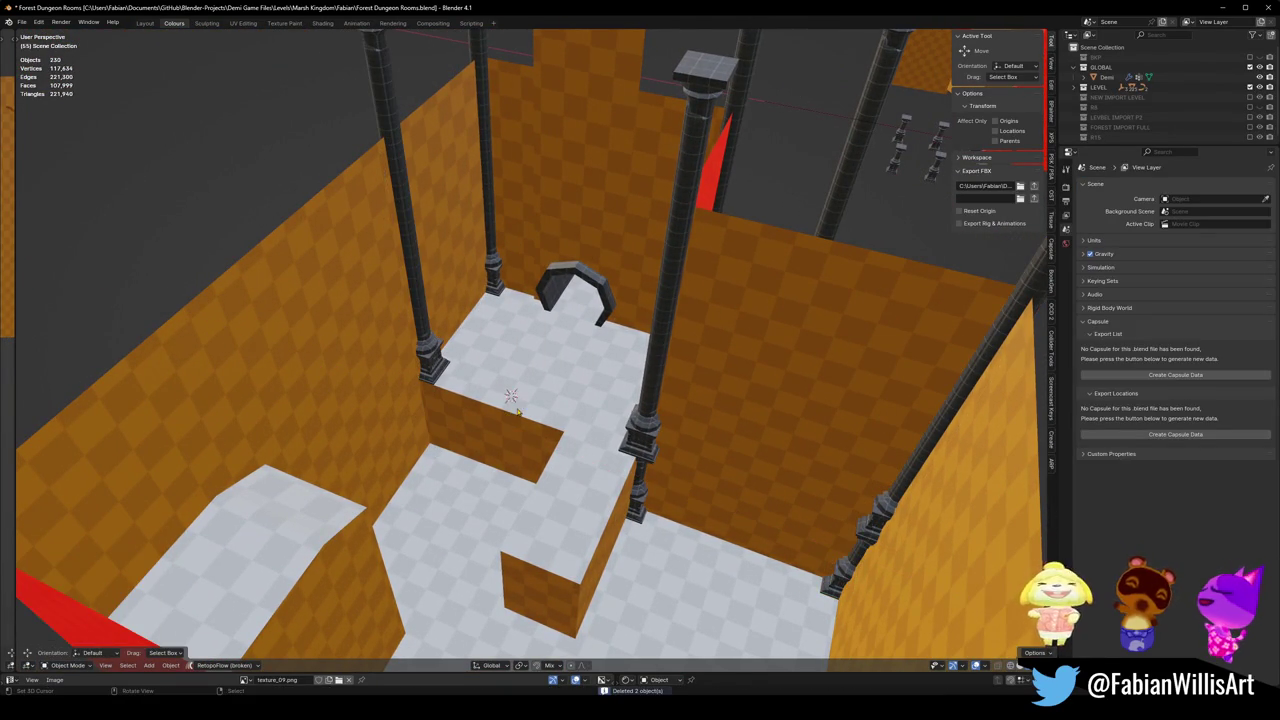
Duplicate the pillar beside the raised ledge and place the copy at the ledge corner.
middle_click_drag(507, 415, 590, 440)
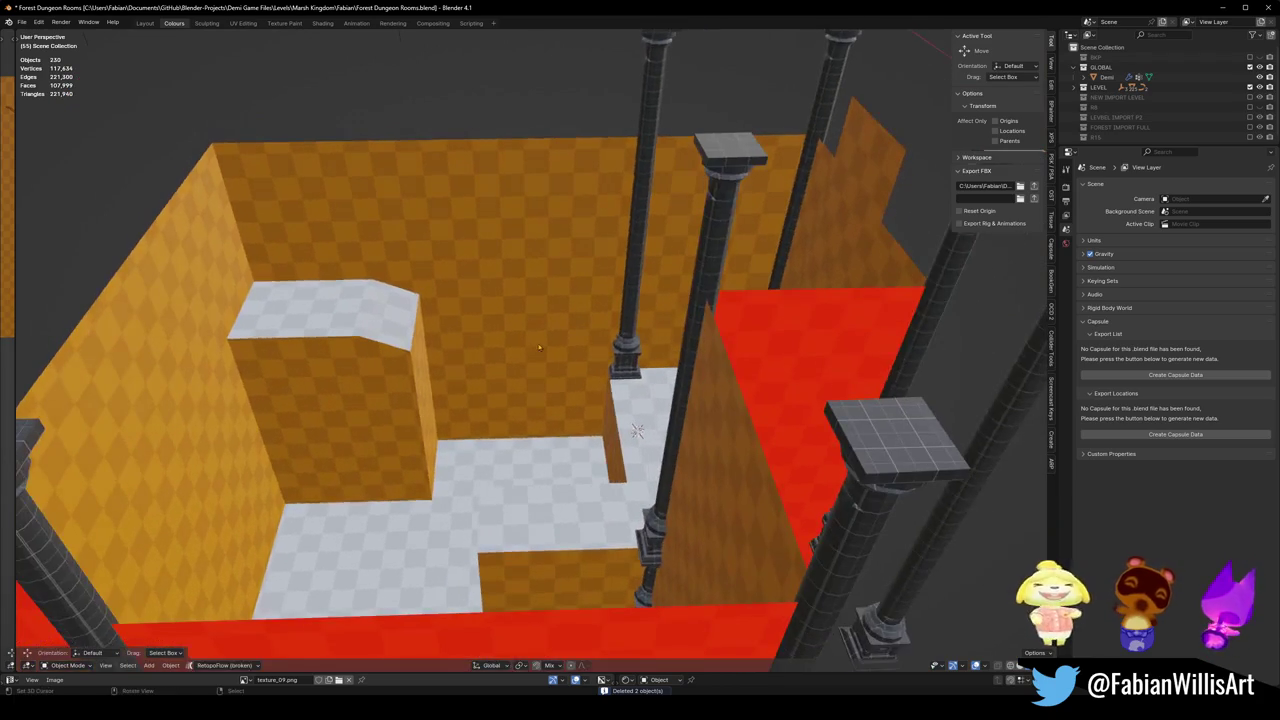
left_click(627, 342)
key("shift+d")
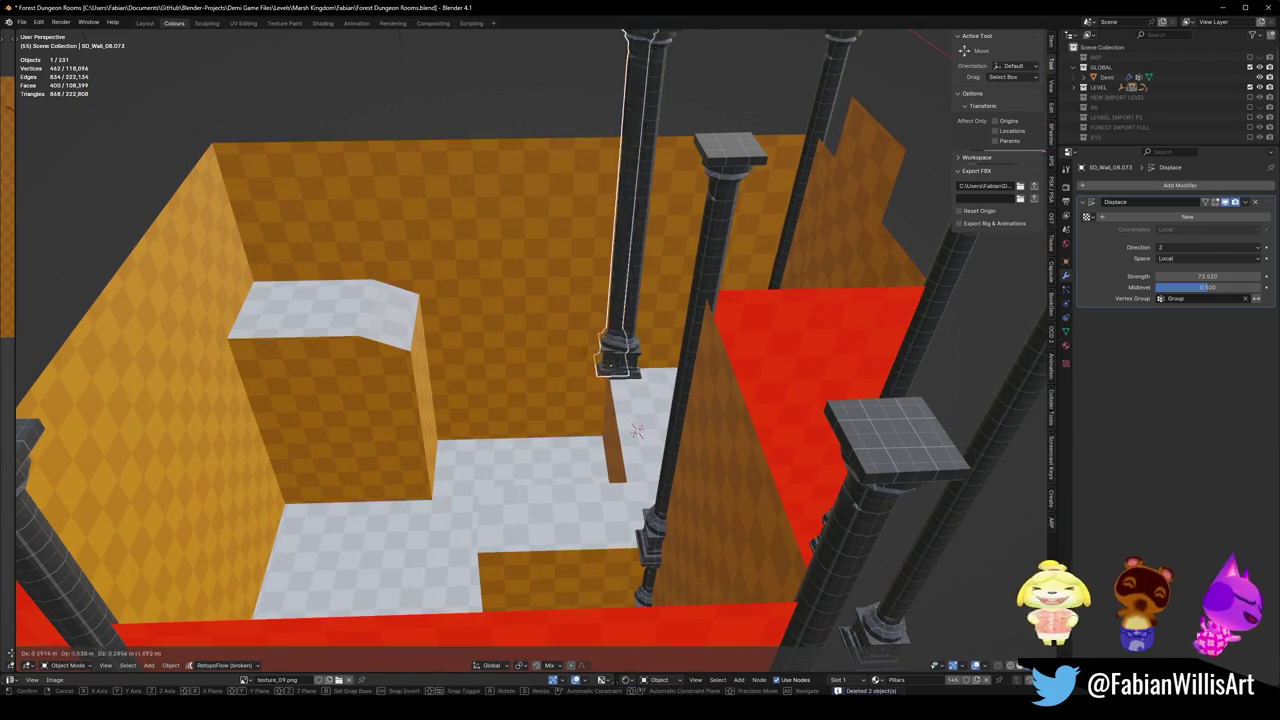
key("y")
key("z")
left_click(253, 278)
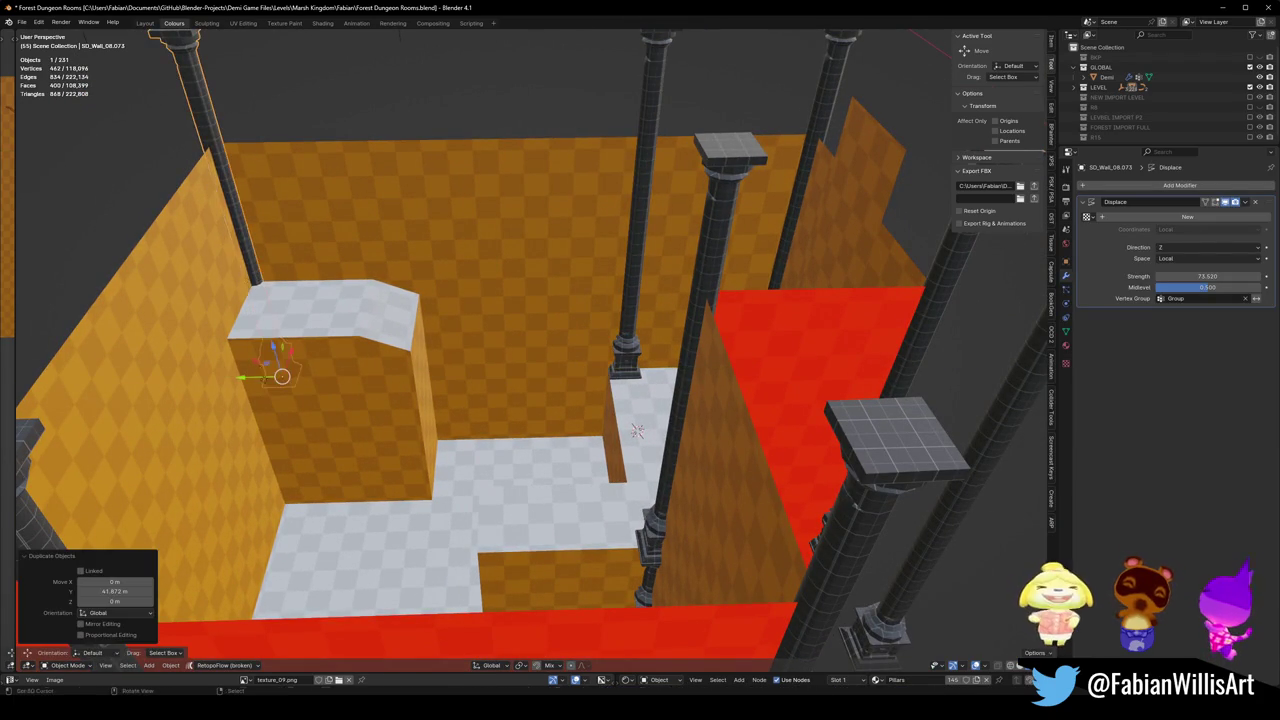
Lift the pillar copy along Z so it stands on the white-topped raised block.
key("KP_Decimal")
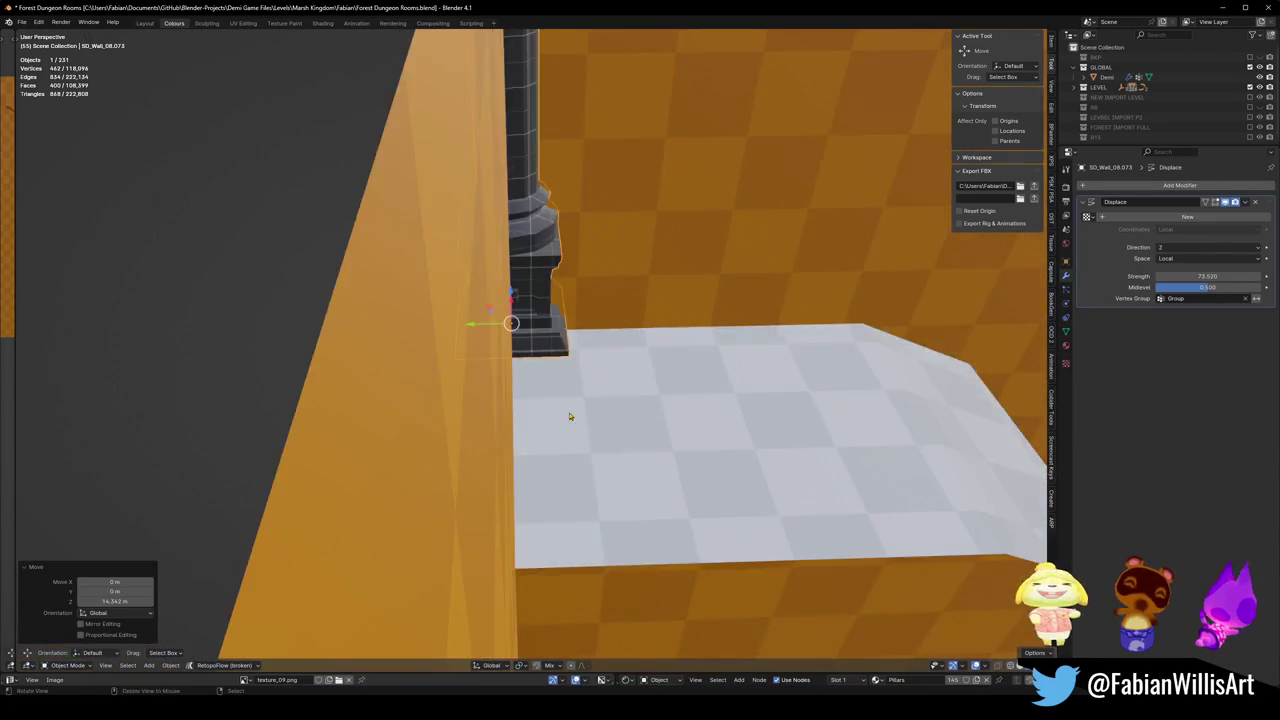
mouse_move(569, 417)
middle_mouse_down()
mouse_move(523, 375)
mouse_move(525, 335)
middle_mouse_up()
key("g")
key("z")
left_click(534, 371)
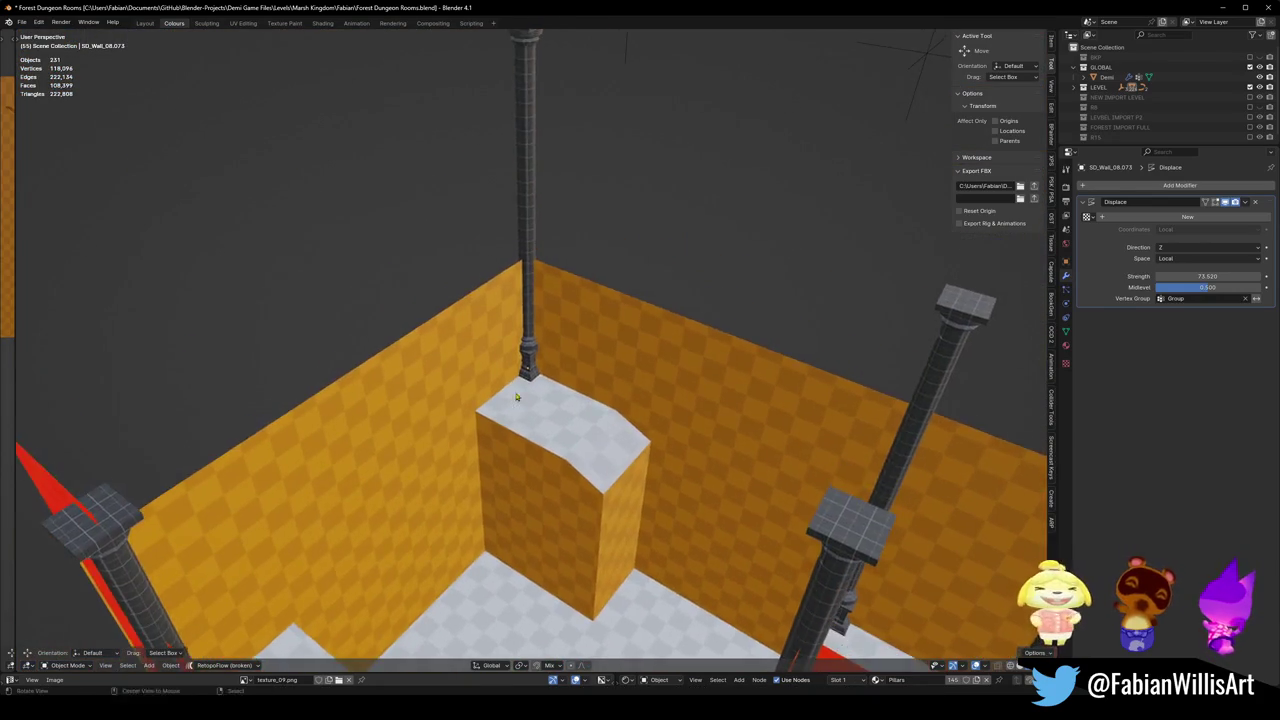
left_click(525, 335)
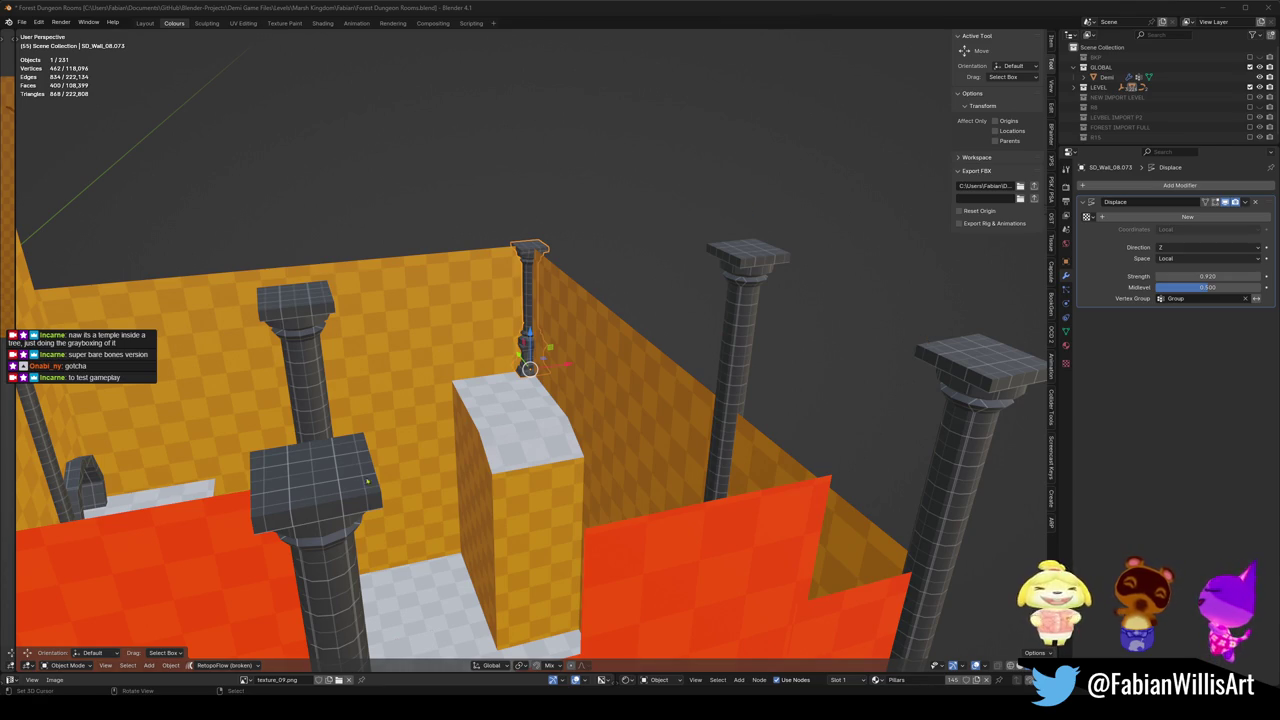
Save the file and bring the wall block by the walkway into view.
mouse_move(367, 481)
middle_mouse_down()
mouse_move(627, 357)
mouse_move(610, 457)
mouse_move(575, 455)
middle_mouse_up()
scroll(400, 460, "up", 5)
key("ctrl+s")
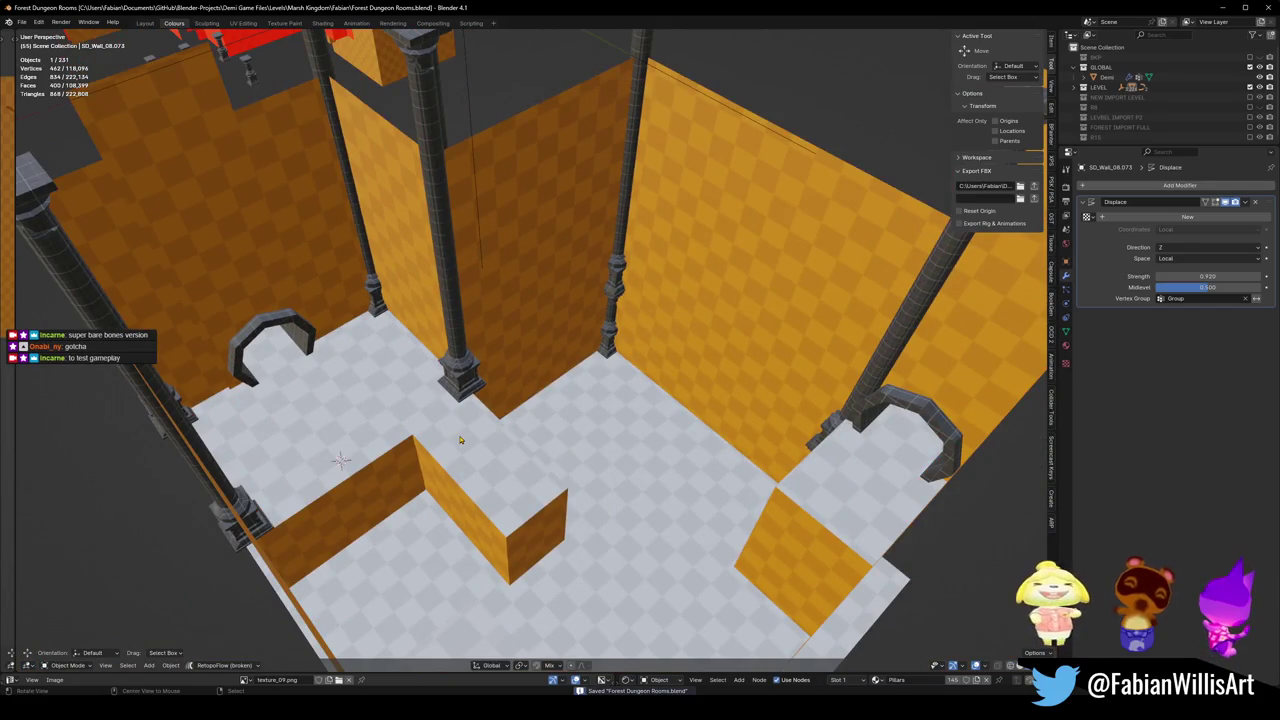
scroll(460, 440, "up", 3)
scroll(414, 429, "up", 3)
mouse_move(414, 429)
middle_mouse_down()
mouse_move(637, 434)
mouse_move(551, 394)
mouse_move(581, 395)
middle_mouse_up()
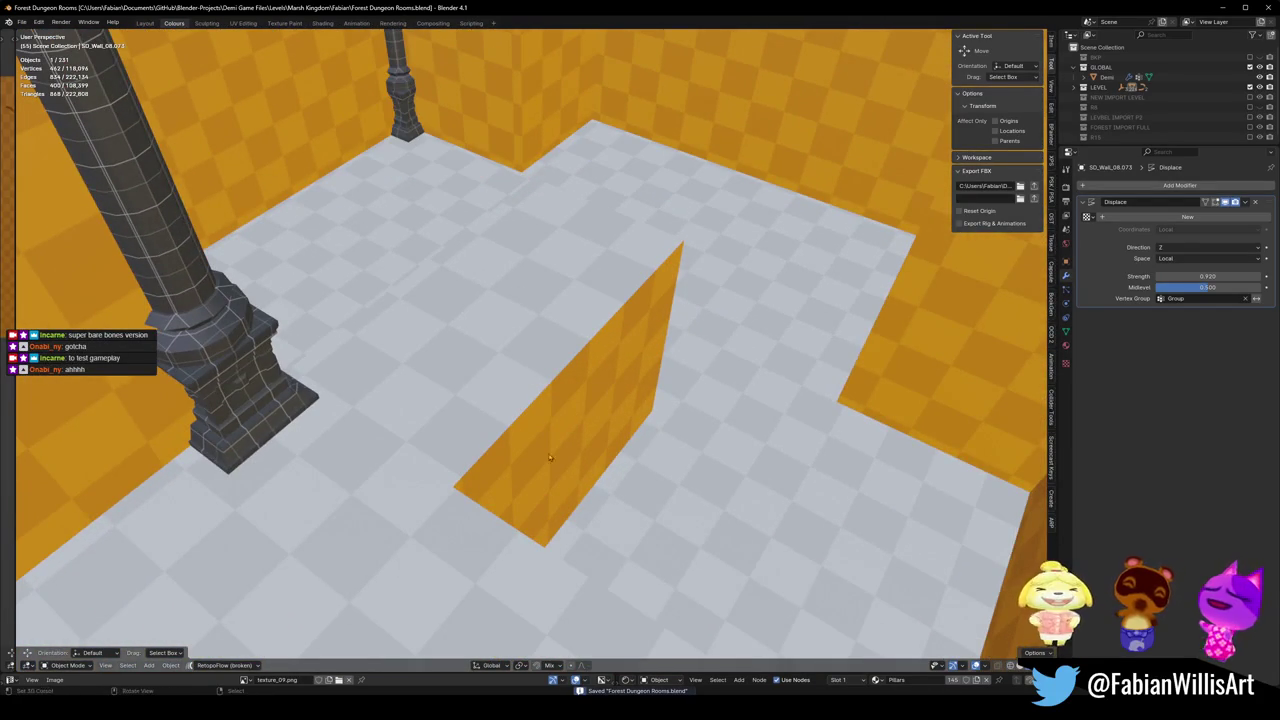
mouse_move(549, 457)
middle_mouse_down()
mouse_move(470, 340)
mouse_move(515, 430)
mouse_move(571, 426)
middle_mouse_up()
In Edit Mode, move a wall-block face along X, then undo the move.
key("Tab")
left_click(515, 430)
key("g")
left_click(524, 424)
mouse_move(524, 424)
middle_mouse_down()
mouse_move(664, 449)
mouse_move(494, 482)
middle_mouse_up()
left_click(494, 482)
key("ctrl+z")
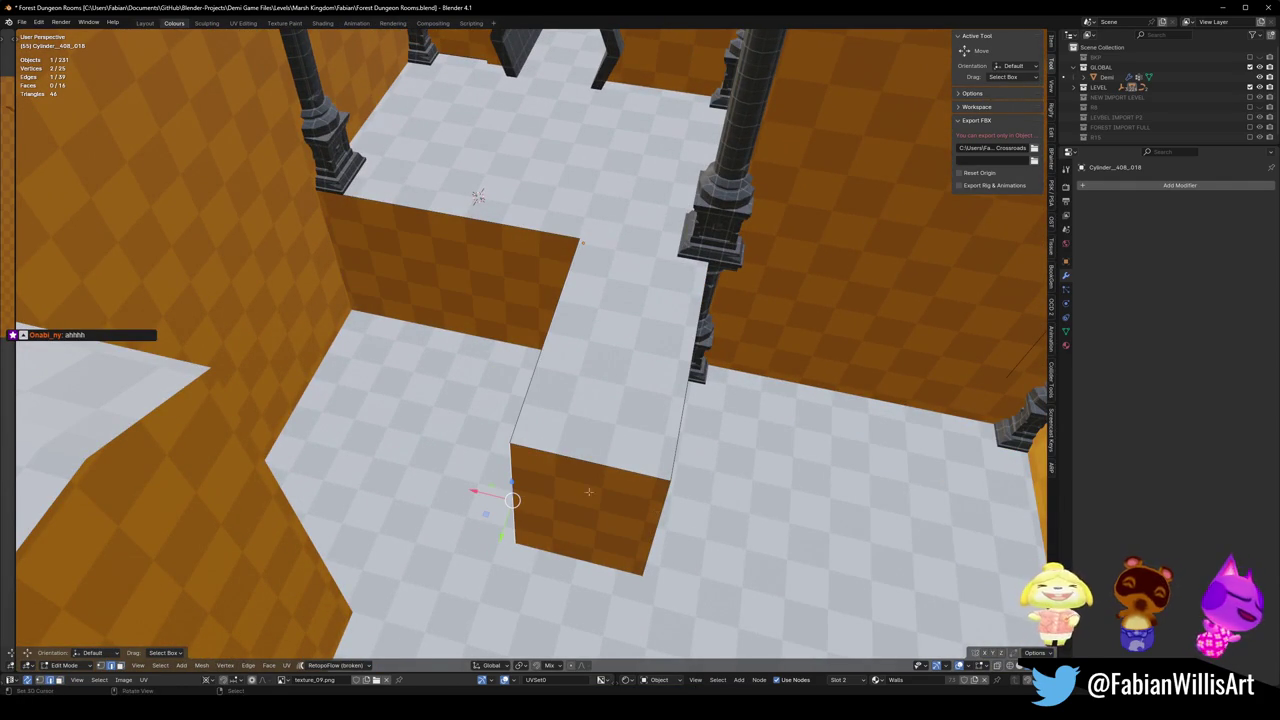
Isolate the wall block in local view and add a loop cut across it.
key("ctrl+r")
scroll(578, 470, "up", 1)
key("Escape")
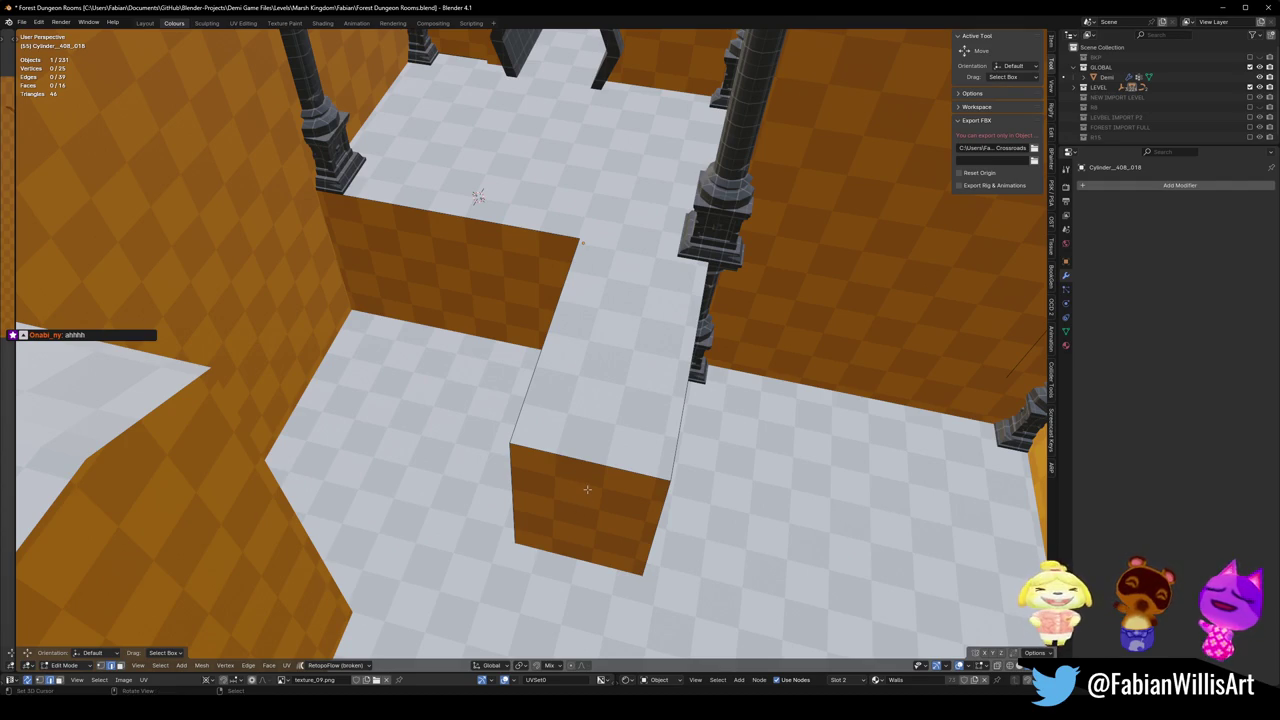
key("KP_Divide")
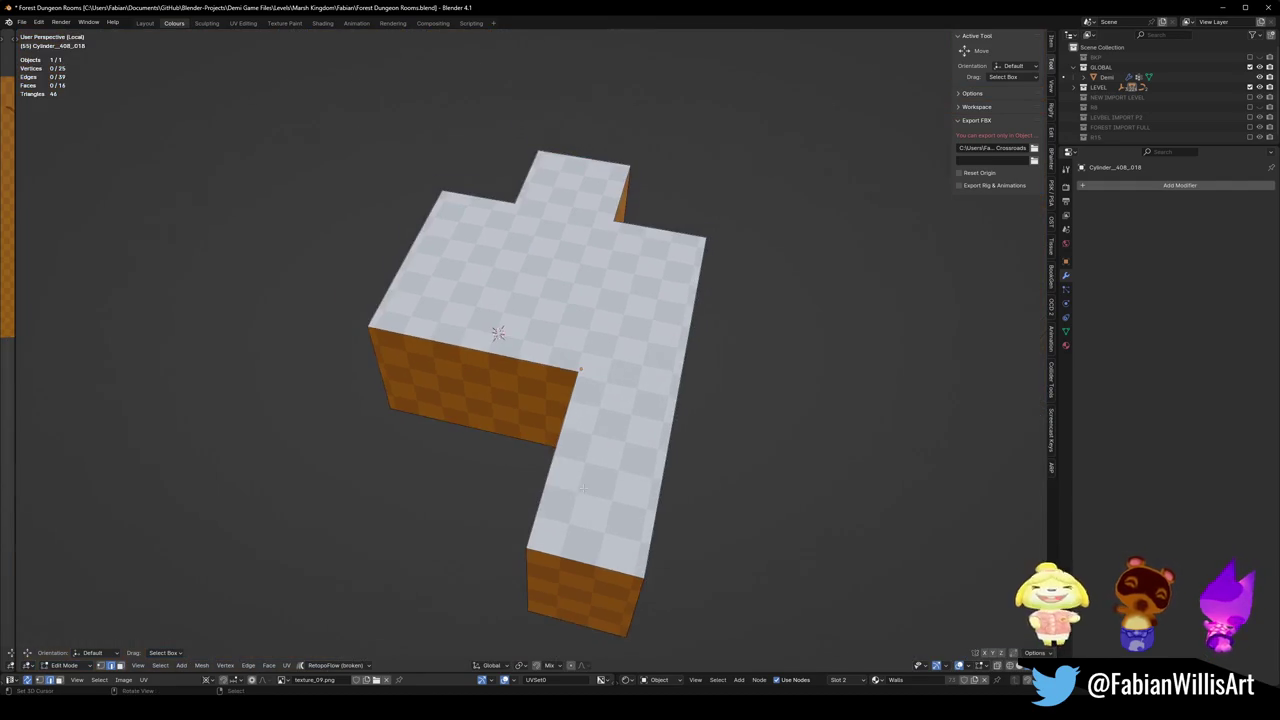
mouse_move(494, 329)
middle_mouse_down()
mouse_move(609, 368)
mouse_move(643, 308)
middle_mouse_up()
key("ctrl+r")
left_click(612, 390)
Dissolve two faces of the block, then return to the full level view.
left_click(635, 295)
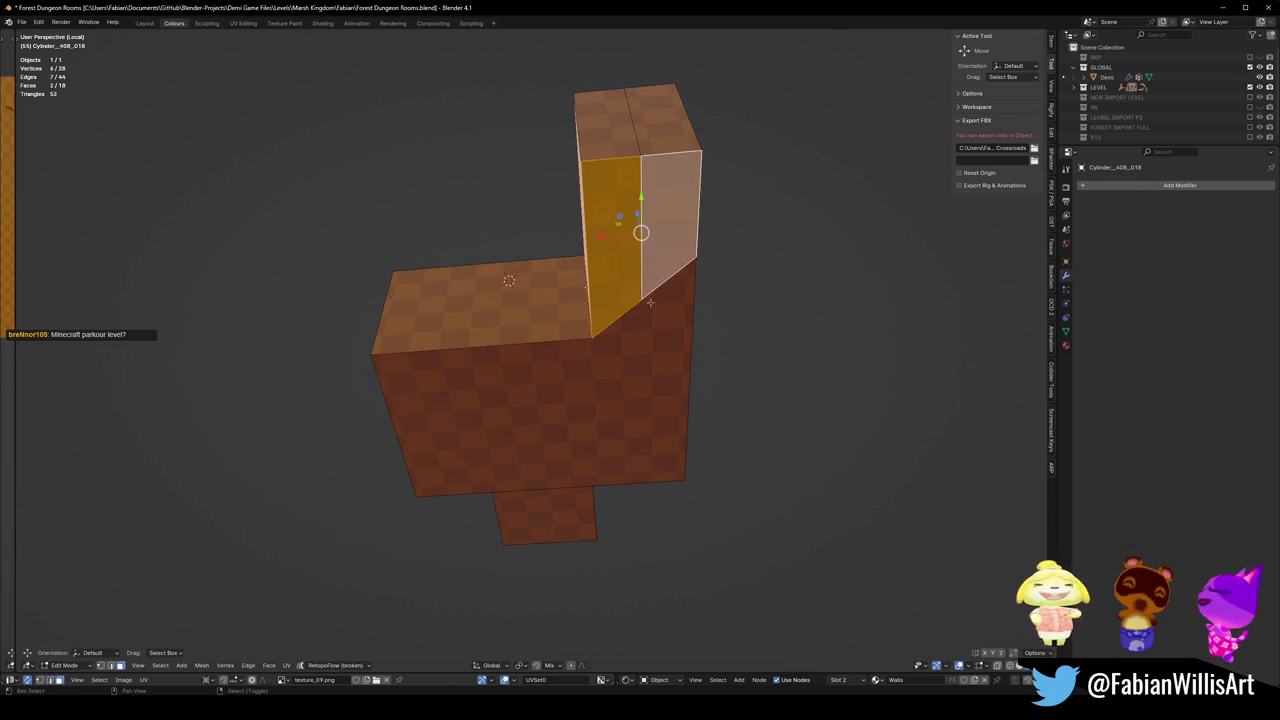
left_click(594, 351, "shift")
key("ctrl+x")
mouse_move(594, 351)
middle_mouse_down()
mouse_move(653, 290)
mouse_move(678, 361)
middle_mouse_up()
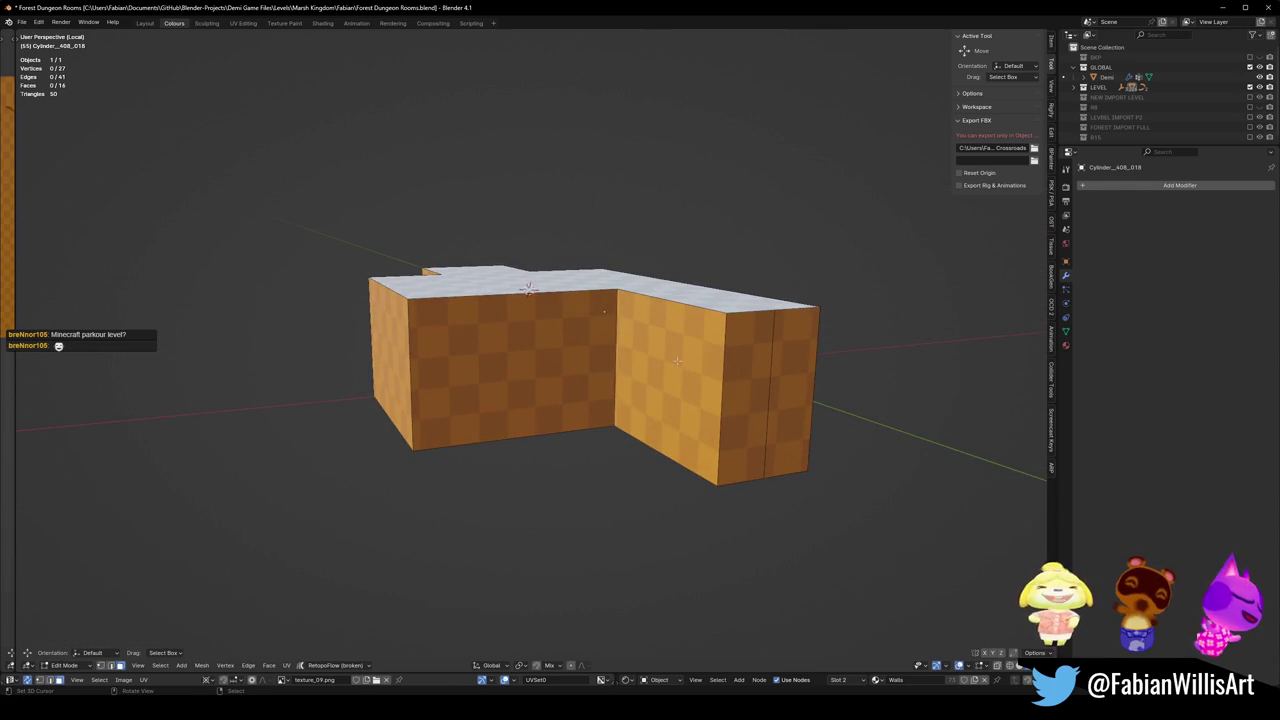
key("KP_Divide")
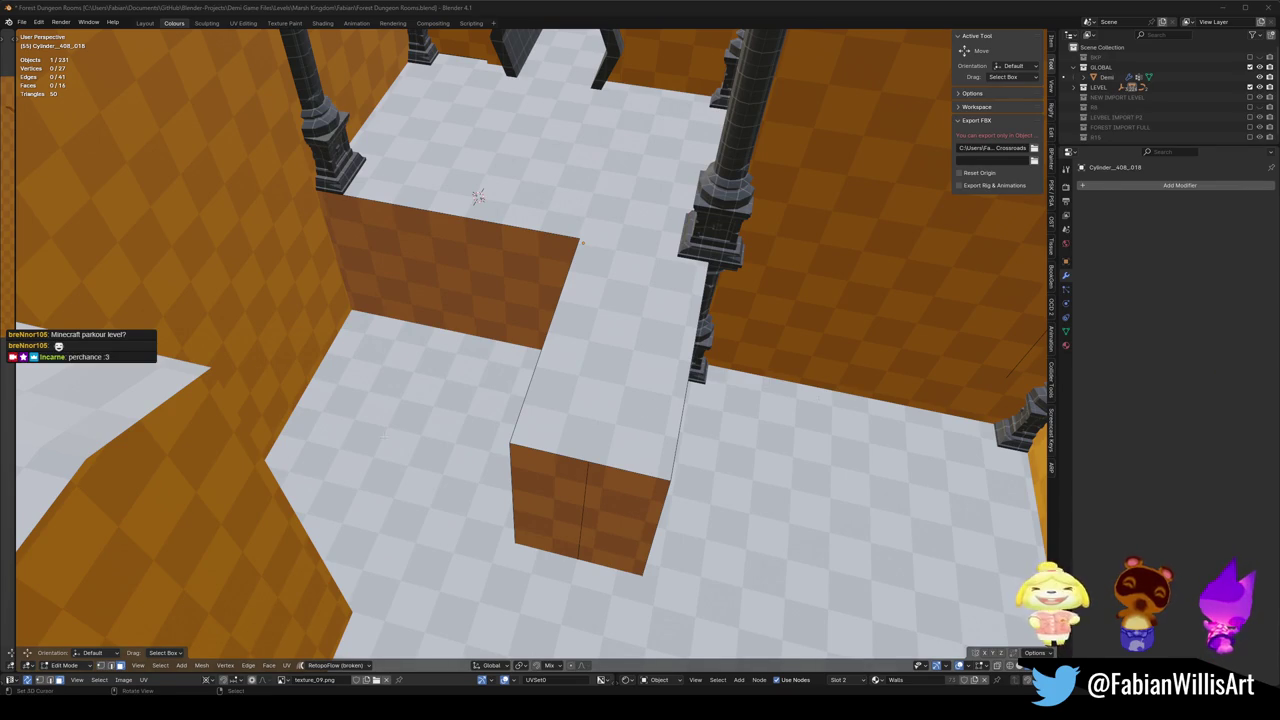
Extrude an edge into a new wall section, loop-cut it and bevel the new edge.
middle_click_drag(383, 436, 589, 465)
key("e")
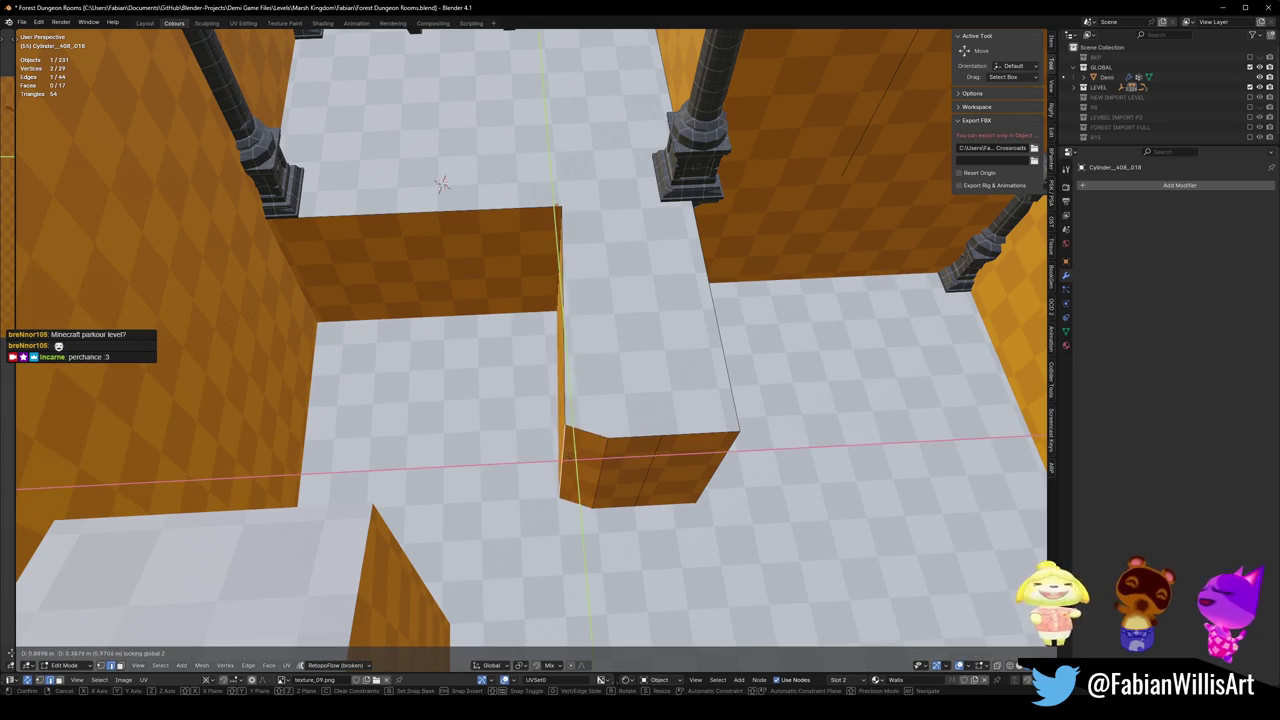
key("Escape")
key("ctrl+r")
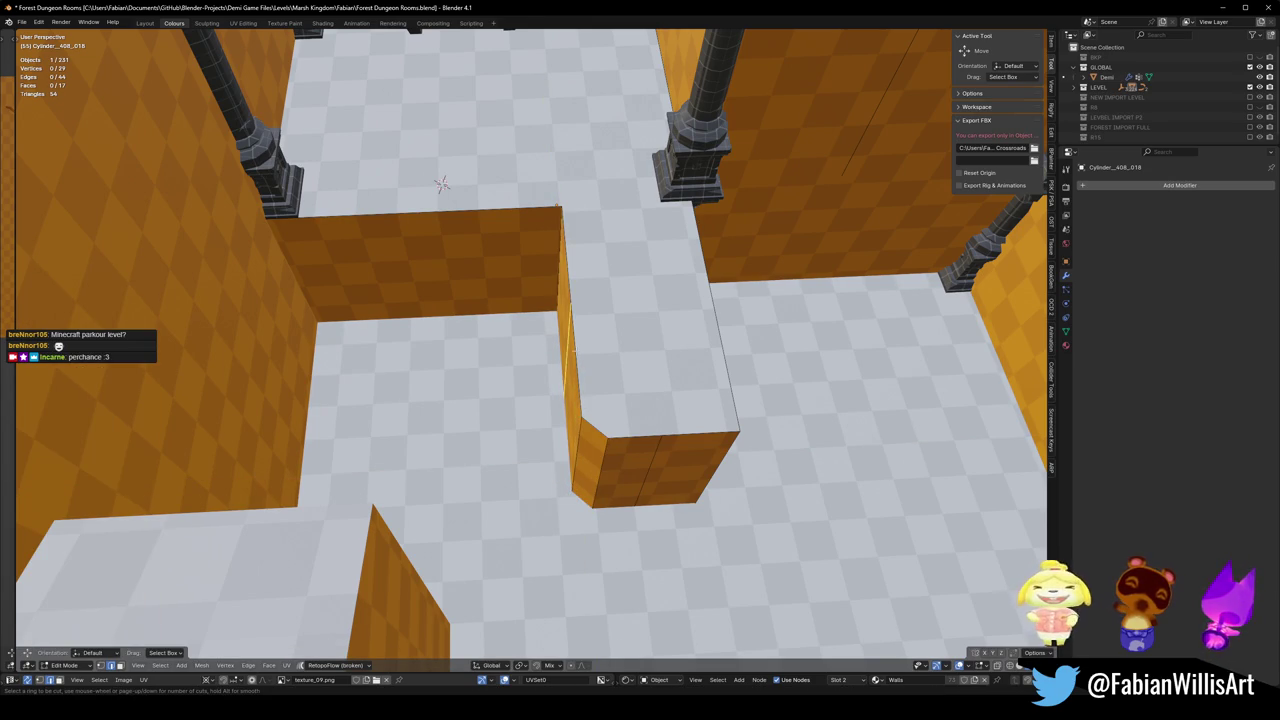
left_click(566, 350)
key("ctrl+b")
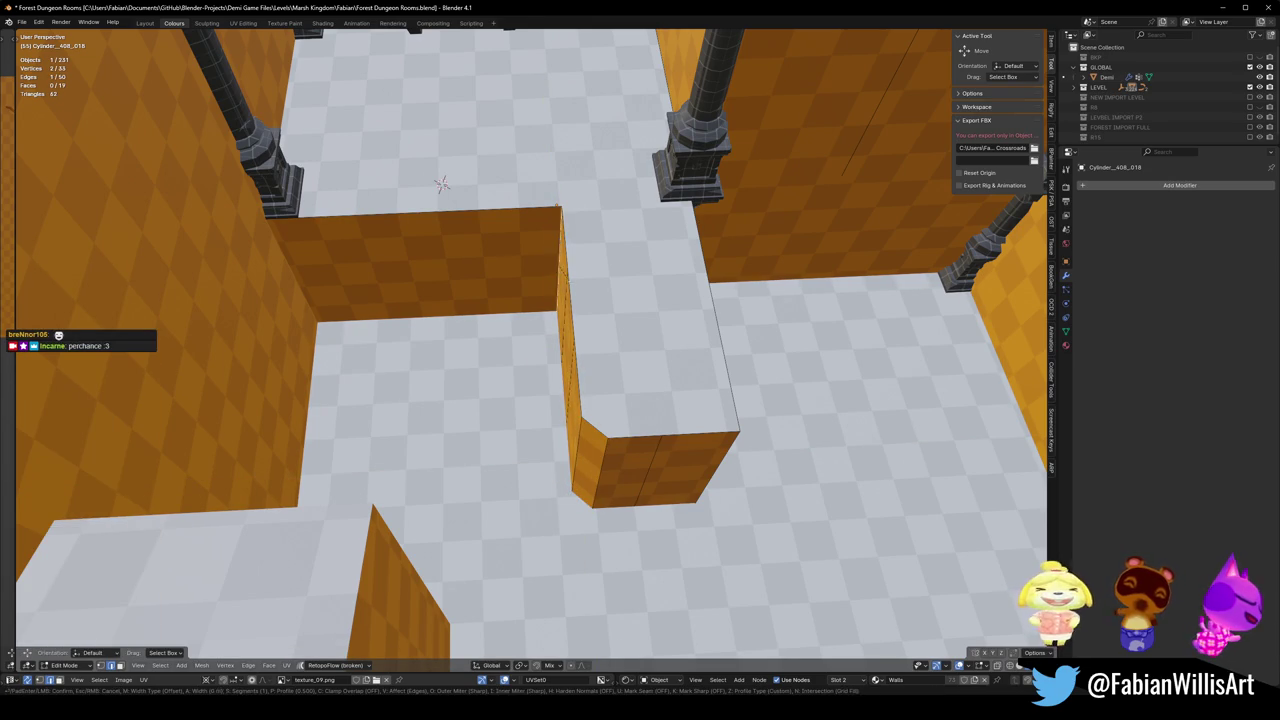
left_click(441, 185)
Slide a vertical wall edge across the floor plane (Shift+Z) in two moves.
middle_click_drag(441, 185, 371, 234)
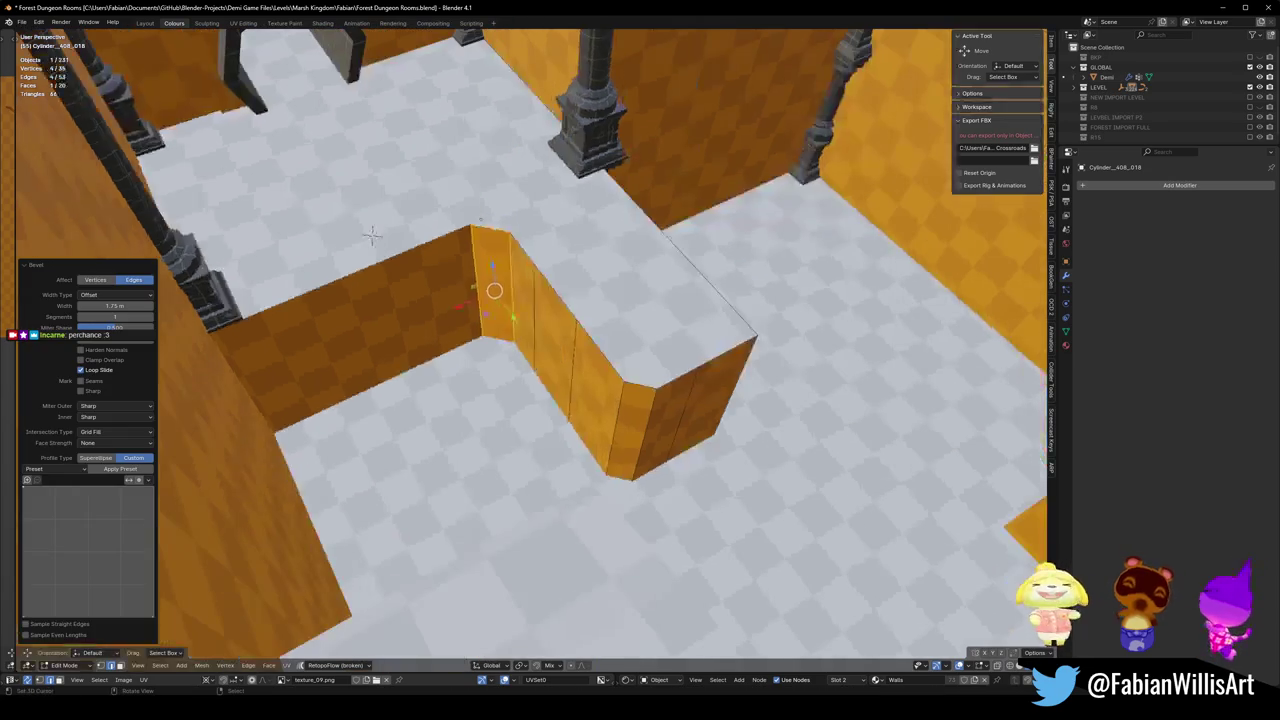
left_click(371, 234)
key("g")
key("shift+z")
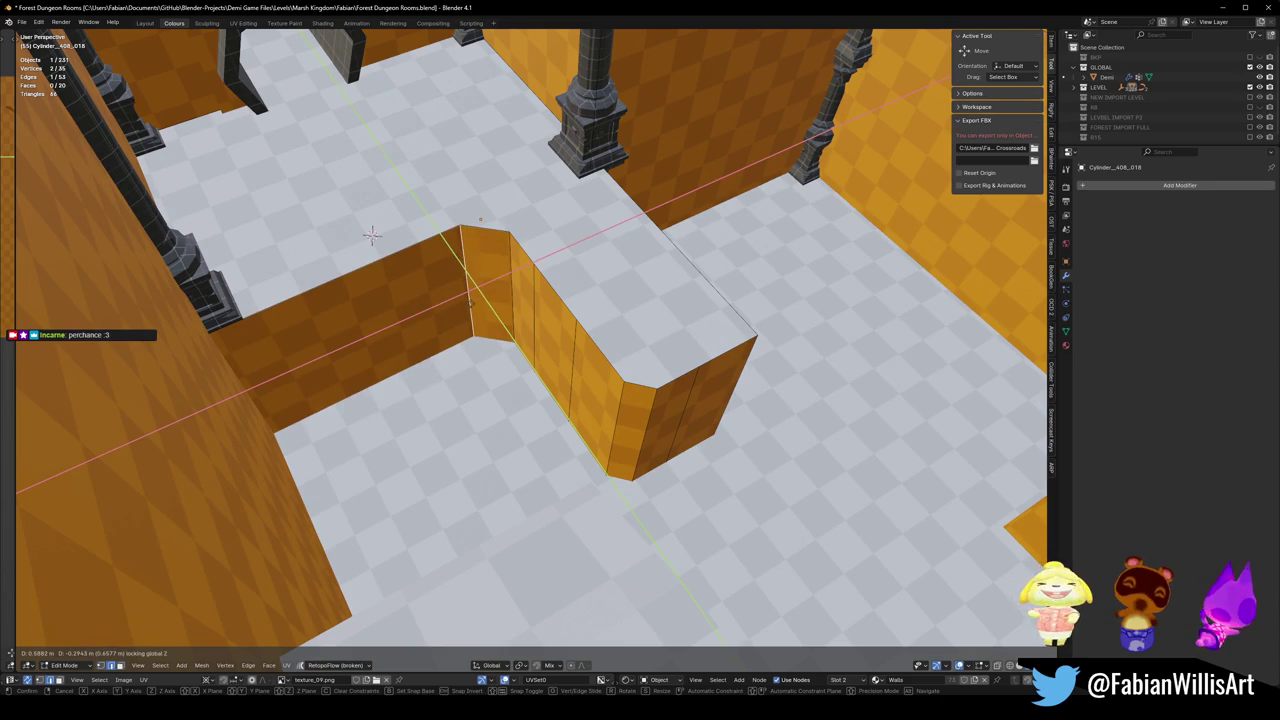
left_click(470, 303)
key("g")
left_click(504, 298)
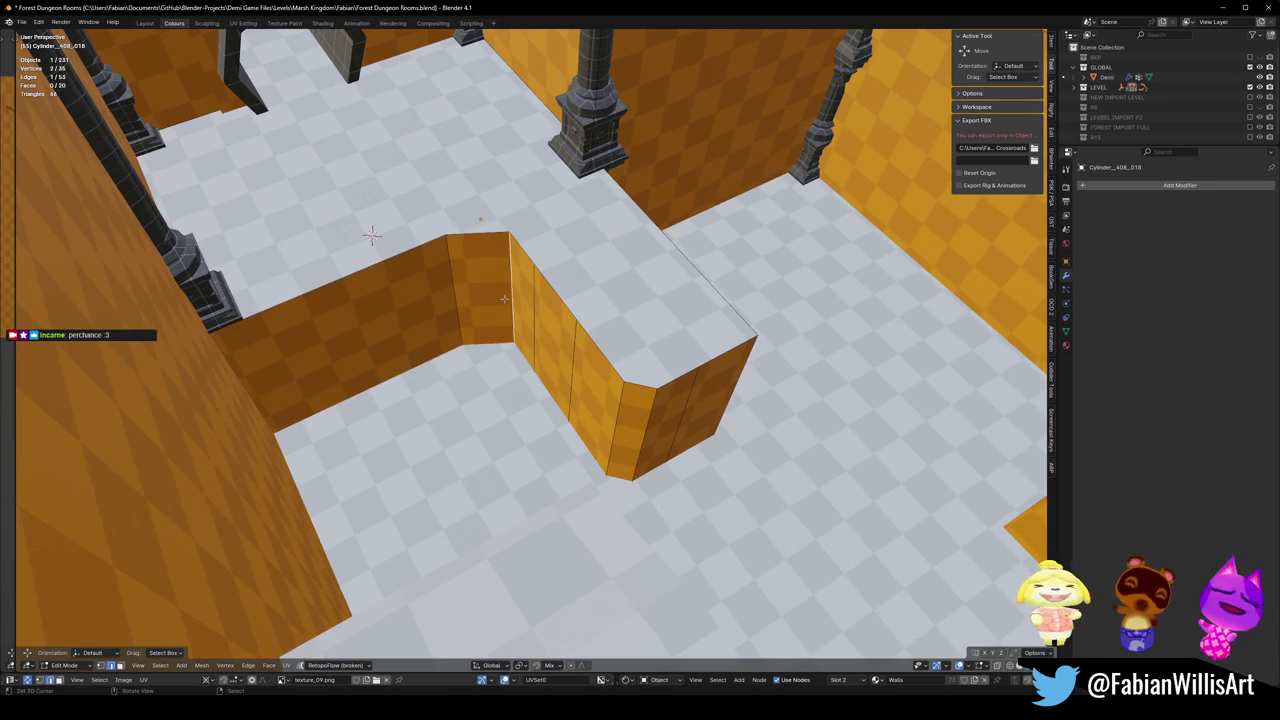
Add a centred loop cut to the short wall and shift its edge across the floor plane.
key("ctrl+r")
left_click(485, 290)
right_click(485, 290)
key("g")
key("shift+z")
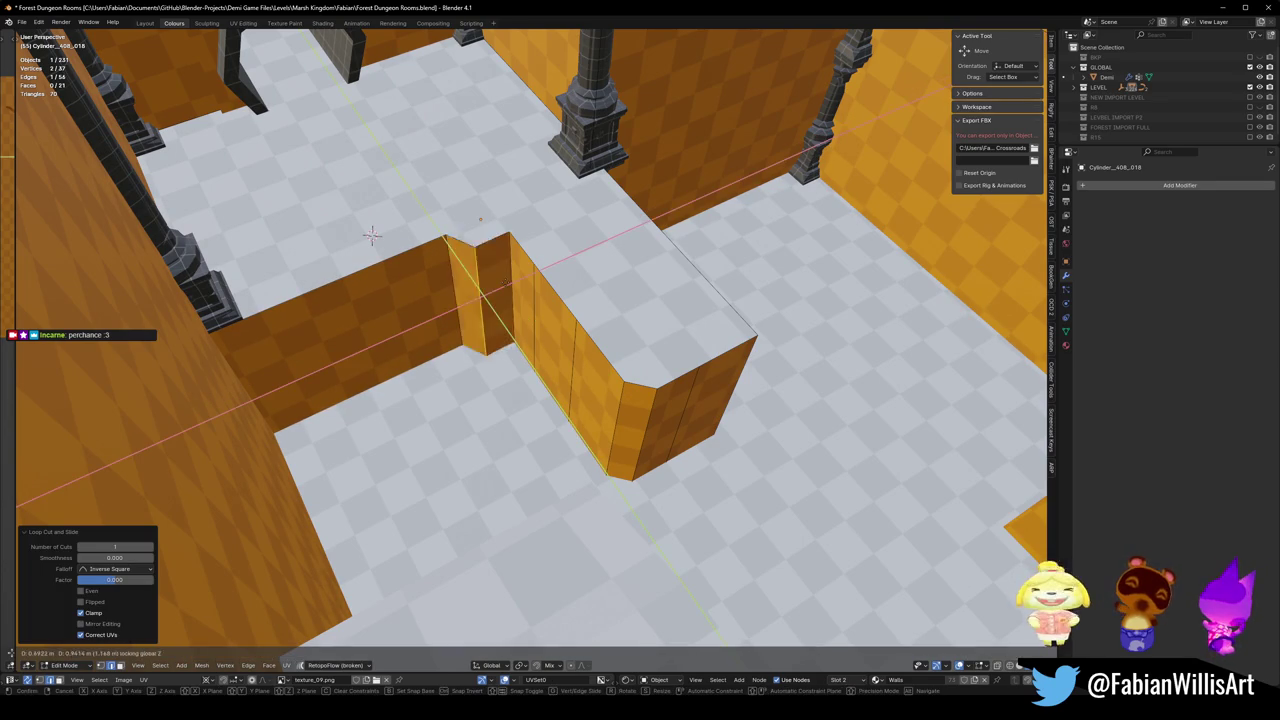
left_click(486, 300)
Bend the wall inward by moving a vertical edge, then move a wall face along Y.
middle_click_drag(486, 300, 541, 314)
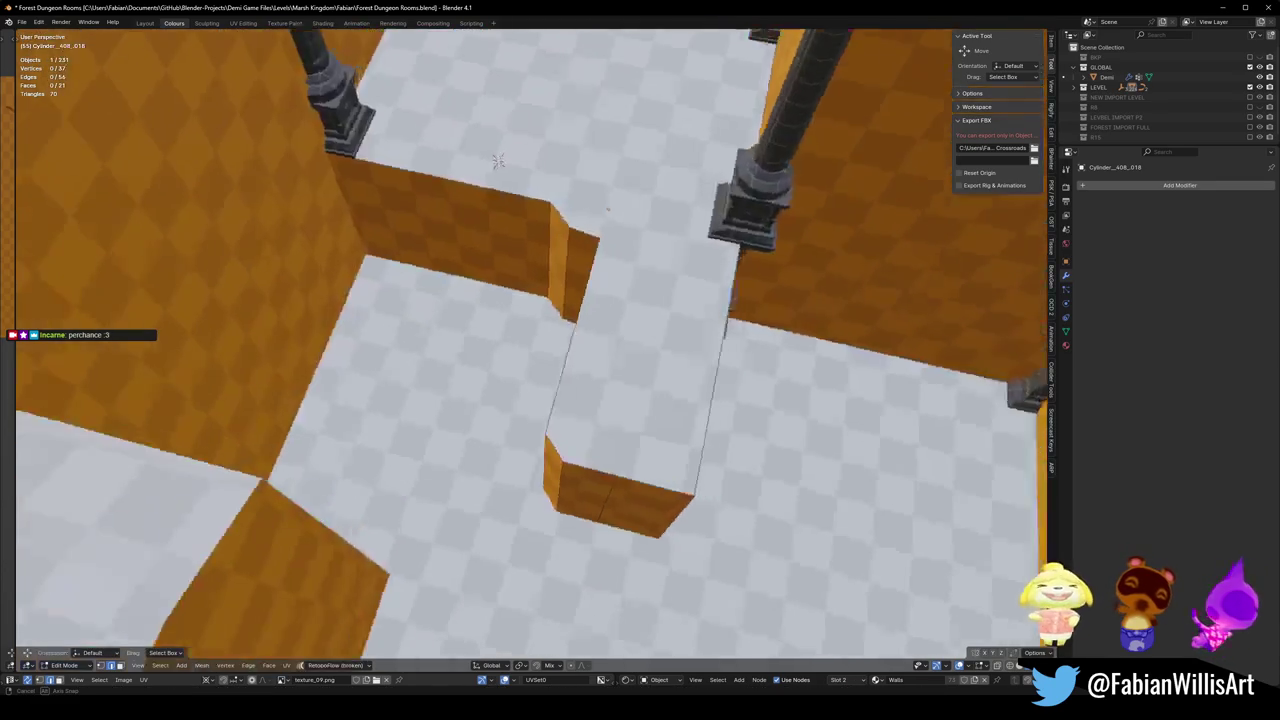
left_click(542, 314)
key("g")
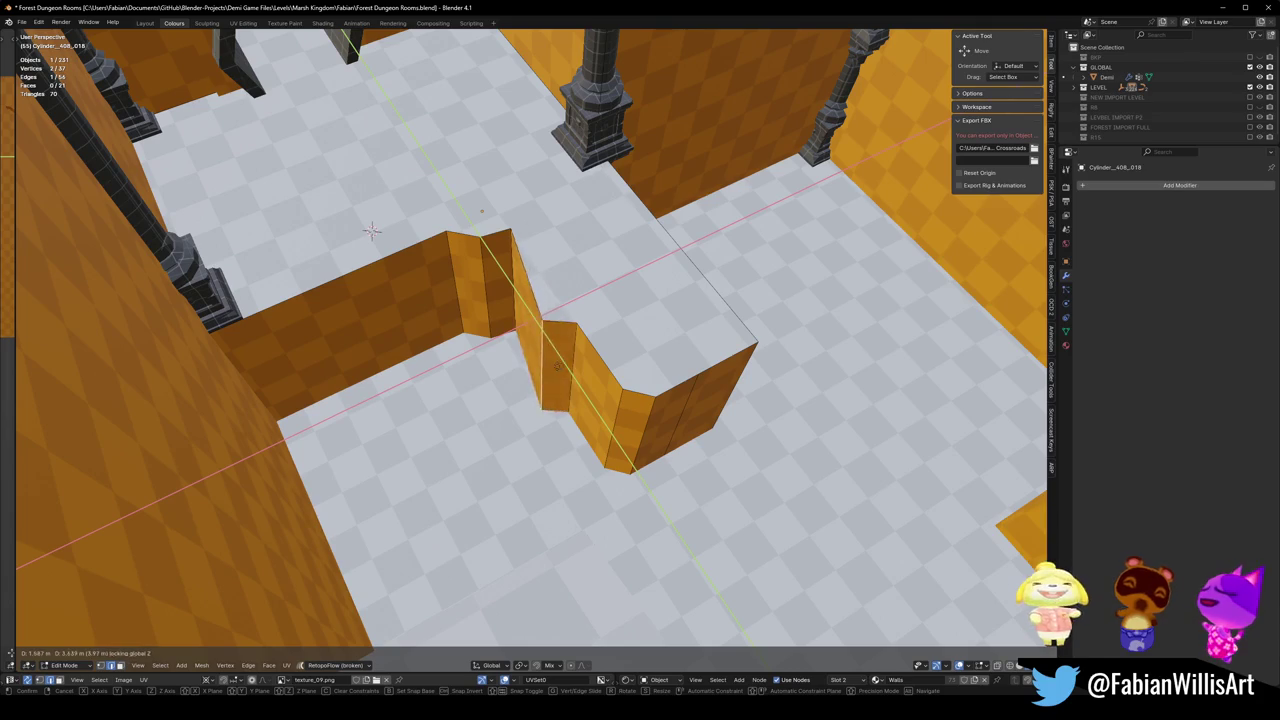
left_click(572, 364)
left_click(572, 364)
key("g")
key("x")
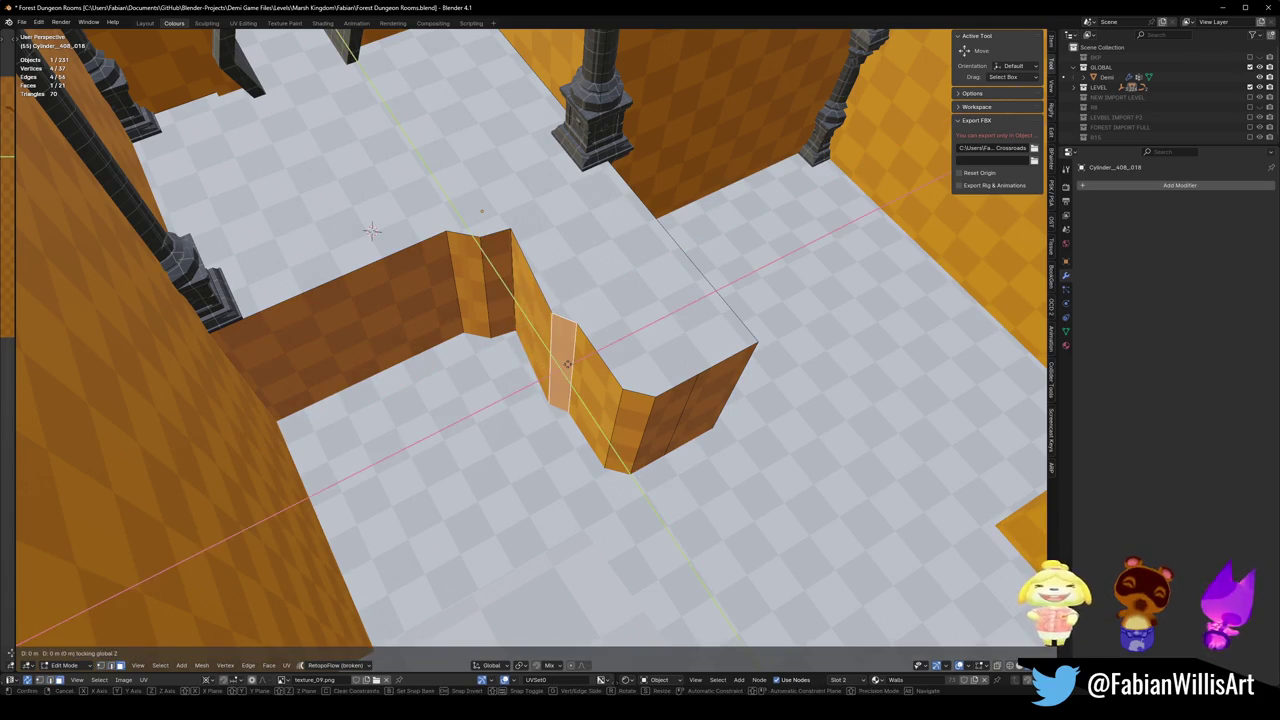
key("y")
left_click(371, 231)
Bevel the wall's corner edge into a chamfer.
middle_click_drag(371, 231, 603, 194)
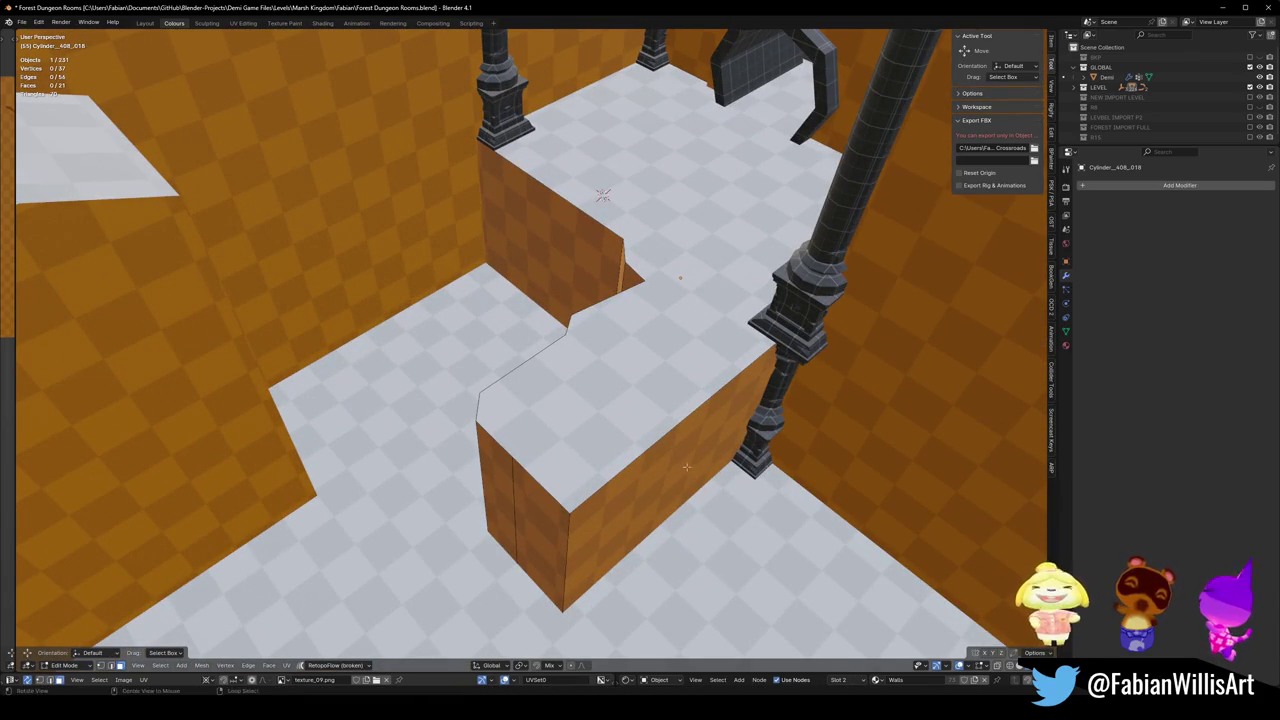
middle_click_drag(686, 466, 686, 473)
key("ctrl+b")
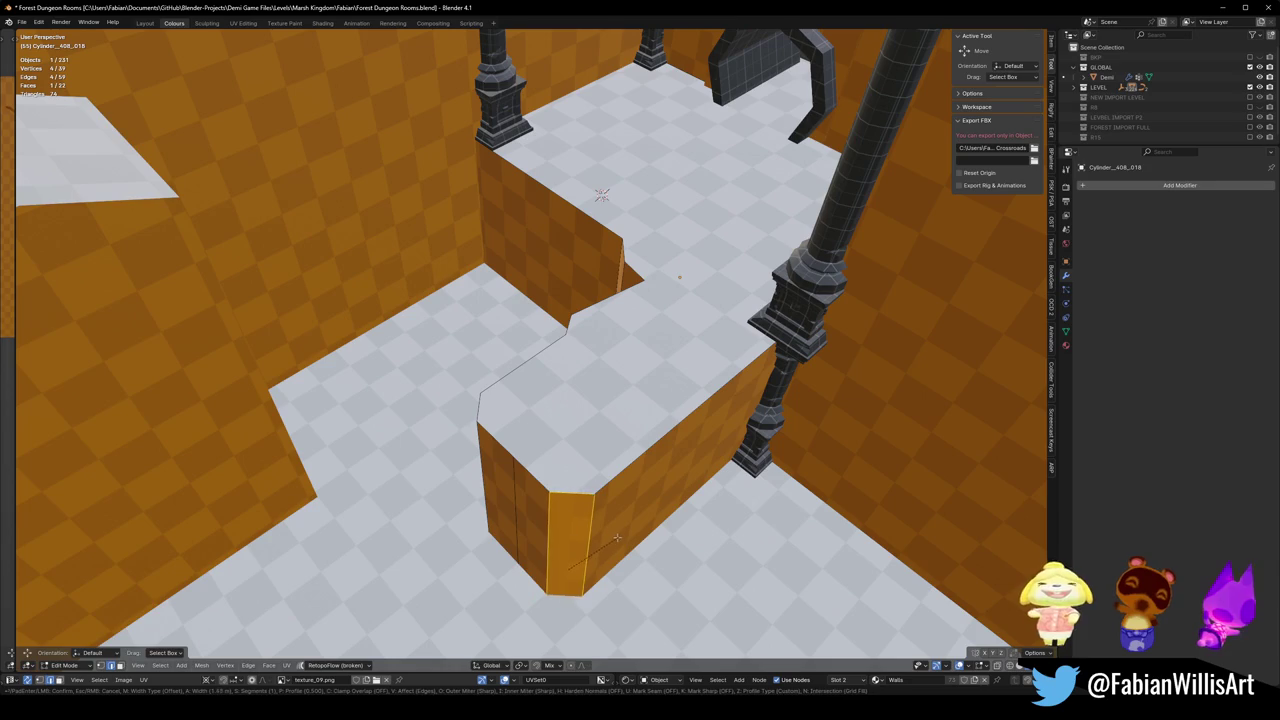
left_click(610, 545)
In local view, dissolve a stray vertex and add a loop cut, then return and save.
key("ctrl+r")
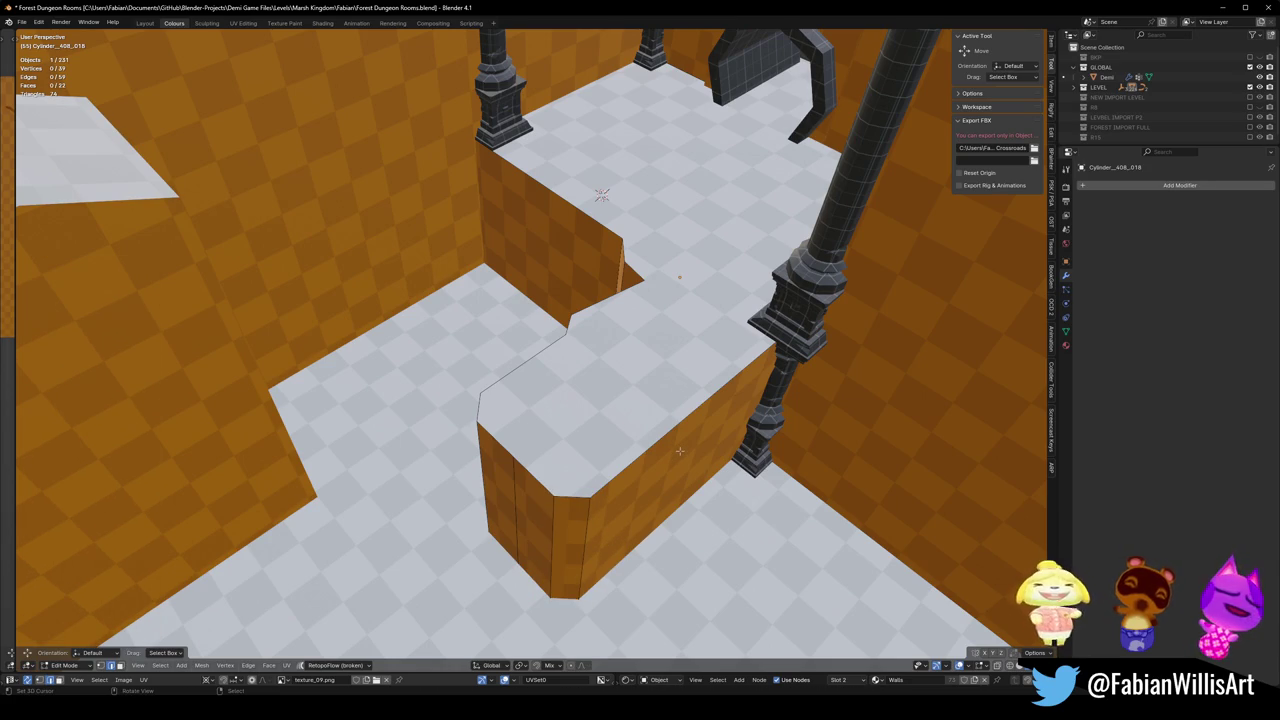
key("KP_Divide")
mouse_move(679, 451)
middle_mouse_down()
mouse_move(596, 446)
mouse_move(597, 377)
middle_mouse_up()
middle_click_drag(552, 301, 547, 397)
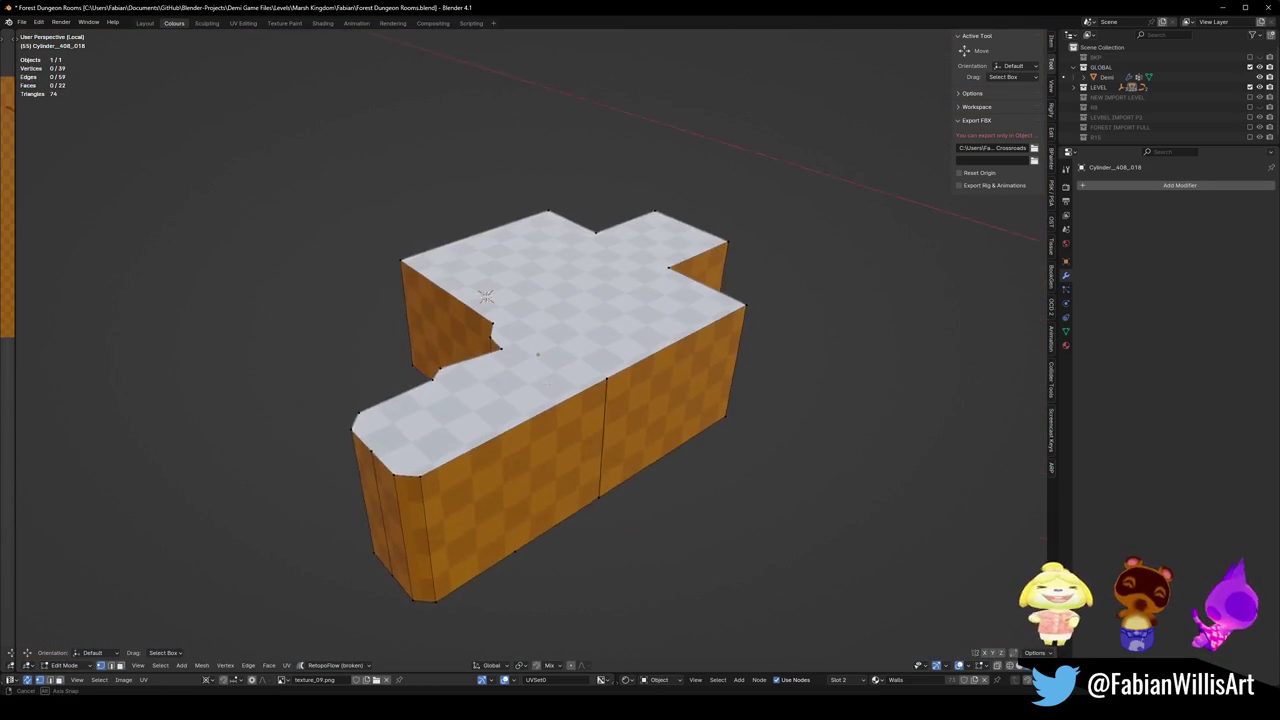
mouse_move(533, 456)
middle_mouse_down()
mouse_move(550, 456)
mouse_move(624, 289)
mouse_move(534, 437)
mouse_move(487, 298)
mouse_move(592, 172)
middle_mouse_up()
key("ctrl+x")
key("ctrl+r")
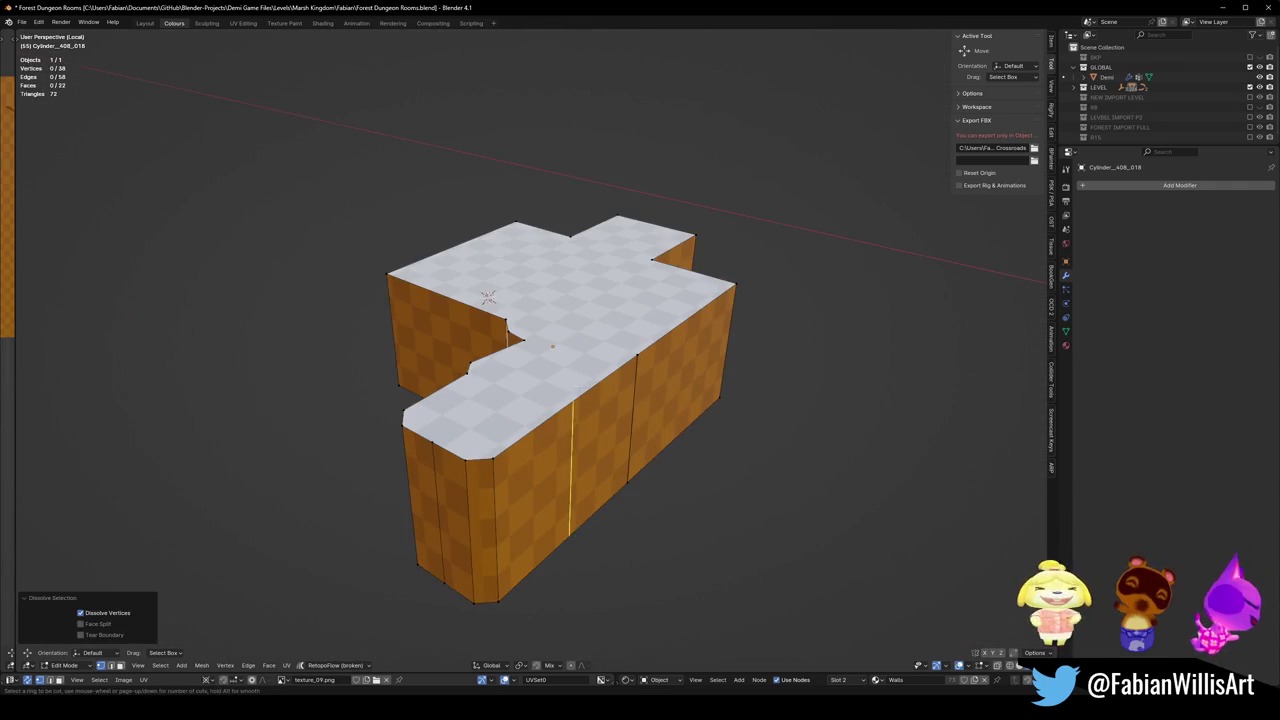
left_click(487, 298)
key("KP_Divide")
key("ctrl+s")
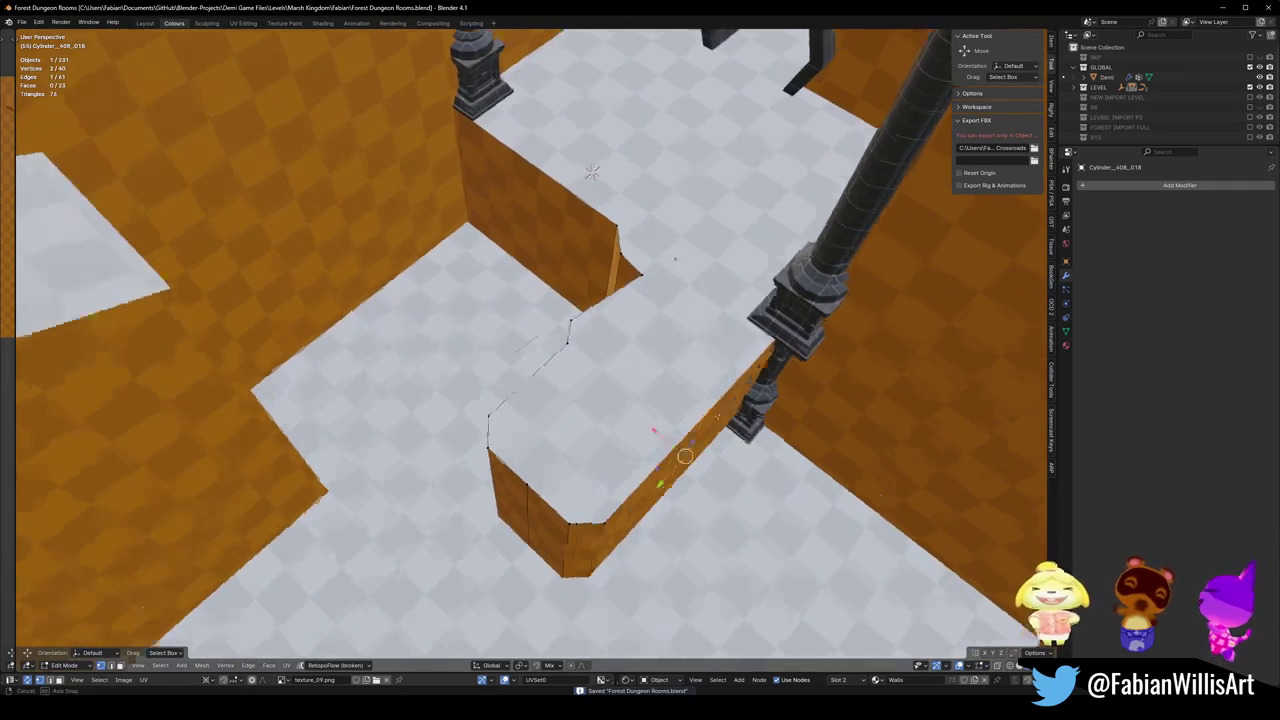
Add a vertical loop edge on the wall and slide it across the floor plane.
middle_click_drag(685, 456, 690, 470)
key("ctrl+r")
left_click(690, 470)
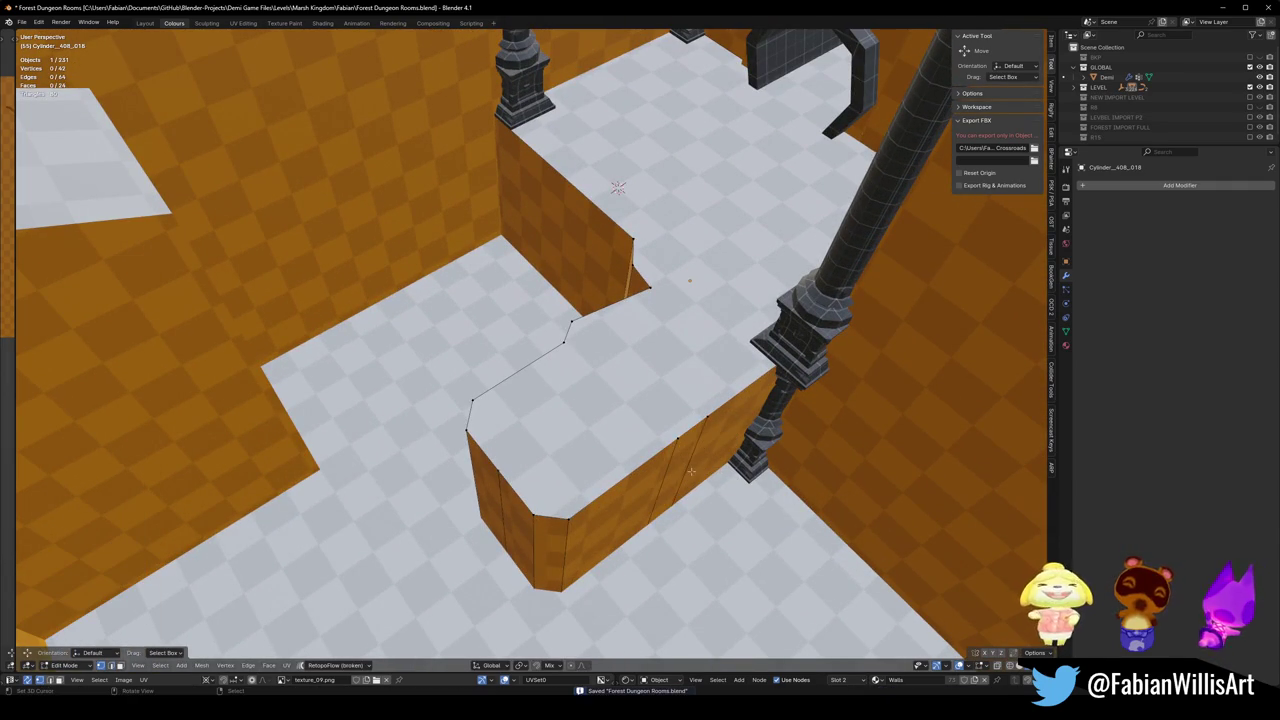
key("g")
key("shift+z")
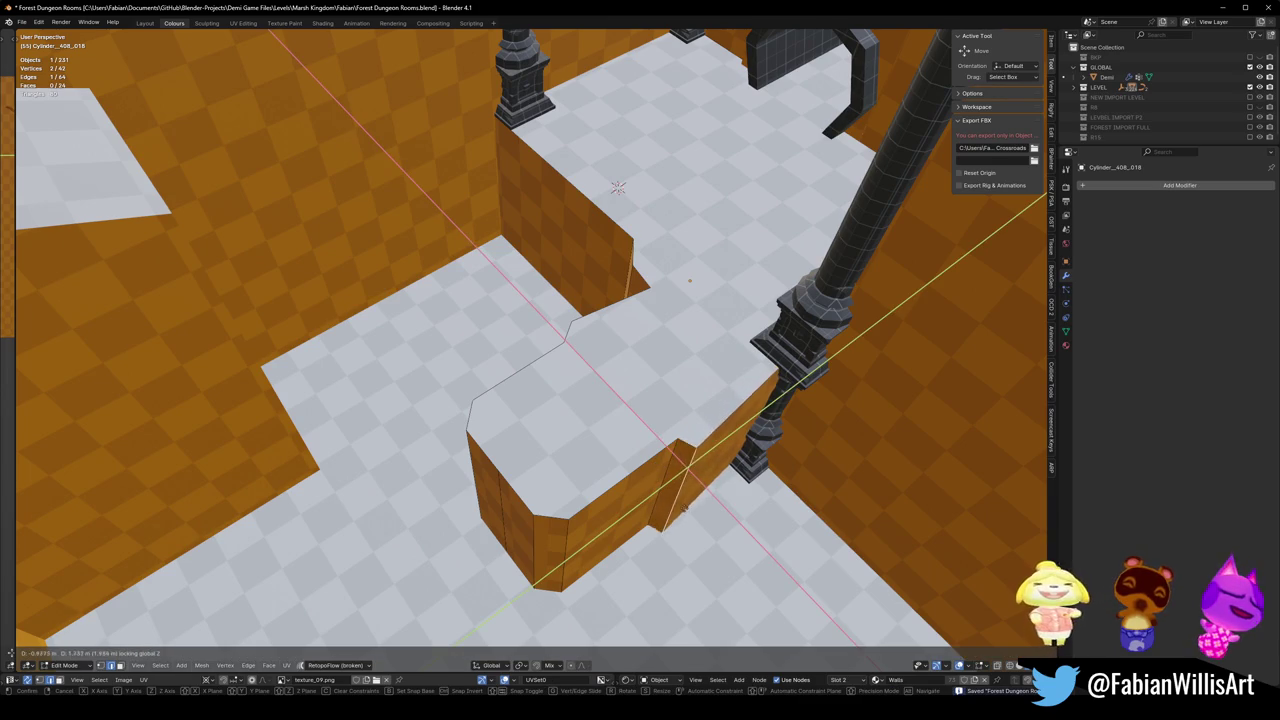
left_click(618, 188)
left_click(618, 188)
Move another wall edge along the wall, keeping it on the floor plane.
middle_click_drag(618, 188, 398, 227)
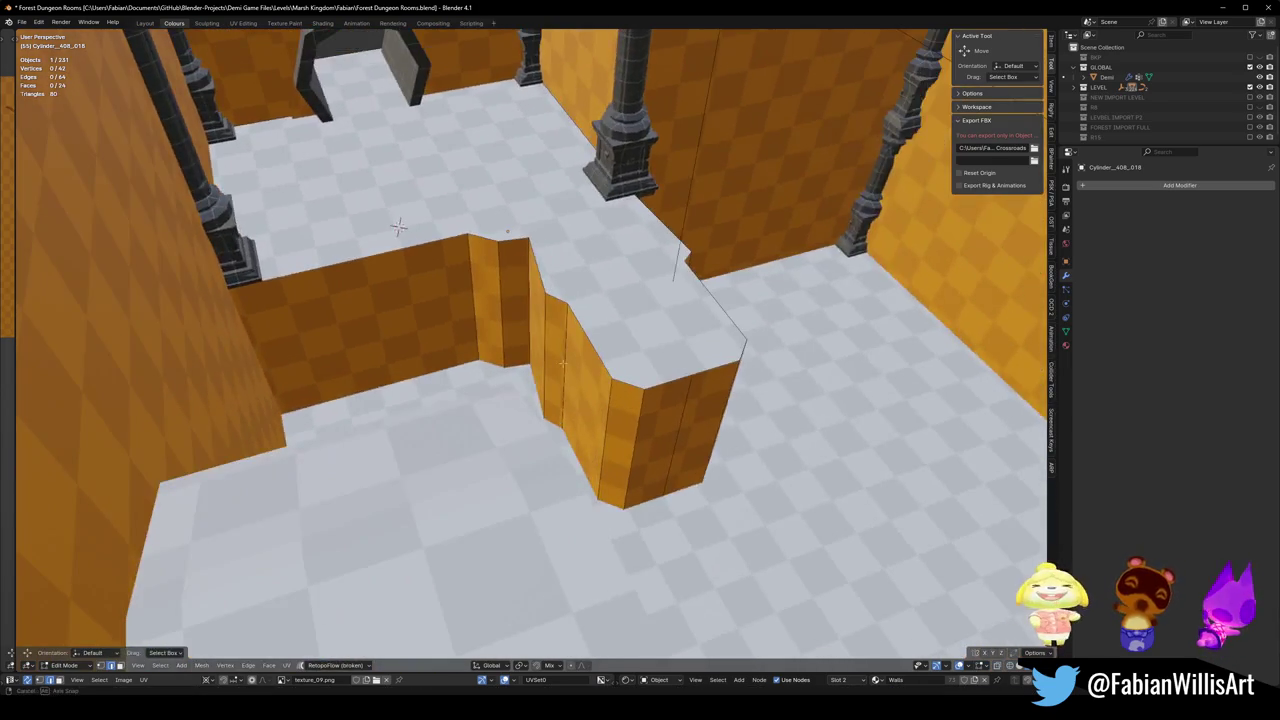
middle_click_drag(563, 365, 500, 270)
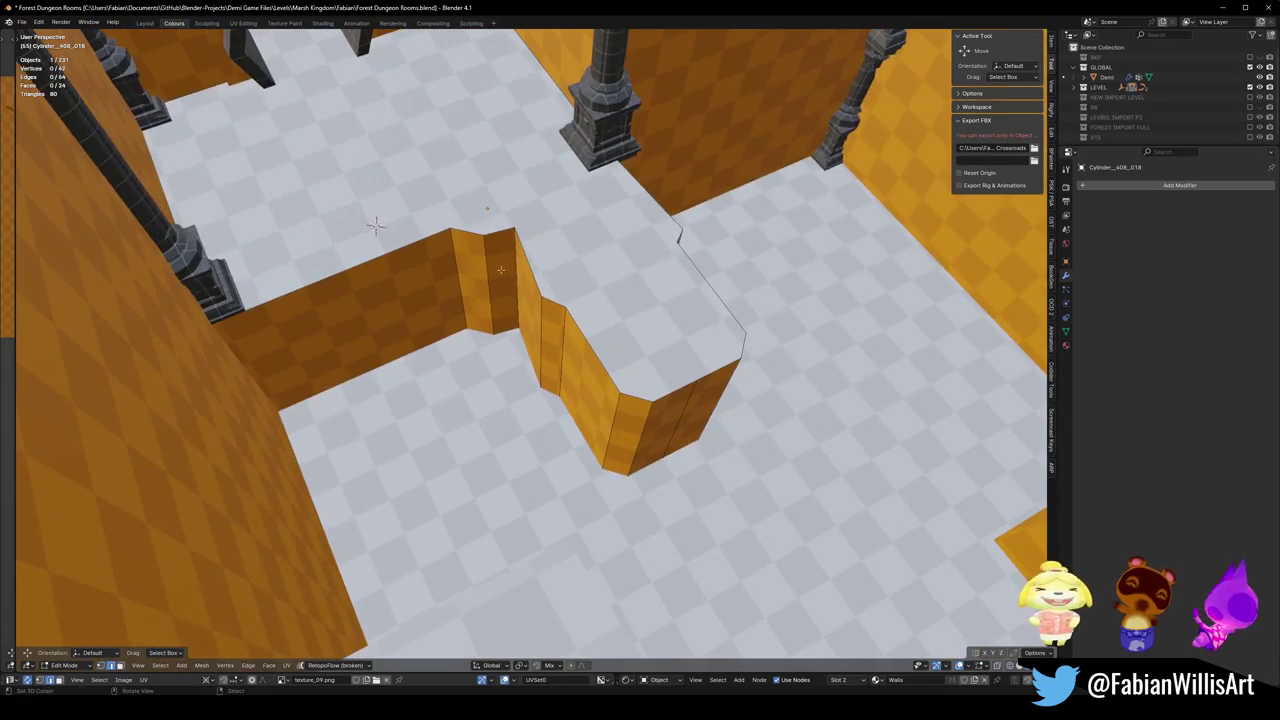
key("g")
key("shift+z")
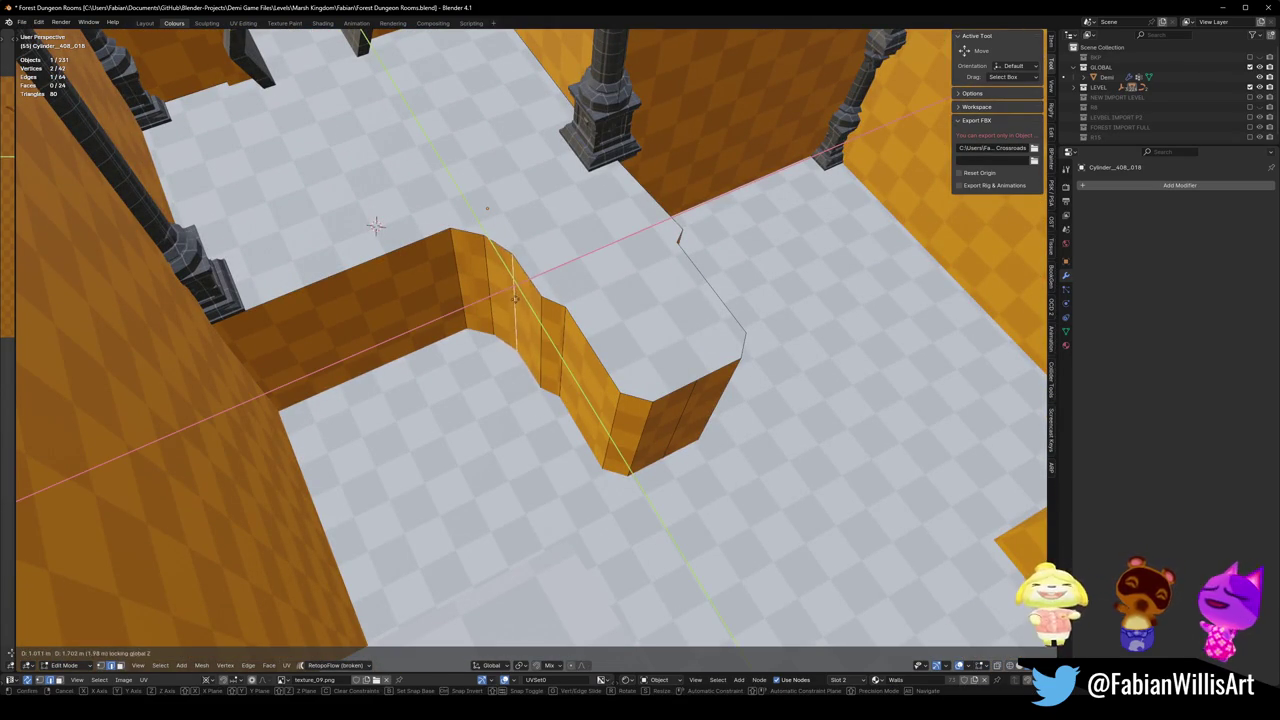
left_click(375, 224)
left_click(375, 224)
Add one more edge loop, position it with two Shift+Z moves, and return to Object Mode.
middle_click_drag(375, 224, 535, 480)
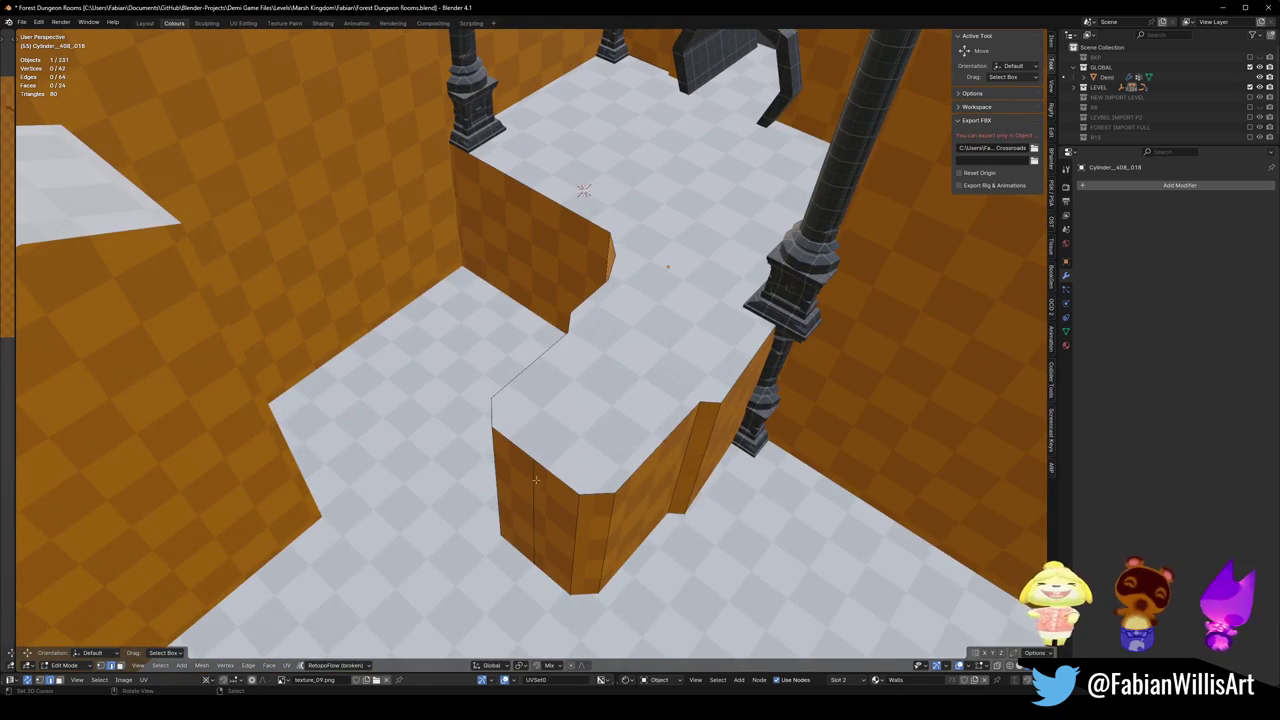
left_click(553, 500)
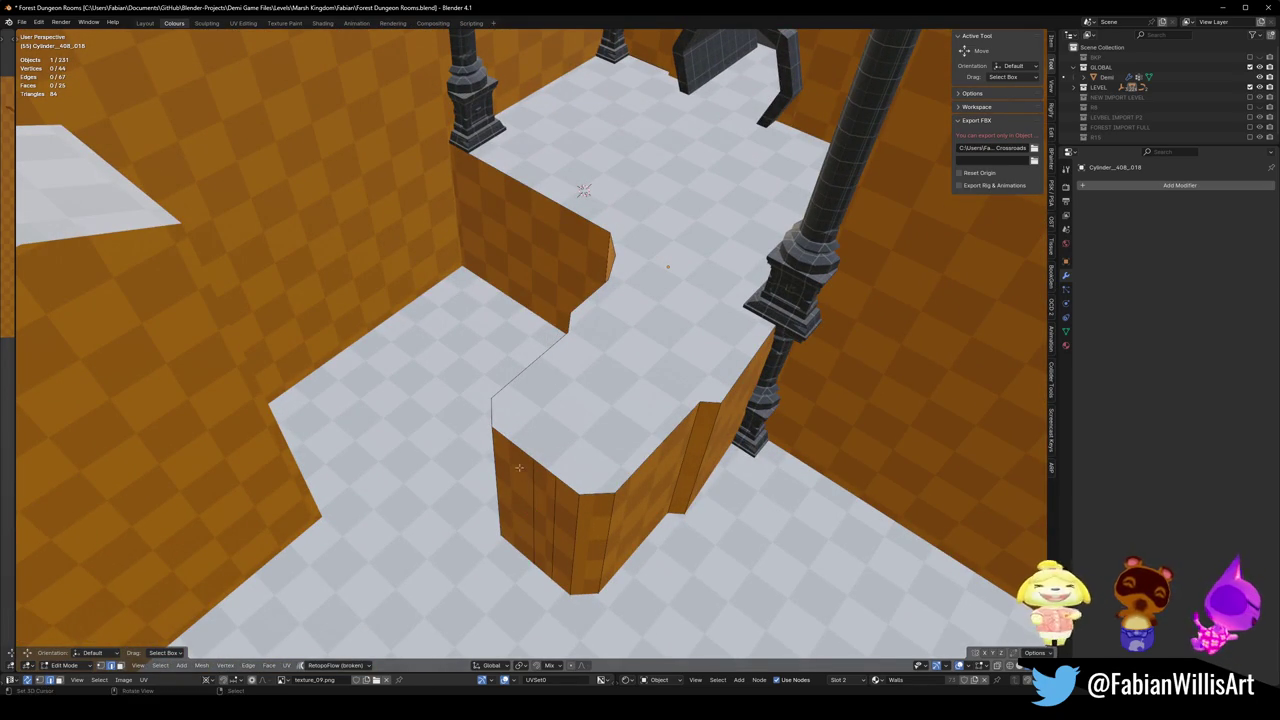
key("g")
key("shift+z")
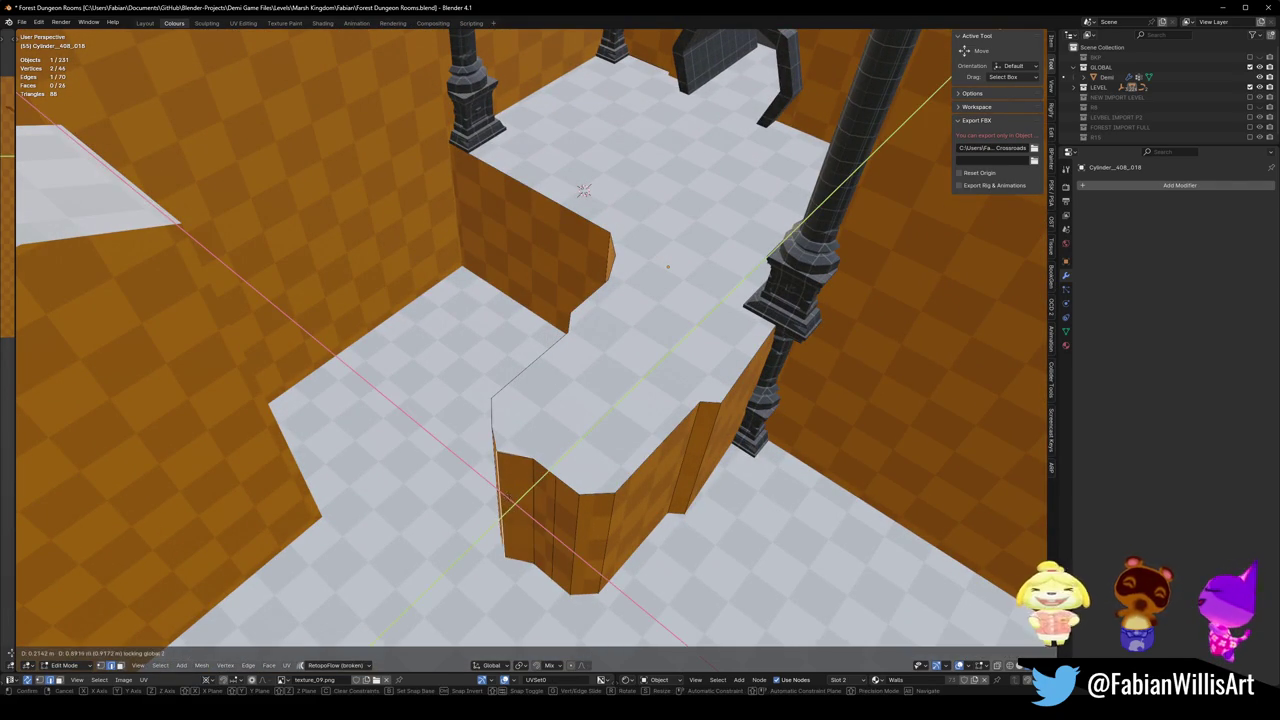
left_click(545, 497)
key("g")
key("shift+z")
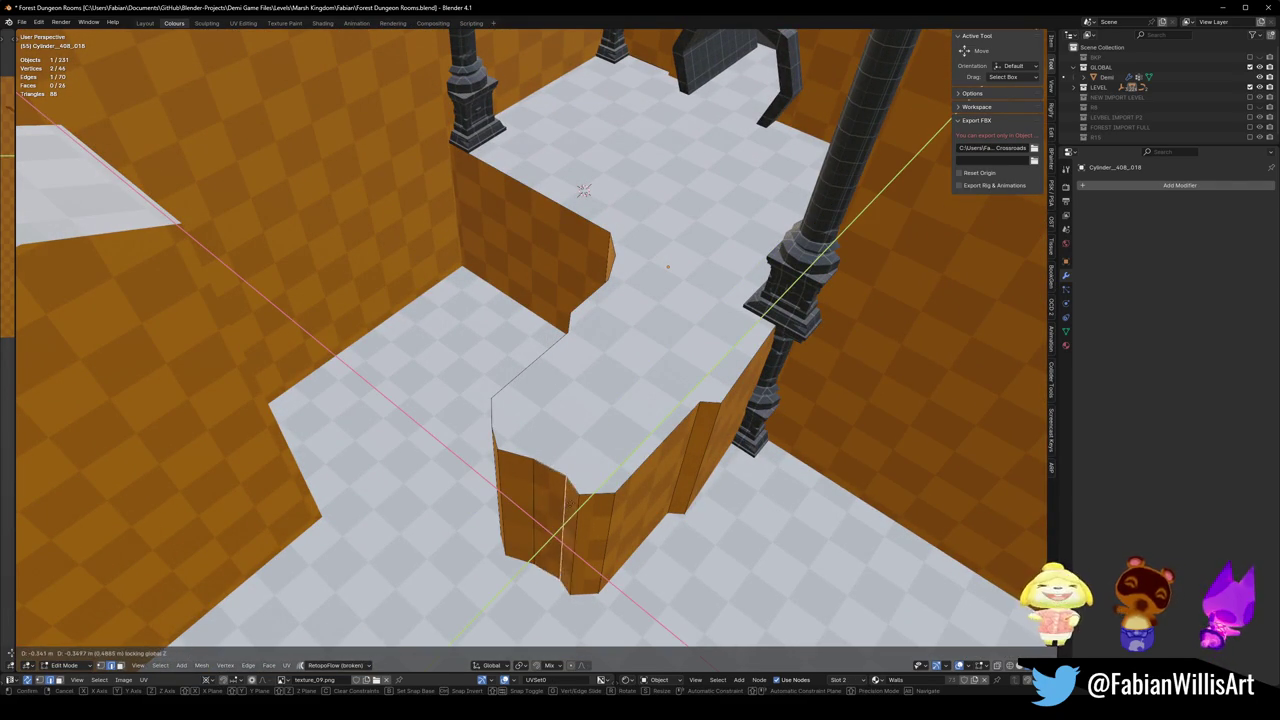
left_click(567, 500)
key("Tab")
mouse_move(567, 500)
middle_mouse_down()
mouse_move(486, 463)
mouse_move(629, 374)
mouse_move(614, 369)
mouse_move(580, 451)
mouse_move(712, 426)
mouse_move(744, 389)
mouse_move(537, 394)
mouse_move(537, 466)
mouse_move(585, 454)
mouse_move(589, 427)
mouse_move(427, 482)
mouse_move(543, 451)
mouse_move(623, 463)
mouse_move(637, 440)
middle_mouse_up()
Save Forest Dungeon Rooms.blend twice while zooming and orbiting to review the room.
key("ctrl+s")
scroll(605, 411, "up", 5)
scroll(585, 404, "down", 5)
scroll(560, 440, "up", 5)
scroll(560, 440, "down", 5)
key("ctrl+s")
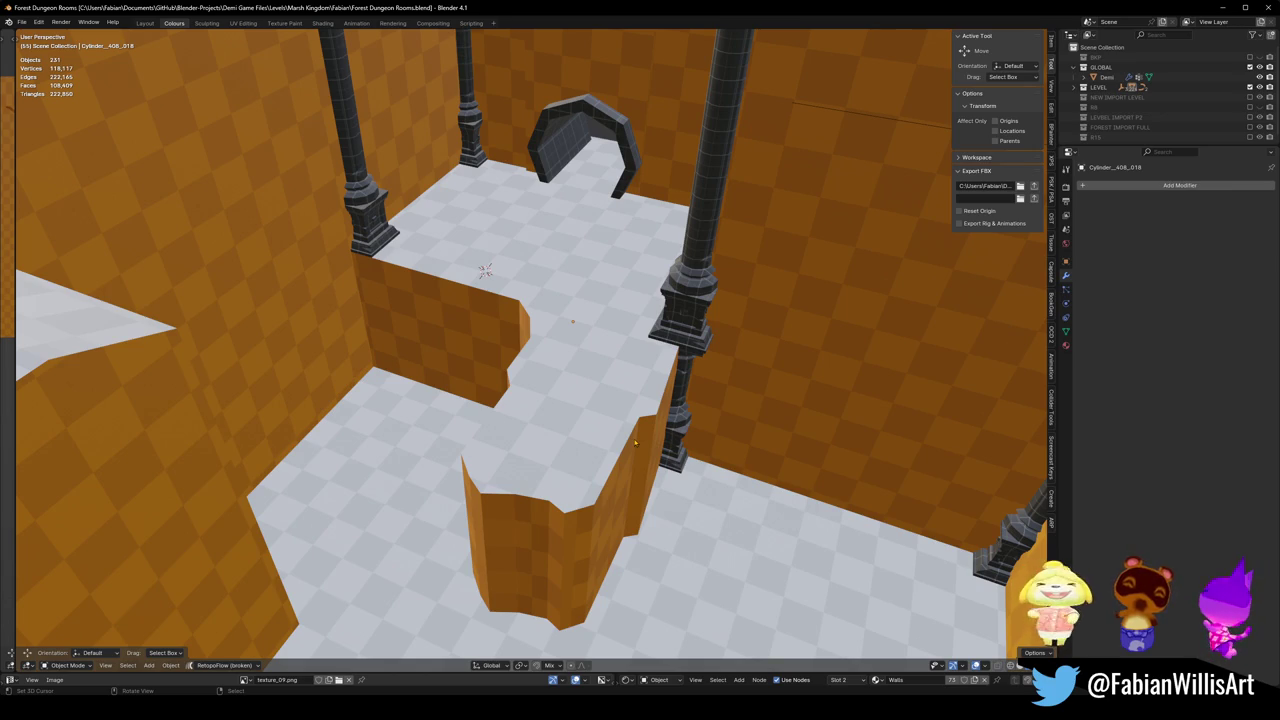
mouse_move(580, 360)
middle_mouse_down()
mouse_move(591, 401)
mouse_move(601, 383)
mouse_move(660, 430)
mouse_move(691, 407)
mouse_move(600, 363)
mouse_move(546, 390)
middle_mouse_up()
Delete the wall SD_Wall_08.064 and save the file.
left_click(700, 455)
key("Delete")
key("ctrl+s")
Separate the back wall face of the Cylinder_429_014 block into its own object.
left_click(553, 336)
key("Tab")
left_click(546, 390)
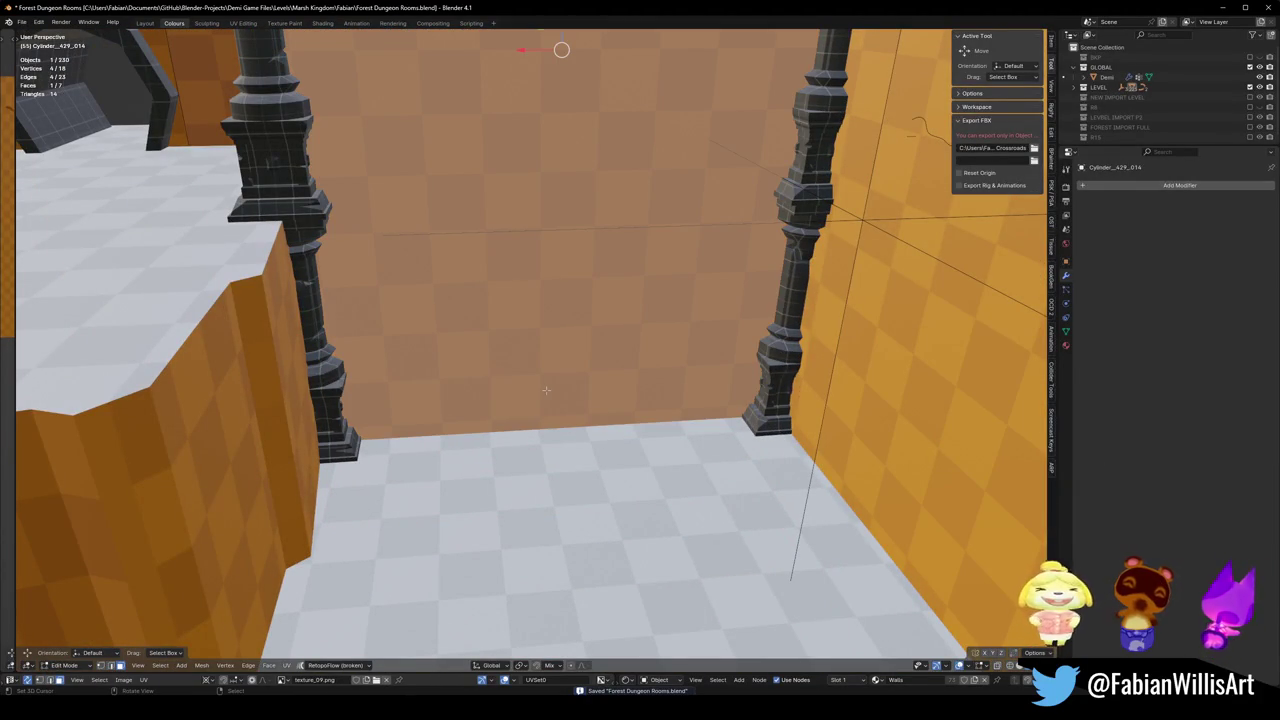
key("u")
left_click(546, 390)
key("p")
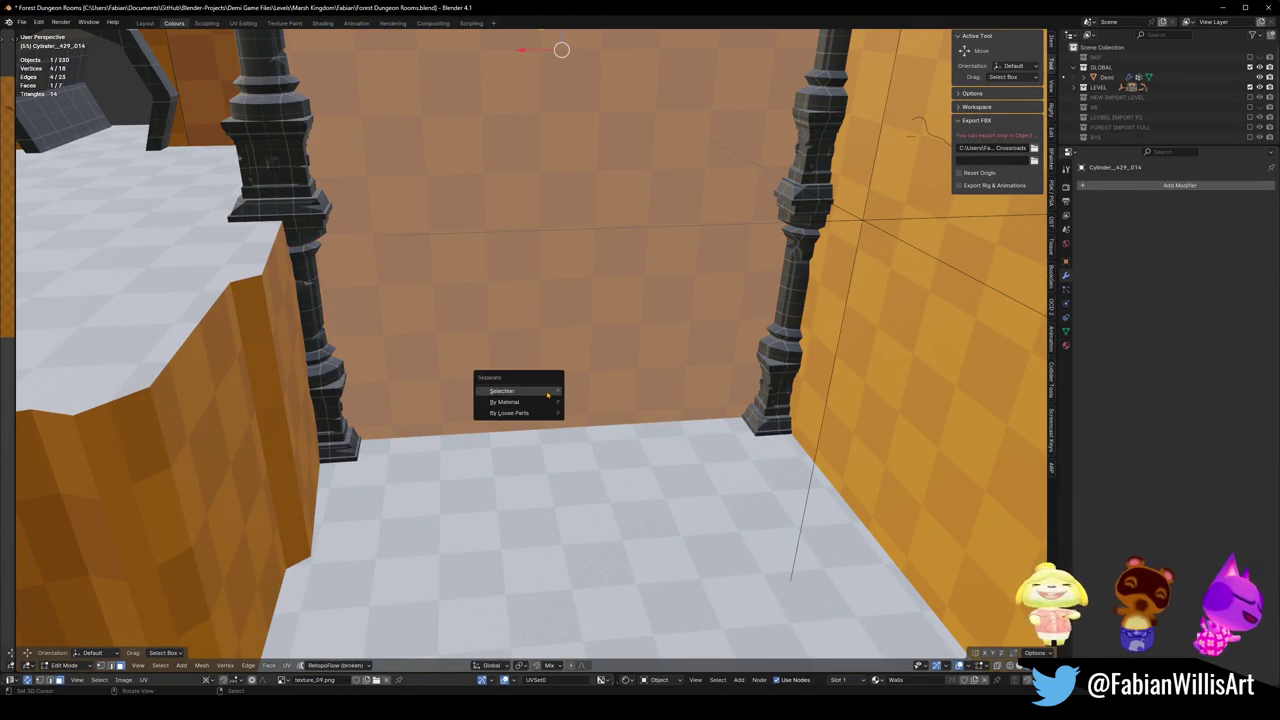
left_click(546, 390)
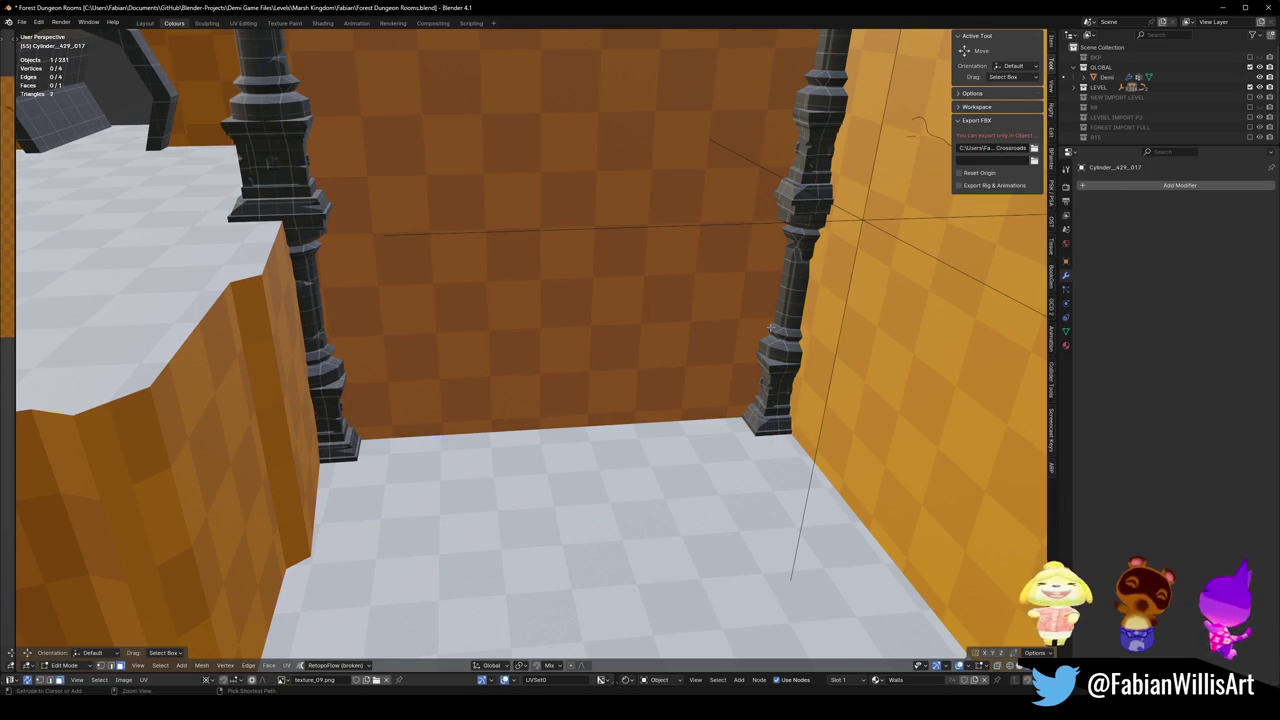
Add a centred horizontal and a centred vertical loop cut across the wall.
key("ctrl+r")
left_click(770, 328)
right_click(770, 328)
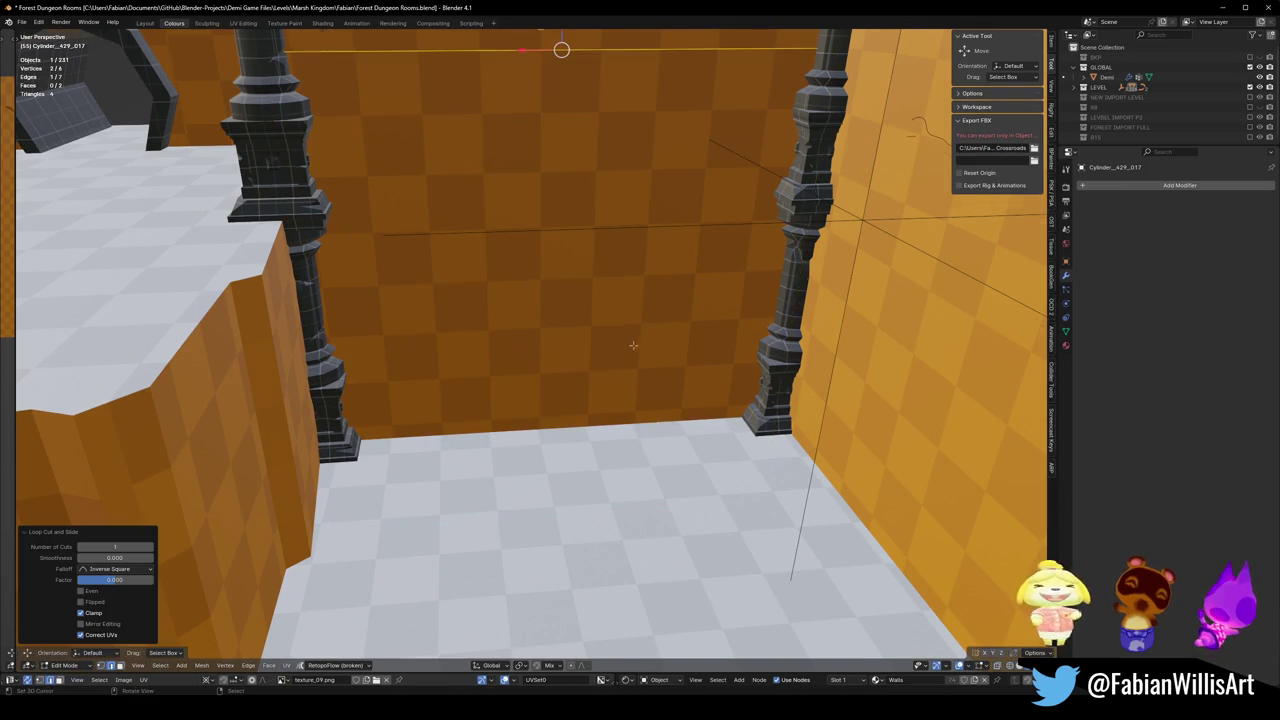
middle_click_drag(633, 345, 566, 249)
key("ctrl+r")
left_click(592, 395)
right_click(592, 395)
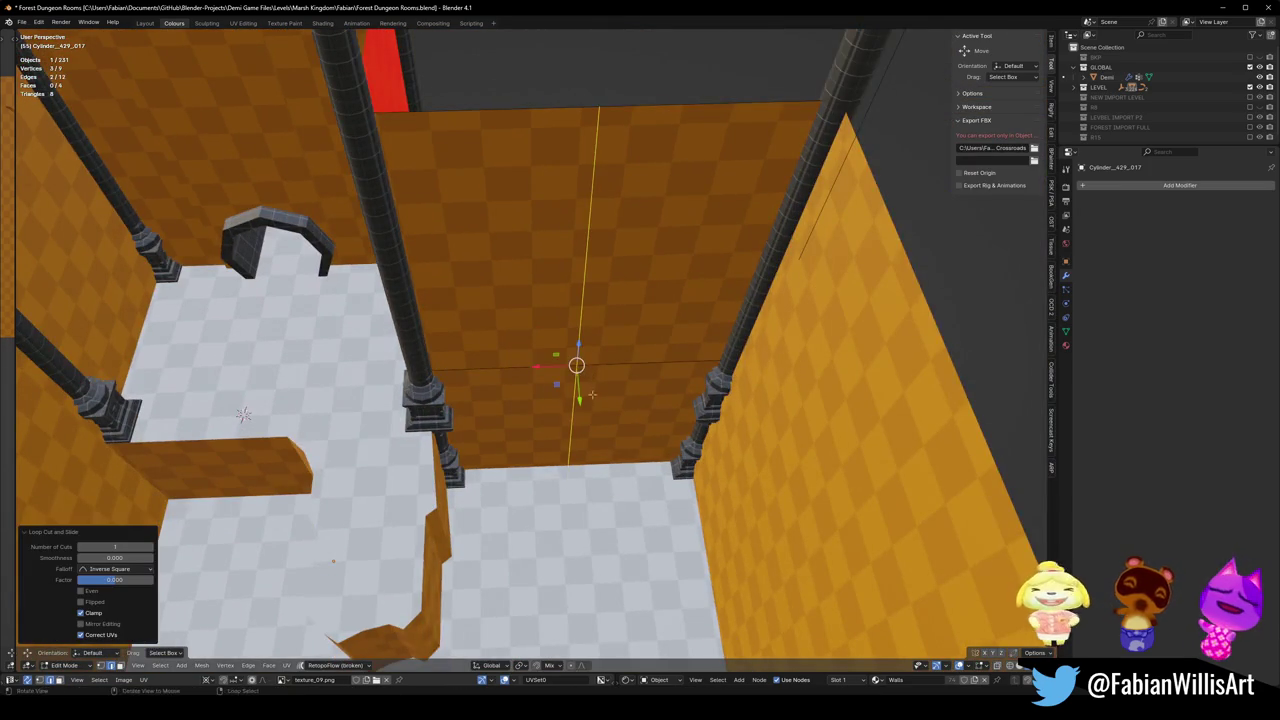
Subdivide all the wall faces twice, then undo the subdivisions.
key("a")
mouse_move(592, 395)
middle_mouse_down()
mouse_move(600, 300)
mouse_move(595, 330)
middle_mouse_up()
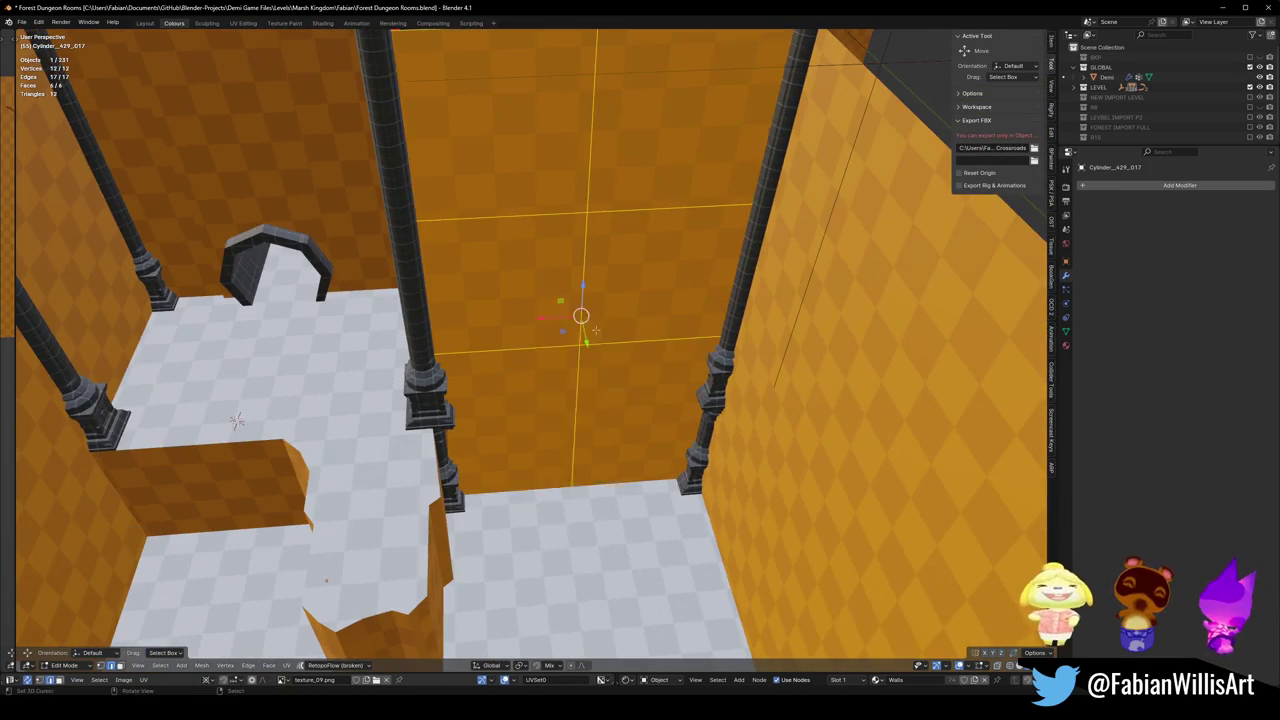
right_click(595, 330)
left_click(590, 340)
right_click(565, 332)
left_click(565, 338)
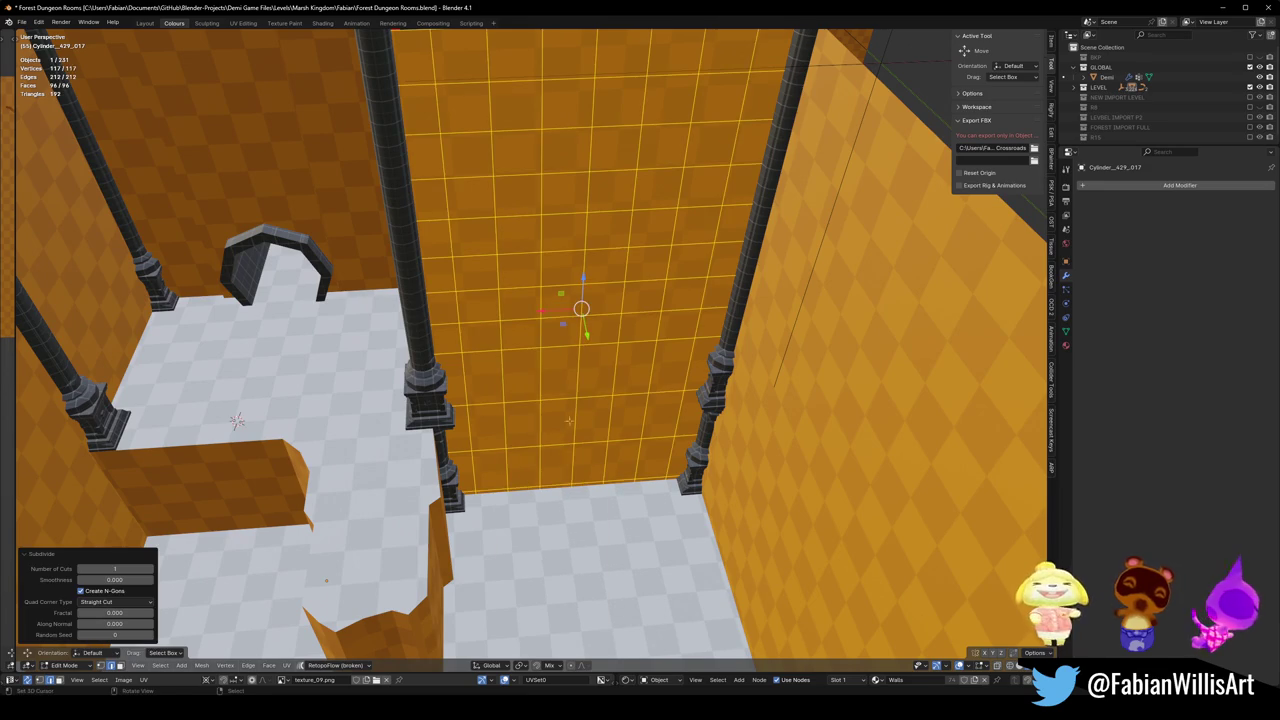
scroll(560, 436, "down", 2)
key("ctrl+z")
key("ctrl+z")
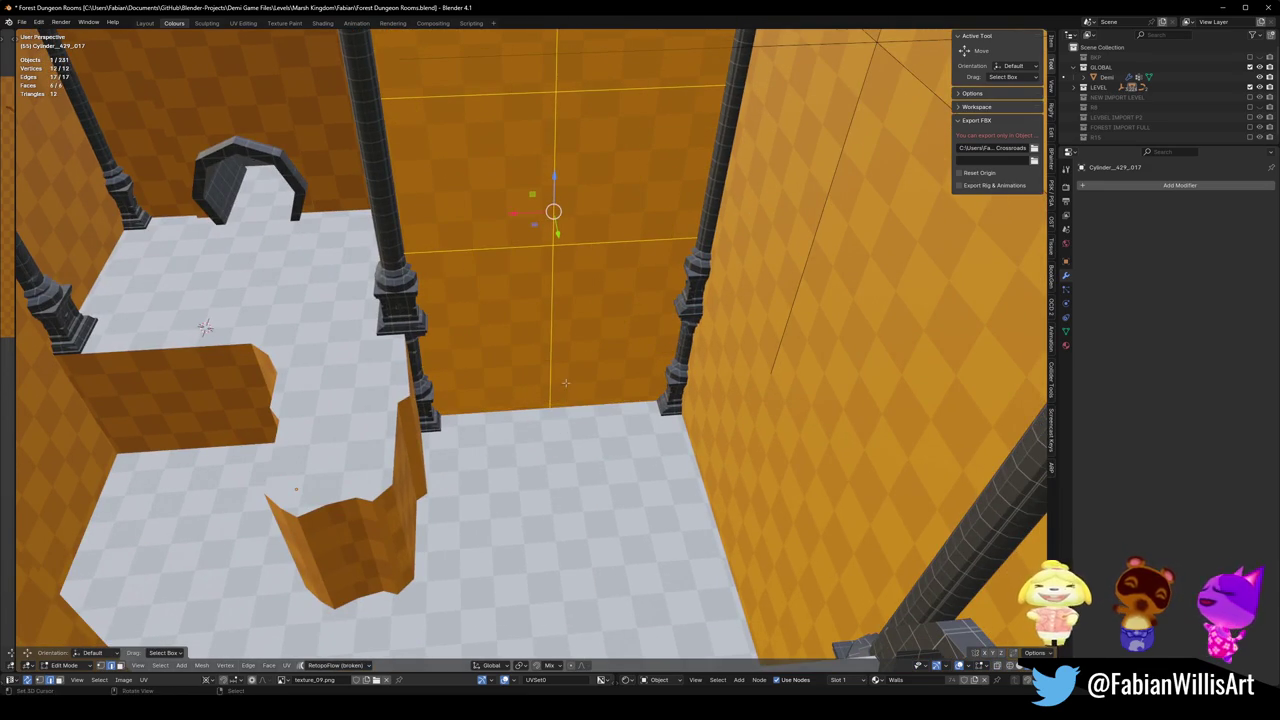
scroll(556, 399, "down", 1)
Add another edge loop and subdivide the wall, then undo back through those cuts.
key("alt+a")
mouse_move(556, 399)
middle_mouse_down()
mouse_move(560, 423)
mouse_move(615, 443)
middle_mouse_up()
key("ctrl+r")
left_click(563, 423)
key("alt+a")
key("a")
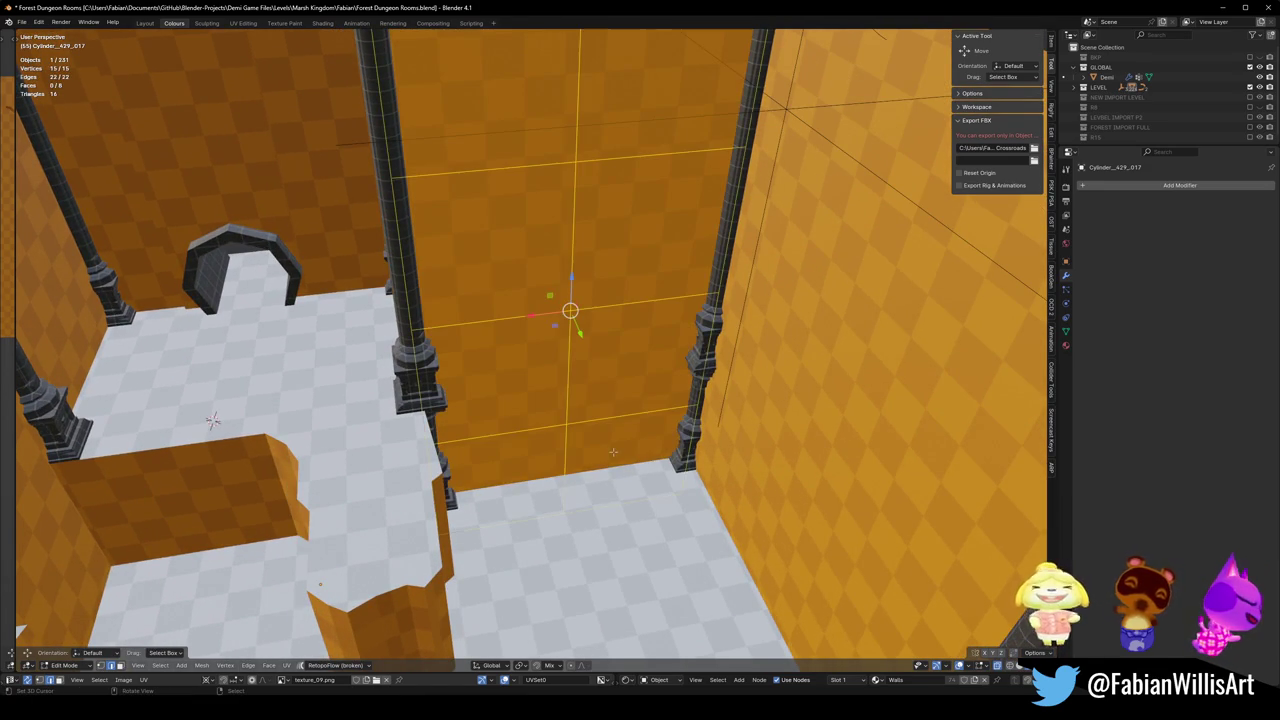
right_click(588, 393)
left_click(588, 392)
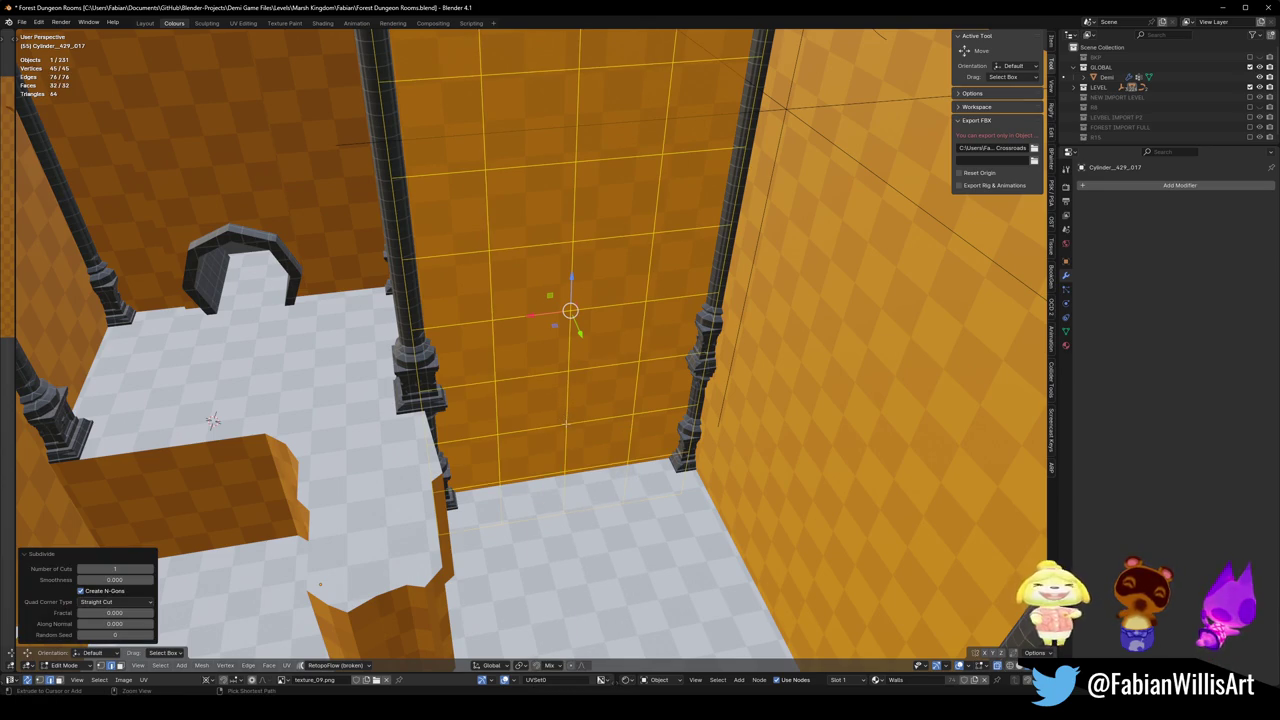
key("ctrl+z")
key("ctrl+z")
key("ctrl+z")
key("ctrl+z")
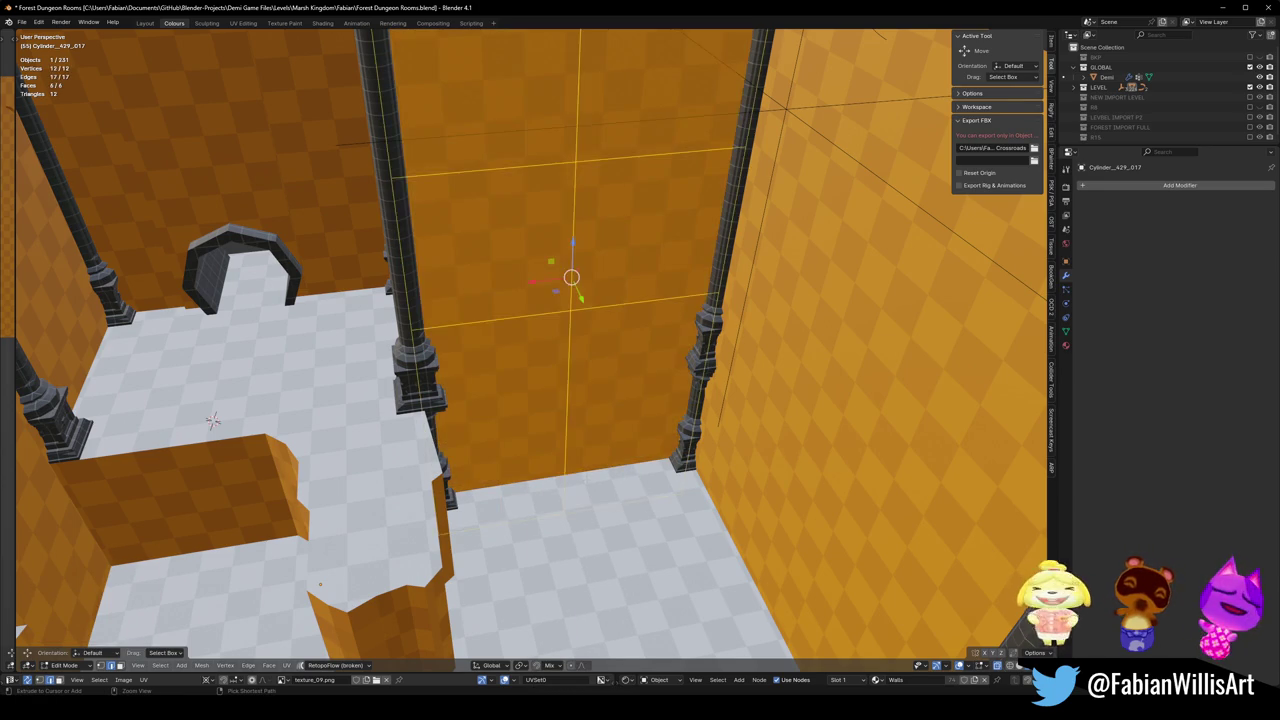
key("ctrl+z")
key("ctrl+z")
key("ctrl+z")
key("ctrl+z")
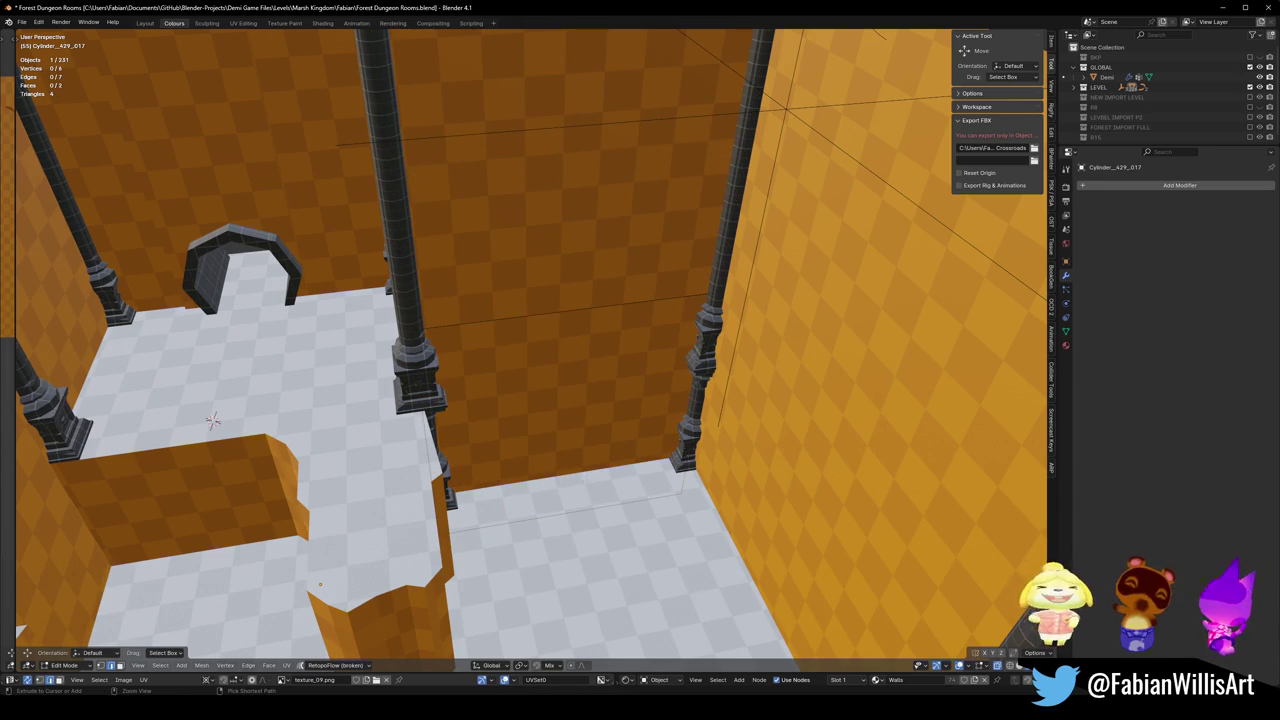
key("ctrl+z")
key("ctrl+z")
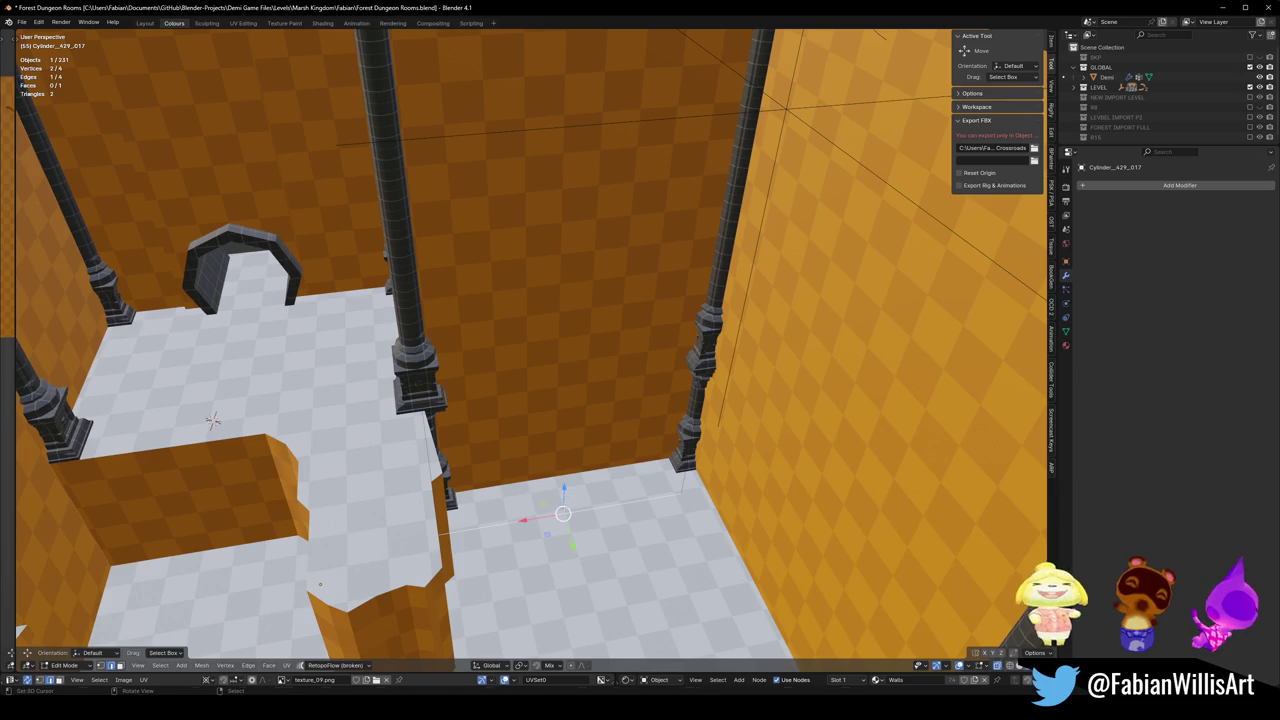
Raise the selected wall edge straight up along Z to increase the wall height.
key("g")
key("z")
left_click(565, 322)
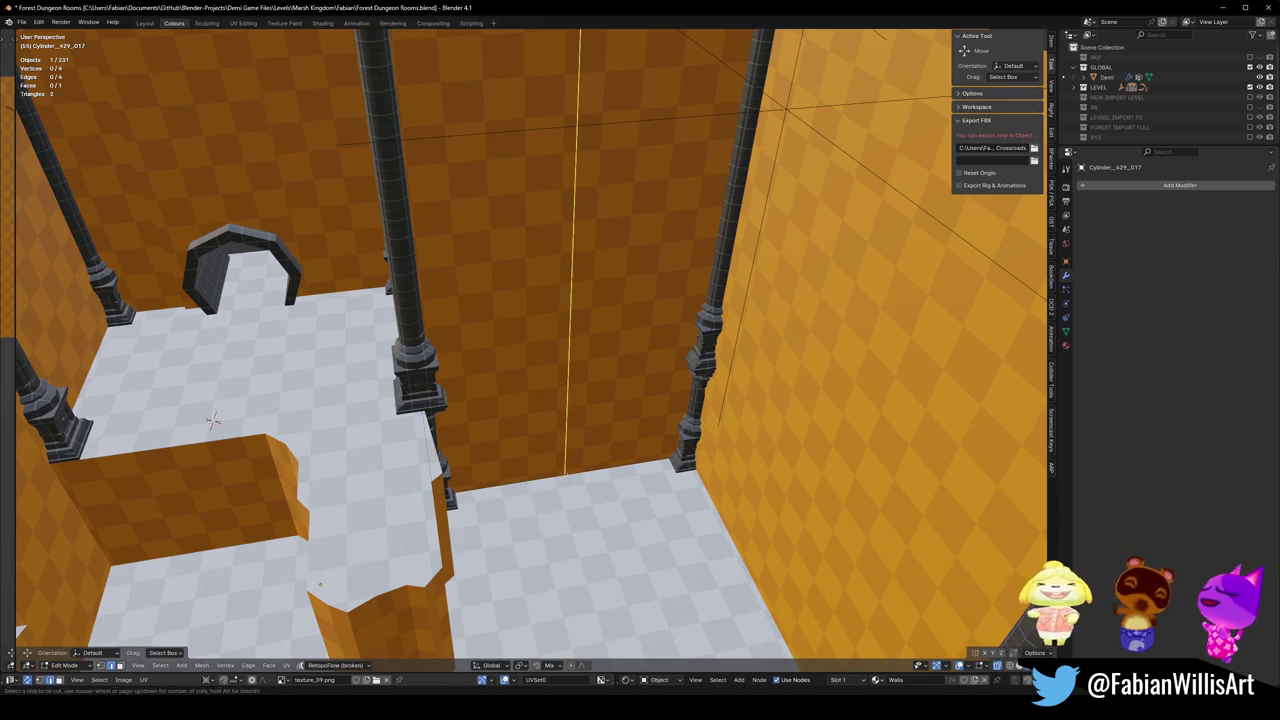
left_click(565, 322)
middle_click_drag(565, 322, 573, 401)
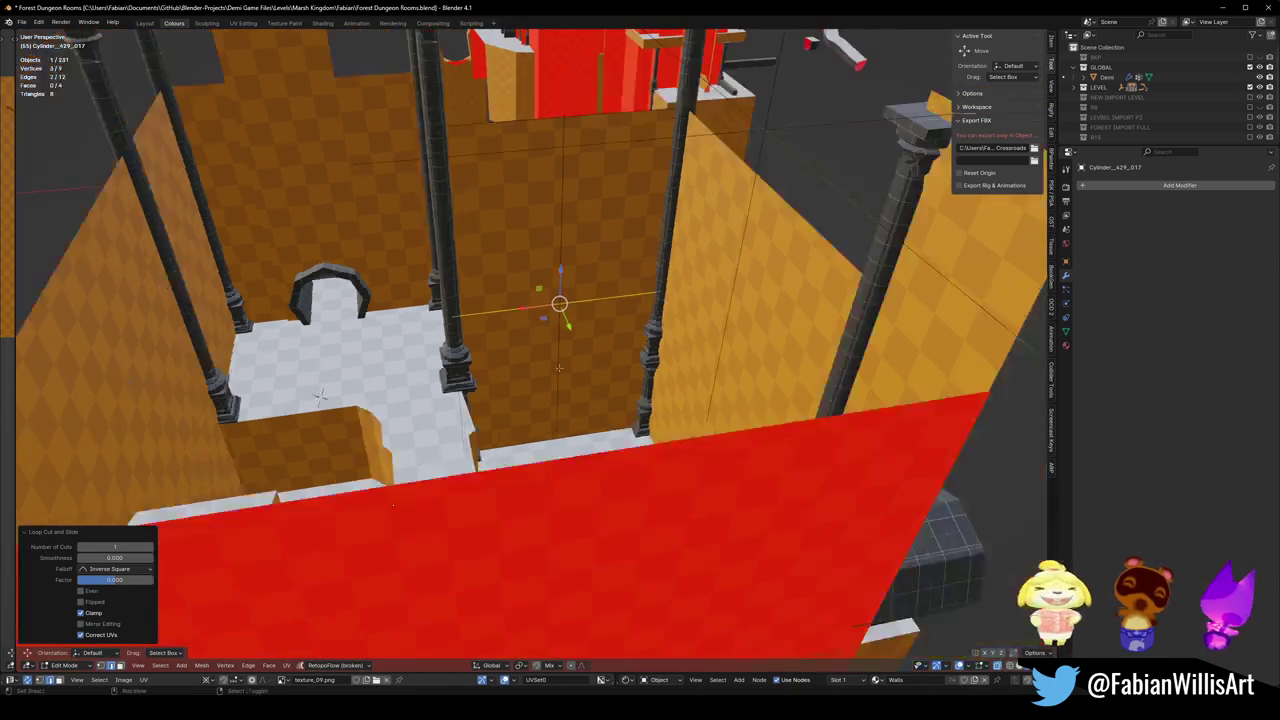
Add several loop cuts across the wall.
key("ctrl+r")
left_click(560, 272)
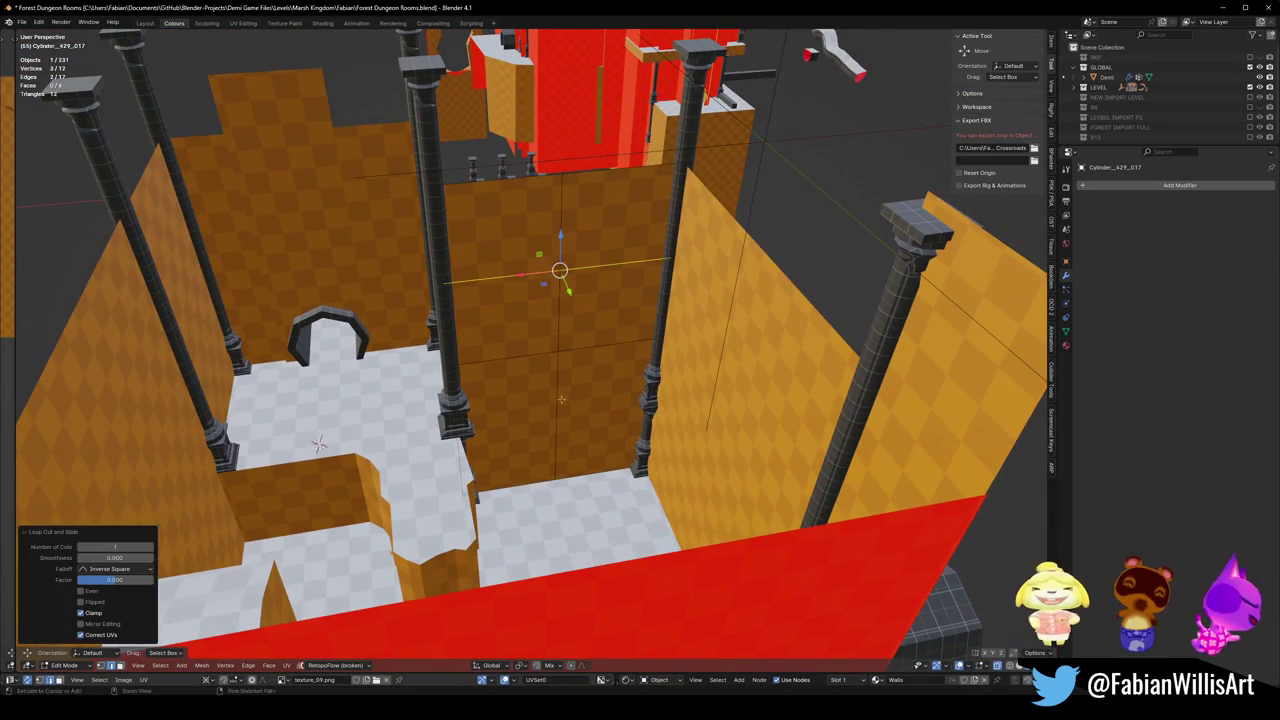
key("ctrl+z")
key("ctrl+r")
left_click(556, 420)
key("ctrl+r")
left_click(556, 420)
key("ctrl+r")
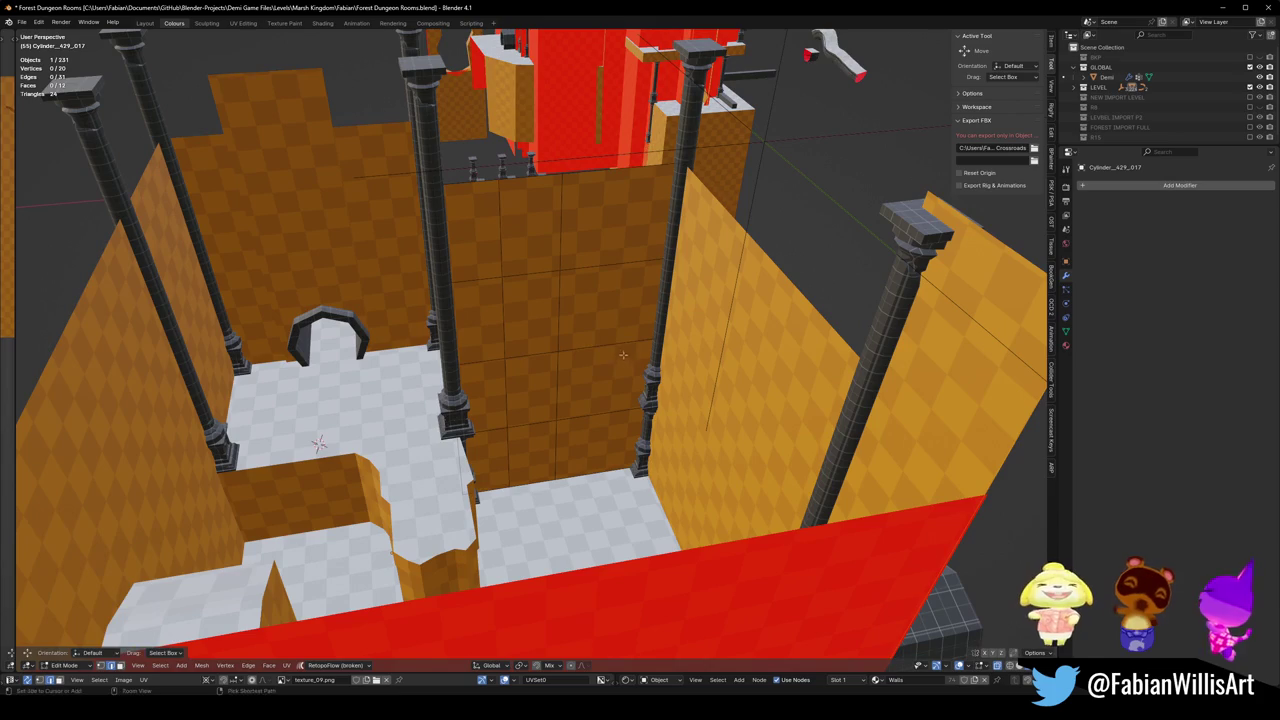
left_click(614, 360)
scroll(634, 398, "up", 2)
scroll(634, 398, "up", 3)
Add horizontal loop cuts low, in the middle and near the top of the wall.
key("ctrl+r")
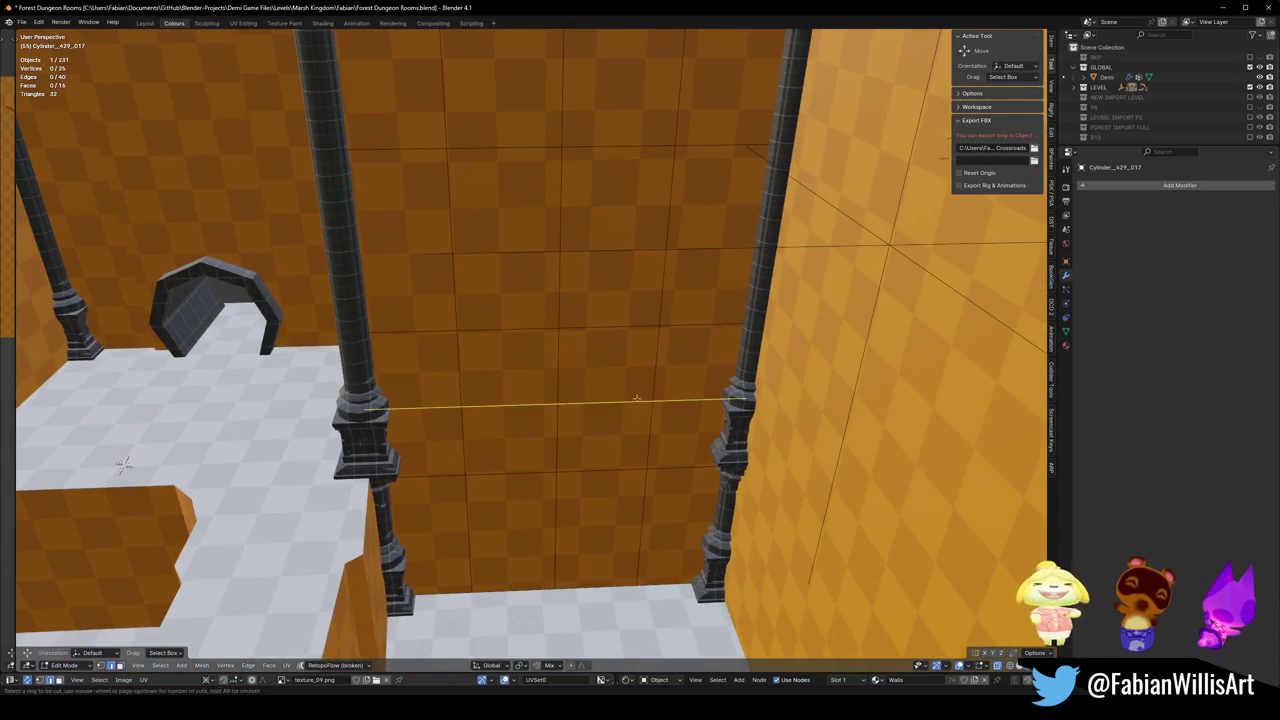
left_click(642, 412)
key("ctrl+z")
key("ctrl+r")
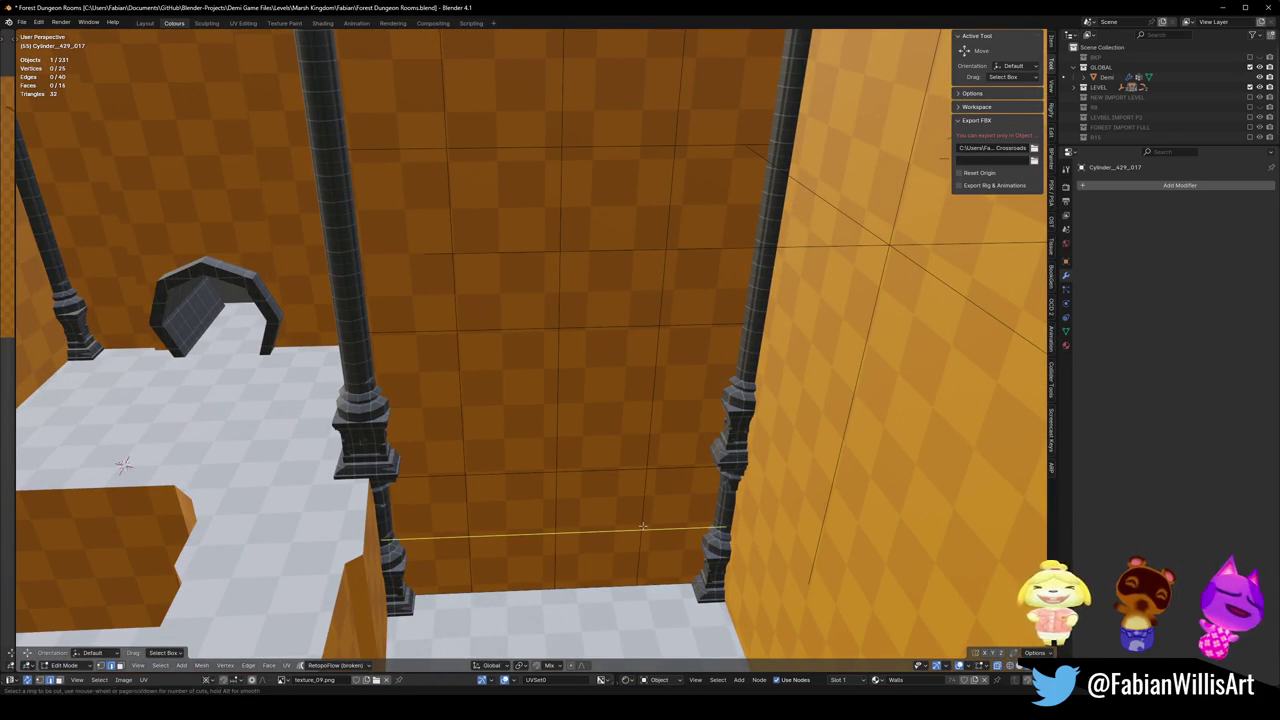
left_click(642, 527)
middle_click_drag(647, 494, 628, 467)
left_click(628, 467)
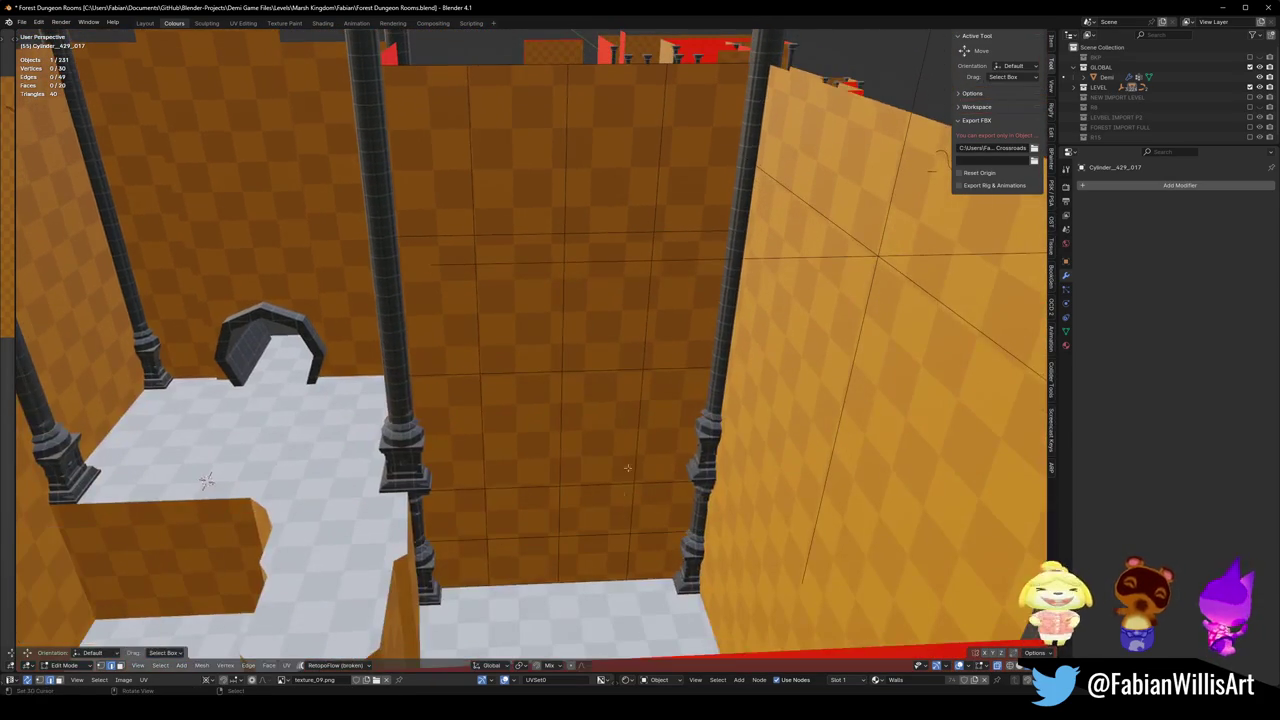
key("ctrl+r")
left_click(560, 431)
left_click(634, 328)
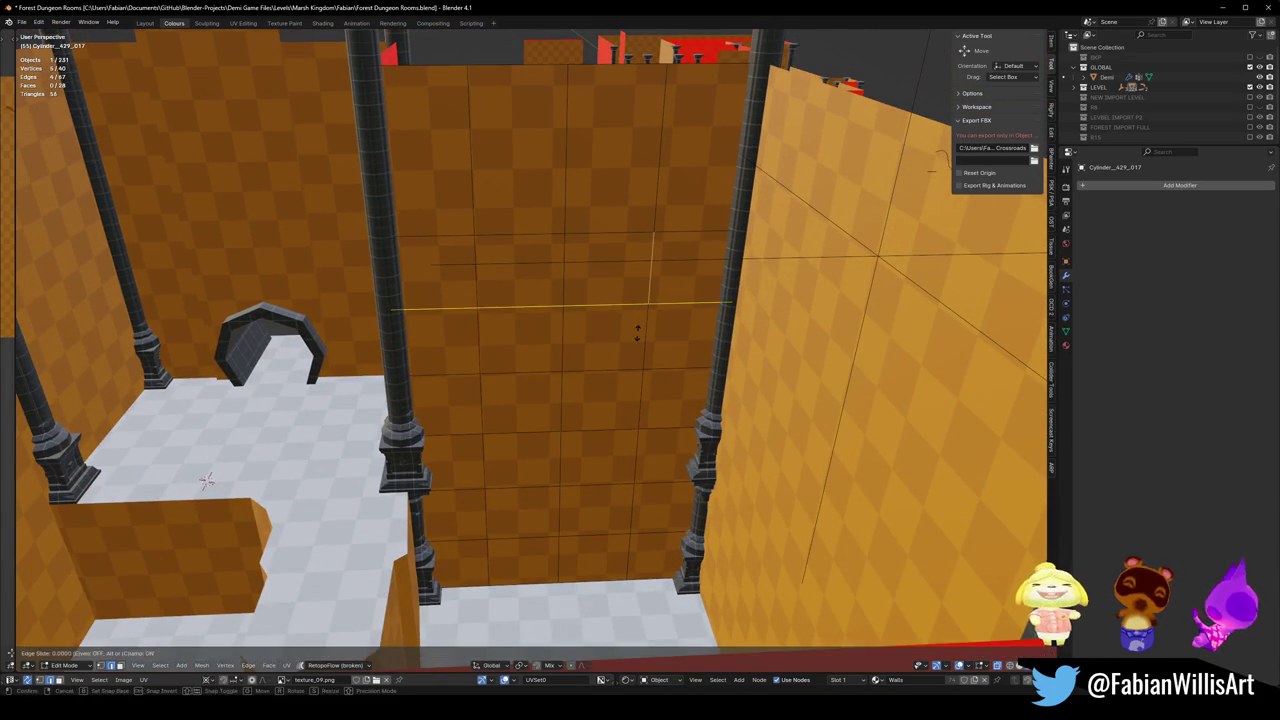
key("ctrl+r")
left_click(642, 197)
left_click(569, 458)
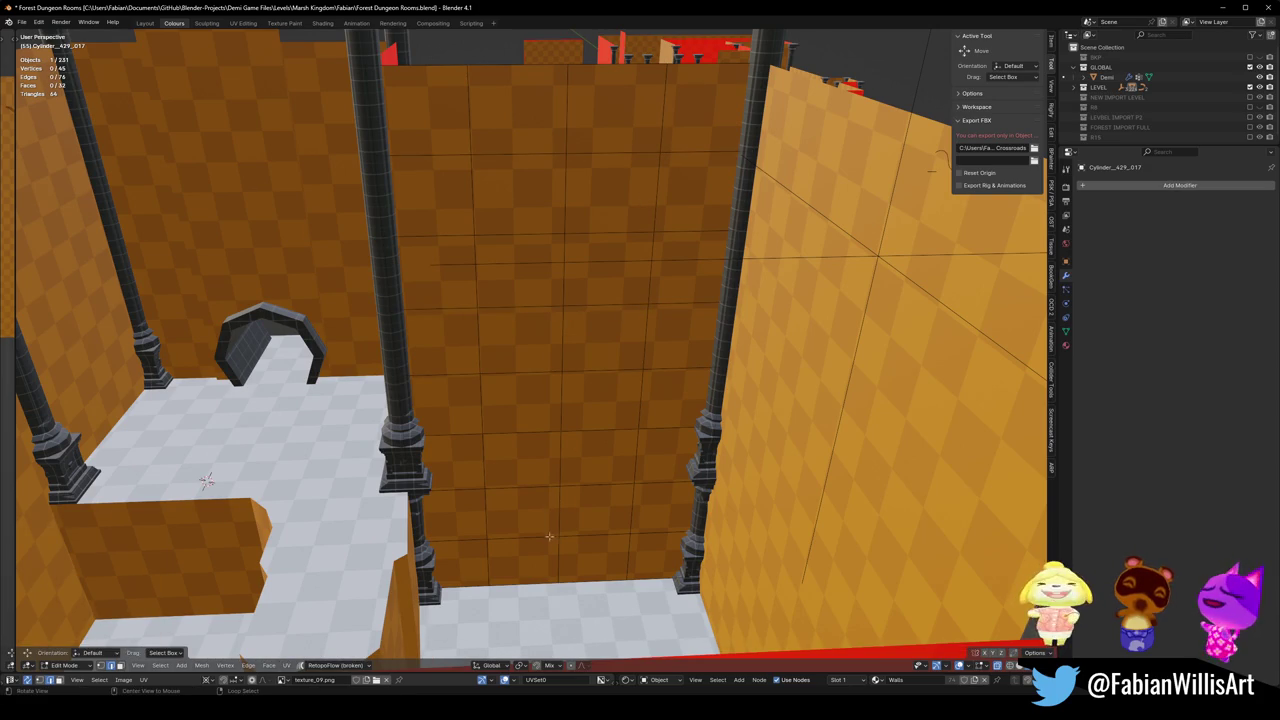
Subdivide the whole wall into a finer grid, save, and return to Object Mode.
key("a")
right_click(552, 521)
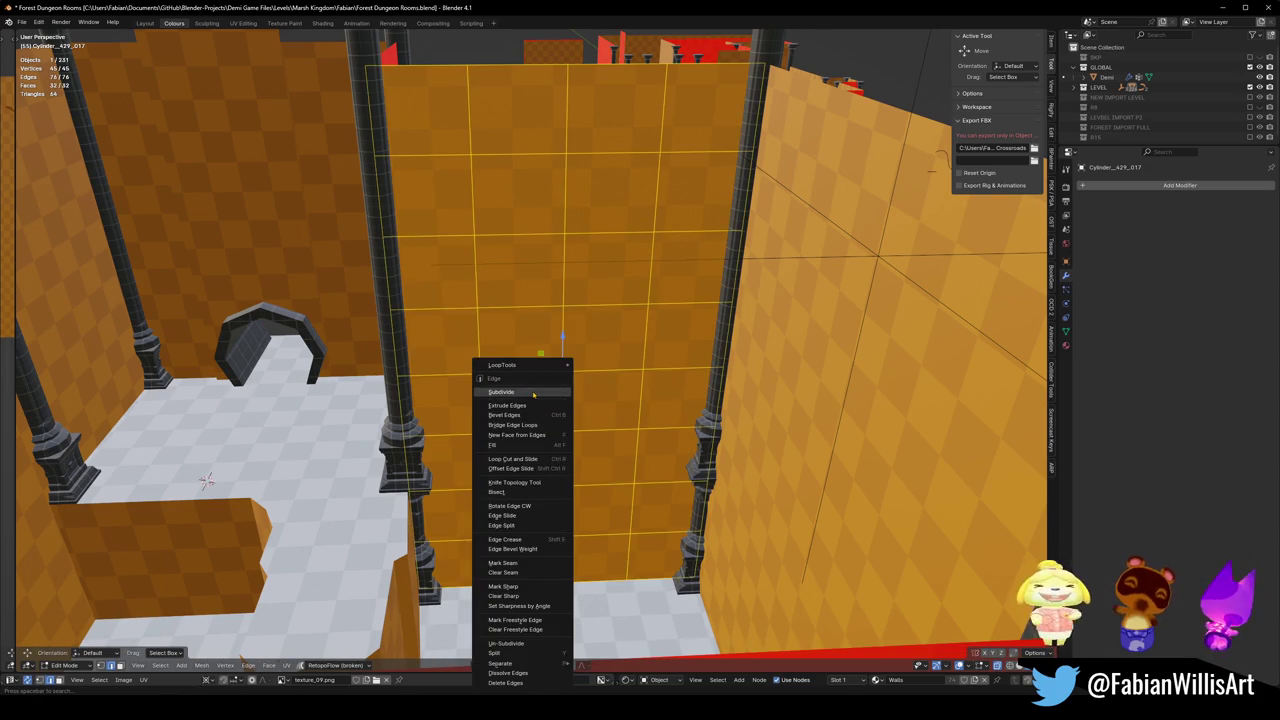
left_click(520, 391)
key("alt+a")
scroll(540, 515, "up", 5)
key("ctrl+s")
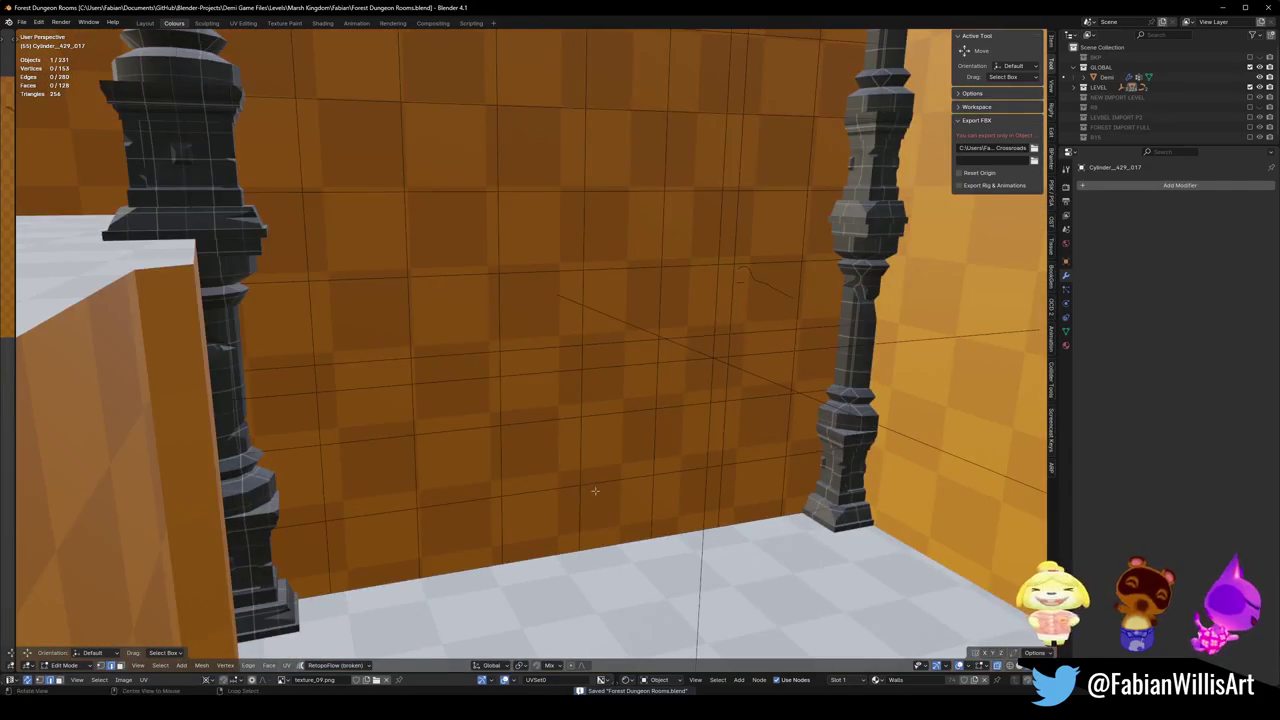
scroll(568, 522, "up", 2)
key("Tab")
Snap the Demi character to the 3D cursor on the floor and save.
left_click(1107, 77)
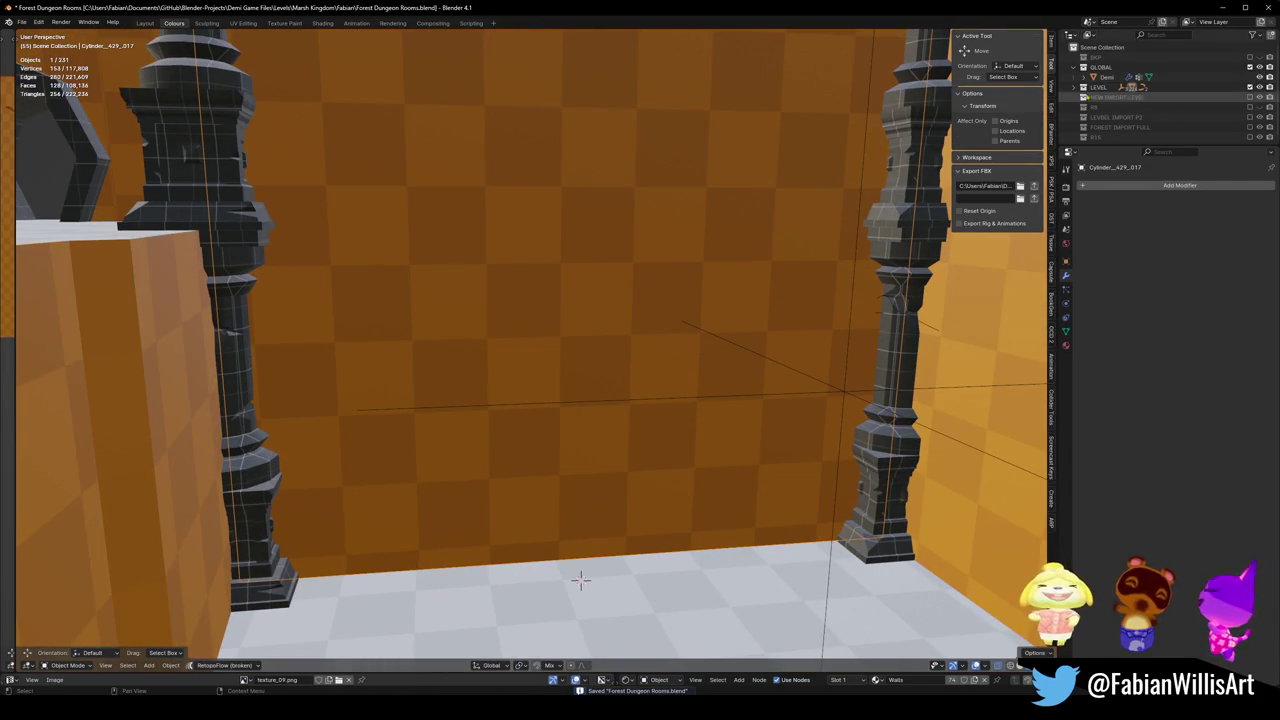
key("shift+s")
mouse_move(600, 420)
middle_mouse_down()
mouse_move(520, 405)
mouse_move(594, 443)
middle_mouse_up()
key("ctrl+s")
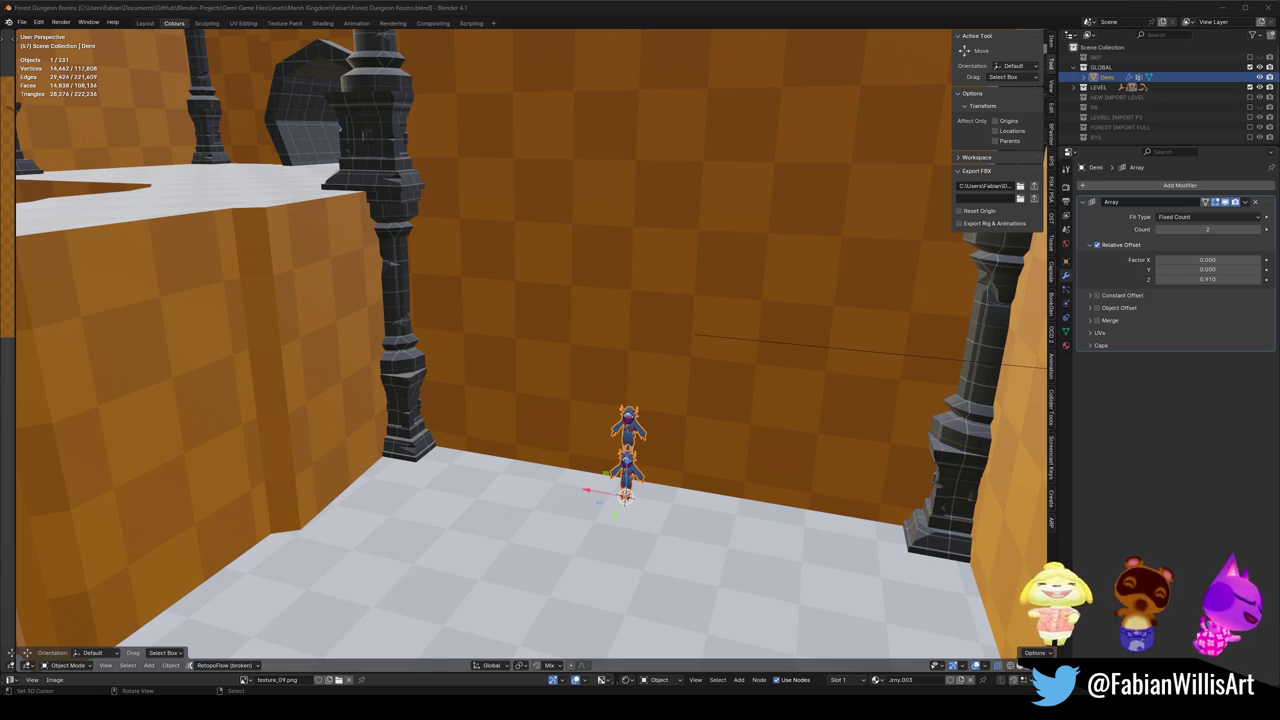
Walk through the room at eye level to inspect the wall, then deselect Demi.
key("shift+grave")
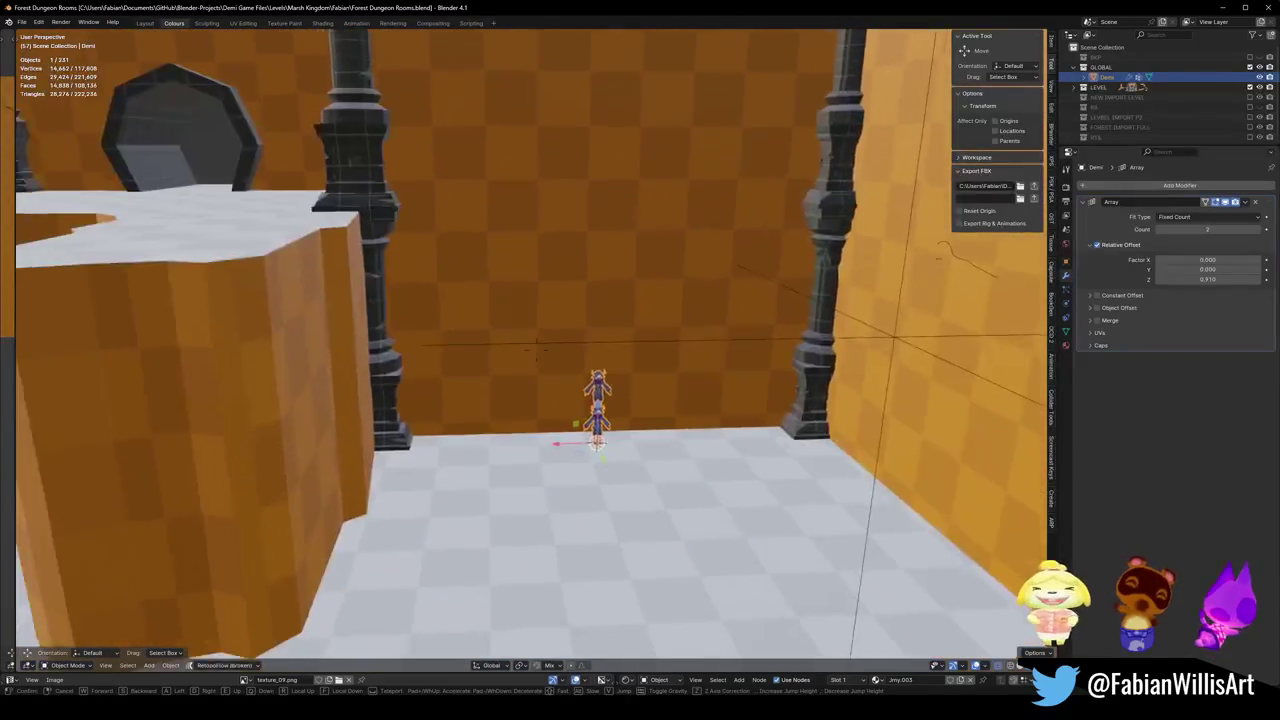
left_click(580, 205)
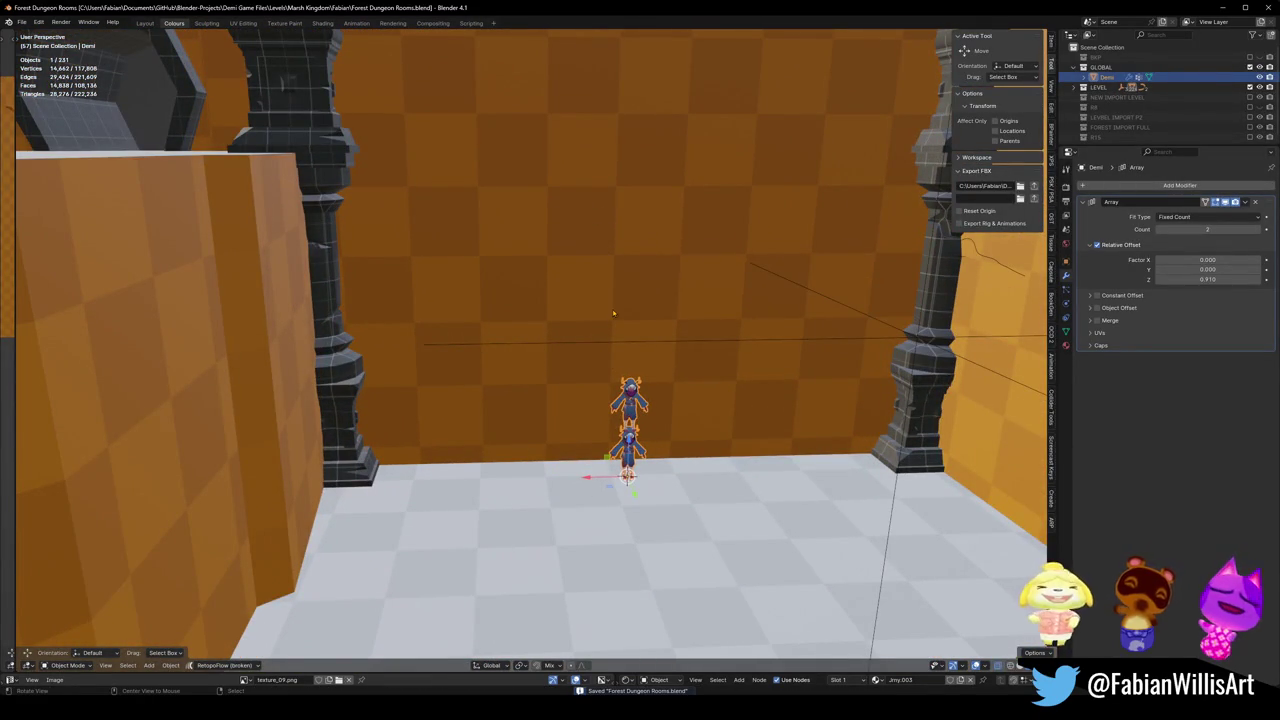
mouse_move(614, 312)
middle_mouse_down()
mouse_move(595, 380)
mouse_move(503, 437)
middle_mouse_up()
left_click(503, 437)
left_click(522, 391)
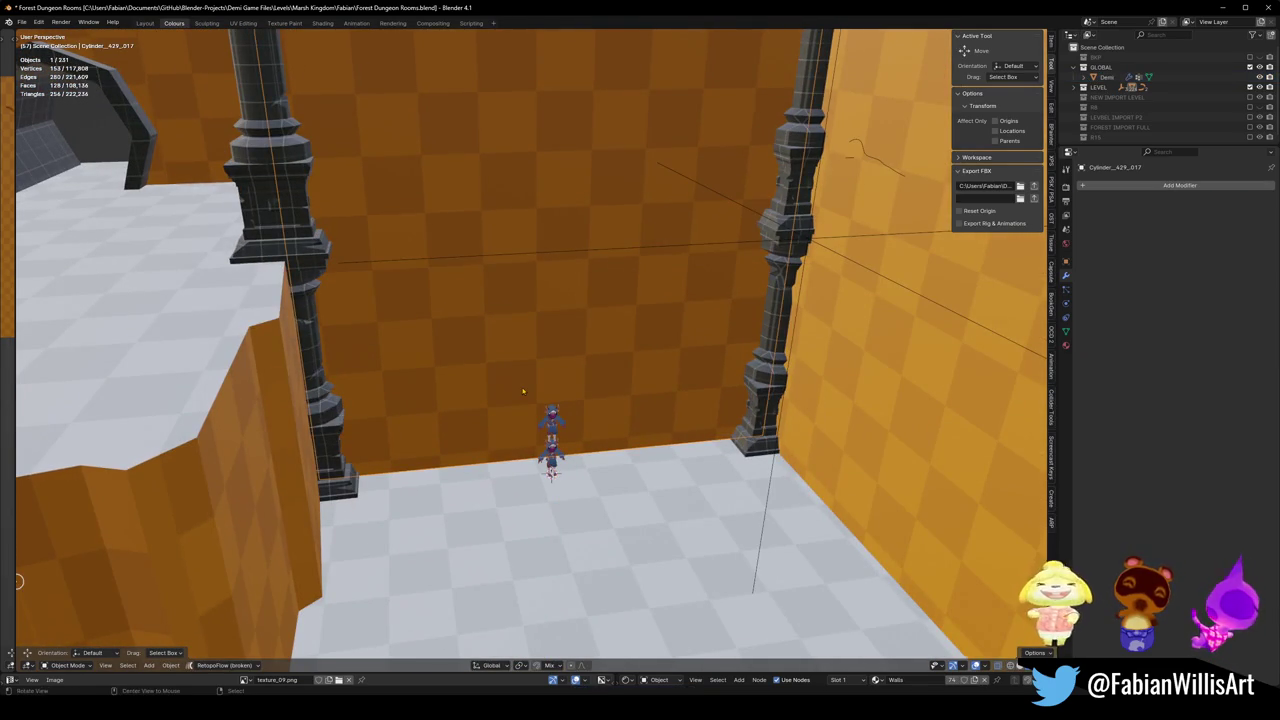
mouse_move(522, 391)
middle_mouse_down()
mouse_move(531, 362)
mouse_move(530, 374)
mouse_move(618, 413)
mouse_move(586, 394)
mouse_move(629, 386)
mouse_move(558, 398)
mouse_move(571, 369)
mouse_move(538, 381)
middle_mouse_up()
key("ctrl+s")
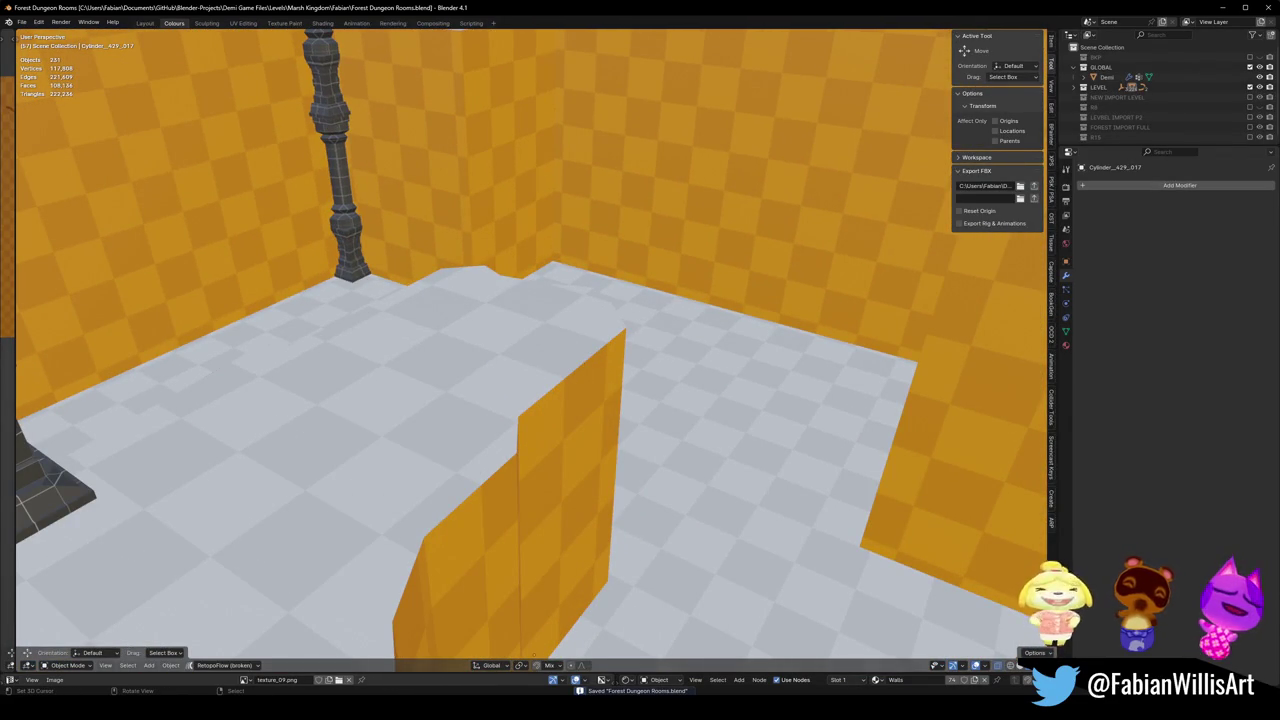
middle_click_drag(453, 318, 461, 350)
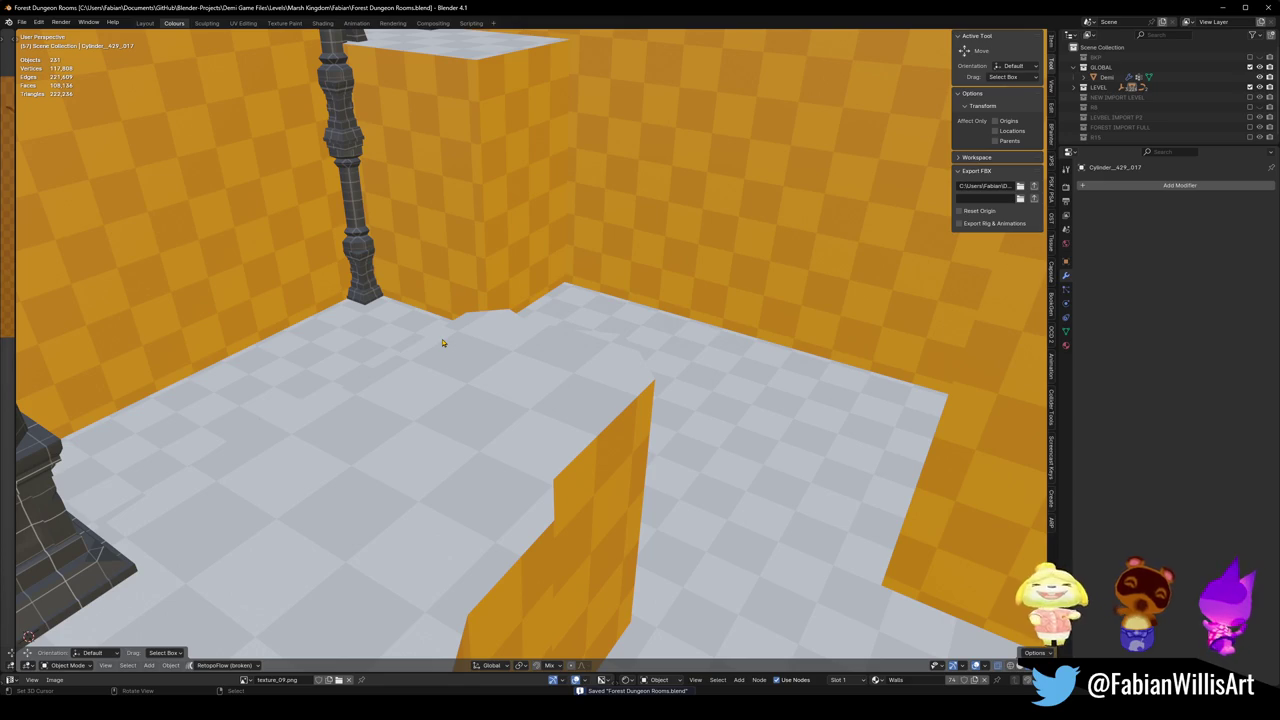
mouse_move(447, 347)
middle_mouse_down()
mouse_move(409, 403)
mouse_move(472, 370)
middle_mouse_up()
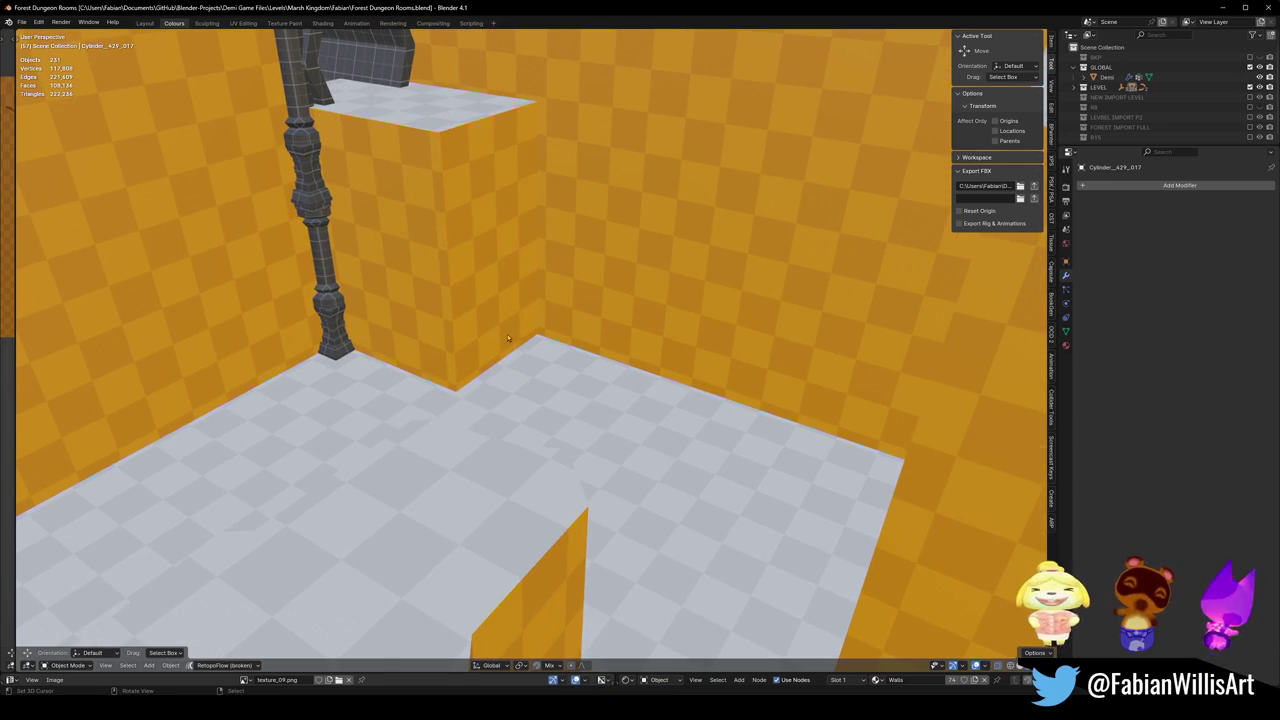
mouse_move(588, 372)
middle_mouse_down()
mouse_move(594, 327)
mouse_move(663, 354)
middle_mouse_up()
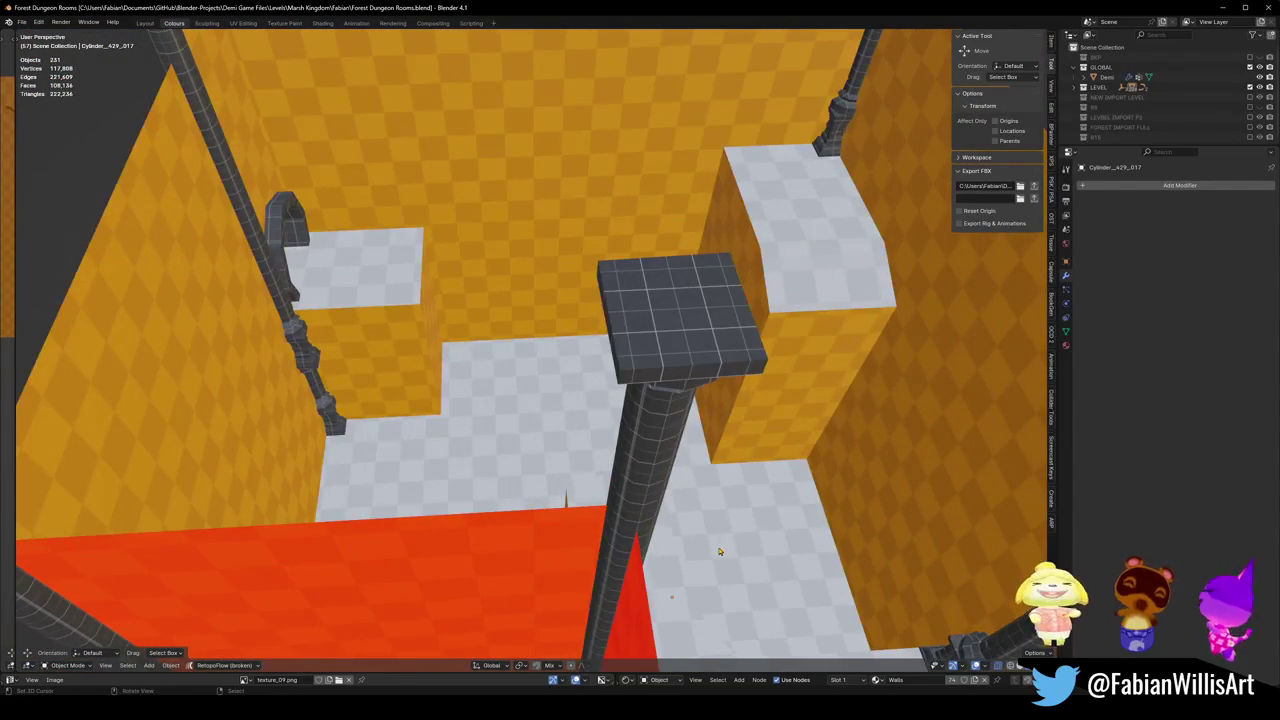
mouse_move(770, 438)
middle_mouse_down()
mouse_move(598, 393)
mouse_move(569, 485)
mouse_move(583, 466)
mouse_move(635, 469)
mouse_move(520, 445)
mouse_move(486, 391)
middle_mouse_up()
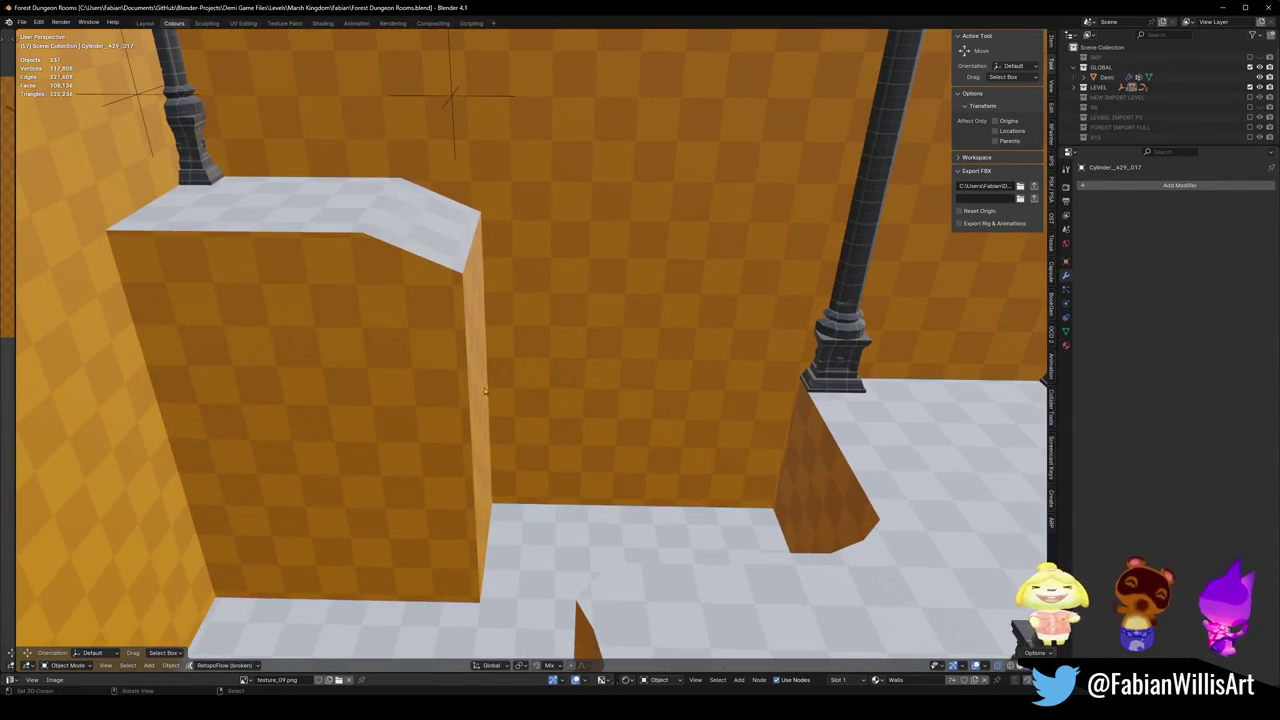
Extrude the wall block's narrow end face and slide it along Y toward the pillar.
left_click(484, 391)
key("Tab")
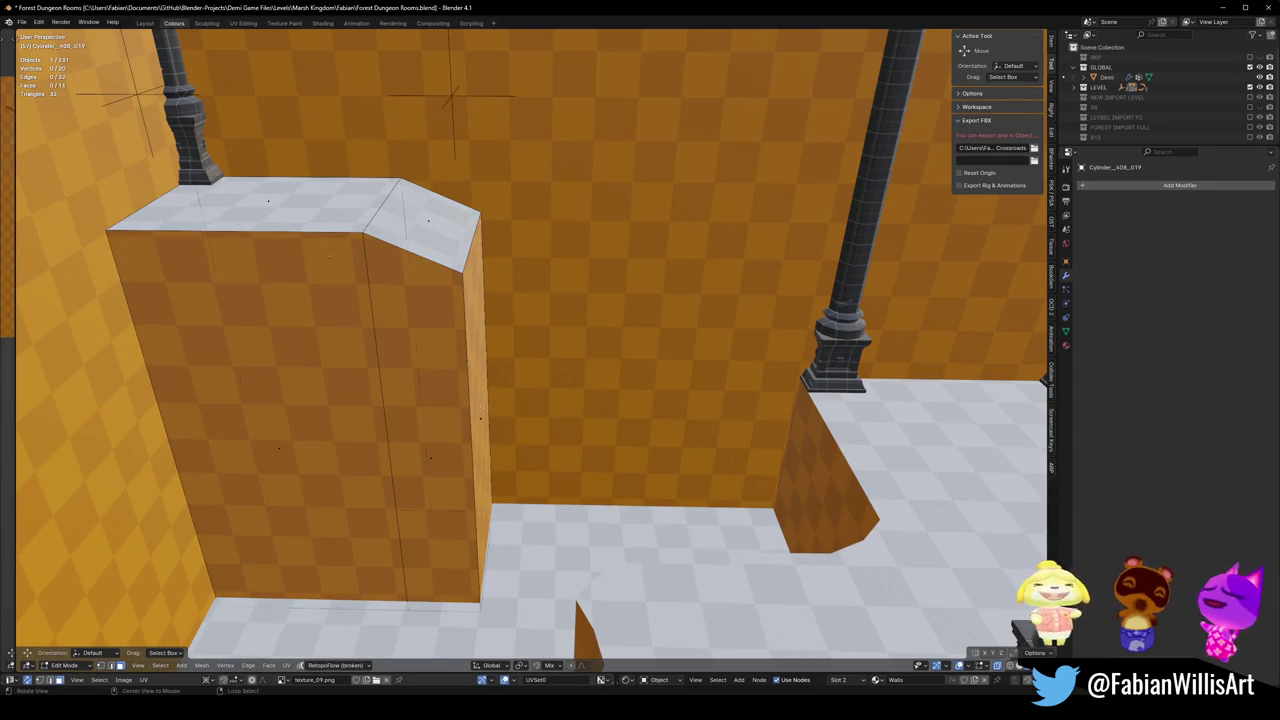
left_click(483, 418)
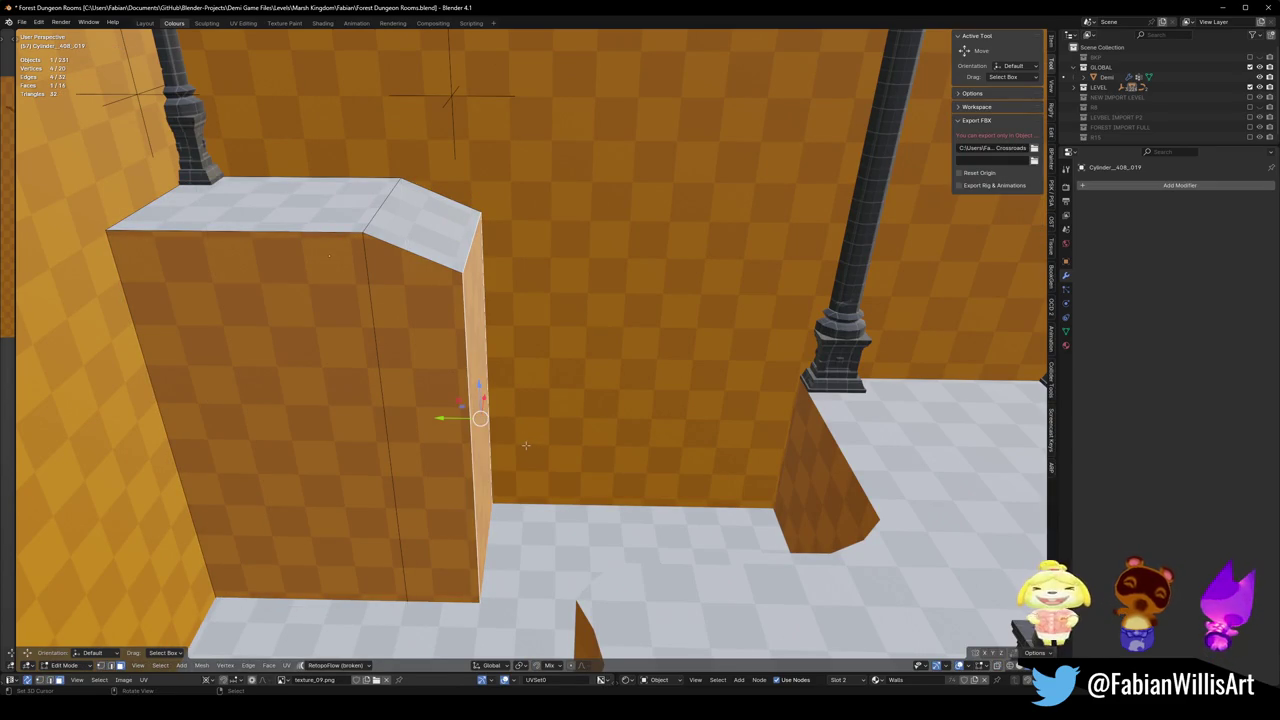
key("e")
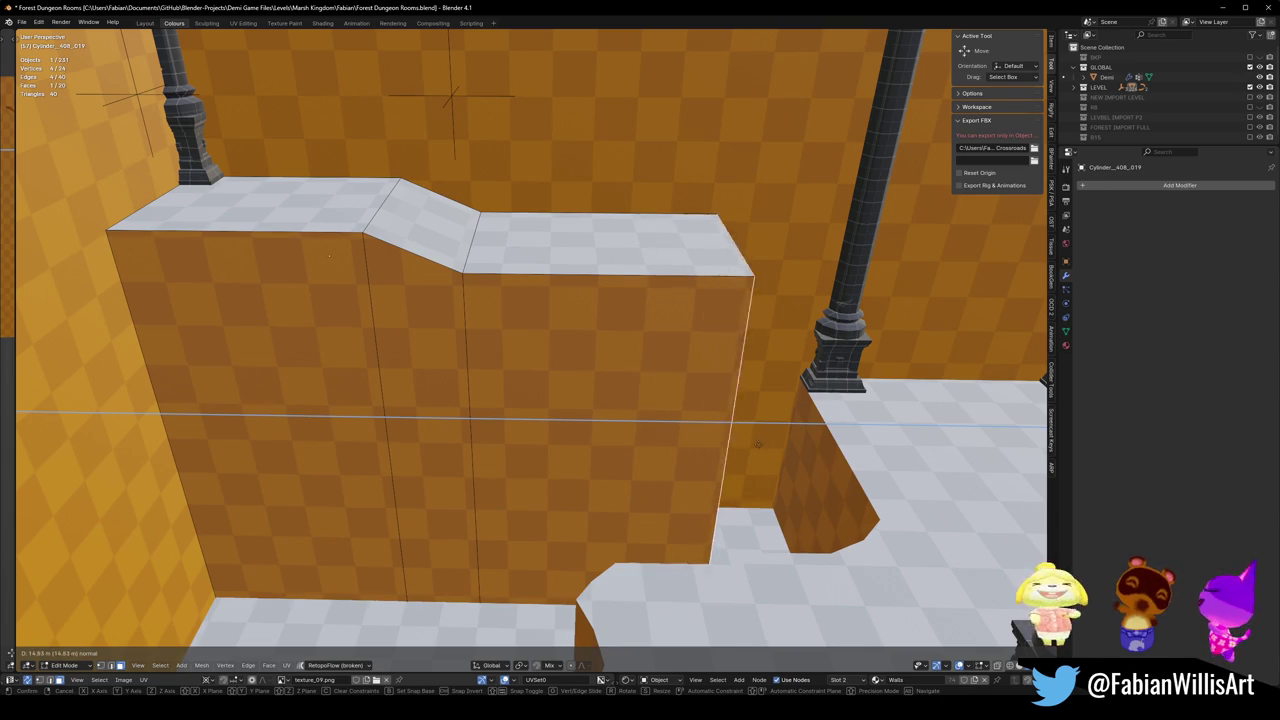
left_click(760, 425)
key("g")
key("y")
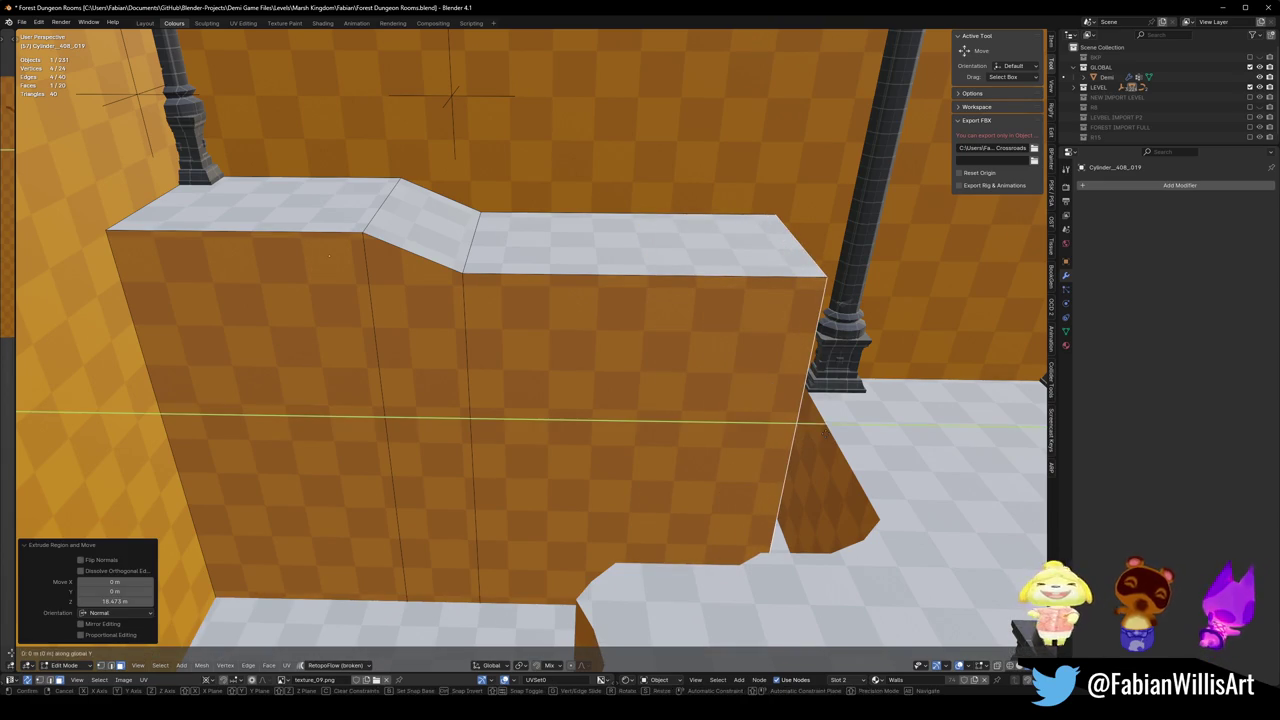
left_click(825, 432)
Slide the extruded end face further along the Y axis.
mouse_move(838, 414)
middle_mouse_down()
mouse_move(543, 371)
mouse_move(714, 457)
mouse_move(675, 422)
middle_mouse_up()
scroll(627, 462, "down", 5)
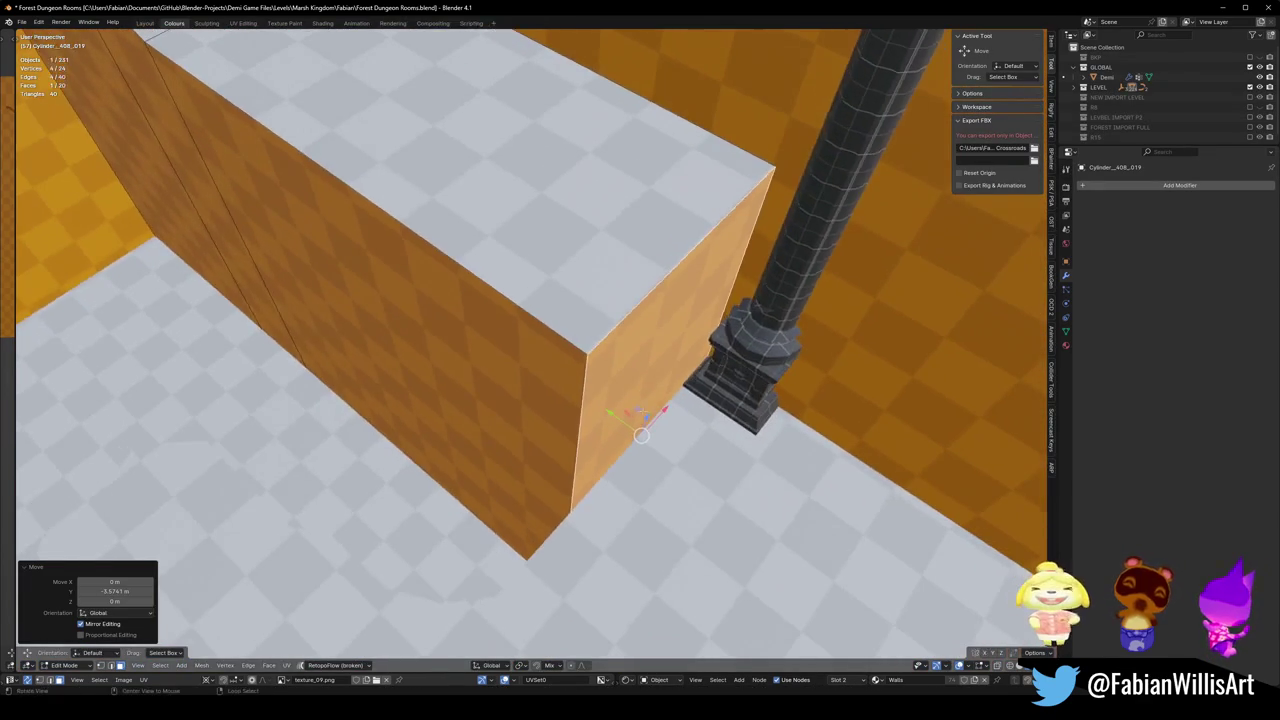
middle_click_drag(627, 462, 647, 438)
key("g")
key("y")
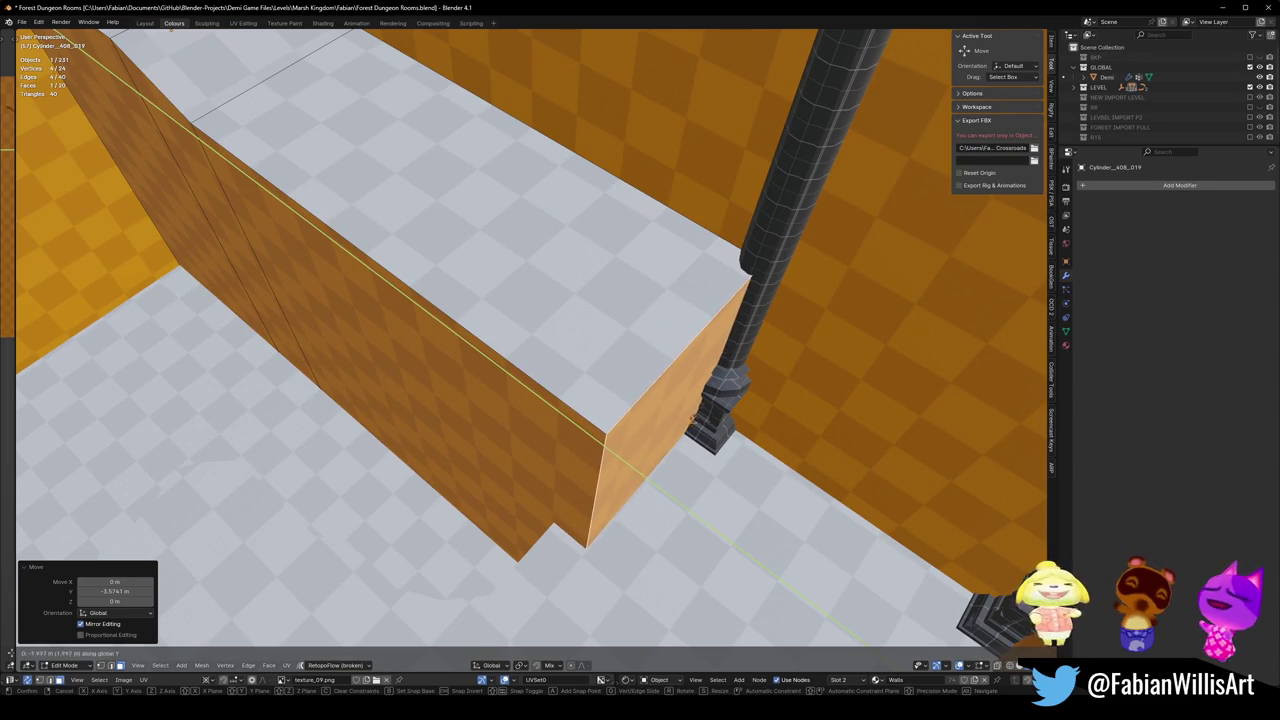
left_click(702, 407)
mouse_move(702, 407)
middle_mouse_down()
mouse_move(740, 414)
mouse_move(688, 370)
mouse_move(649, 414)
middle_mouse_up()
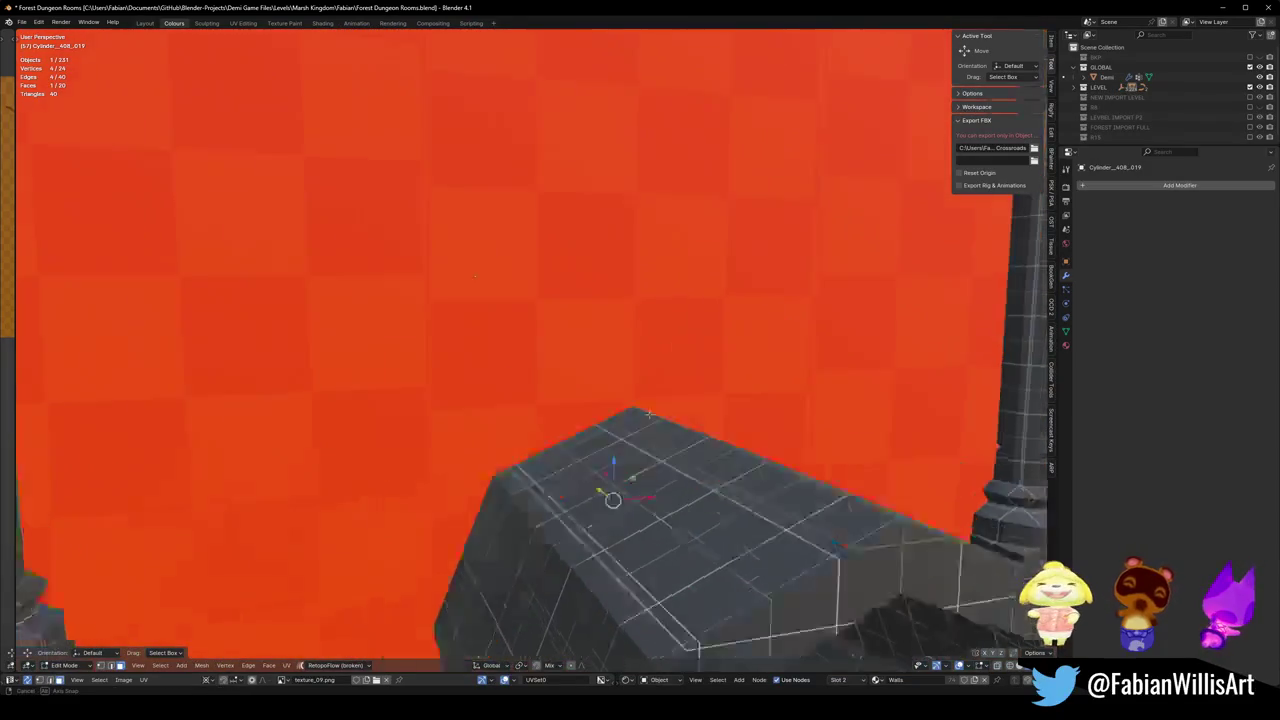
Fly through the room to check the ledge, then undo the extra extruded segment.
key("shift+grave")
key("w")
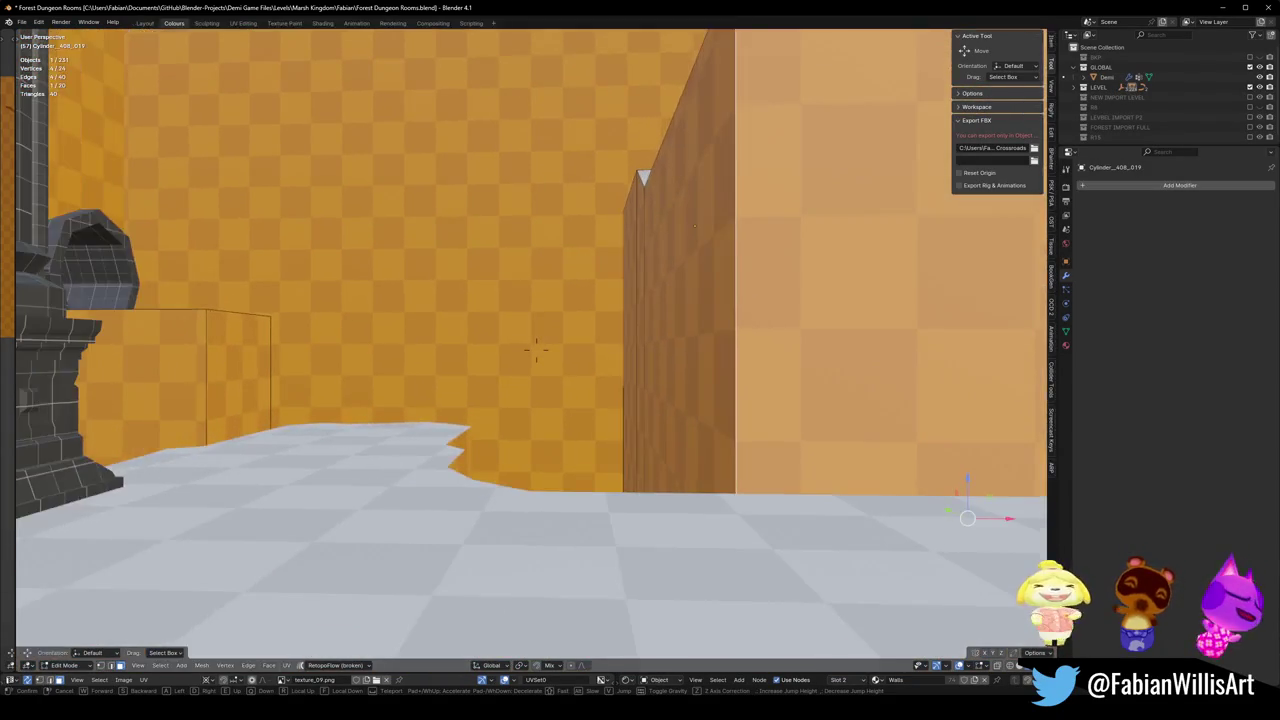
key("w")
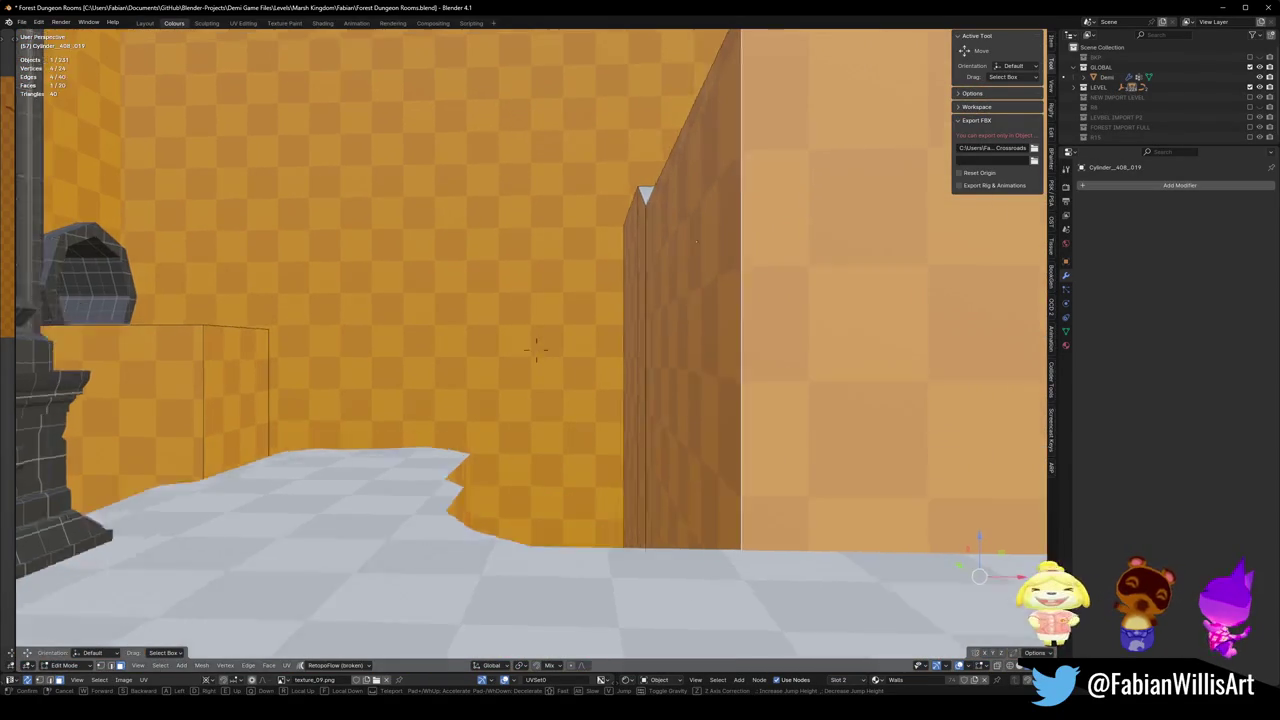
key("e")
left_click(679, 366)
mouse_move(680, 365)
middle_mouse_down()
mouse_move(698, 363)
mouse_move(659, 357)
mouse_move(652, 378)
middle_mouse_up()
key("ctrl+z")
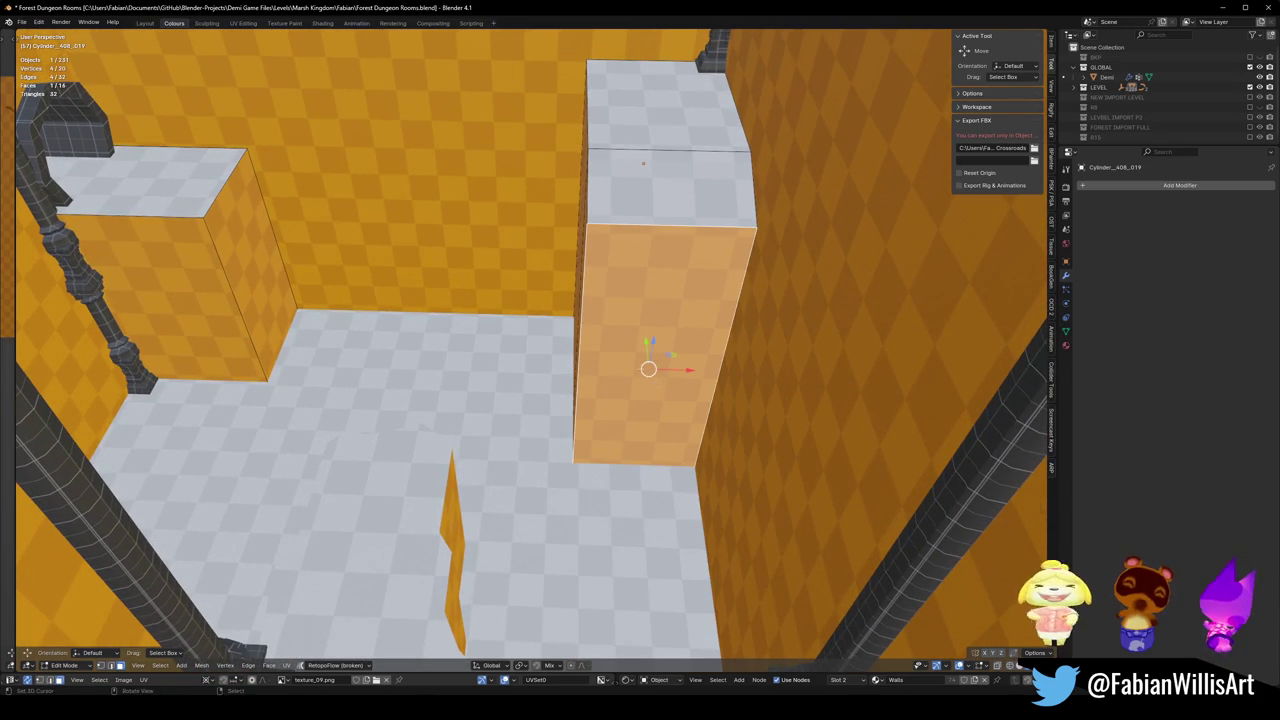
Leave Edit Mode and select the low angled wall piece beside the pillar.
mouse_move(643, 163)
middle_mouse_down()
mouse_move(668, 343)
mouse_move(592, 399)
mouse_move(457, 338)
mouse_move(655, 363)
middle_mouse_up()
mouse_move(669, 423)
middle_mouse_down()
mouse_move(592, 336)
mouse_move(589, 381)
middle_mouse_up()
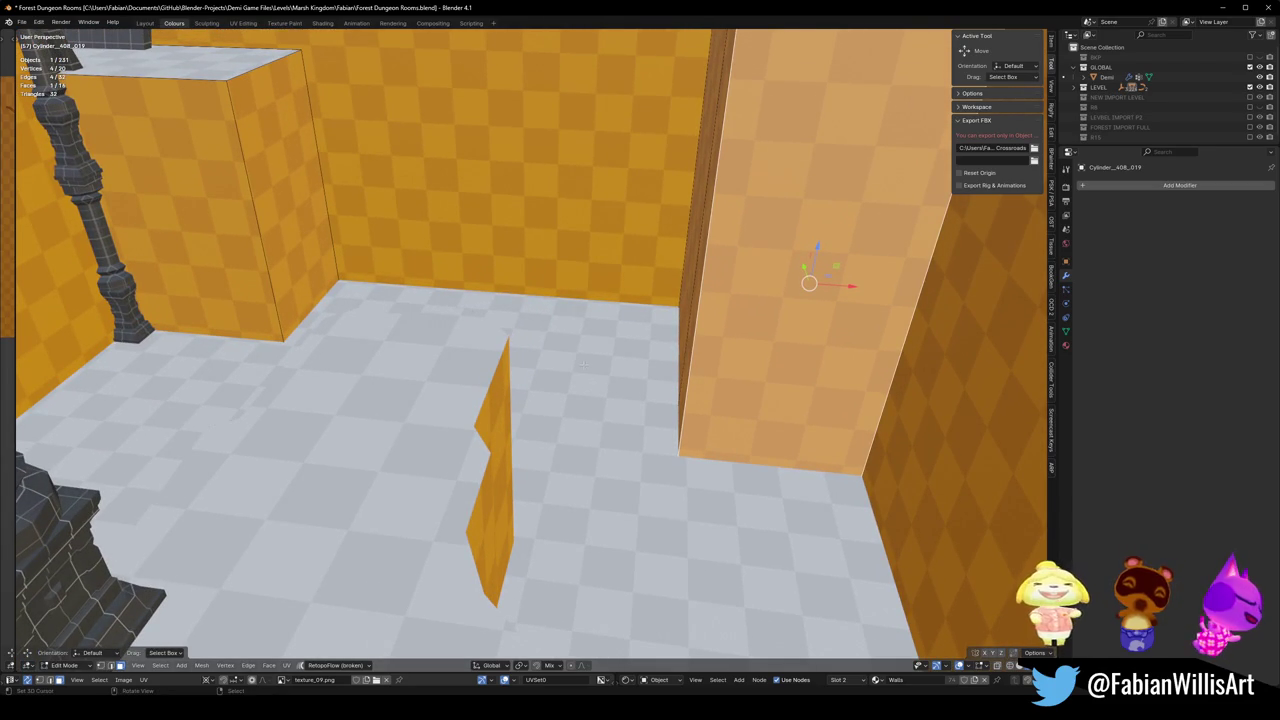
mouse_move(583, 363)
middle_mouse_down()
mouse_move(610, 373)
mouse_move(631, 346)
mouse_move(637, 383)
middle_mouse_up()
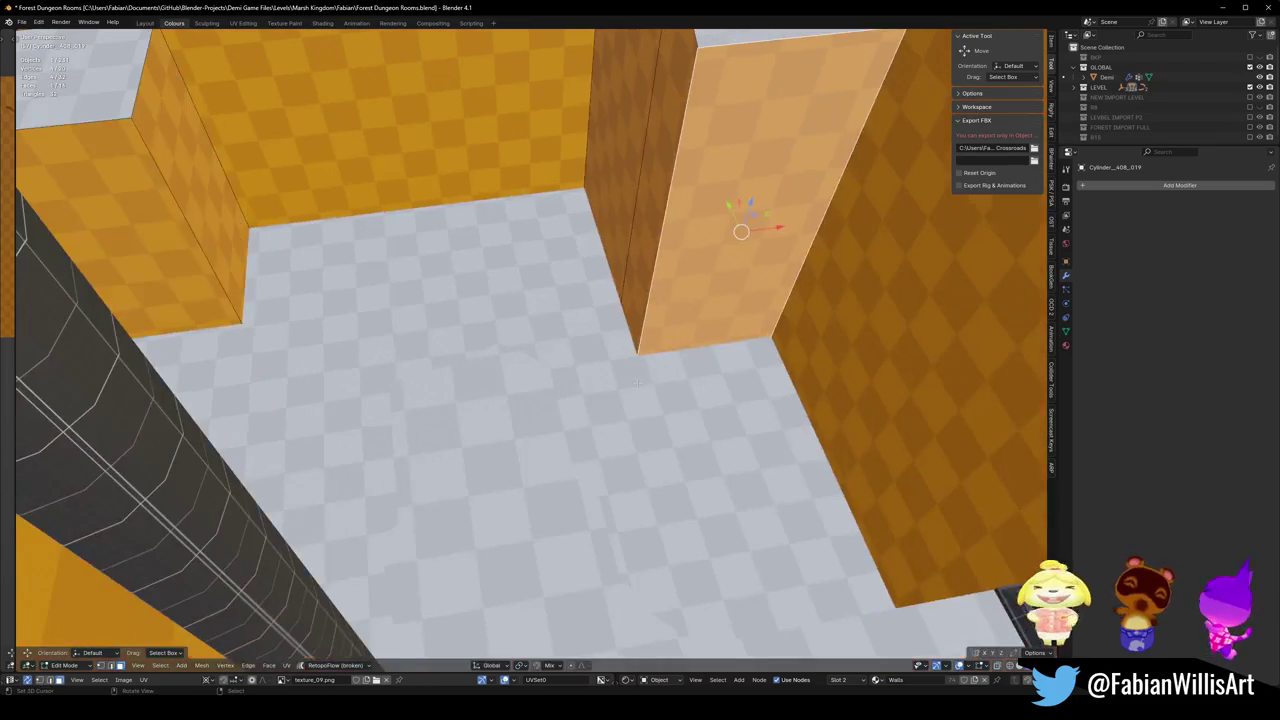
key("Tab")
left_click(560, 484)
mouse_move(566, 480)
middle_mouse_down()
mouse_move(623, 443)
mouse_move(551, 443)
mouse_move(543, 420)
mouse_move(640, 418)
mouse_move(735, 440)
mouse_move(434, 405)
middle_mouse_up()
key("shift+d")
key("shift+z")
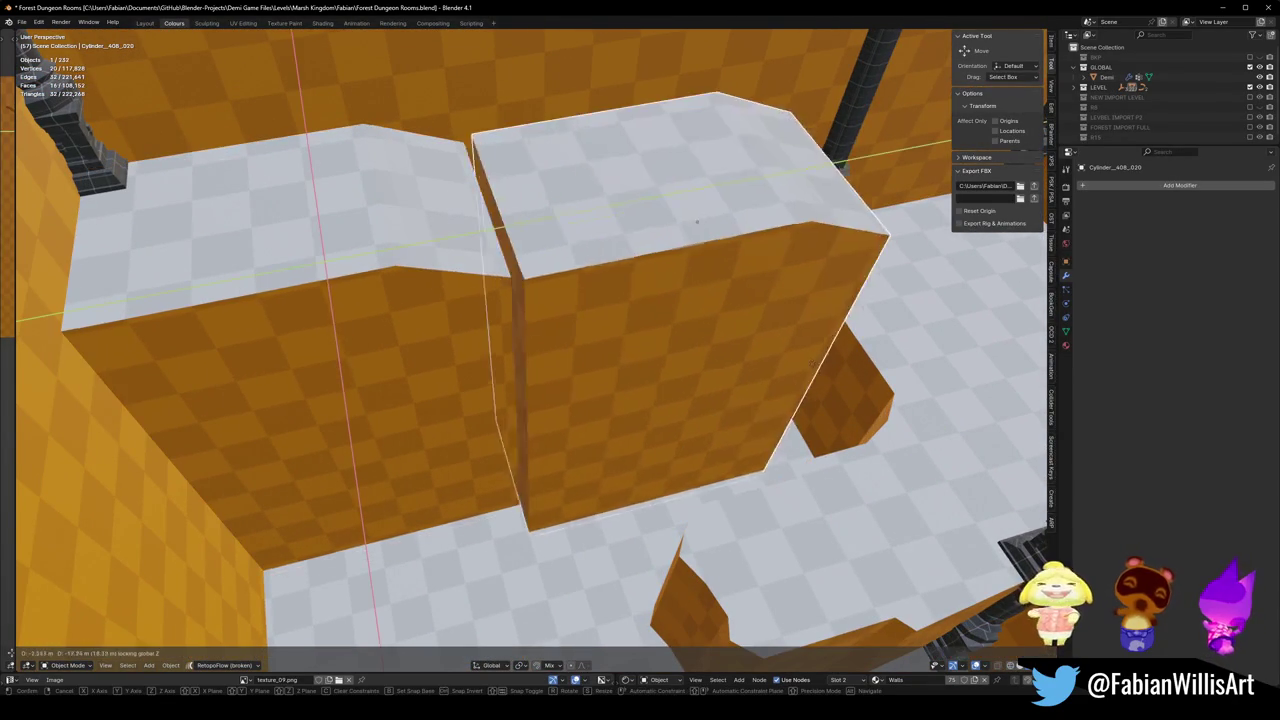
left_click(757, 240)
key("g")
key("z")
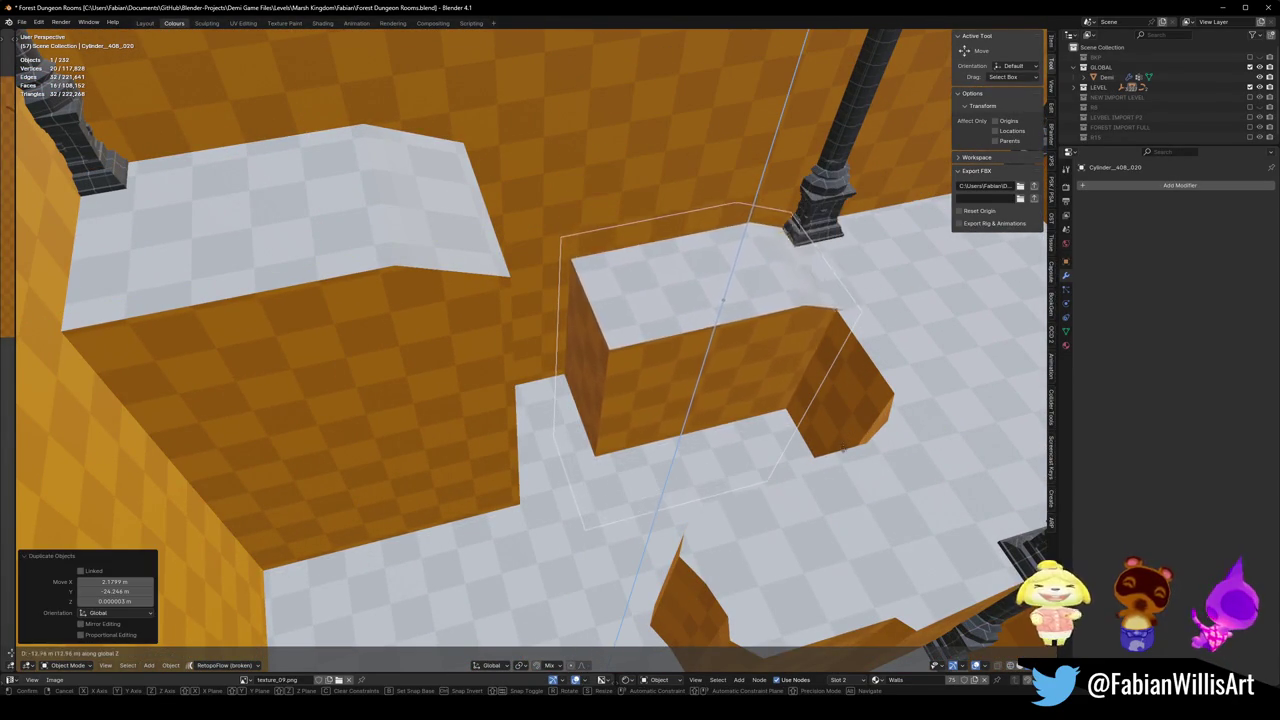
left_click(838, 442)
middle_click_drag(838, 442, 796, 405)
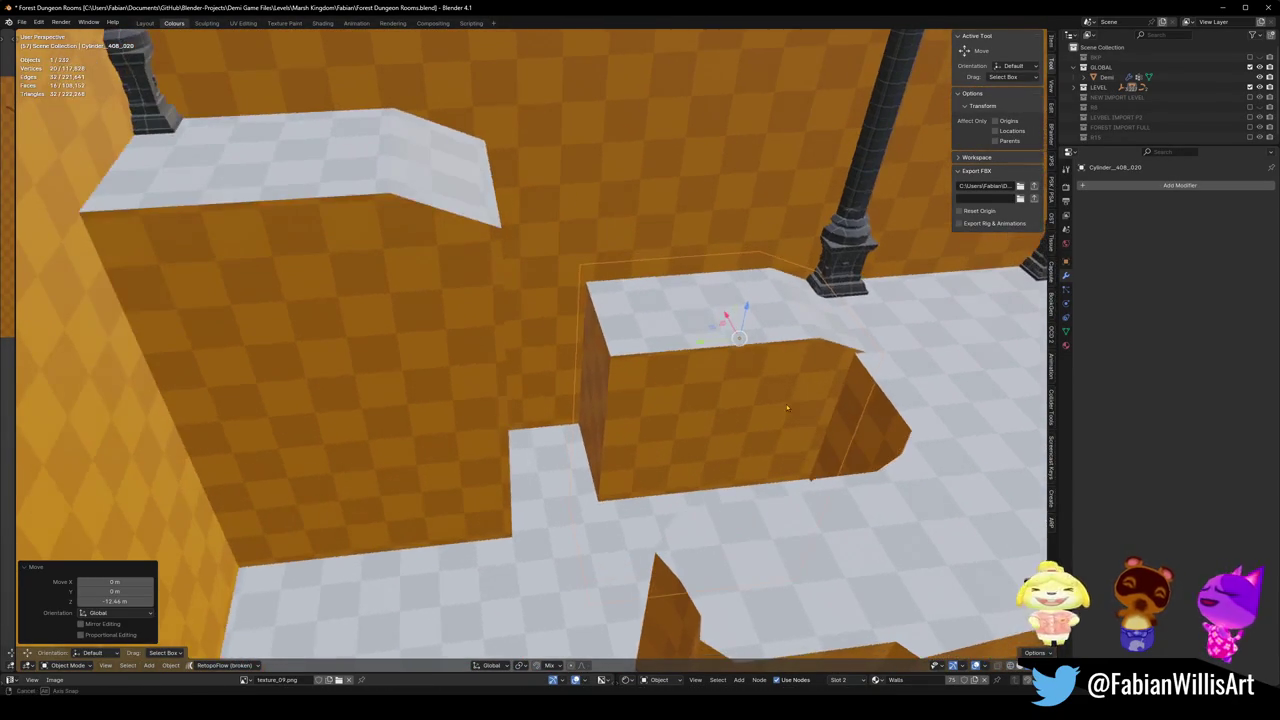
key("g")
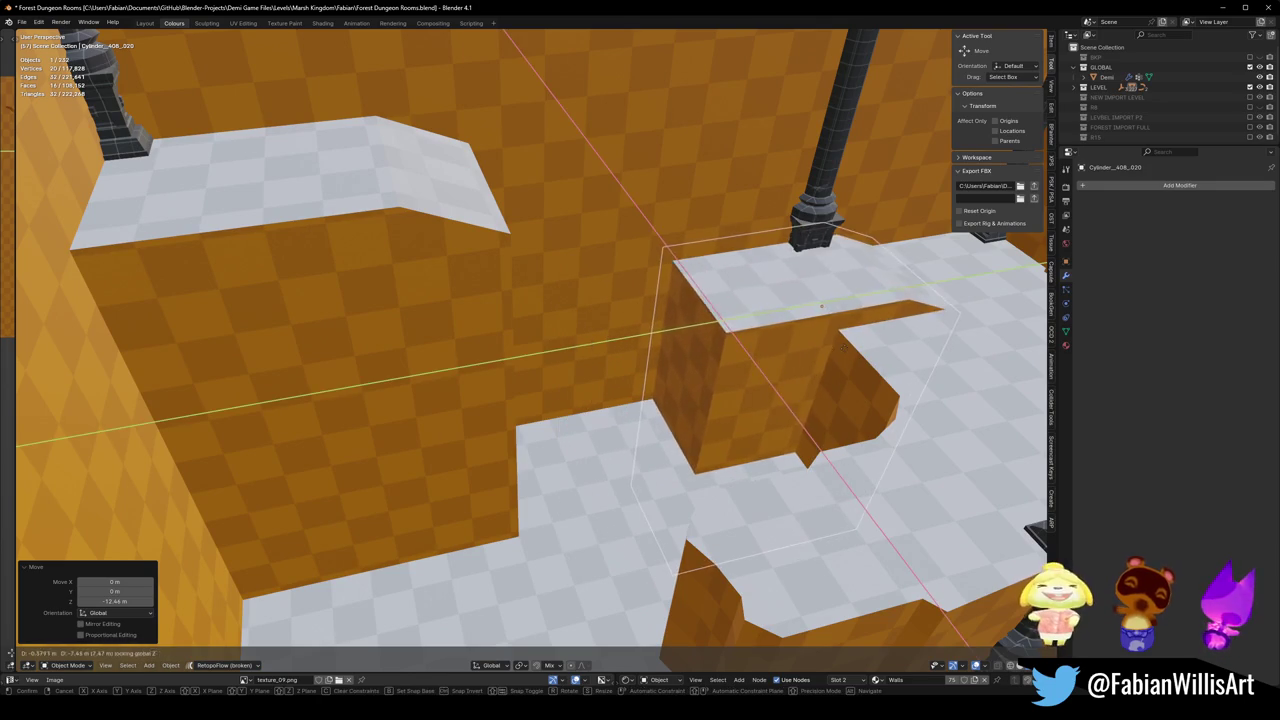
left_click(842, 368)
key("g")
key("z")
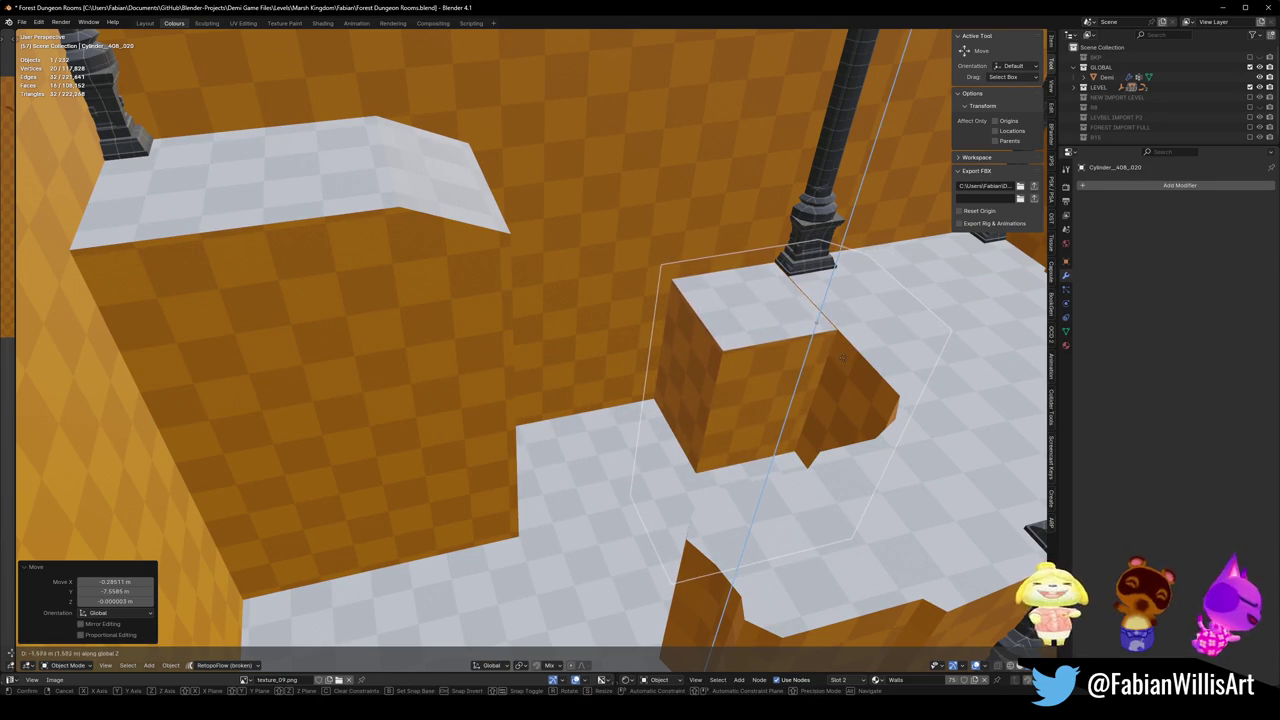
left_click(843, 358)
key("Tab")
left_click(692, 363)
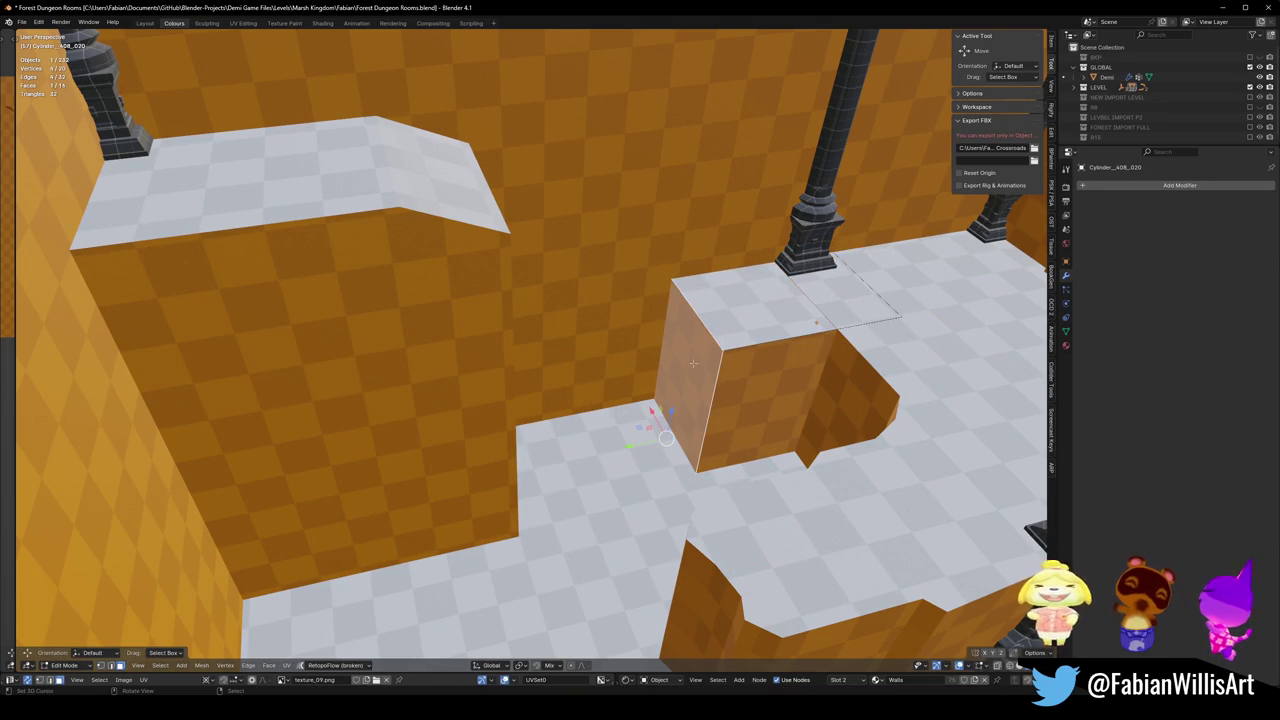
key("e")
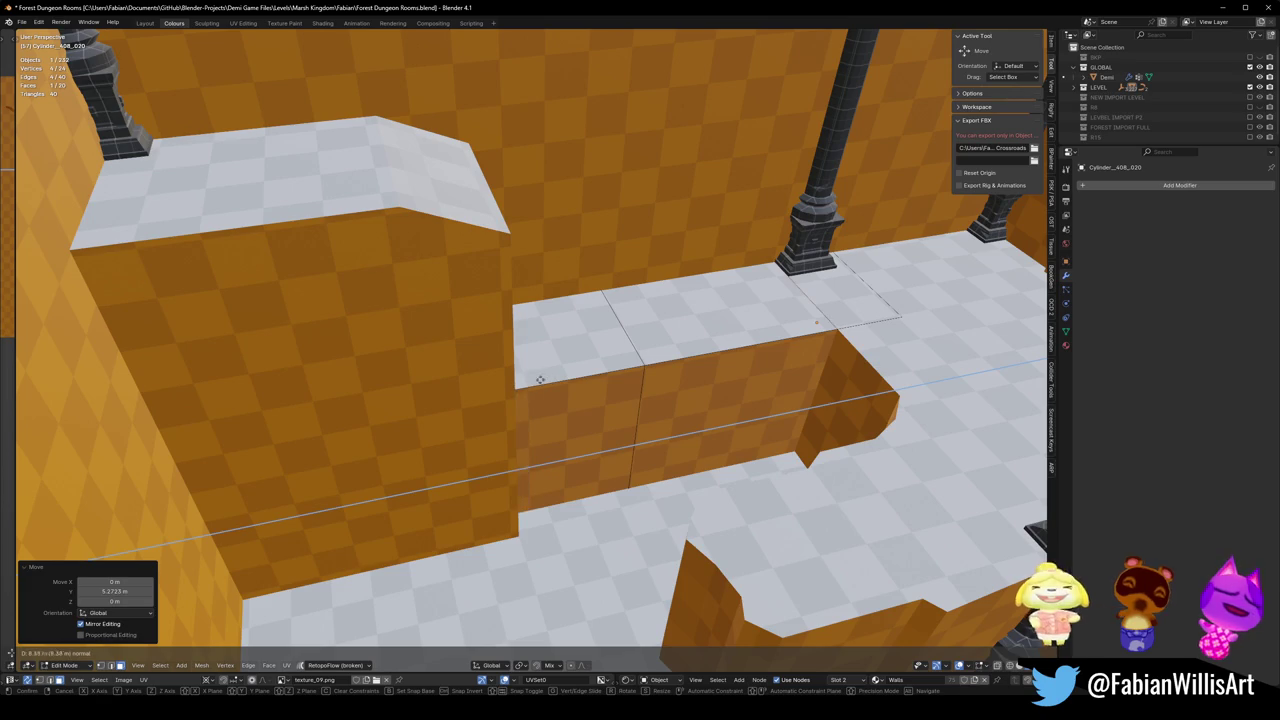
left_click(530, 383)
left_click(560, 430)
key("e")
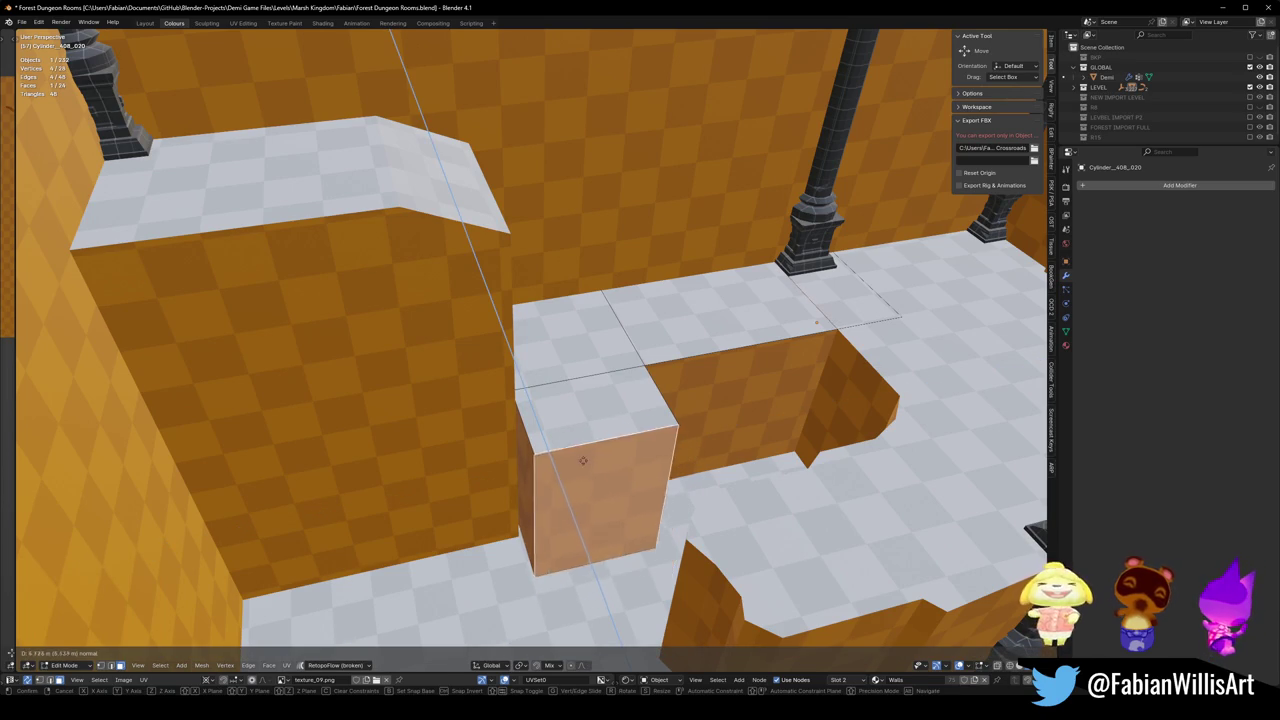
left_click(584, 462)
key("e")
left_click(552, 505)
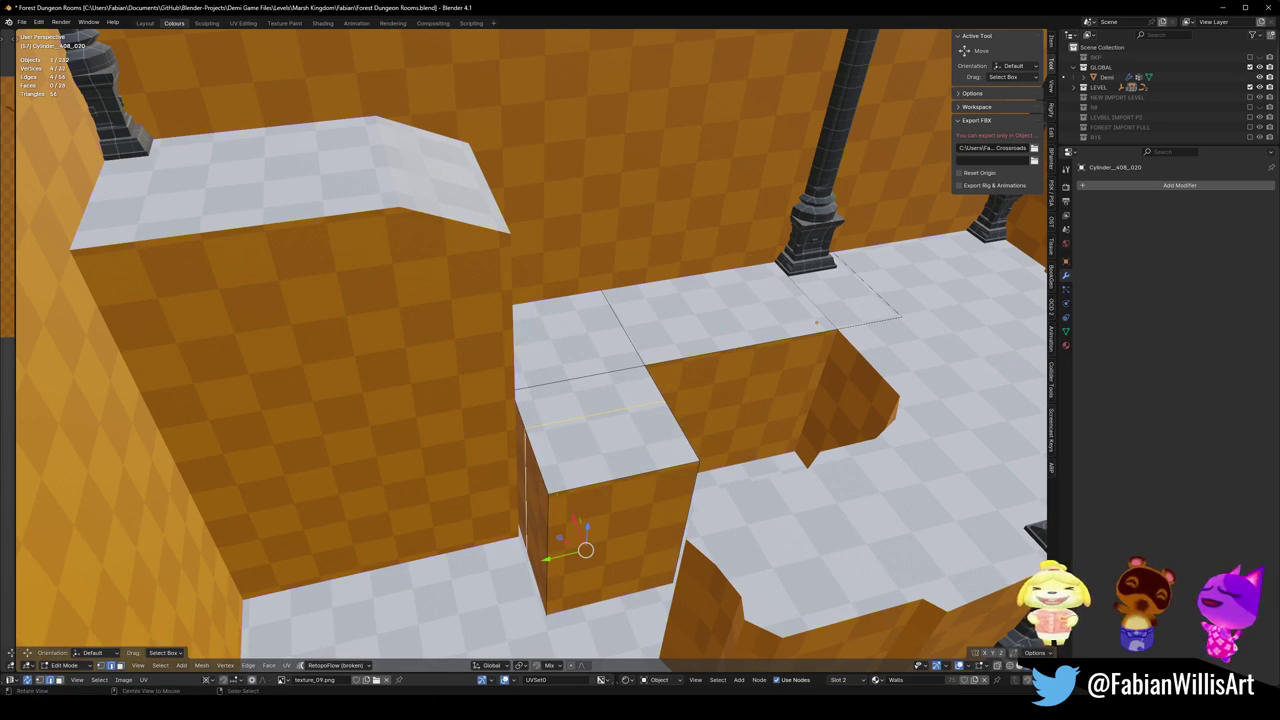
mouse_move(585, 549)
middle_mouse_down()
mouse_move(545, 575)
mouse_move(570, 540)
middle_mouse_up()
key("alt+a")
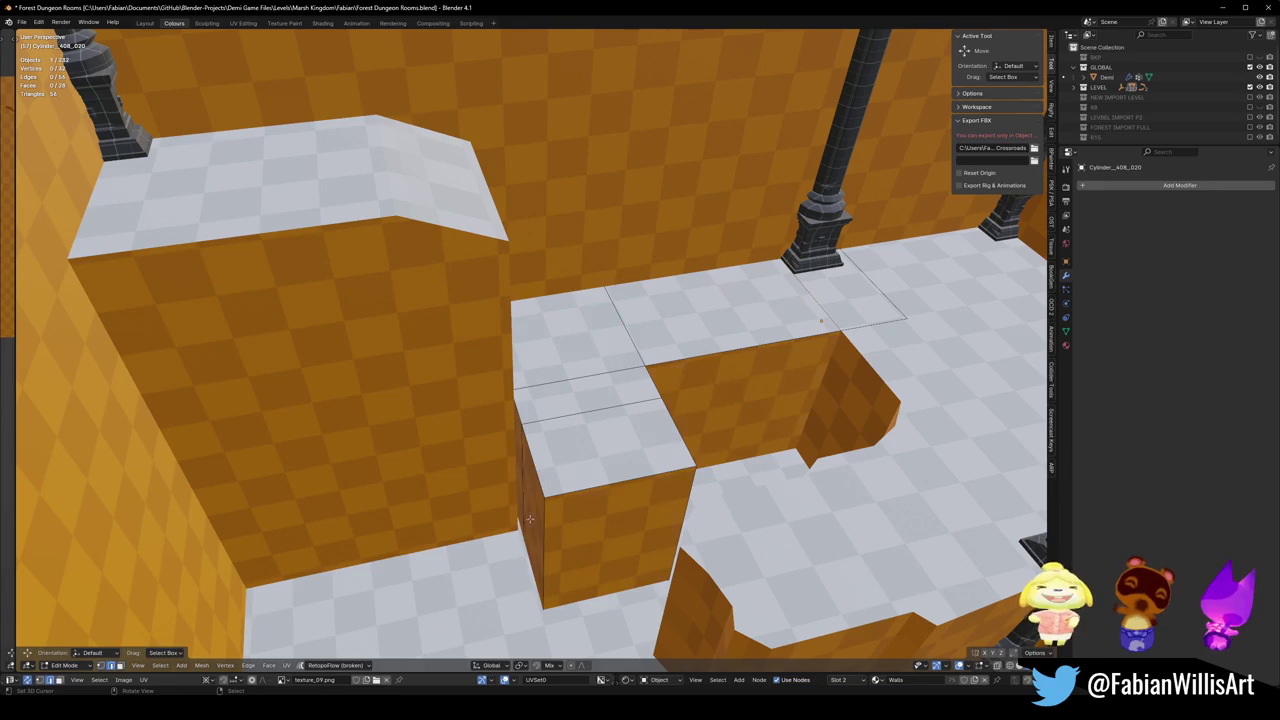
left_click(530, 518)
key("e")
left_click(434, 503)
left_click(544, 620, "alt")
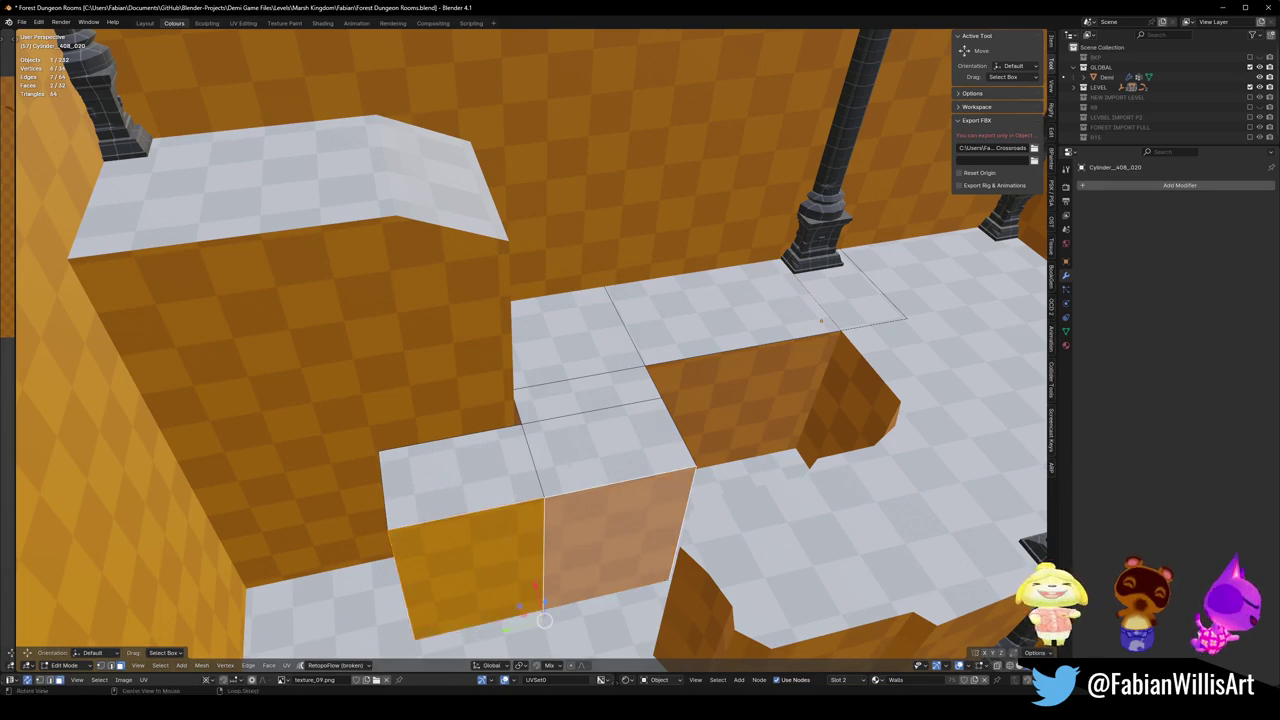
middle_click_drag(544, 620, 638, 558)
key("g")
key("x")
left_click(638, 558)
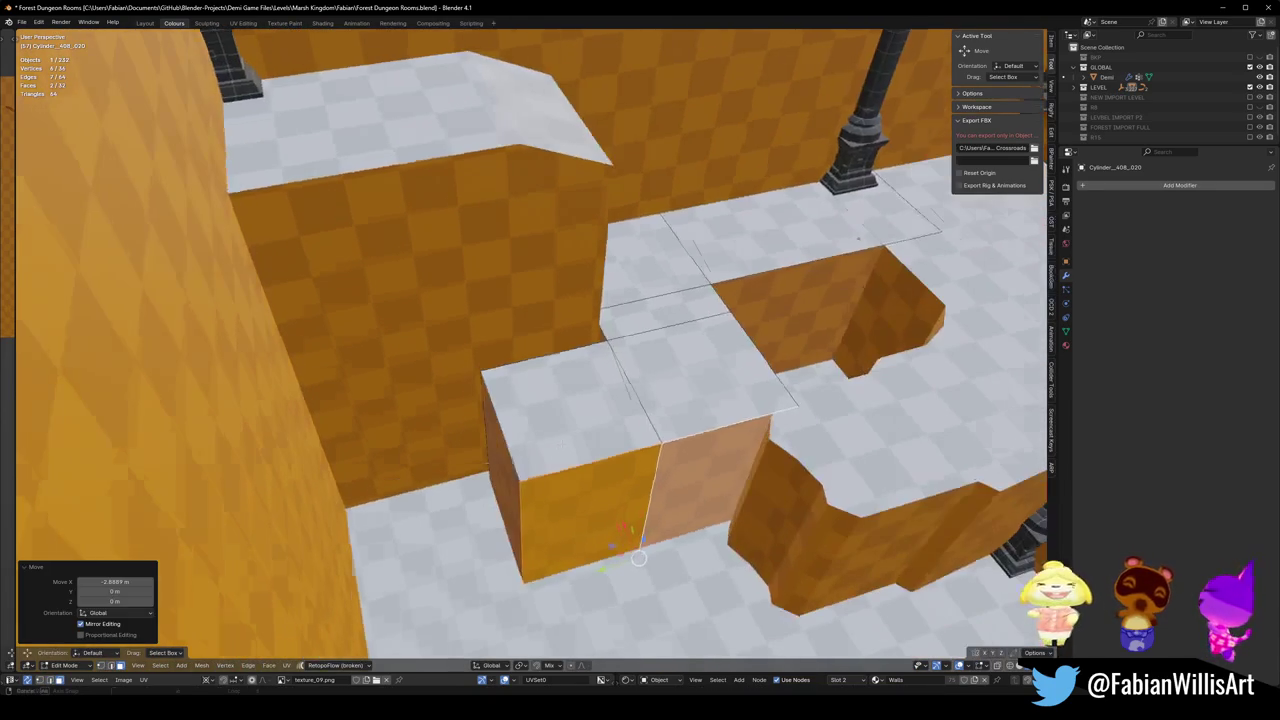
left_click(505, 480)
key("g")
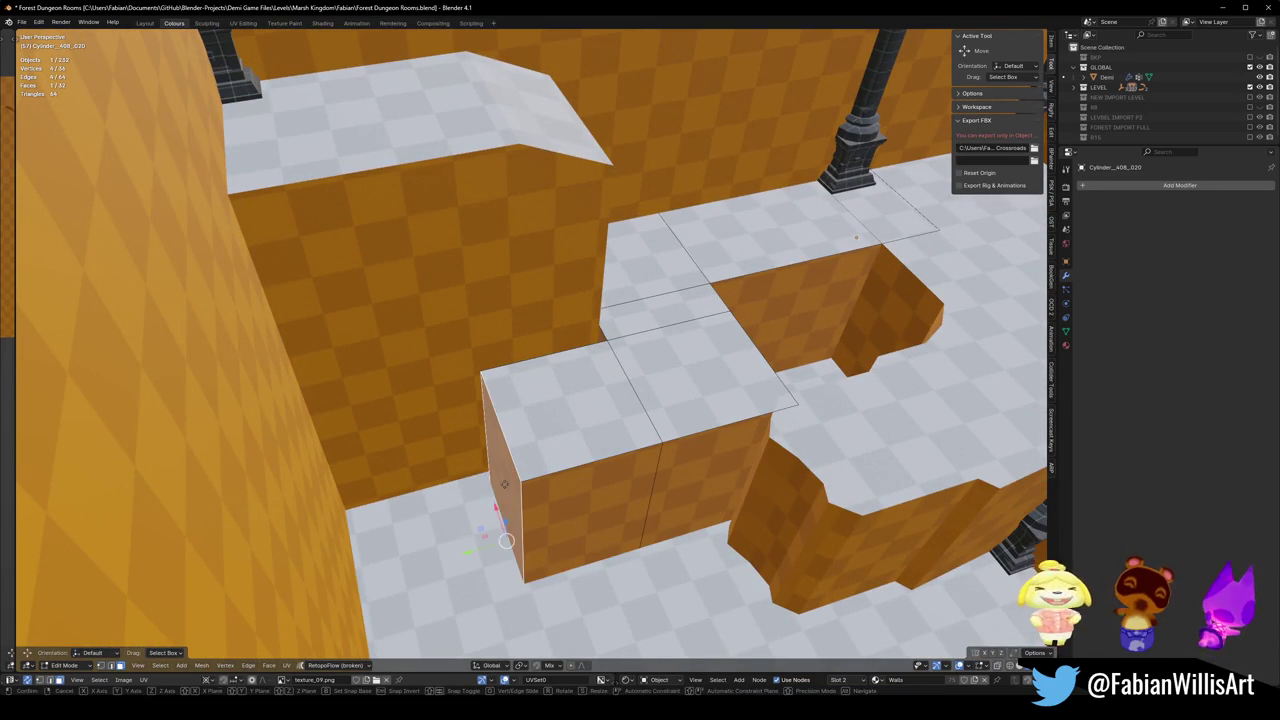
key("Escape")
key("x")
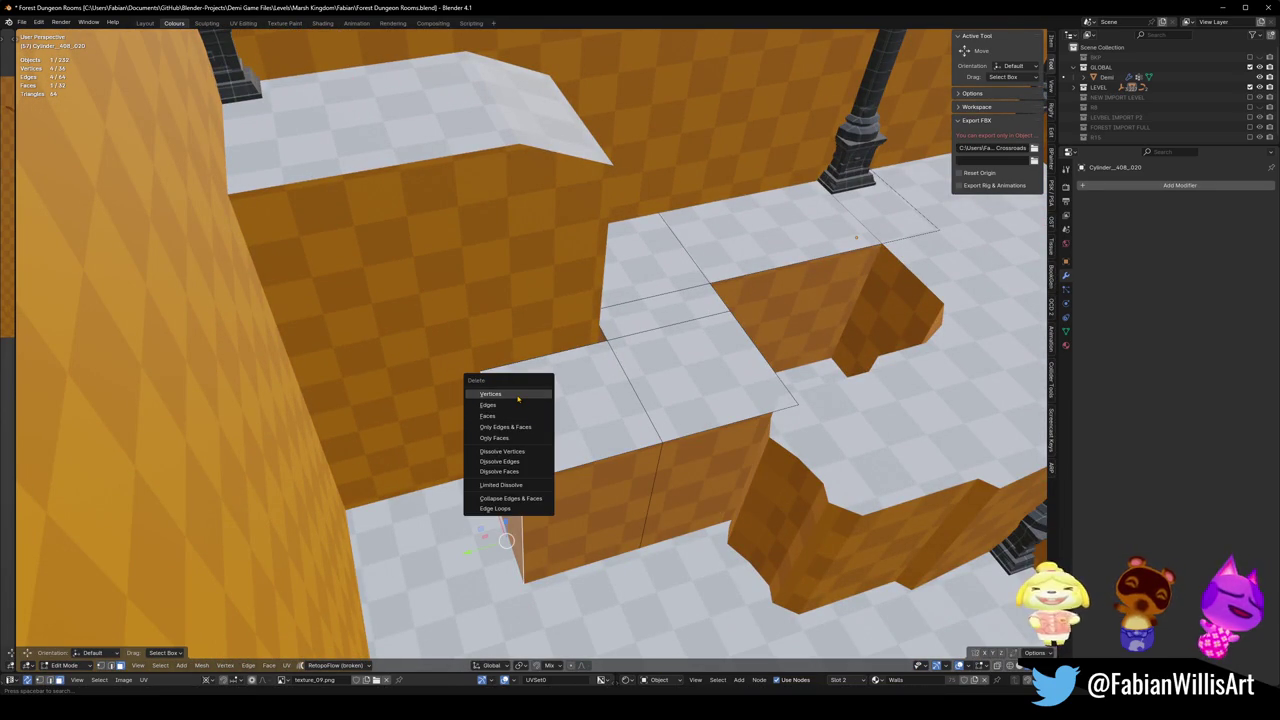
left_click(517, 396)
key("Tab")
mouse_move(657, 476)
middle_mouse_down()
mouse_move(677, 440)
mouse_move(580, 409)
mouse_move(657, 394)
mouse_move(626, 378)
mouse_move(590, 389)
middle_mouse_up()
key("shift+grave")
key("w")
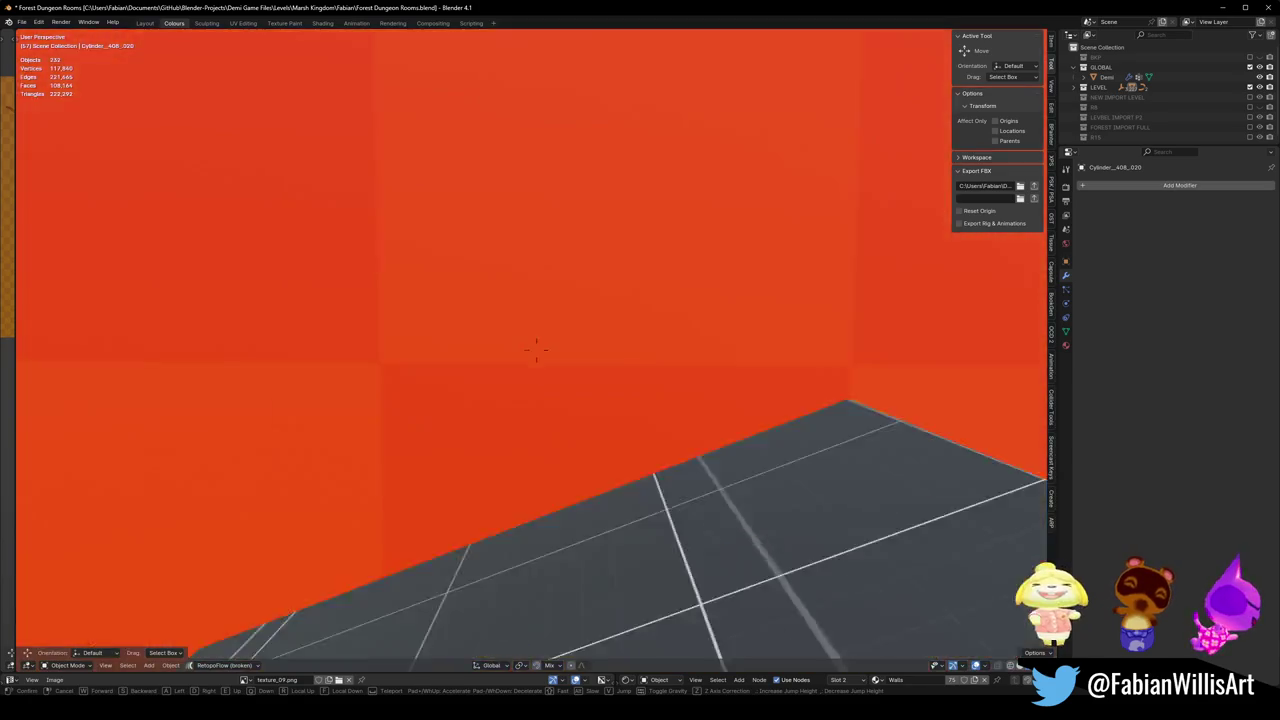
key("w")
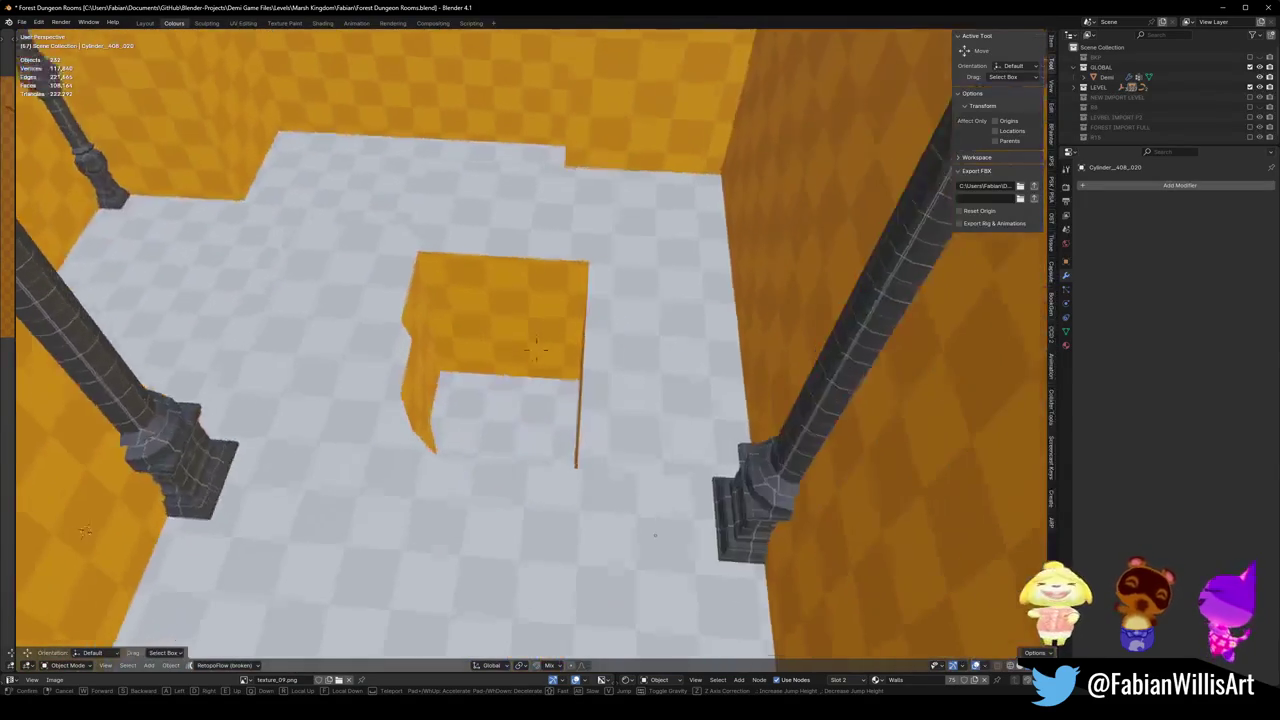
key("s")
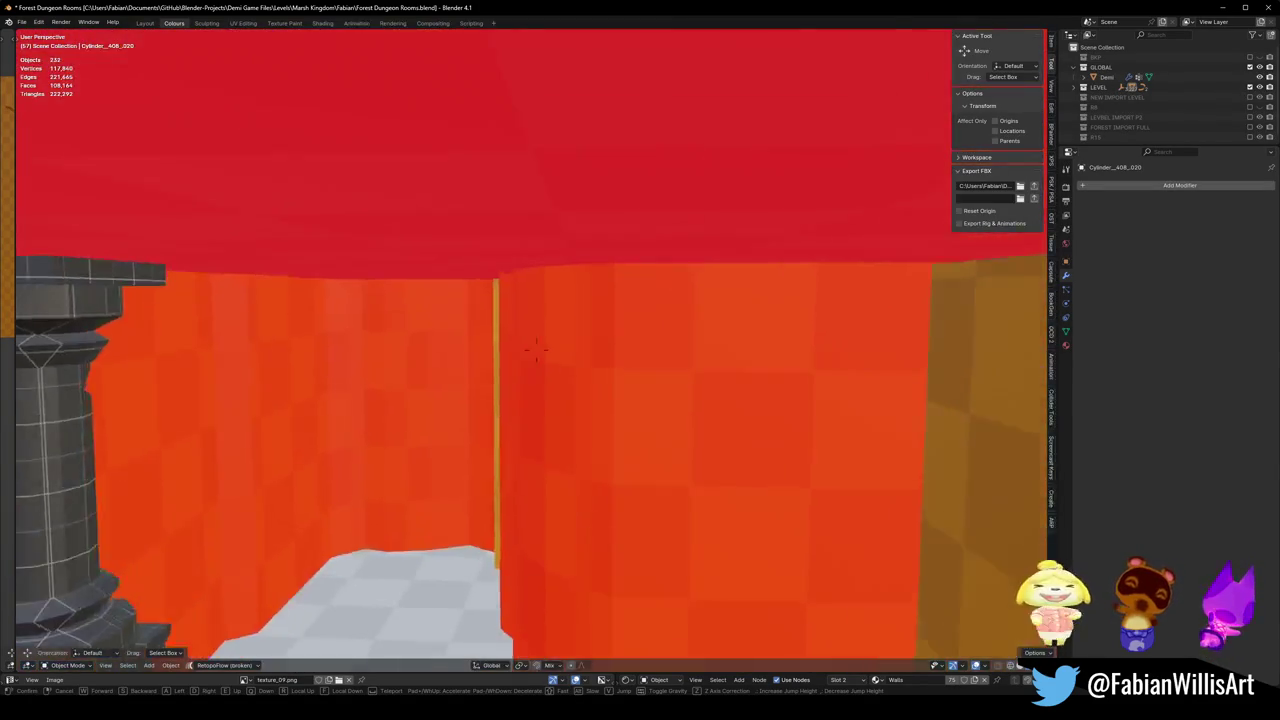
key("w")
key("w")
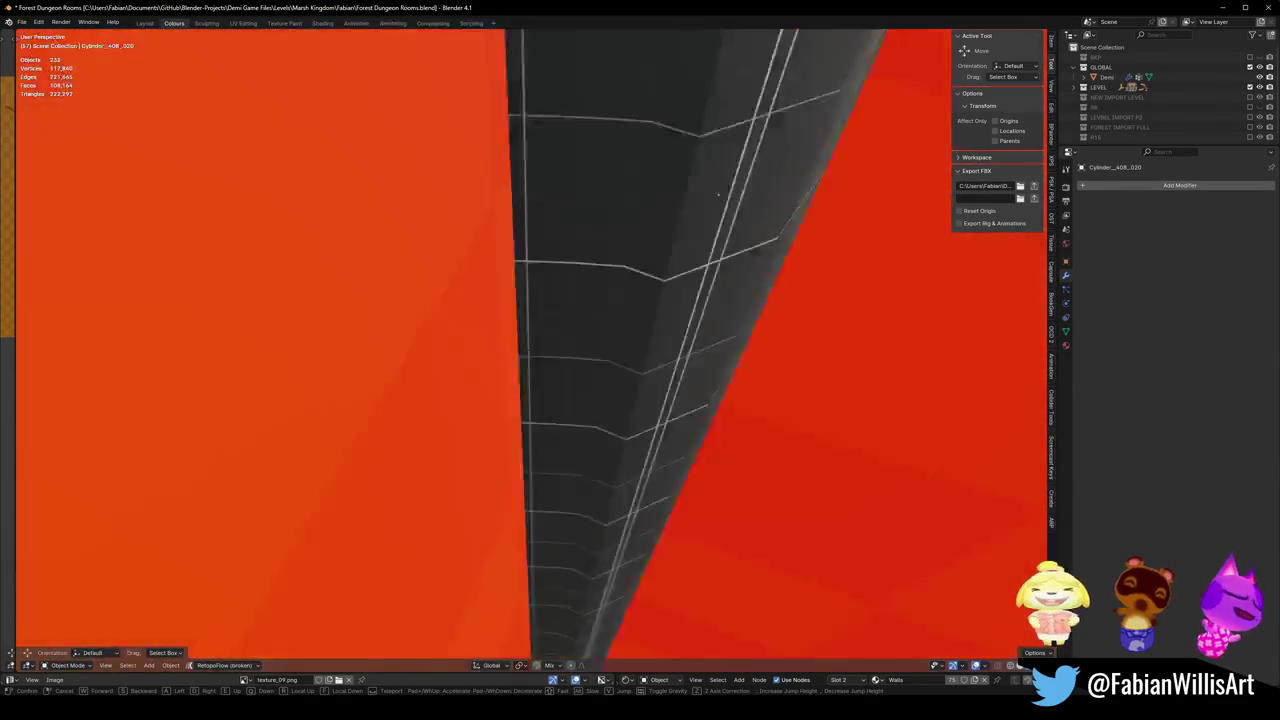
left_click(536, 348)
Delete the rectangular pit from the raised floor piece.
left_click(702, 450)
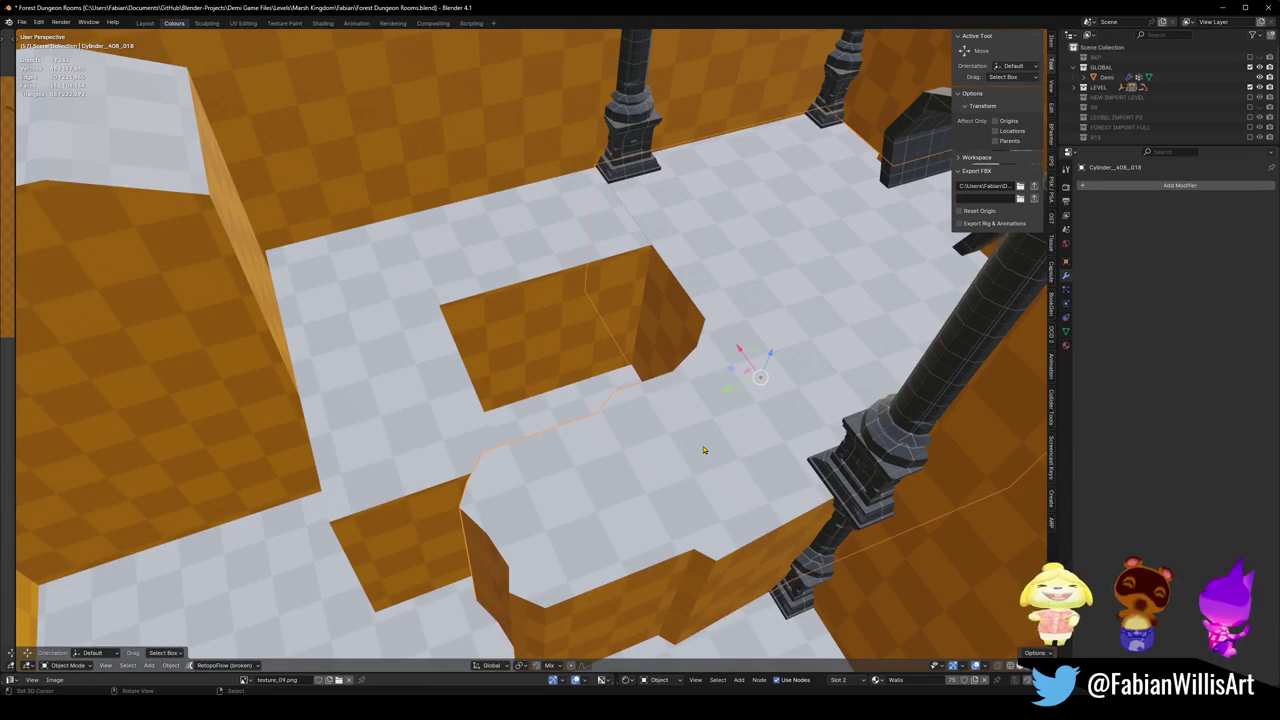
key("Tab")
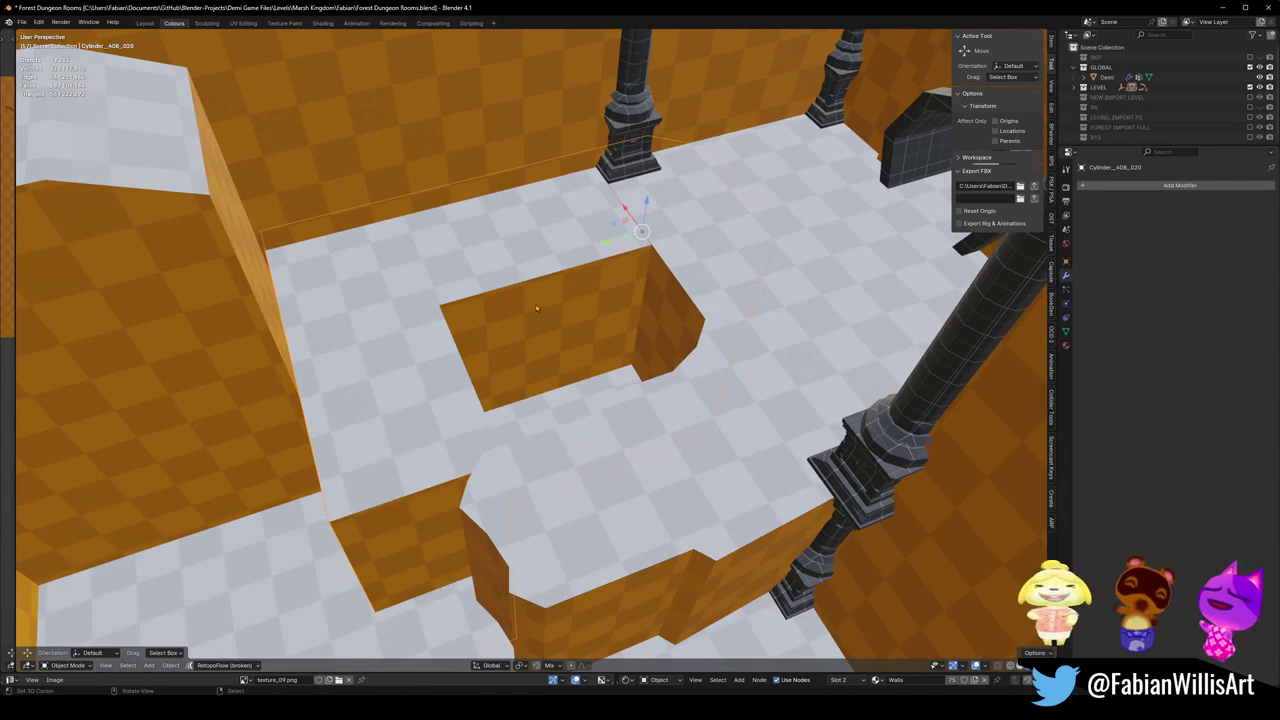
key("Delete")
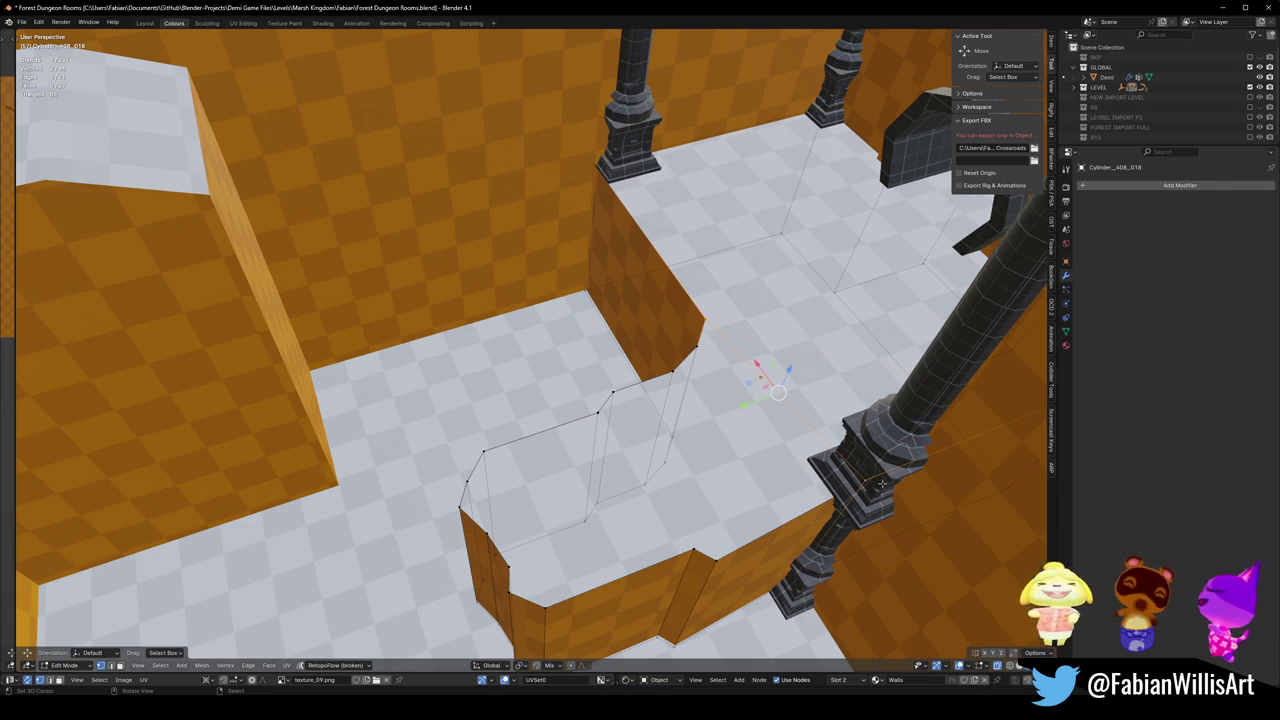
Isolate the floor mesh and knife-cut a line across its top.
key("KP_Divide")
middle_click_drag(882, 484, 860, 420)
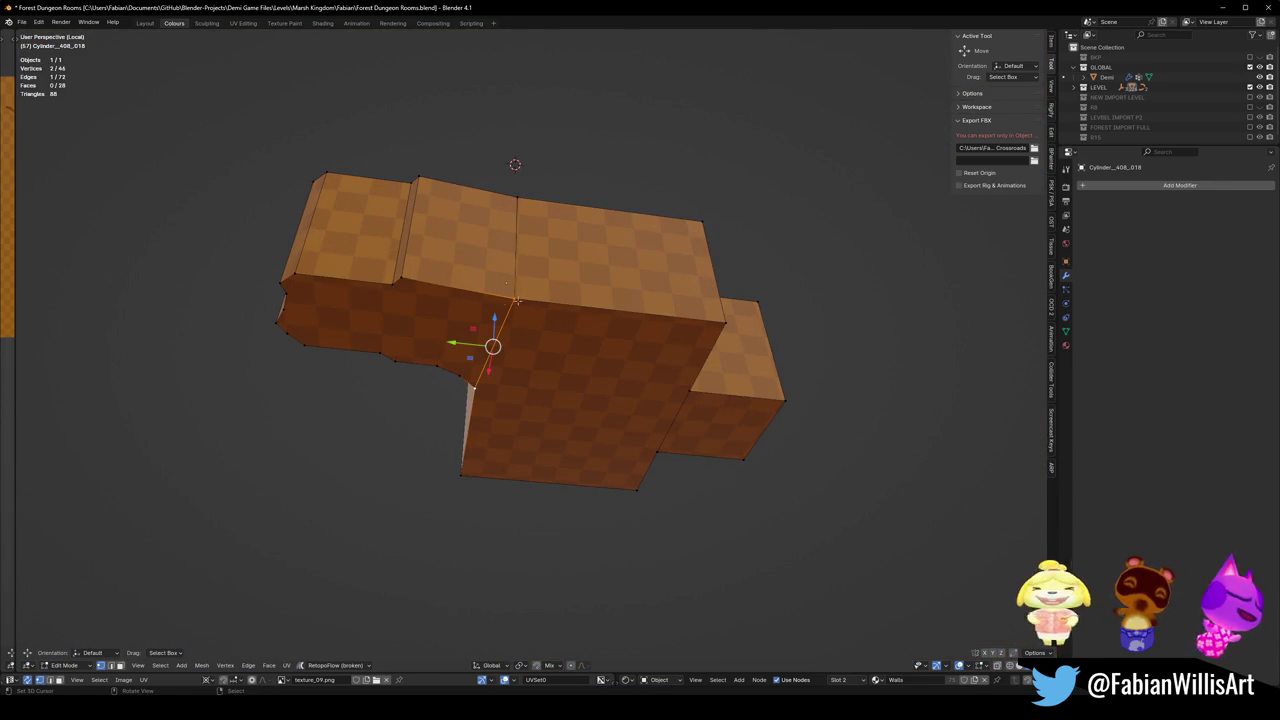
middle_click_drag(483, 281, 502, 302)
mouse_move(518, 305)
middle_mouse_down()
mouse_move(677, 467)
mouse_move(786, 451)
middle_mouse_up()
key("j")
left_click(787, 453)
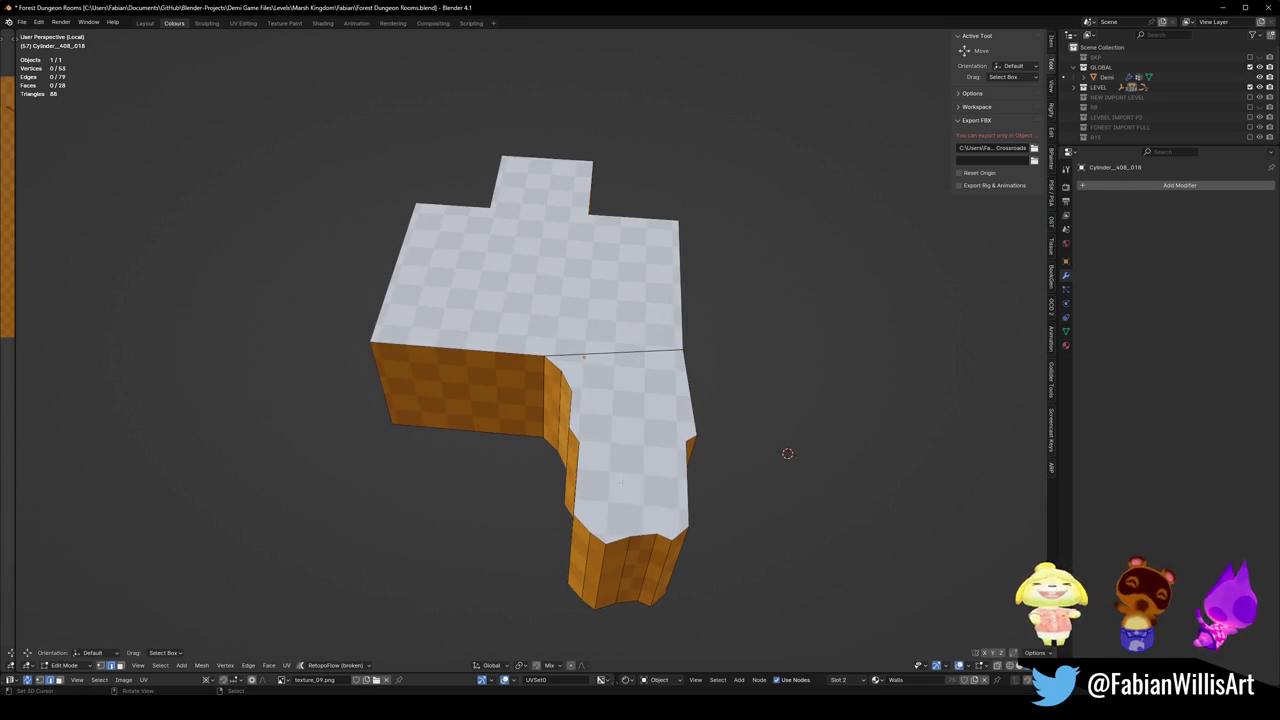
key("j")
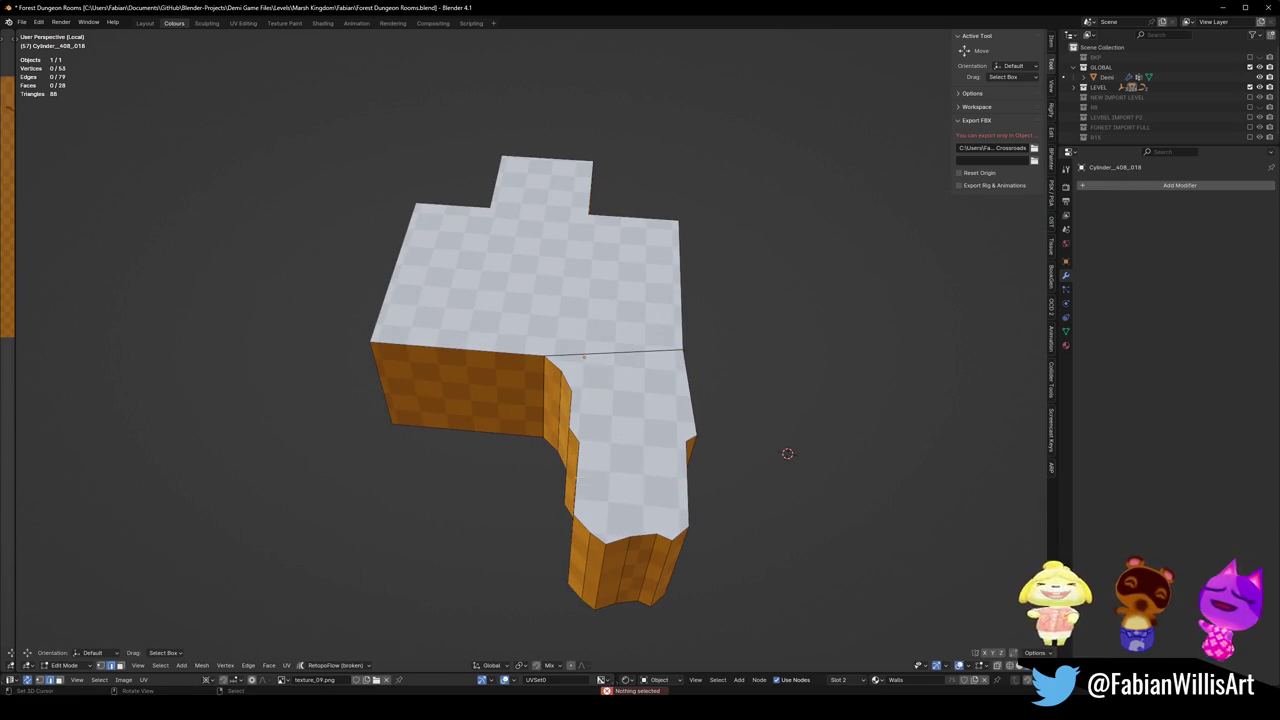
Separate the right arm into its own object and set its origin to geometry.
key("l")
key("p")
left_click(560, 466)
key("Tab")
key("q")
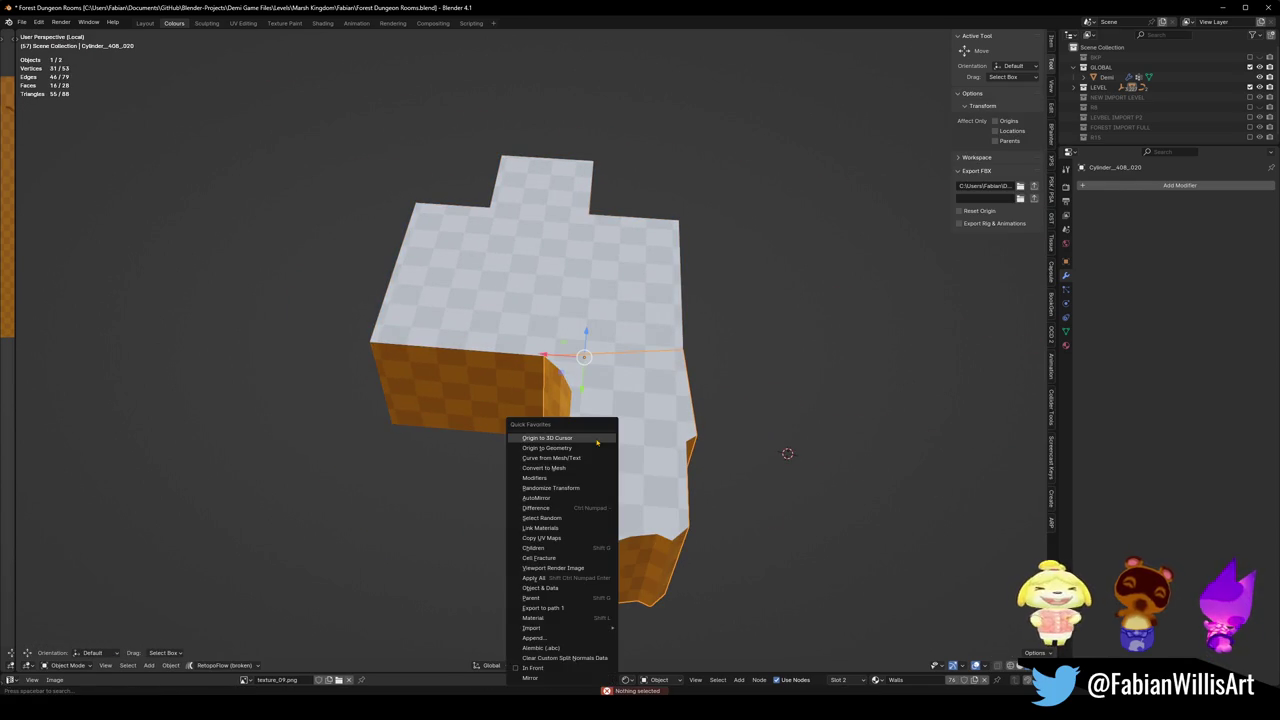
left_click(581, 448)
Isolate the new piece in top view and trial a Y scale on its bottom edge, then undo.
mouse_move(581, 452)
middle_mouse_down()
mouse_move(631, 455)
mouse_move(647, 405)
middle_mouse_up()
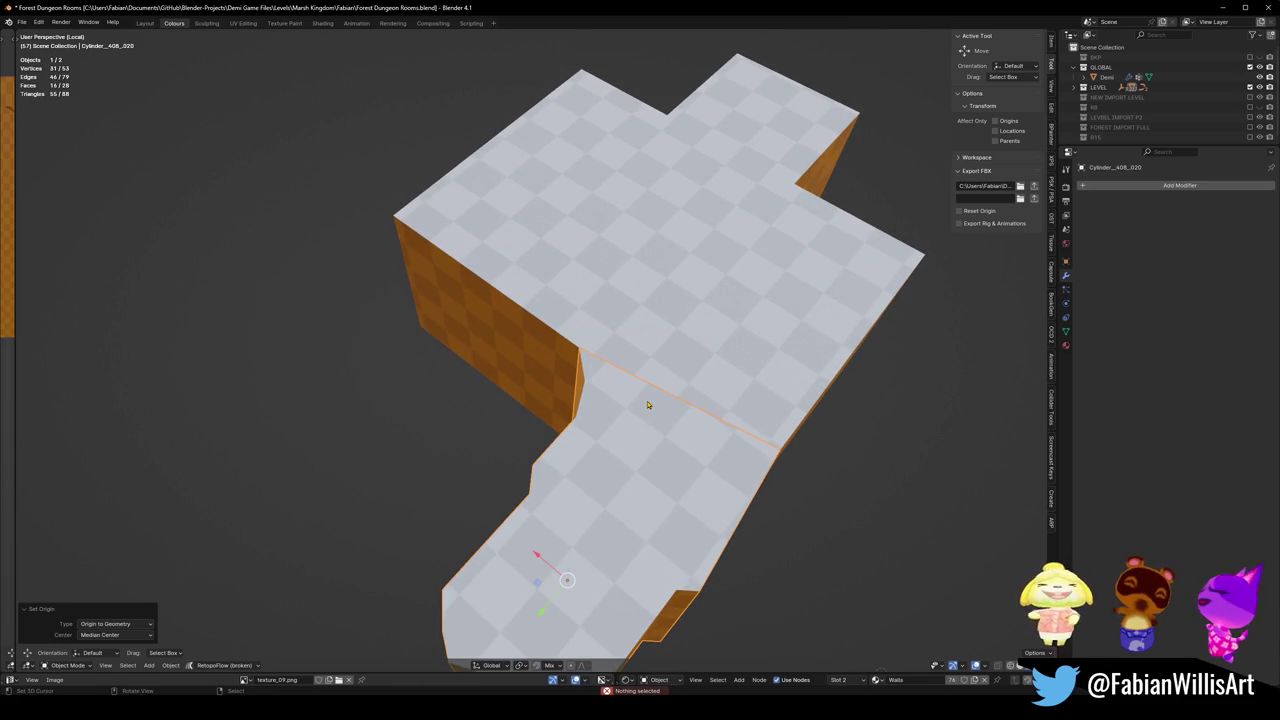
key("KP_Divide")
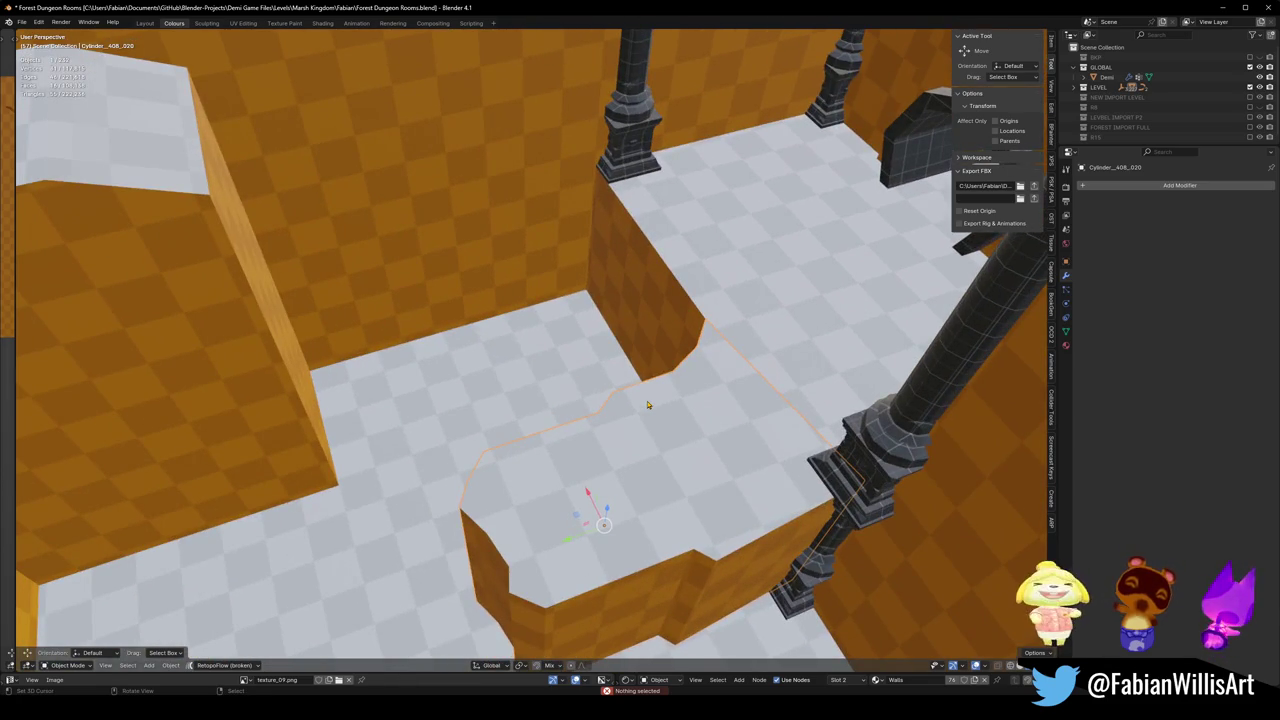
key("KP_Divide")
key("KP_7")
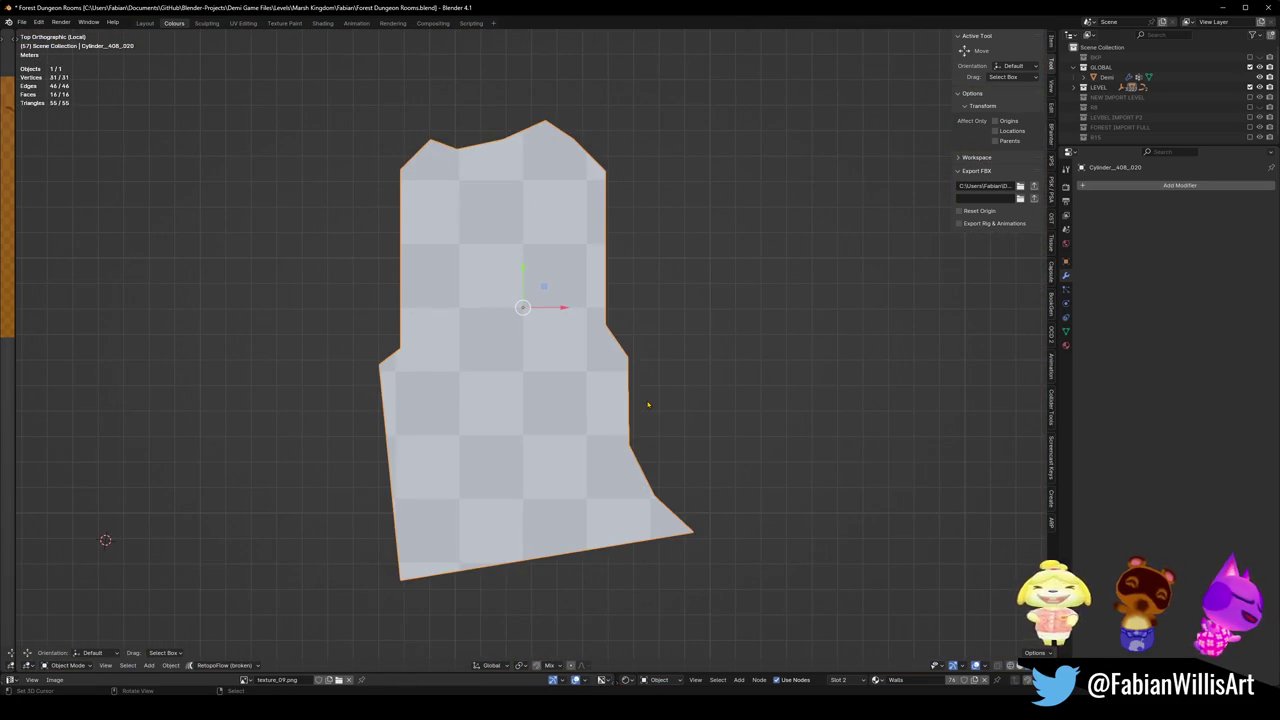
key("Tab")
key("a")
left_click(559, 564, "alt")
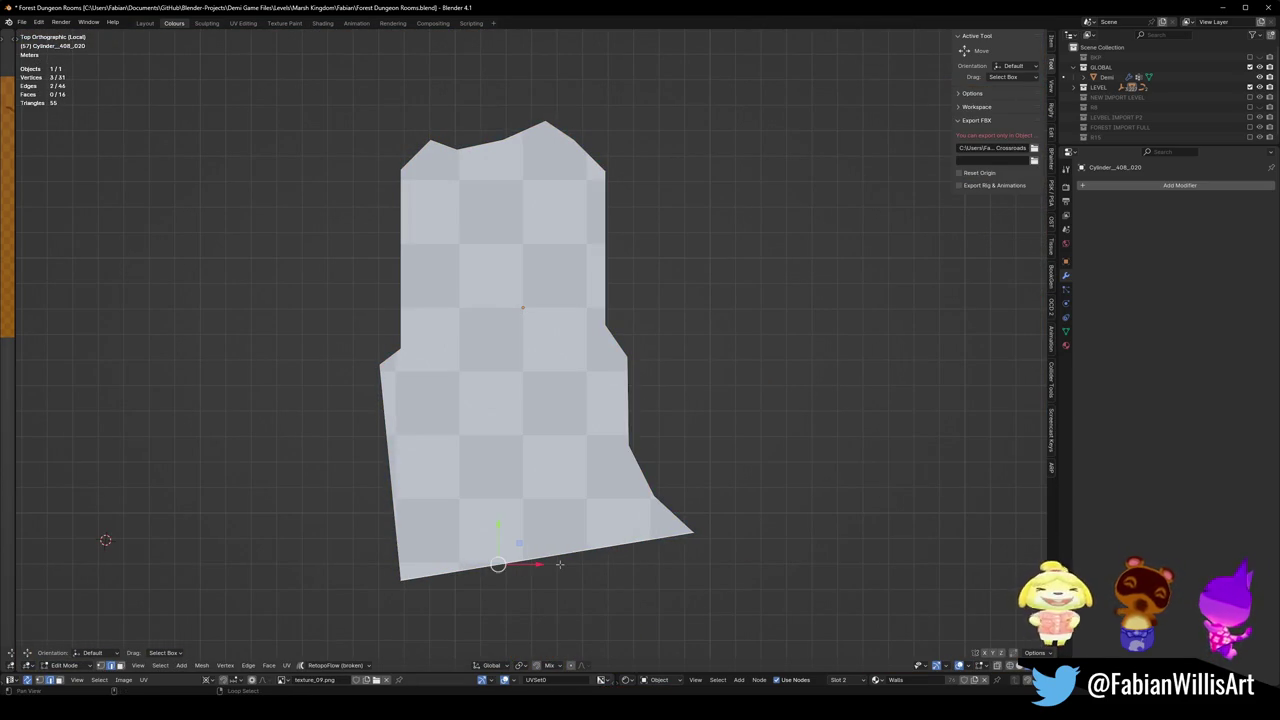
key("s")
key("y")
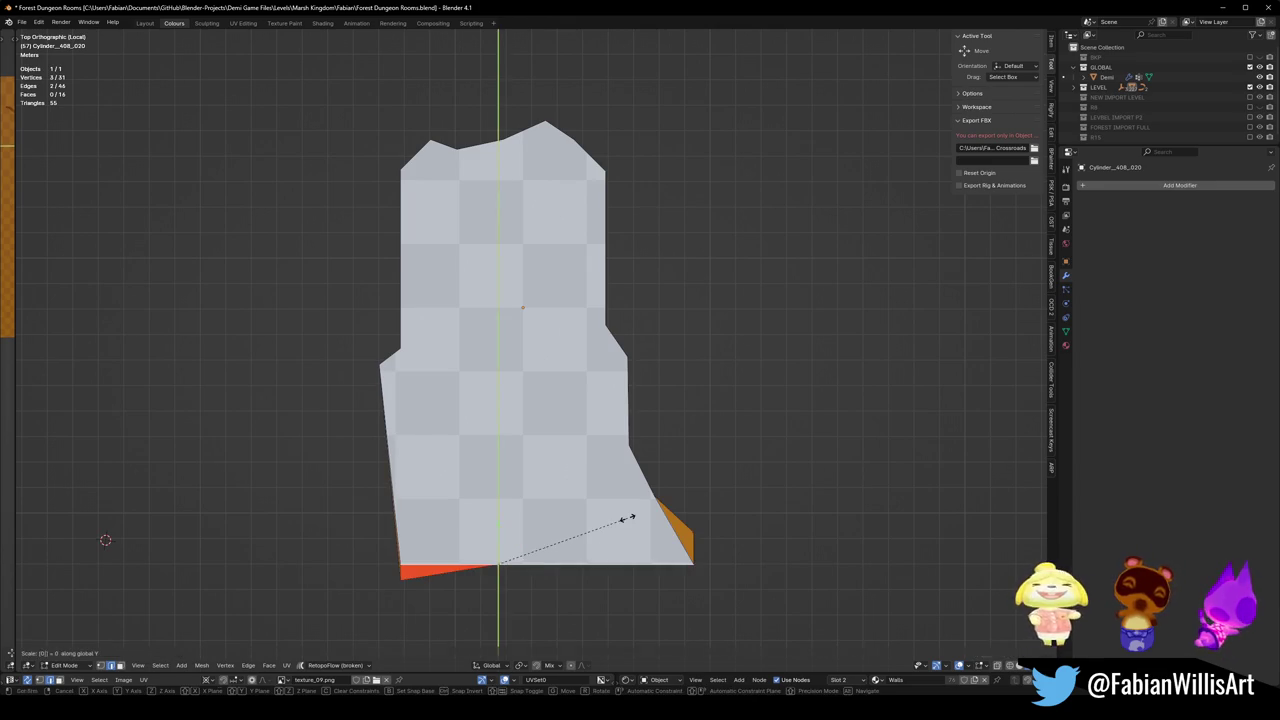
left_click(628, 520)
key("ctrl+z")
Dissolve the extra top corner vertex of the piece.
mouse_move(621, 564)
middle_mouse_down()
mouse_move(594, 466)
mouse_move(605, 425)
middle_mouse_up()
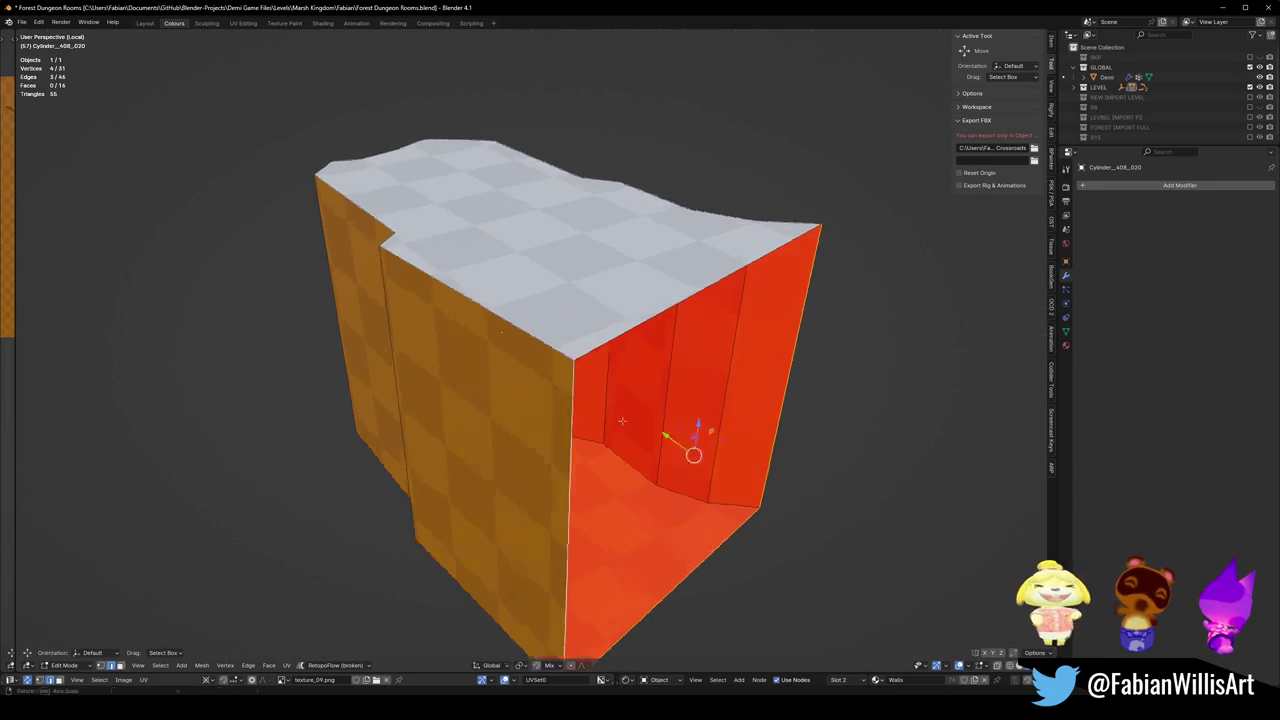
key("alt+a")
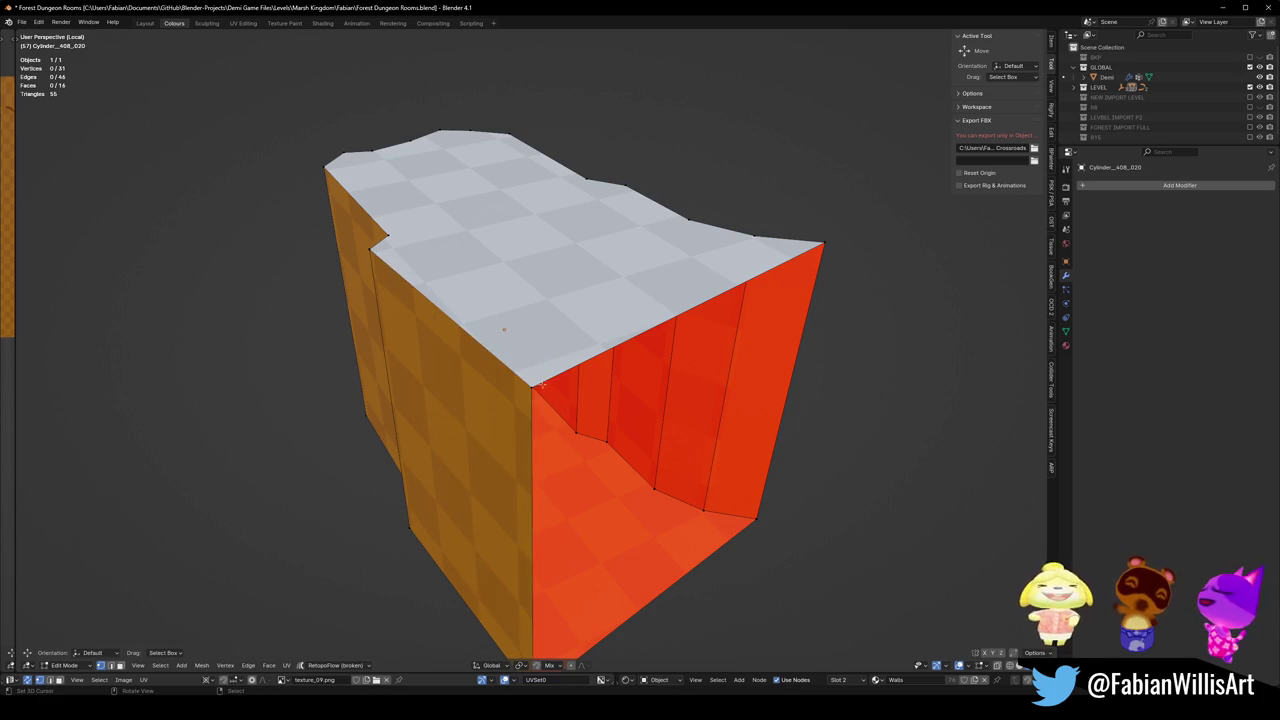
left_click(540, 385)
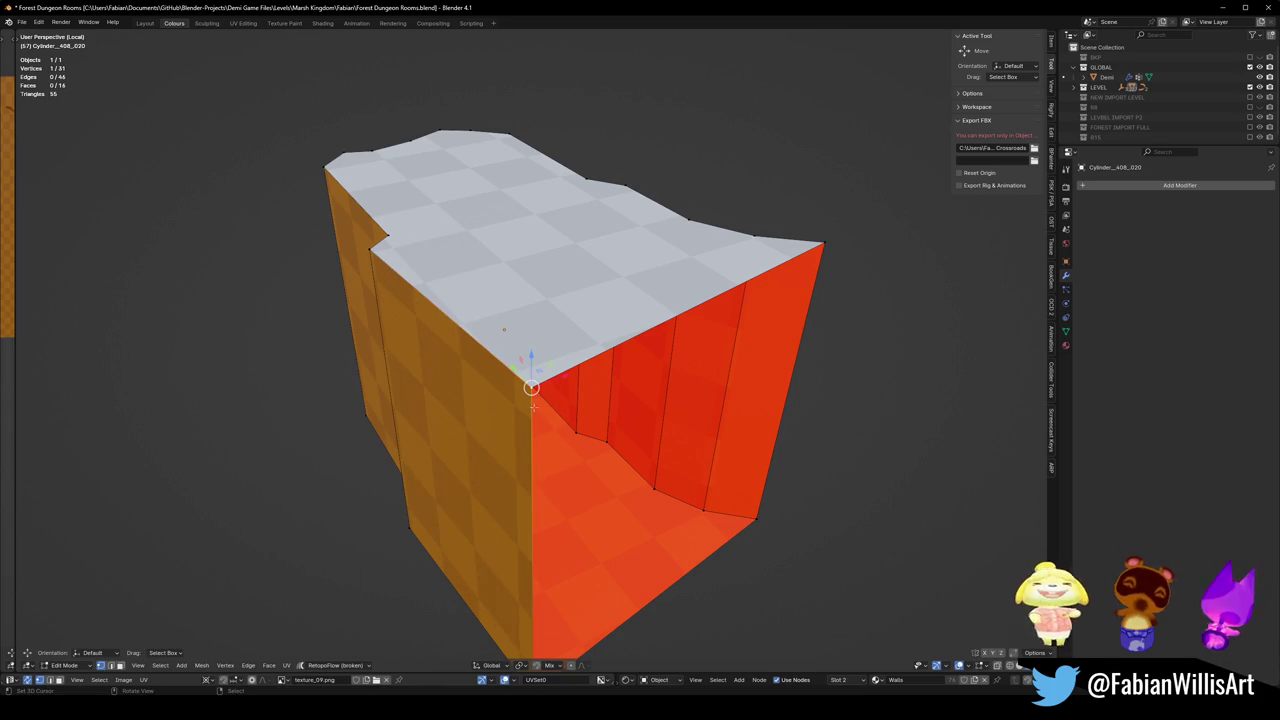
key("h")
key("ctrl+x")
key("alt+h")
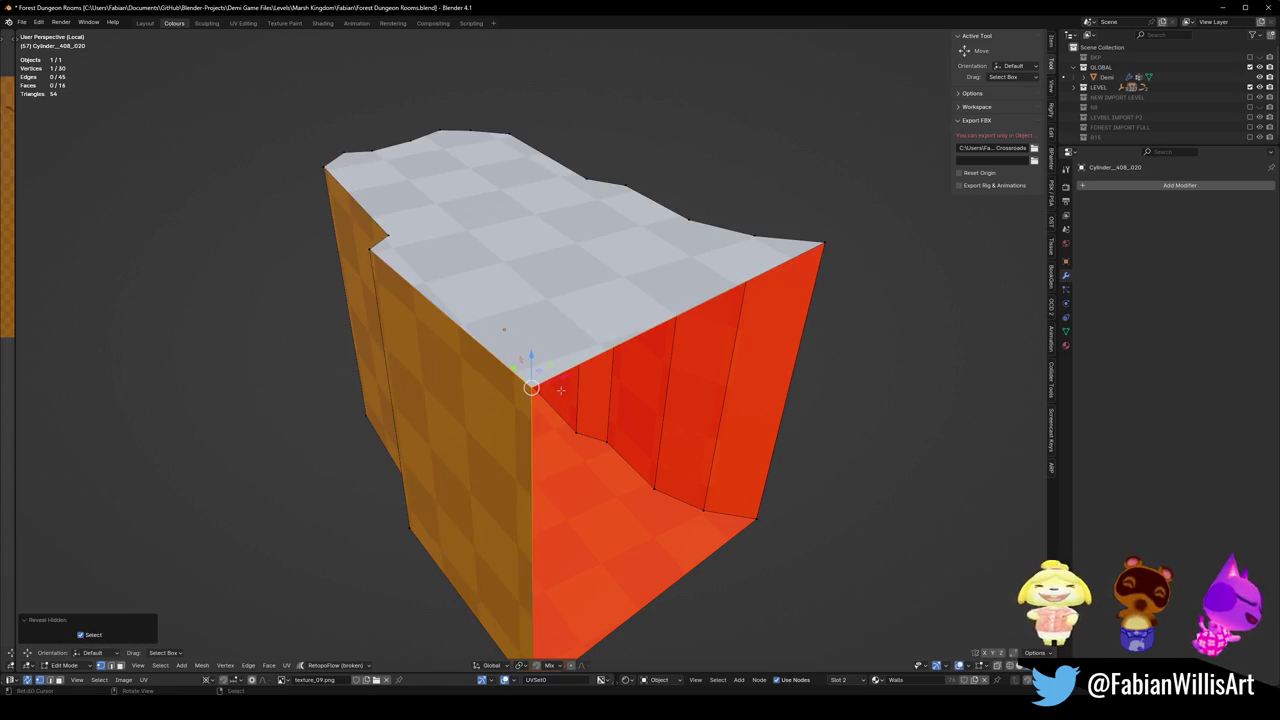
left_click(541, 396)
Flatten the four bottom-edge vertices into a straight line with S Y 0, and save.
left_click(596, 372, "alt")
middle_click_drag(596, 372, 286, 494)
scroll(286, 494, "down", 3)
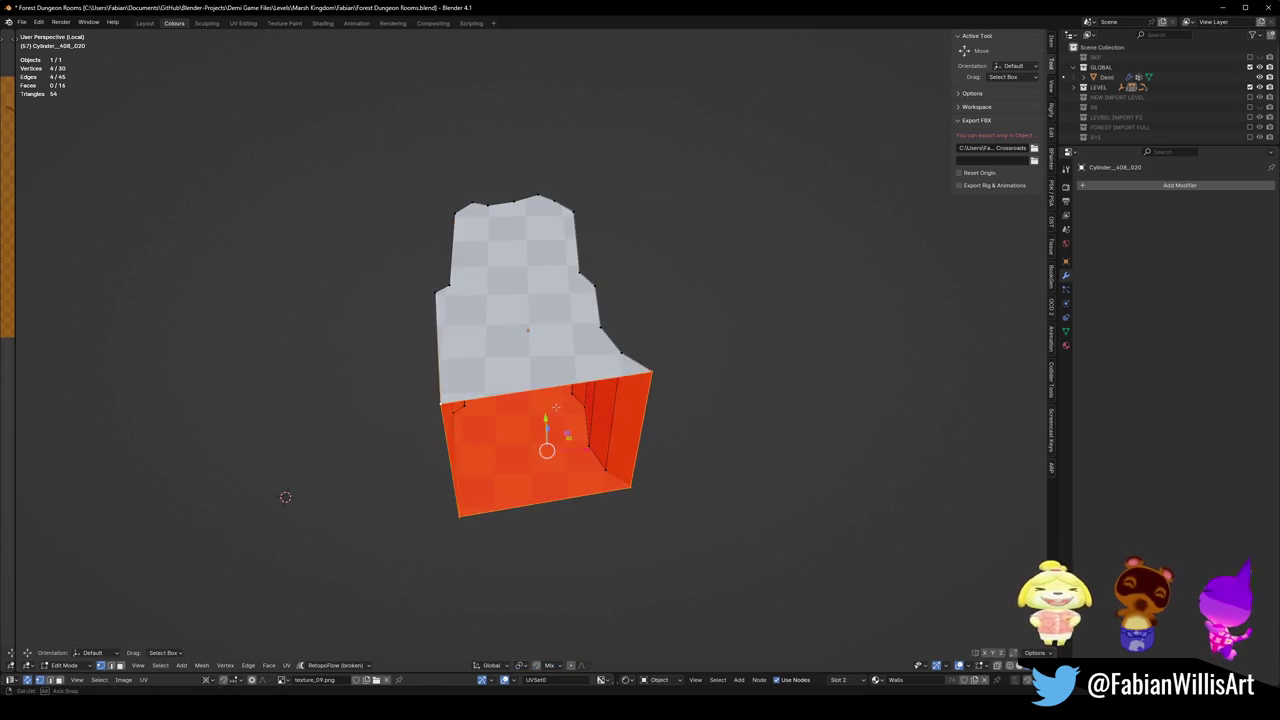
key("KP_7")
key("s")
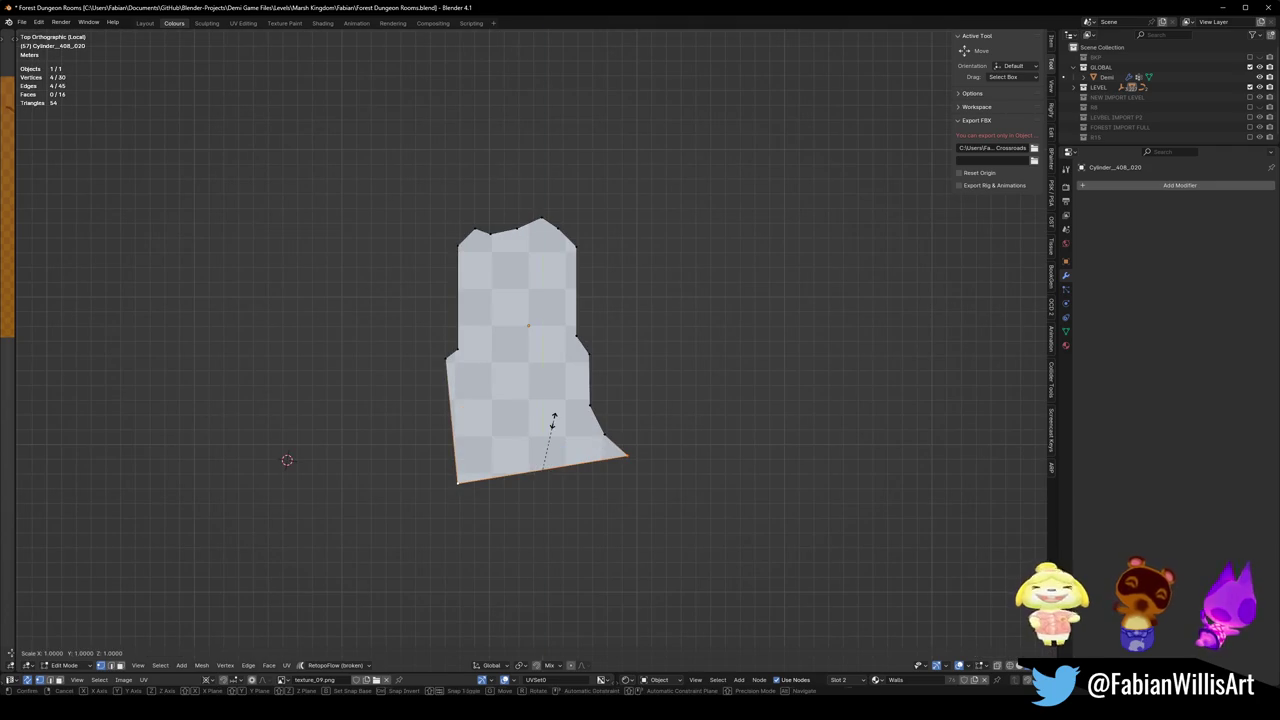
key("y")
key("0")
key("Return")
key("ctrl+s")
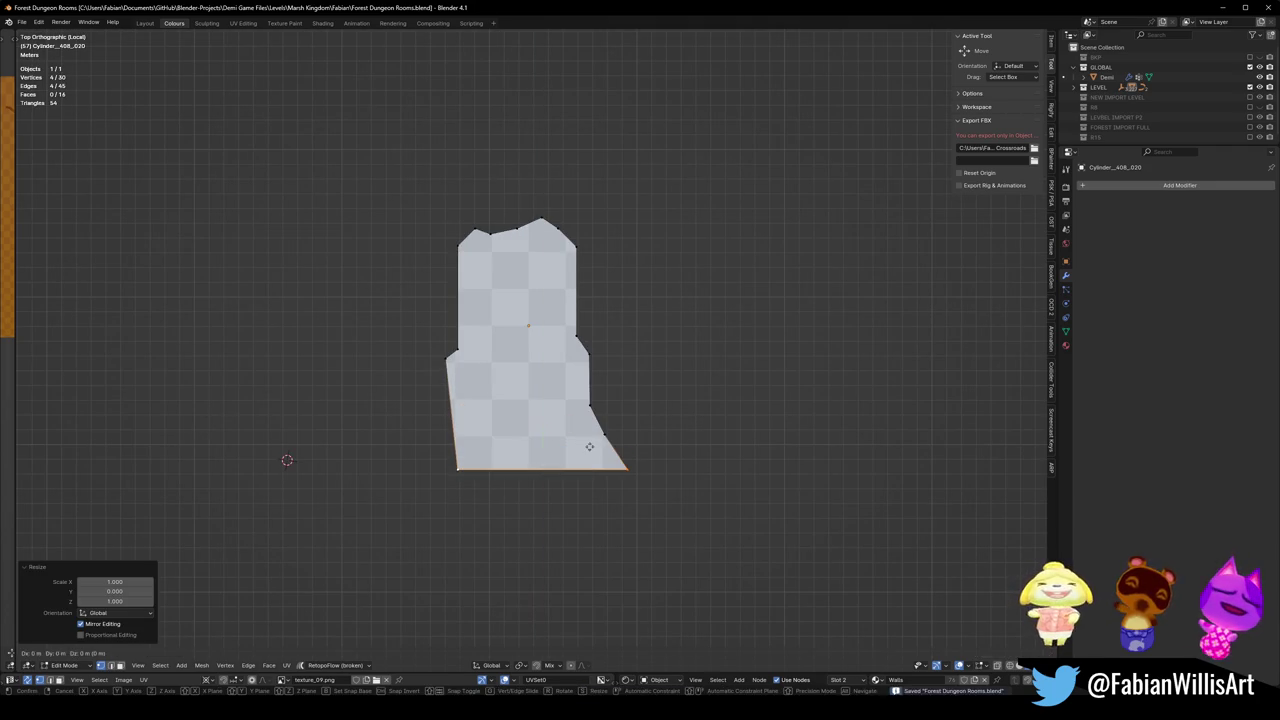
Shift the bottom edge 0.88 m left along X and return to the full level.
key("g")
key("x")
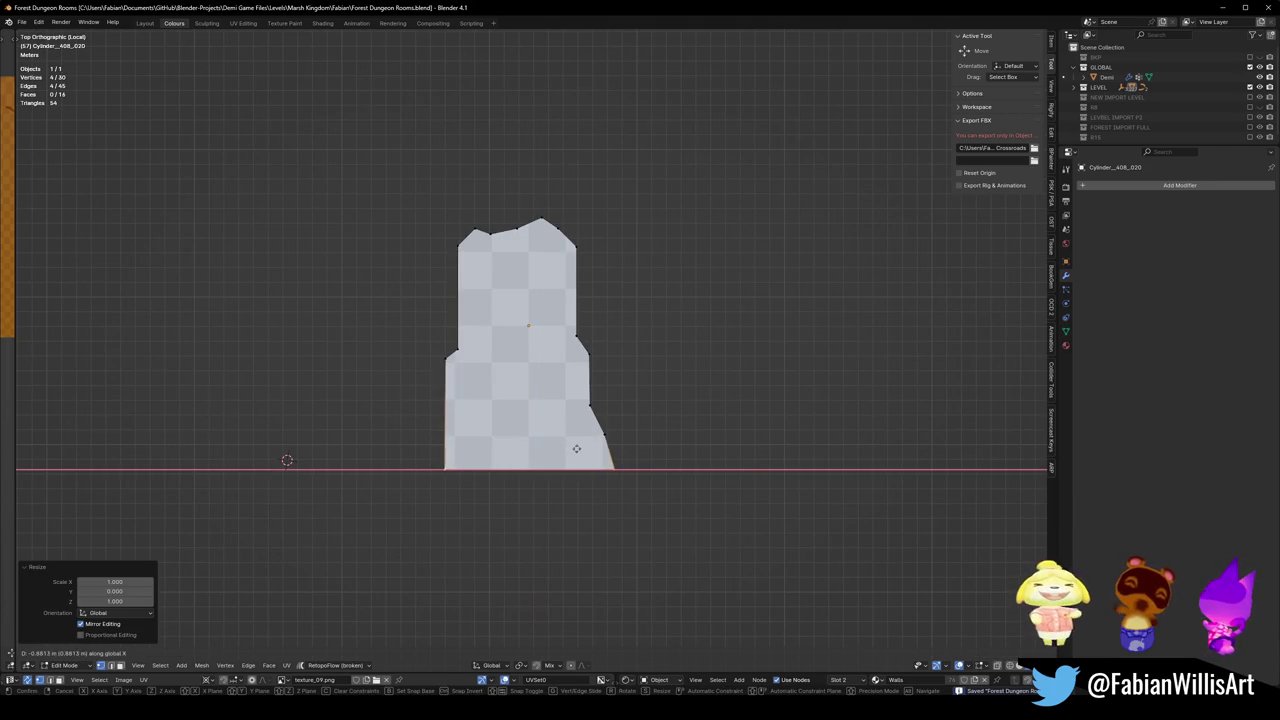
left_click(576, 448)
key("KP_Divide")
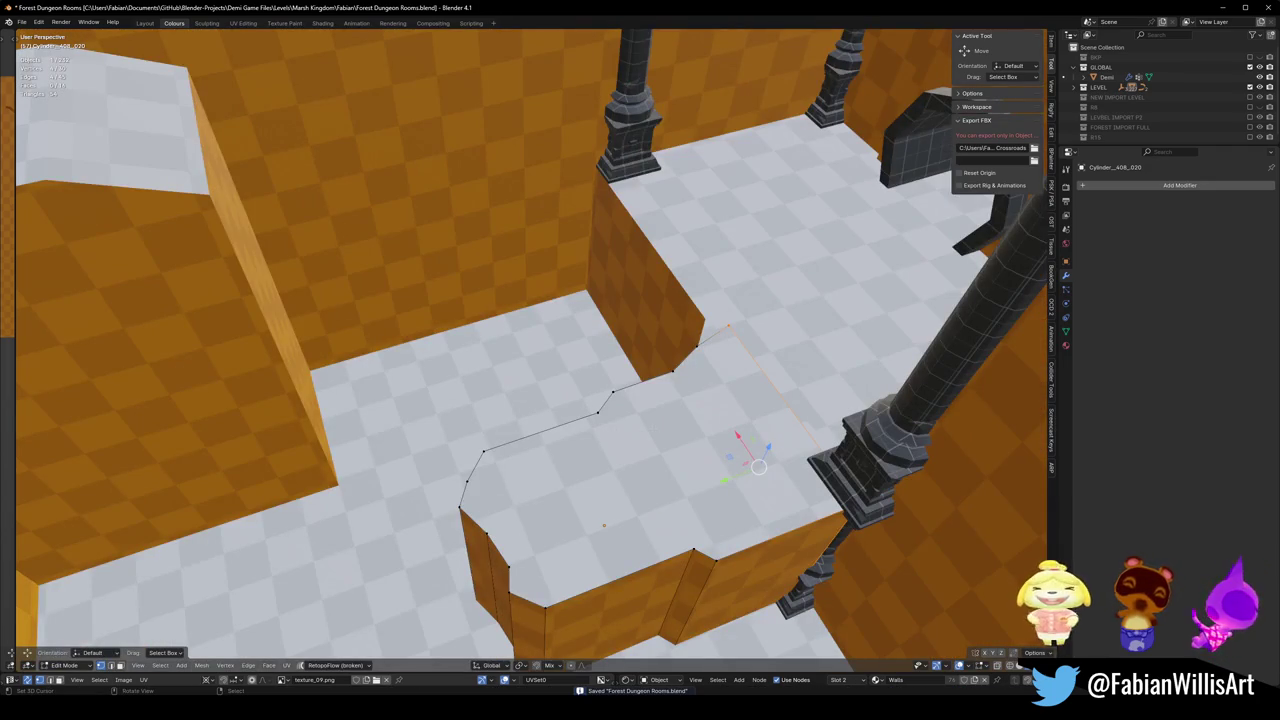
Move the wall piece to 18.626 m along X.
middle_click_drag(681, 455, 640, 470)
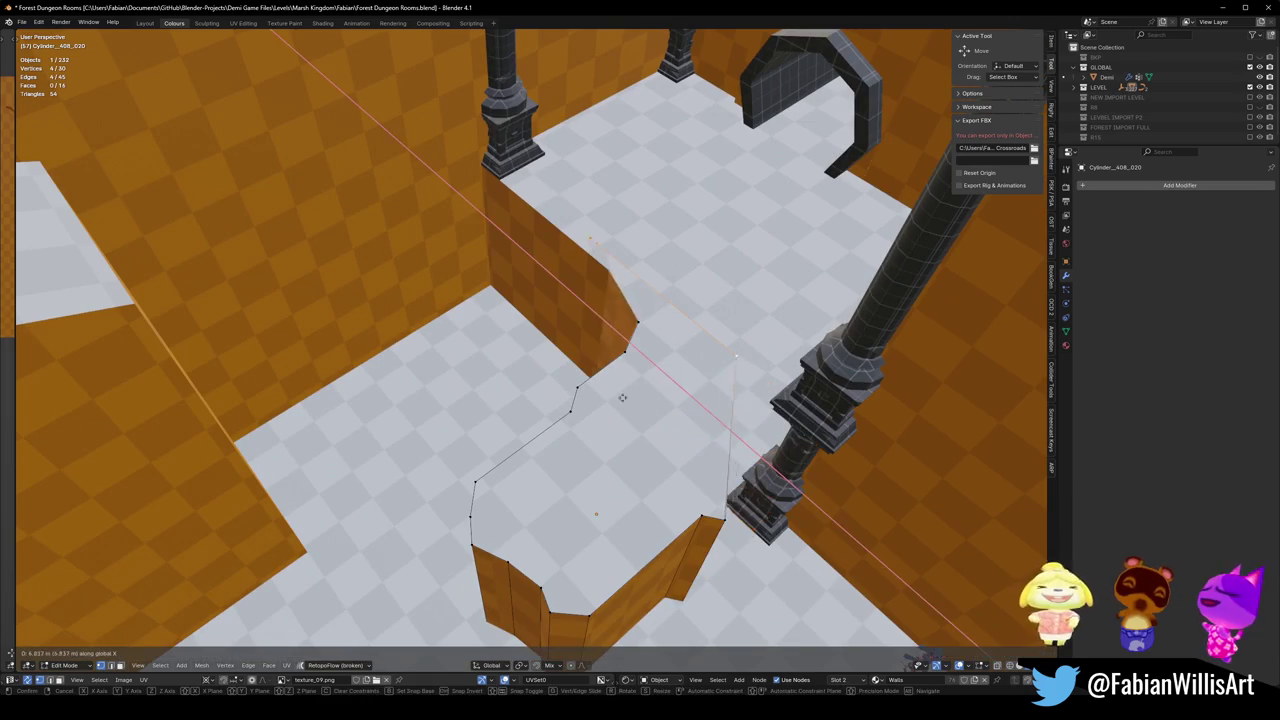
key("Tab")
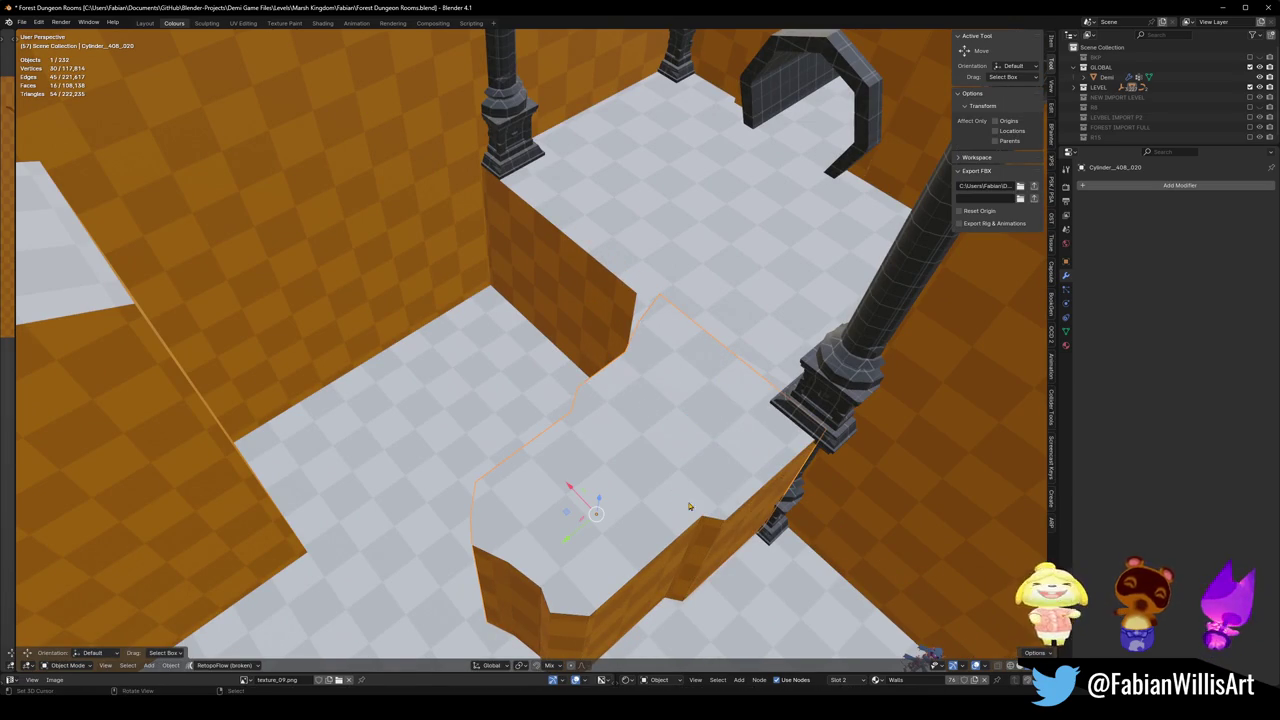
key("g")
key("x")
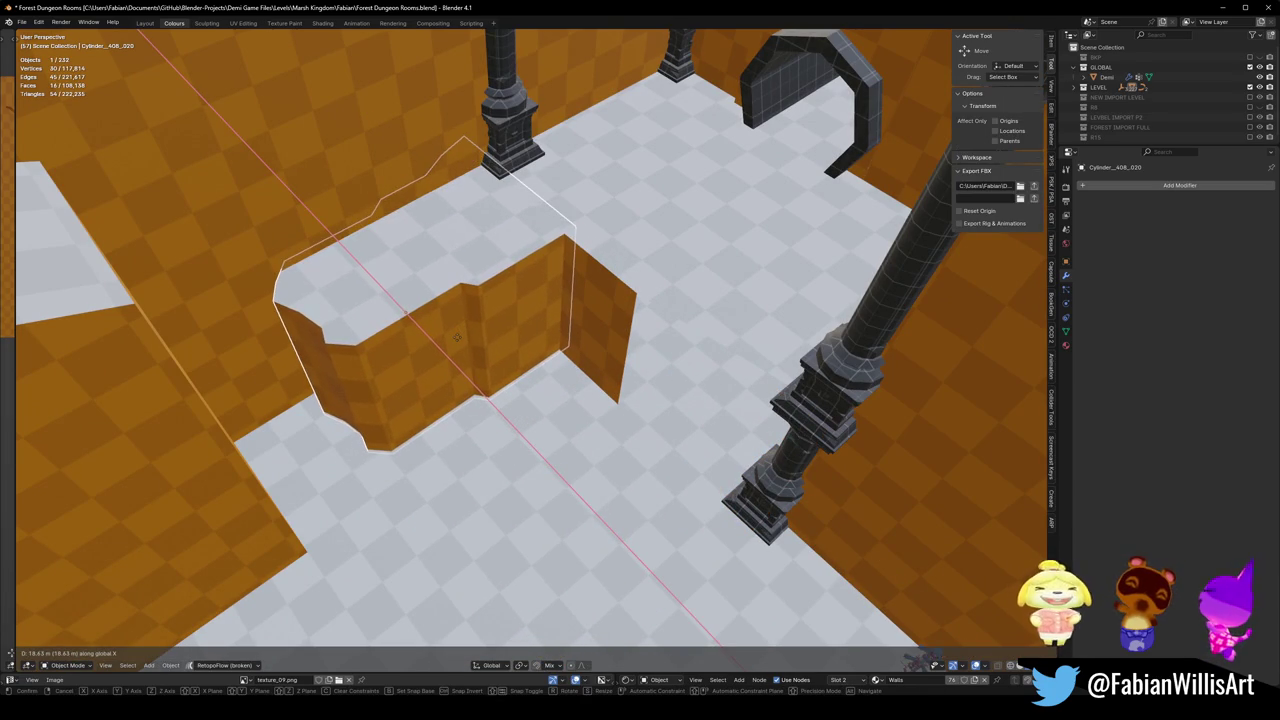
left_click(409, 378)
Fill the gap in the raised floor piece with a new wall face.
left_click(647, 352)
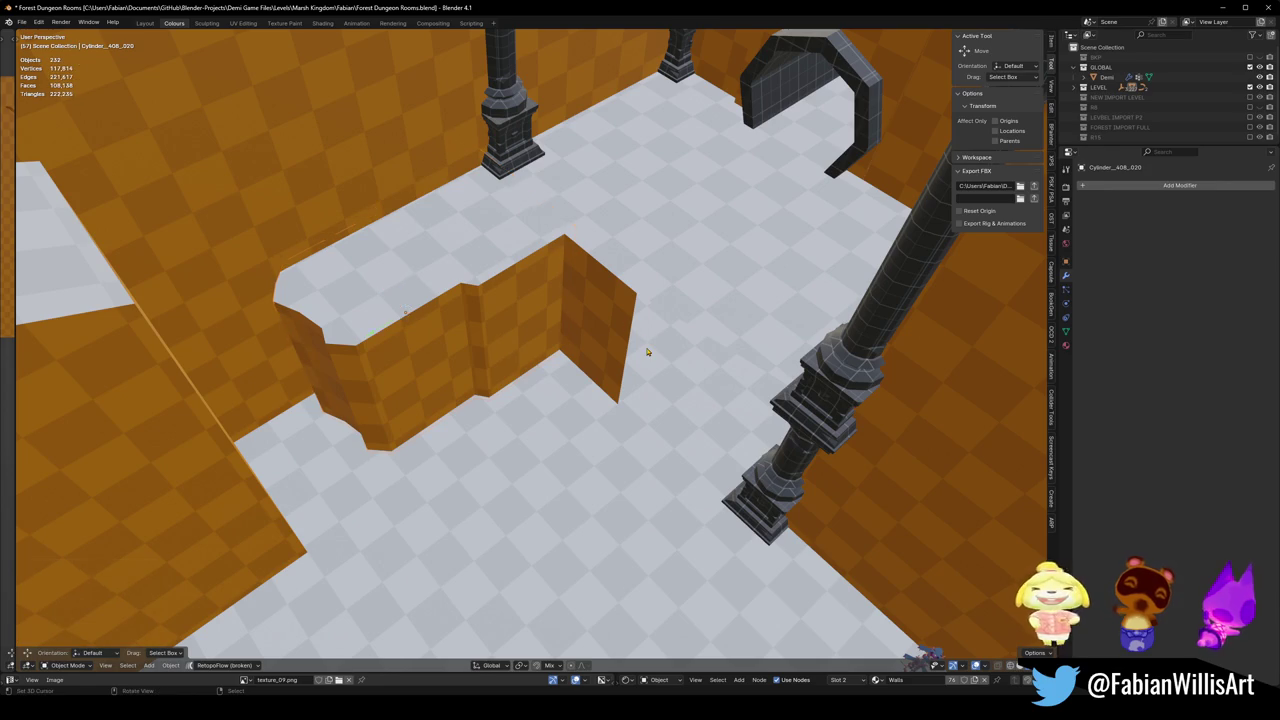
left_click(644, 349)
key("Tab")
middle_click_drag(657, 294, 675, 346)
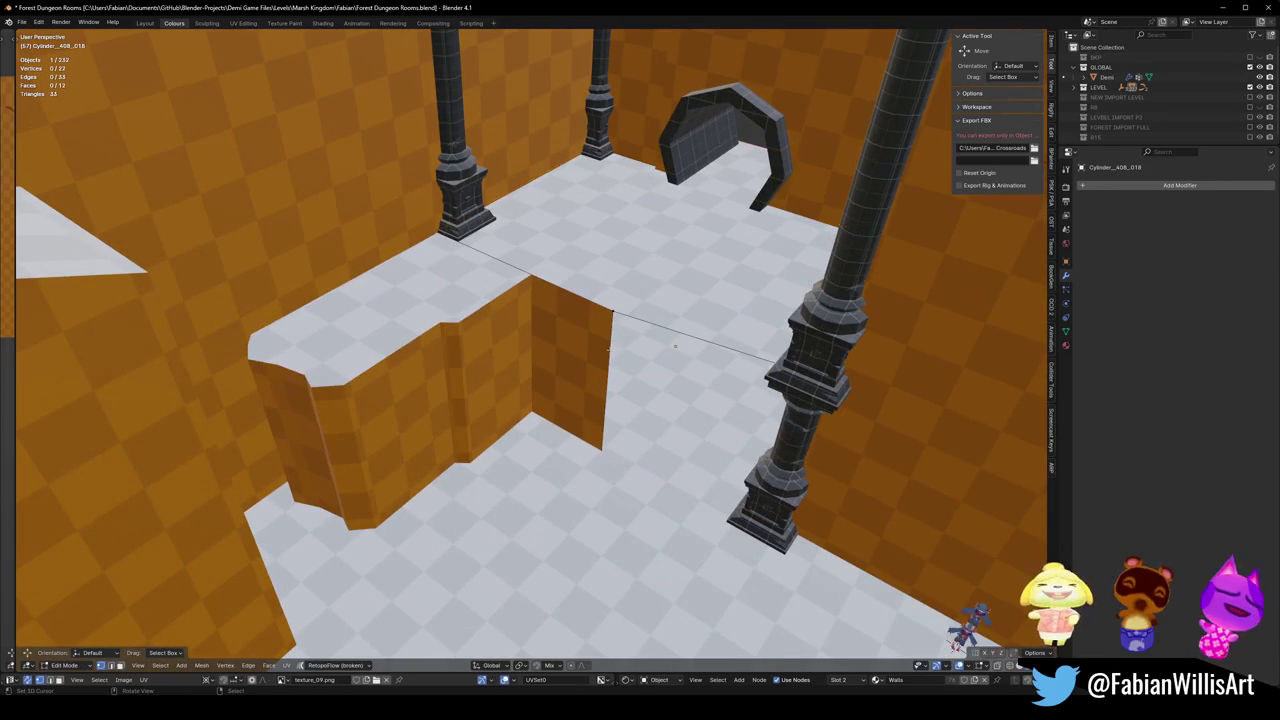
key("f")
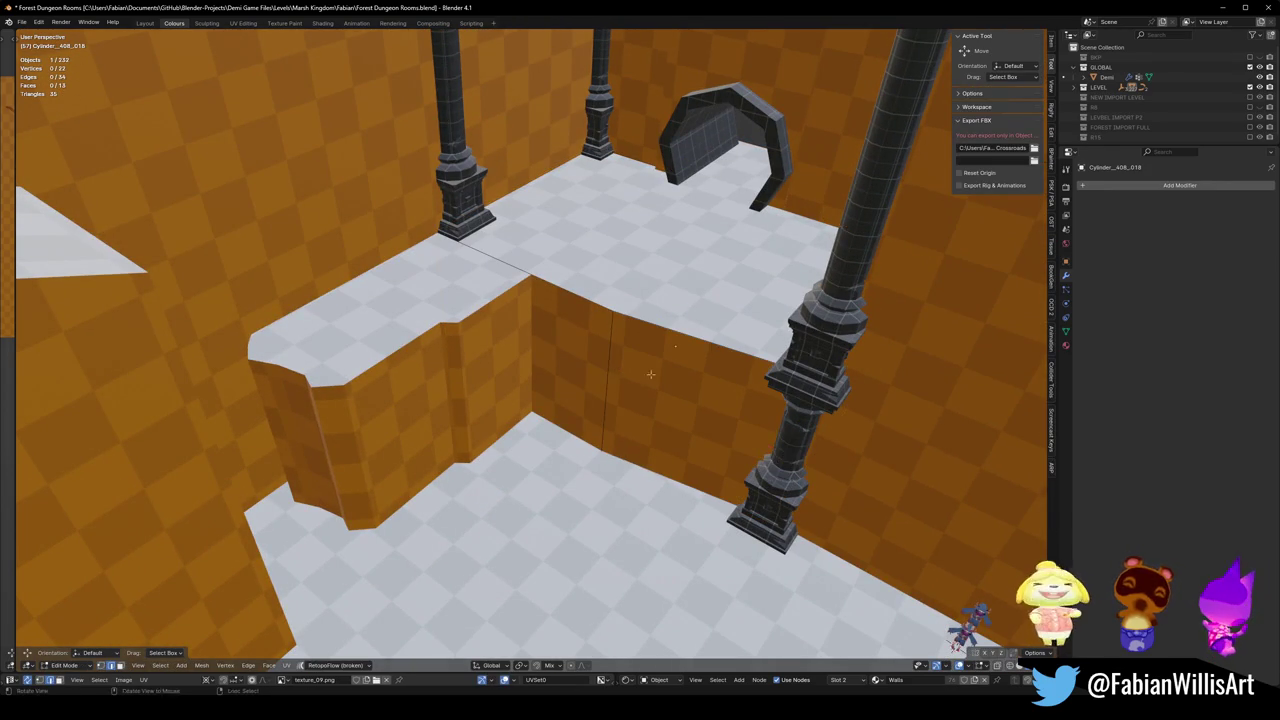
middle_click_drag(650, 374, 717, 372)
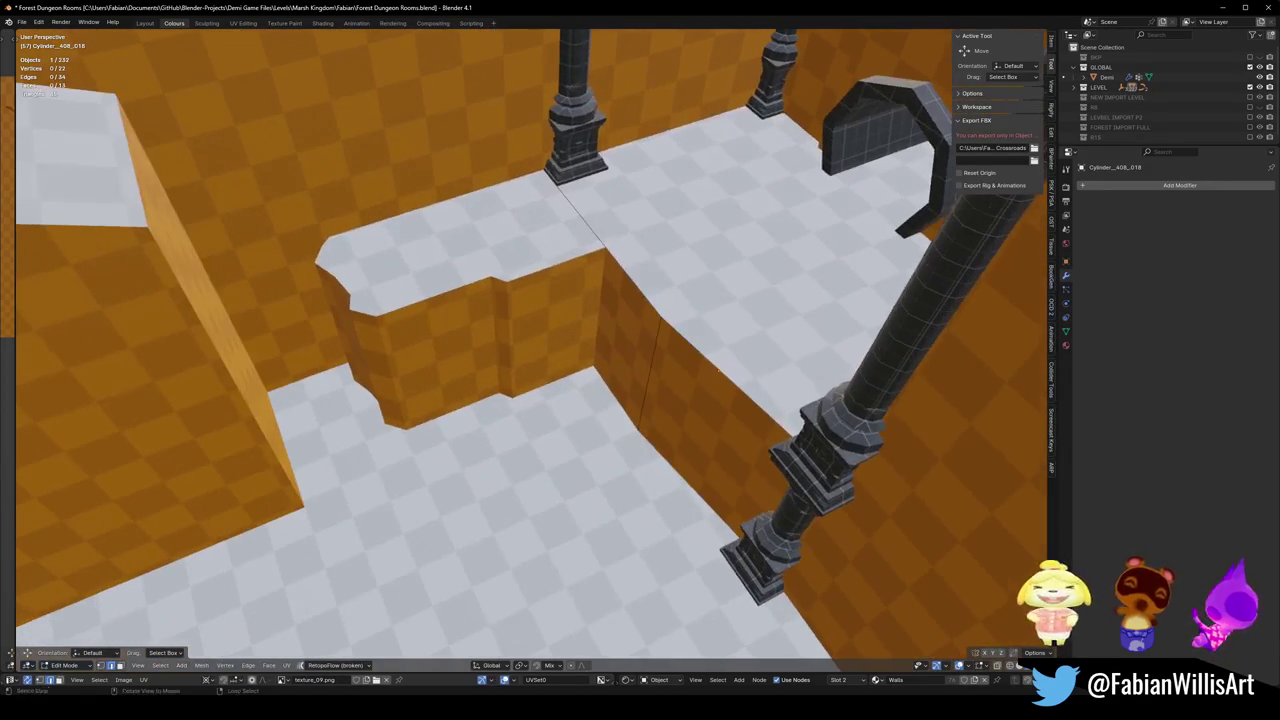
Loop-cut the ledge wall and slide the new loop toward the corner at factor -0.364.
left_click(728, 373)
right_click(728, 373)
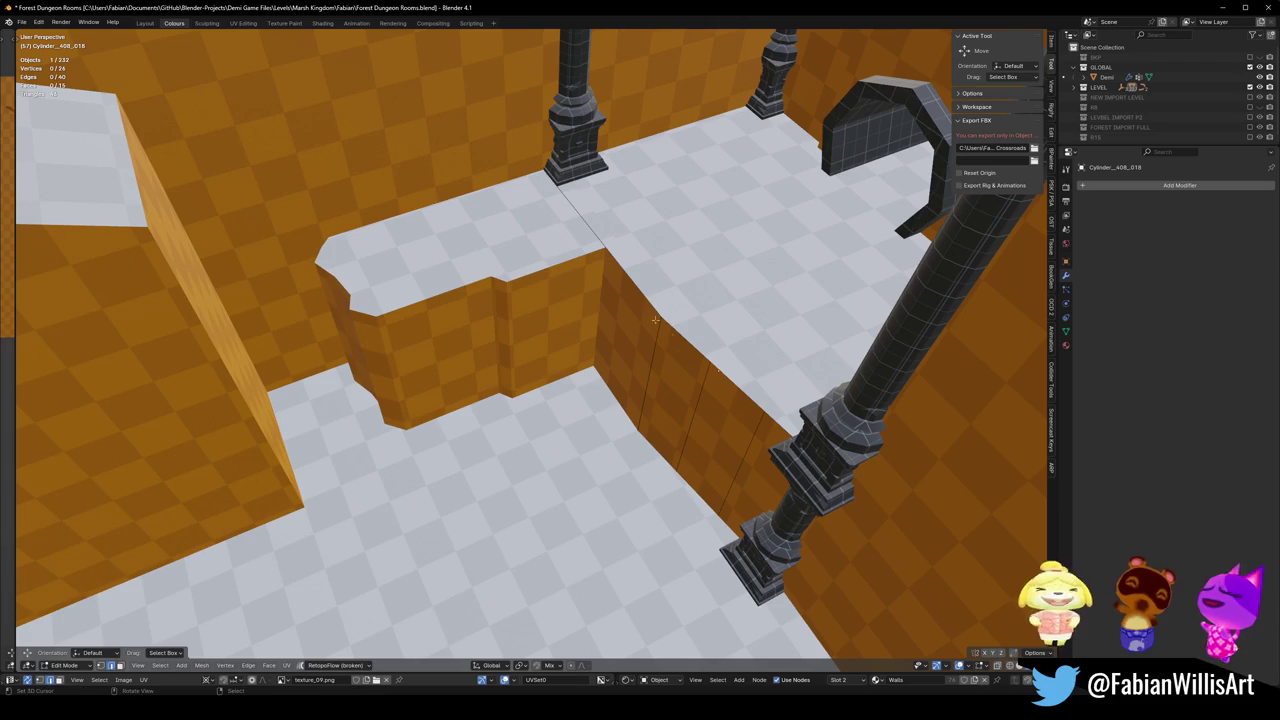
key("g")
key("g")
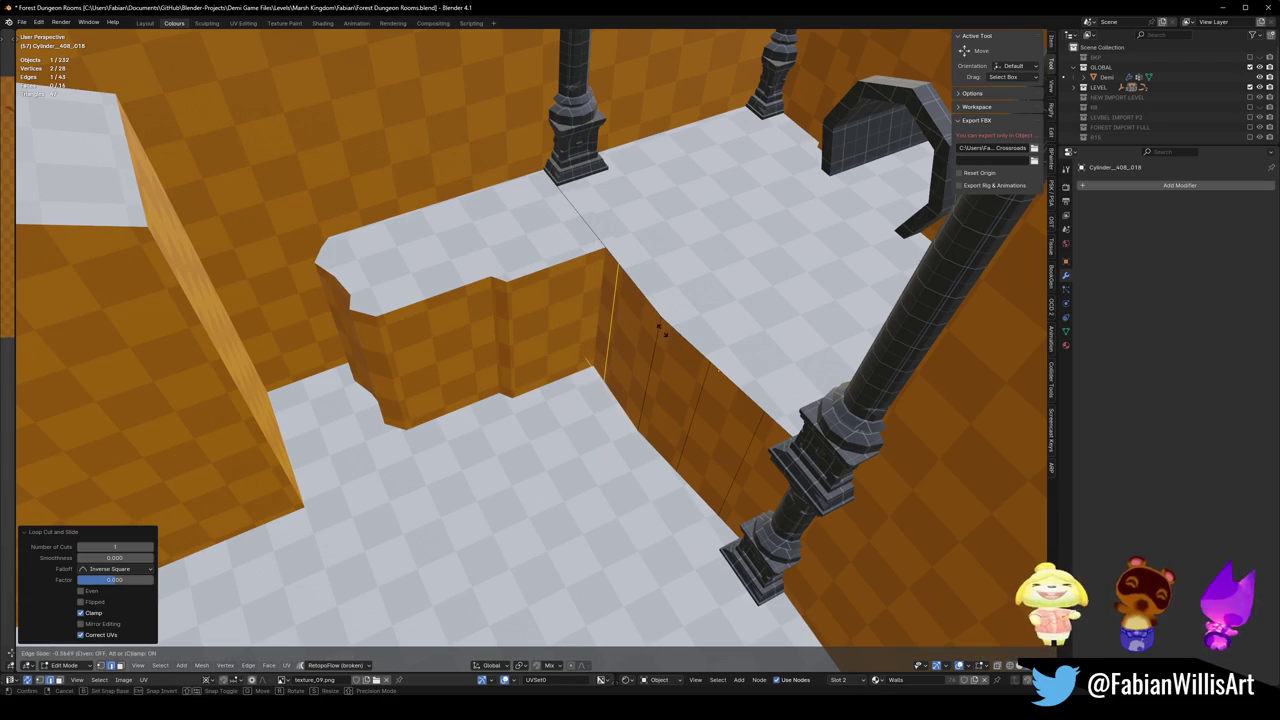
left_click(660, 330)
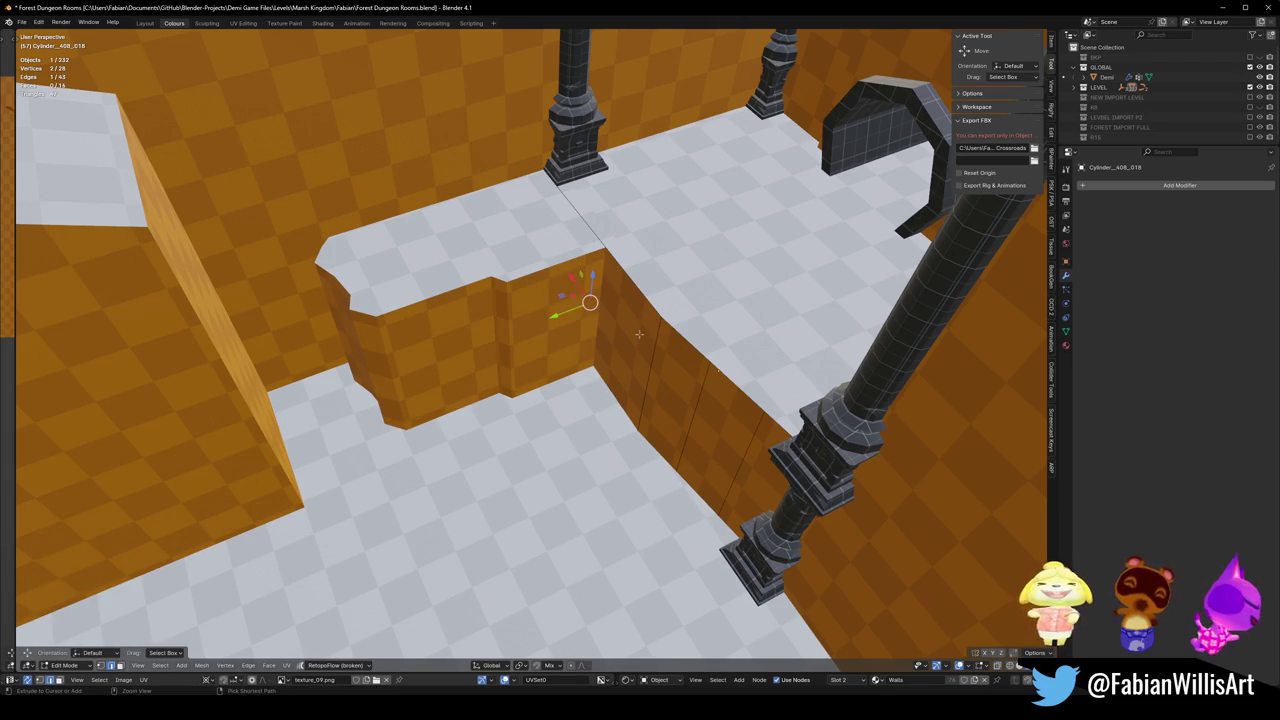
key("Tab")
key("ctrl+z")
Copy and paste a duplicate of the lower ledge piece.
key("Tab")
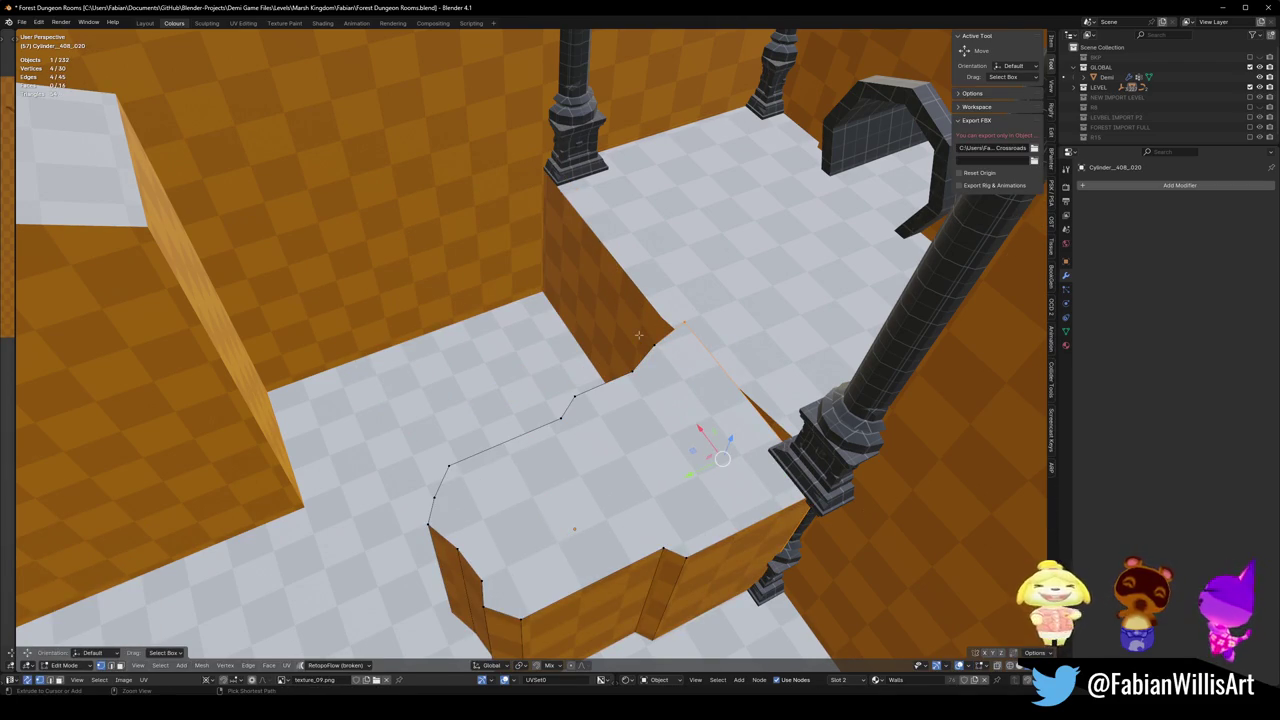
key("Tab")
right_click(634, 334)
key("ctrl+c")
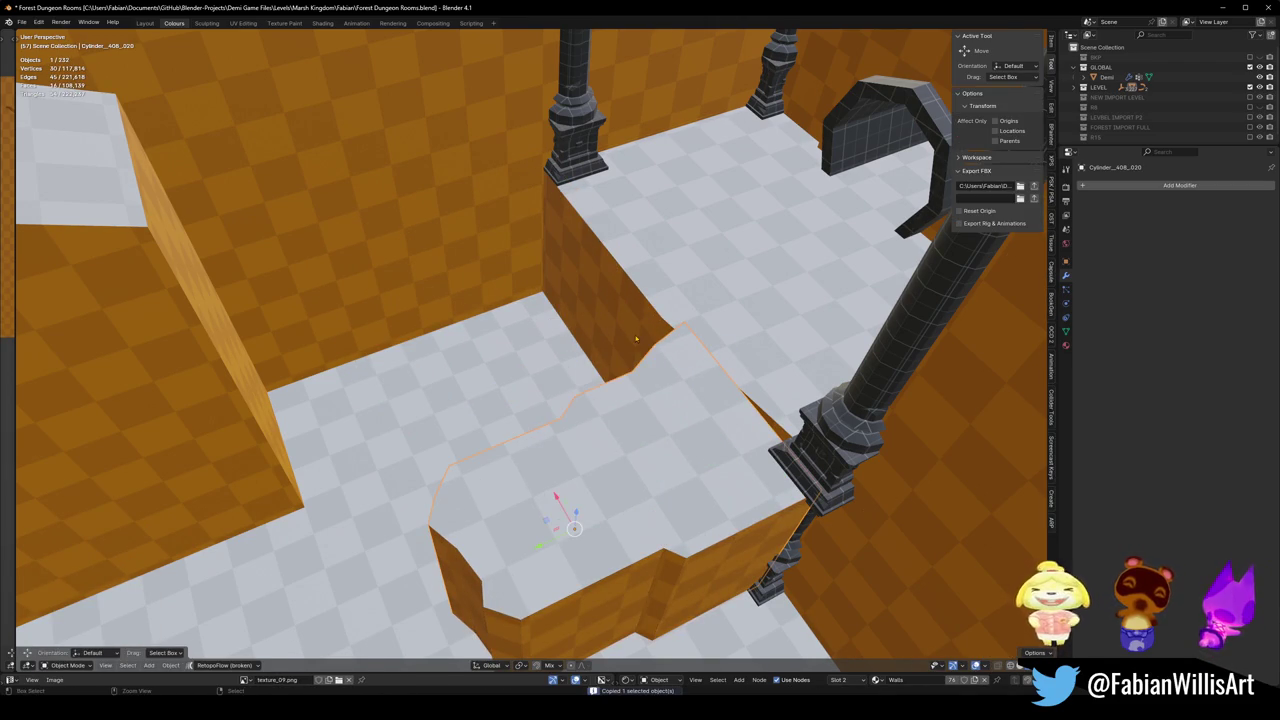
key("Tab")
key("ctrl+z")
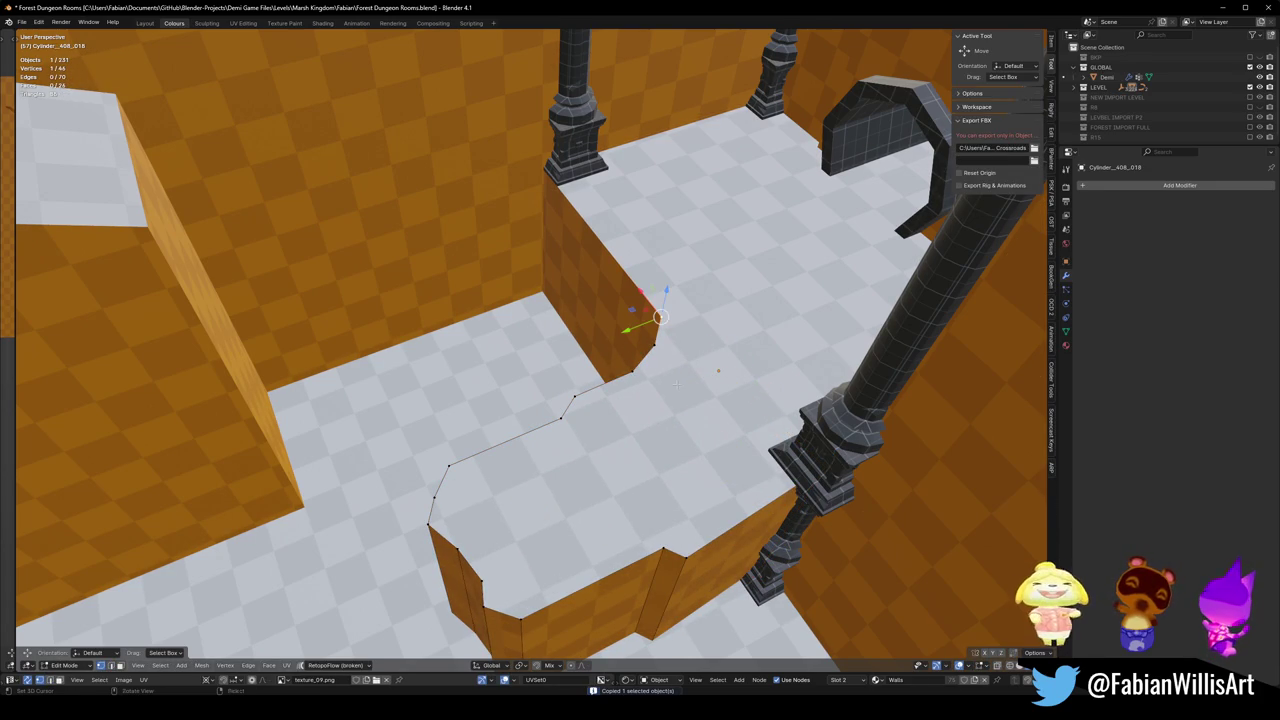
Mirror the ledge copy across global X and move it along X.
key("Tab")
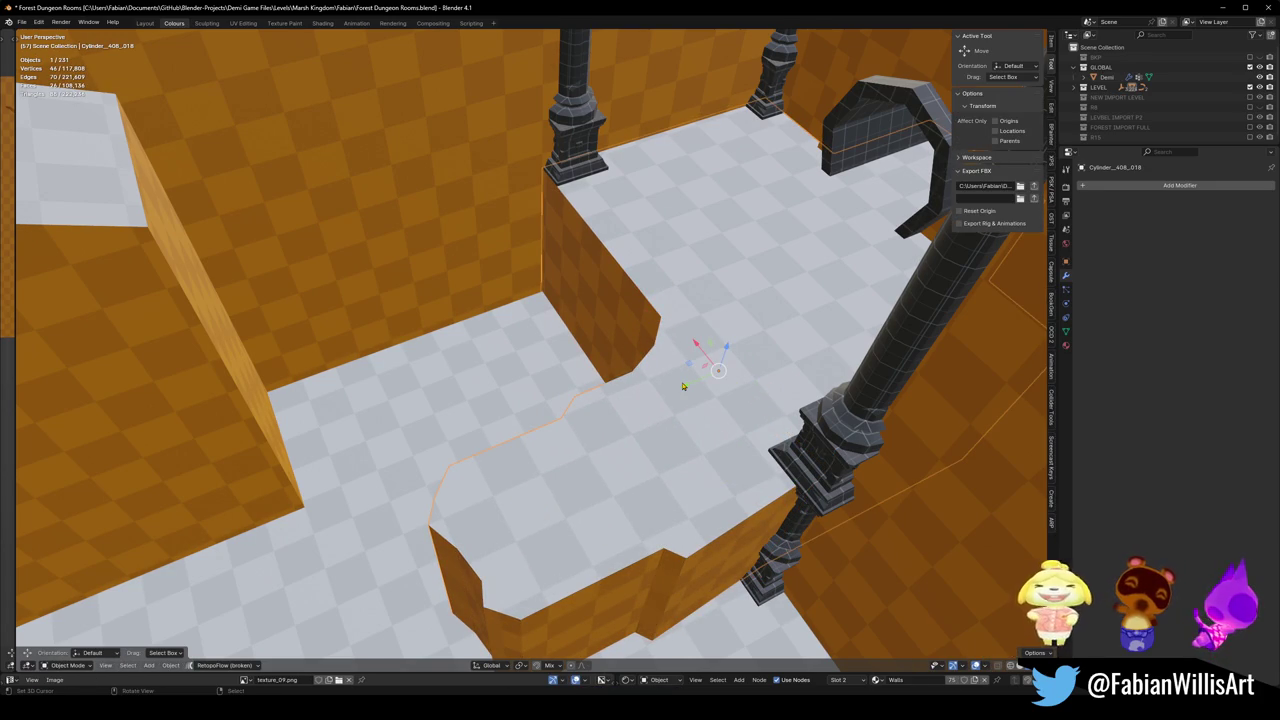
key("x")
left_click(682, 381)
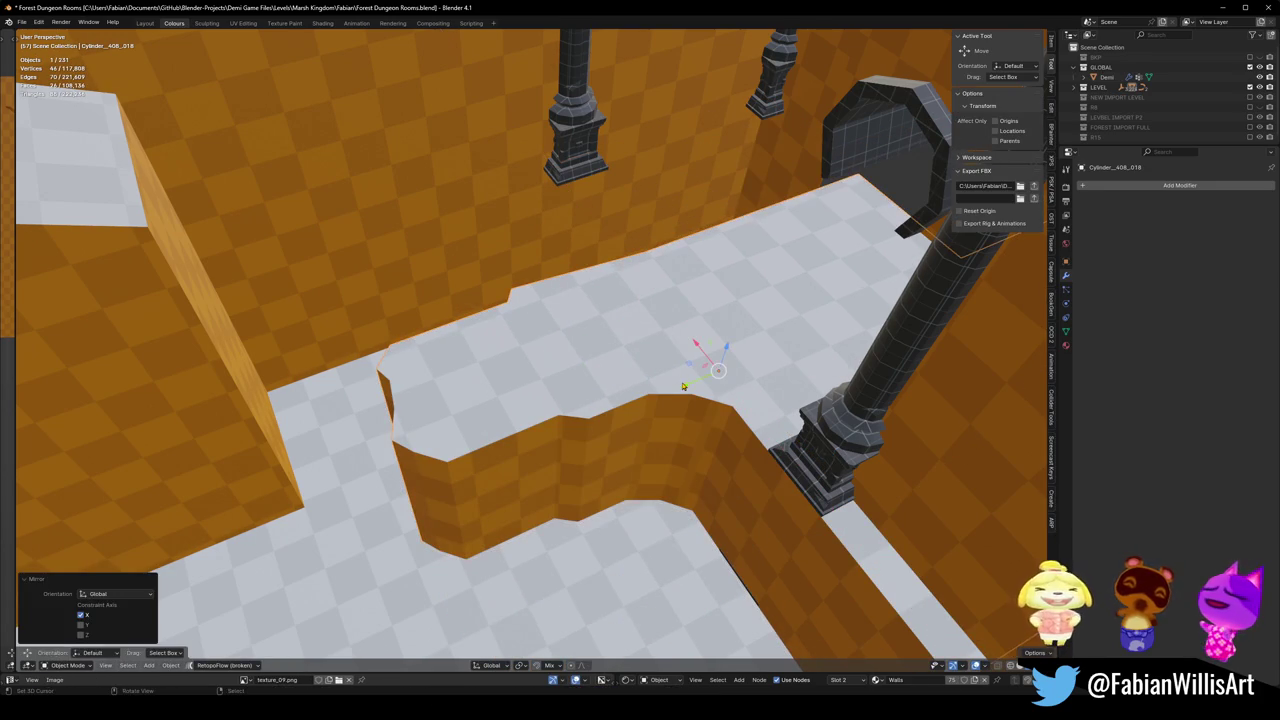
key("g")
key("x")
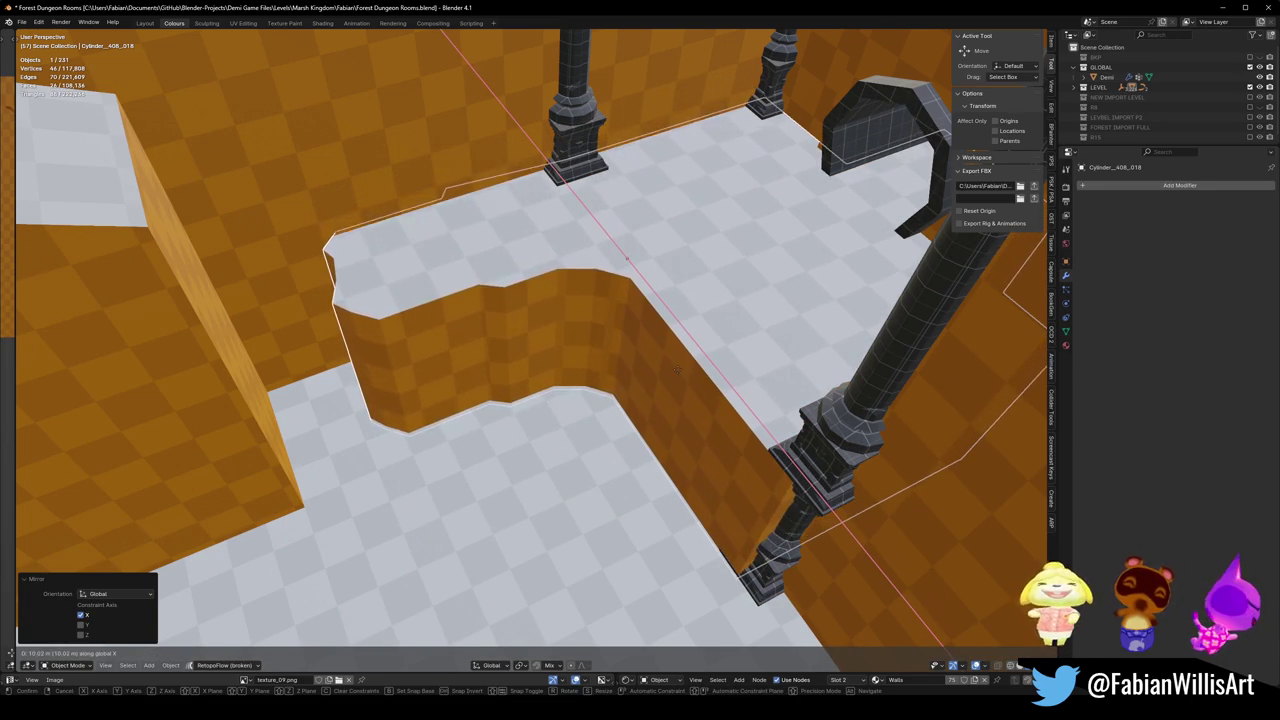
left_click(678, 372)
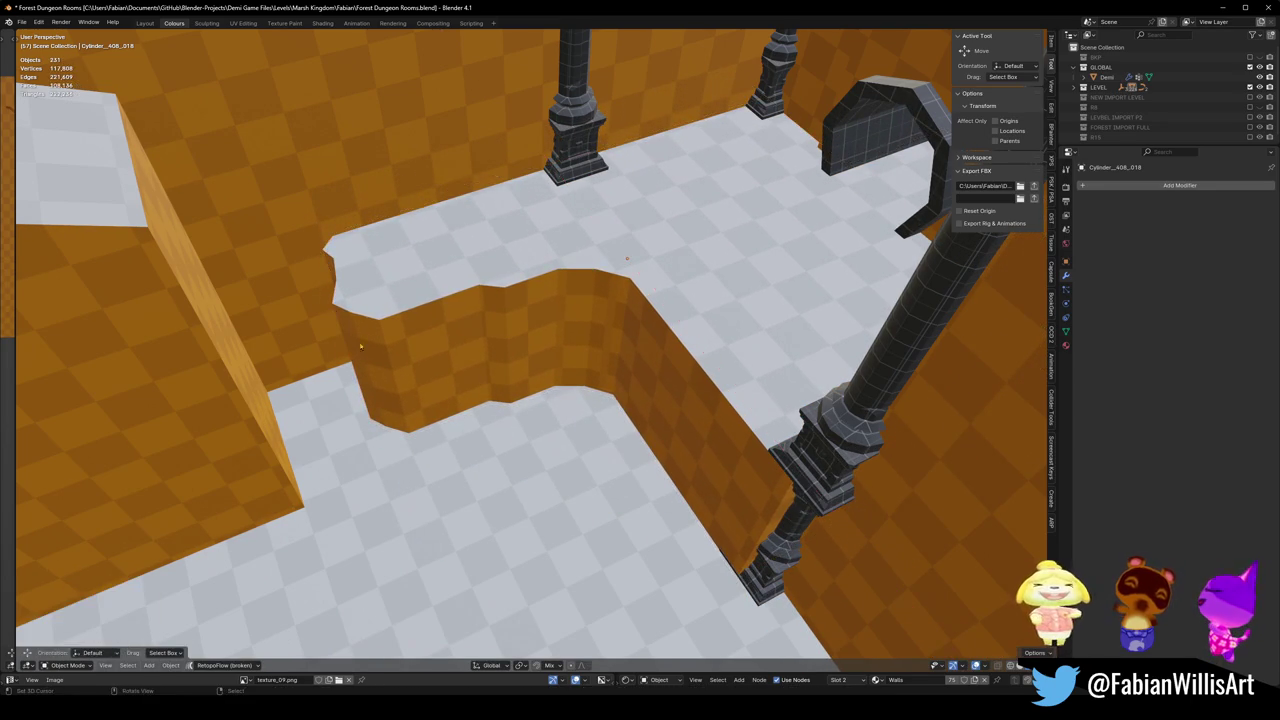
Shift the mirrored ledge -1.42 m along Y.
mouse_move(354, 349)
middle_mouse_down()
mouse_move(626, 340)
mouse_move(645, 403)
middle_mouse_up()
left_click(645, 403)
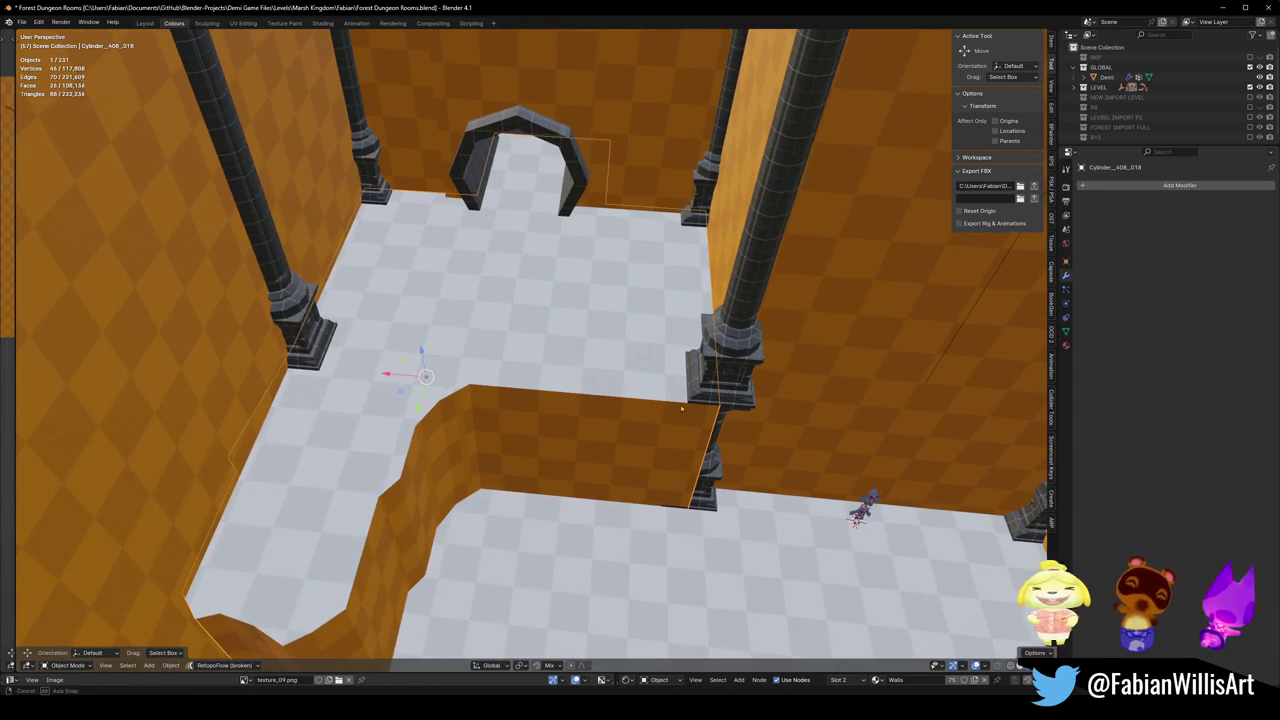
key("g")
key("y")
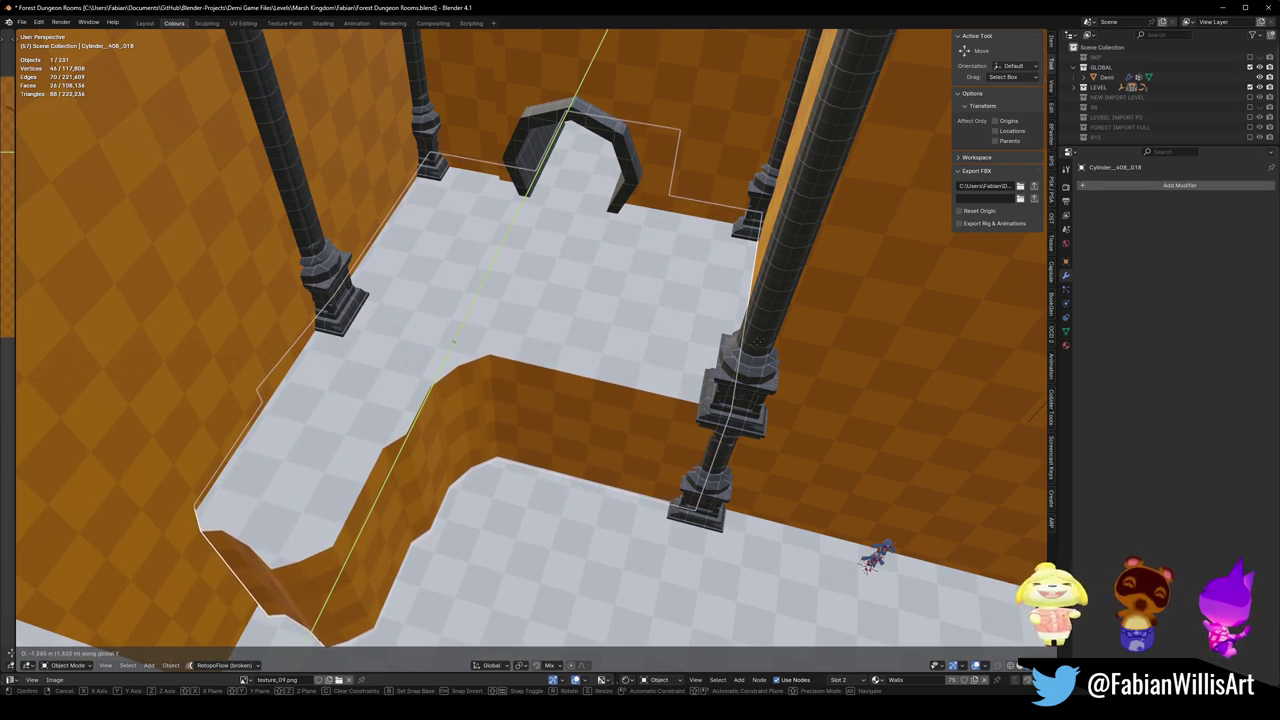
left_click(759, 347)
Select the stepped ledge wall object and enter its mesh editing.
key("alt+a")
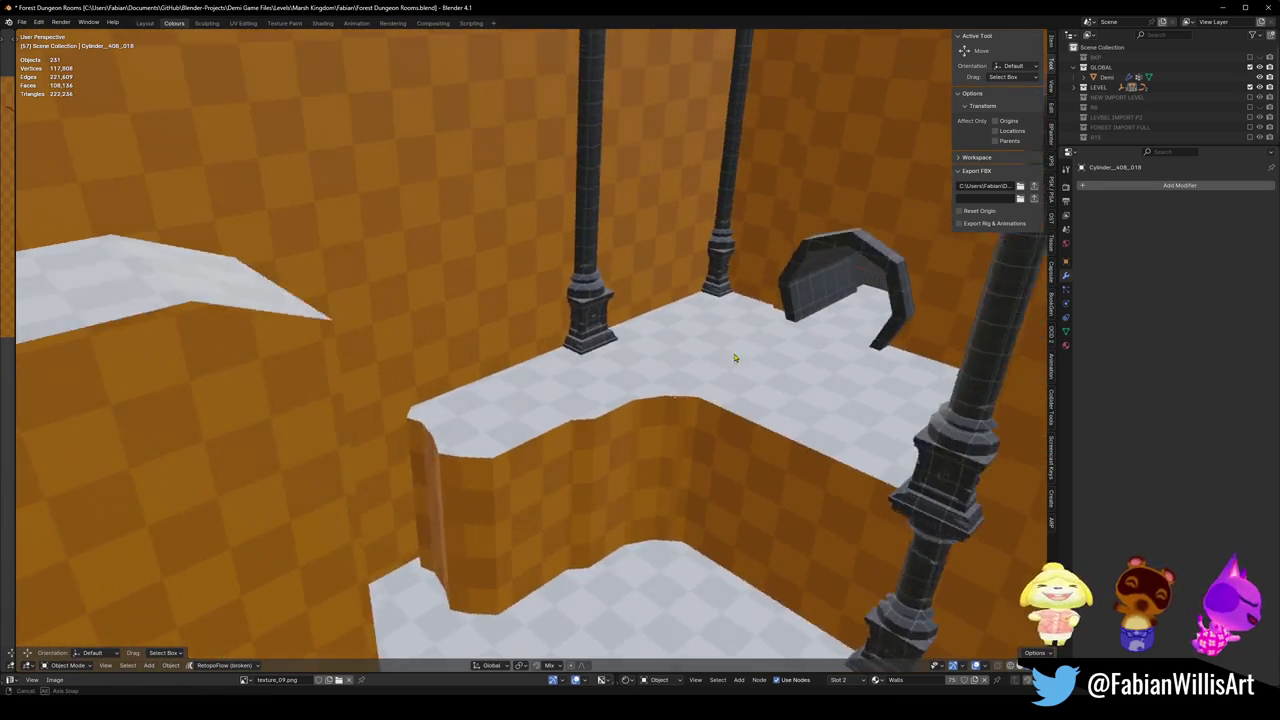
mouse_move(759, 347)
middle_mouse_down()
mouse_move(689, 376)
mouse_move(654, 409)
mouse_move(677, 398)
middle_mouse_up()
left_click(666, 400)
key("Tab")
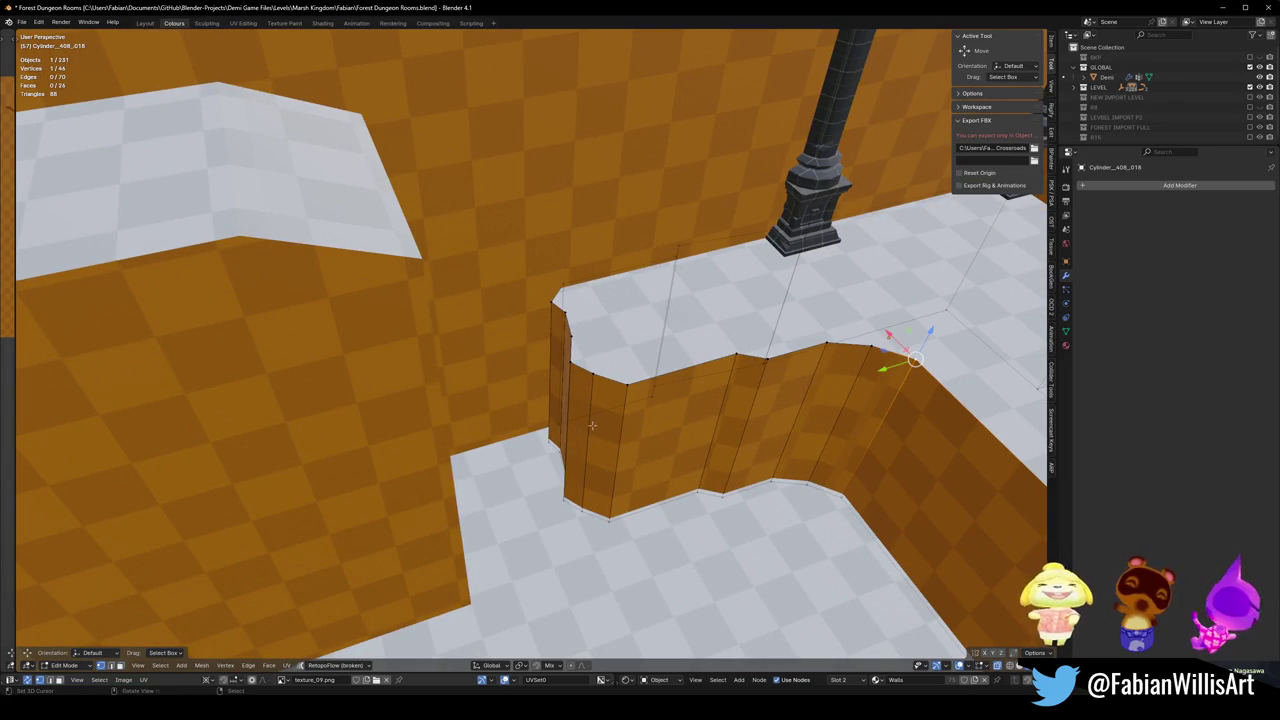
Select the wall-end faces and dissolve the first extra edge.
middle_click_drag(592, 425, 586, 433)
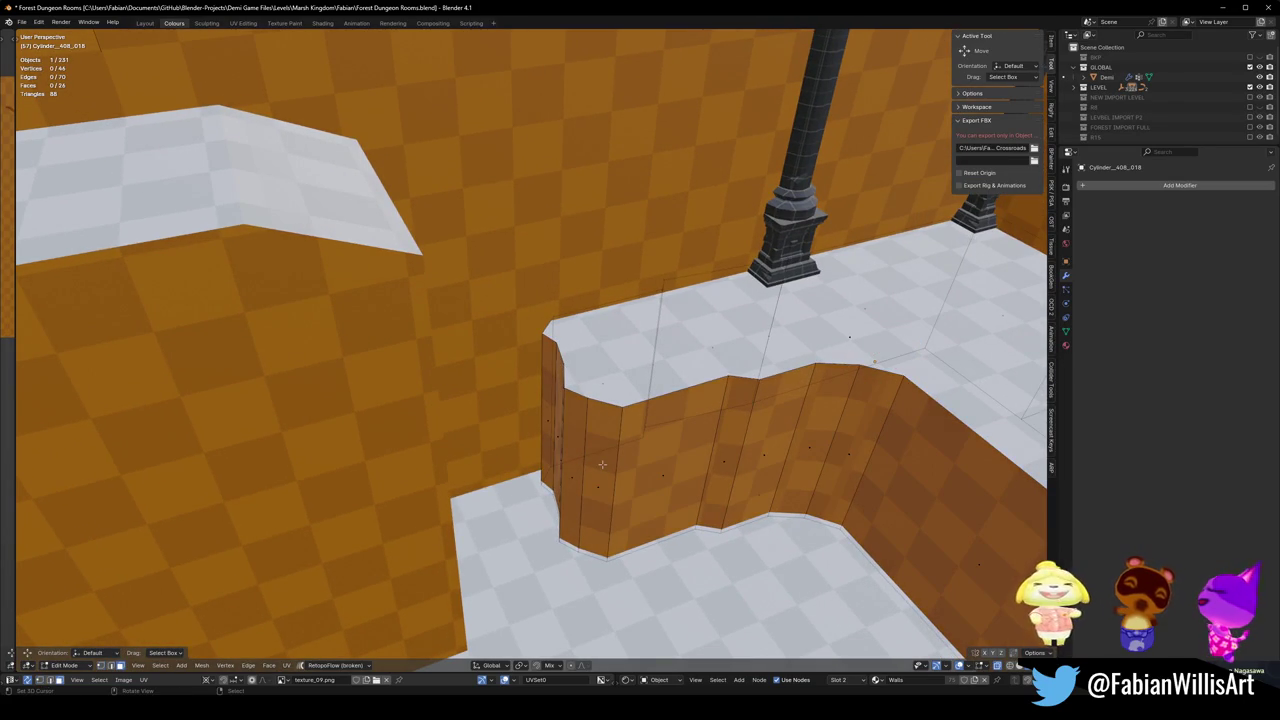
left_click(605, 480)
left_click(545, 405, "shift")
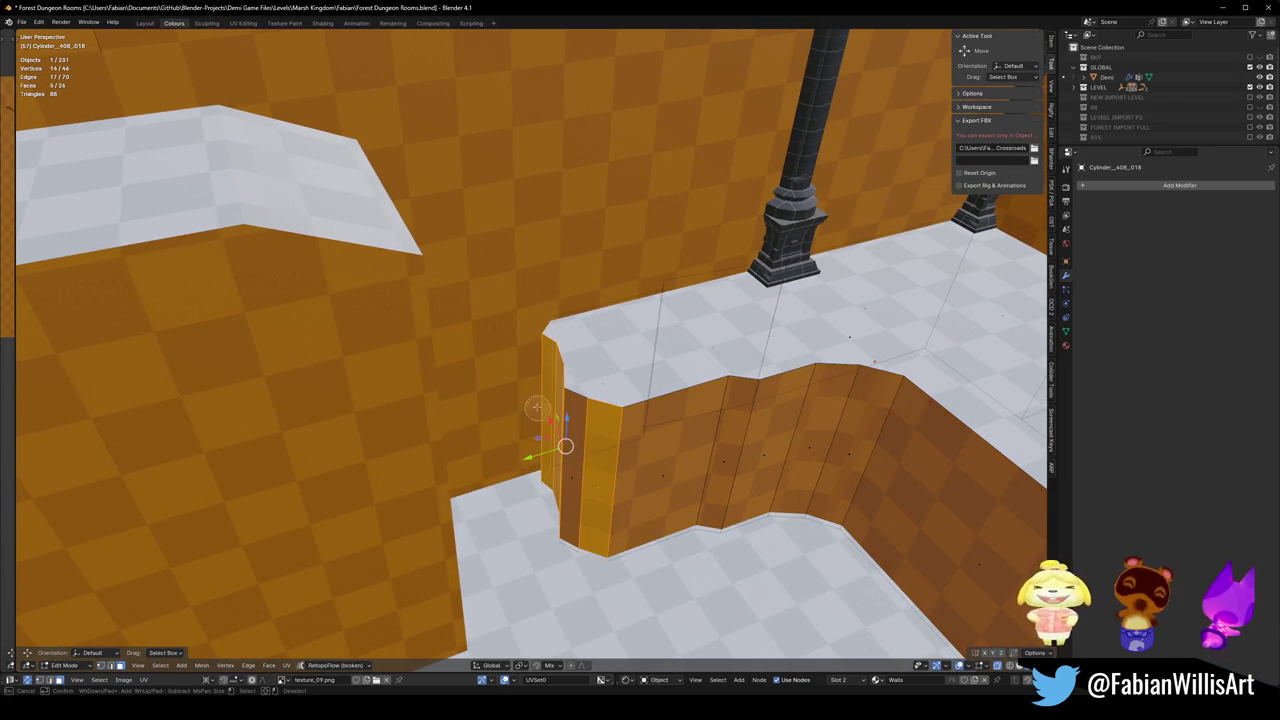
key("Escape")
key("alt+a")
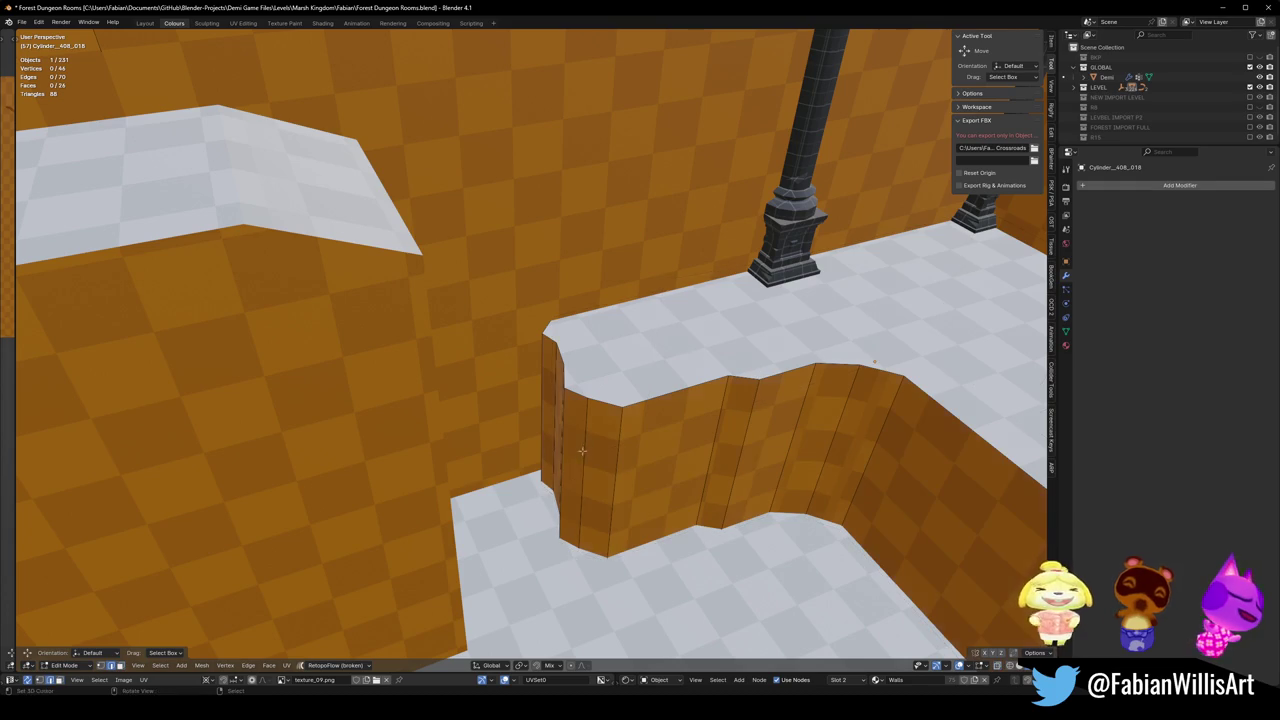
key("ctrl+x")
Dissolve the remaining extra vertical edges to flatten the wall end.
left_click(568, 440, "ctrl")
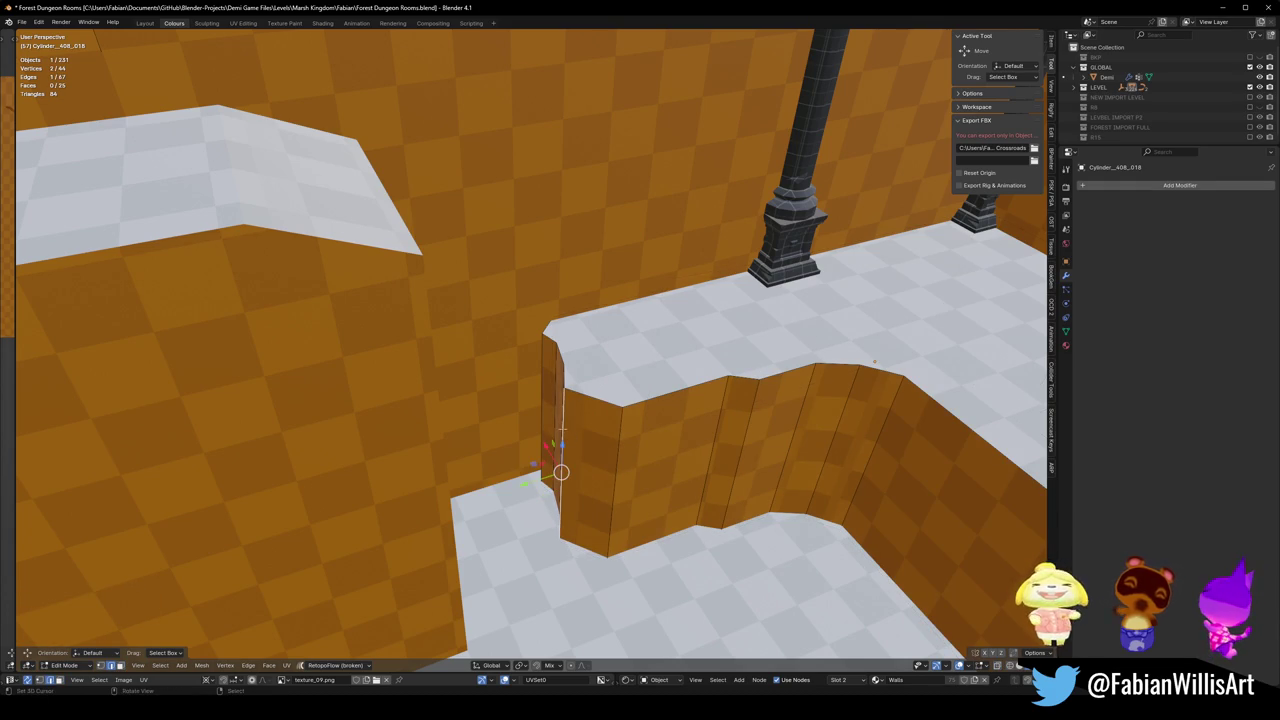
key("ctrl+x")
left_click(560, 430, "ctrl")
key("ctrl+x")
left_click(555, 425, "ctrl")
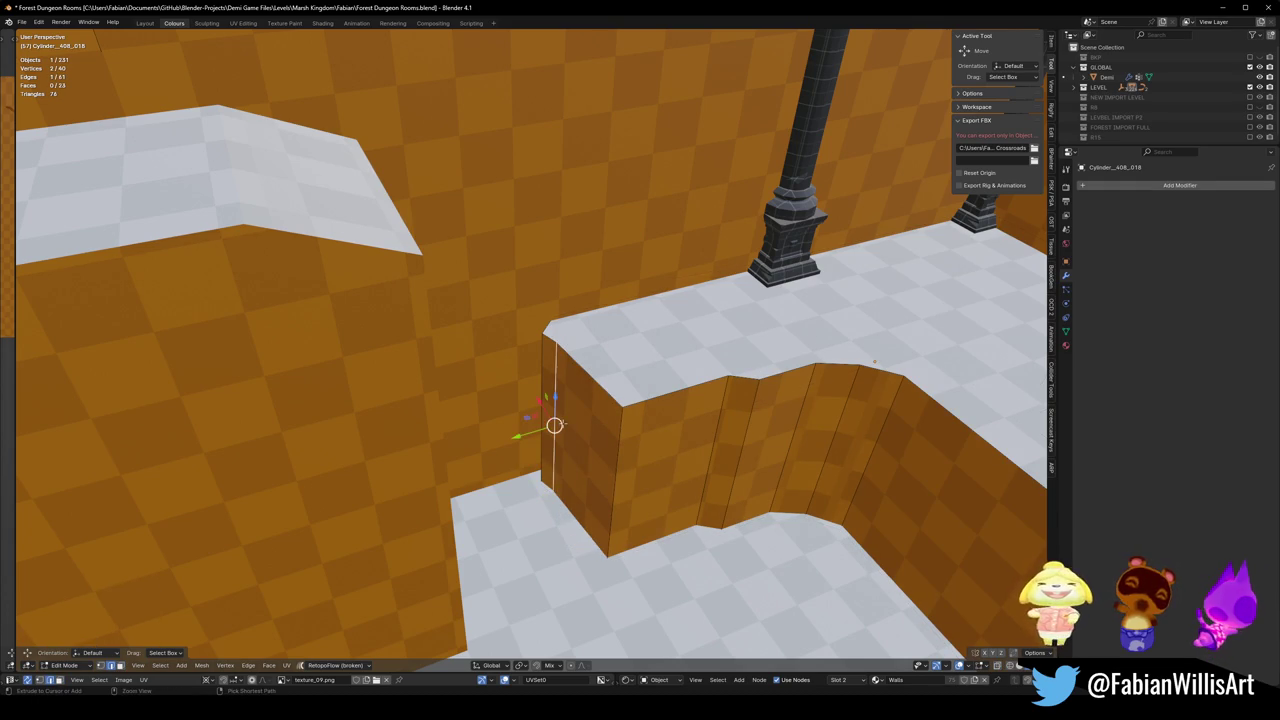
key("ctrl+x")
left_click(558, 413, "ctrl")
key("ctrl+x")
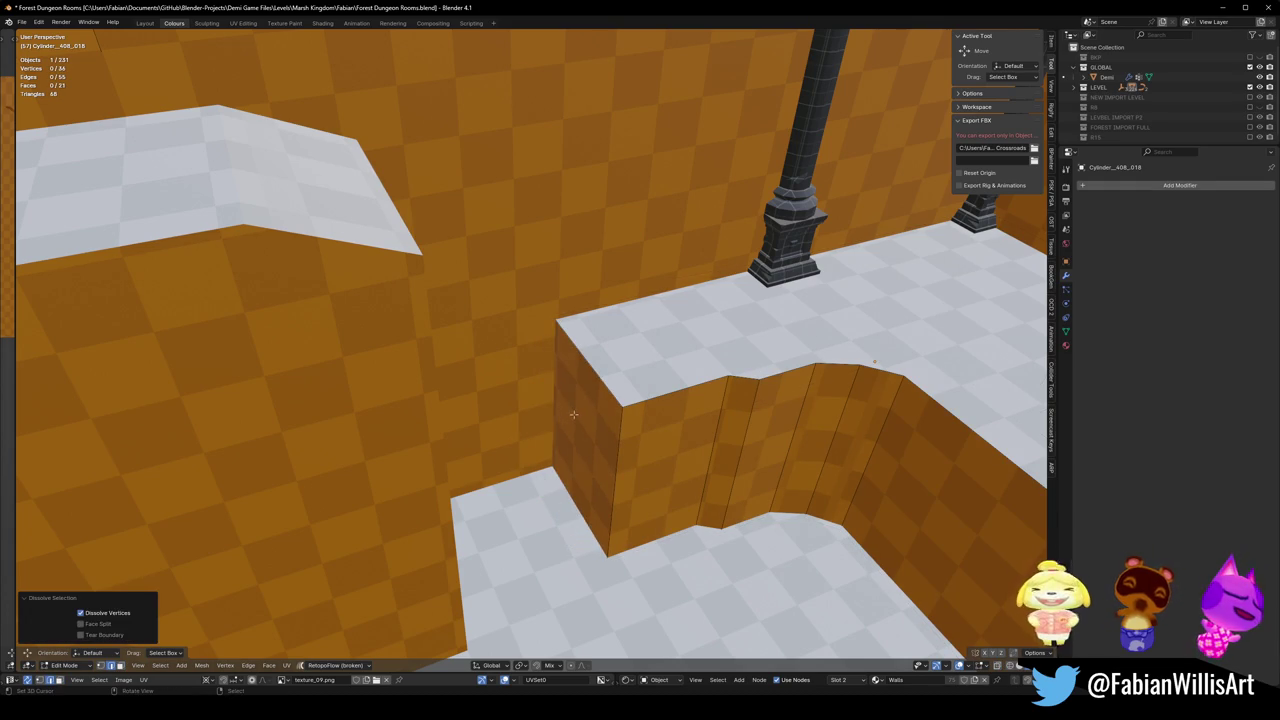
Move the flattened end face along Y.
left_click(573, 413)
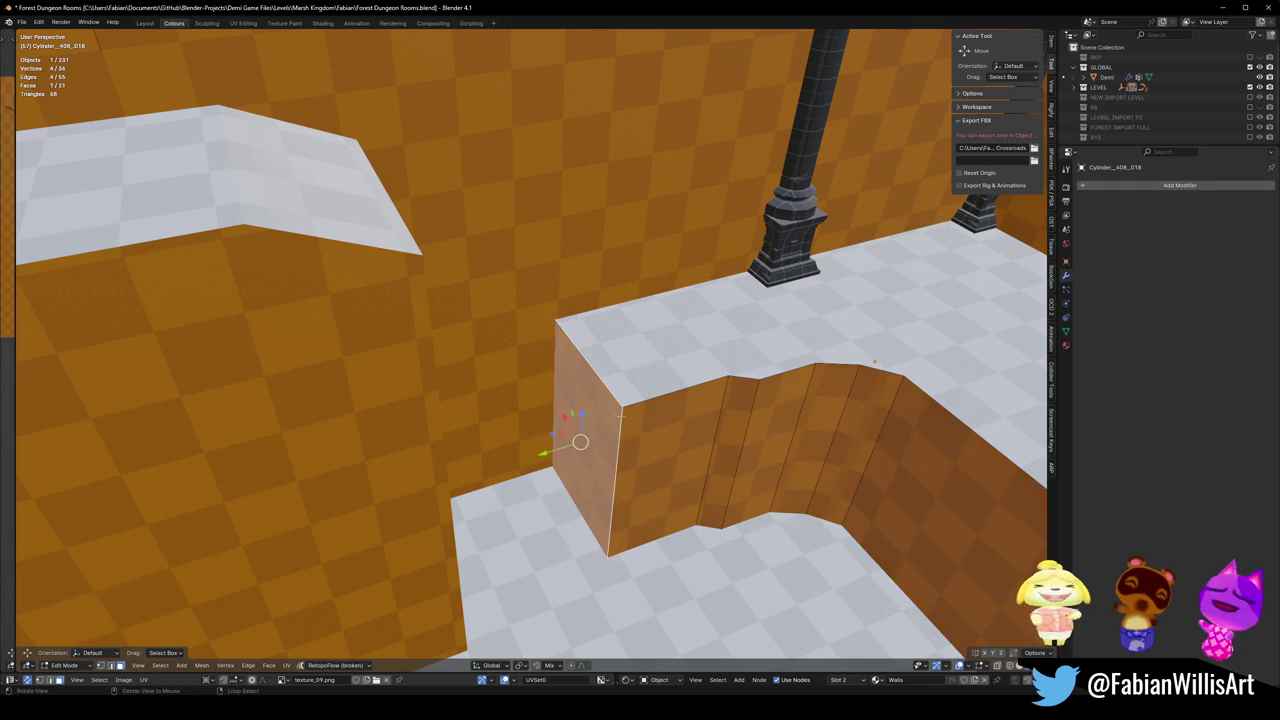
middle_click_drag(580, 437, 646, 443)
key("g")
key("y")
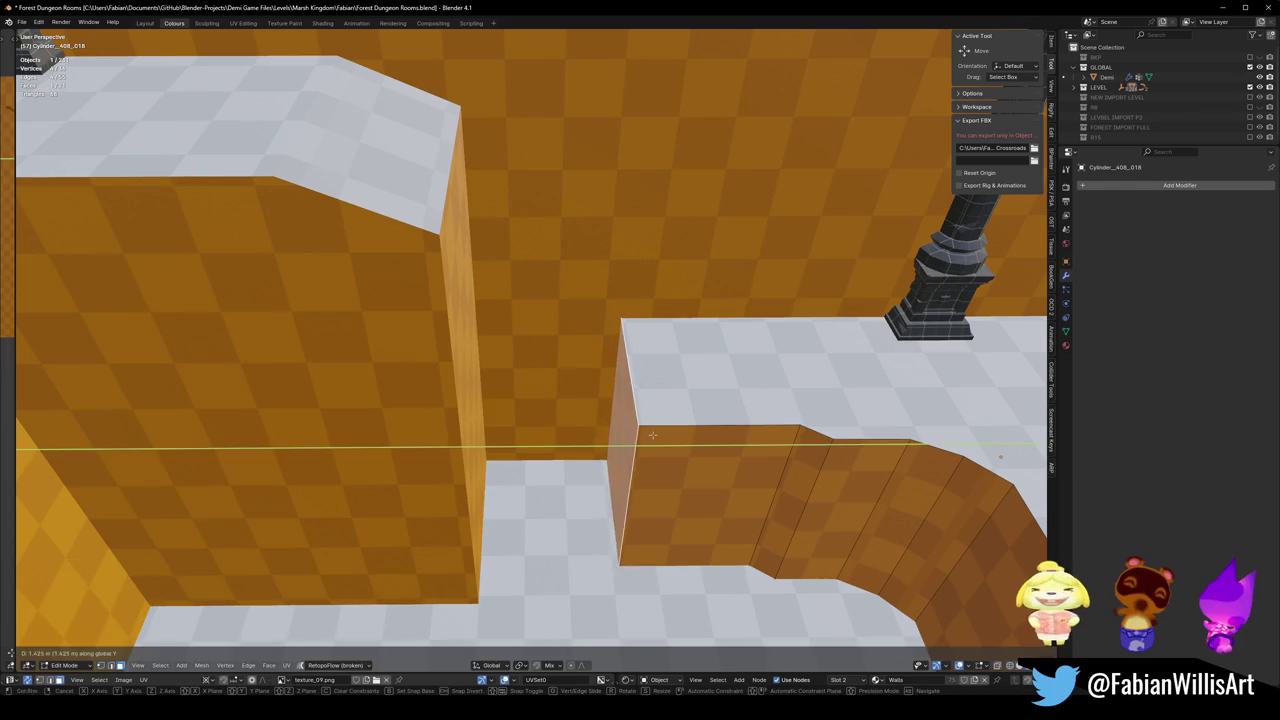
left_click(500, 425)
Extrude the end face into a small block and adjust its face along Y.
left_click(519, 432)
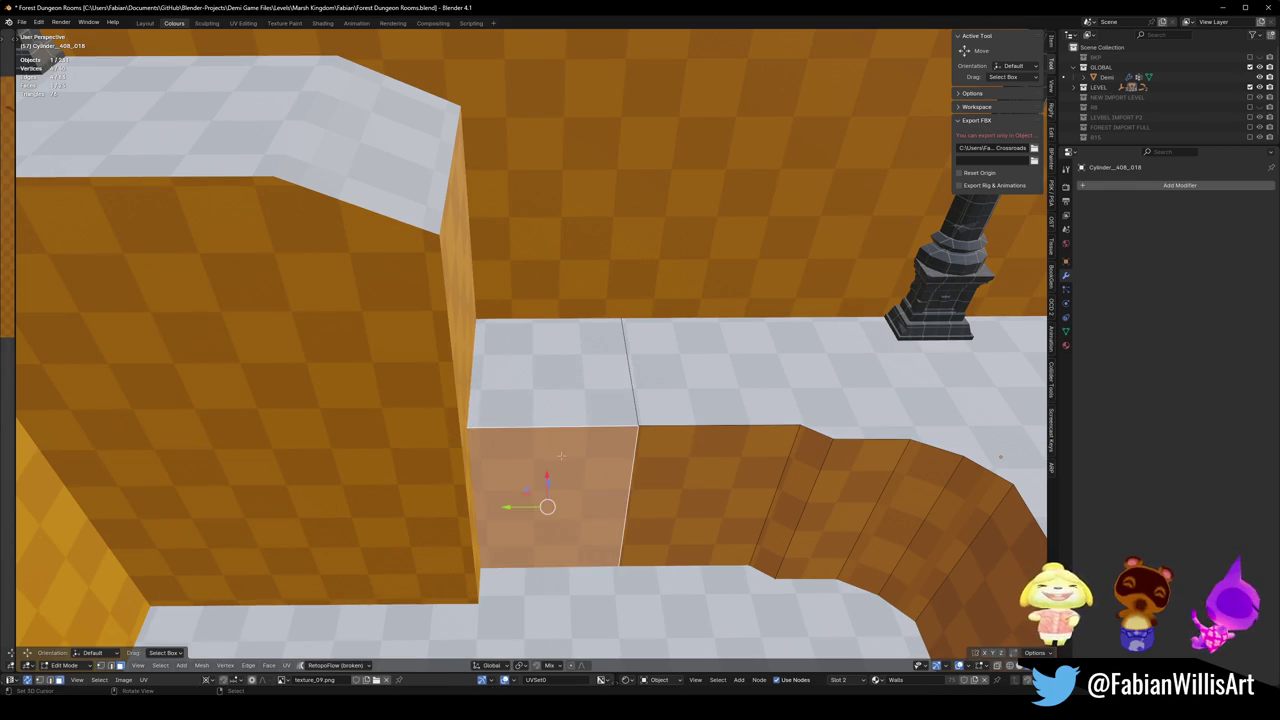
middle_click_drag(543, 509, 550, 490)
key("e")
left_click(548, 543)
middle_click_drag(548, 543, 478, 497)
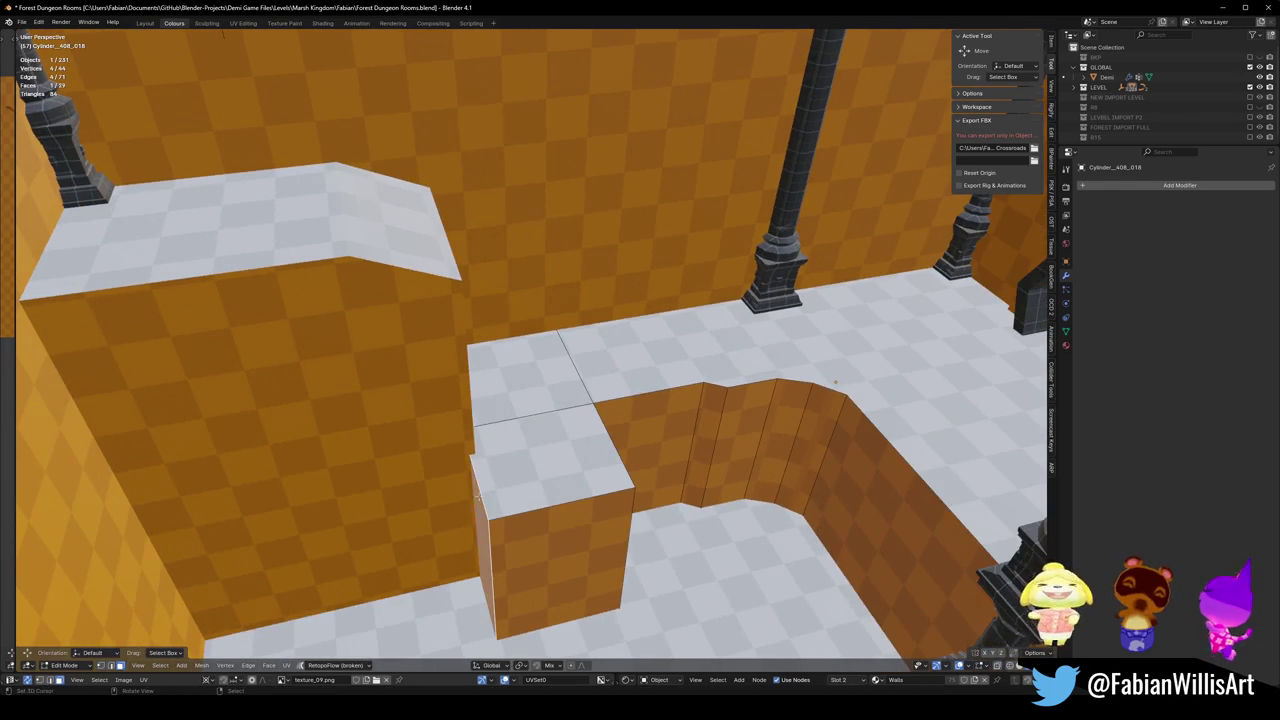
key("g")
key("y")
left_click(481, 451)
middle_click_drag(481, 451, 555, 490)
Push the small block's front face back along X.
left_click(555, 500)
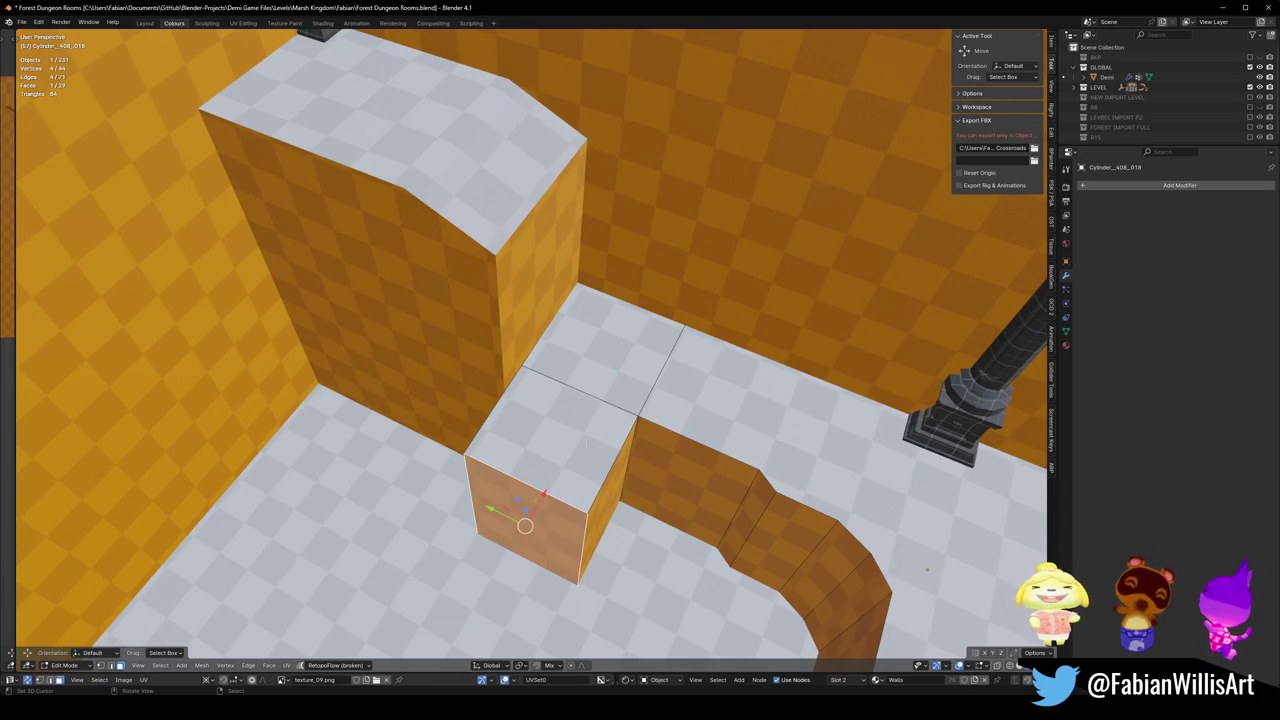
key("e")
key("g")
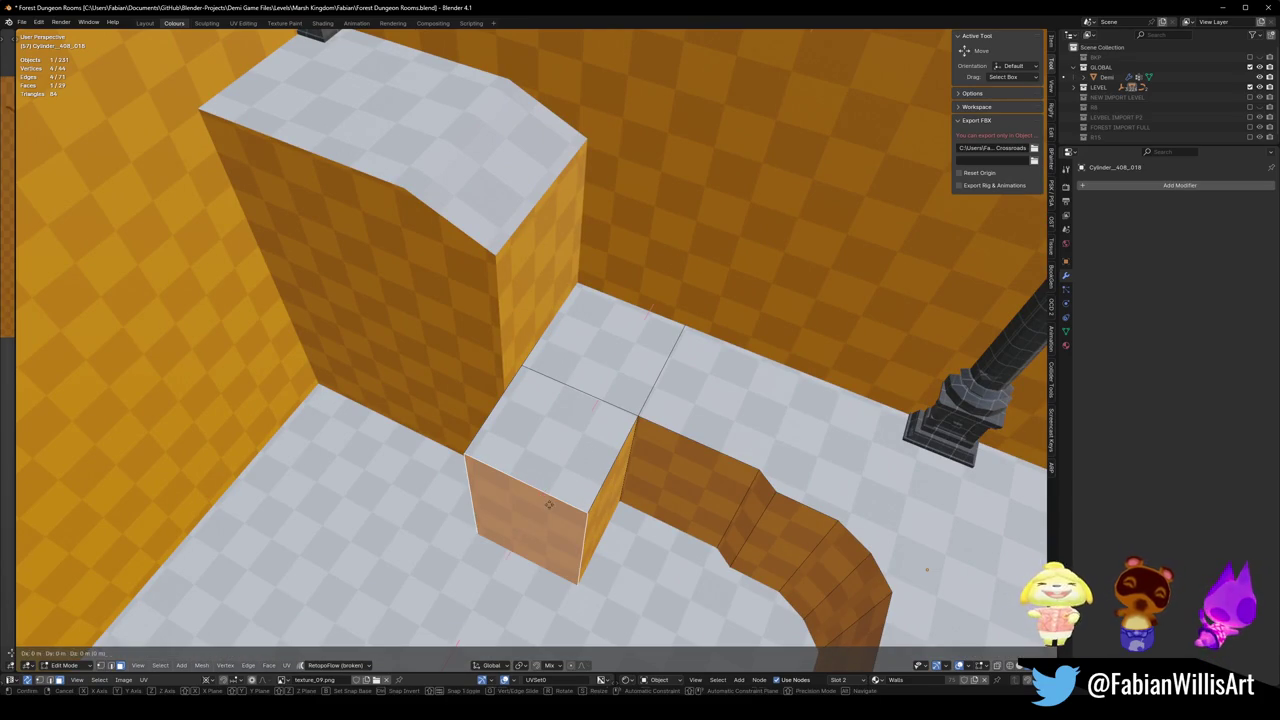
key("x")
left_click(521, 419)
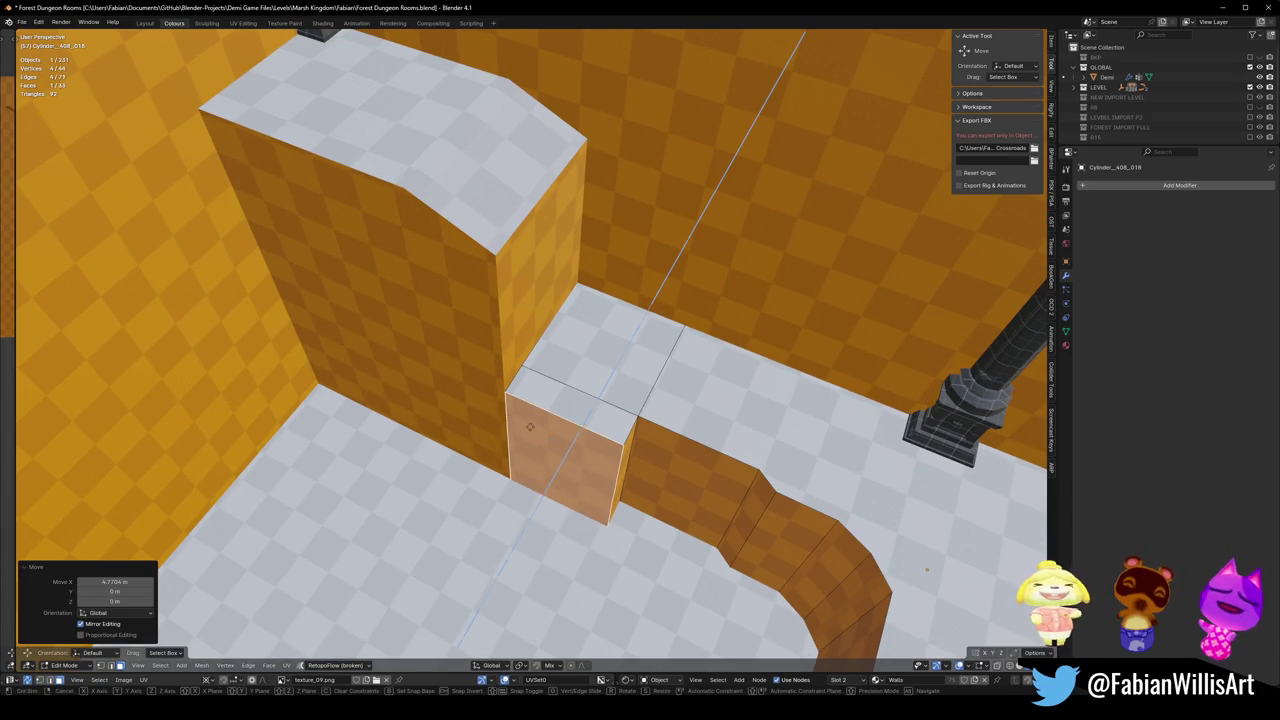
Extrude the front face and move it 2.58 m along X.
key("e")
left_click(458, 512)
middle_click_drag(458, 512, 437, 574)
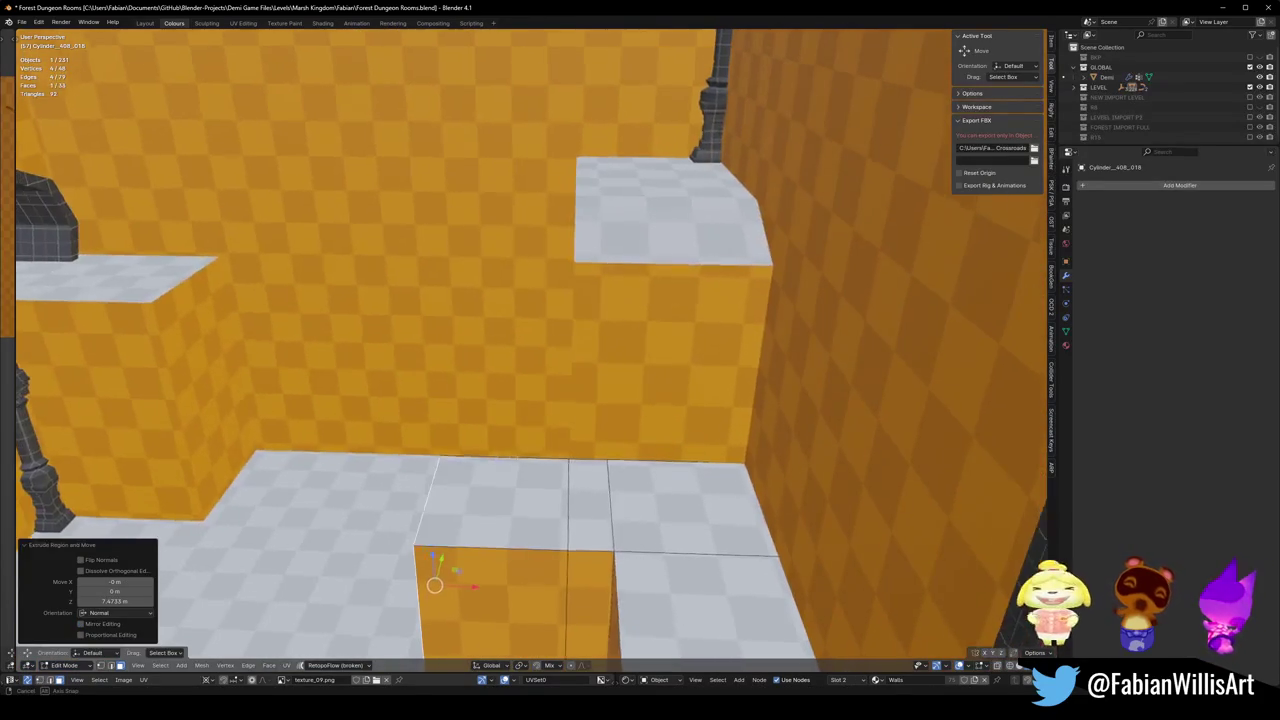
key("g")
key("x")
left_click(496, 470)
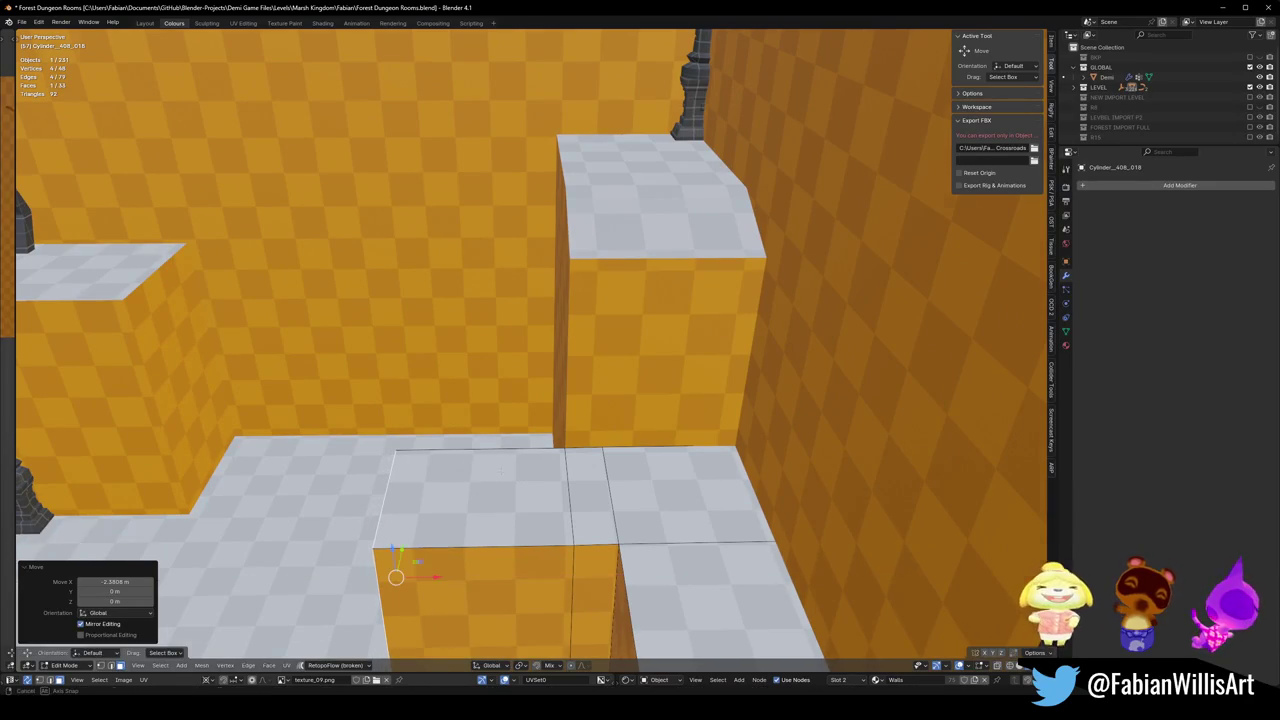
mouse_move(394, 571)
middle_mouse_down()
mouse_move(560, 520)
mouse_move(523, 546)
mouse_move(682, 497)
mouse_move(692, 510)
middle_mouse_up()
left_click(682, 497)
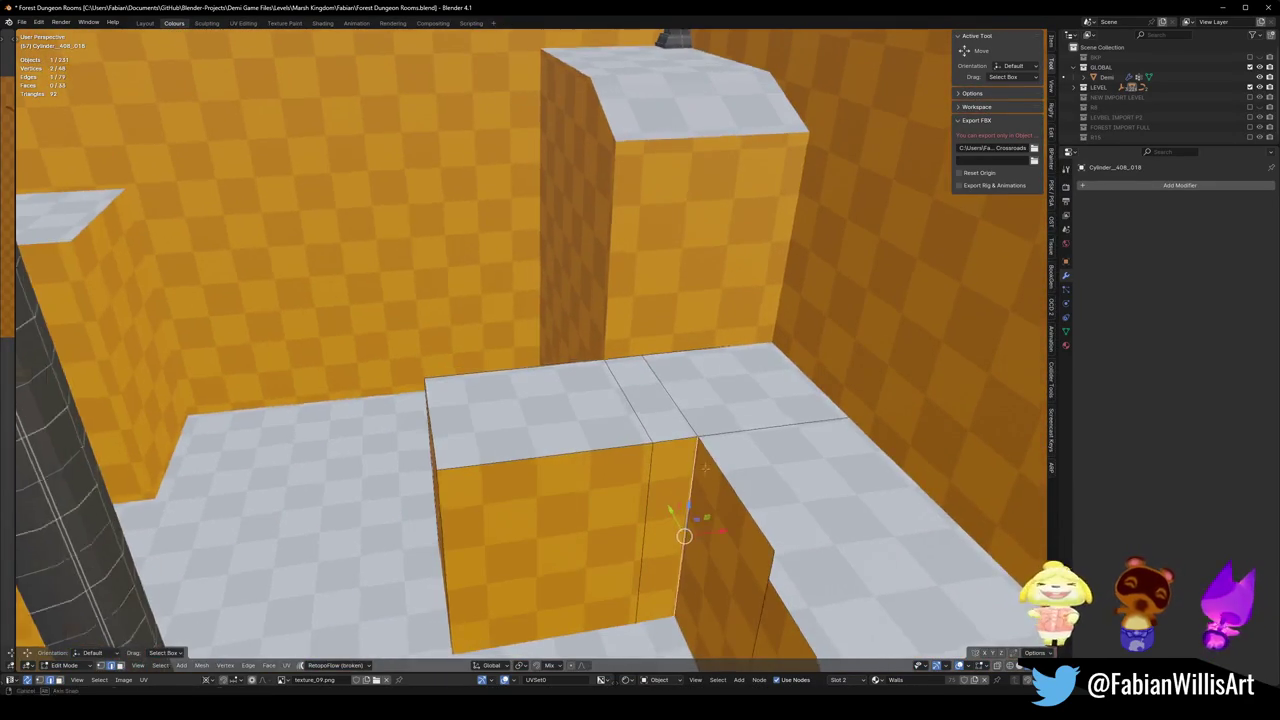
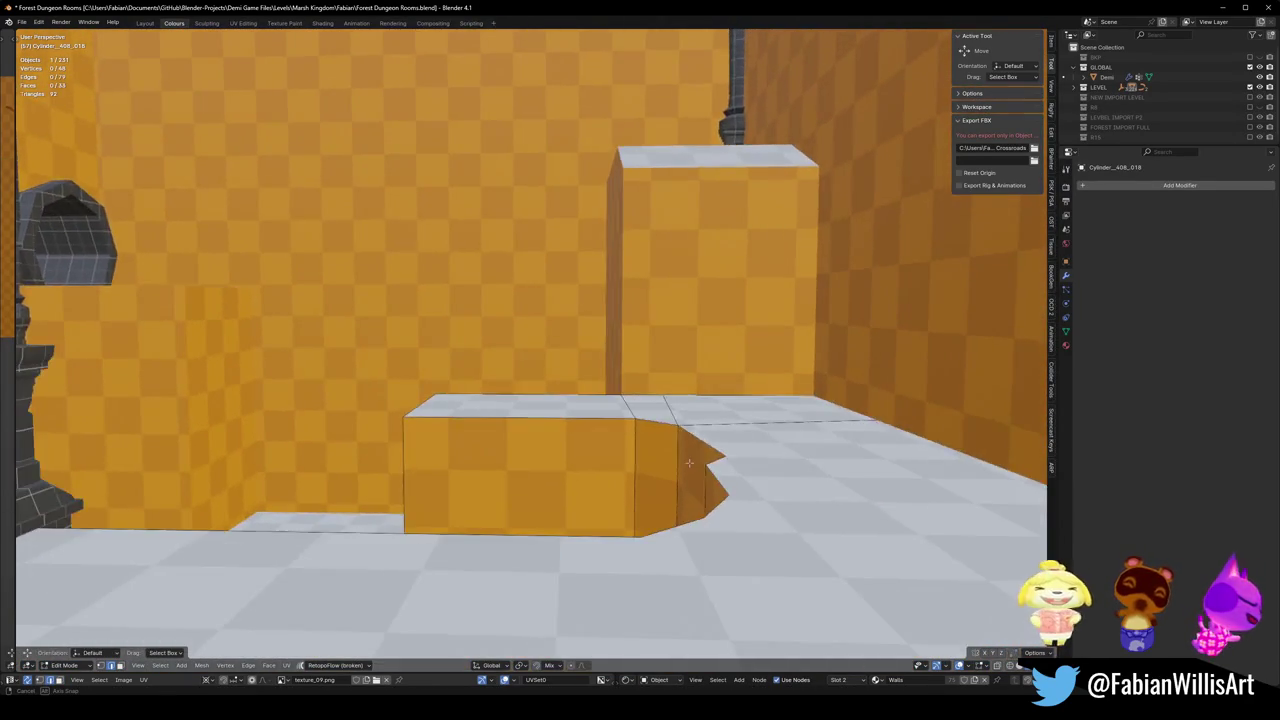
Slide the block's front edge along the floor plane and add an edge loop across it.
middle_click_drag(640, 490, 663, 492)
key("g")
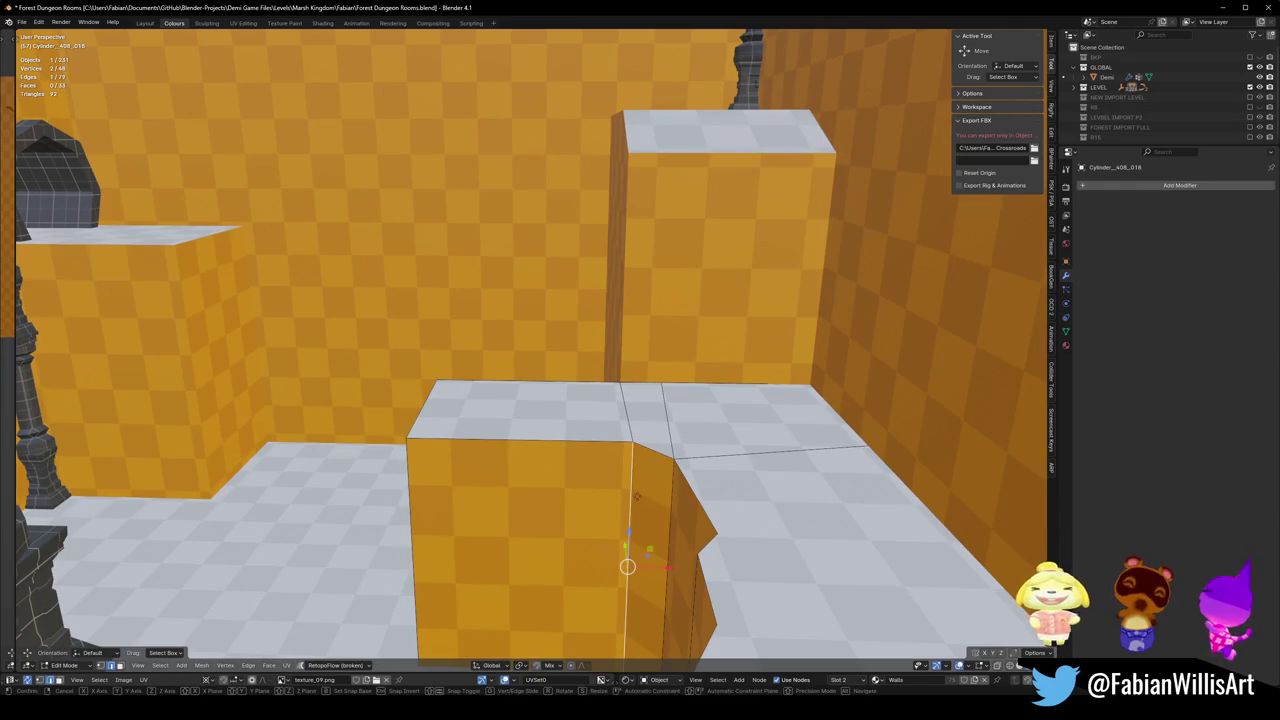
key("shift+z")
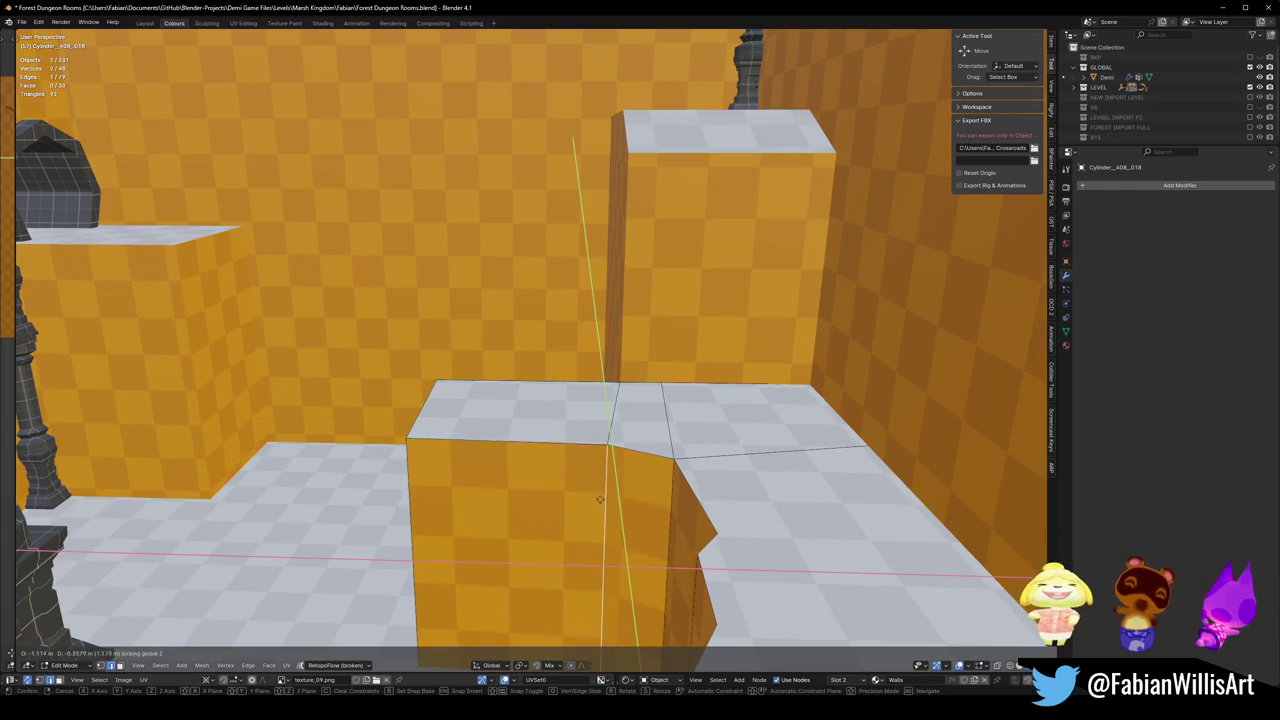
left_click(600, 498)
middle_click_drag(600, 498, 616, 500)
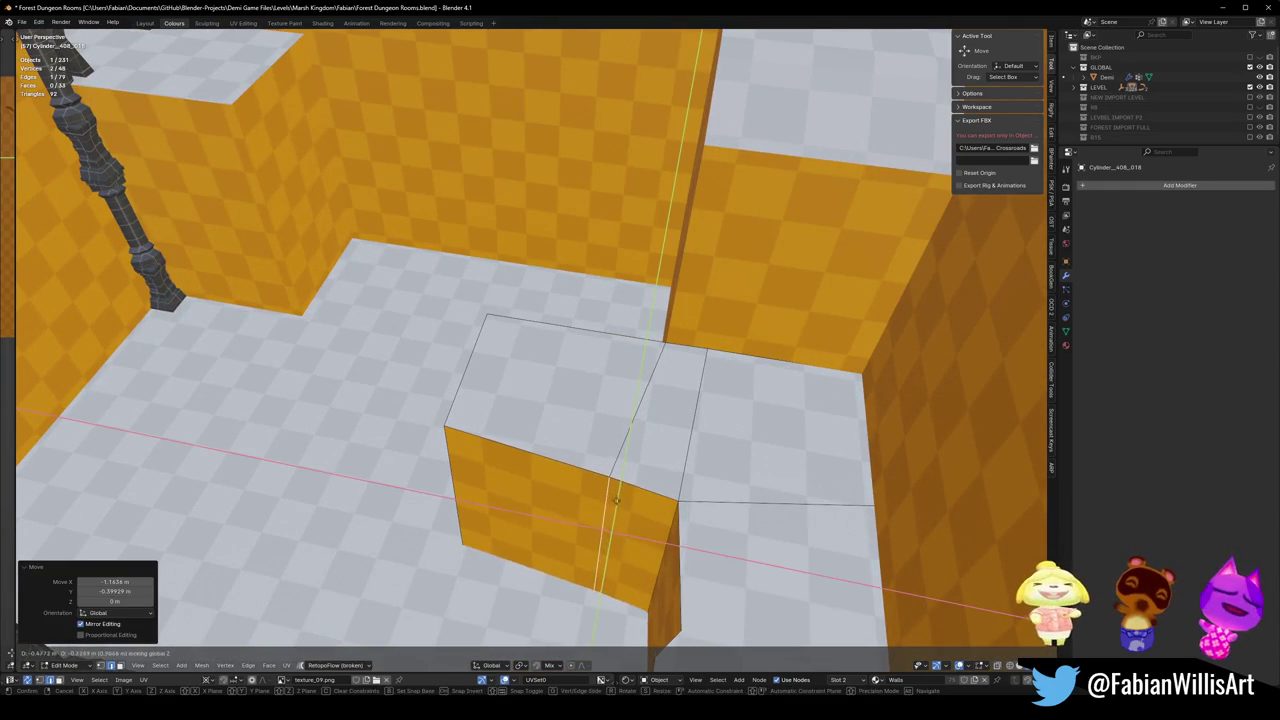
left_click(540, 500)
Select the floor face beside the block plus the block's three top faces.
key("alt+a")
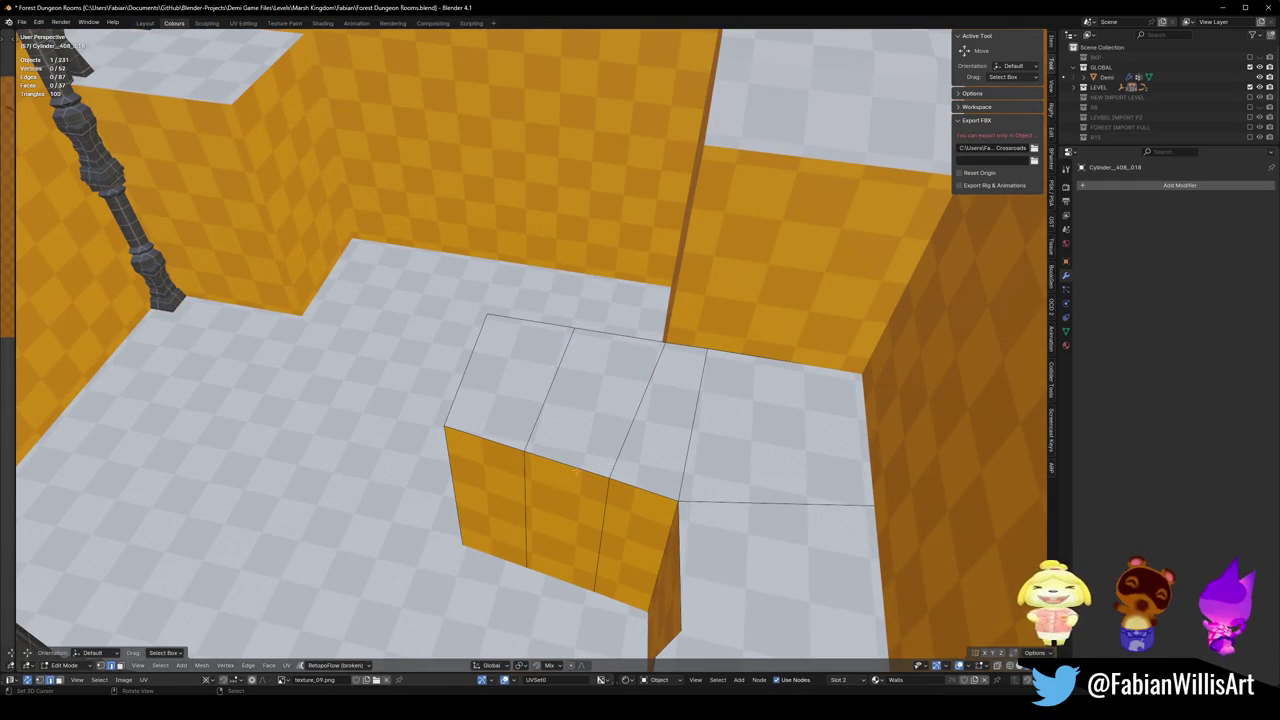
left_click(770, 430)
left_click(655, 420, "ctrl")
left_click(570, 400, "ctrl")
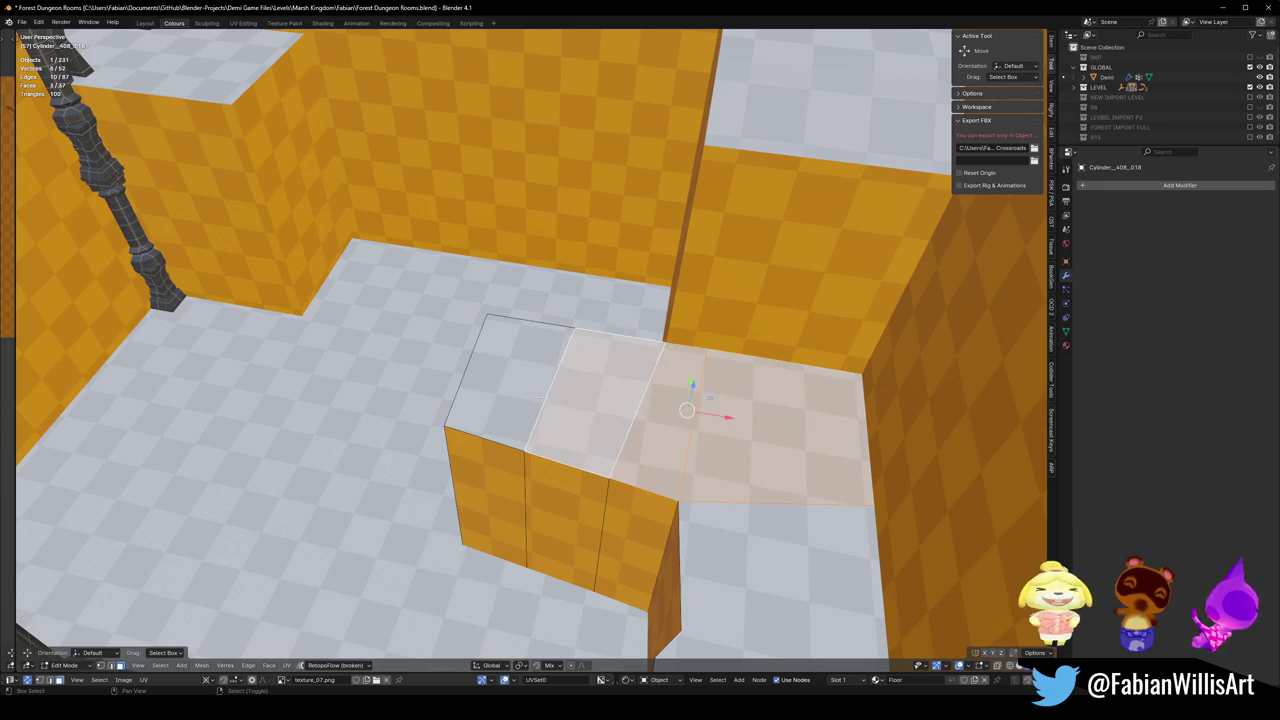
left_click(495, 380, "ctrl")
mouse_move(560, 420)
middle_mouse_down()
mouse_move(604, 410)
mouse_move(646, 438)
middle_mouse_up()
Move two block edges along the floor plane to deepen the inward bend.
key("alt+a")
left_click(646, 440)
key("g")
key("shift+z")
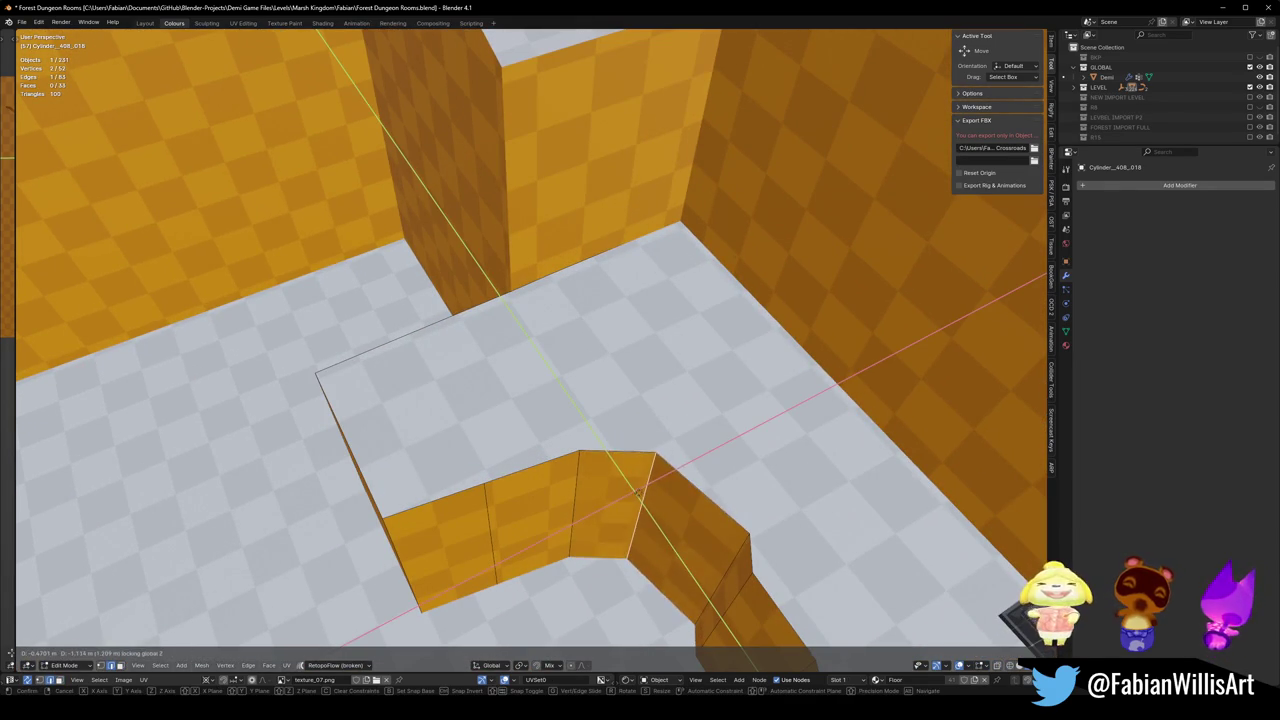
left_click(640, 500)
mouse_move(640, 505)
middle_mouse_down()
mouse_move(650, 318)
mouse_move(586, 380)
mouse_move(646, 383)
mouse_move(629, 440)
mouse_move(590, 403)
mouse_move(620, 398)
mouse_move(665, 451)
middle_mouse_up()
key("g")
left_click(651, 361)
Reposition a vertical wall edge on the floor plane, then view the stepped wall from above.
left_click(741, 462)
key("g")
key("shift+z")
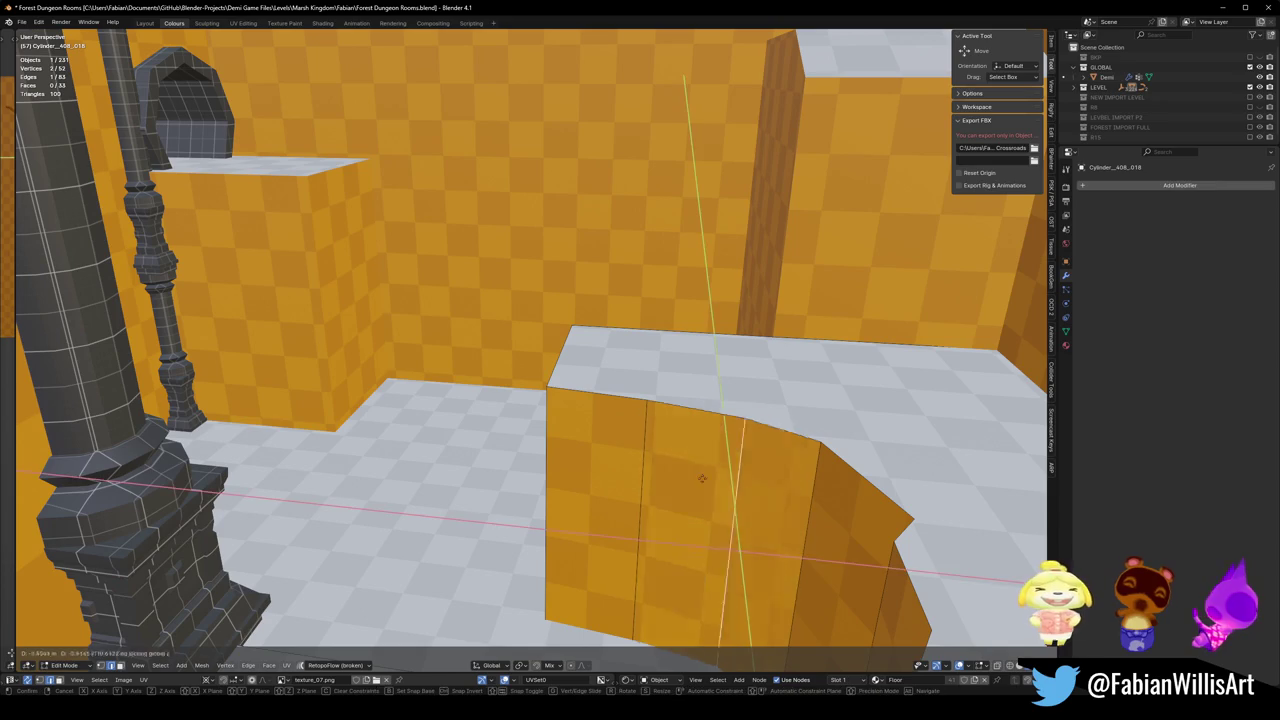
key("Escape")
mouse_move(700, 488)
middle_mouse_down()
mouse_move(680, 400)
mouse_move(700, 380)
mouse_move(714, 437)
middle_mouse_up()
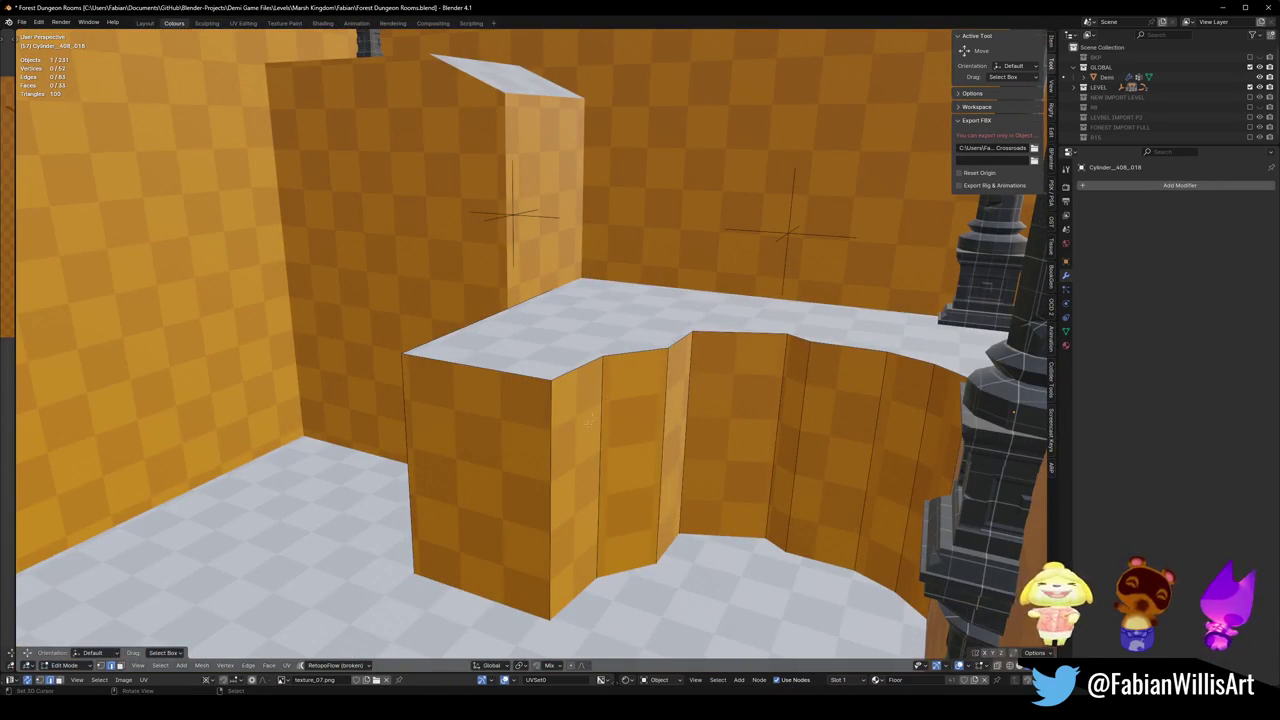
middle_click_drag(562, 437, 523, 449)
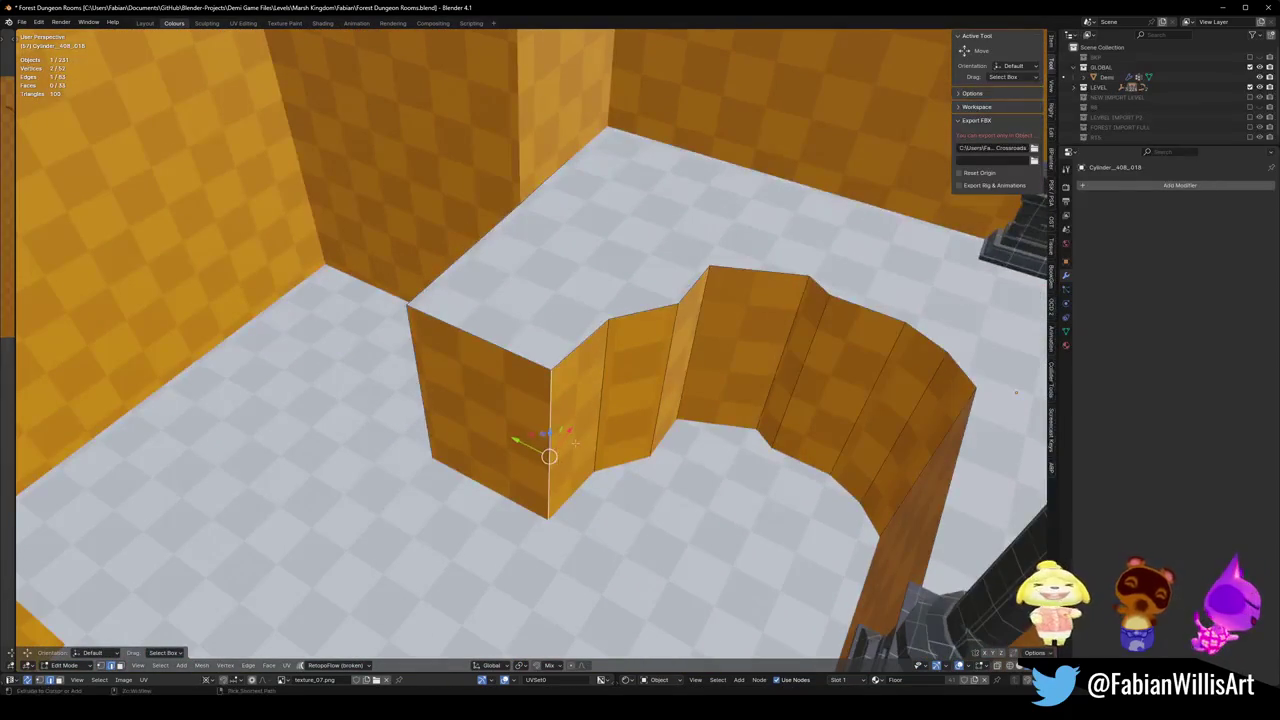
Bevel two vertical corner edges of the ledge block to round off its front corner.
key("k")
left_click(552, 455)
left_click(613, 436)
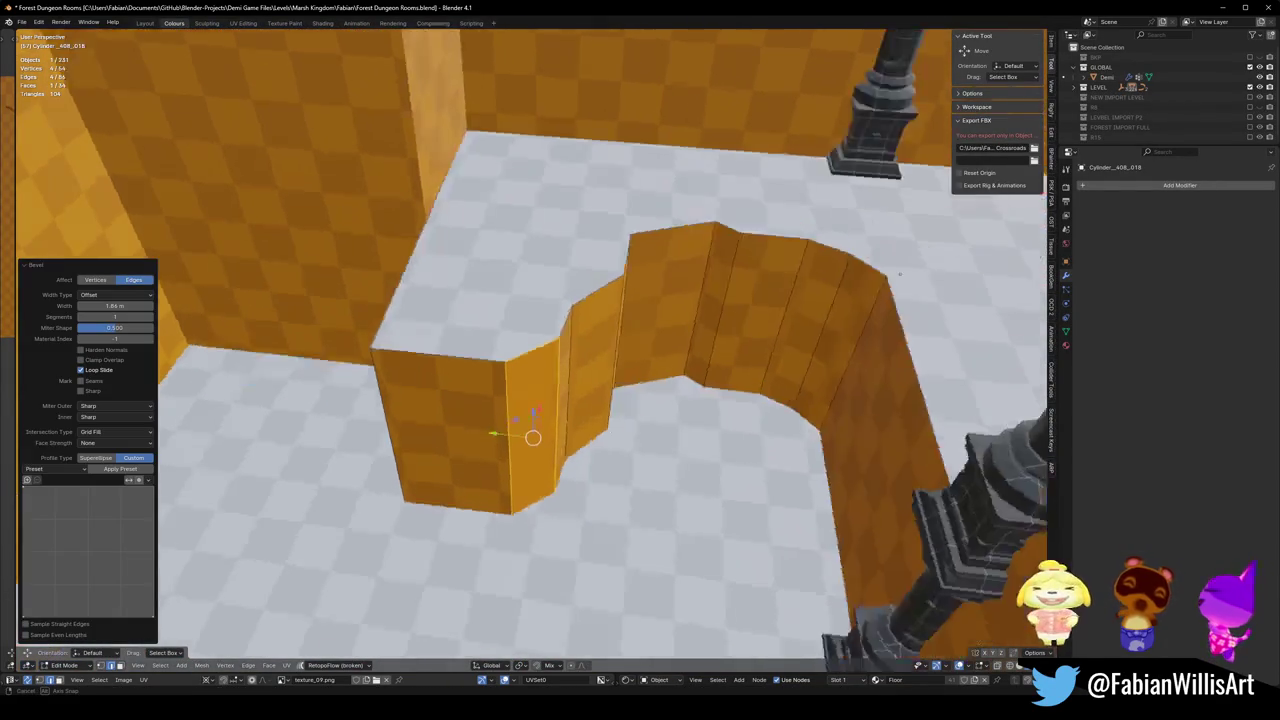
mouse_move(613, 436)
middle_mouse_down()
mouse_move(600, 400)
mouse_move(560, 430)
middle_mouse_up()
middle_click_drag(511, 476, 546, 481)
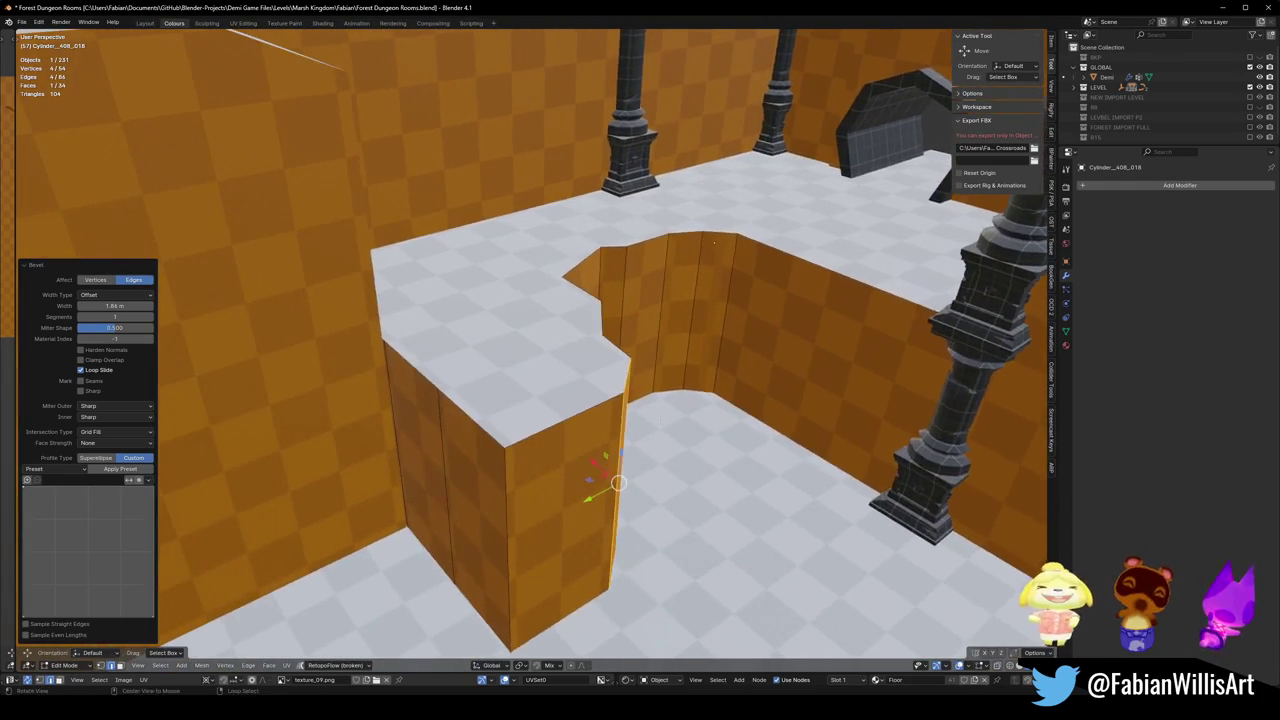
key("alt+a")
key("ctrl+b")
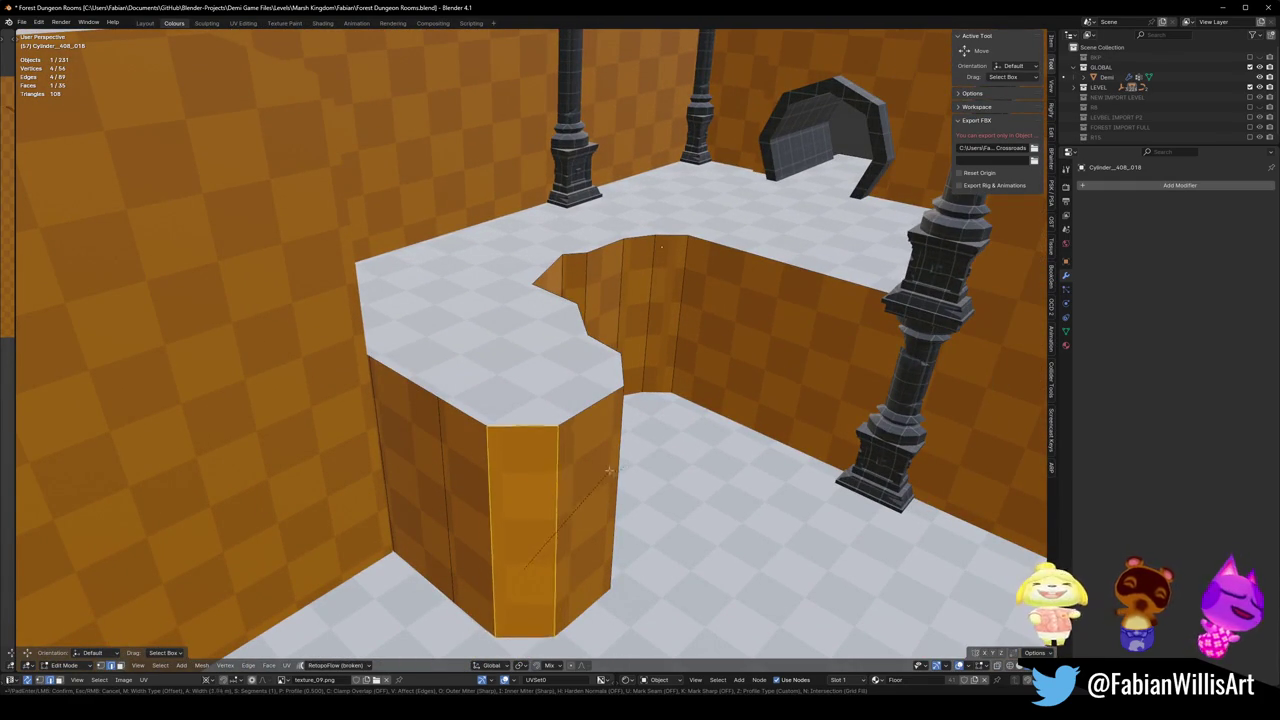
left_click(598, 474)
key("alt+a")
mouse_move(598, 474)
middle_mouse_down()
mouse_move(984, 404)
mouse_move(566, 377)
mouse_move(539, 433)
mouse_move(489, 377)
middle_mouse_up()
In Object Mode, snap the Demi character to the 3D cursor.
key("Tab")
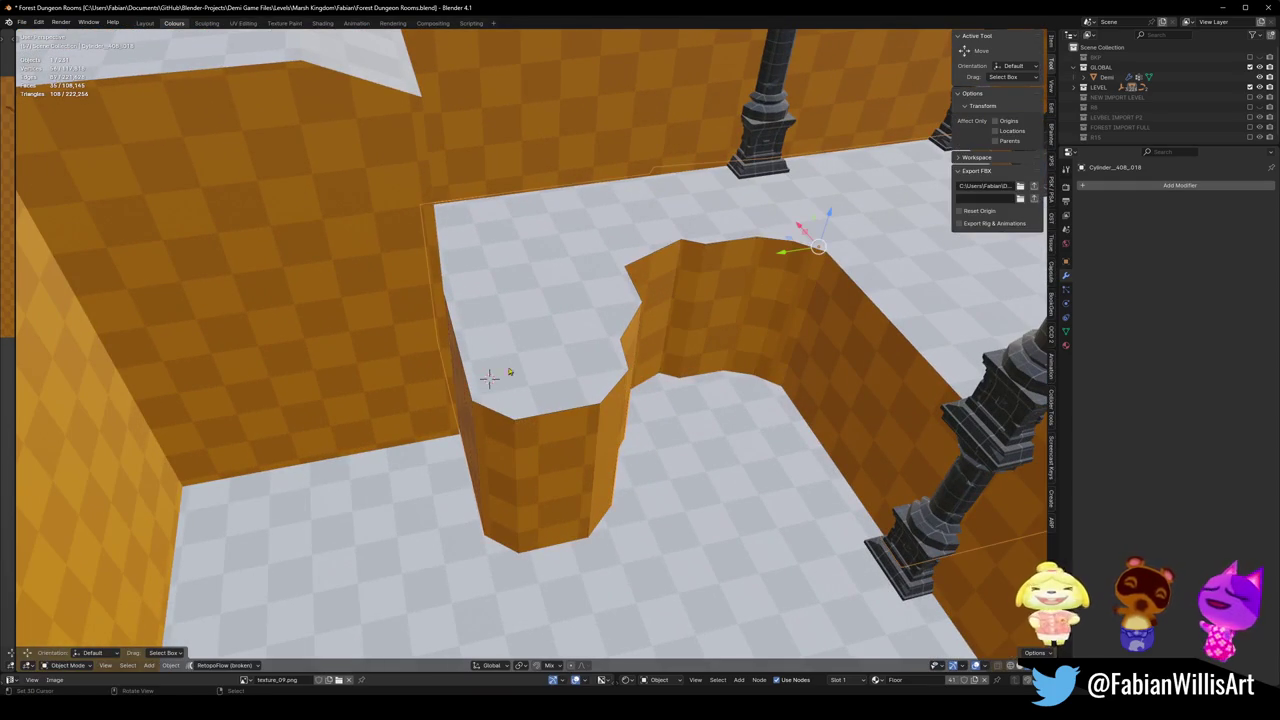
left_click(1107, 77)
key("shift+s")
left_click(762, 277)
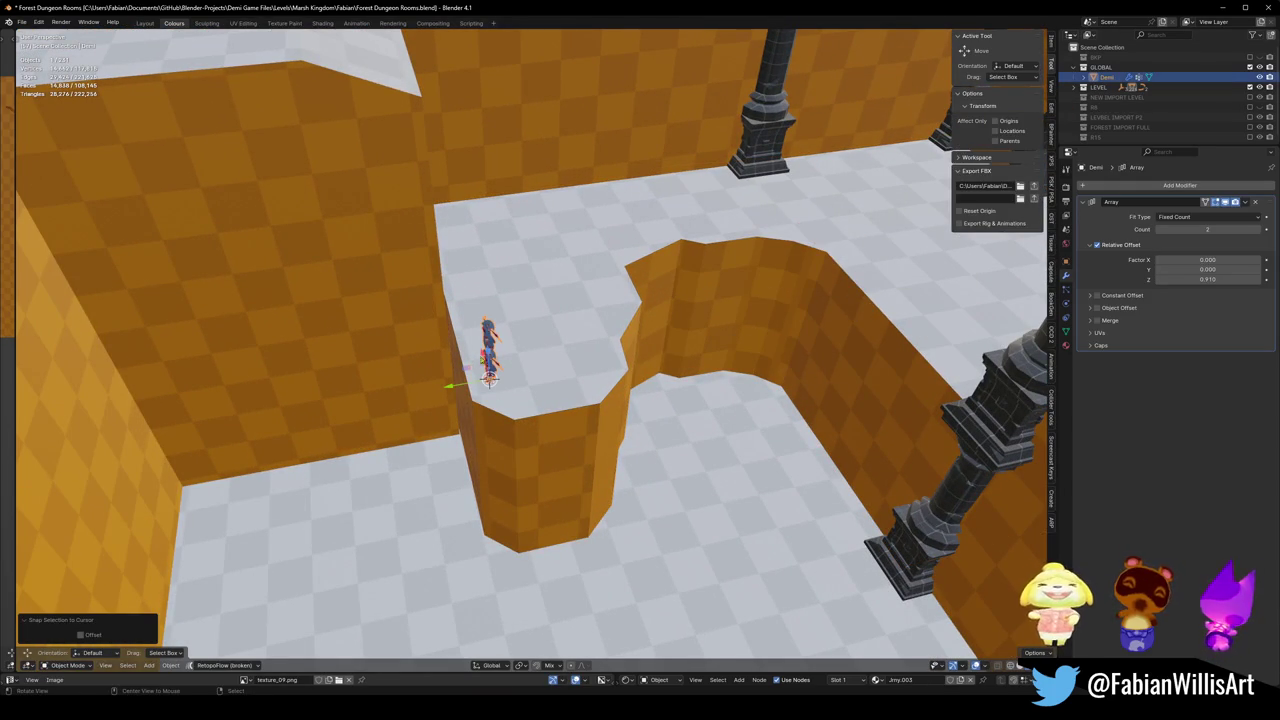
mouse_move(483, 362)
middle_mouse_down()
mouse_move(537, 371)
mouse_move(574, 349)
mouse_move(562, 411)
mouse_move(531, 443)
mouse_move(523, 409)
mouse_move(510, 430)
mouse_move(523, 409)
mouse_move(502, 366)
mouse_move(510, 400)
mouse_move(531, 380)
mouse_move(473, 340)
middle_mouse_up()
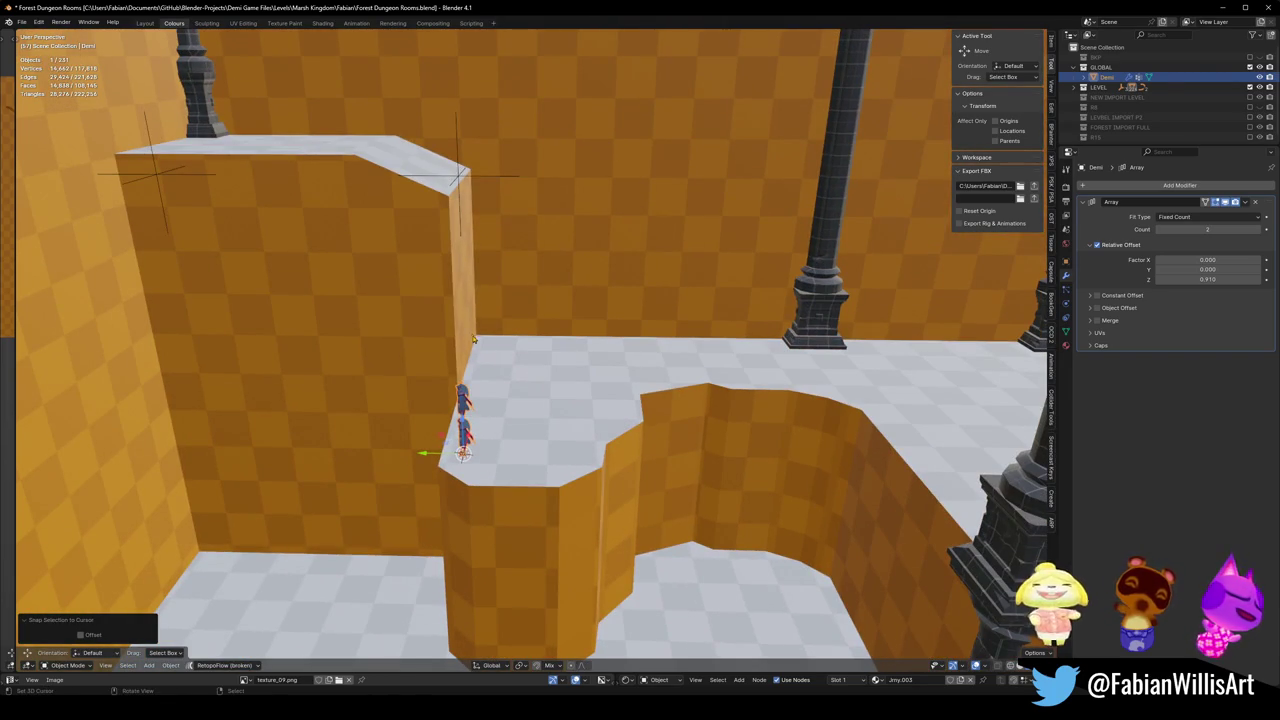
Extend the neighbouring wall's end face along Y and raise its top edge along Z.
left_click(487, 374)
key("Tab")
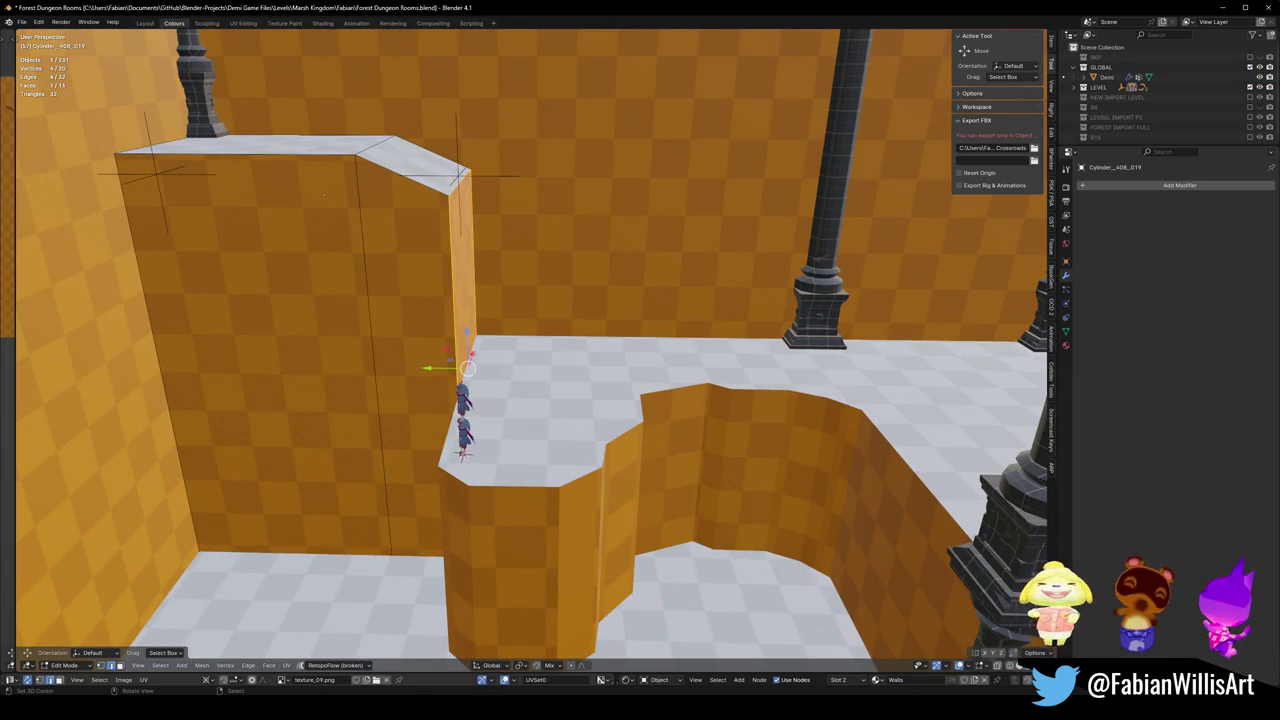
left_click(465, 300)
key("g")
key("y")
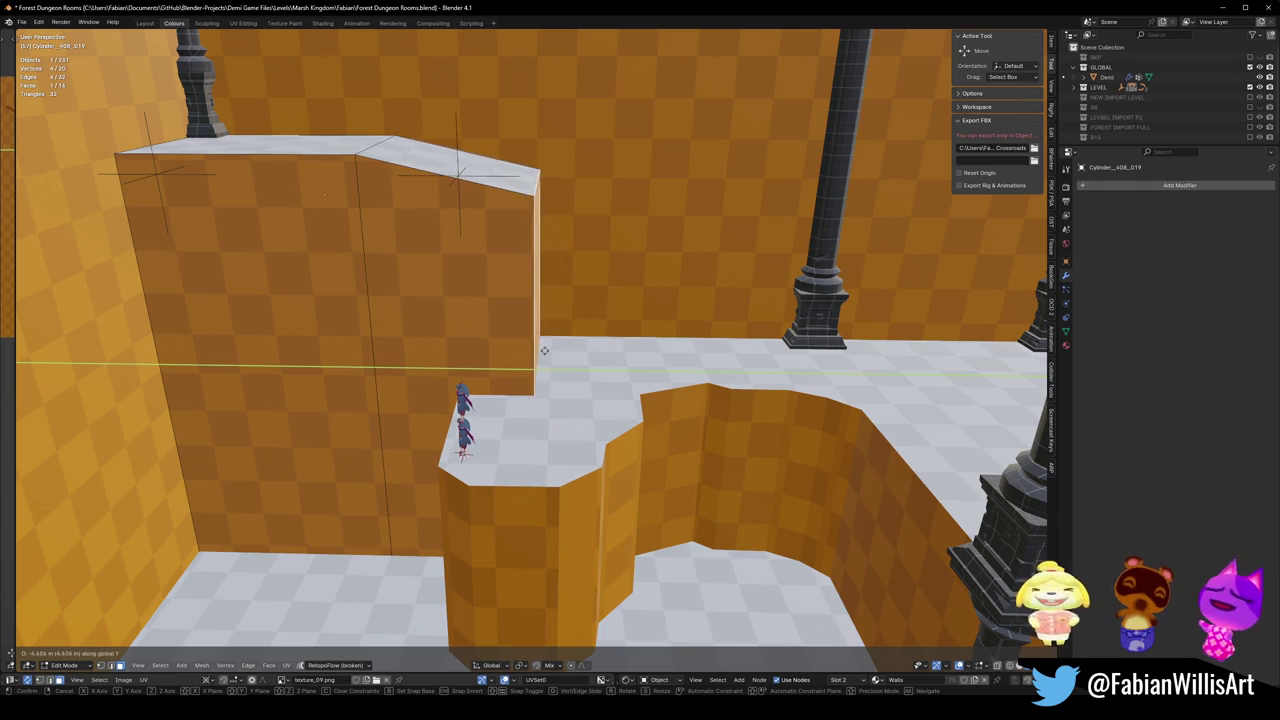
left_click(514, 366)
key("alt+a")
key("g")
key("z")
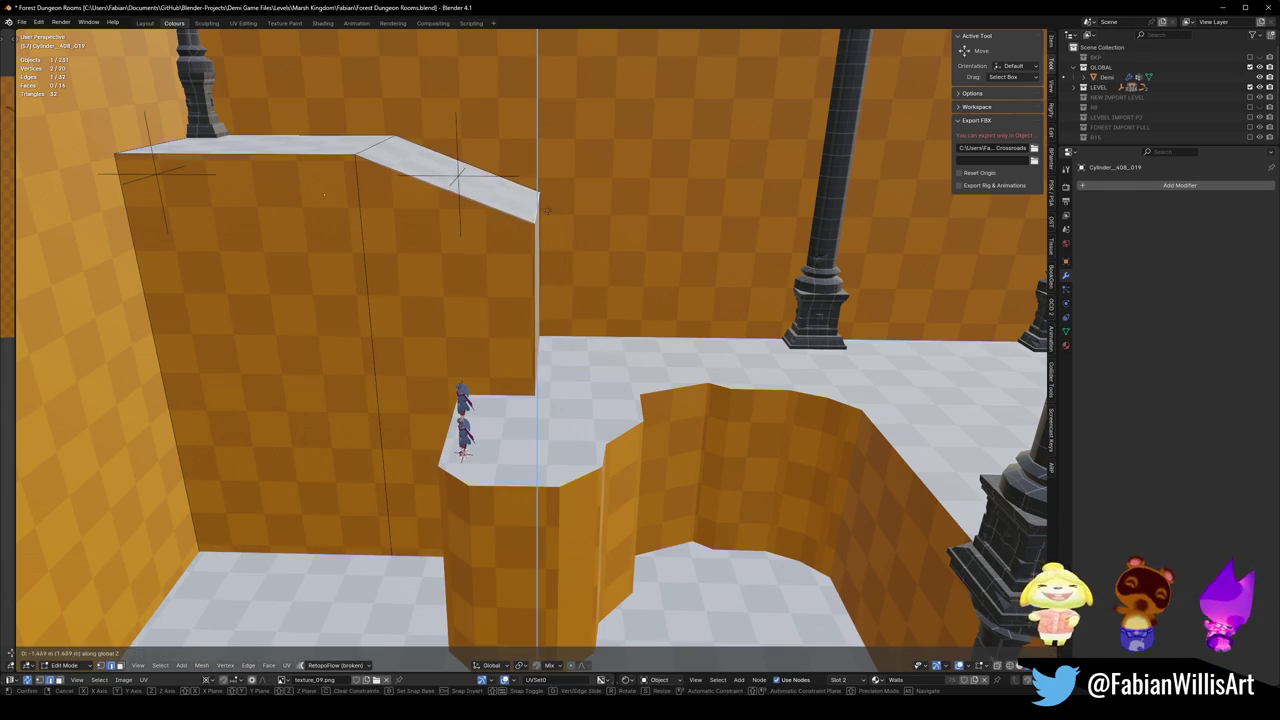
left_click(547, 211)
Move Demi horizontally onto the upper floor at its current height.
key("Tab")
left_click(462, 420)
key("g")
key("shift+z")
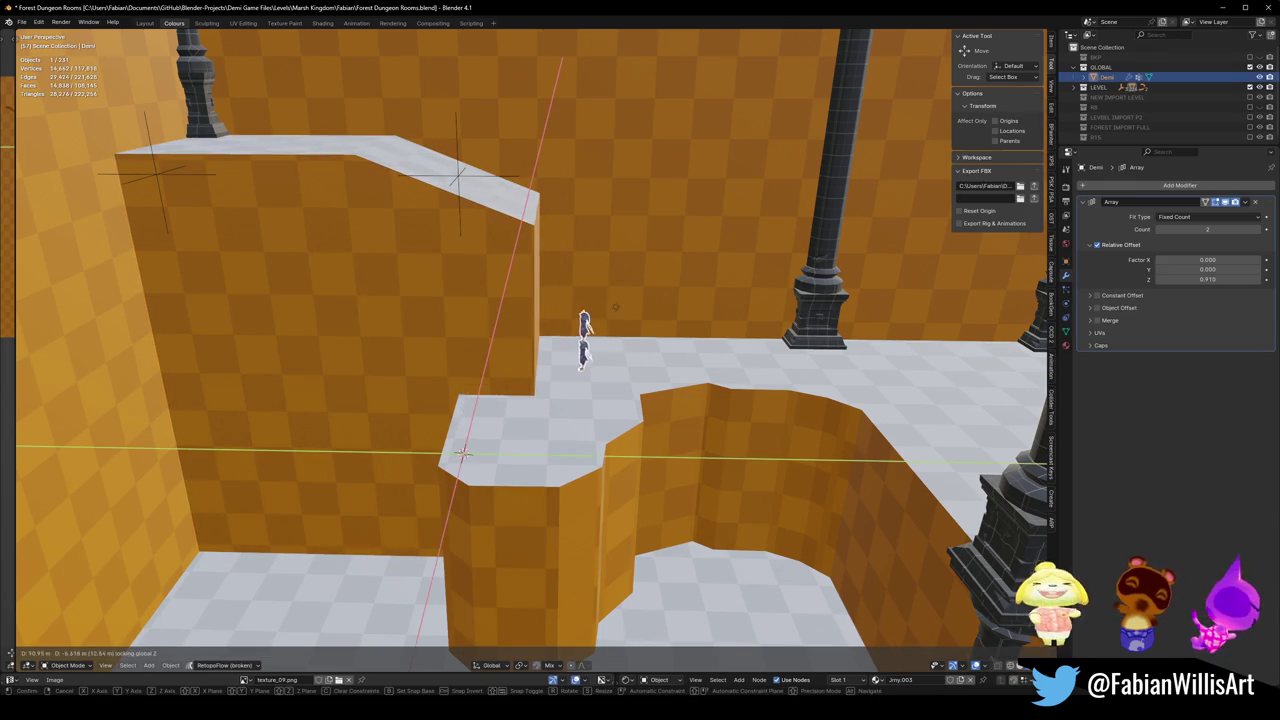
left_click(462, 454)
middle_click_drag(462, 454, 524, 278)
mouse_move(558, 318)
middle_mouse_down()
mouse_move(679, 364)
mouse_move(474, 455)
middle_mouse_up()
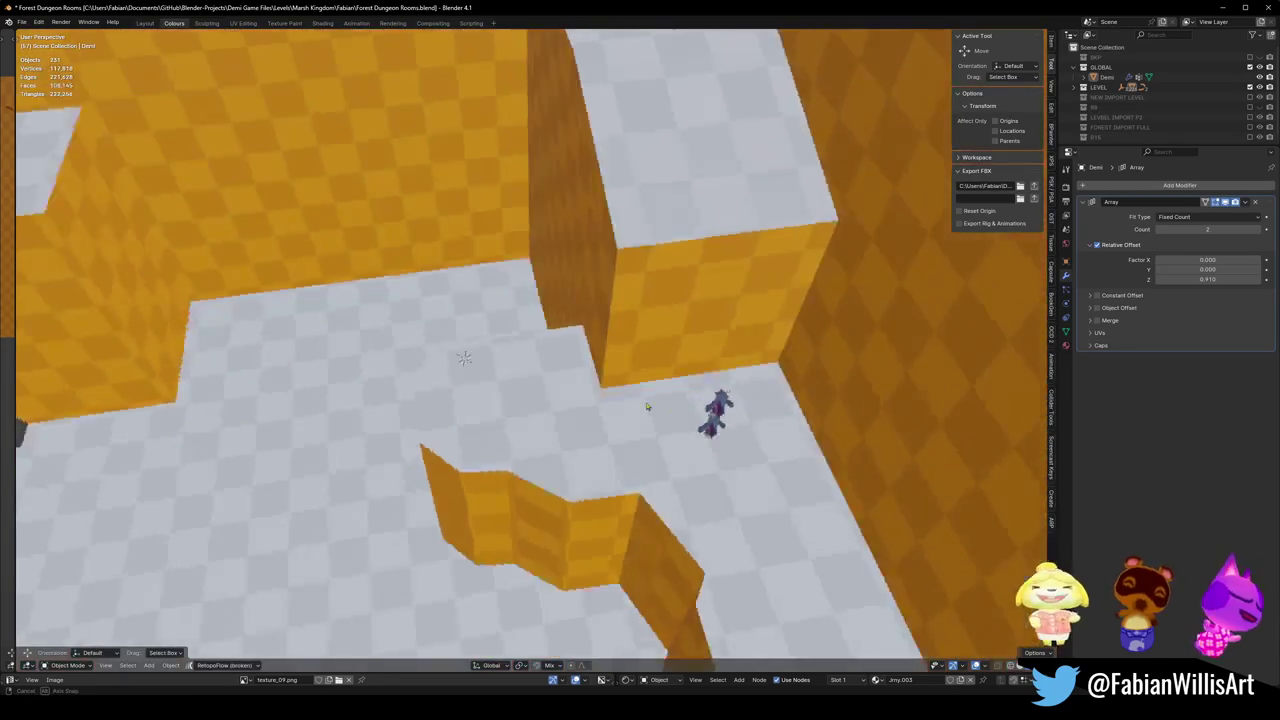
key("Tab")
Isolate the wall block in local view and dissolve its bottom faces into one.
key("a")
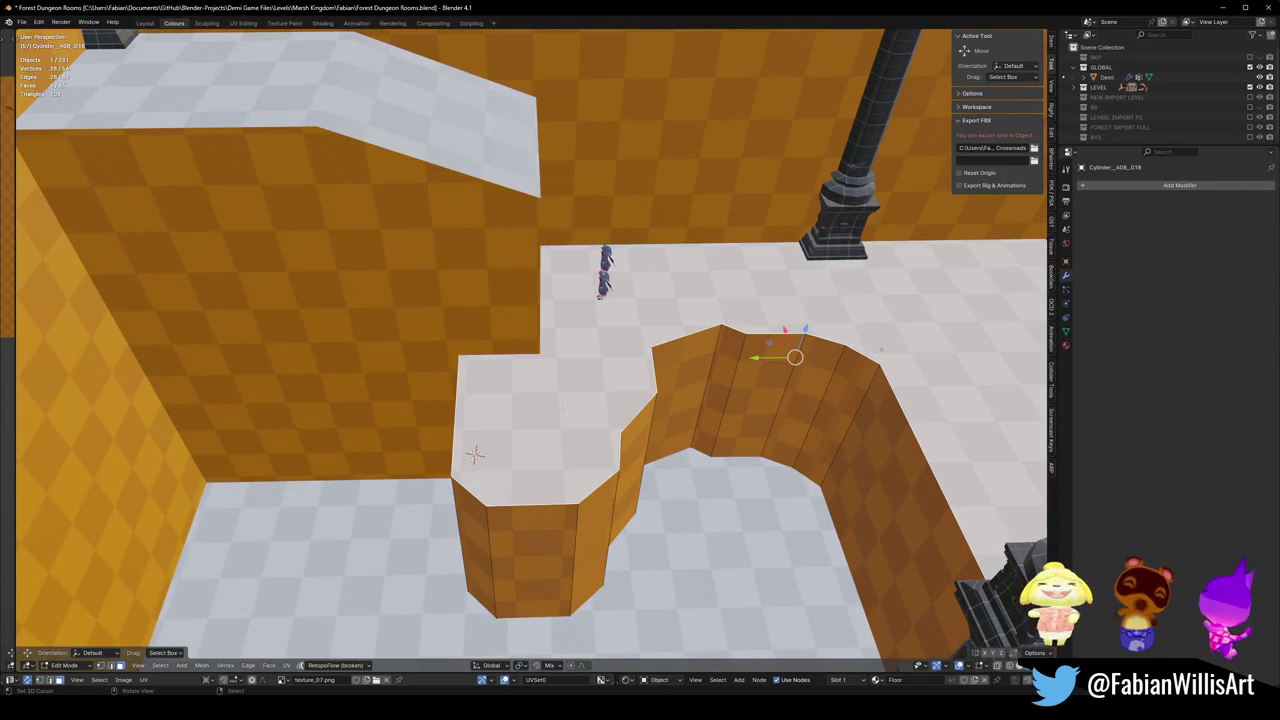
key("alt+a")
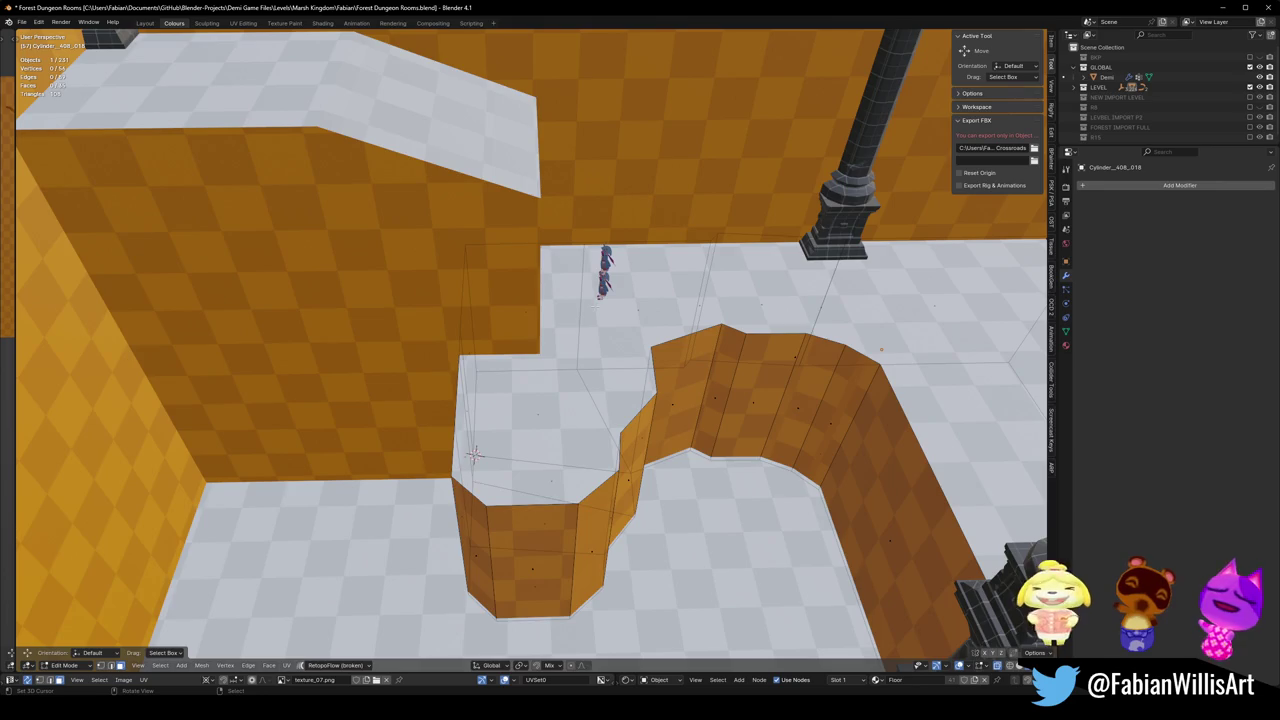
key("KP_Divide")
middle_click_drag(474, 455, 365, 333)
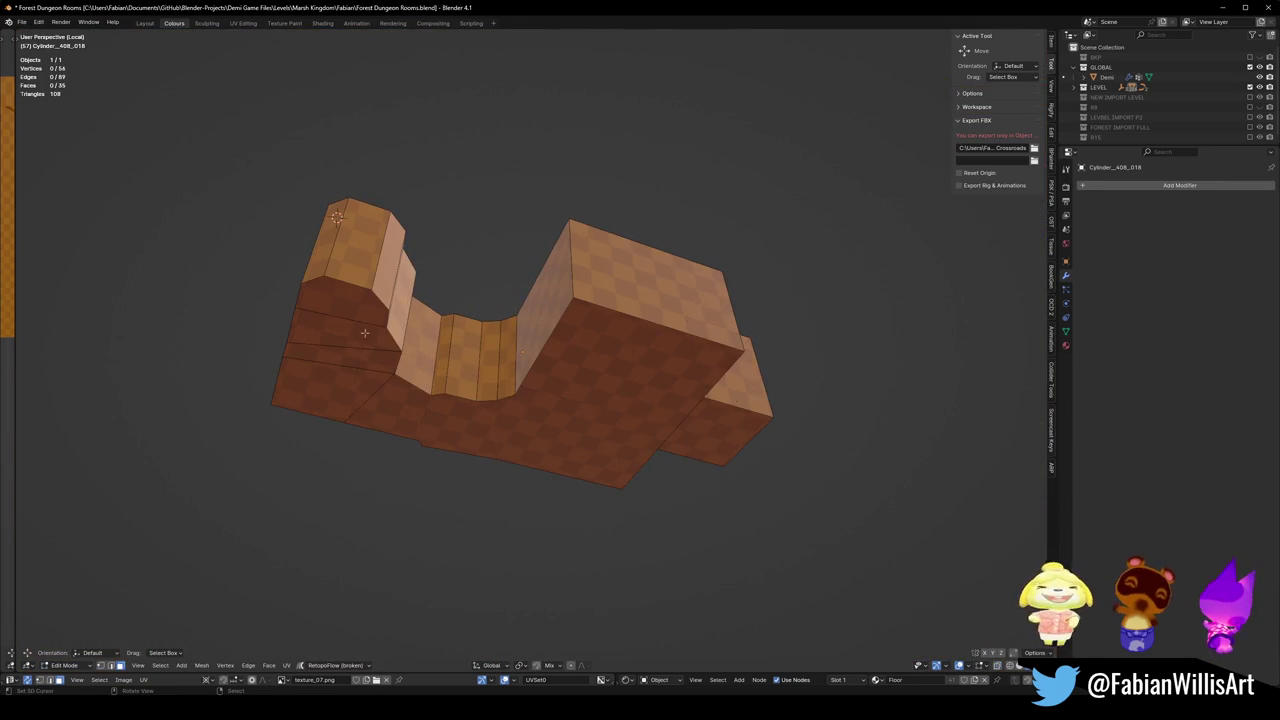
key("q")
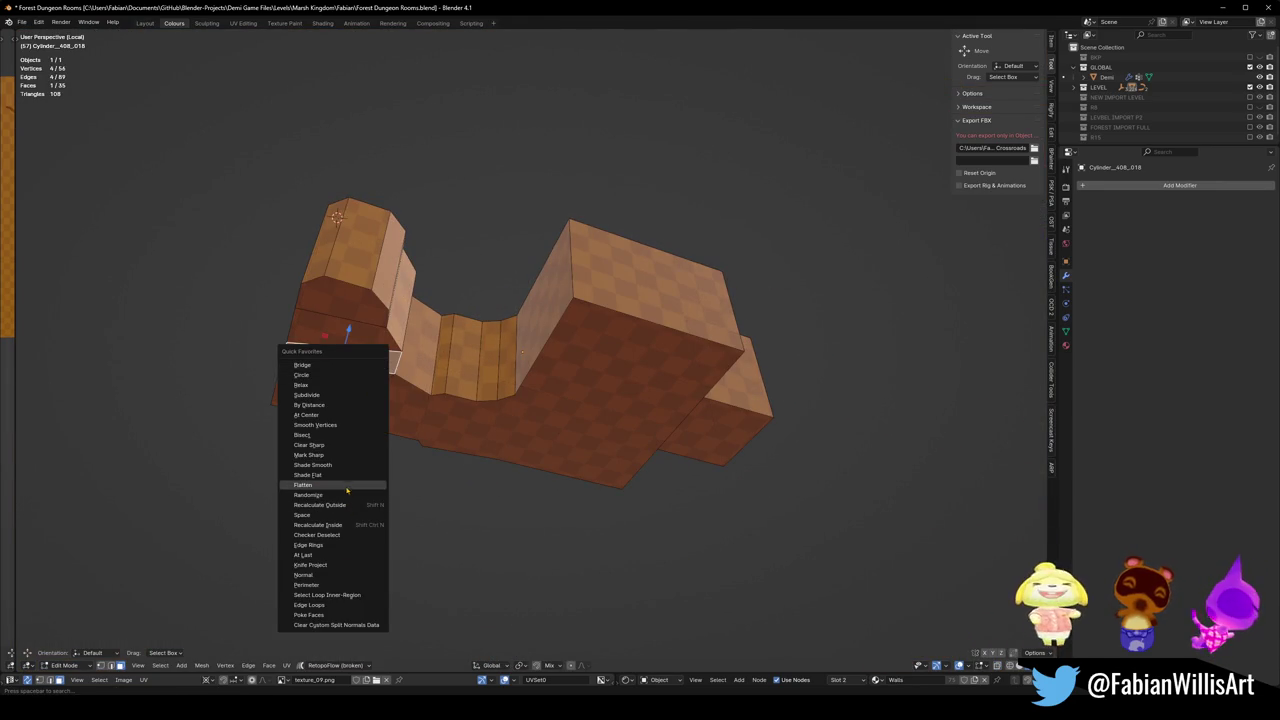
key("ctrl+x")
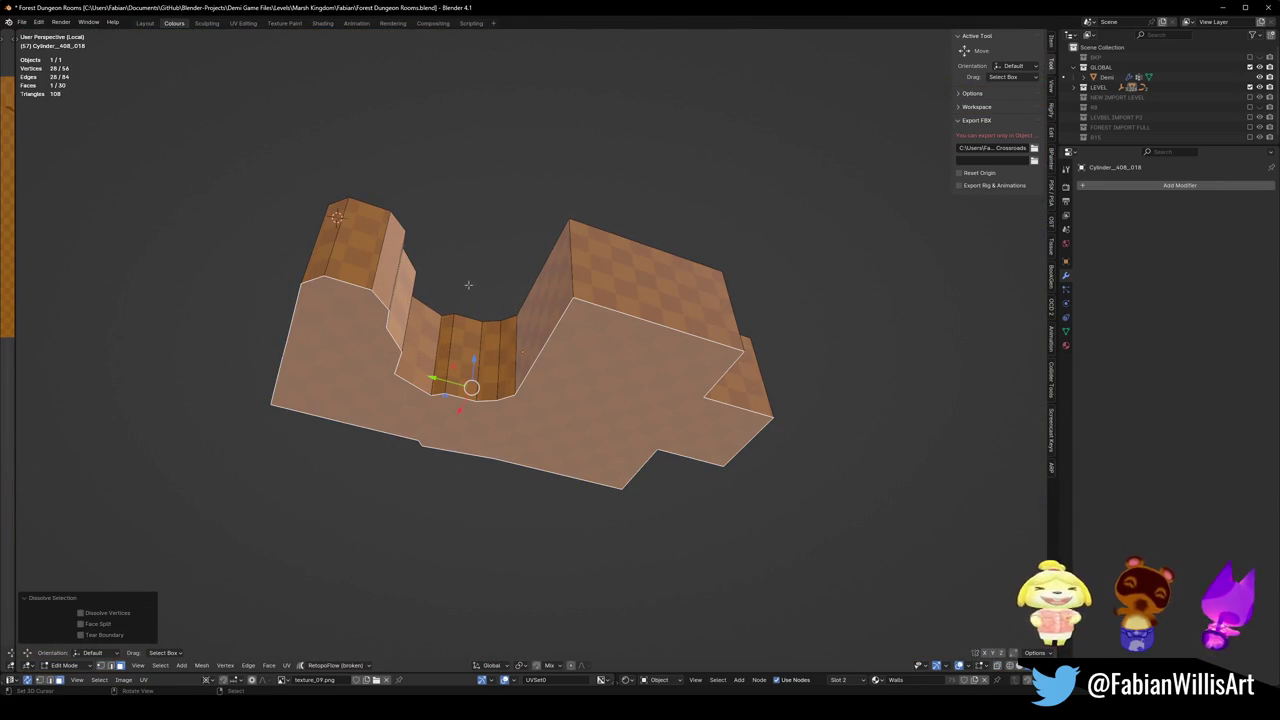
key("KP_7")
key("alt+a")
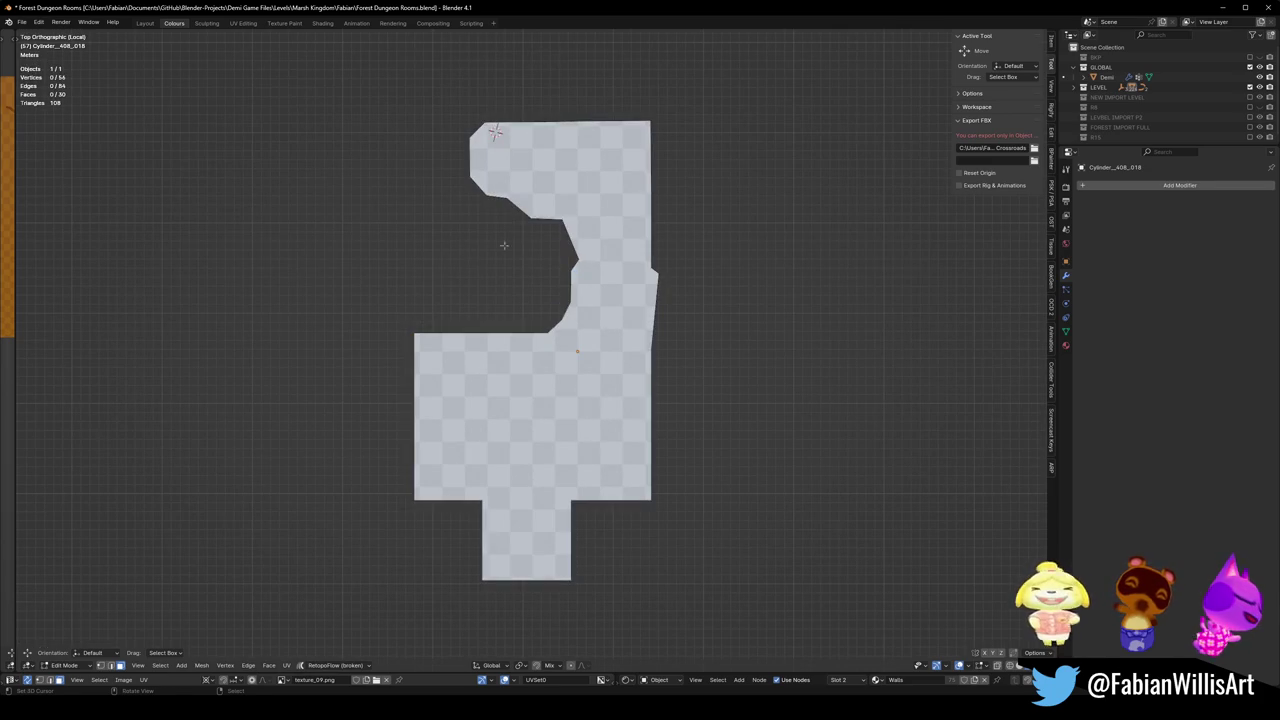
Box-select the block's upper faces from top view and shift them along Y.
left_click_drag(449, 277, 743, 97)
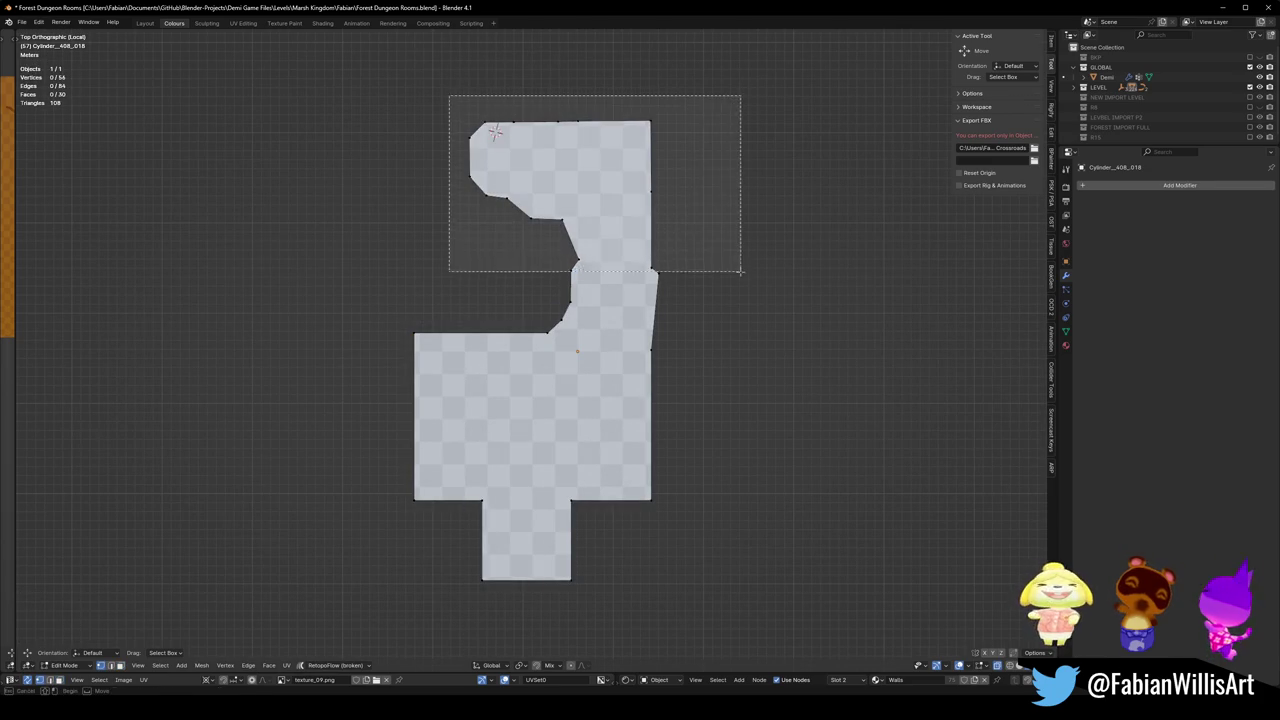
mouse_move(743, 97)
middle_mouse_down()
mouse_move(300, 307)
mouse_move(420, 360)
middle_mouse_up()
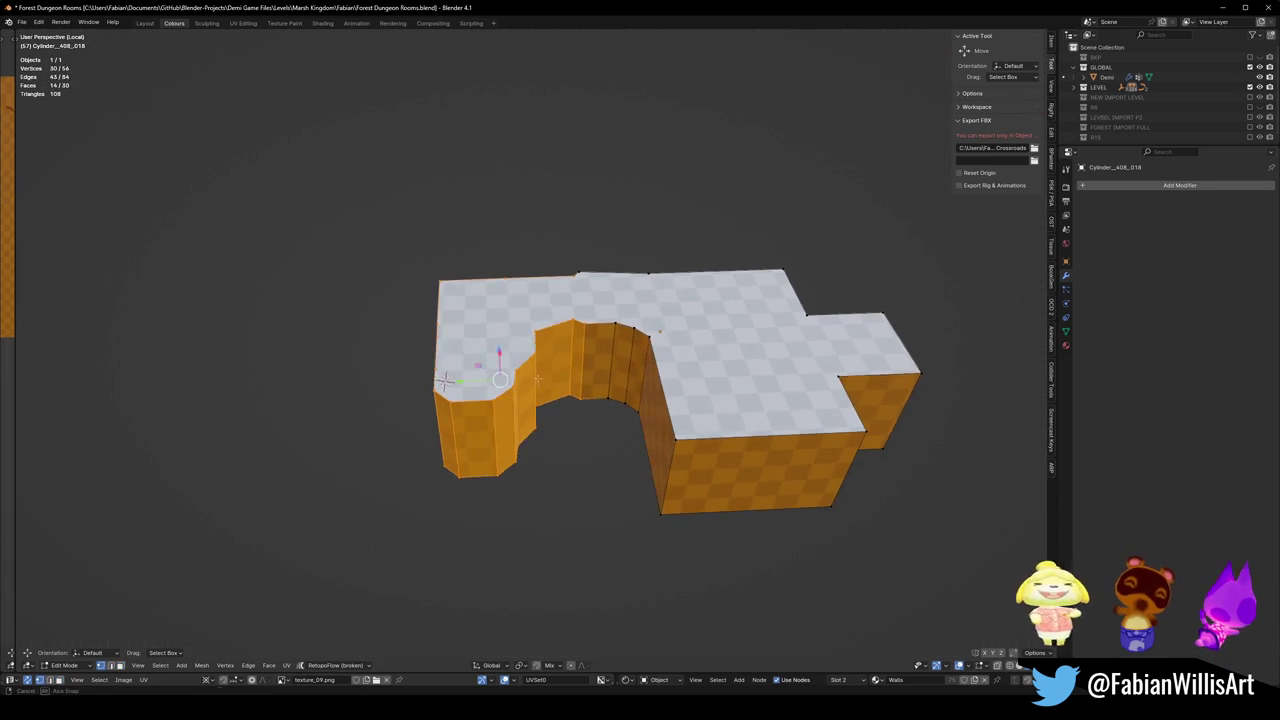
key("g")
key("y")
left_click(570, 382)
key("s")
key("y")
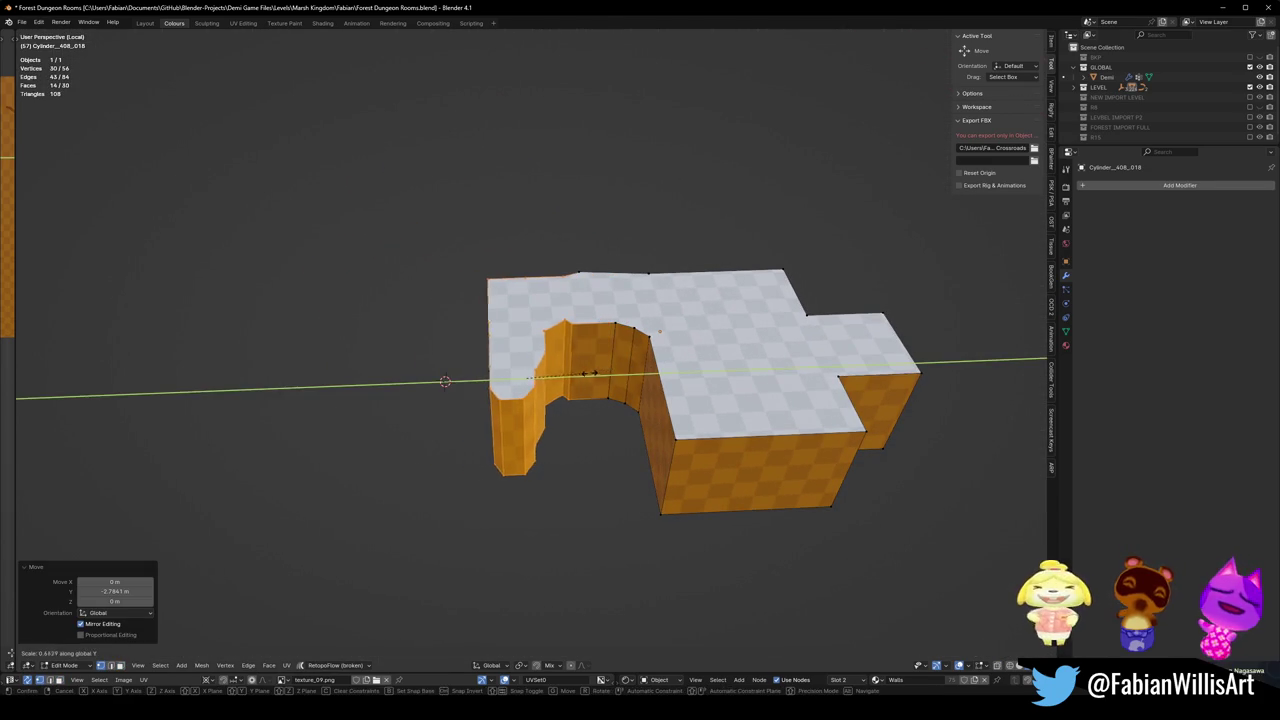
key("Escape")
key("g")
key("y")
left_click(606, 377)
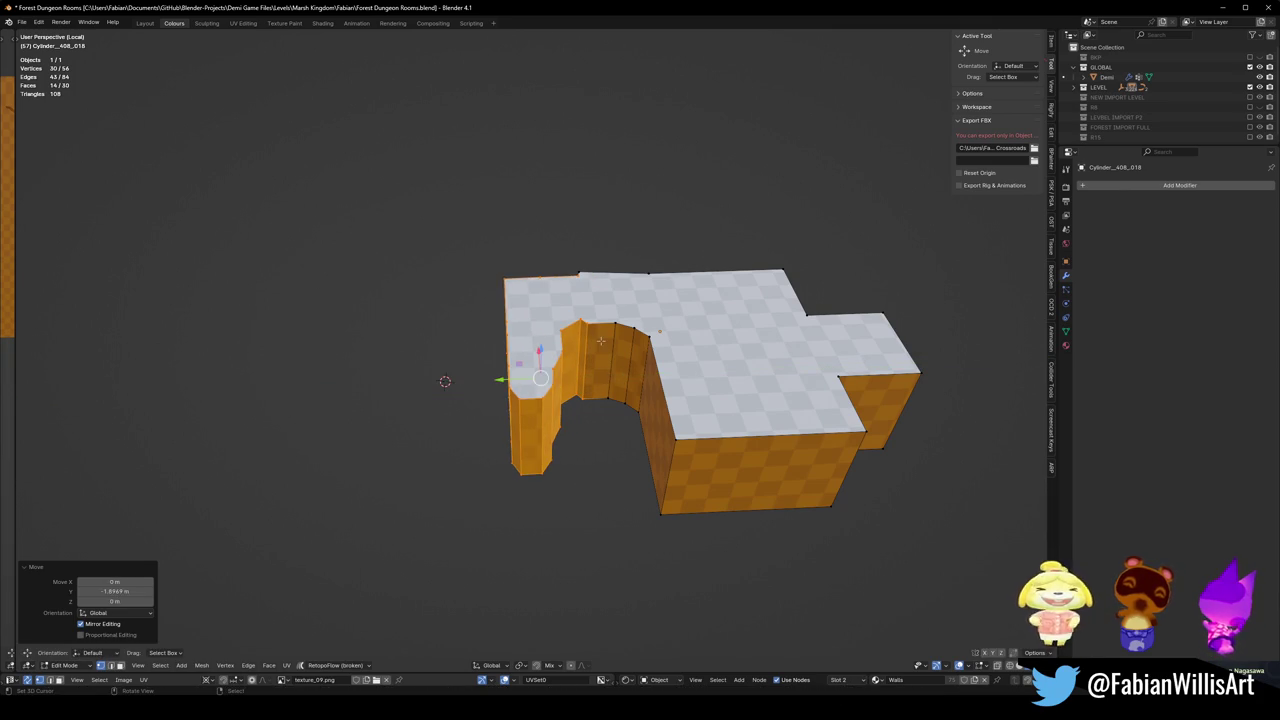
Exit local view and start moving the selected wall faces along Y again.
key("KP_Divide")
key("g")
key("y")
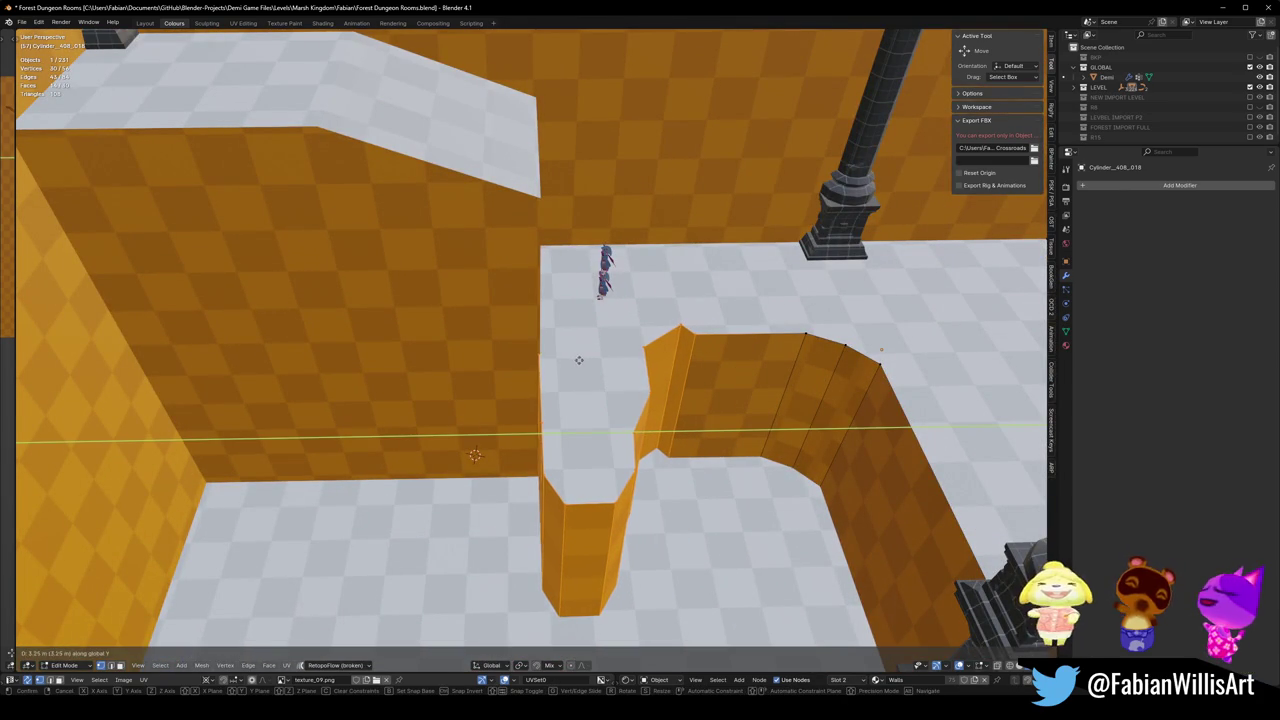
Confirm the wall faces' Y shift and clear the selection.
left_click(578, 359)
key("g")
key("y")
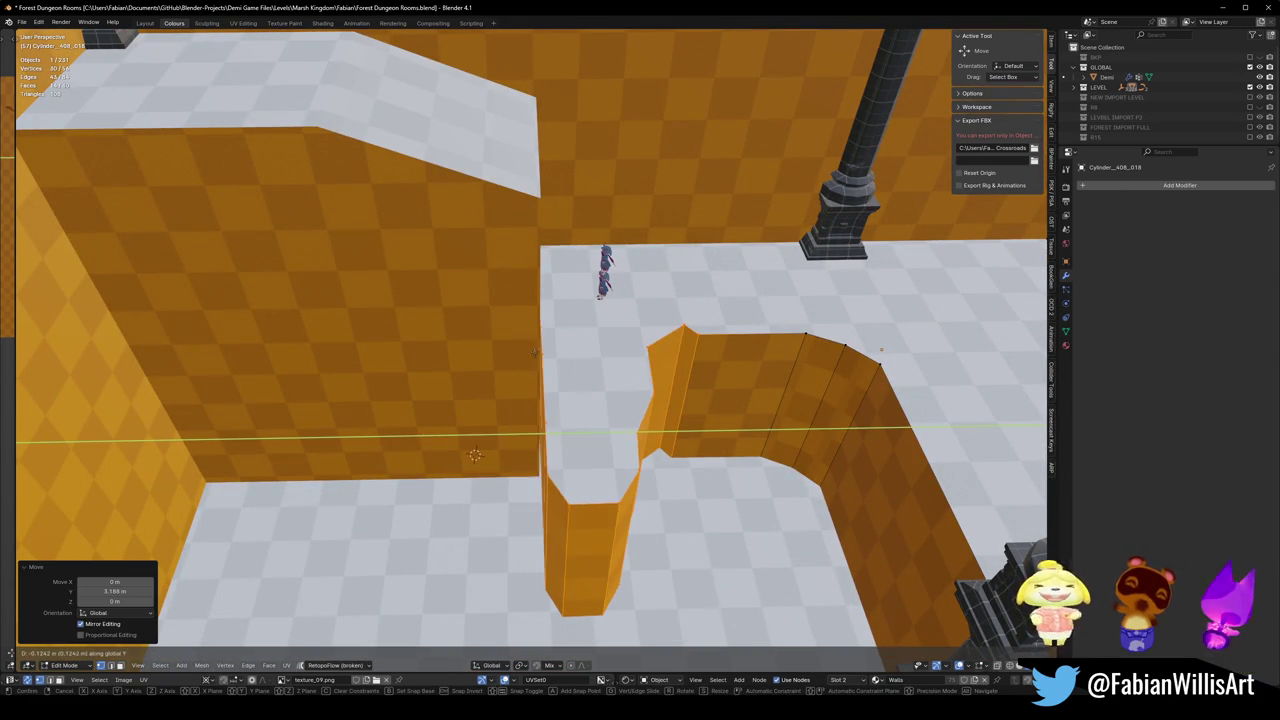
key("Escape")
left_click(531, 384)
middle_click_drag(531, 384, 560, 378)
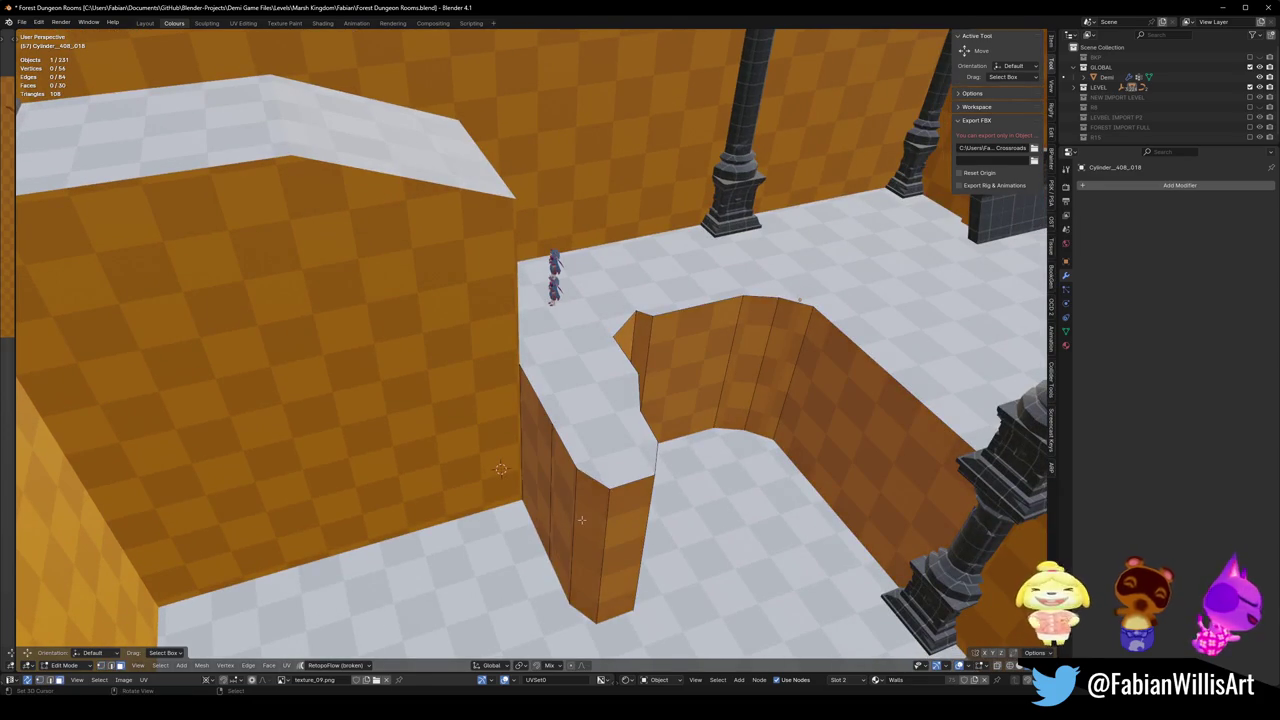
Select the wall column's faces and push them along Y in three small moves.
left_click(581, 519)
mouse_move(551, 469)
middle_mouse_down()
mouse_move(491, 463)
mouse_move(502, 395)
mouse_move(539, 362)
mouse_move(632, 520)
middle_mouse_up()
left_click(514, 457, "ctrl")
key("g")
key("y")
left_click(530, 368)
key("g")
key("y")
left_click(546, 369)
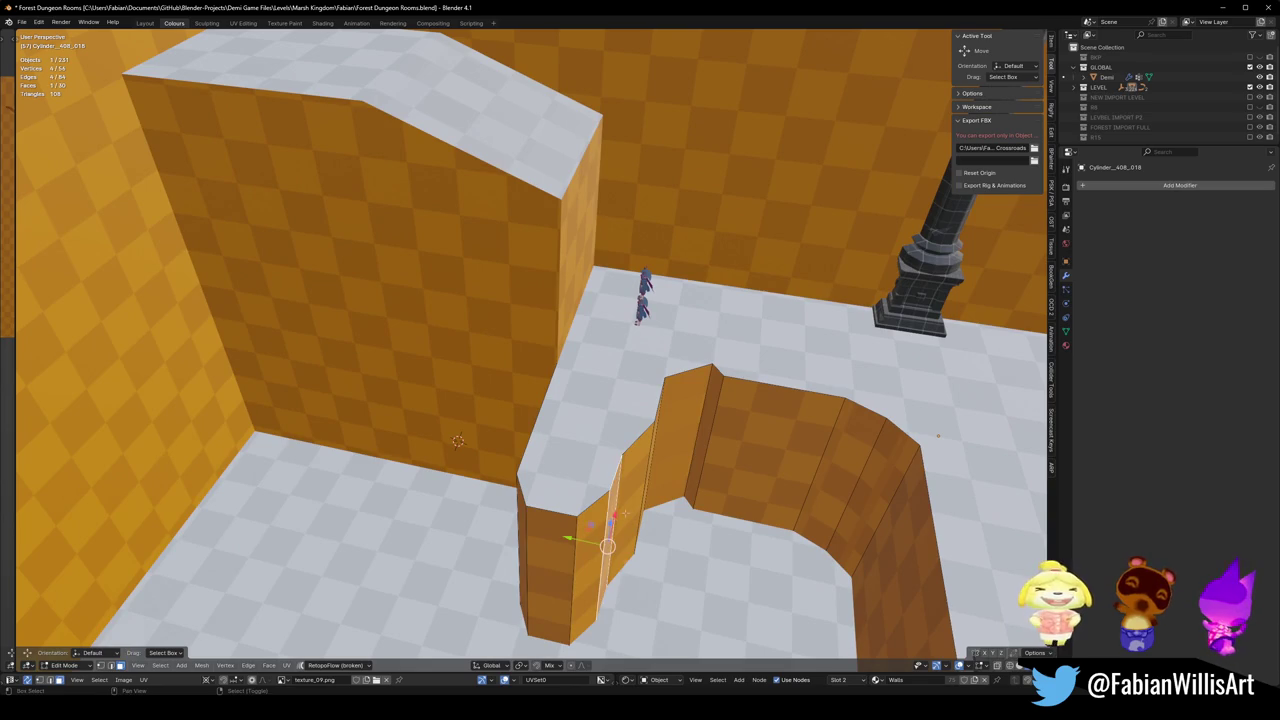
key("g")
key("y")
left_click(600, 523)
Add two more narrow wall faces and move them along global Y.
middle_click_drag(600, 523, 620, 515)
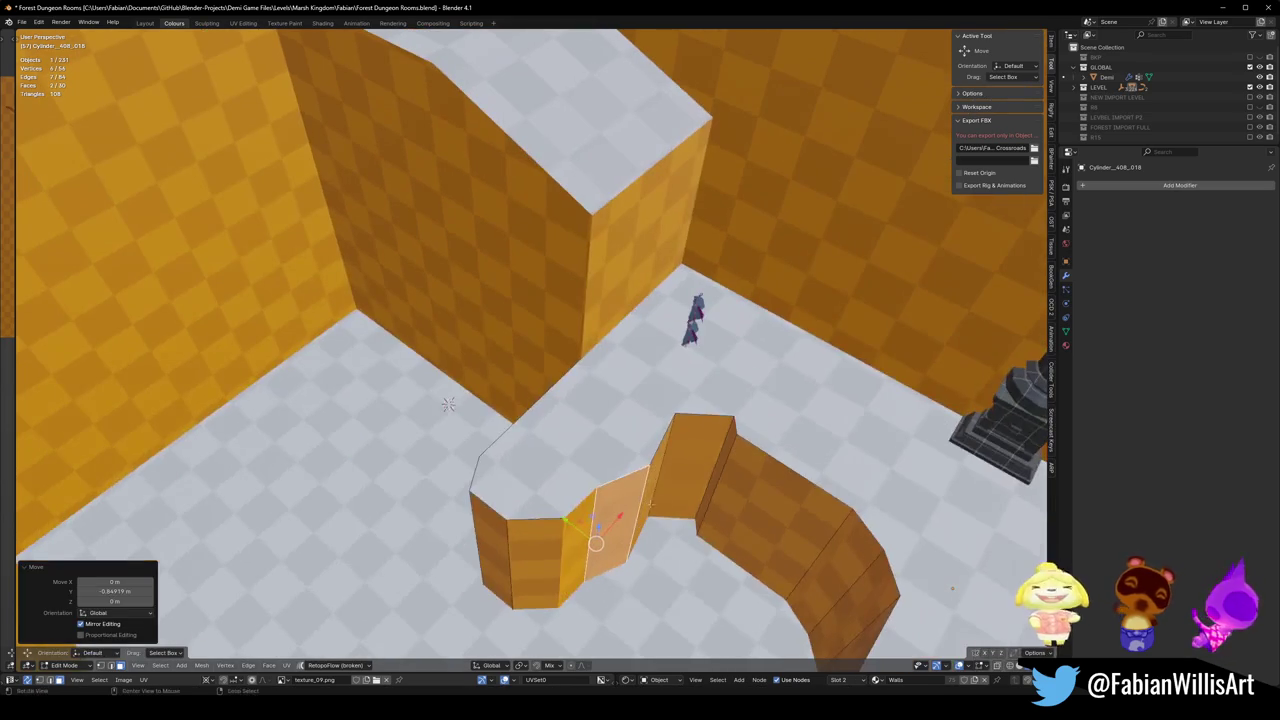
left_click(672, 474, "shift")
left_click(652, 488, "shift")
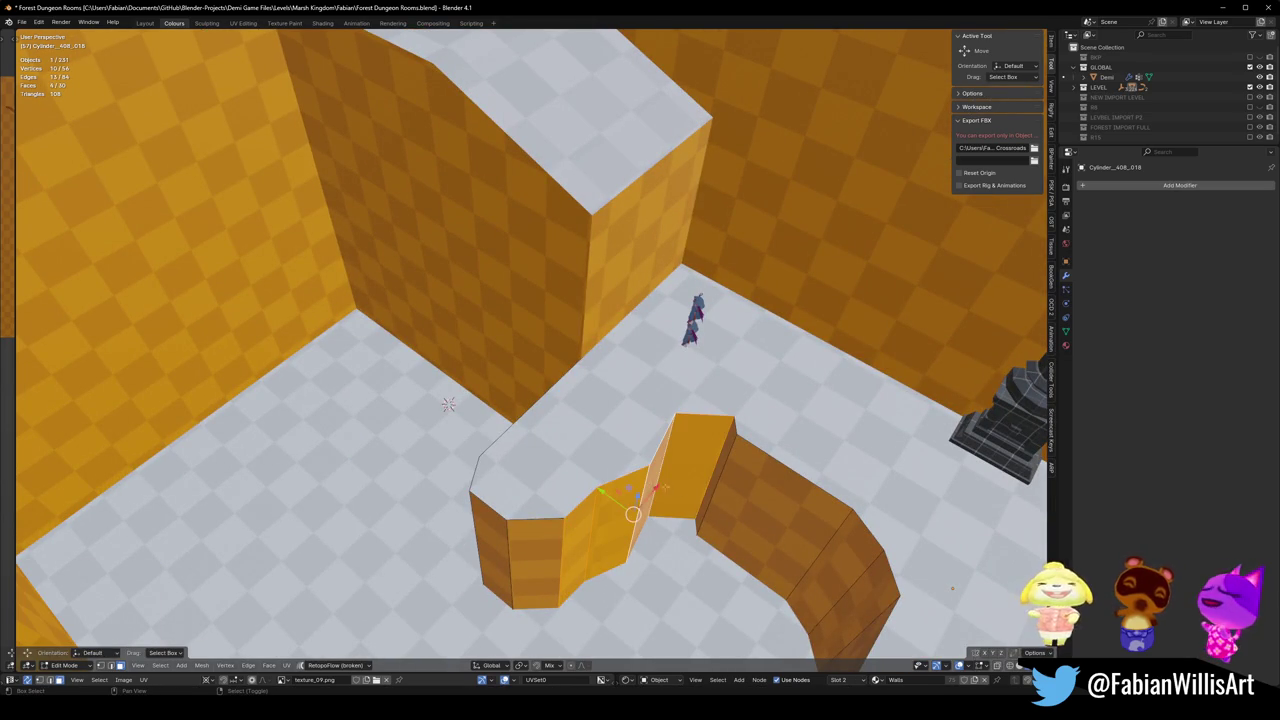
key("g")
key("y")
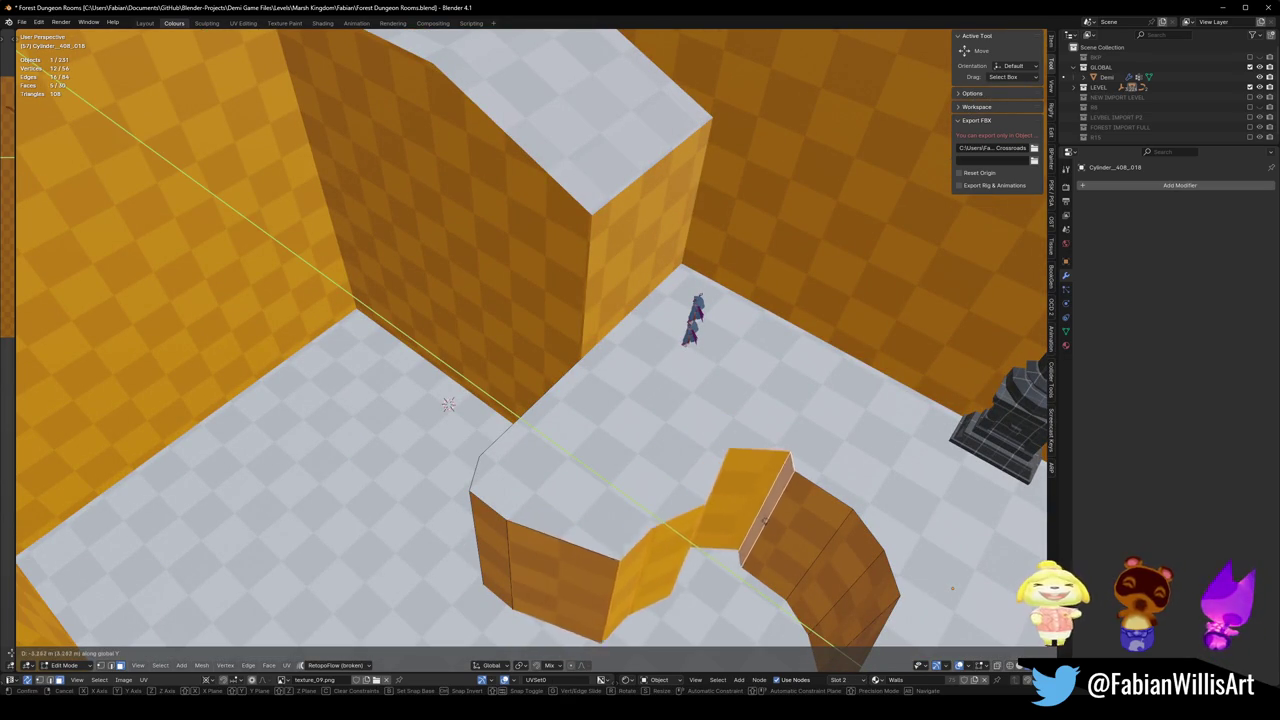
left_click(448, 404)
mouse_move(448, 404)
middle_mouse_down()
mouse_move(490, 337)
mouse_move(487, 437)
middle_mouse_up()
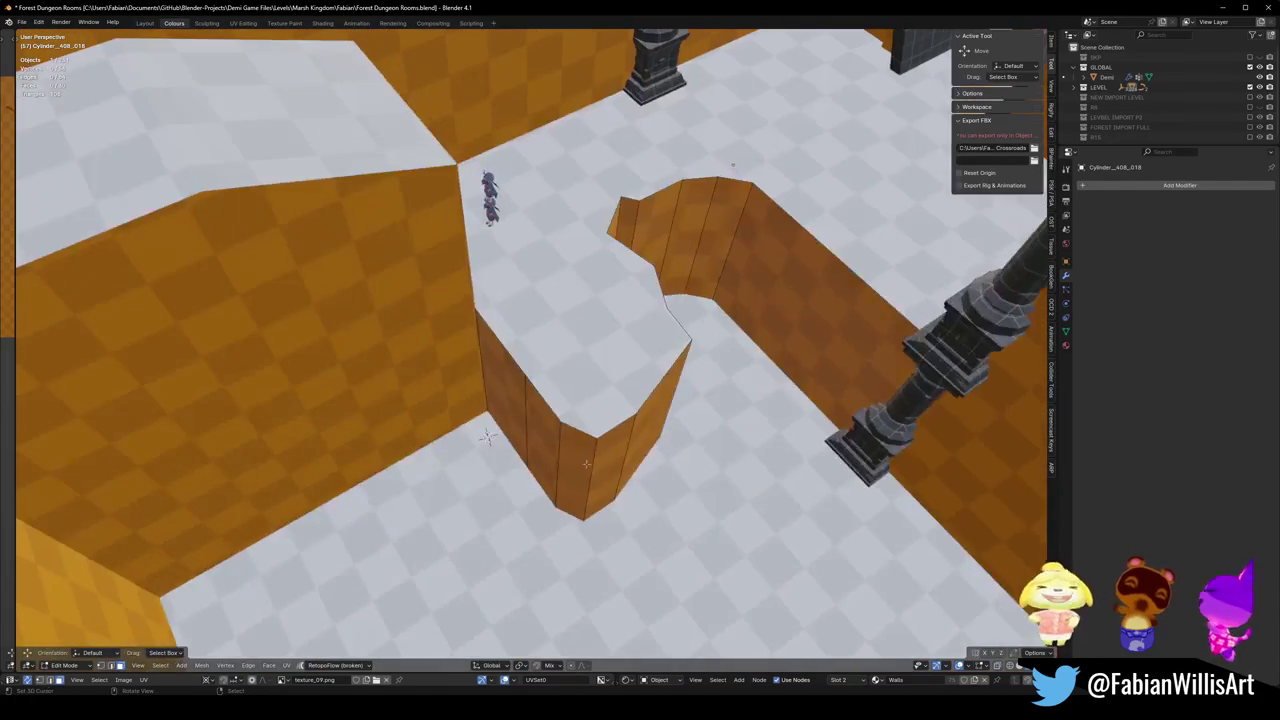
Slide two wall edges along the floor plane, undoing one attempt.
key("g")
key("shift+z")
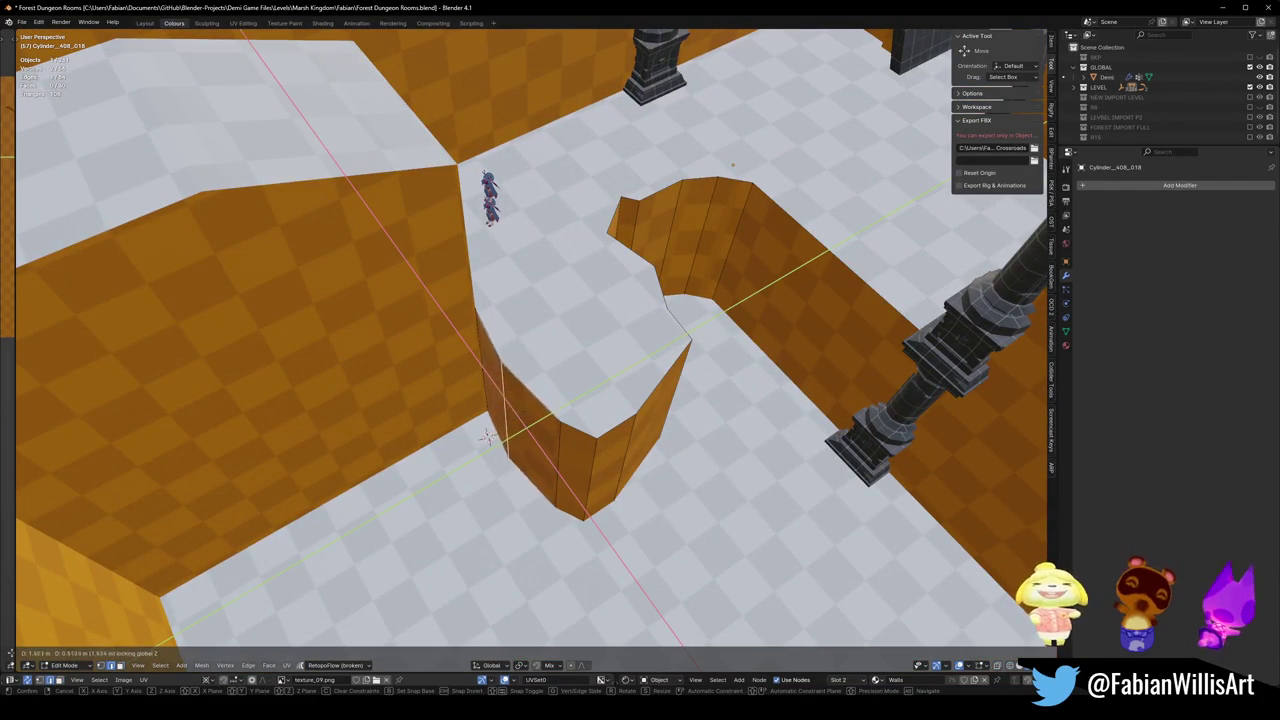
left_click(520, 360)
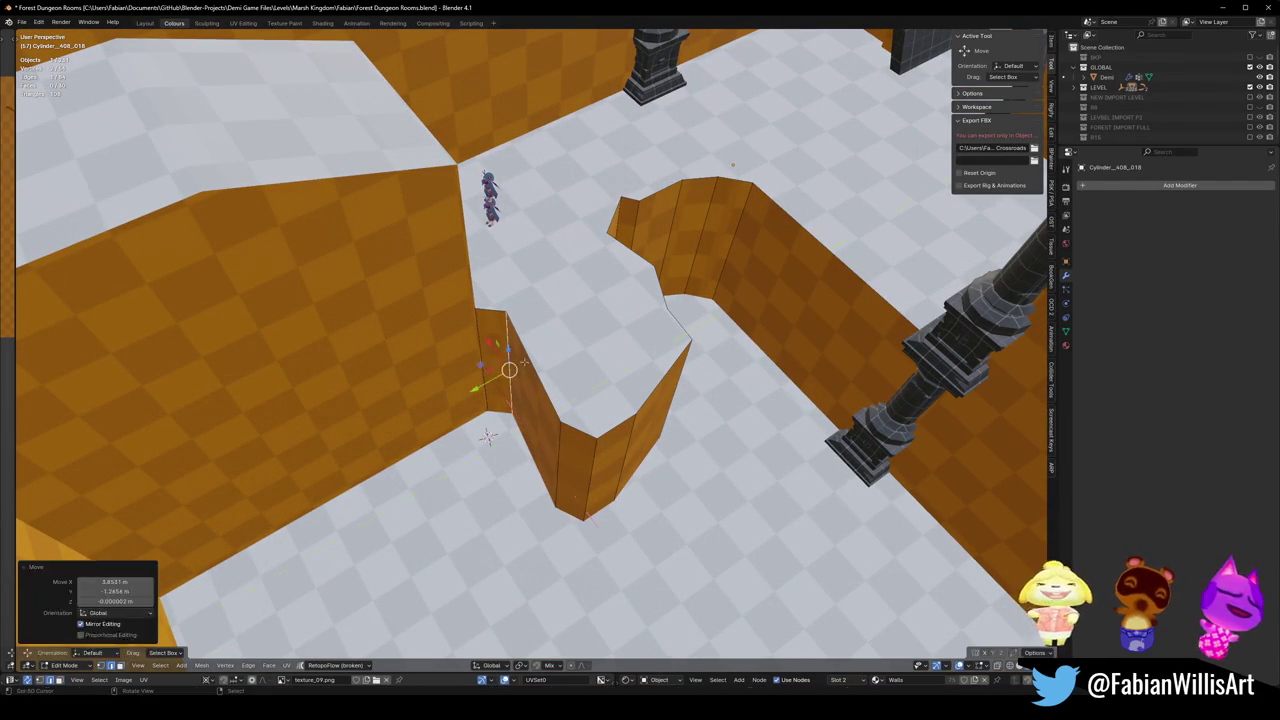
key("ctrl+z")
key("g")
key("shift+z")
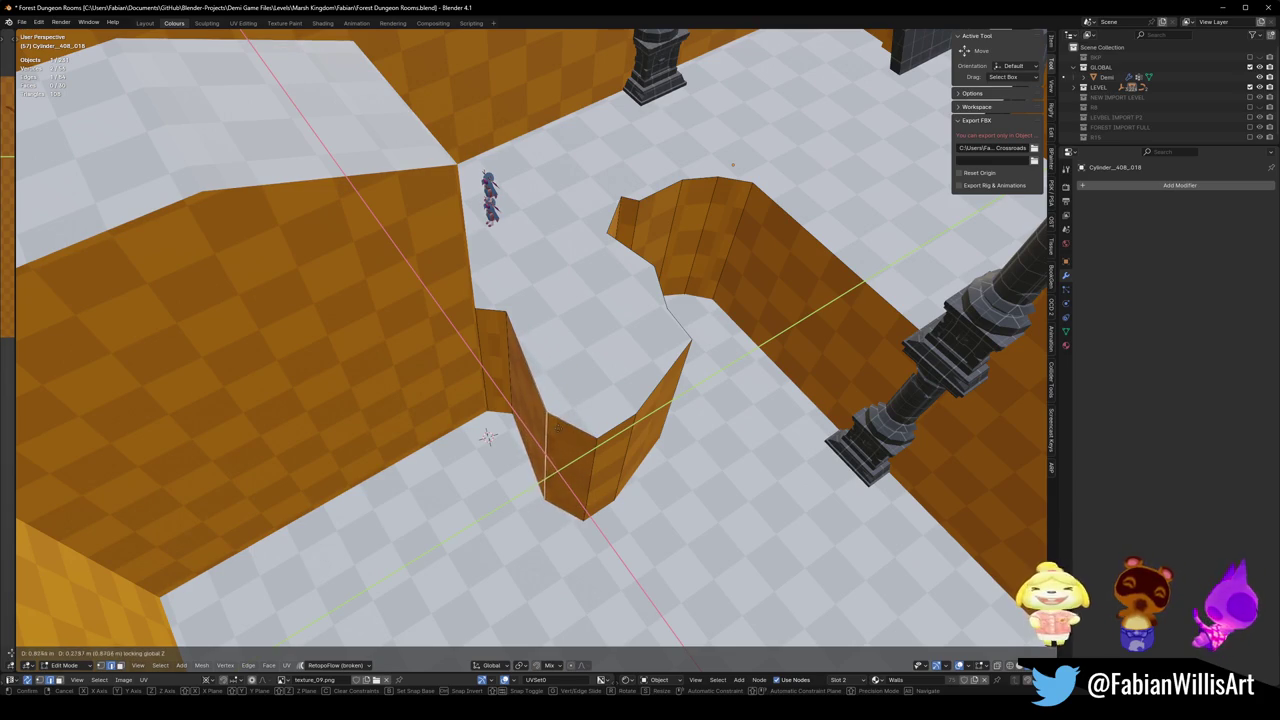
left_click(488, 436)
Move the next wall edge and a wall corner along the floor plane to finish the notch.
key("g")
key("shift+z")
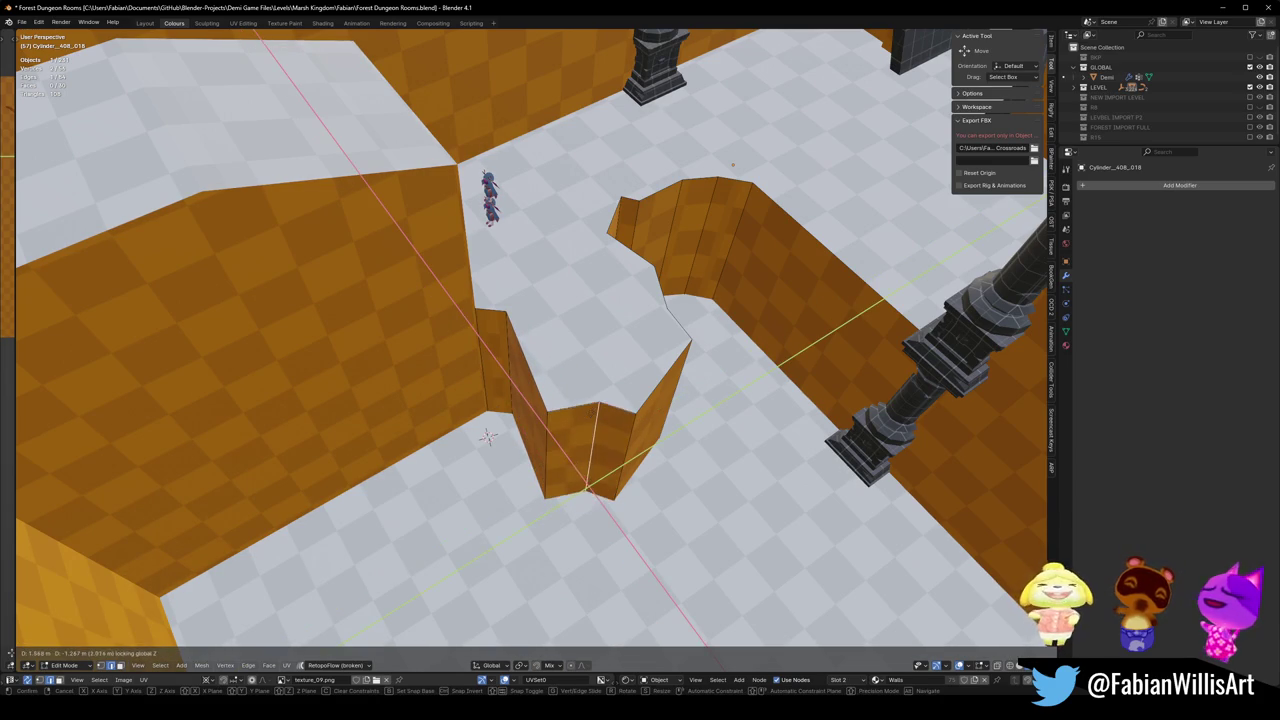
left_click(488, 436)
mouse_move(488, 436)
middle_mouse_down()
mouse_move(447, 394)
mouse_move(469, 321)
middle_mouse_up()
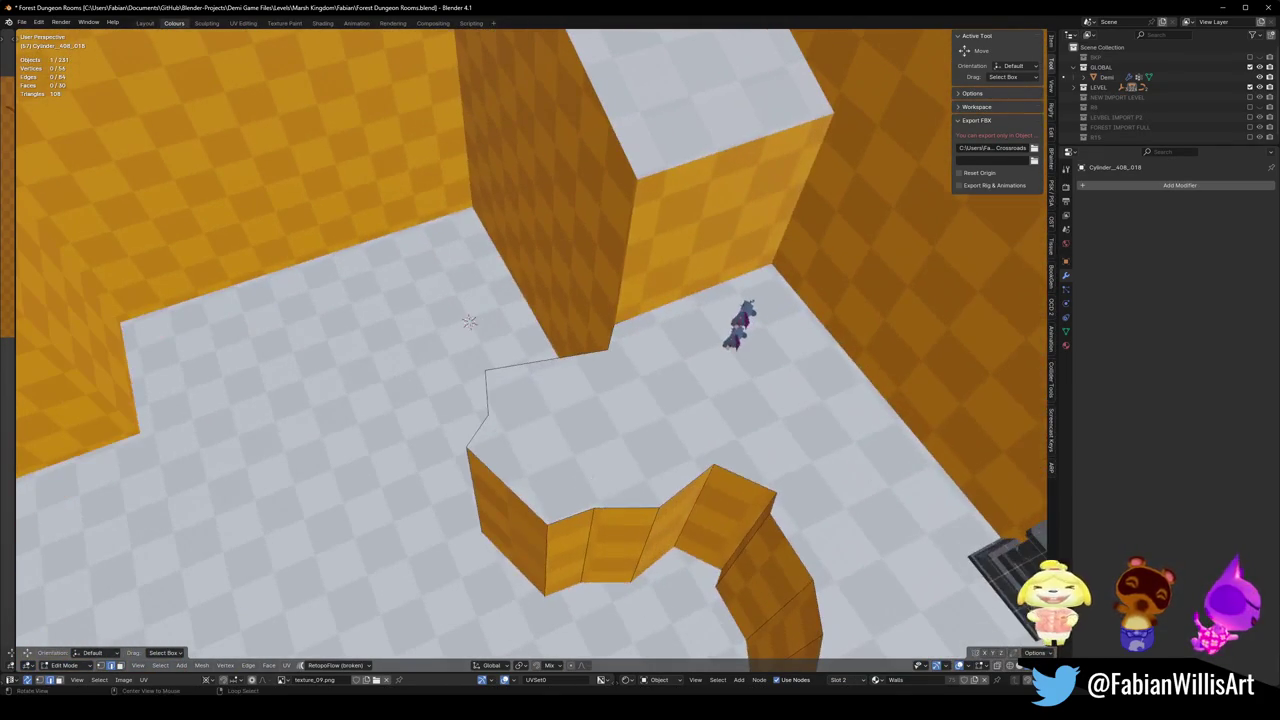
key("g")
key("shift+z")
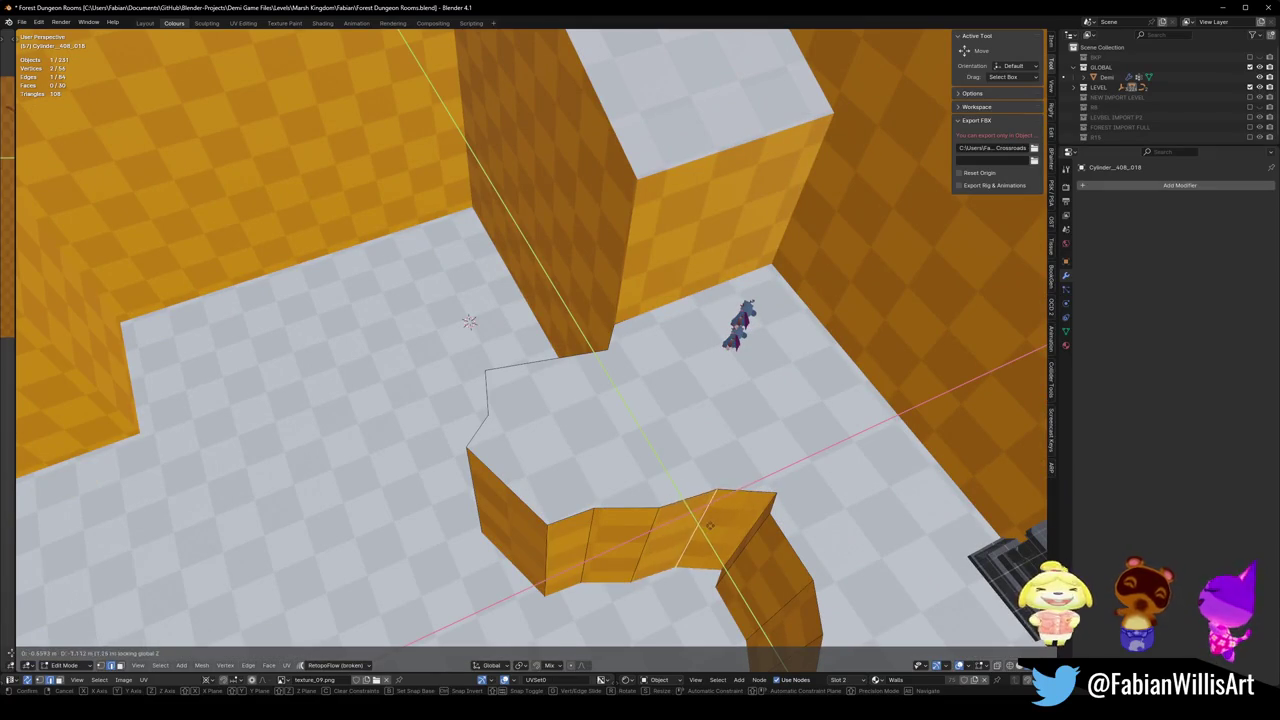
middle_click_drag(469, 321, 457, 335)
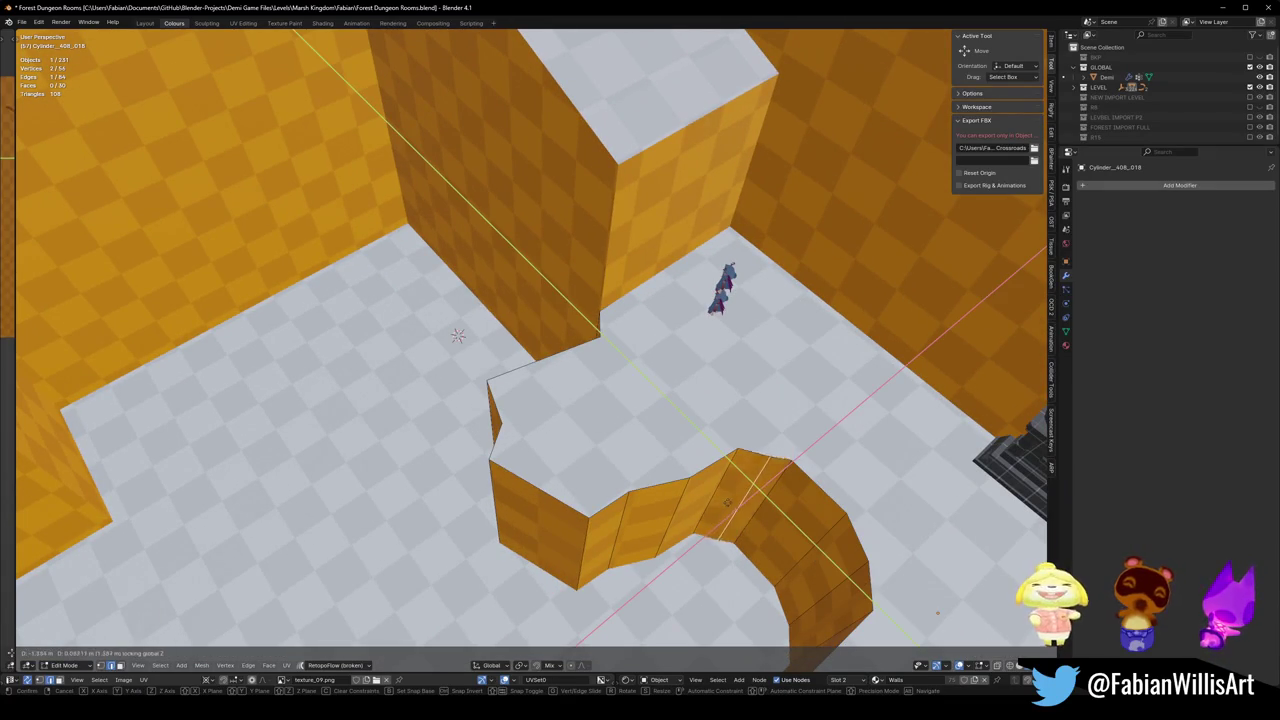
left_click(735, 495)
In Object Mode, drag the Demi character onto the top of the ledge.
key("Tab")
mouse_move(735, 495)
middle_mouse_down()
mouse_move(661, 504)
mouse_move(617, 314)
middle_mouse_up()
scroll(640, 452, "up", 3)
scroll(604, 471, "down", 5)
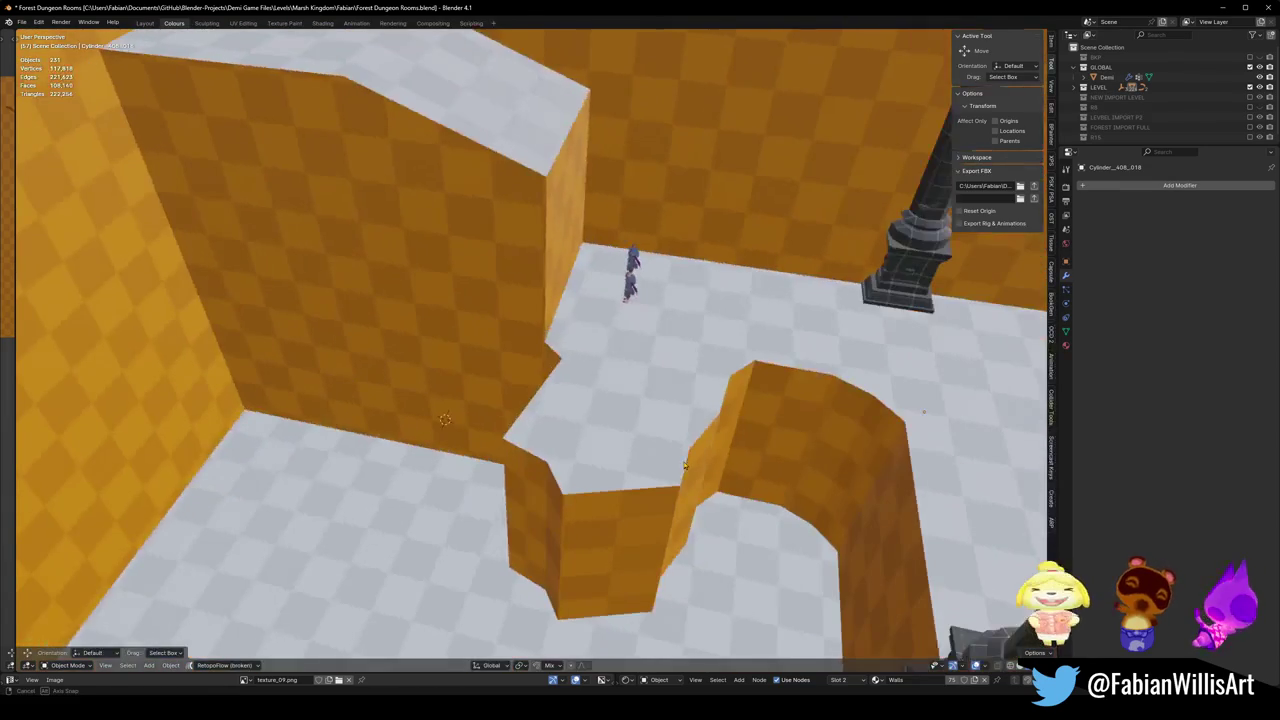
left_click(625, 285)
left_click_drag(625, 300, 560, 405)
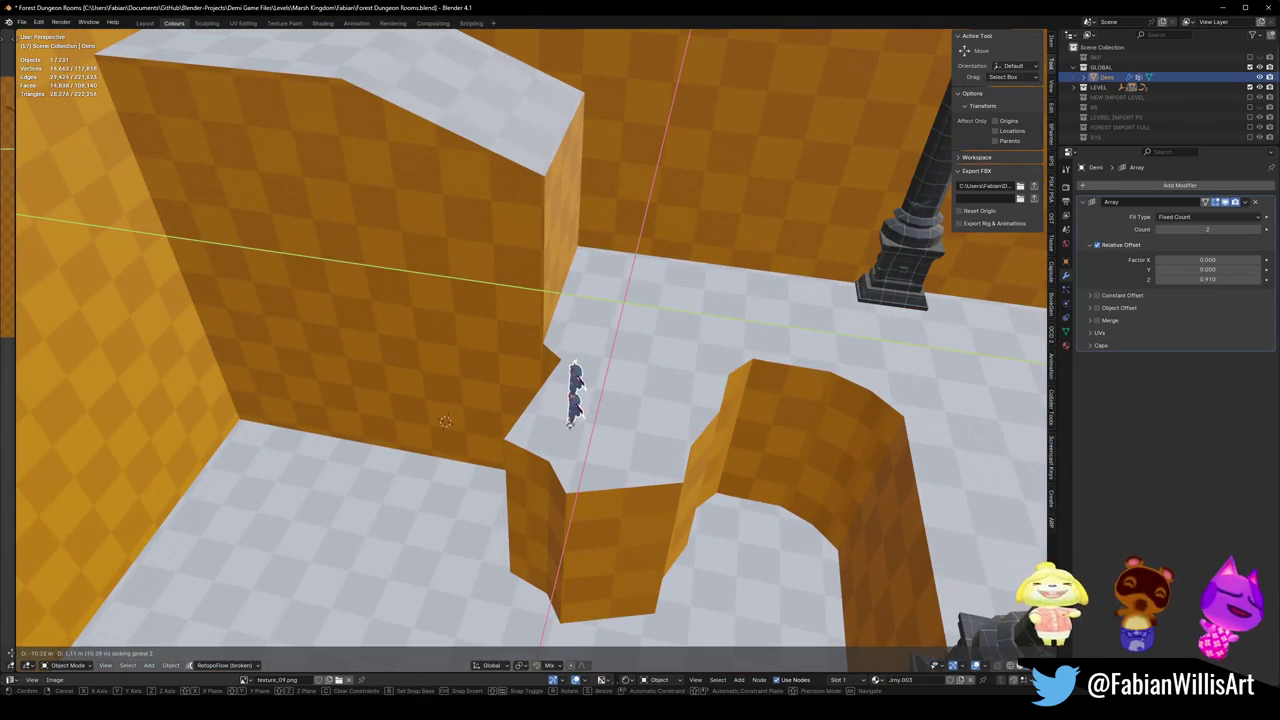
mouse_move(560, 410)
middle_mouse_down()
mouse_move(600, 404)
mouse_move(547, 427)
mouse_move(546, 410)
mouse_move(700, 290)
middle_mouse_up()
Place Demi on the ledge, then select the orange ledge wall's faces in Edit Mode.
key("g")
left_click(546, 410)
left_click(519, 436)
key("Tab")
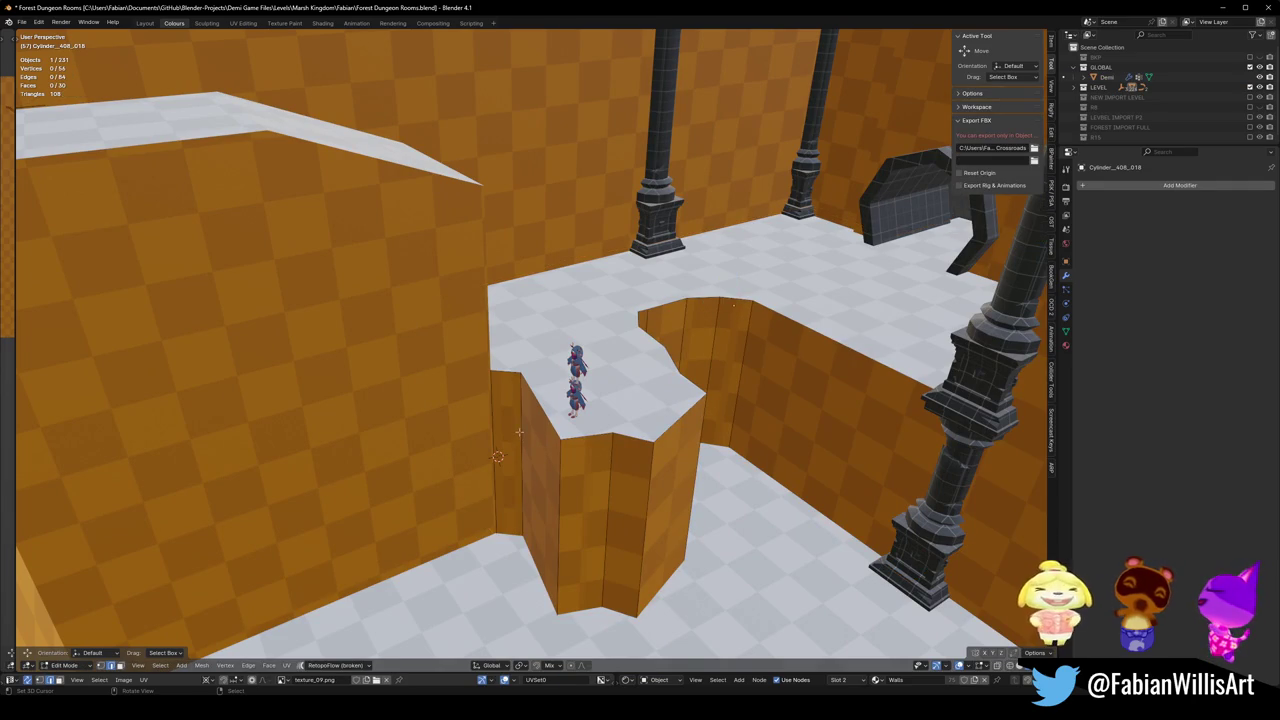
left_click(519, 432)
middle_click_drag(519, 432, 483, 456)
Shift the wall faces along Y and flat across the floor, bevel an edge, and save Forest Dungeon Rooms.blend.
key("g")
key("y")
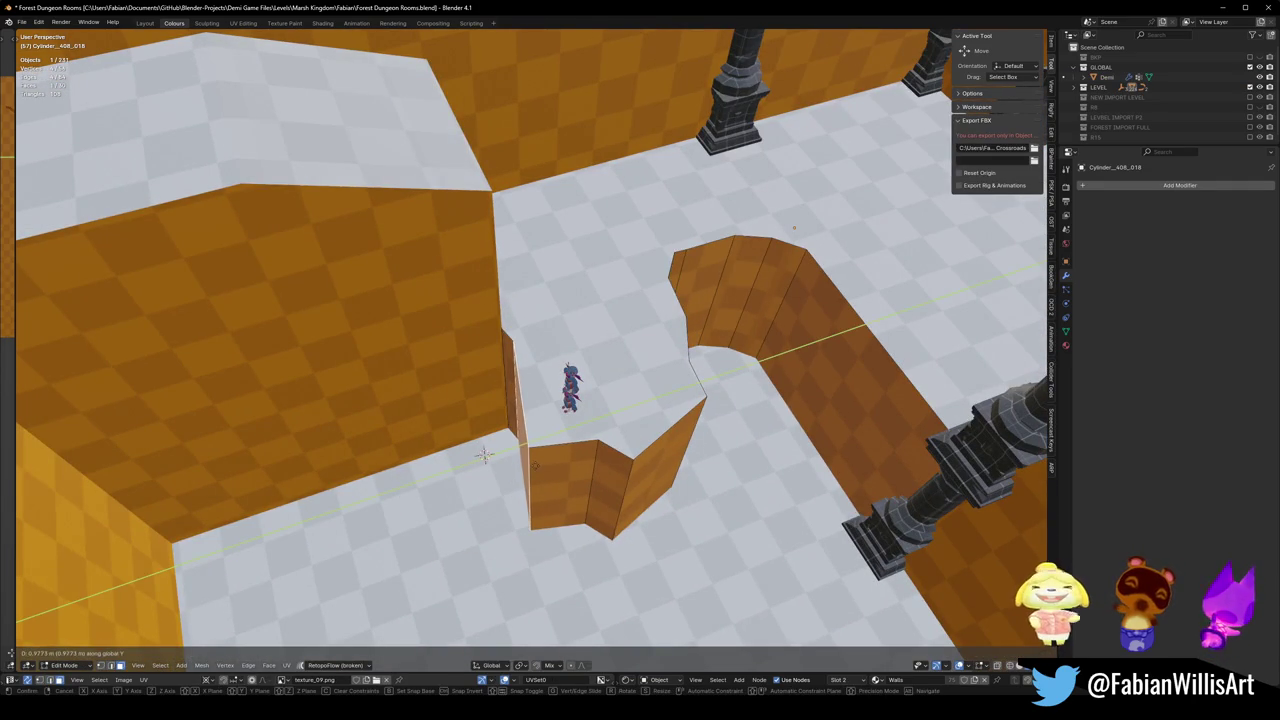
left_click(483, 456)
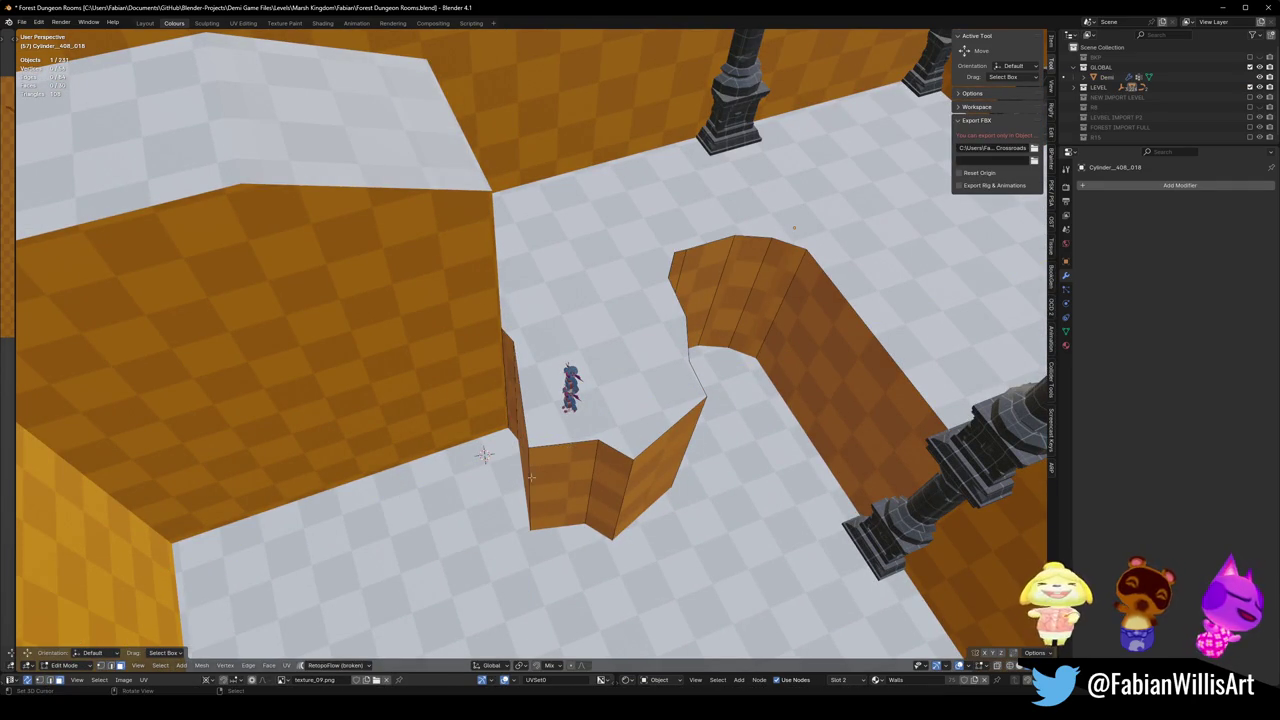
key("g")
key("shift+z")
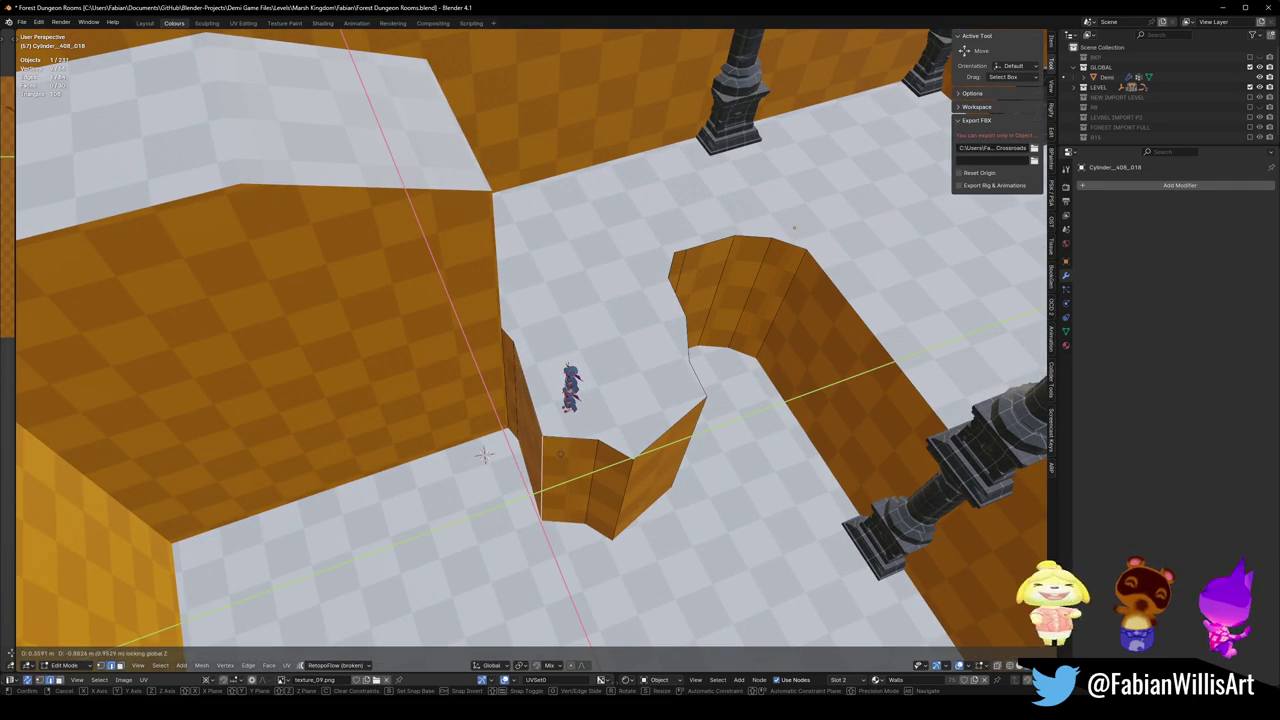
left_click(483, 456)
key("ctrl+b")
left_click(483, 456)
key("Tab")
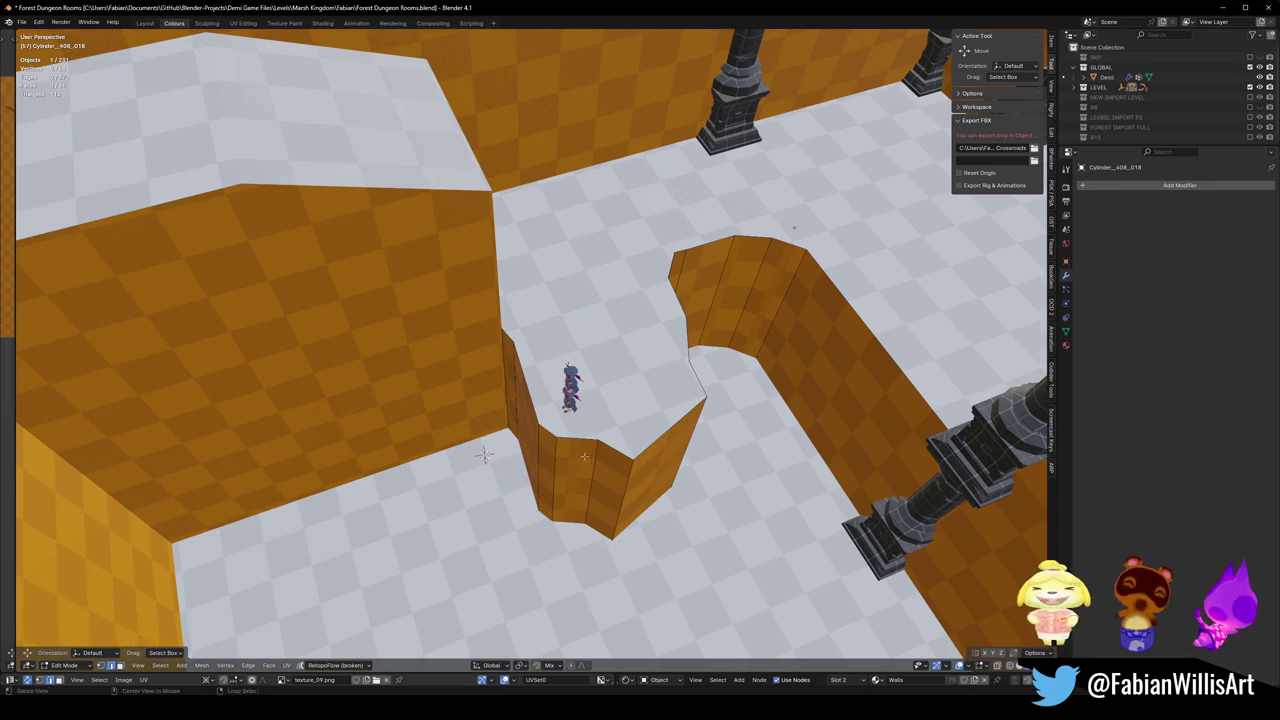
mouse_move(483, 456)
middle_mouse_down()
mouse_move(562, 444)
mouse_move(631, 489)
mouse_move(630, 470)
middle_mouse_up()
key("ctrl+s")
Slide the ledge's front and corner edges flat along the floor in Edit Mode.
key("Tab")
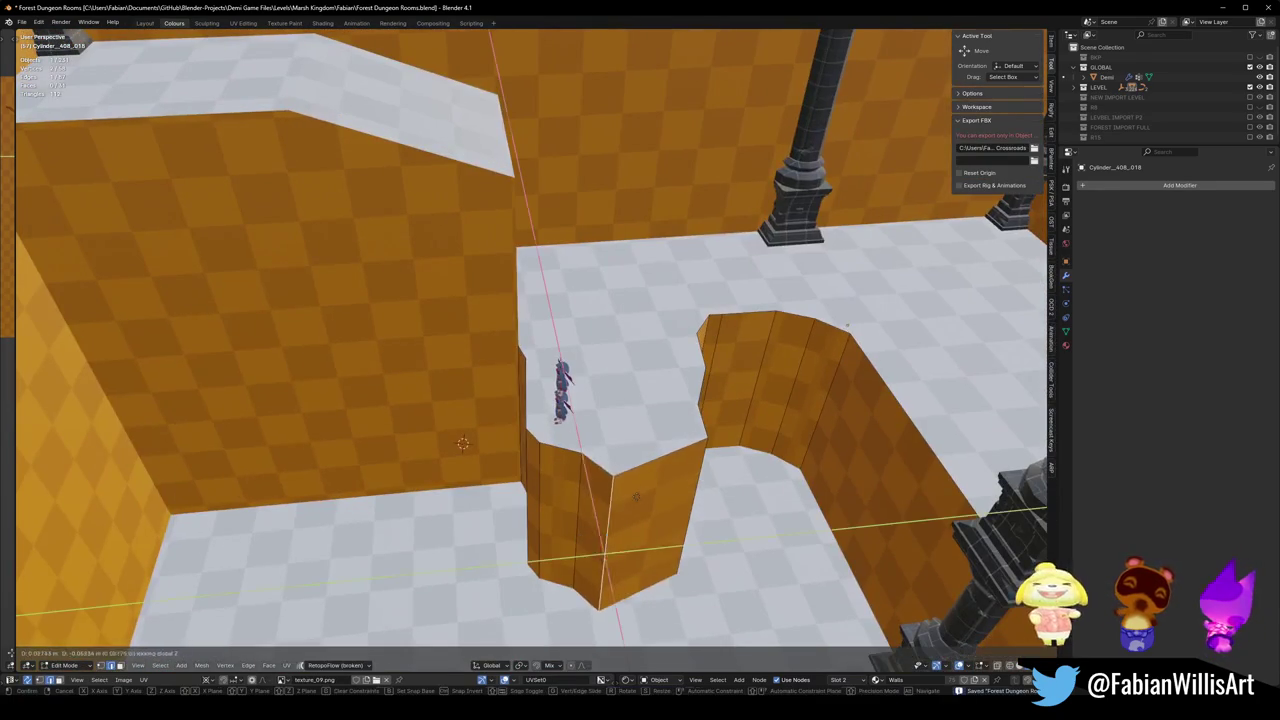
key("g")
key("shift+z")
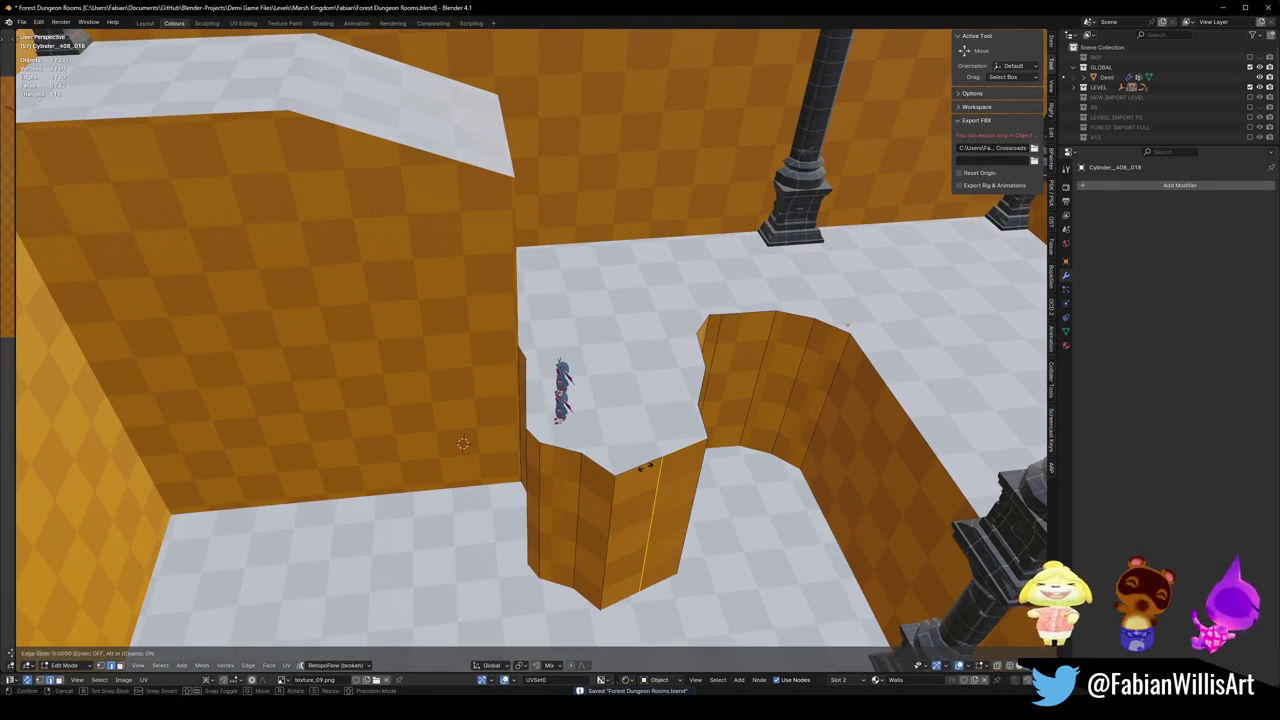
left_click(660, 470)
mouse_move(660, 470)
middle_mouse_down()
mouse_move(514, 453)
mouse_move(465, 505)
middle_mouse_up()
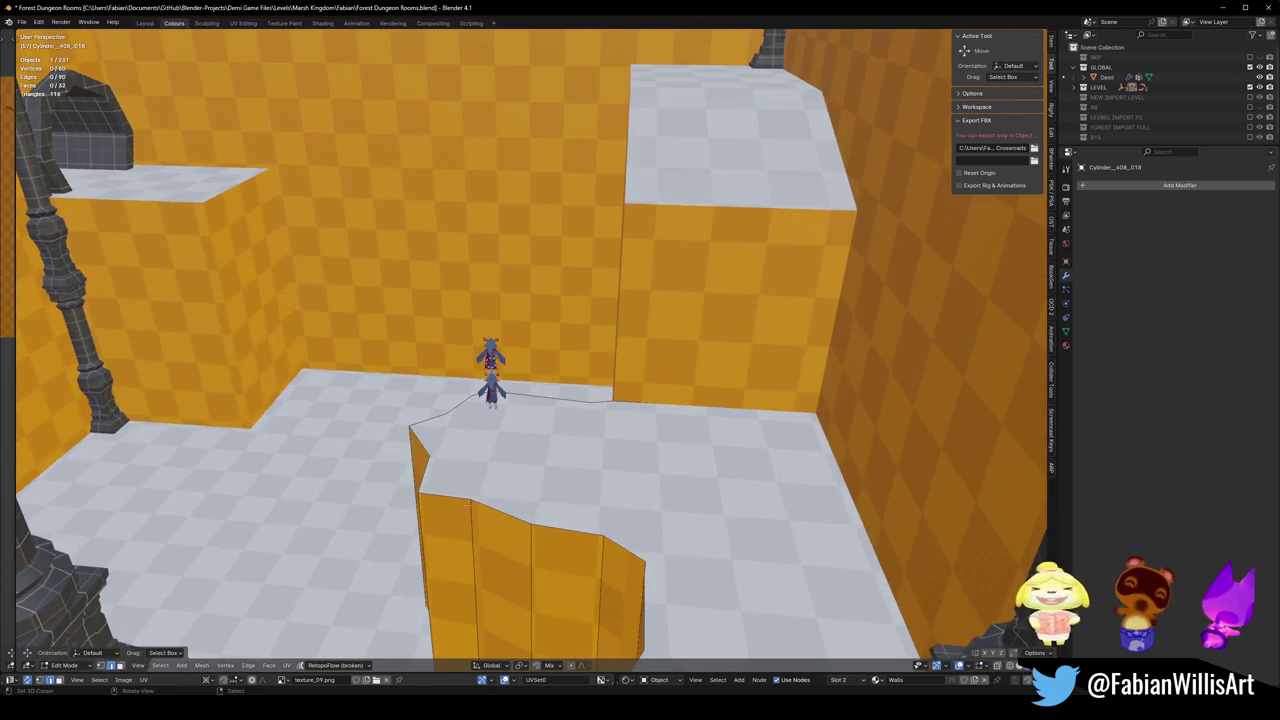
left_click_drag(428, 519, 435, 517)
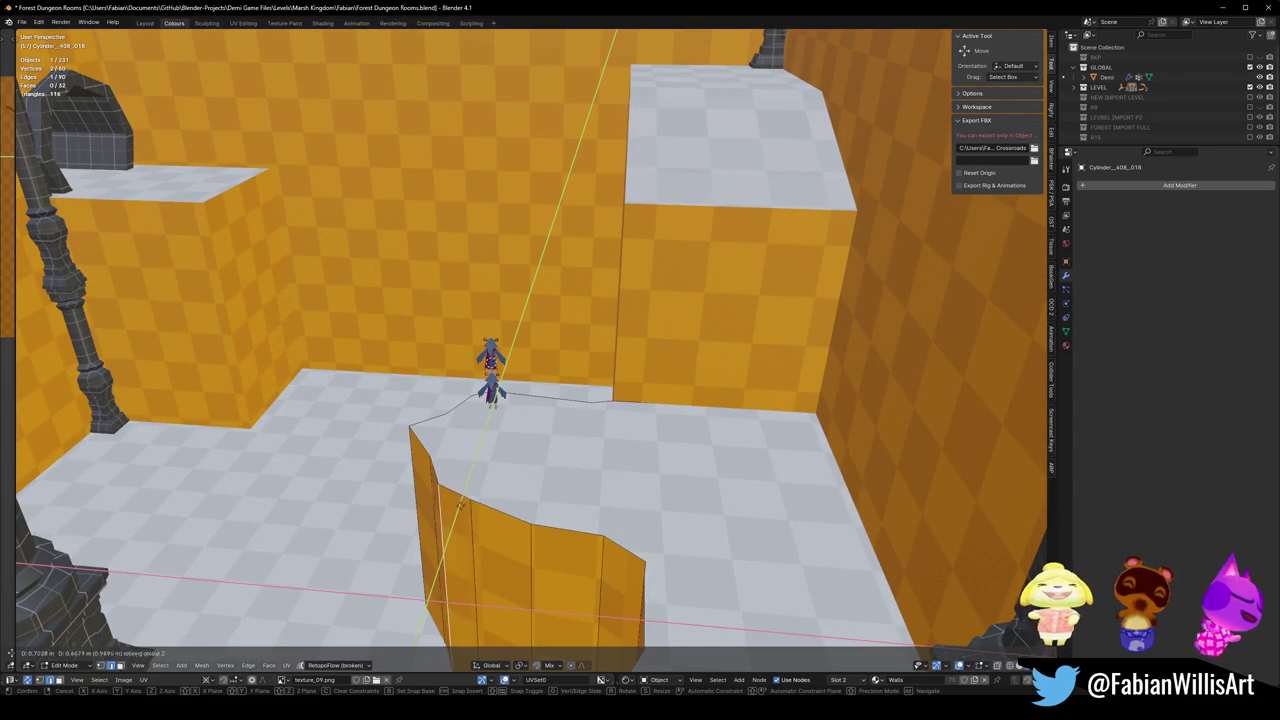
left_click(453, 508)
middle_click_drag(453, 508, 430, 470)
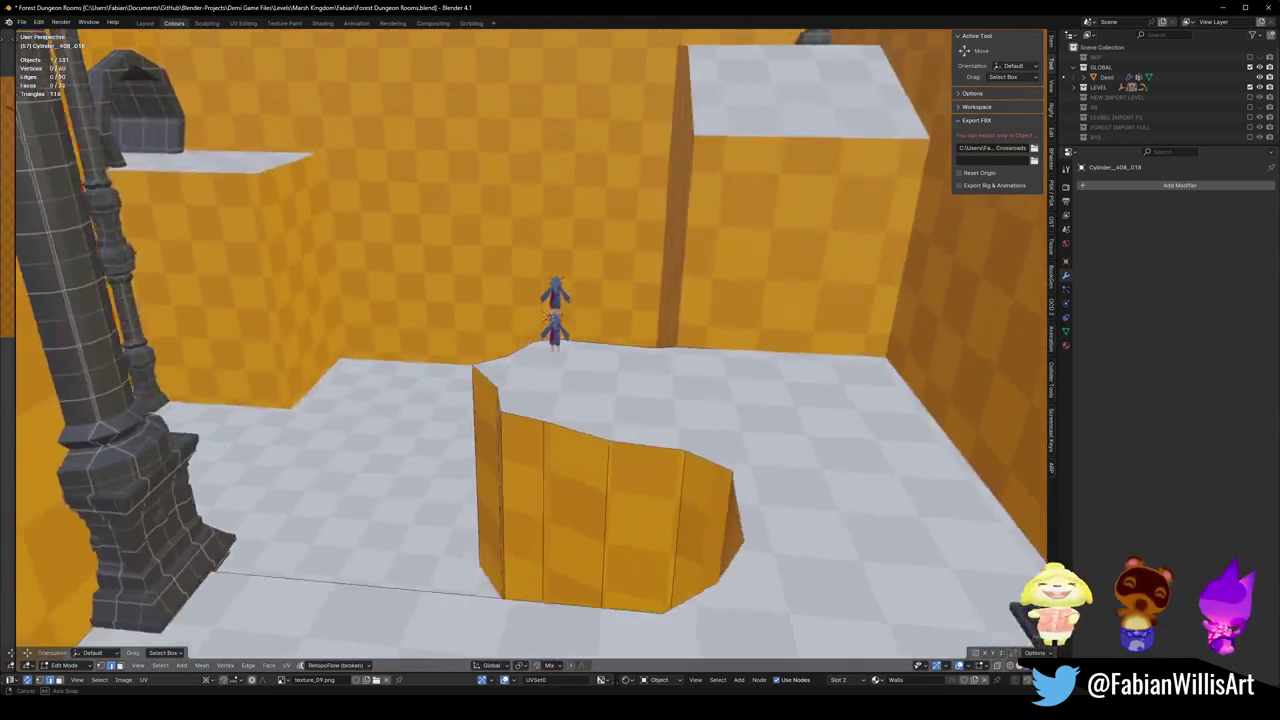
middle_click_drag(550, 330, 548, 396)
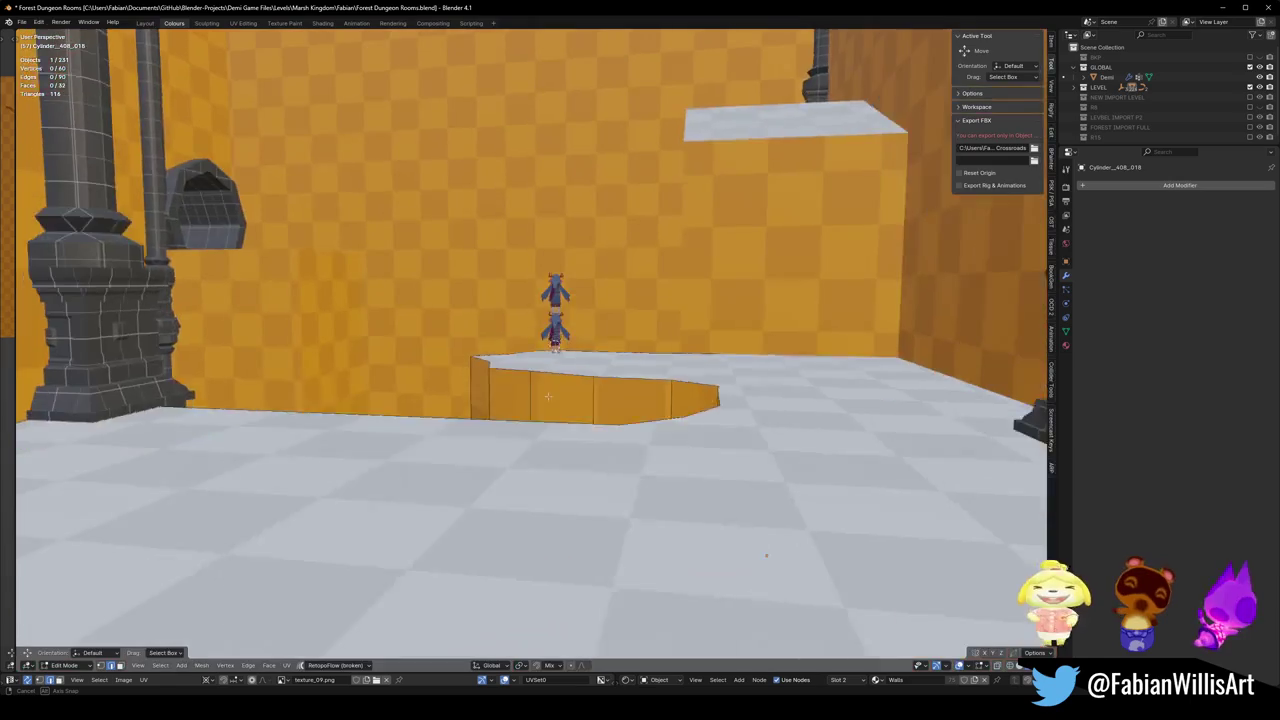
Fly around the platform and orange walls in walk navigation, then save Forest Dungeon Rooms.blend.
key("shift+grave")
key("s")
key("w")
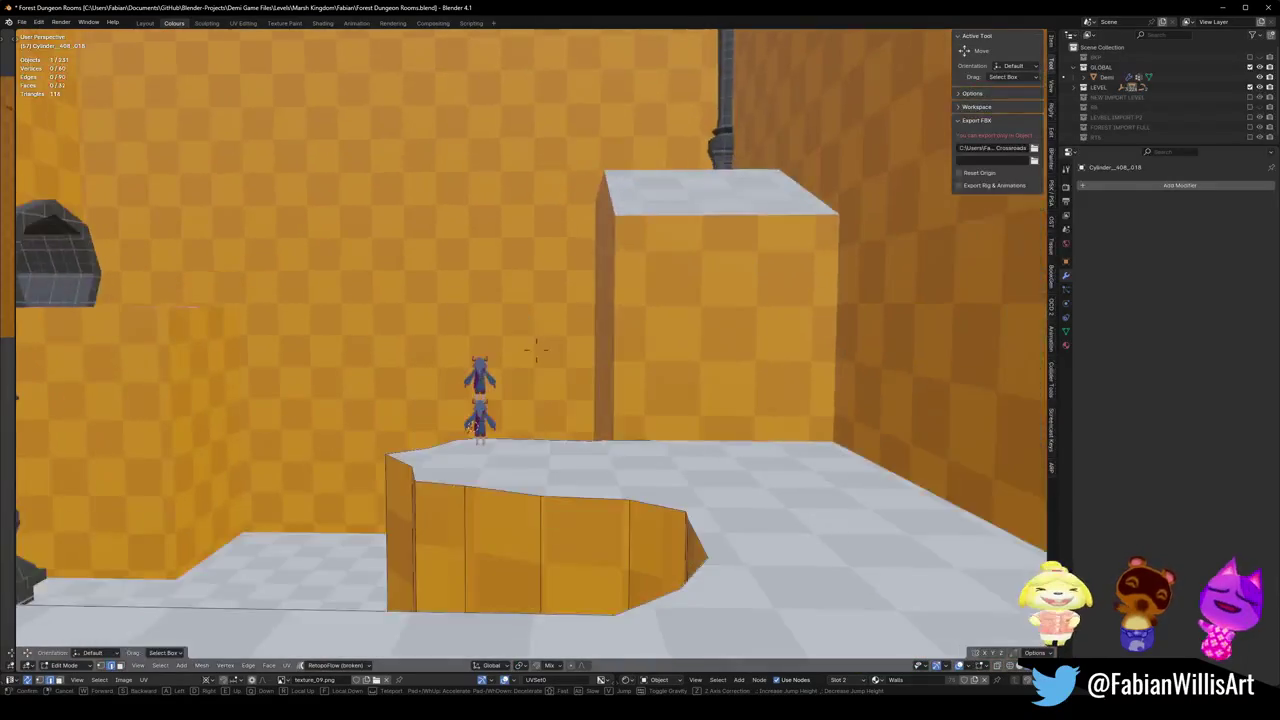
key("e")
key("w")
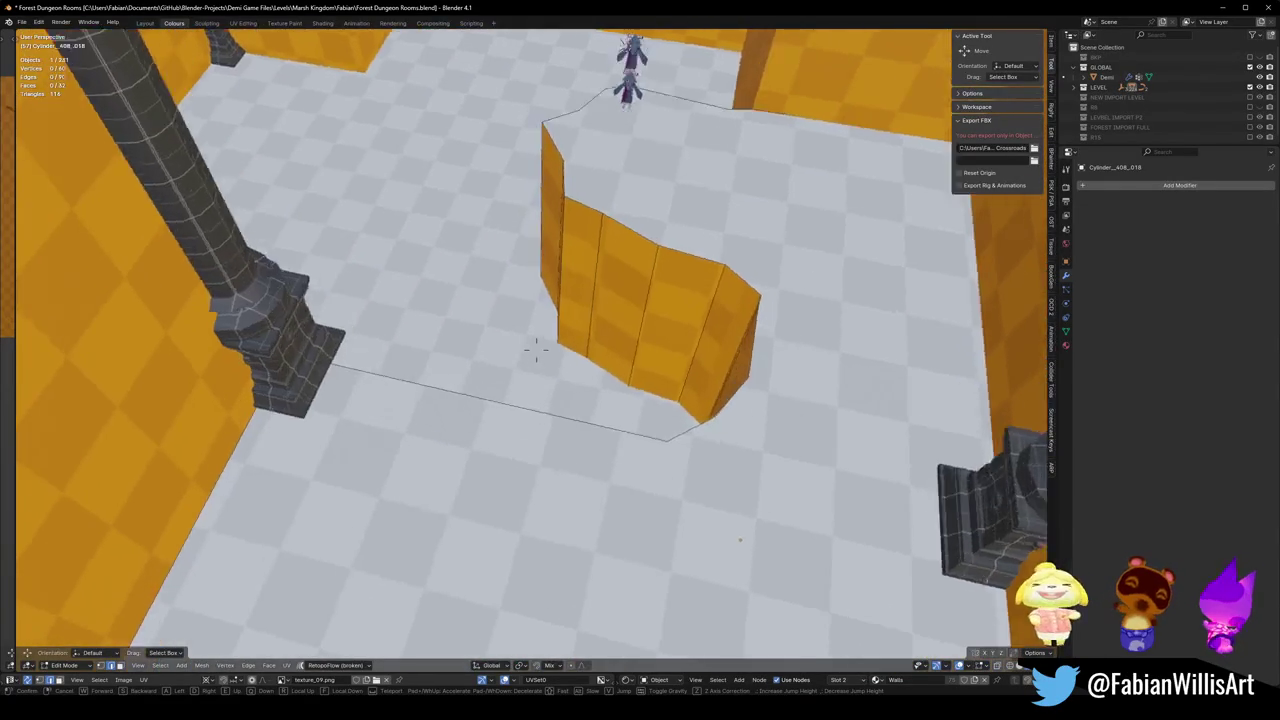
key("s")
key("e")
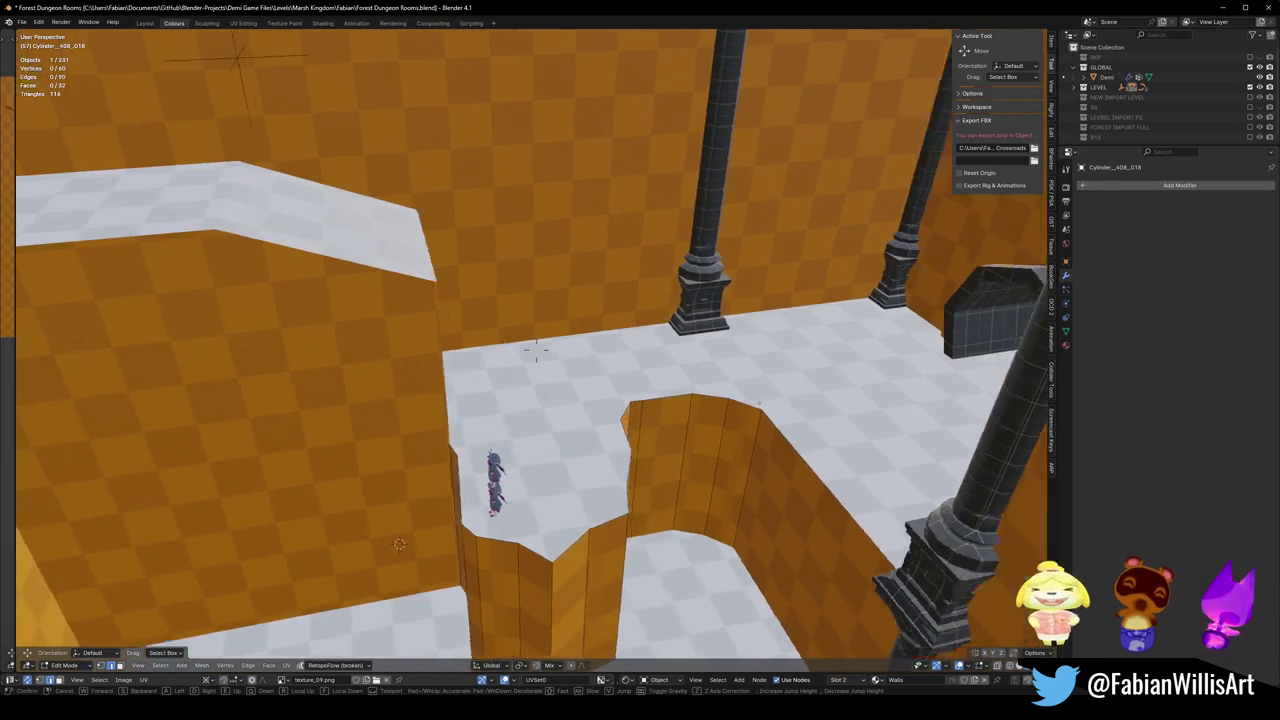
key("w")
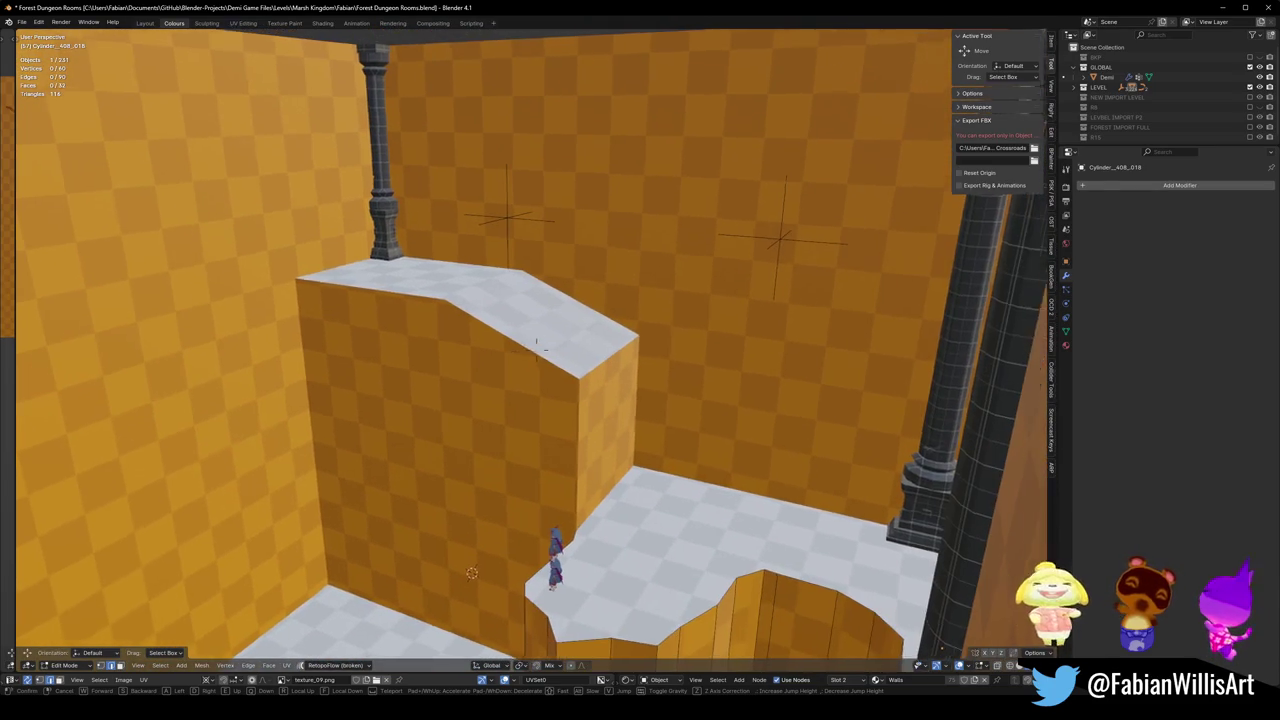
key("w")
key("w")
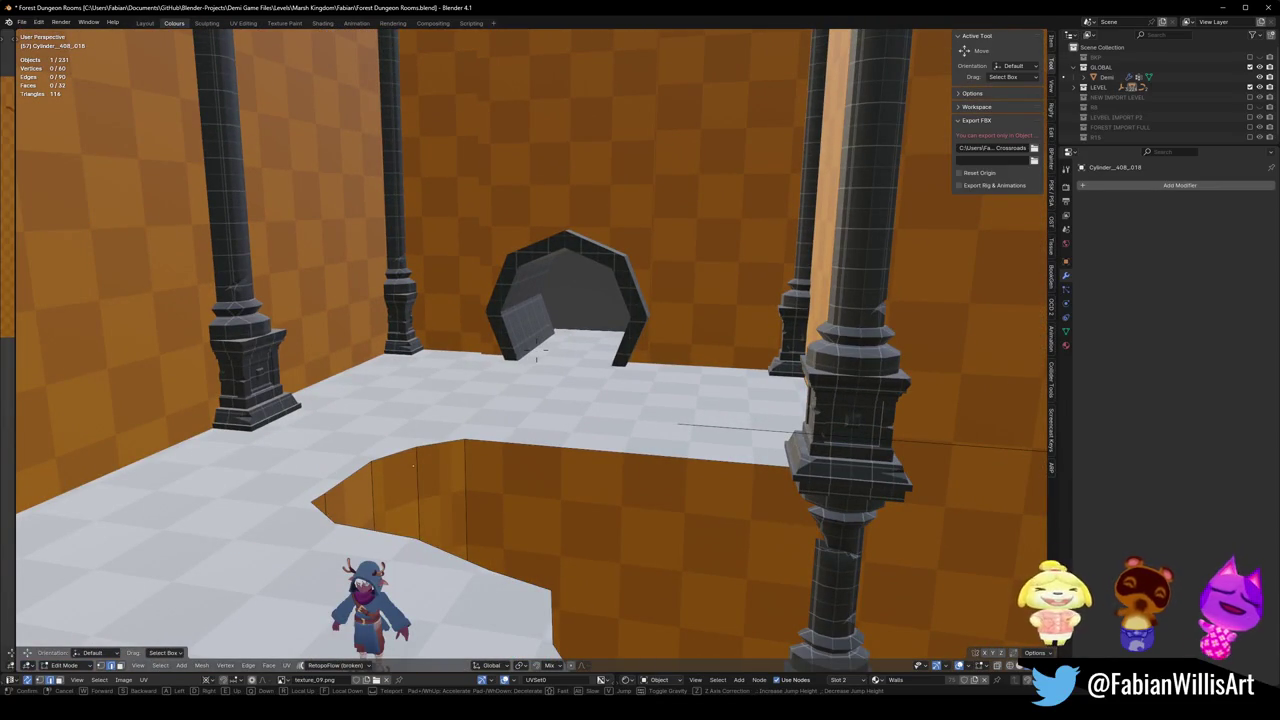
key("w")
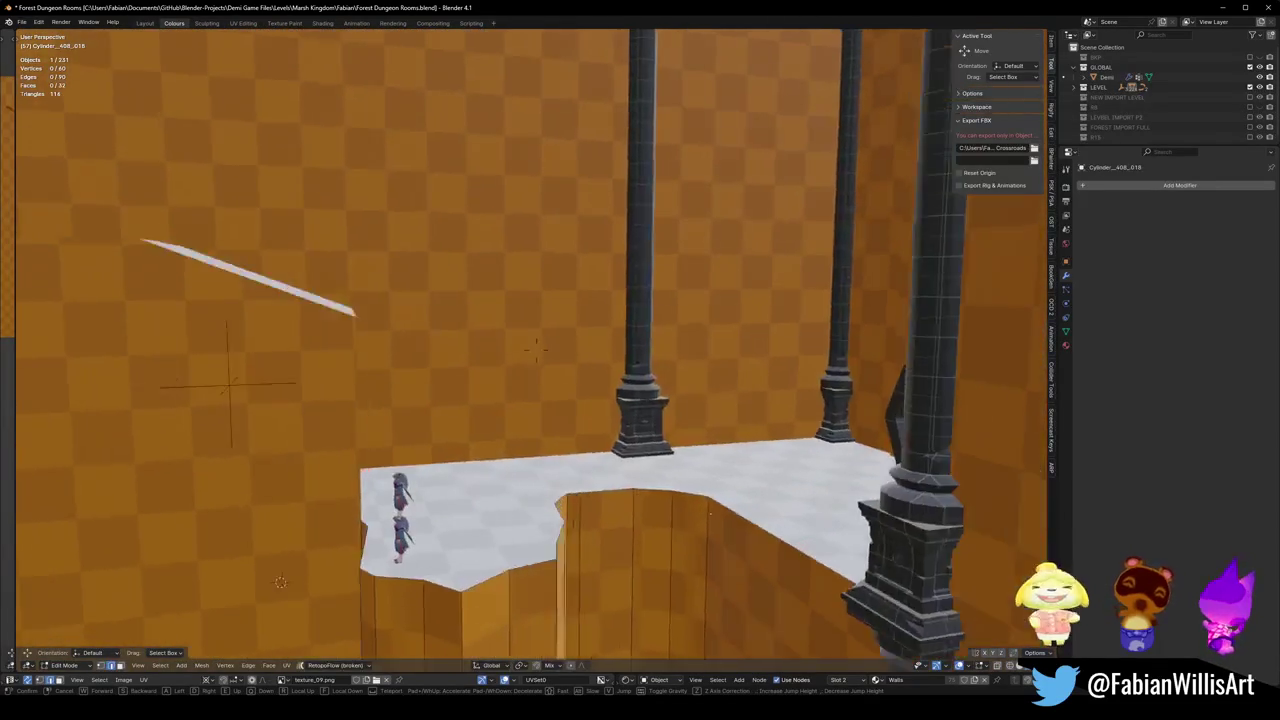
key("ctrl+s")
key("s")
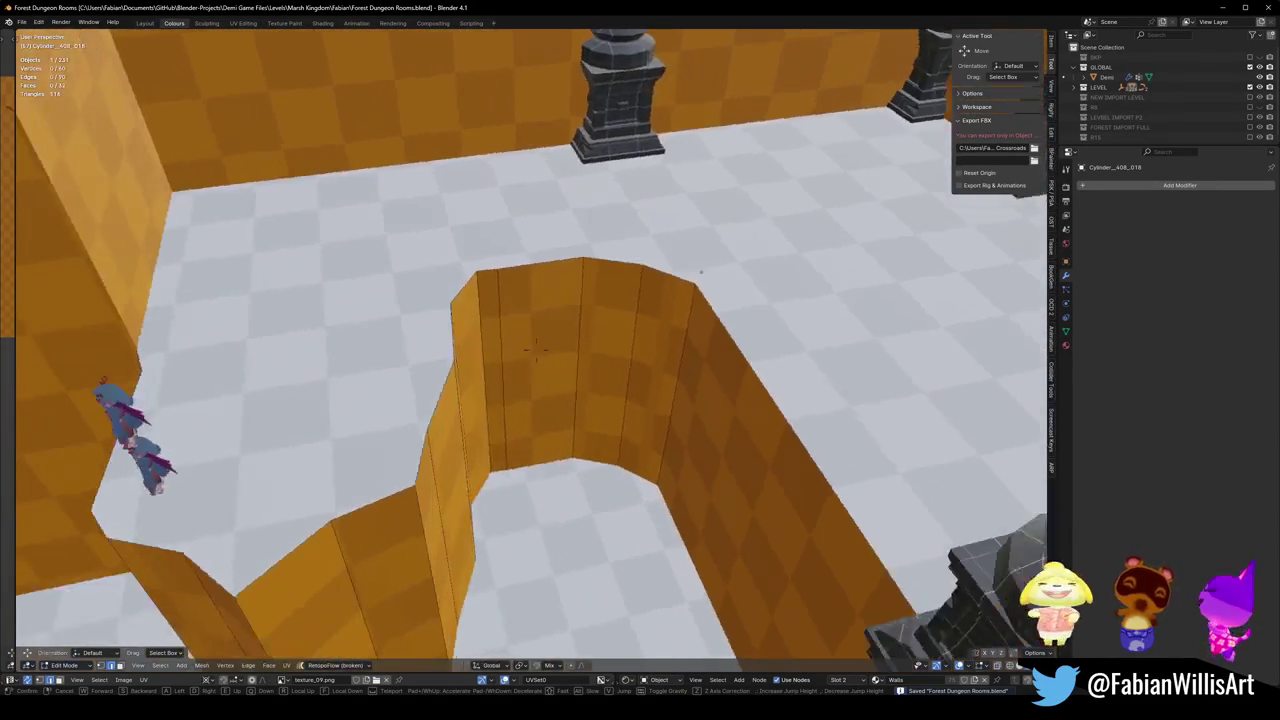
Try moving sections of the curved wall flat, cancelling both moves and clearing the selection.
left_click(764, 434)
middle_click_drag(540, 445, 478, 480)
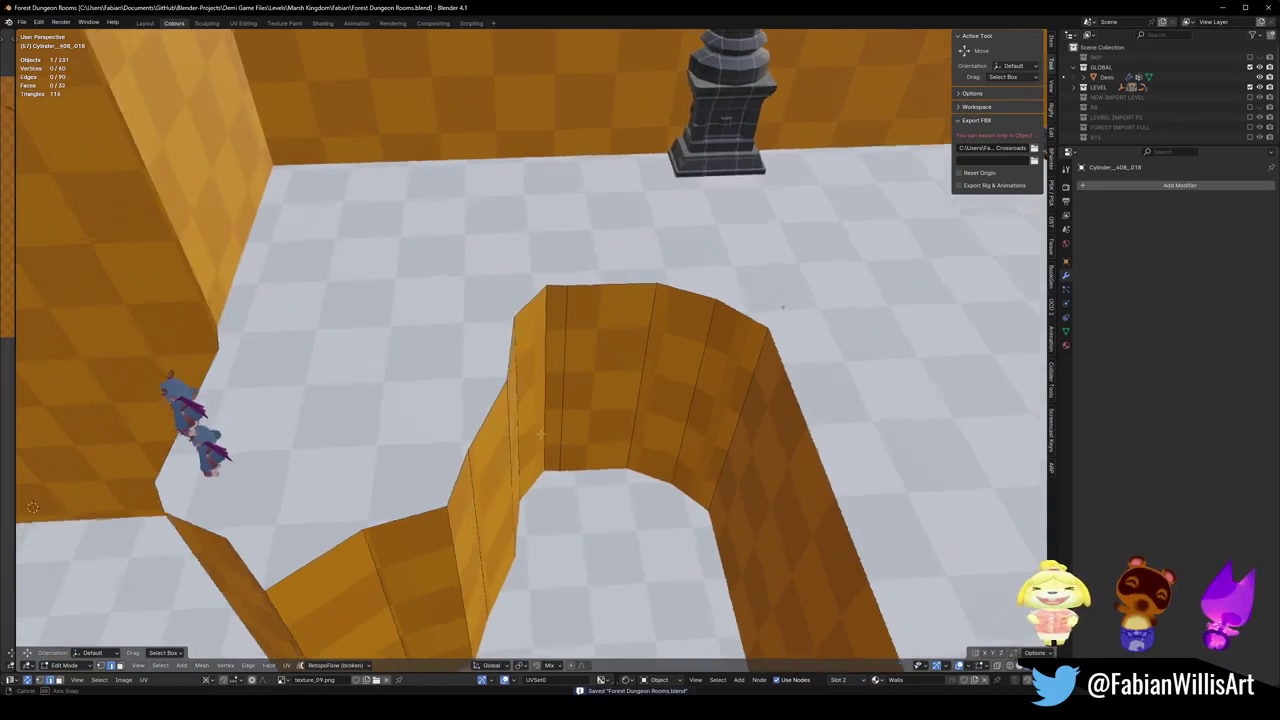
key("g")
key("shift+z")
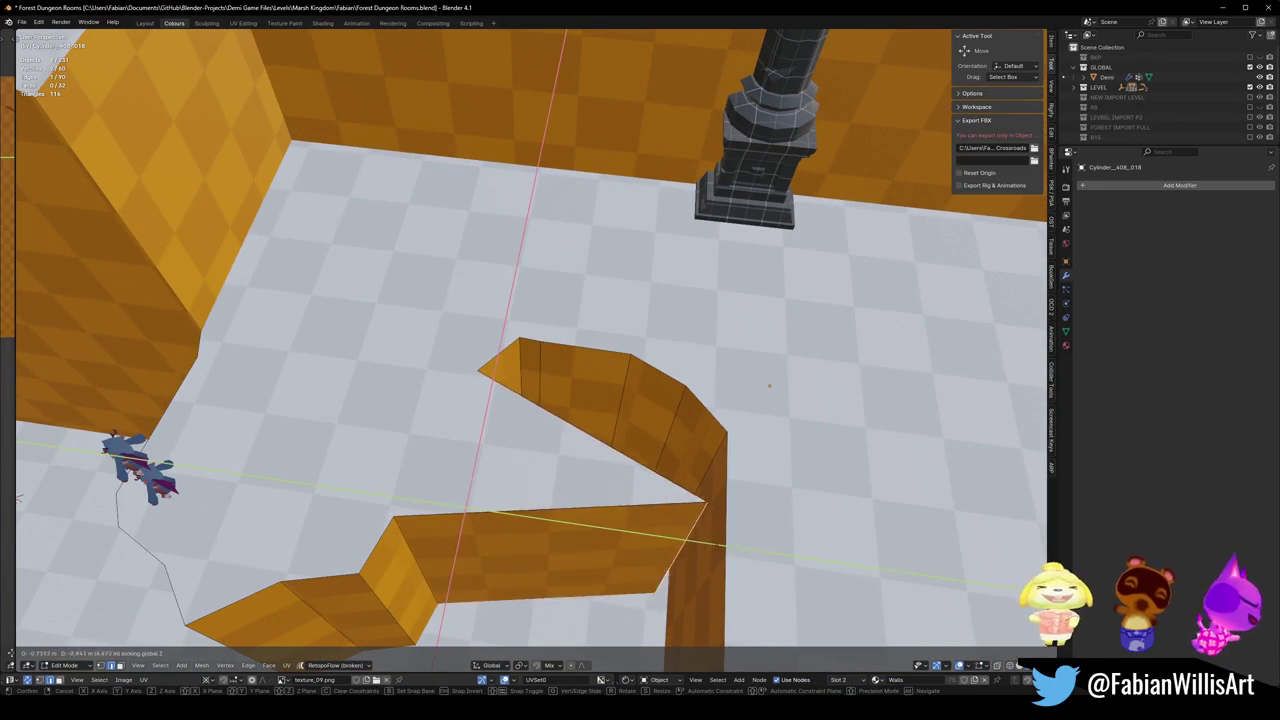
right_click(471, 428)
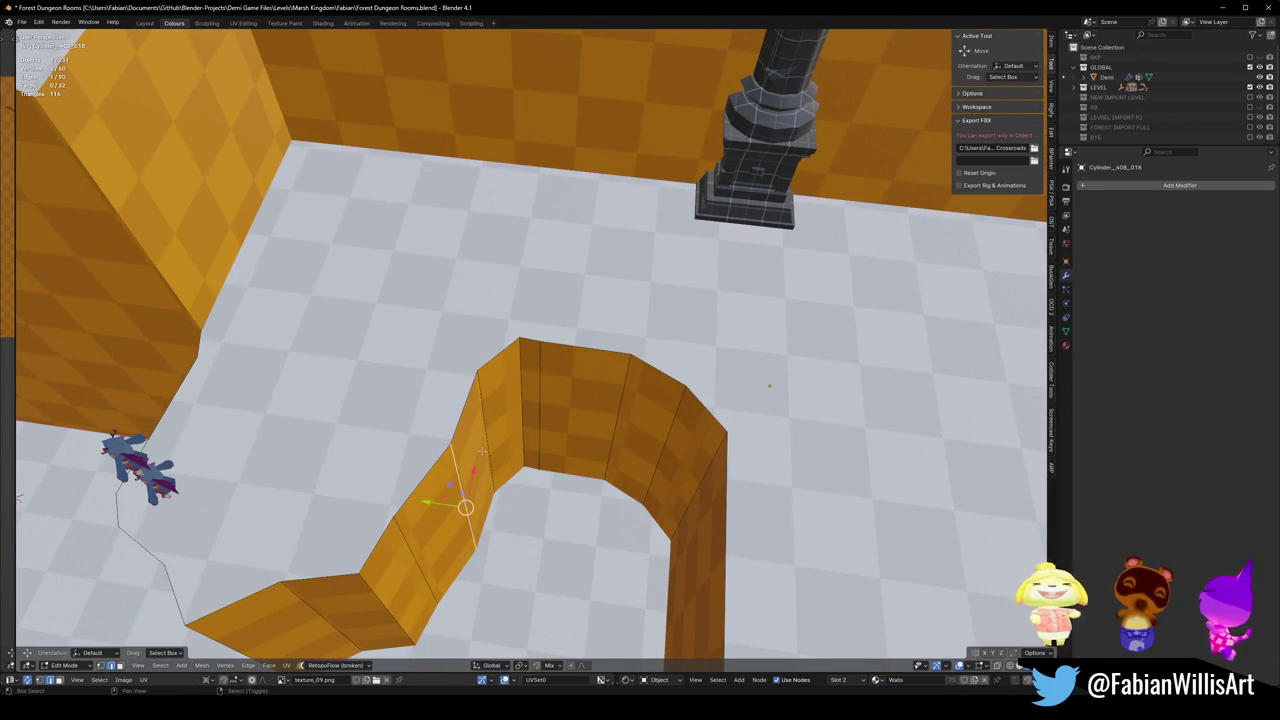
left_click(672, 484, "ctrl")
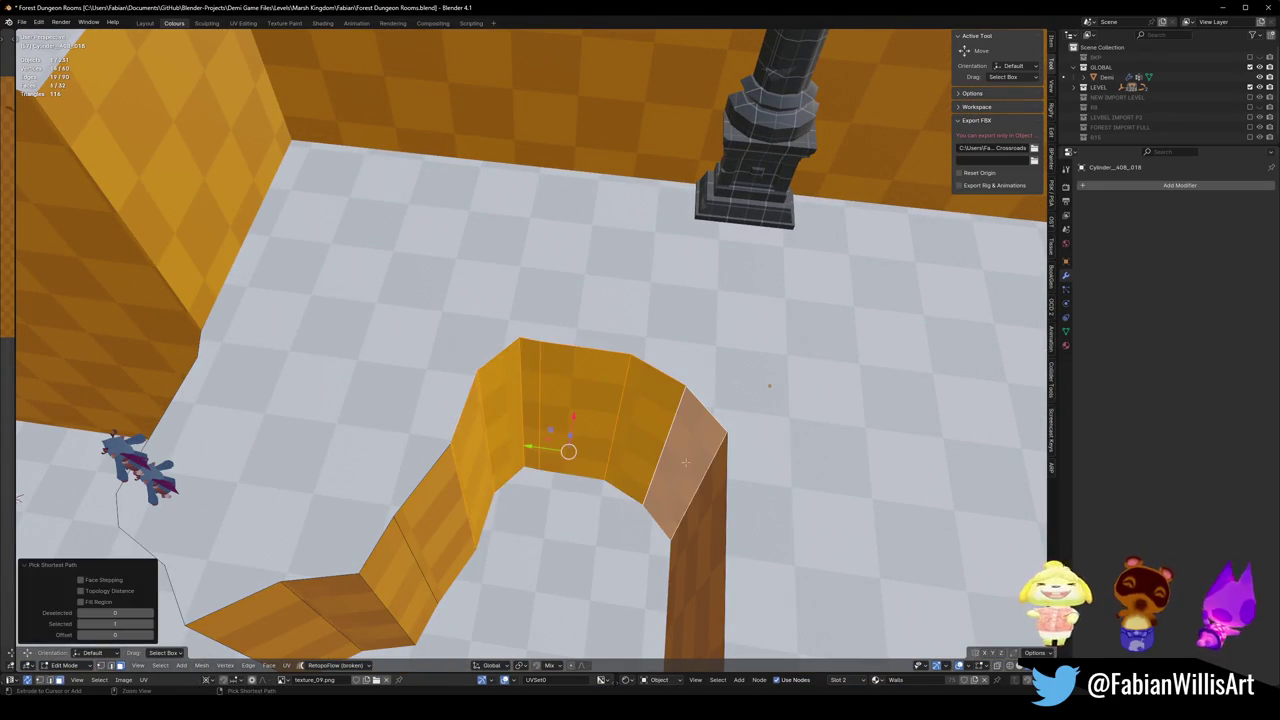
key("g")
key("shift+z")
right_click(672, 484)
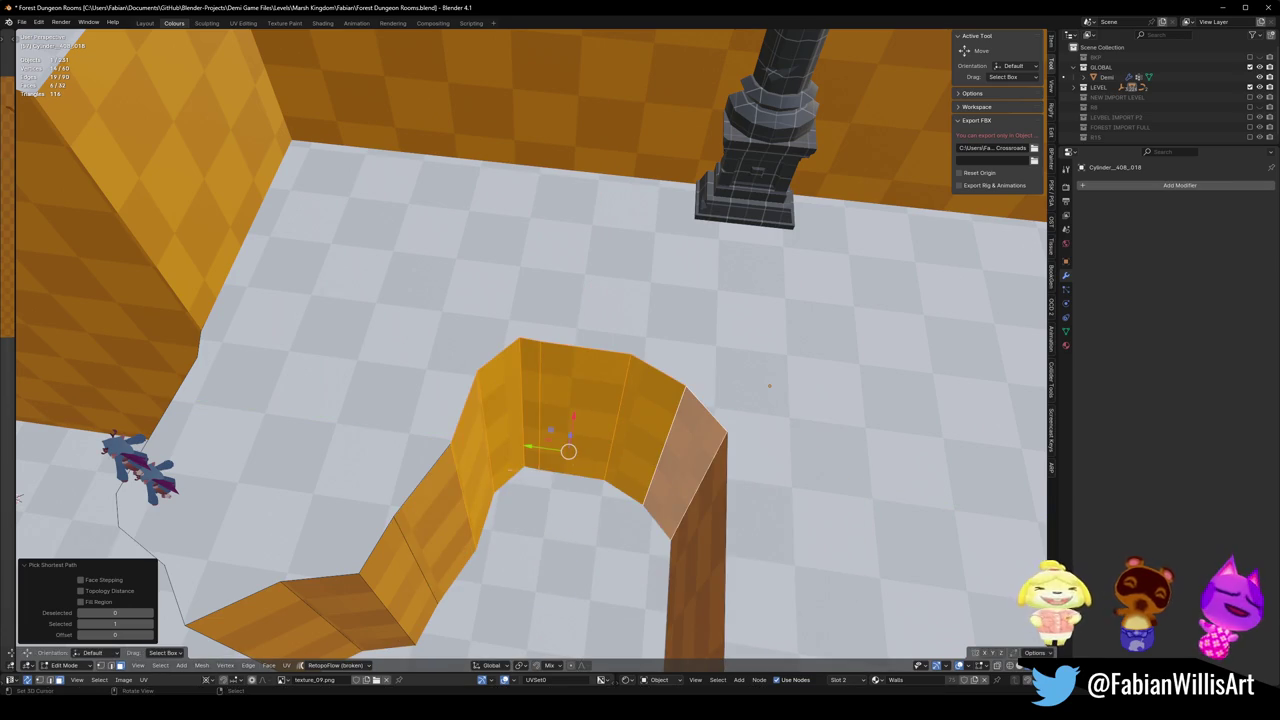
key("alt+a")
Shift a path of faces along the curved wall across the floor plane.
left_click(566, 418, "ctrl")
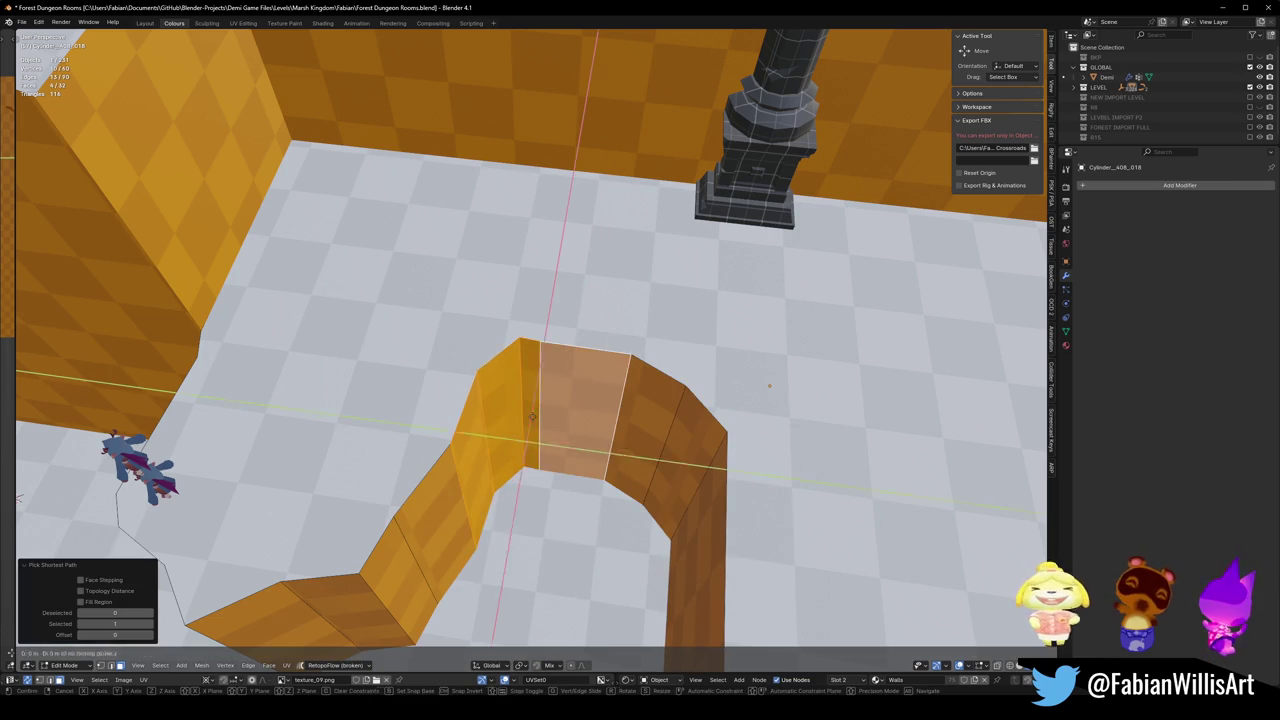
key("g")
key("shift+z")
left_click(783, 533)
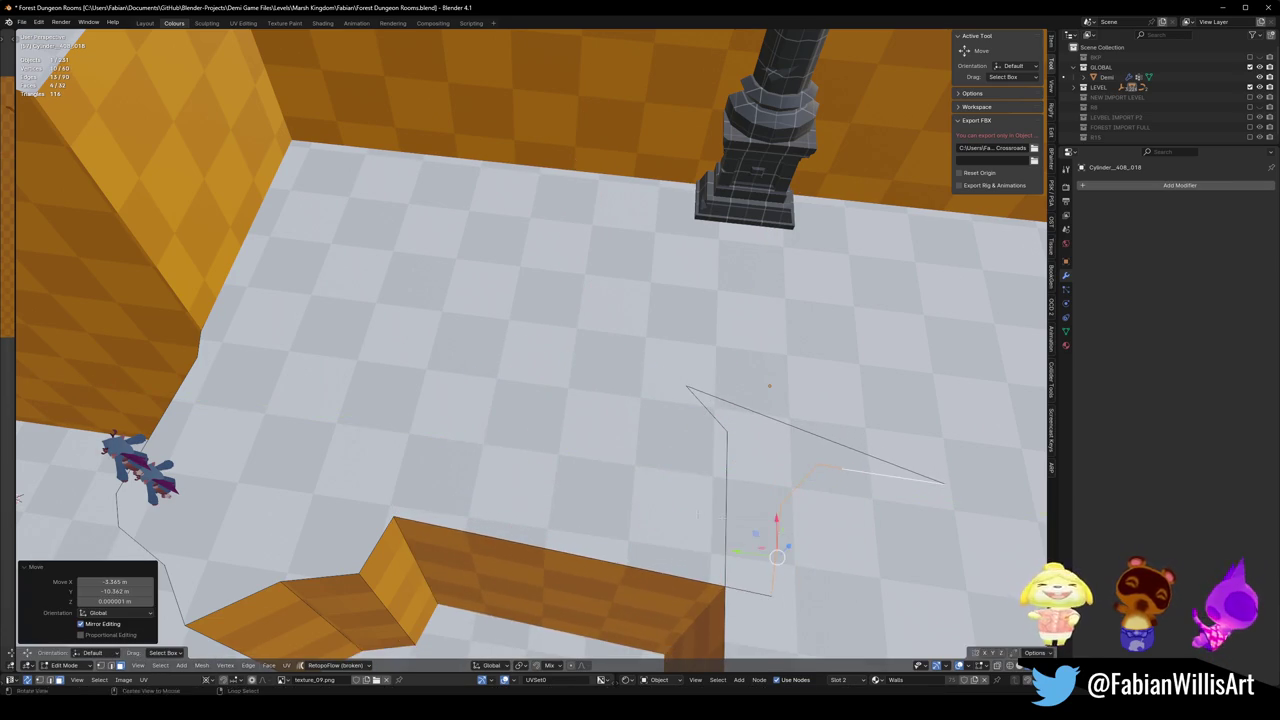
mouse_move(783, 533)
middle_mouse_down()
mouse_move(662, 416)
mouse_move(724, 487)
middle_mouse_up()
key("Tab")
scroll(672, 418, "up", 3)
scroll(661, 412, "down", 3)
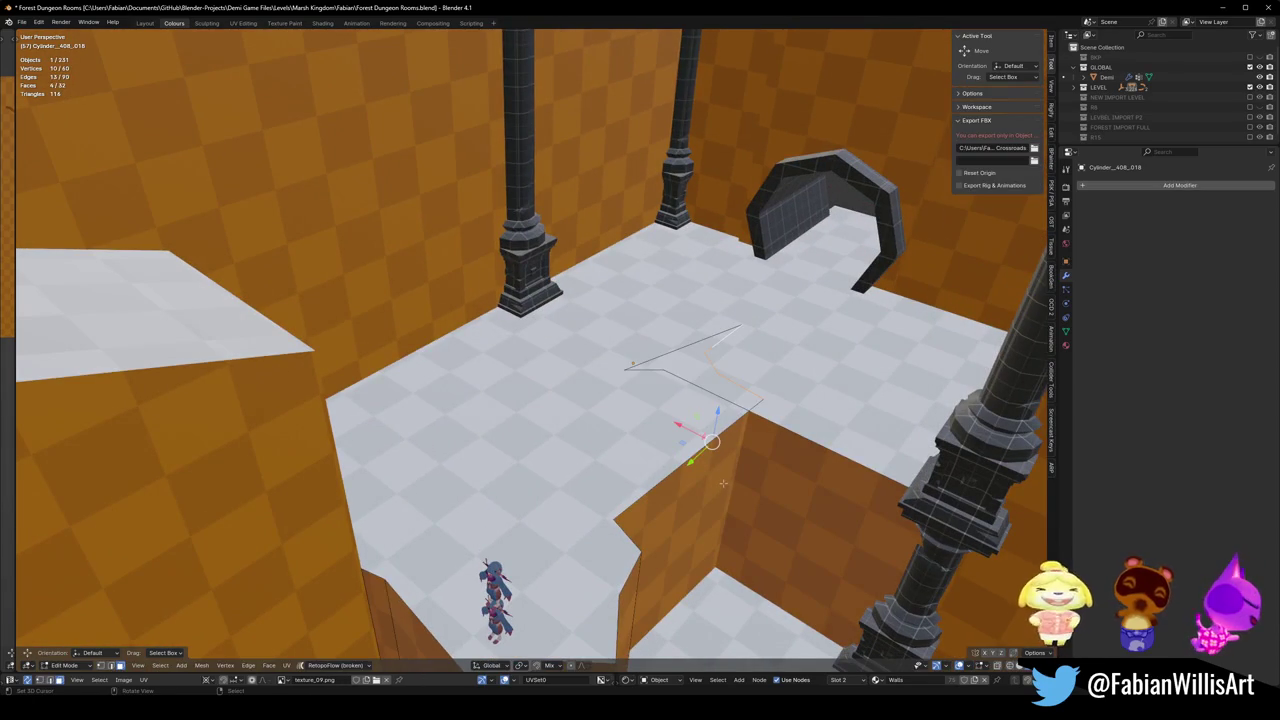
key("Tab")
mouse_move(652, 467)
middle_mouse_down()
mouse_move(466, 500)
mouse_move(480, 490)
middle_mouse_up()
Dissolve the wall's corner edges with Ctrl+X into straight wall faces.
key("alt+a")
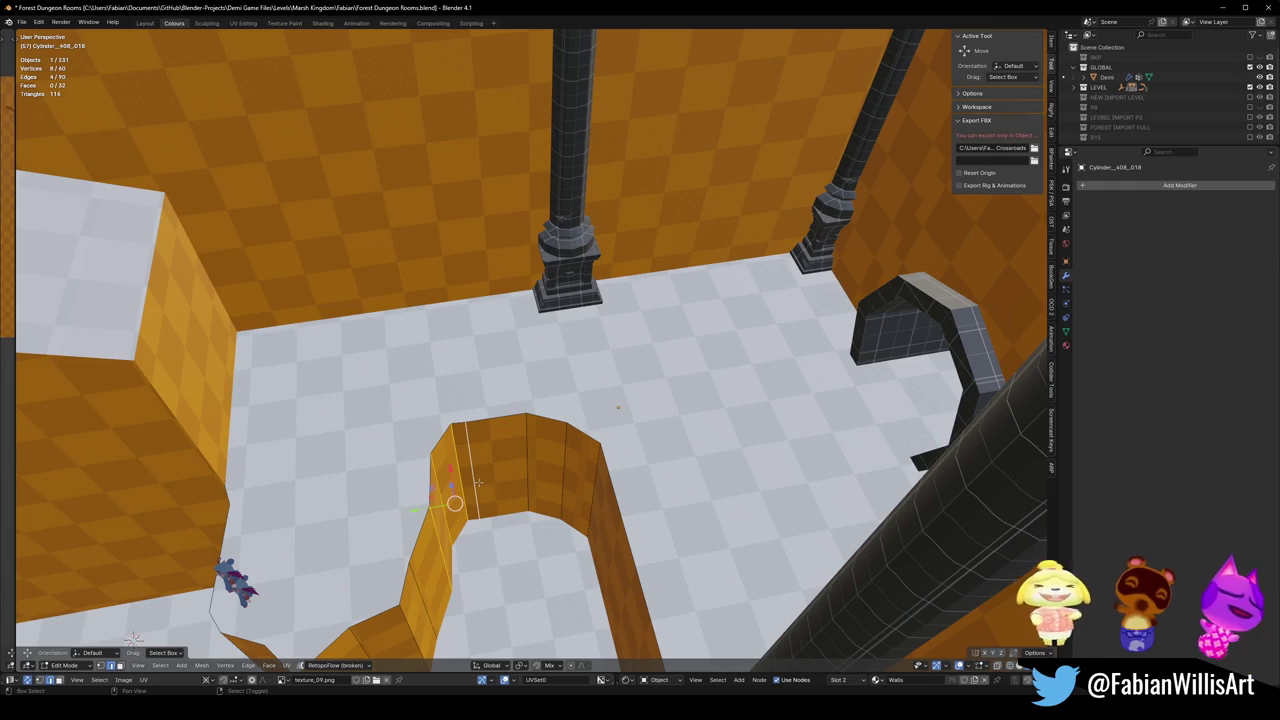
key("ctrl+x")
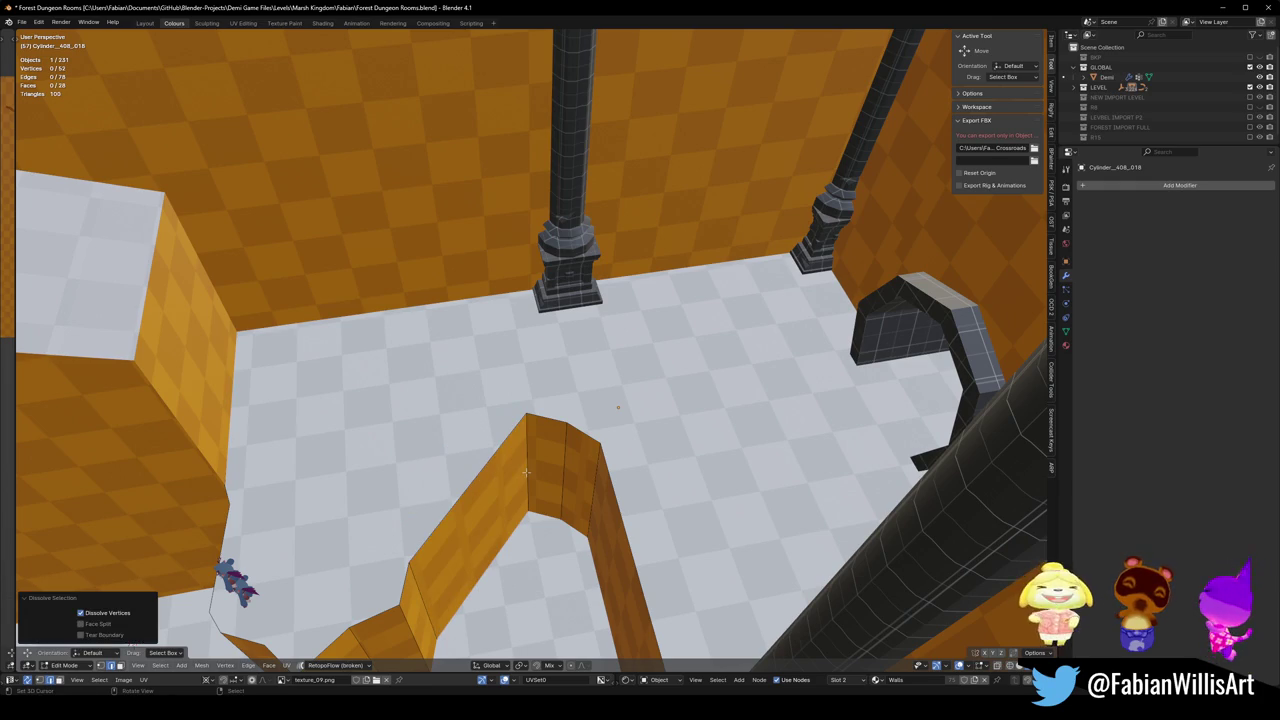
left_click(527, 472)
key("ctrl+x")
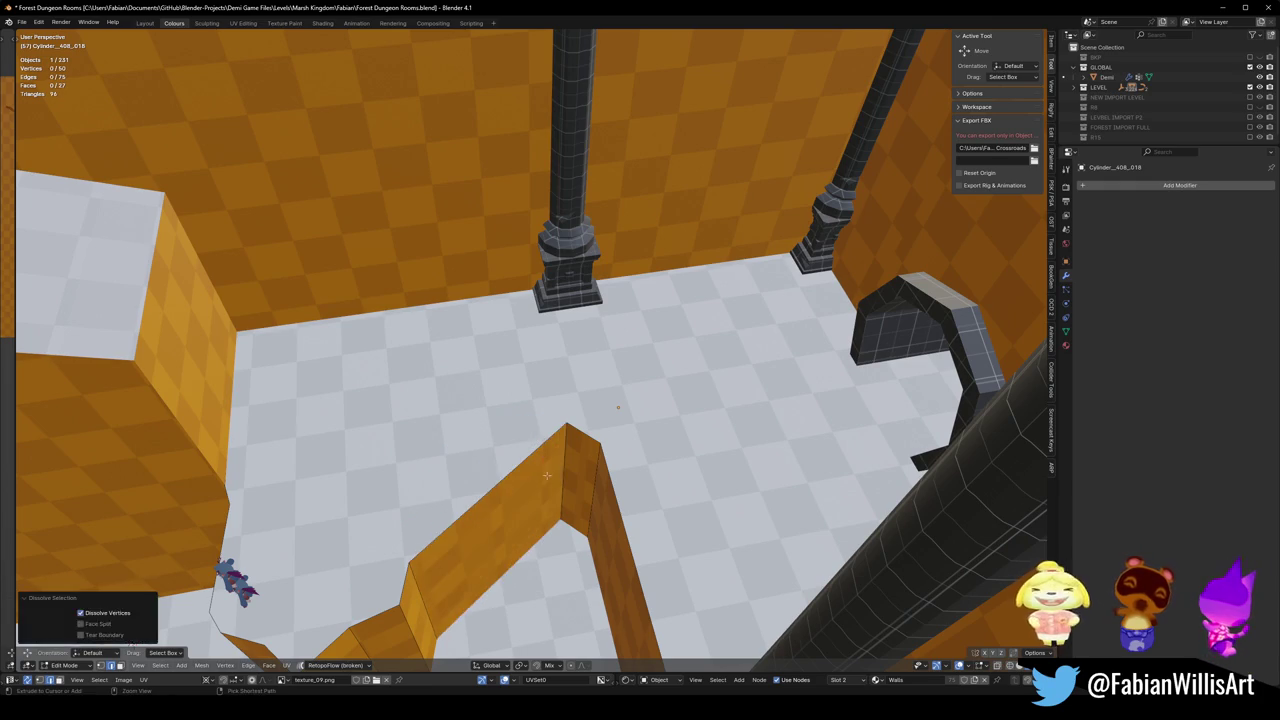
left_click(563, 480)
key("ctrl+x")
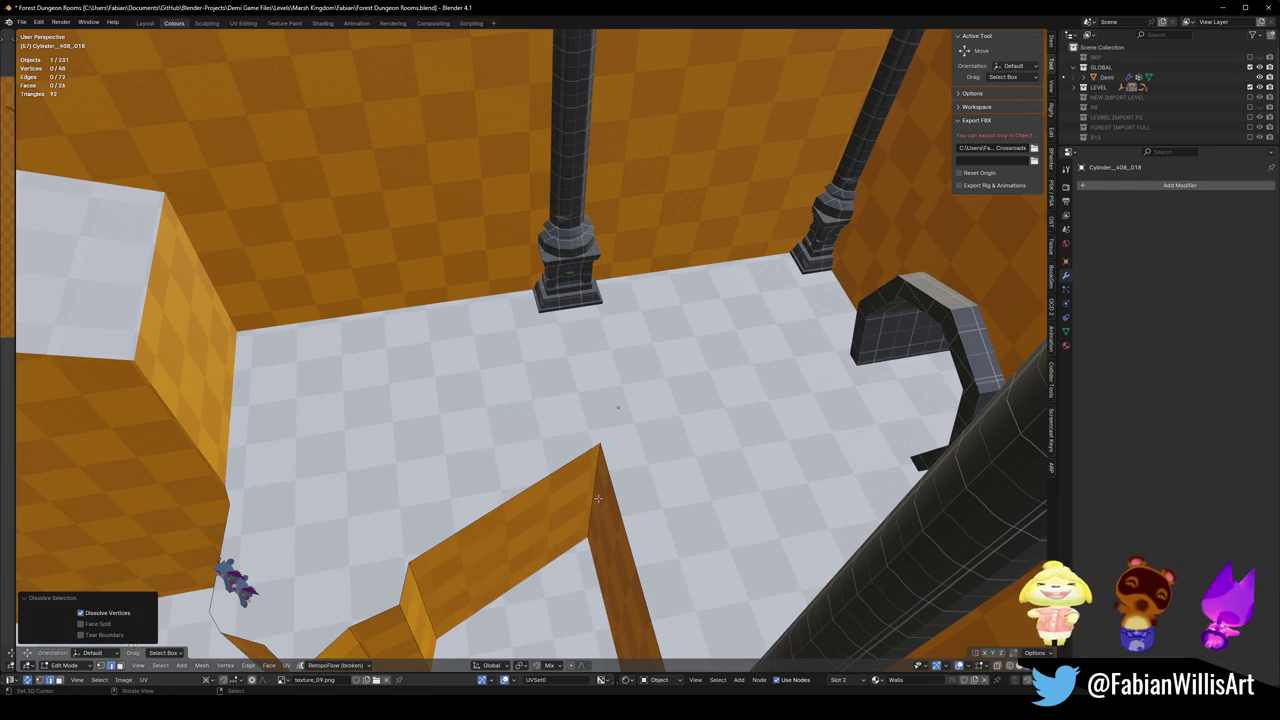
left_click(597, 497)
Slide a wall corner edge and a vertex along the floor plane.
mouse_move(600, 500)
middle_mouse_down()
mouse_move(634, 457)
mouse_move(650, 520)
mouse_move(200, 490)
middle_mouse_up()
key("g")
key("shift+z")
left_click(656, 534)
mouse_move(482, 477)
middle_mouse_down()
mouse_move(585, 470)
mouse_move(560, 480)
middle_mouse_up()
key("g")
key("shift+z")
left_click(540, 480)
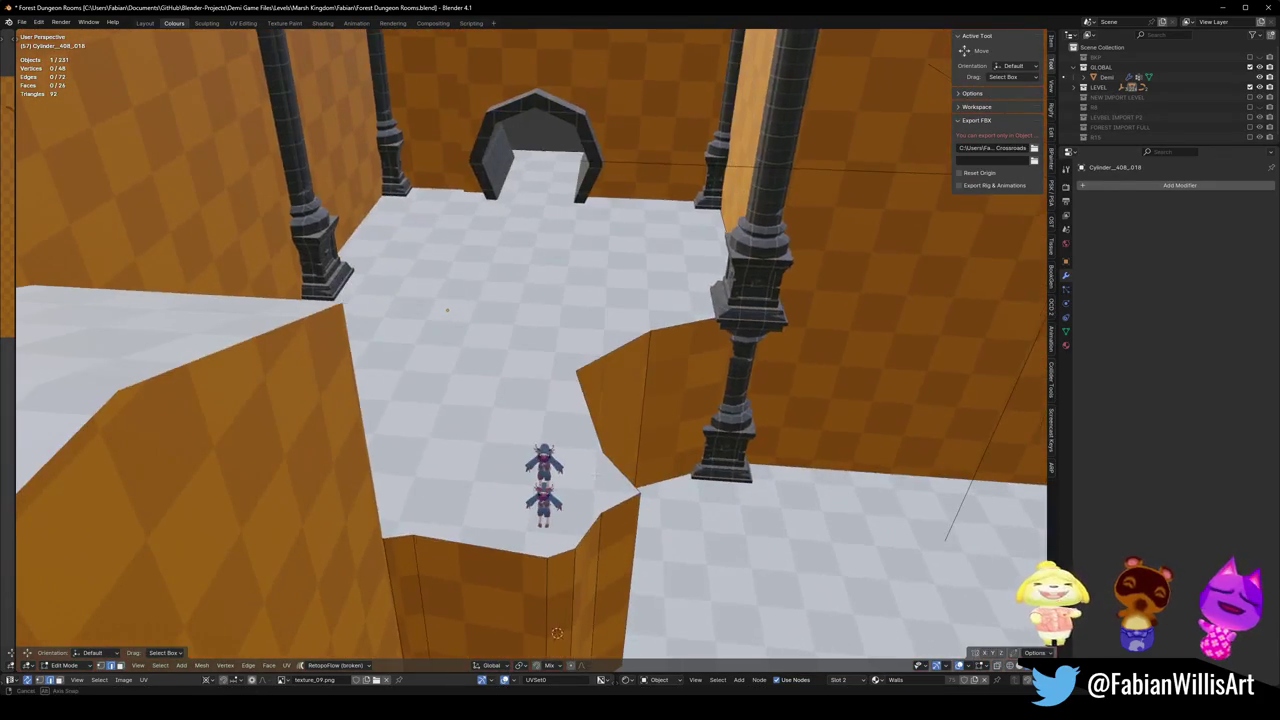
Move a vertical wall edge and two adjacent wall faces to the wall's new starting point.
mouse_move(595, 440)
middle_mouse_down()
mouse_move(533, 460)
mouse_move(515, 525)
mouse_move(561, 491)
middle_mouse_up()
left_click(533, 460)
key("g")
key("shift+z")
left_click(593, 478)
left_click(510, 530)
left_click(562, 508, "shift")
key("g")
left_click(560, 500)
key("g")
left_click(477, 540)
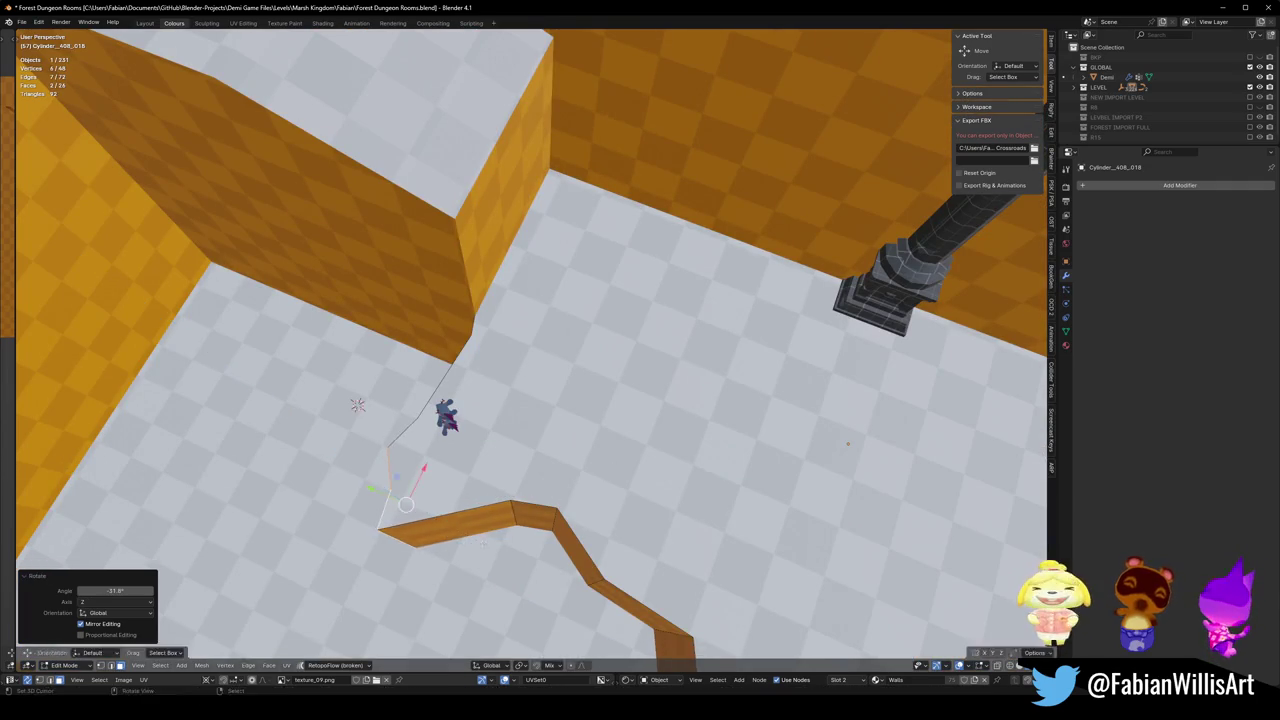
key("alt+a")
Add a loop cut across the wall and slide the resulting edges along the floor.
key("ctrl+r")
left_click(460, 512)
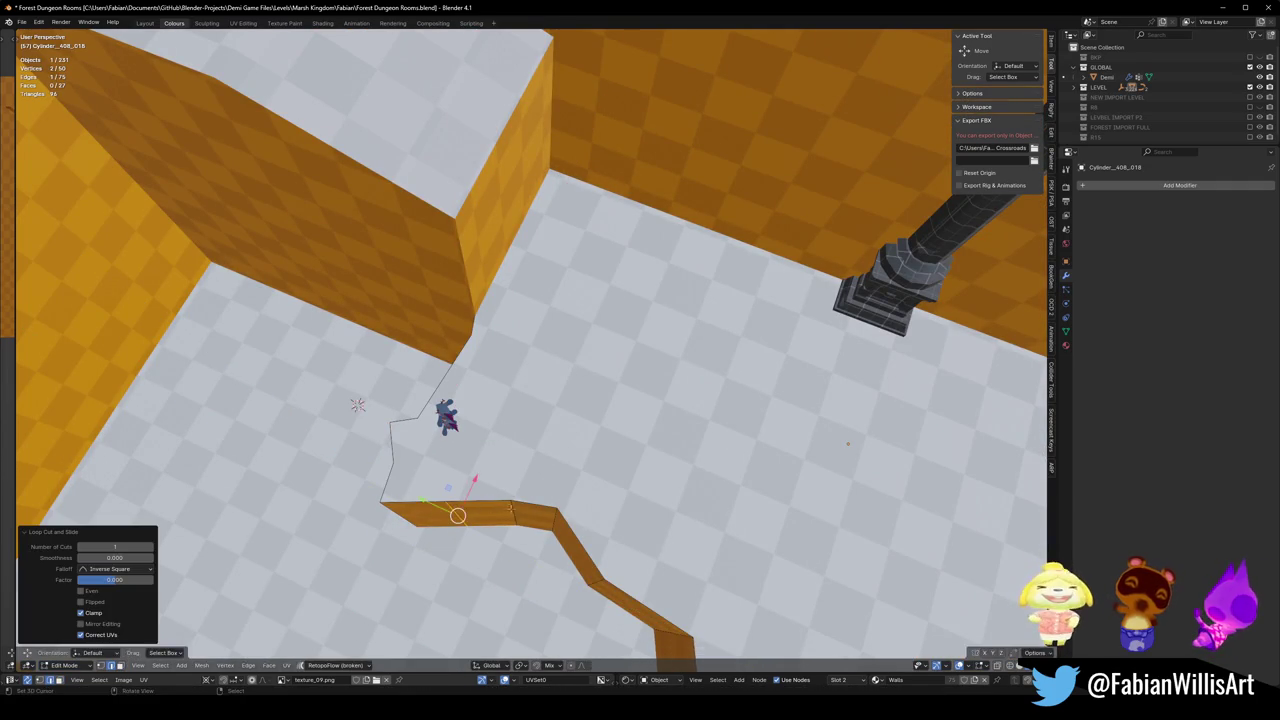
key("g")
key("shift+z")
left_click(511, 488)
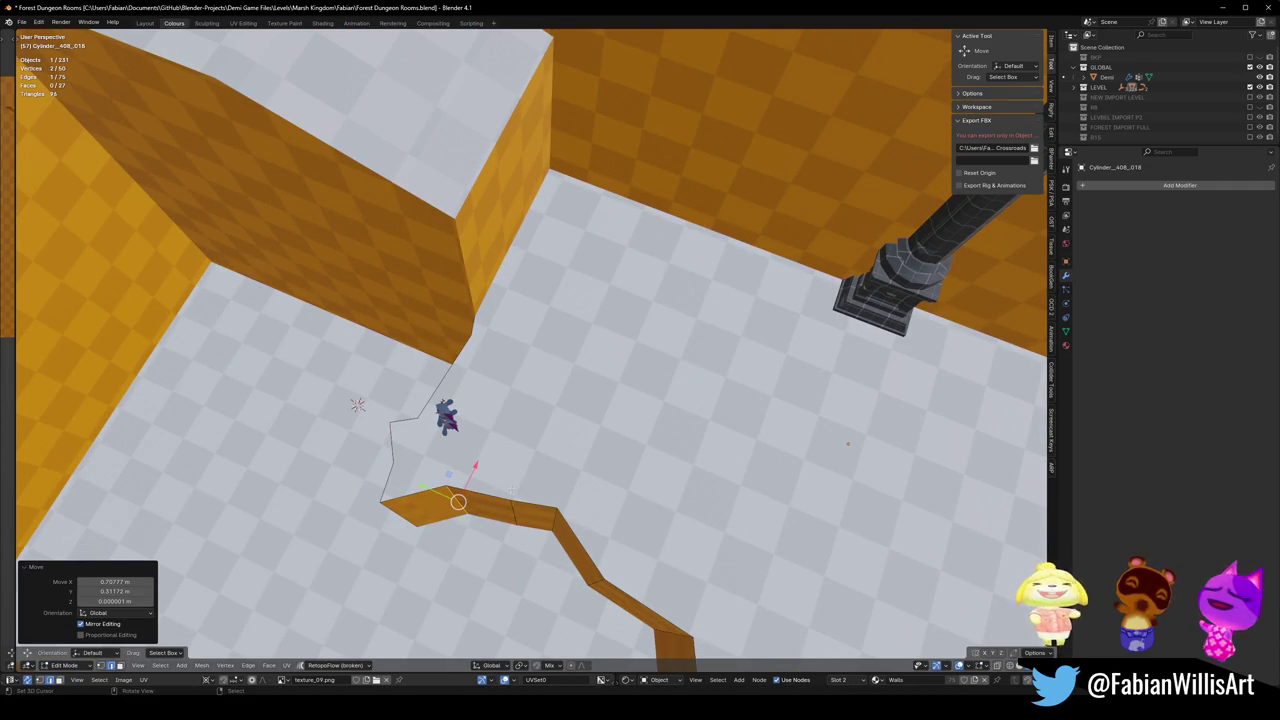
middle_click_drag(457, 501, 509, 411)
key("g")
key("shift+z")
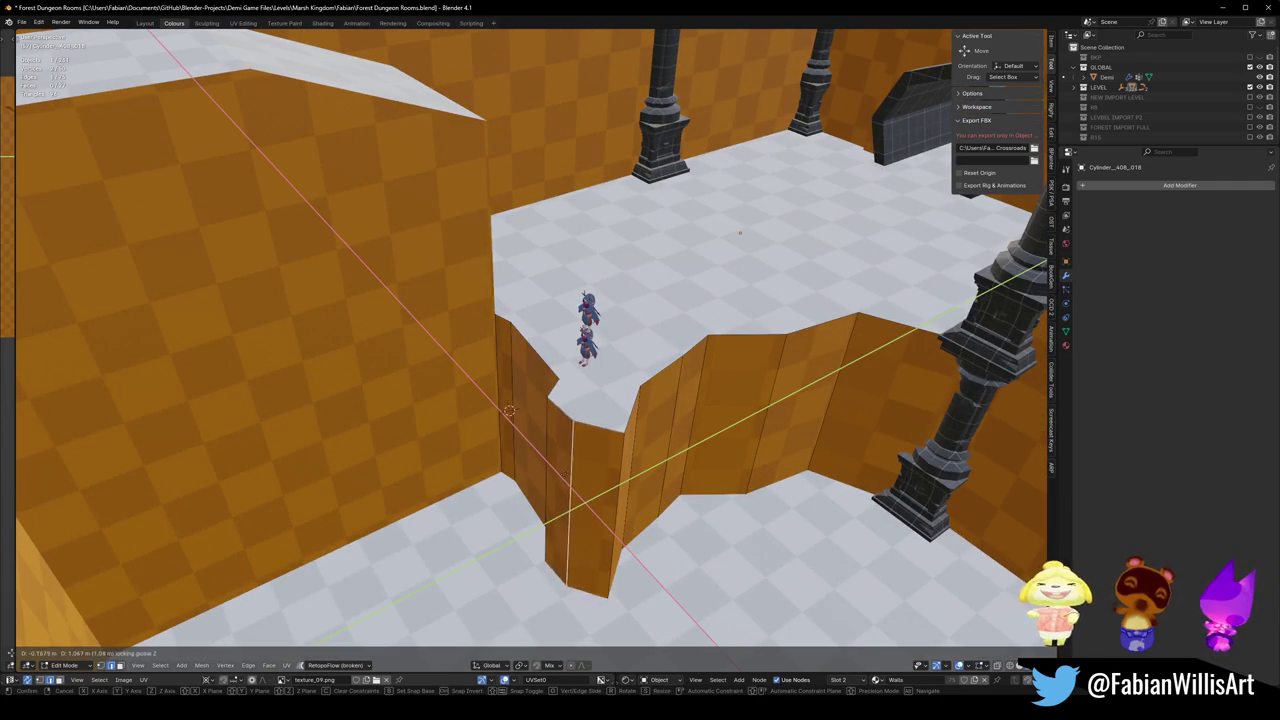
left_click(509, 411)
mouse_move(509, 411)
middle_mouse_down()
mouse_move(595, 452)
mouse_move(593, 484)
middle_mouse_up()
key("g")
key("shift+z")
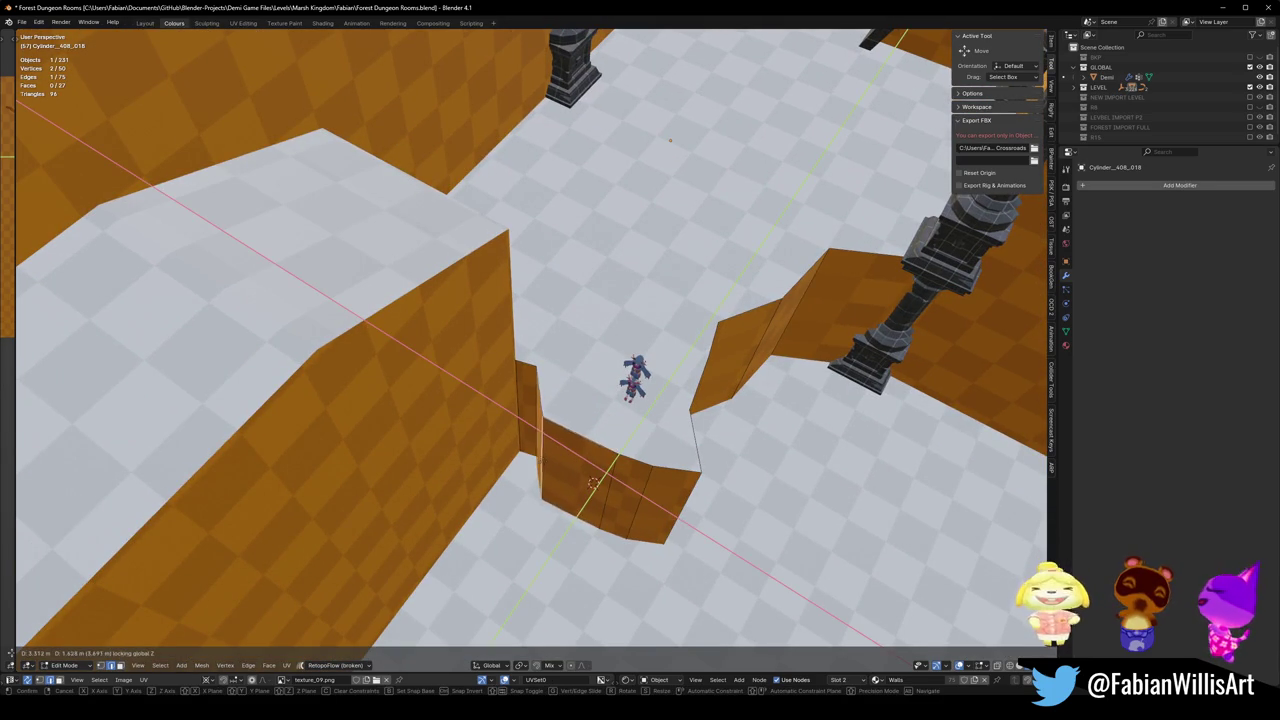
left_click(524, 455)
Move a small wall face, then it together with a second face, flat along the floor.
middle_click_drag(524, 455, 575, 429)
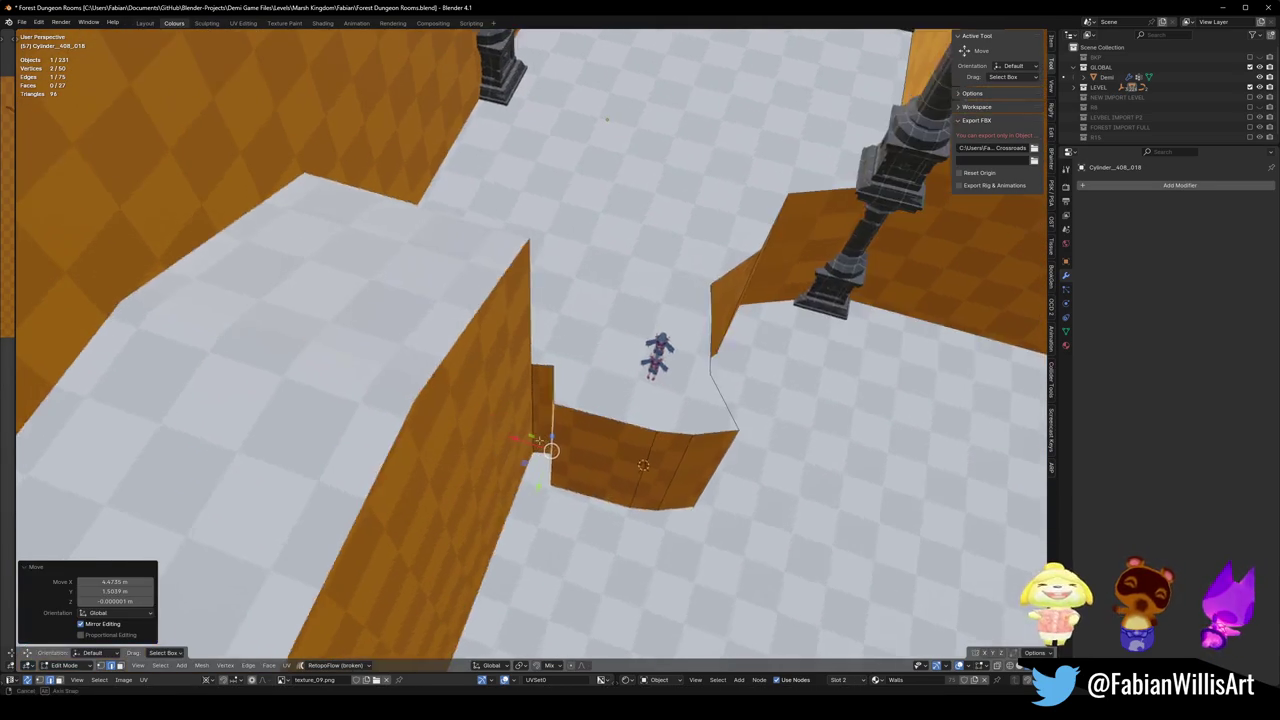
left_click(570, 425)
right_click_drag(573, 428, 554, 413, "shift")
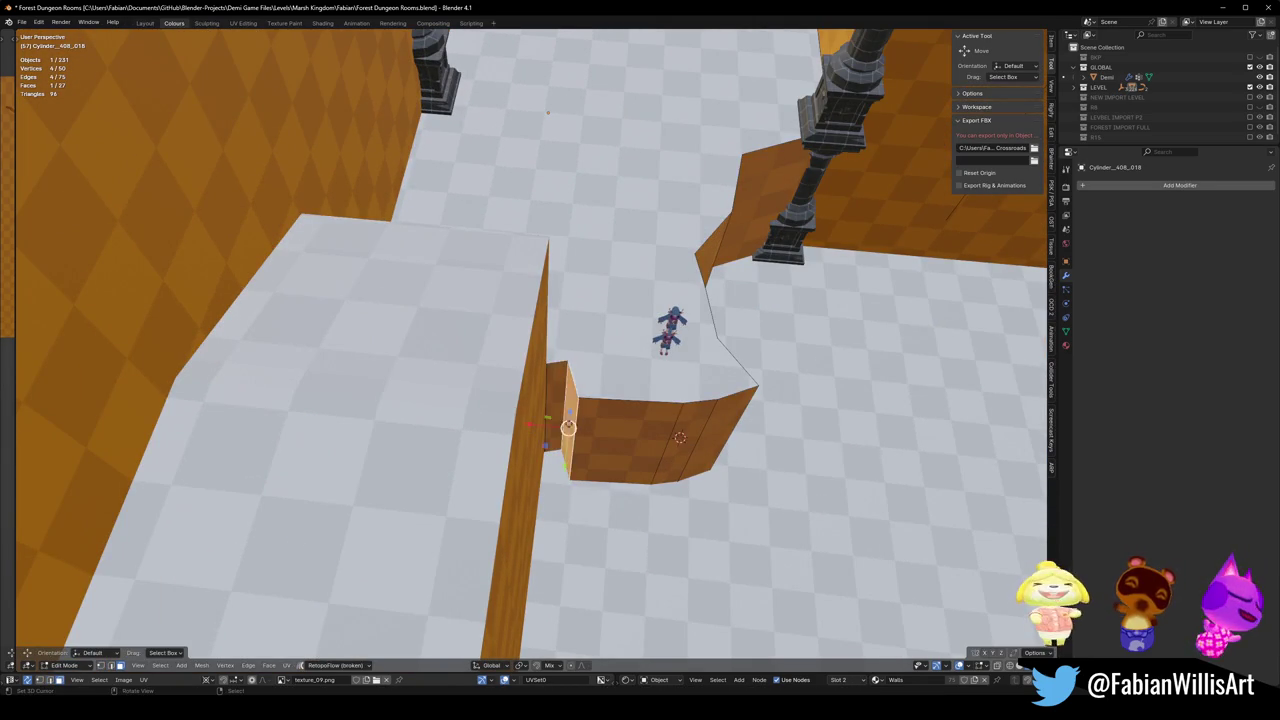
key("g")
key("shift+z")
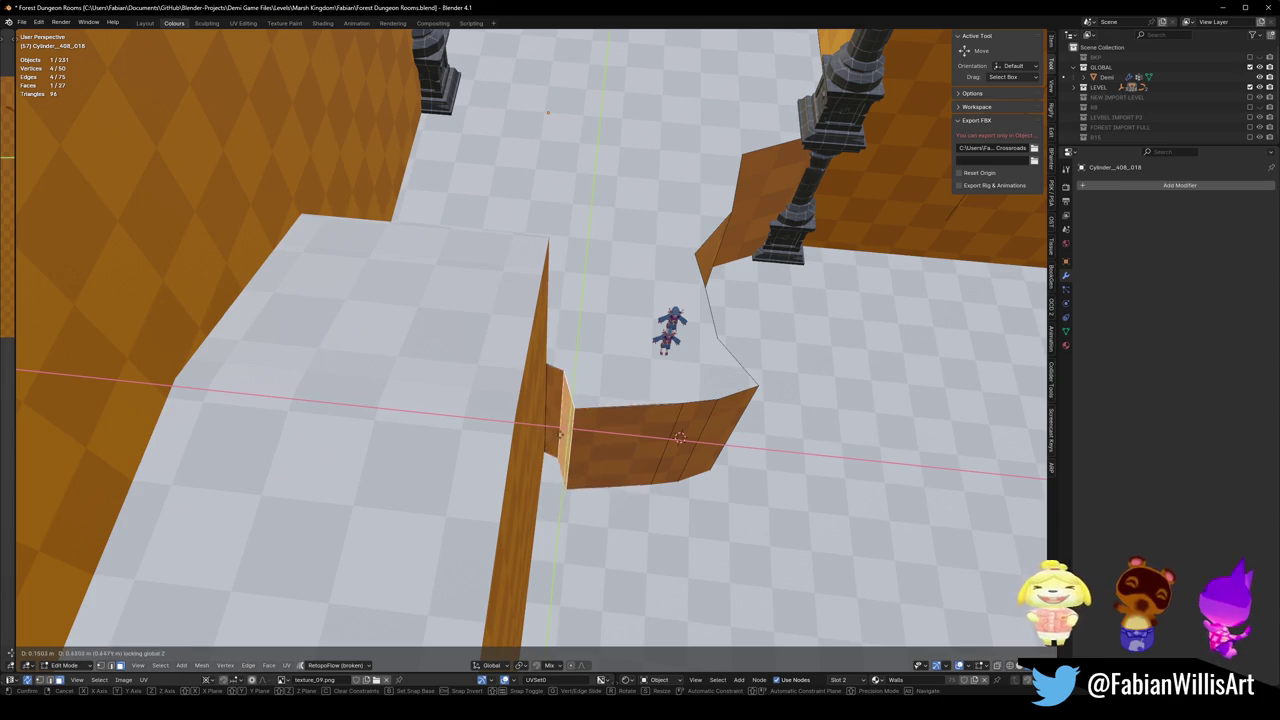
left_click(560, 433)
middle_click_drag(560, 433, 550, 420)
left_click(552, 380, "shift")
key("g")
key("shift+z")
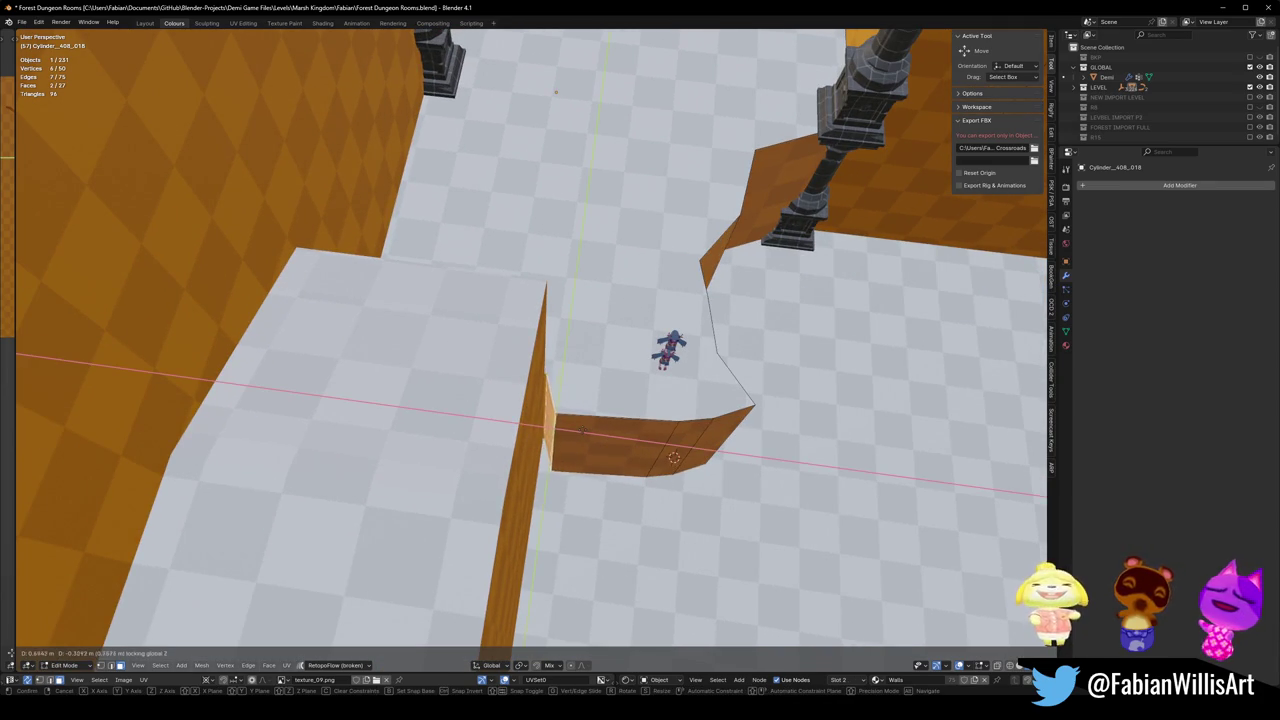
left_click(578, 432)
Slide the selection and a wall vertex flat along the floor plane.
key("g")
key("shift+z")
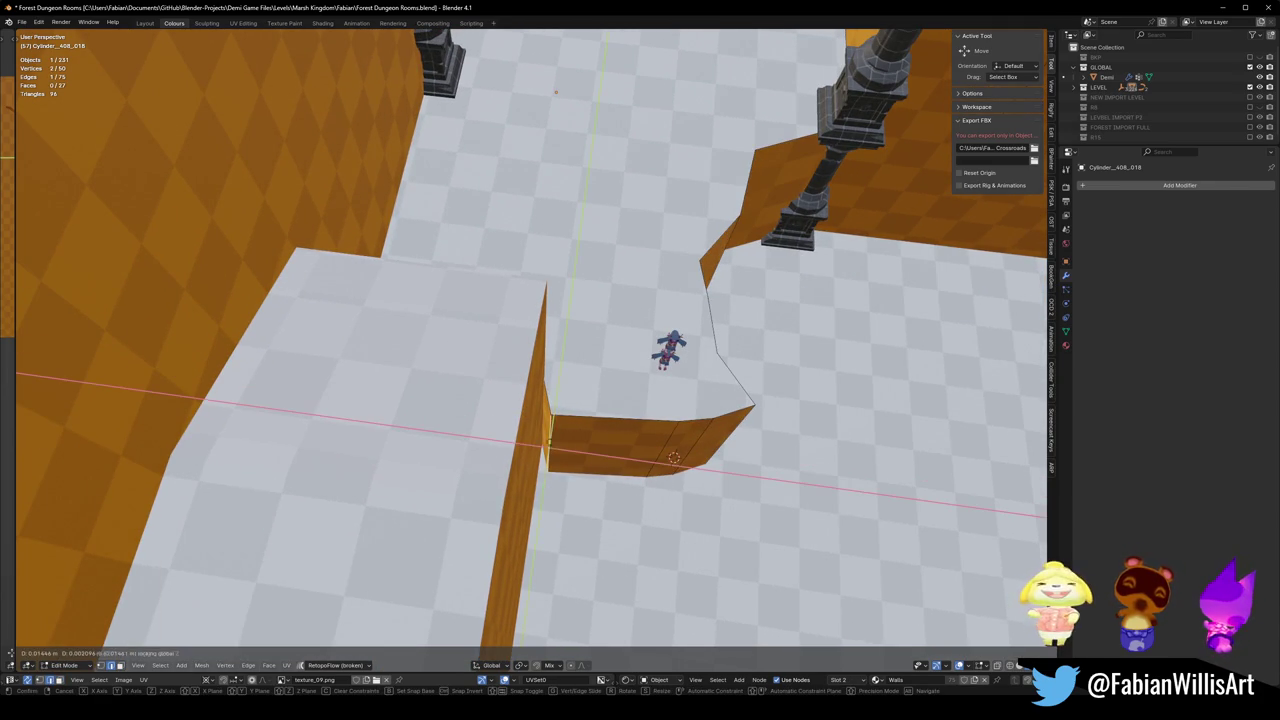
mouse_move(546, 497)
middle_mouse_down()
mouse_move(455, 461)
mouse_move(608, 440)
mouse_move(522, 410)
mouse_move(477, 428)
mouse_move(457, 420)
mouse_move(720, 472)
middle_mouse_up()
key("g")
key("shift+z")
left_click(455, 461)
Reposition Demi at the ledge's notched corner and frame the view on her.
key("Tab")
left_click(608, 440)
key("g")
left_click(575, 425)
key("KP_Decimal")
scroll(522, 410, "down", 10)
Shift a wall edge further left along the floor and return to Object Mode.
left_click(700, 470)
key("Tab")
key("g")
key("shift+z")
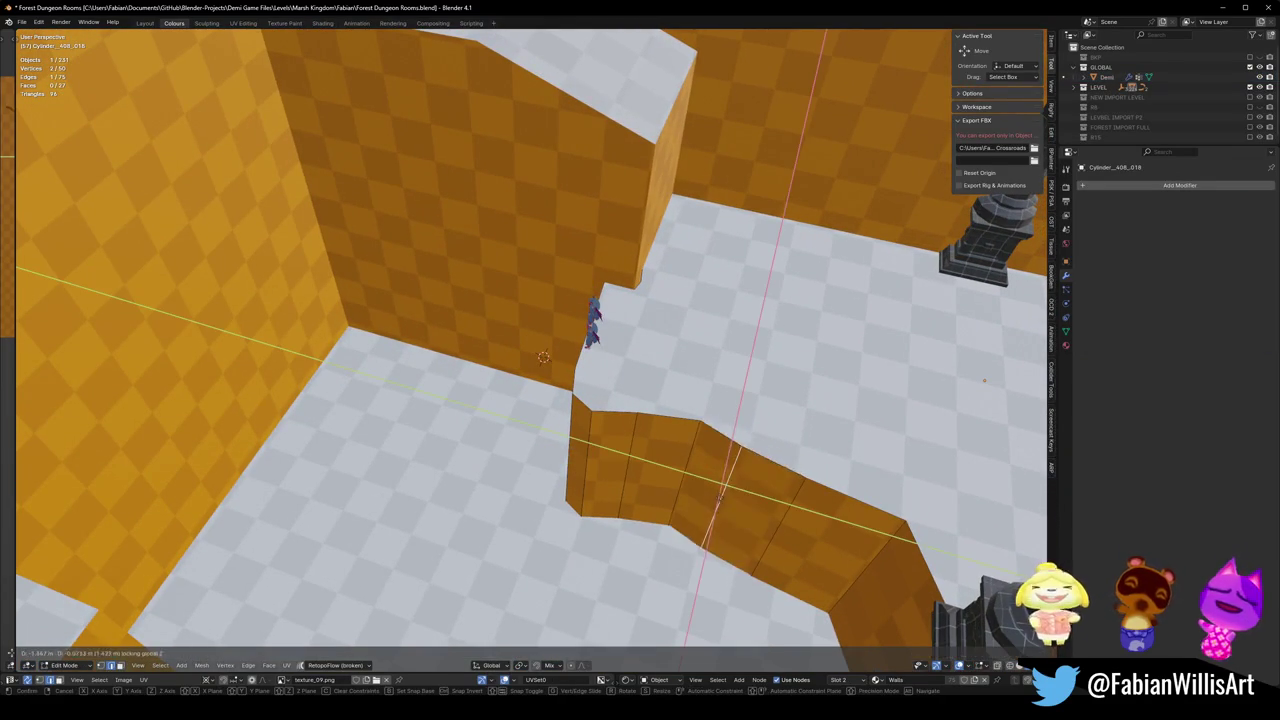
left_click(739, 489)
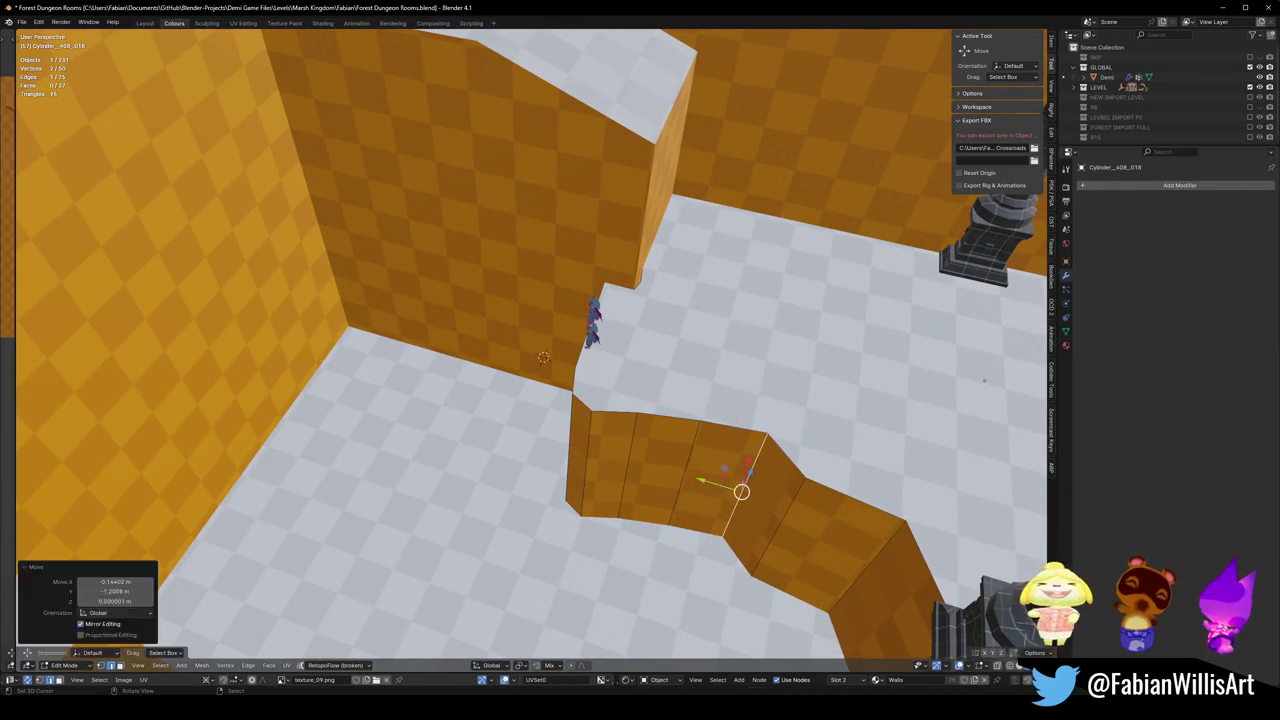
key("g")
key("shift+z")
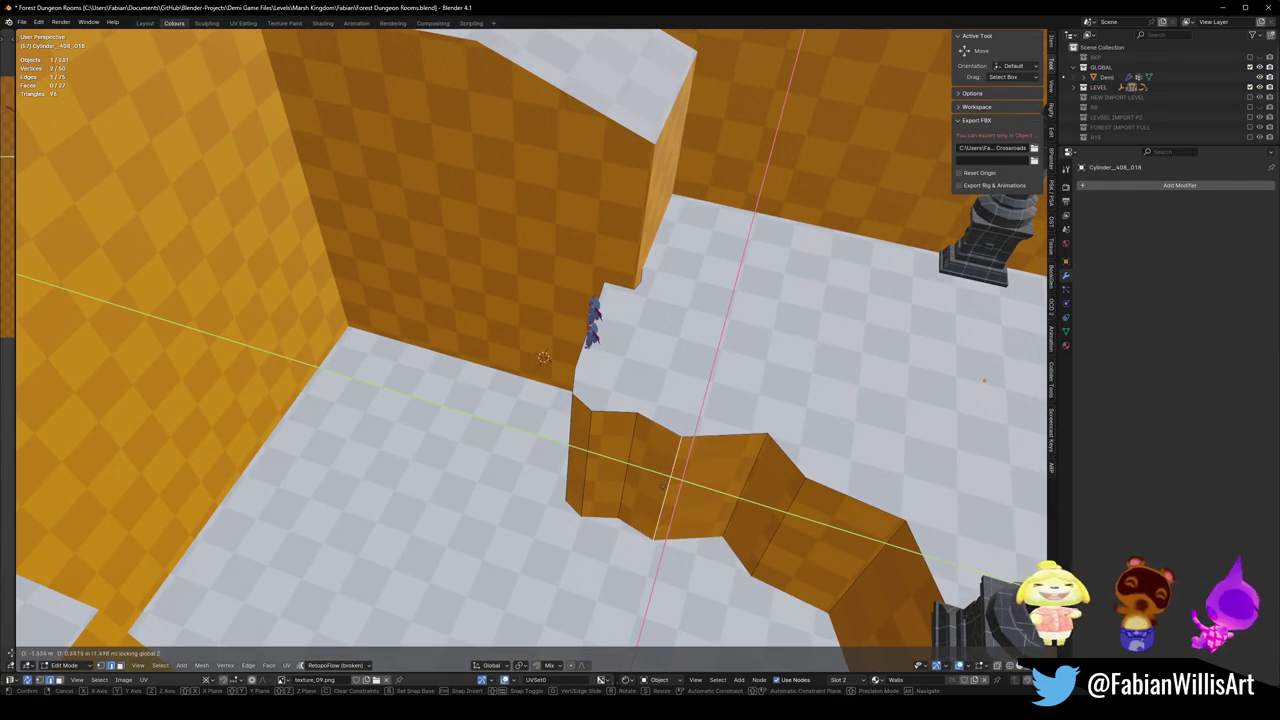
key("Return")
key("Tab")
key("shift+grave")
Fly the camera back to the room, save the blend file, and zoom out to both blockouts.
key("s")
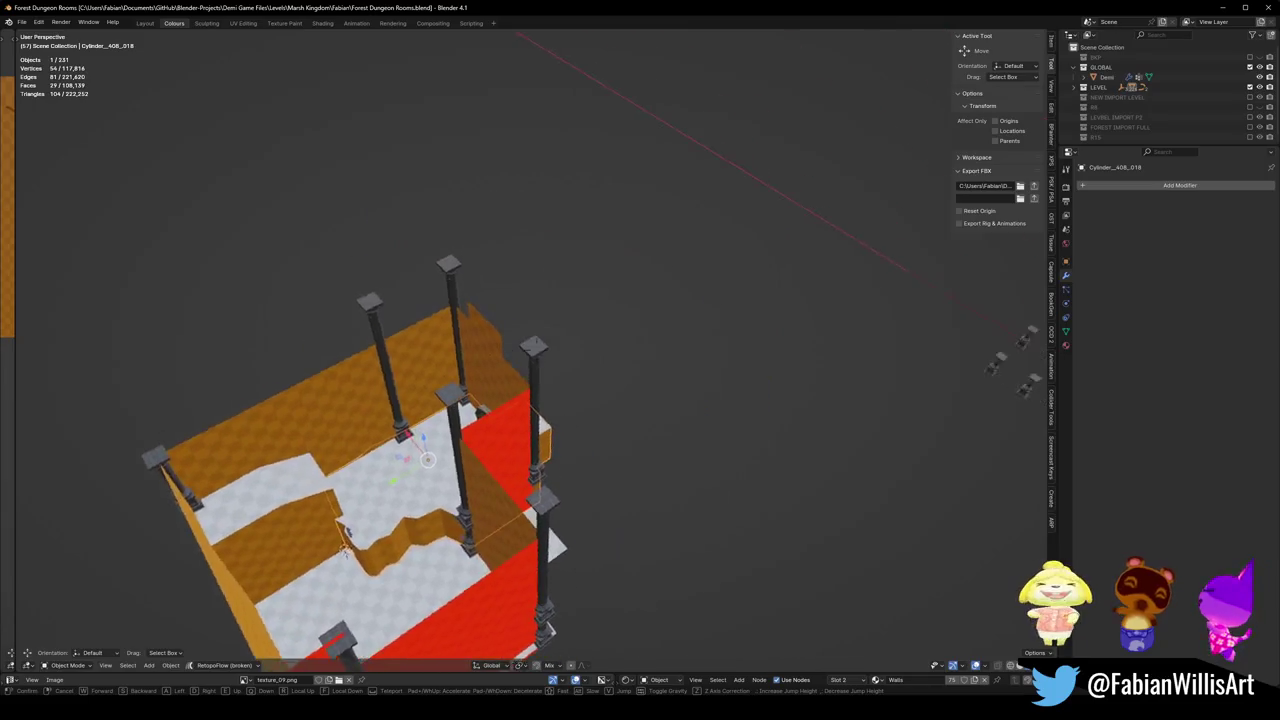
key("Return")
key("ctrl+s")
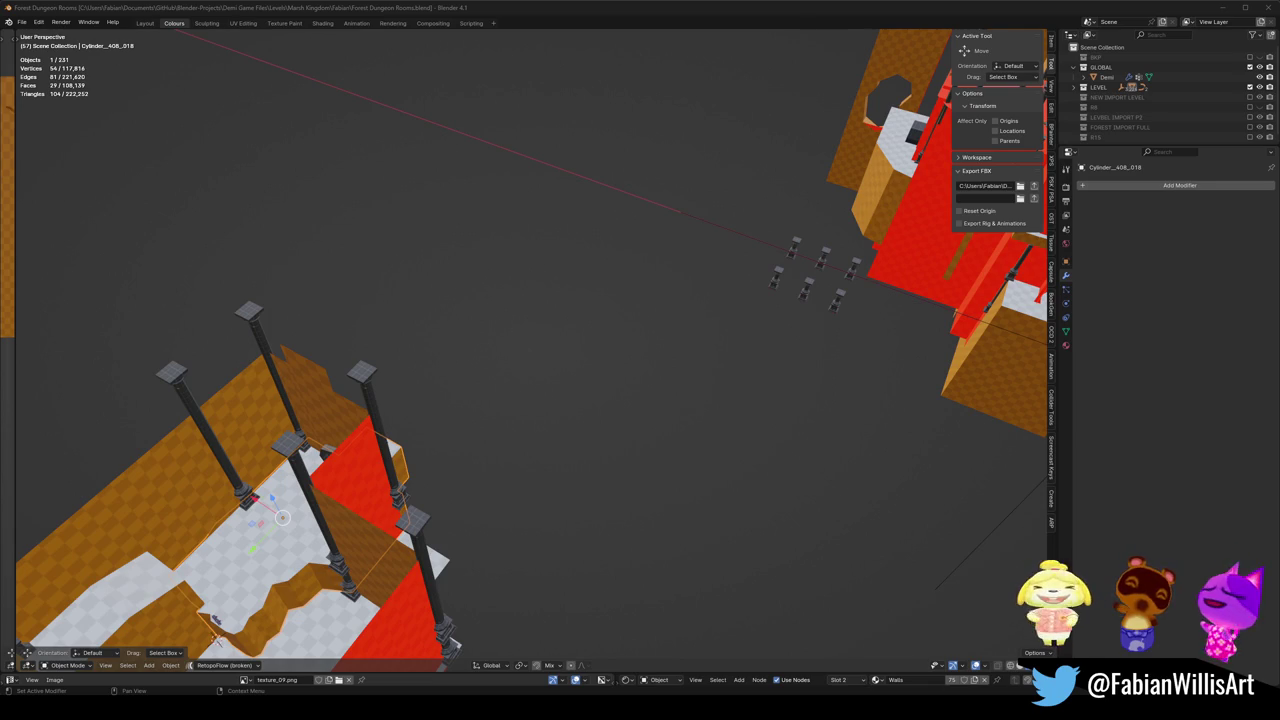
middle_click_drag(695, 360, 720, 345, "ctrl")
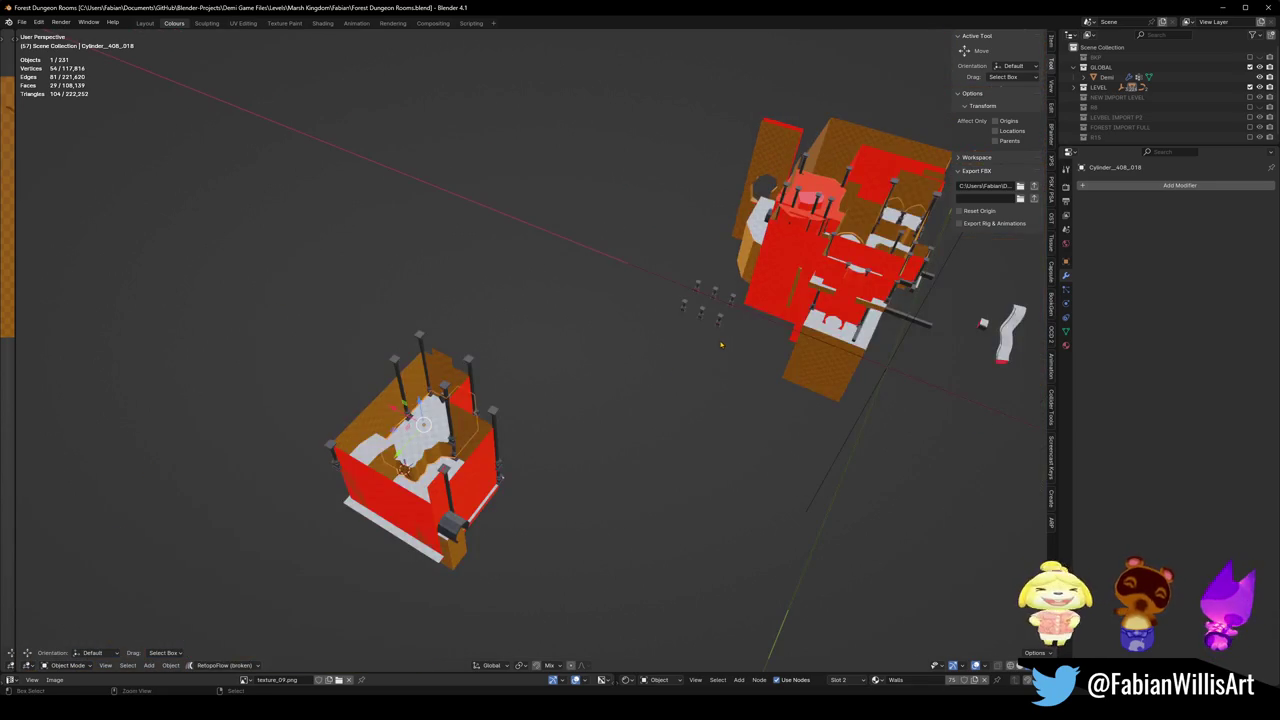
Try moving LEVEL_ForestTempleBlockout to a new position, then undo the move.
left_click(375, 430)
key("g")
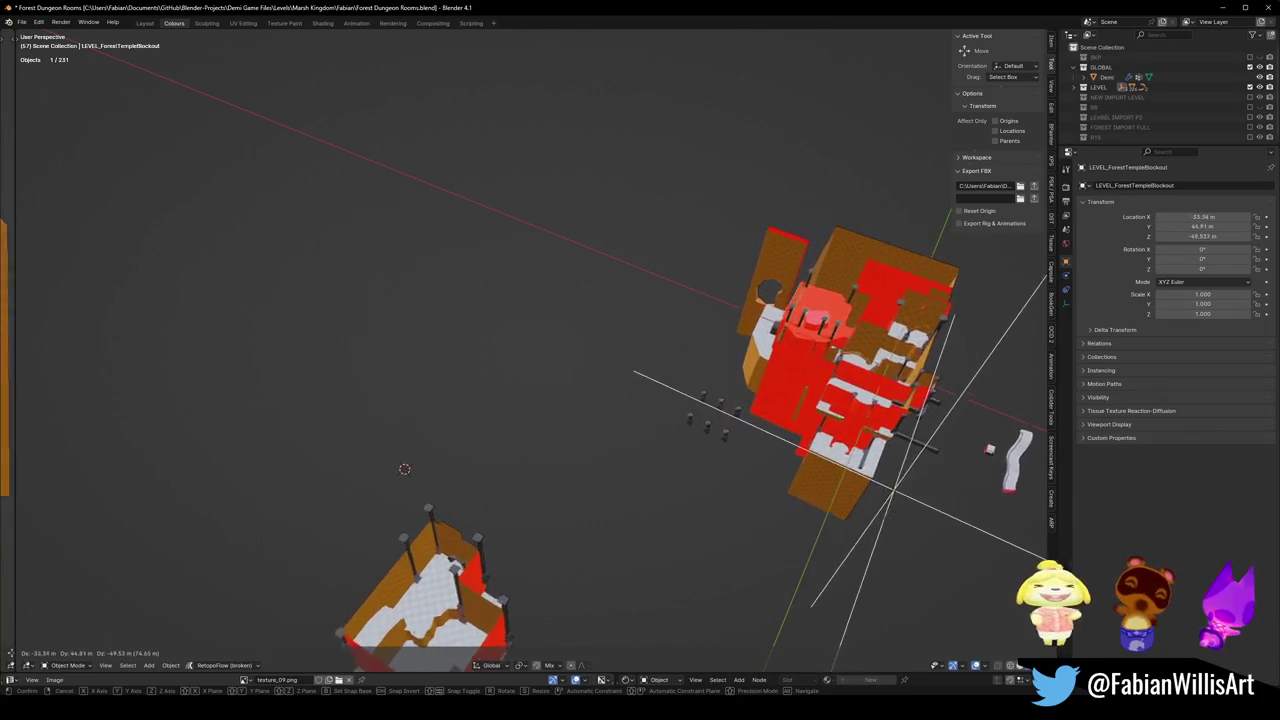
left_click(943, 478)
left_click(1106, 77)
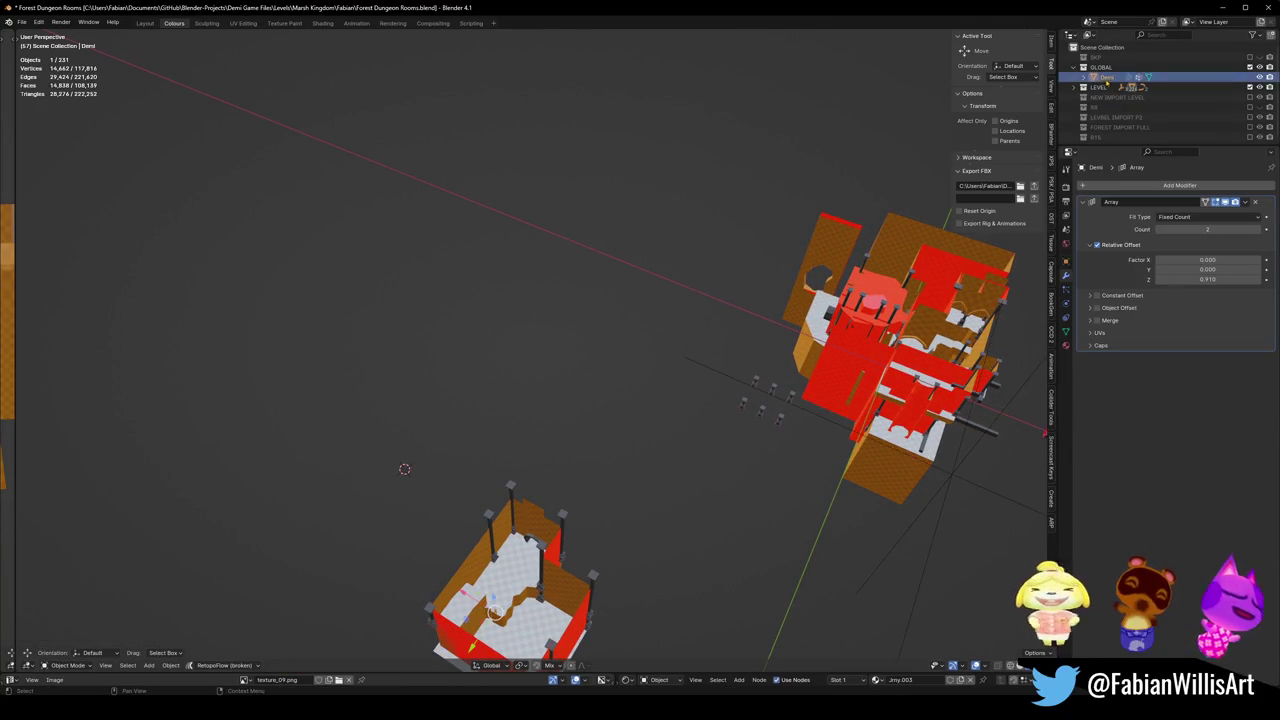
key("ctrl+z")
key("ctrl+z")
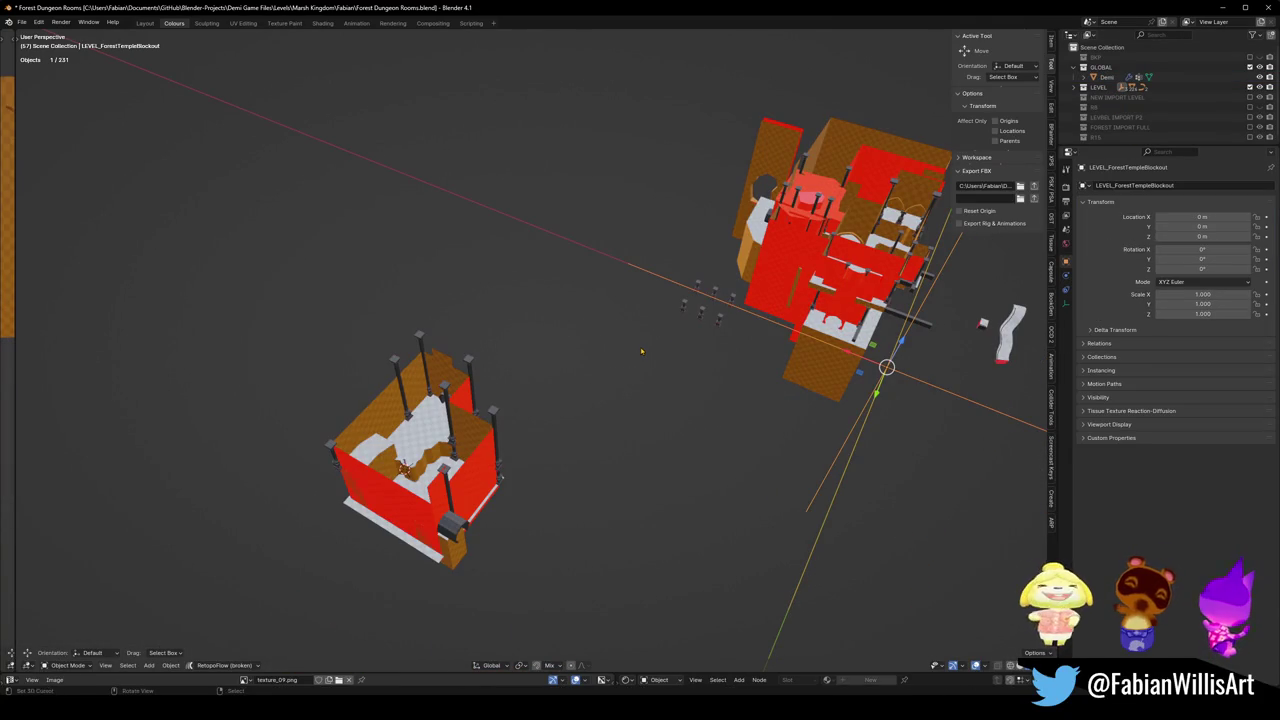
Unparent Demi with Clear and Keep Transformation.
left_click(1106, 77)
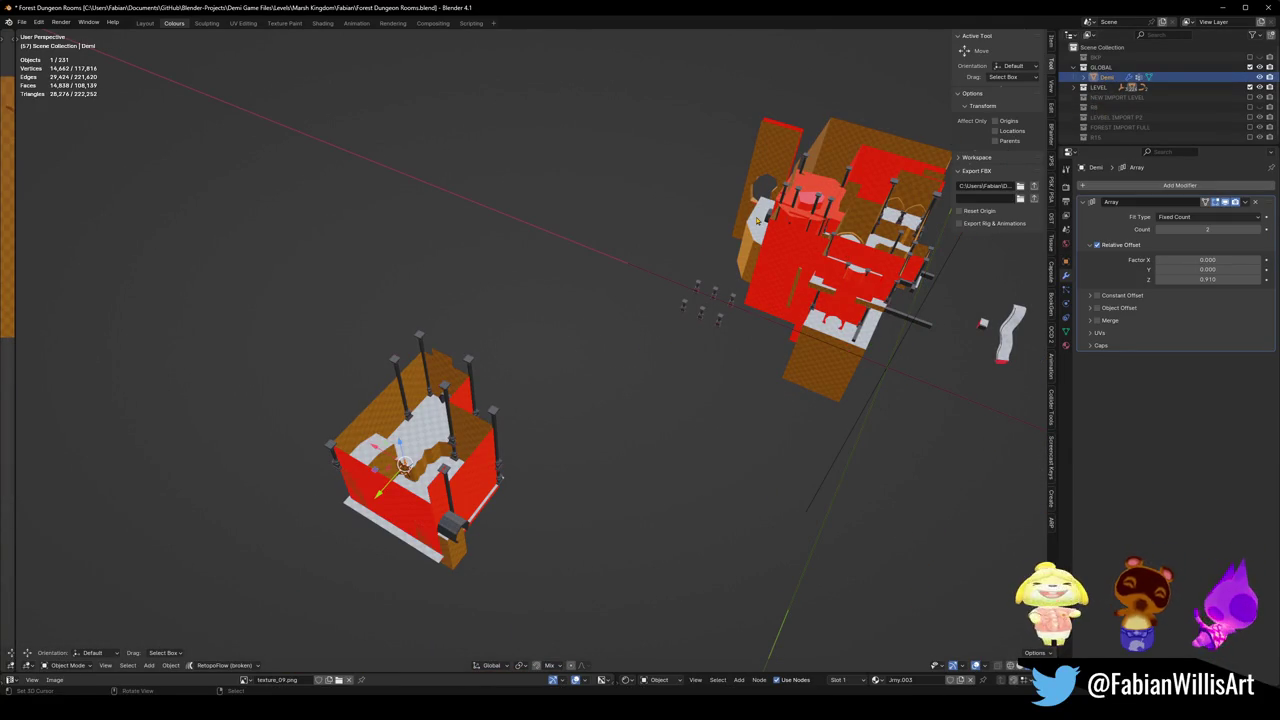
key("alt+p")
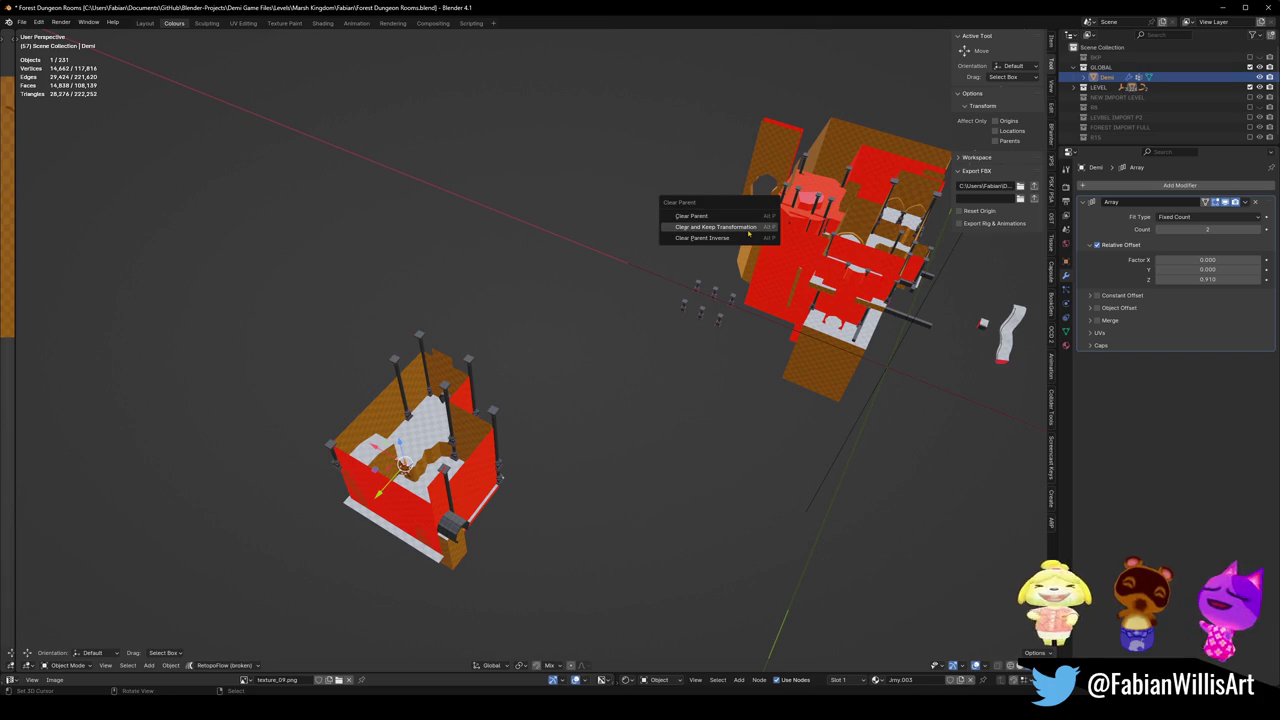
left_click(750, 228)
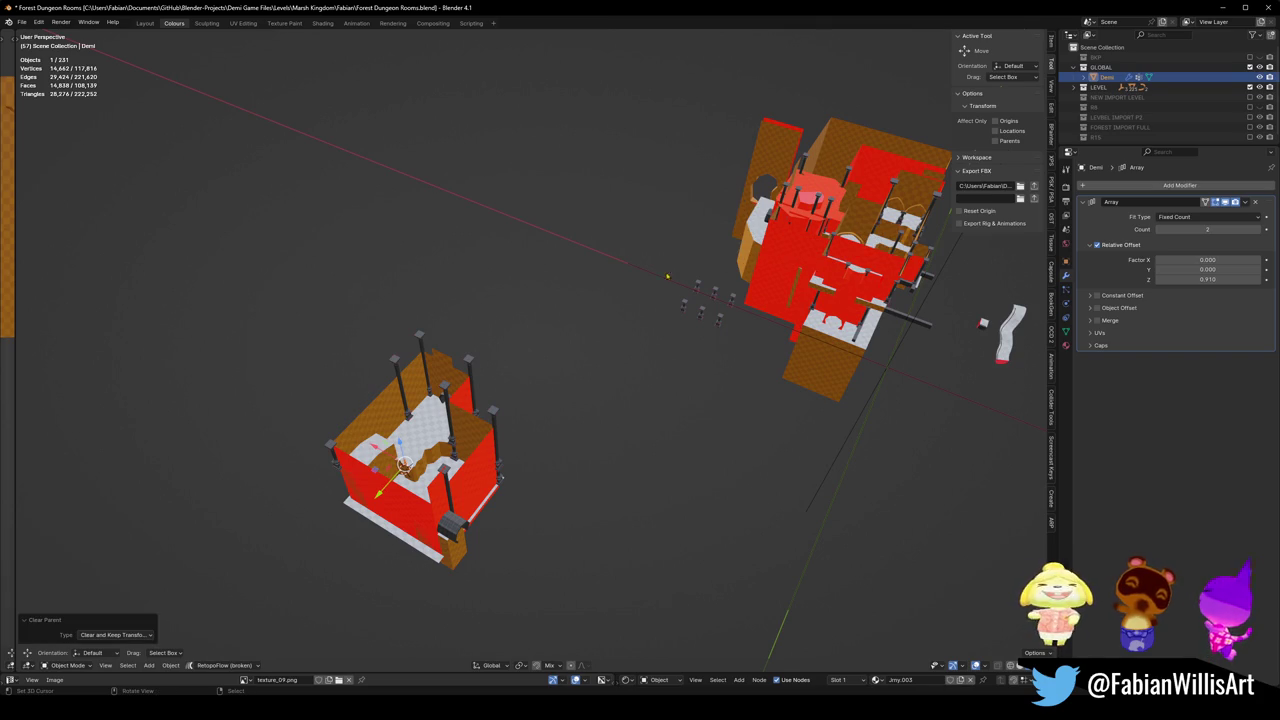
Save Forest Dungeon Rooms.blend and select all objects in the scene.
left_click(607, 343)
key("ctrl+s")
left_click(886, 367)
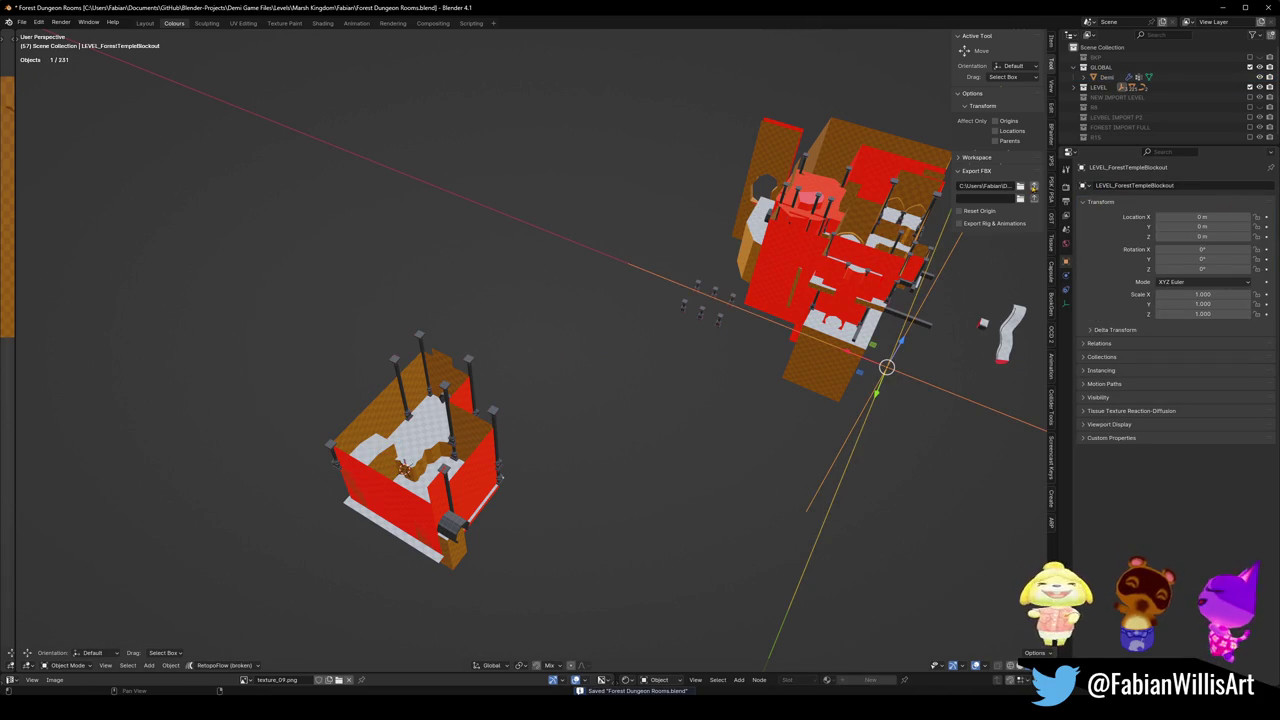
key("a")
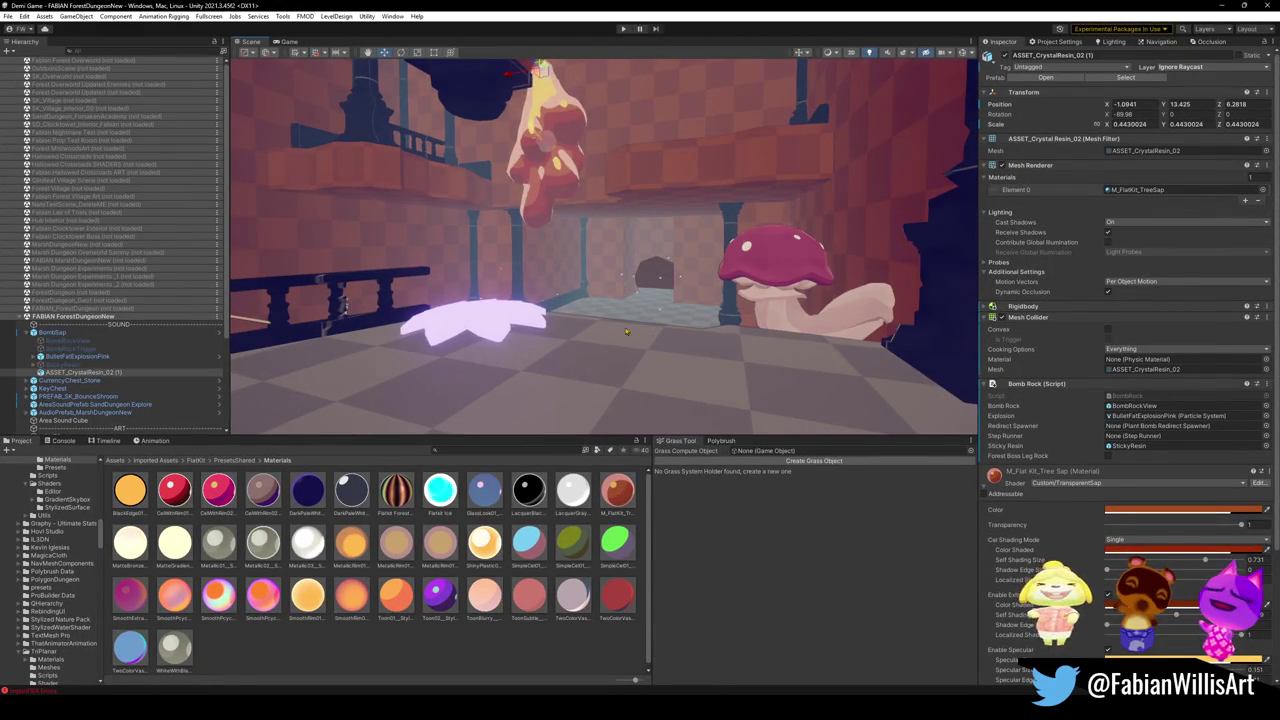
Fly toward the dark archway, collapse BombSap in the Hierarchy, and show the Lighting settings.
mouse_move(625, 330)
right_mouse_down()
mouse_move(746, 335)
mouse_move(663, 368)
mouse_move(652, 348)
right_mouse_up()
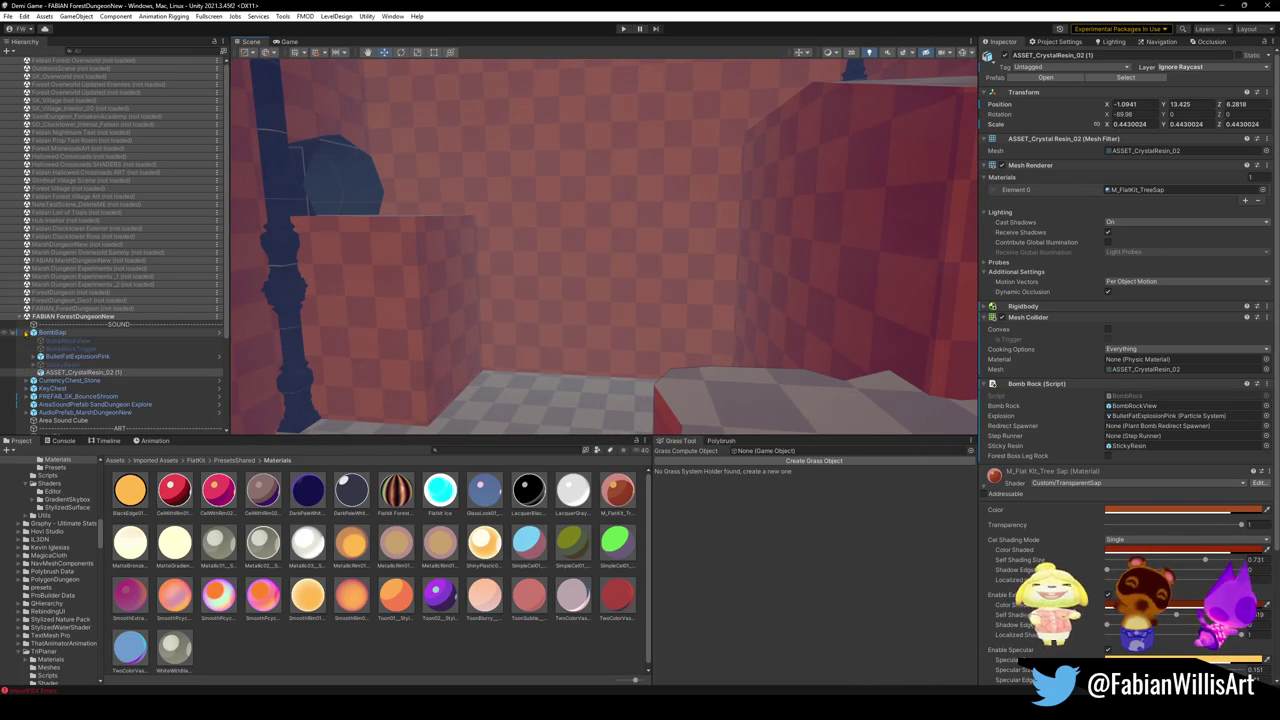
left_click(27, 332)
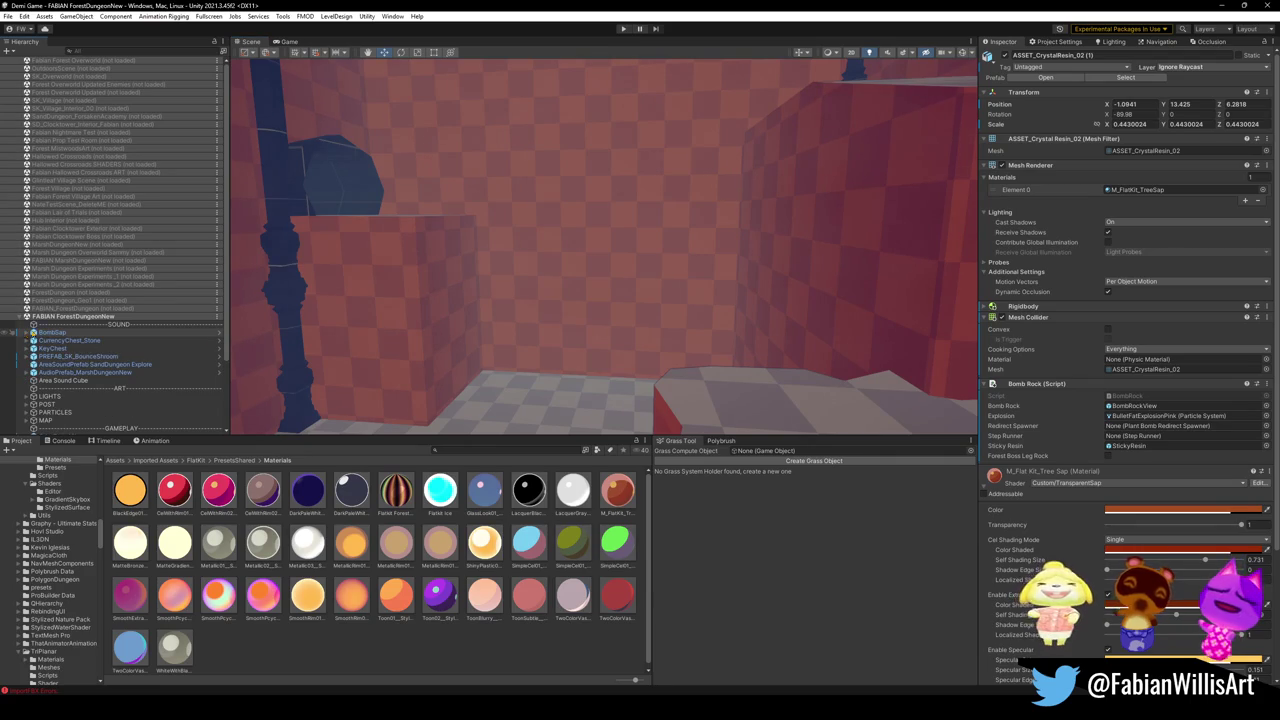
mouse_move(506, 320)
right_mouse_down()
mouse_move(750, 267)
mouse_move(561, 281)
mouse_move(616, 294)
mouse_move(605, 294)
right_mouse_up()
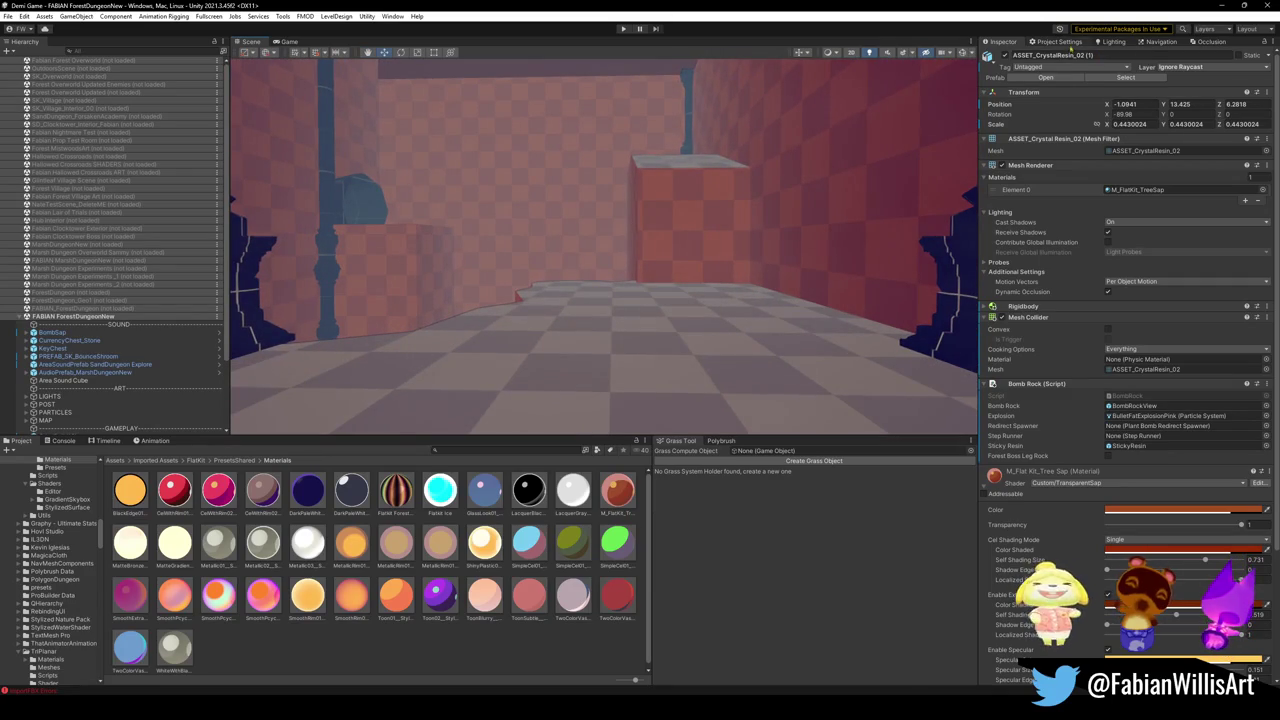
left_click(1112, 42)
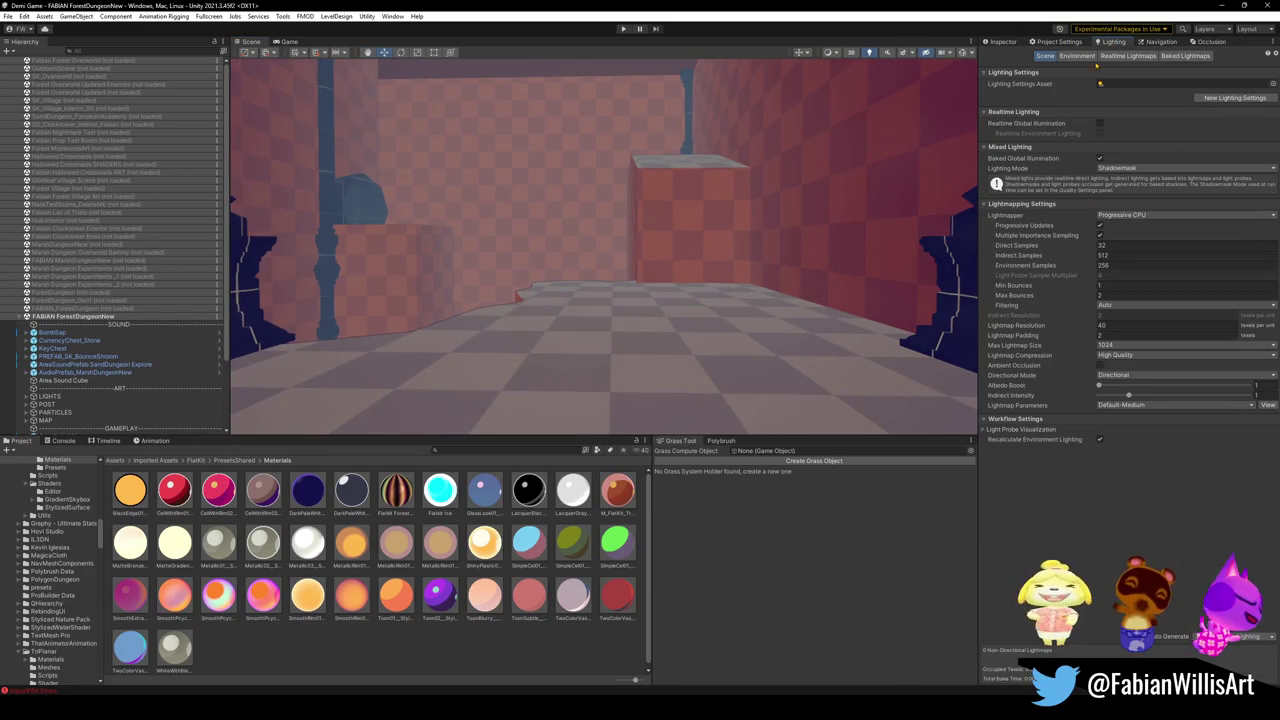
Turn Fog off and back on to compare, keeping Linear fog 8.3–169.7, then fly through the dungeon.
left_click(1100, 251)
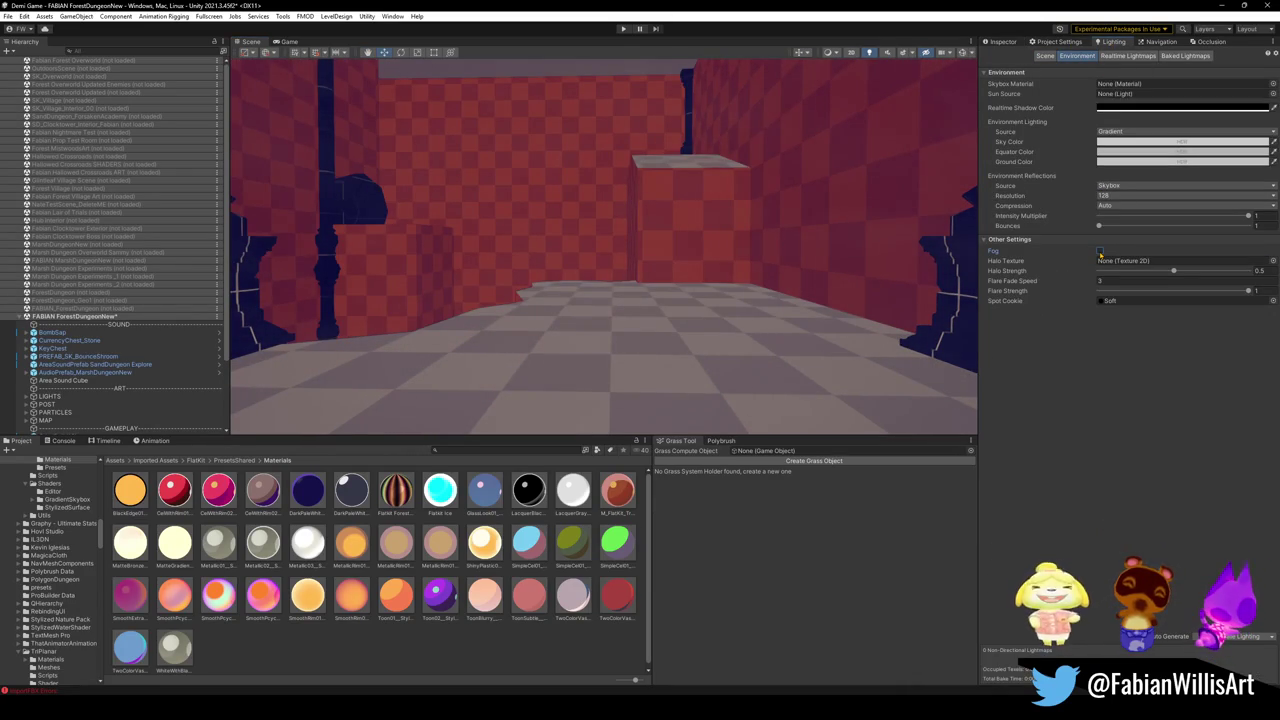
left_click(1100, 251)
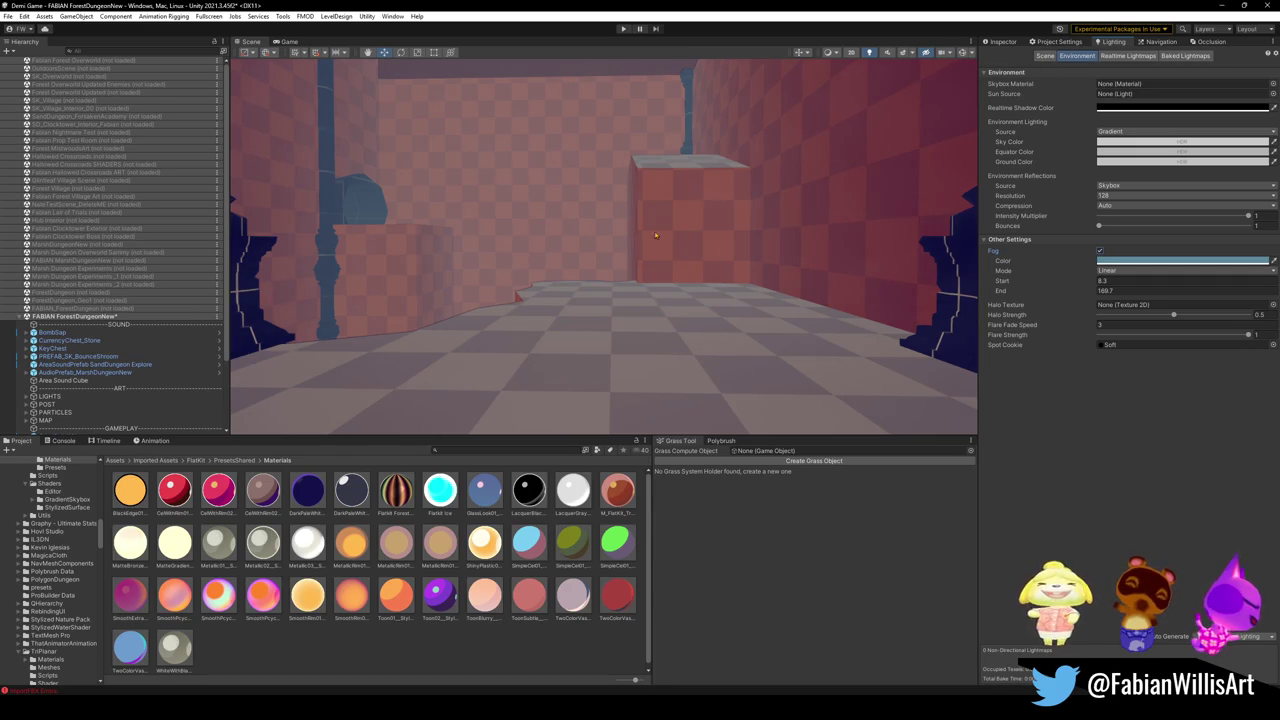
right_click_drag(654, 235, 520, 240)
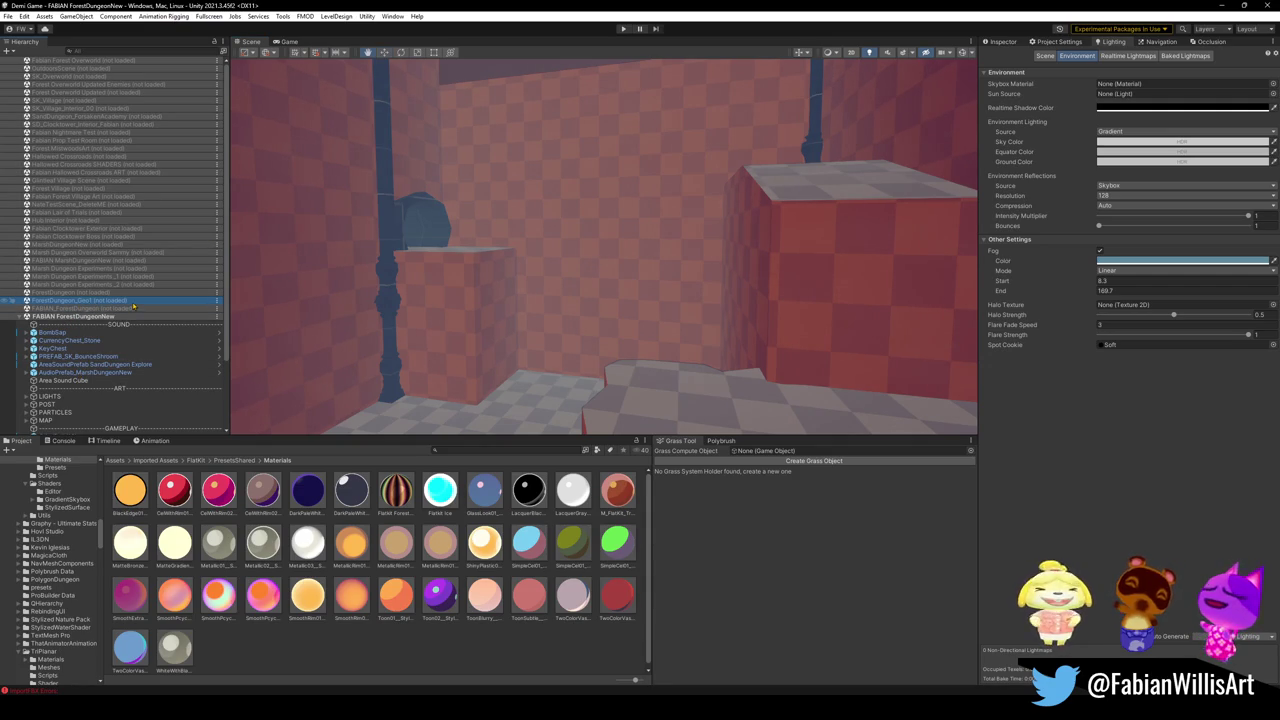
Load the ForestDungeon_Geo1 scene and select its white bounce mushroom platform.
right_click(133, 307)
left_click(157, 310)
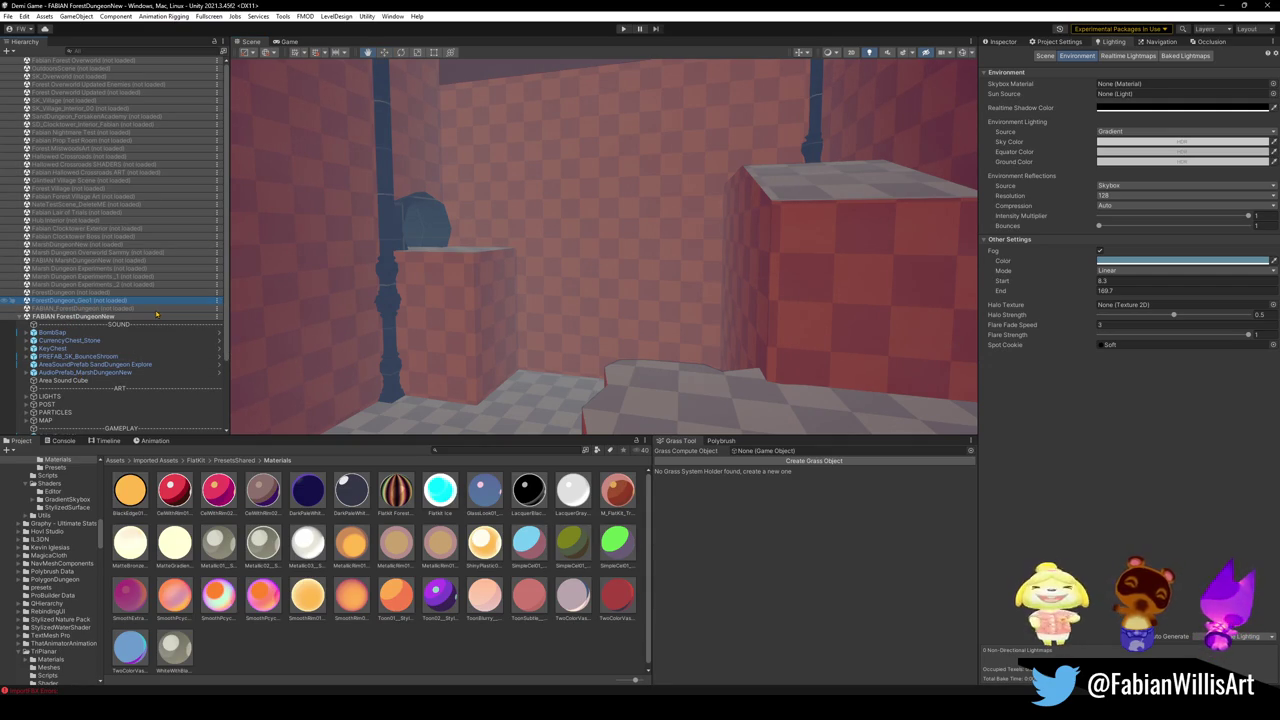
right_click_drag(694, 277, 621, 290)
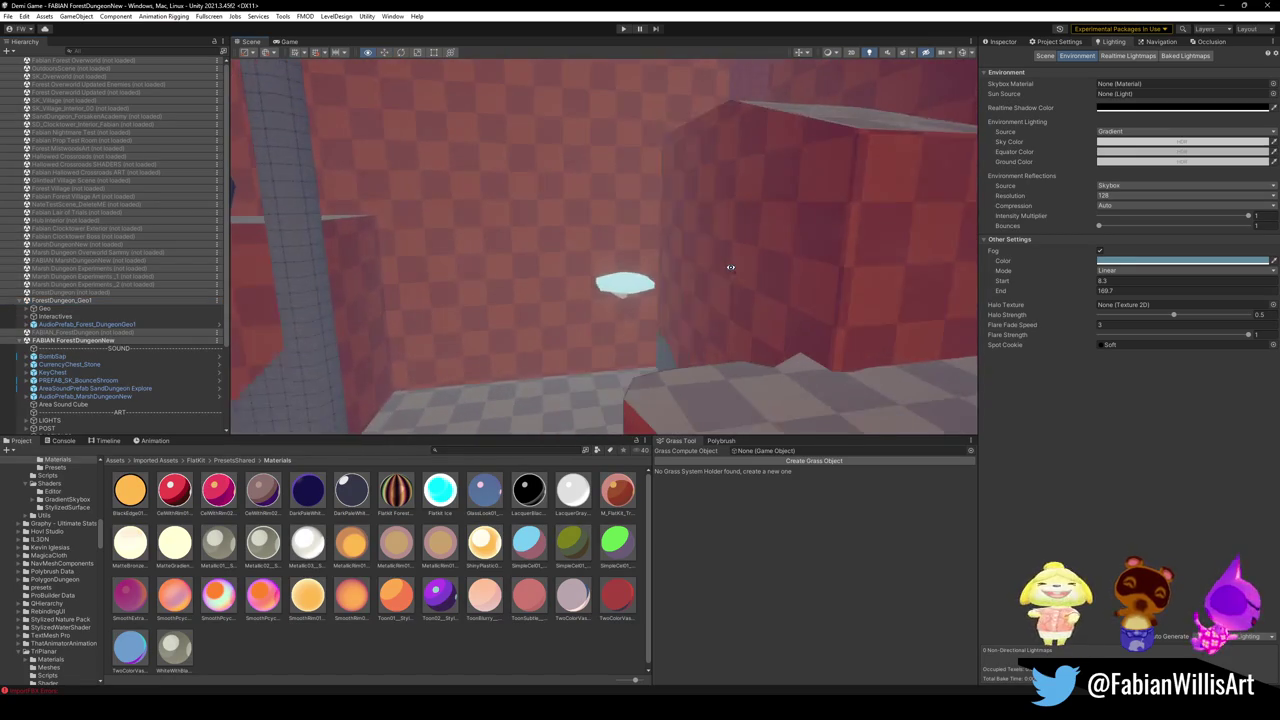
left_click(621, 290)
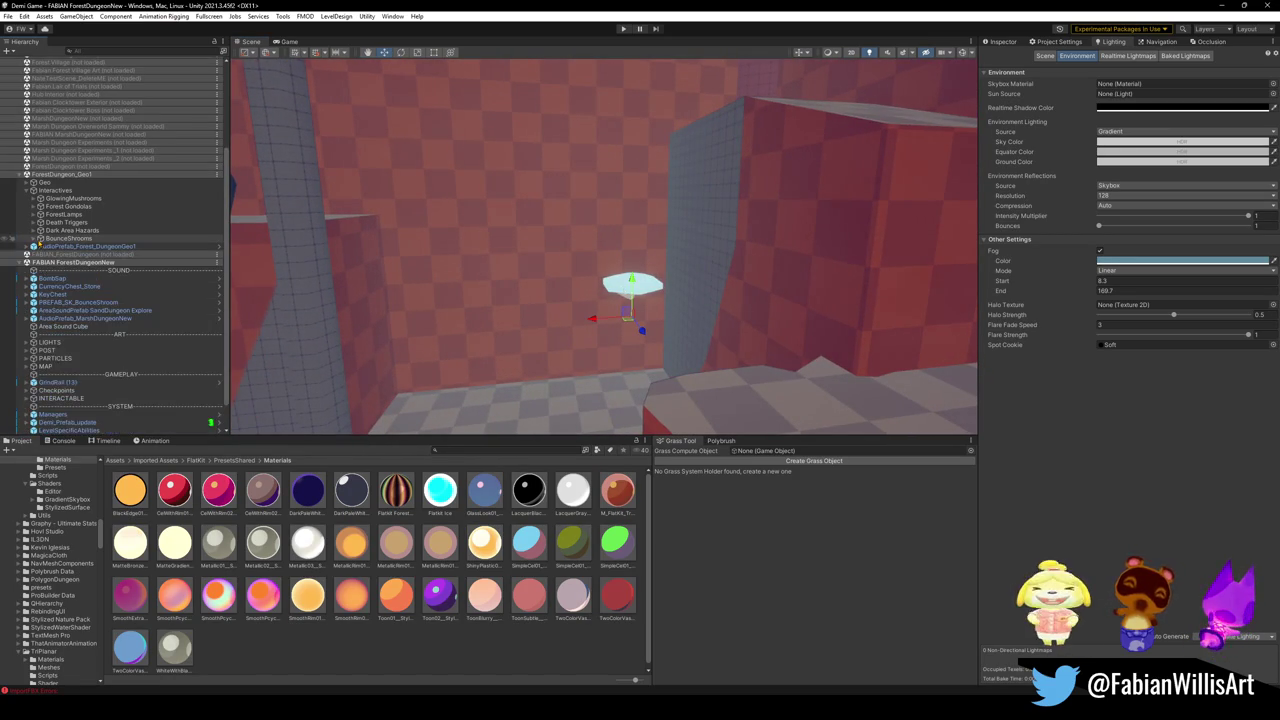
mouse_move(621, 290)
right_mouse_down()
mouse_move(451, 285)
mouse_move(370, 325)
mouse_move(458, 304)
right_mouse_up()
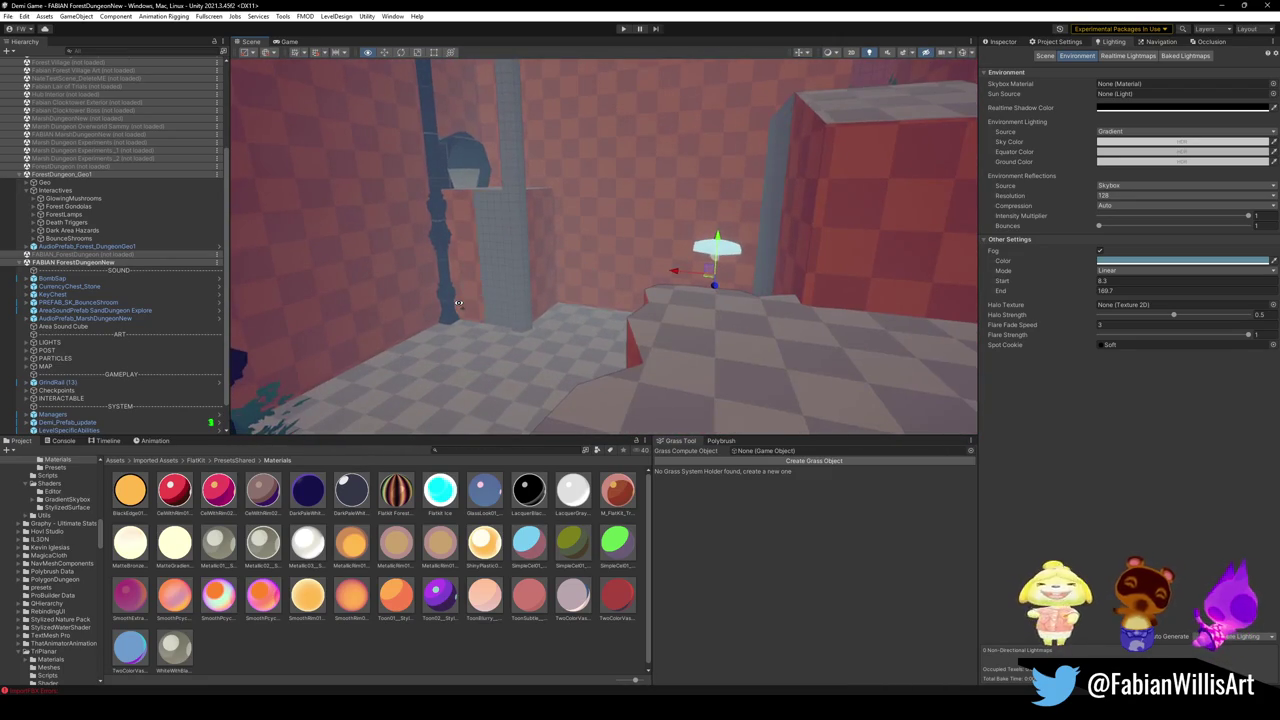
Collapse BounceShrooms and move the farther bounce mushroom closer and lower.
mouse_move(458, 304)
right_mouse_down()
mouse_move(502, 266)
mouse_move(722, 245)
mouse_move(603, 271)
mouse_move(742, 284)
mouse_move(554, 316)
mouse_move(532, 373)
mouse_move(660, 304)
mouse_move(672, 283)
right_mouse_up()
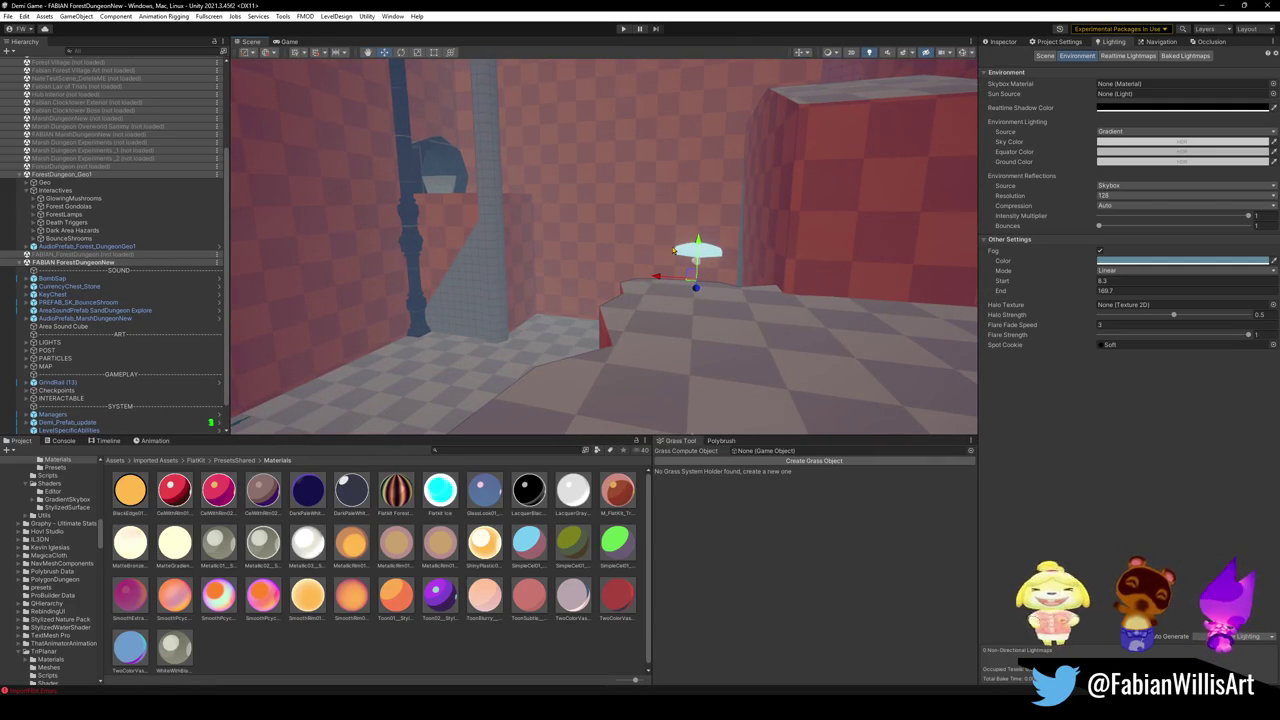
right_click_drag(634, 248, 660, 250)
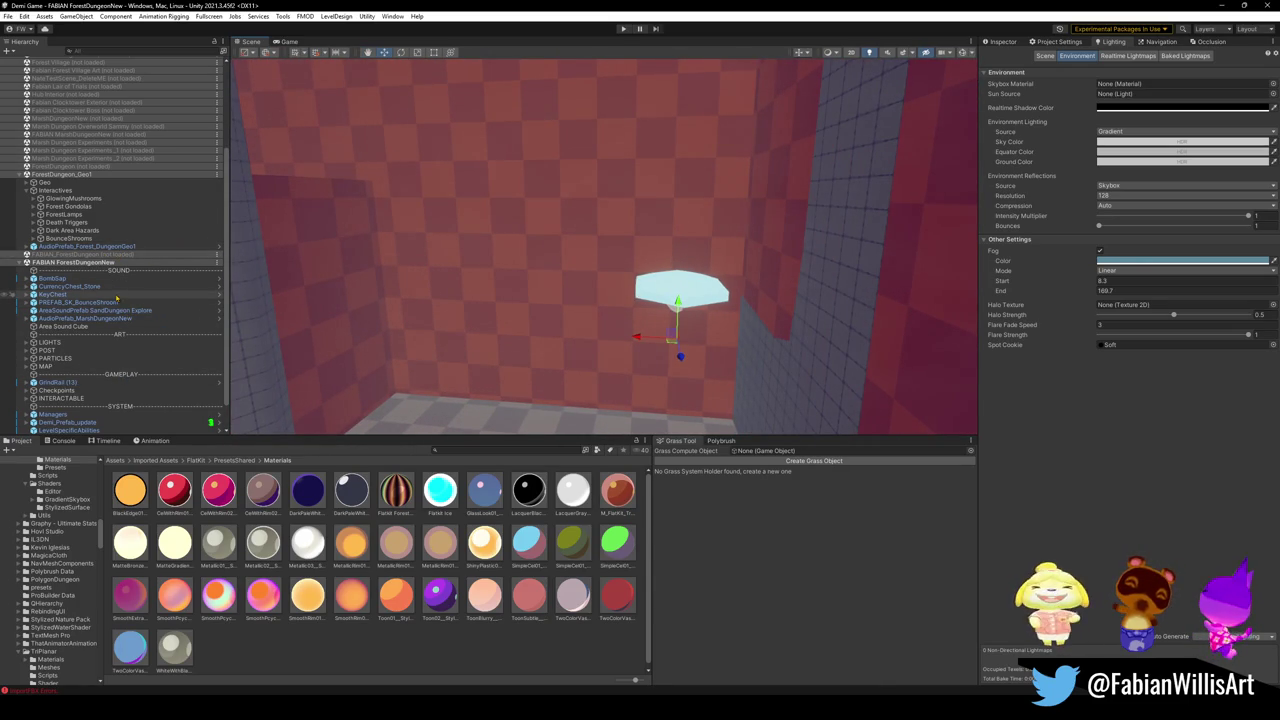
key("f")
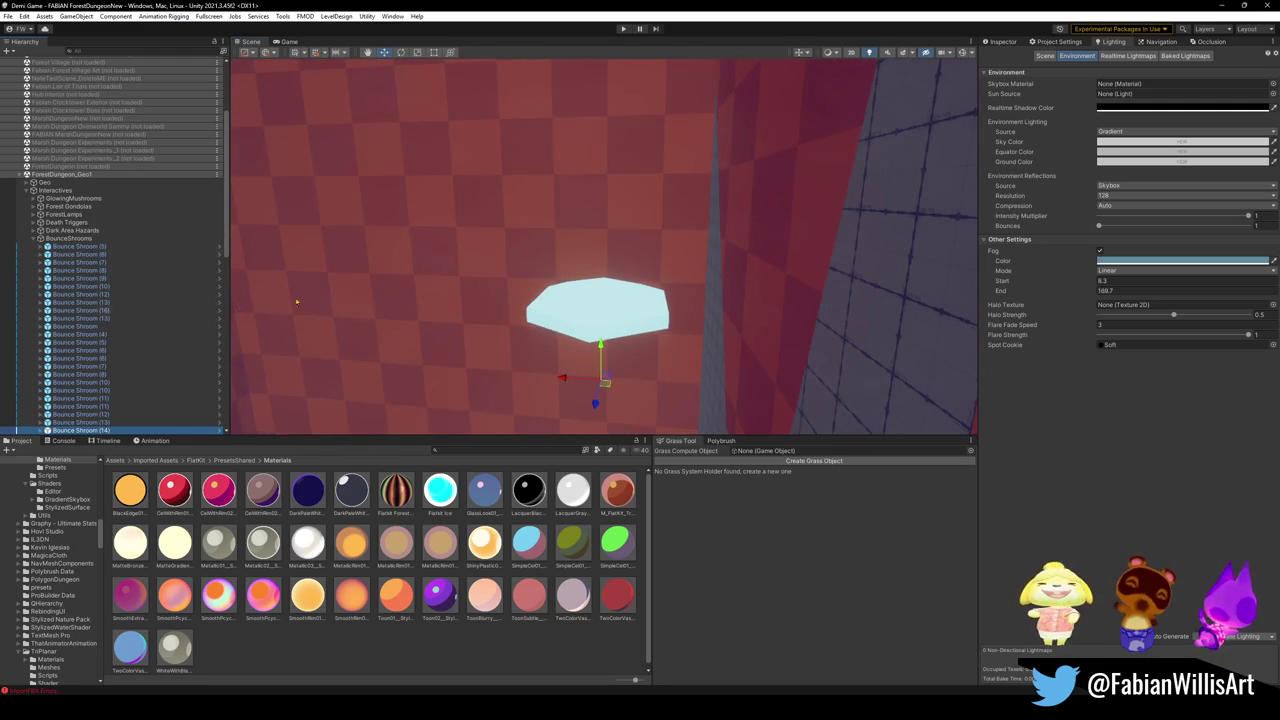
left_click(34, 239)
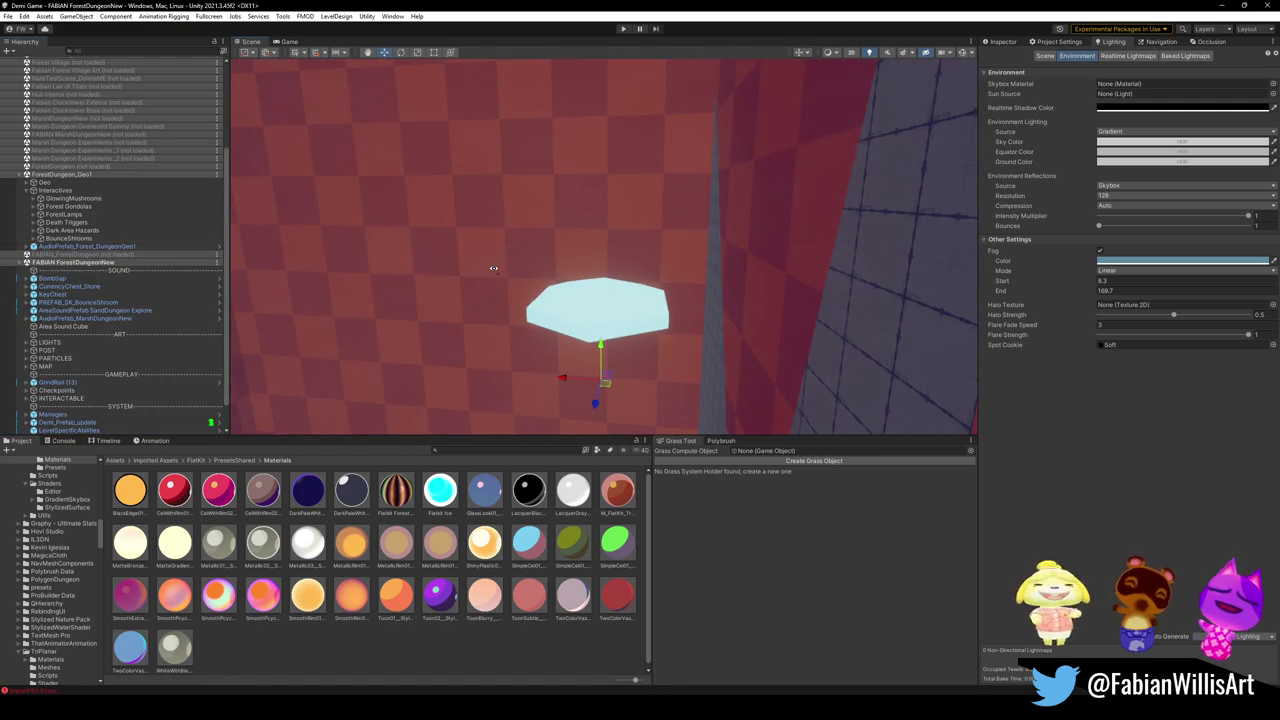
mouse_move(491, 271)
right_mouse_down()
mouse_move(662, 328)
mouse_move(735, 315)
right_mouse_up()
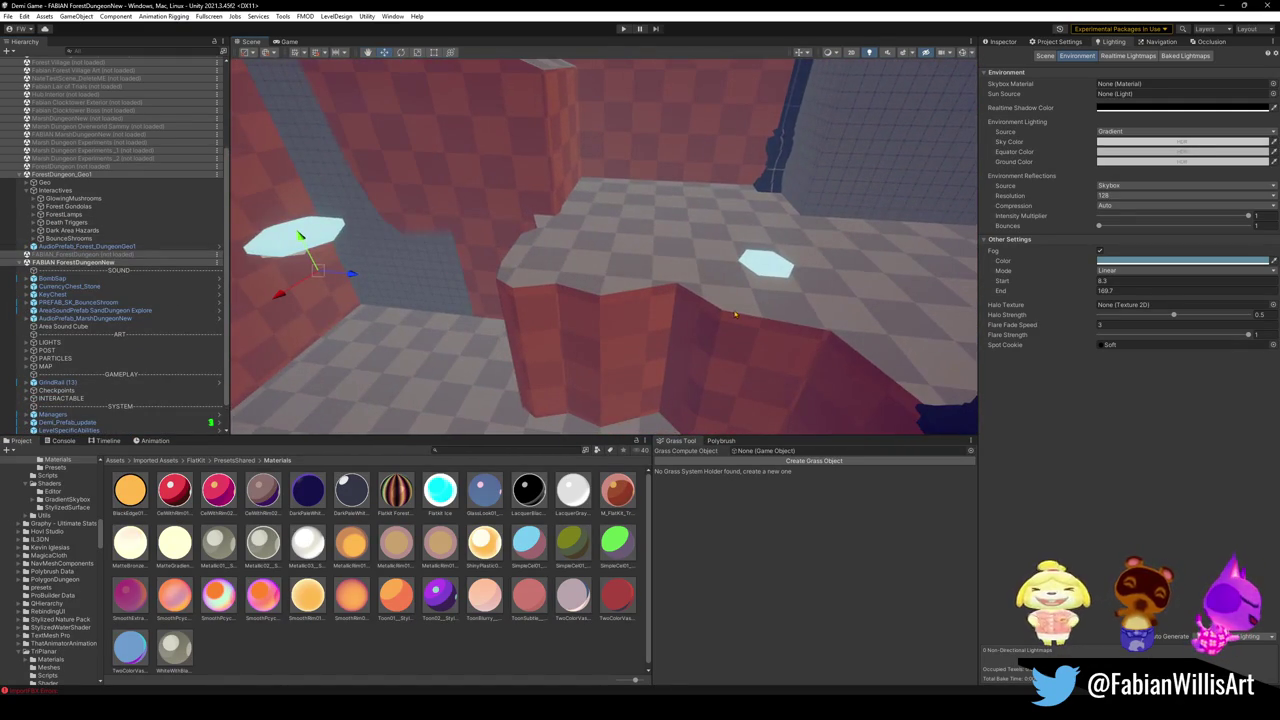
left_click(767, 269)
left_click_drag(746, 318, 760, 430)
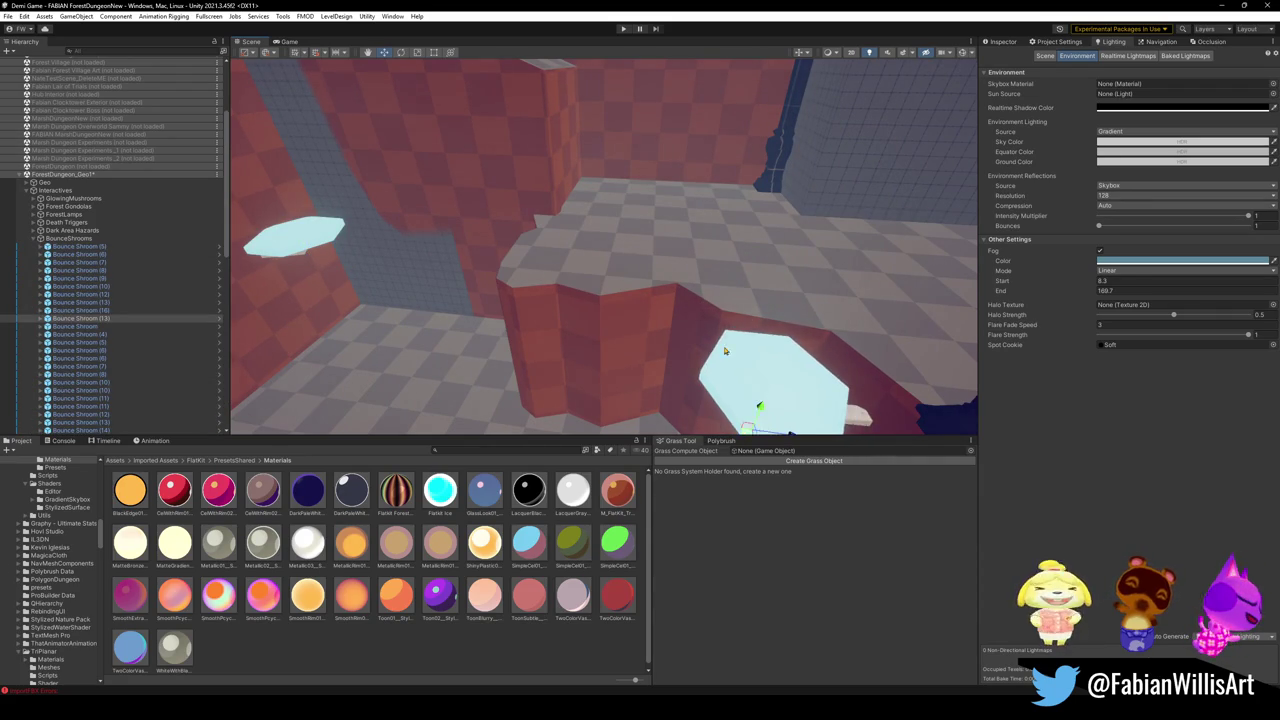
mouse_move(752, 372)
right_mouse_down()
mouse_move(887, 293)
mouse_move(777, 263)
mouse_move(870, 271)
mouse_move(836, 235)
right_mouse_up()
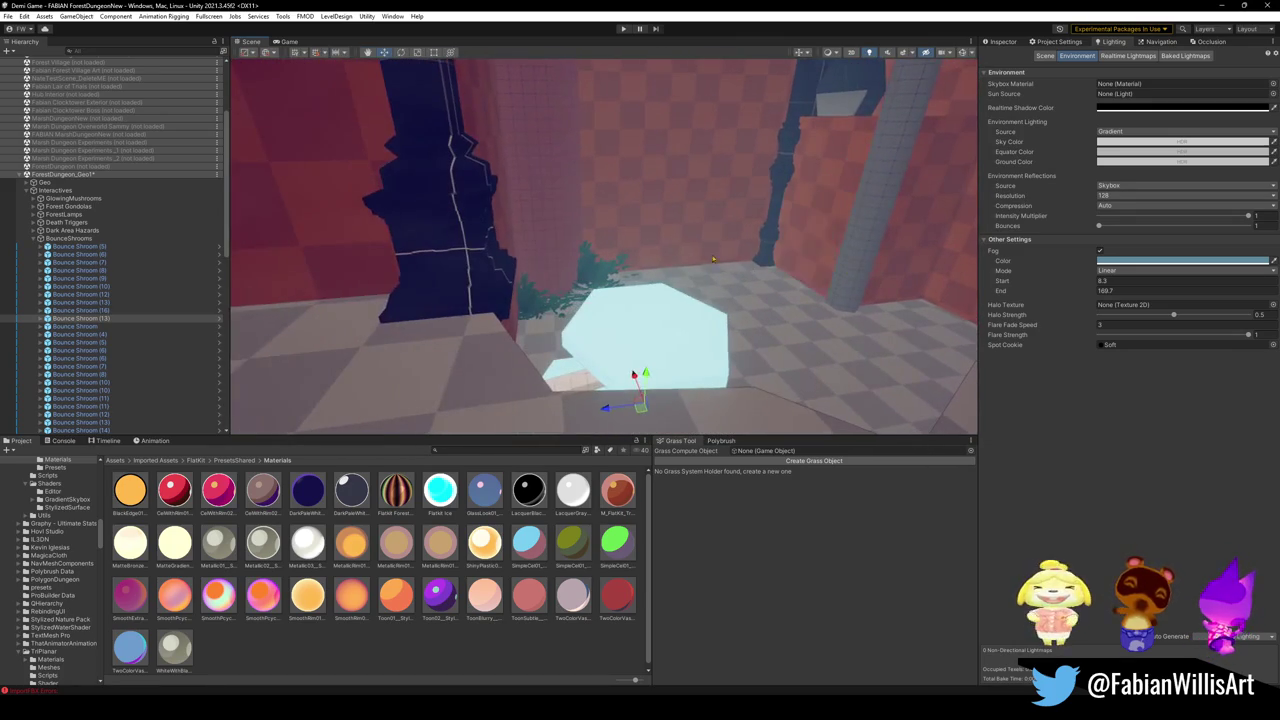
Fly down Room_15 toward the mushrooms and show the red checkered blockout geometry again.
left_click(836, 235)
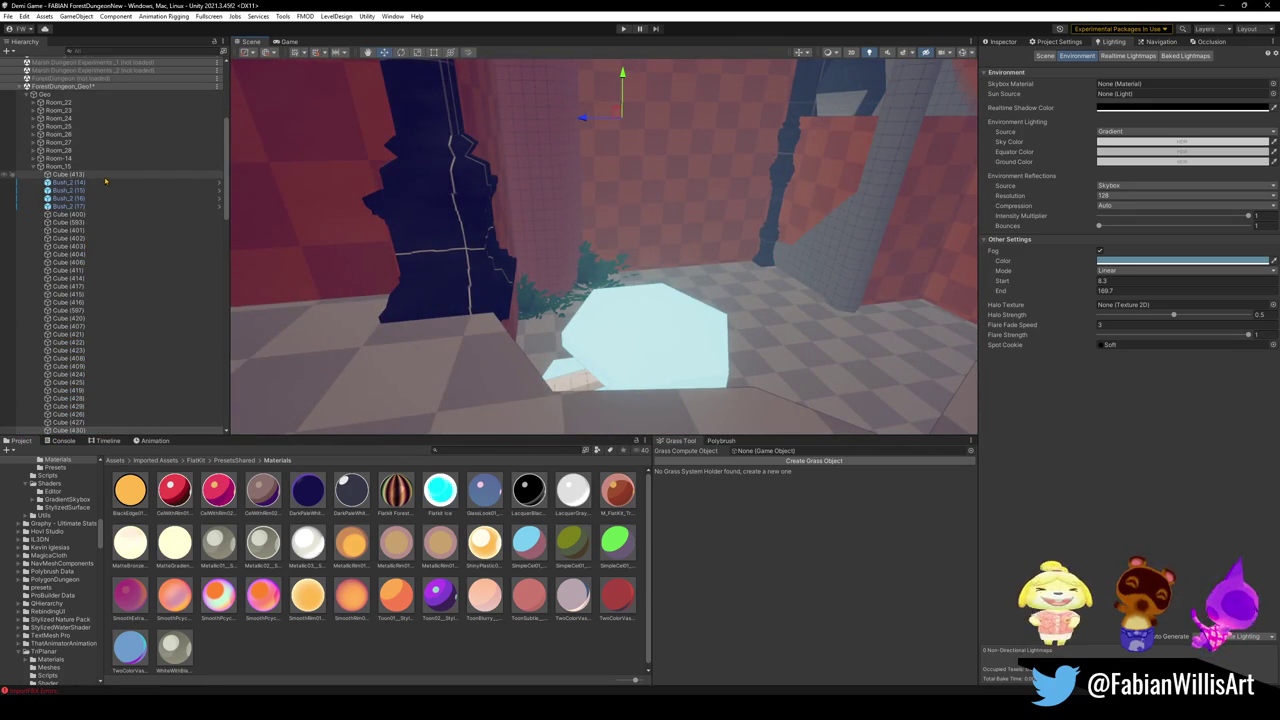
right_click_drag(674, 189, 778, 339)
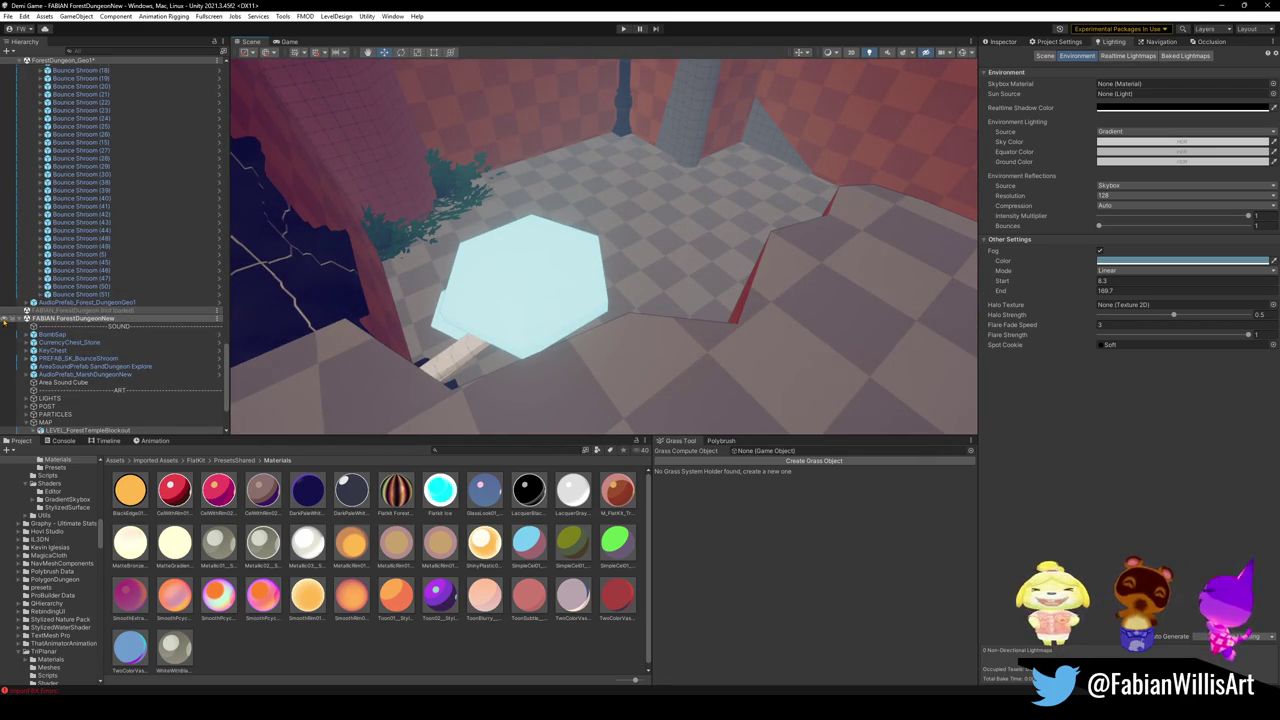
mouse_move(600, 250)
right_mouse_down()
mouse_move(805, 247)
mouse_move(769, 199)
mouse_move(654, 206)
mouse_move(386, 181)
mouse_move(533, 233)
right_mouse_up()
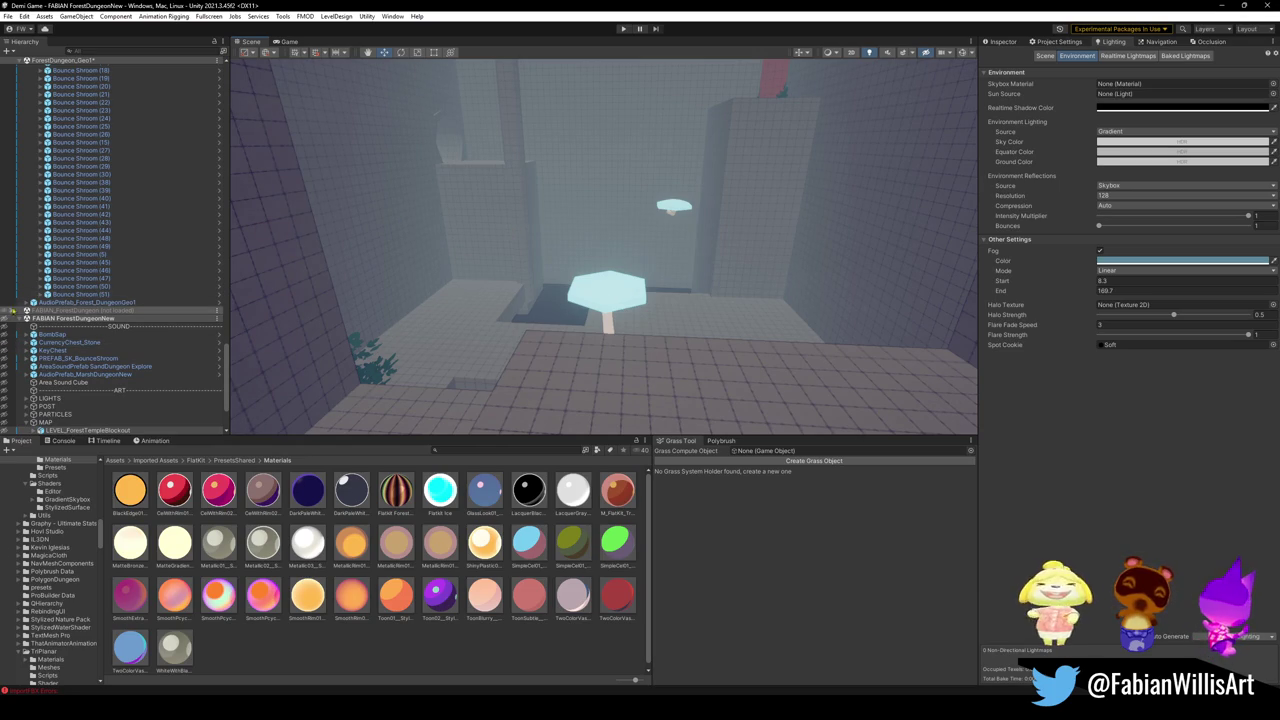
left_click(5, 321)
Select the left mushroom platform's BounceShrooms parent group, then collapse it.
mouse_move(580, 260)
right_mouse_down()
mouse_move(707, 305)
mouse_move(673, 263)
mouse_move(686, 280)
right_mouse_up()
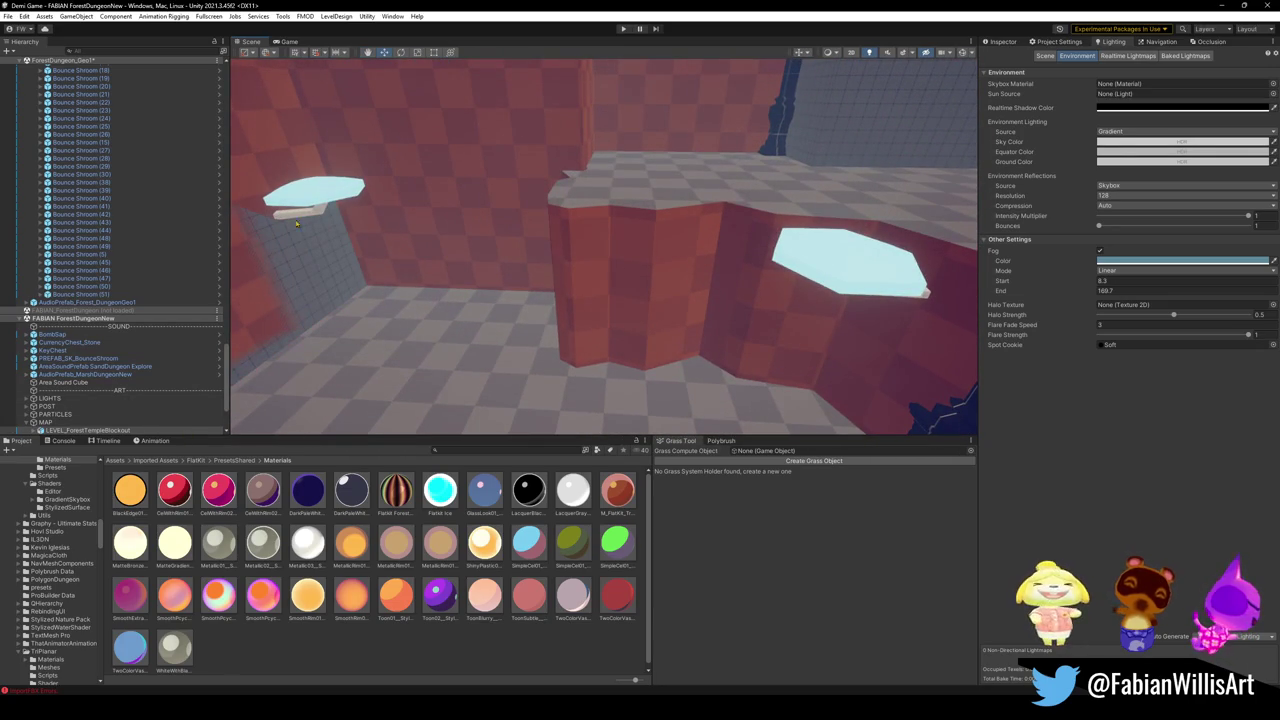
left_click(319, 198)
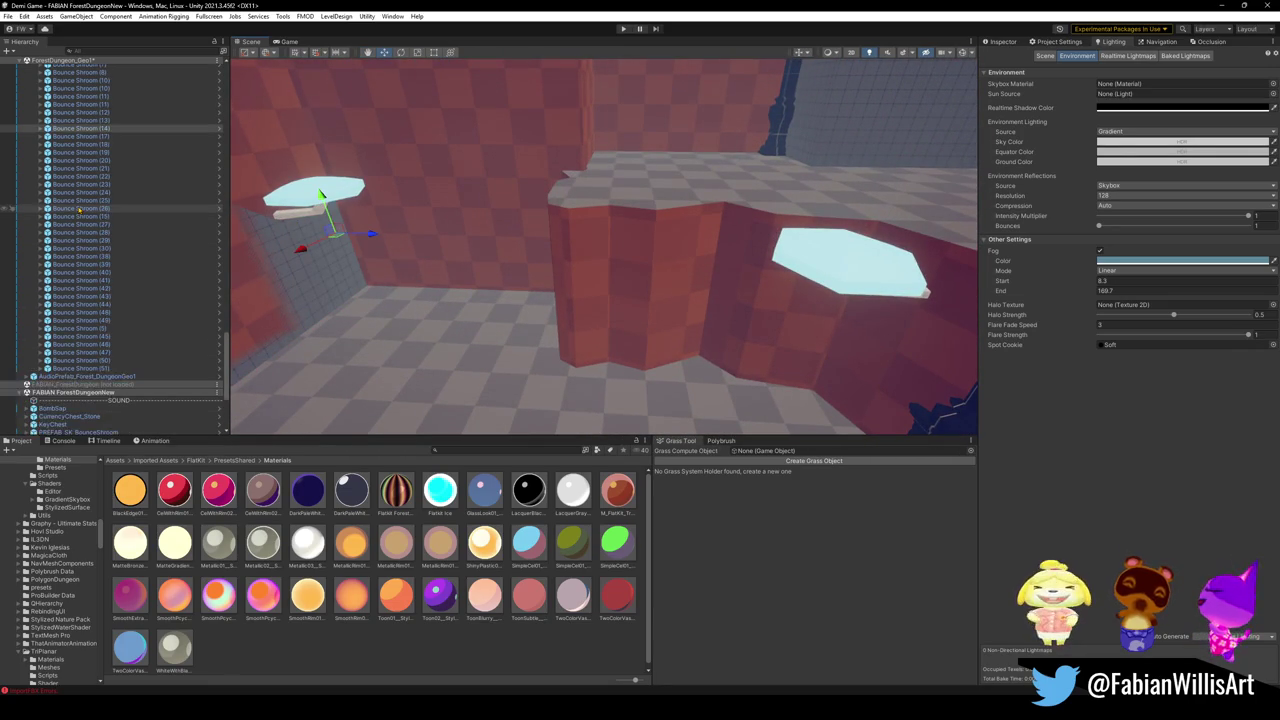
scroll(90, 221, "up", 10)
key("Left")
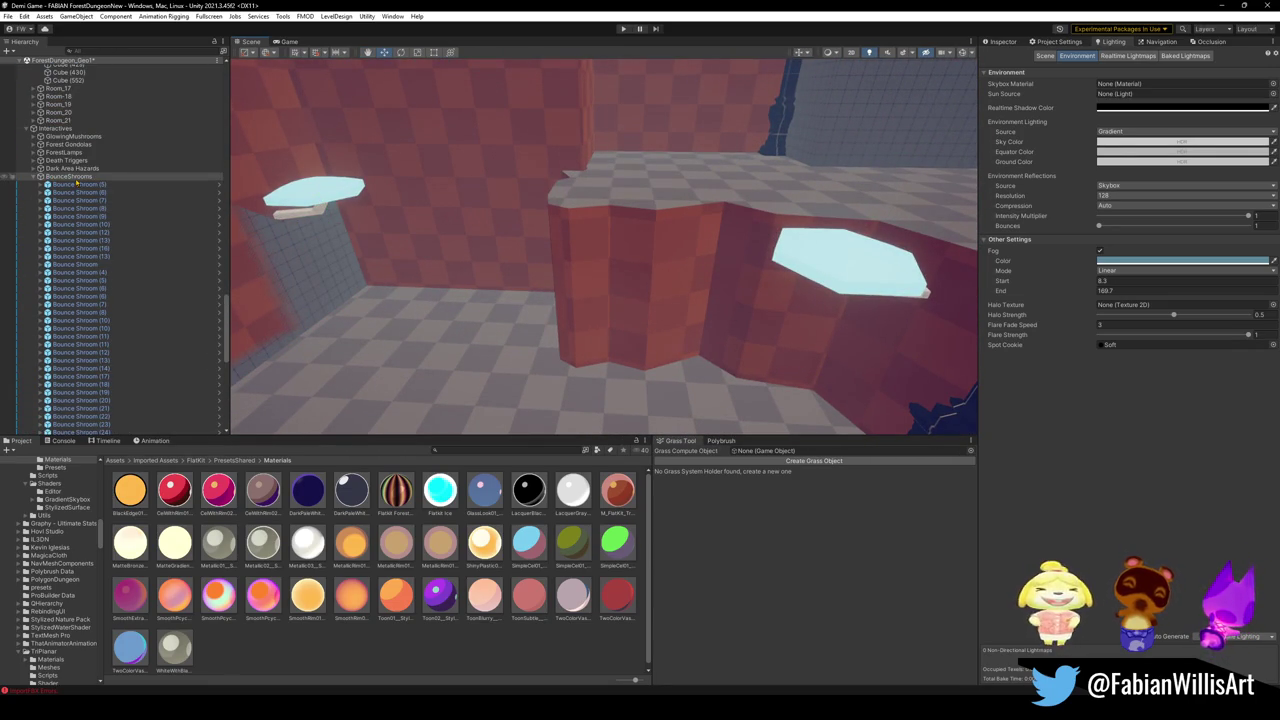
right_click_drag(600, 260, 497, 245)
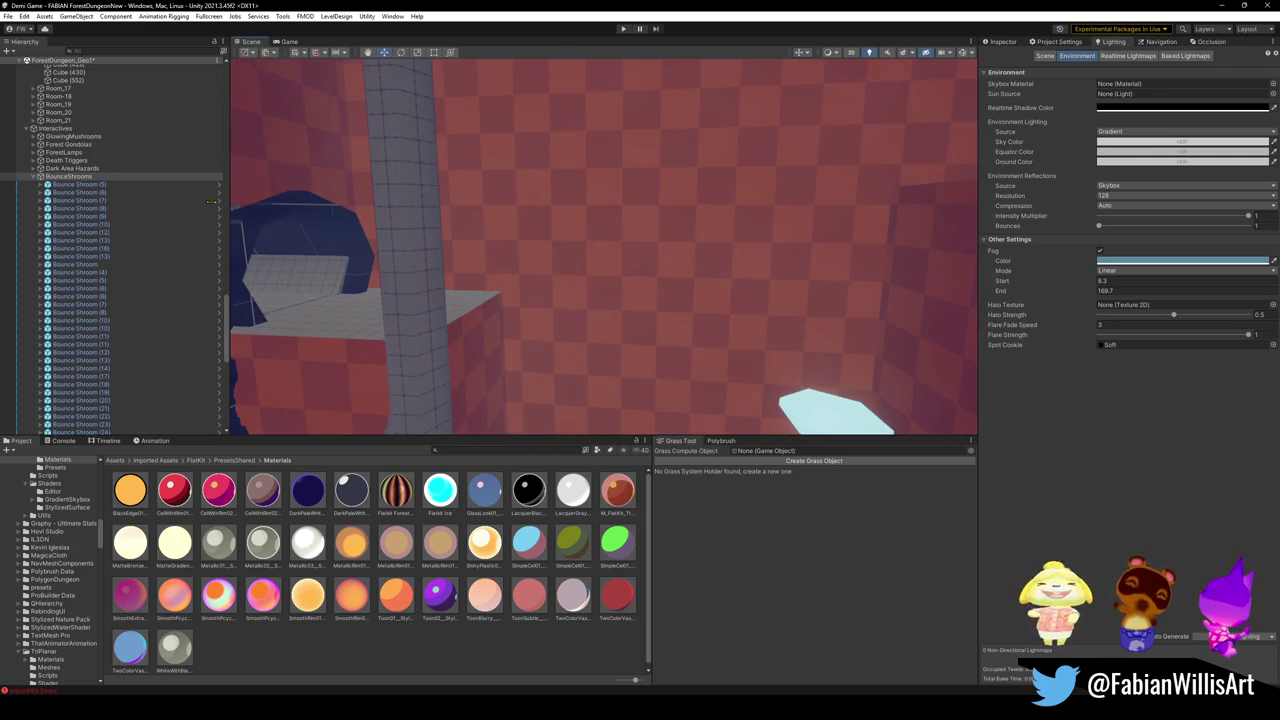
left_click(35, 177)
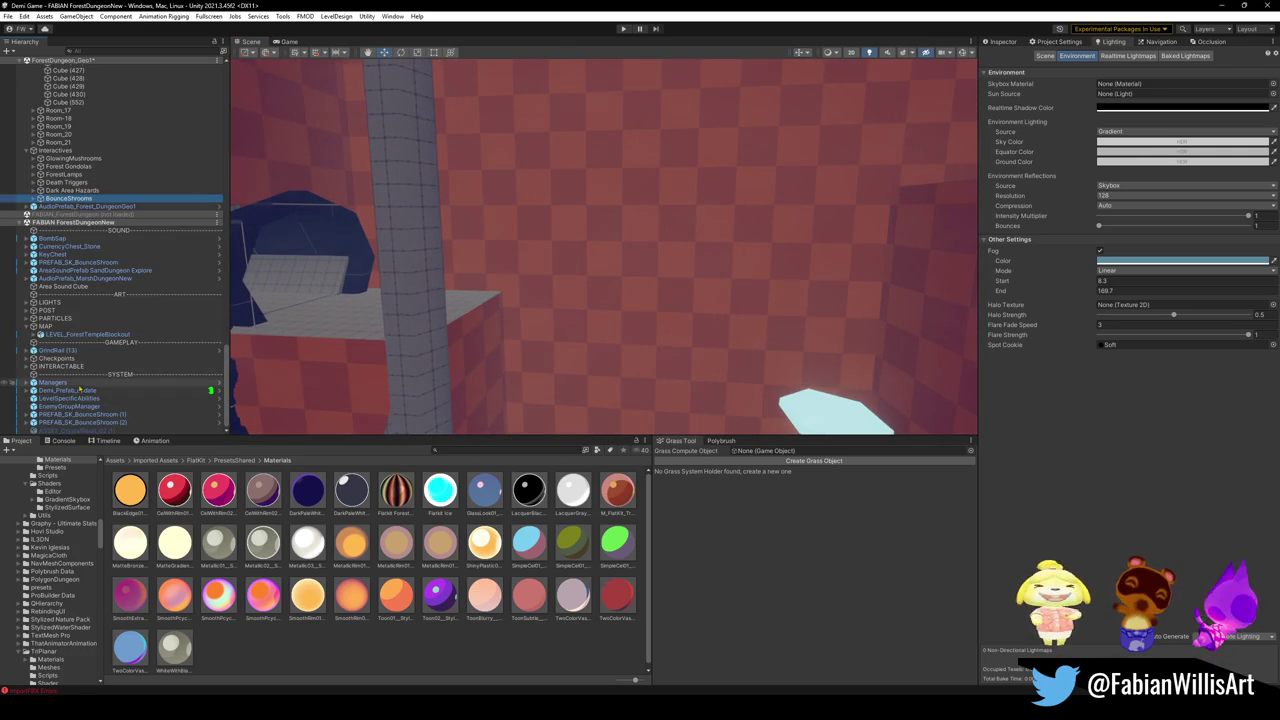
Select the GrimRail group, undo, and scroll the Hierarchy up to ForestDungeon_Geo1.
left_click(113, 351)
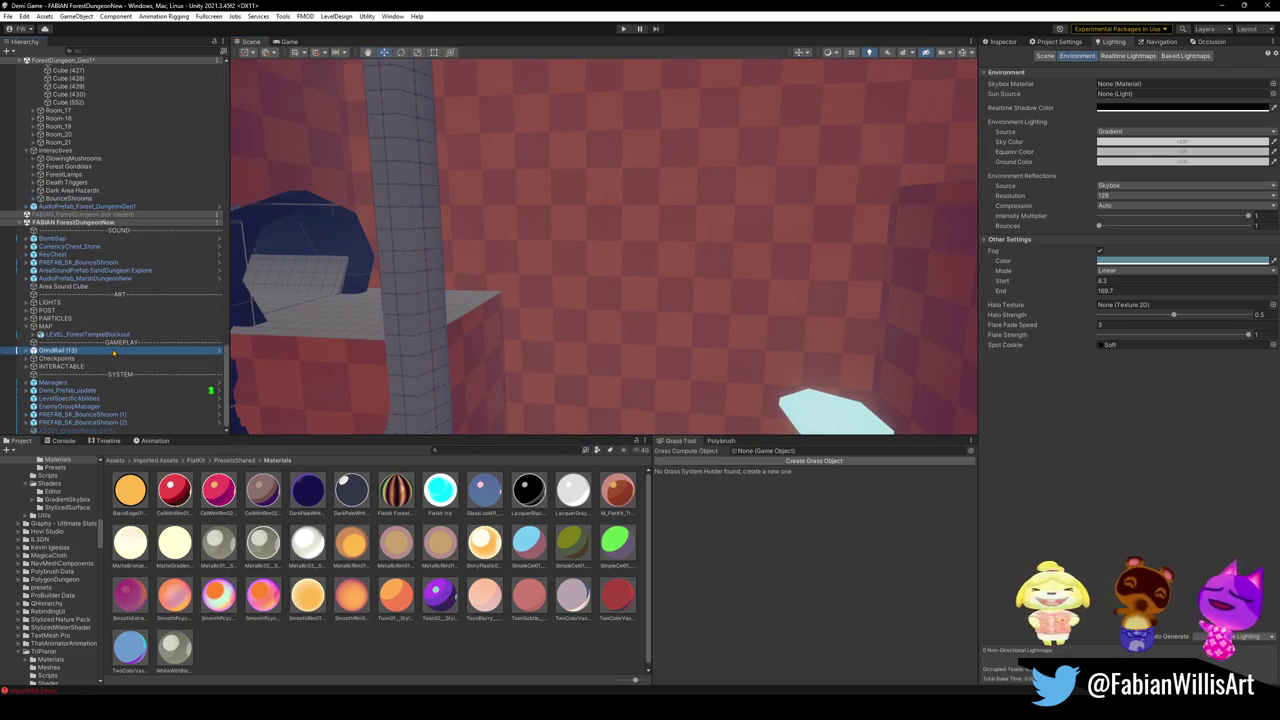
key("ctrl+z")
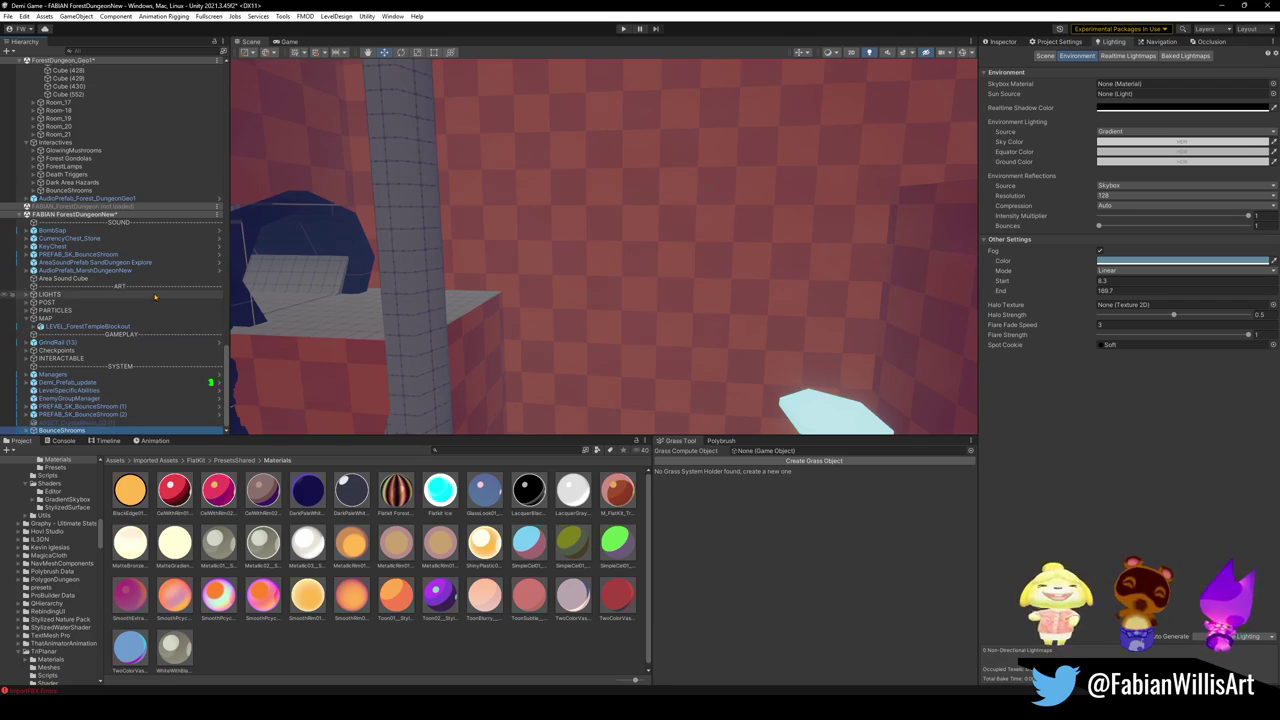
scroll(91, 188, "up", 3)
scroll(95, 192, "up", 3)
scroll(98, 196, "up", 3)
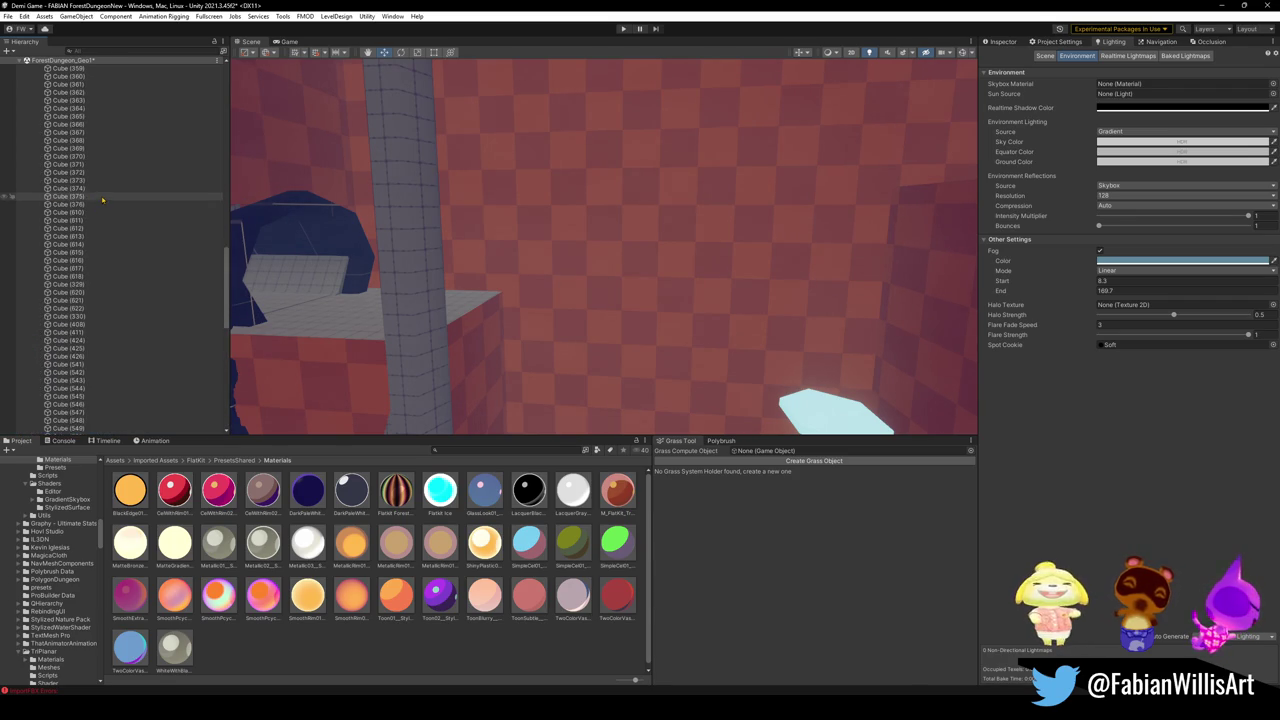
scroll(102, 200, "up", 3)
scroll(105, 203, "up", 3)
scroll(112, 207, "up", 3)
scroll(120, 211, "up", 3)
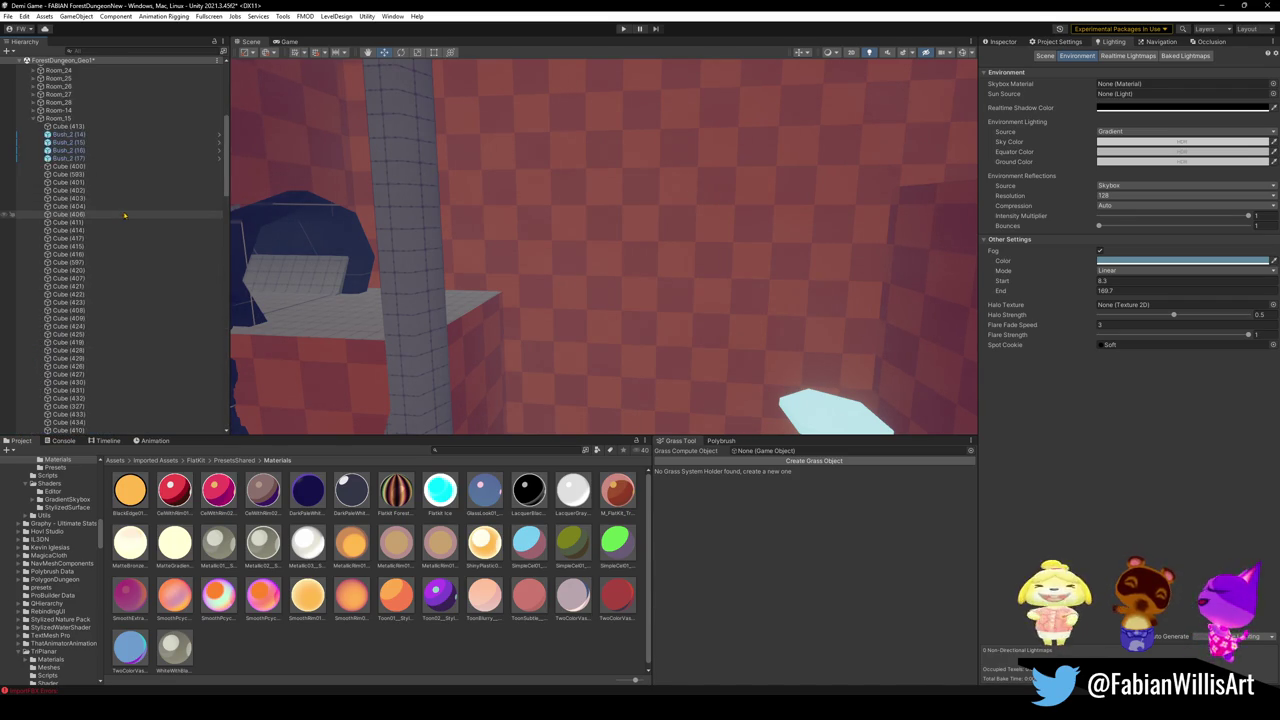
scroll(127, 215, "up", 3)
Unload ForestDungeon_Geo1 with Don't Save, then select the light-blue bounce shroom.
right_click(92, 190)
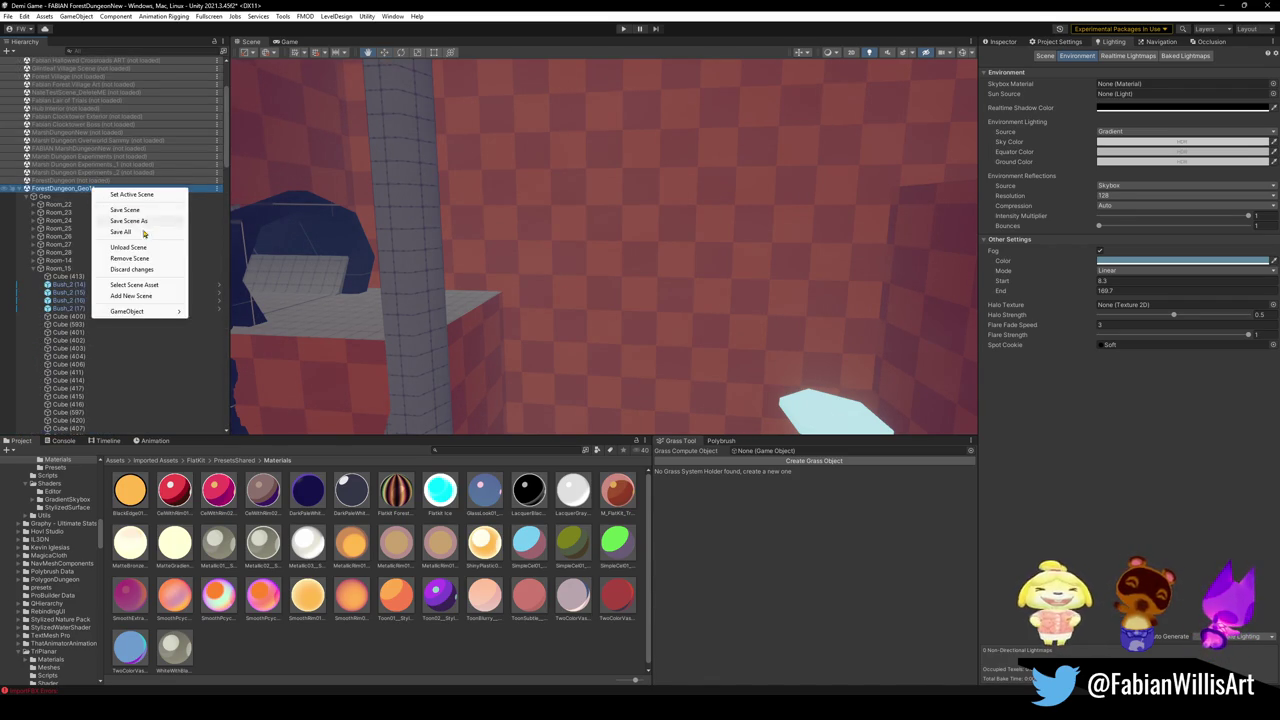
left_click(142, 249)
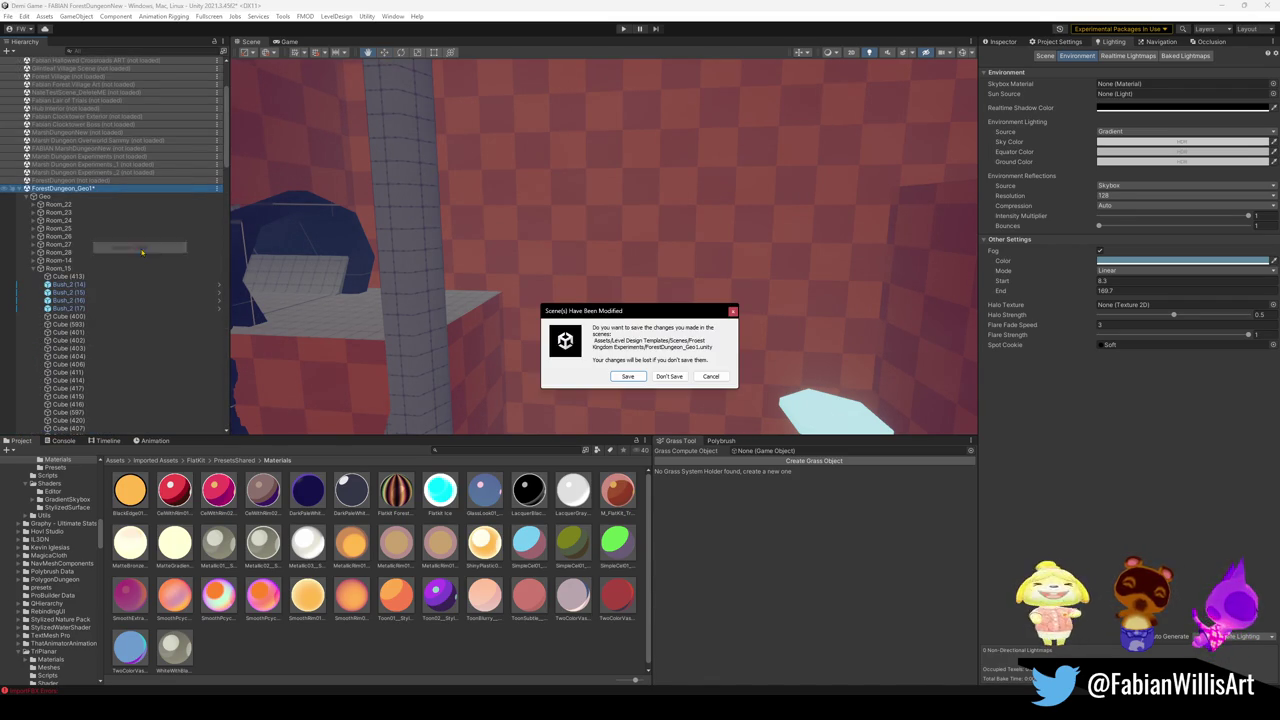
left_click(670, 377)
mouse_move(600, 300)
right_mouse_down()
mouse_move(748, 387)
mouse_move(786, 266)
mouse_move(664, 131)
right_mouse_up()
left_click(745, 380)
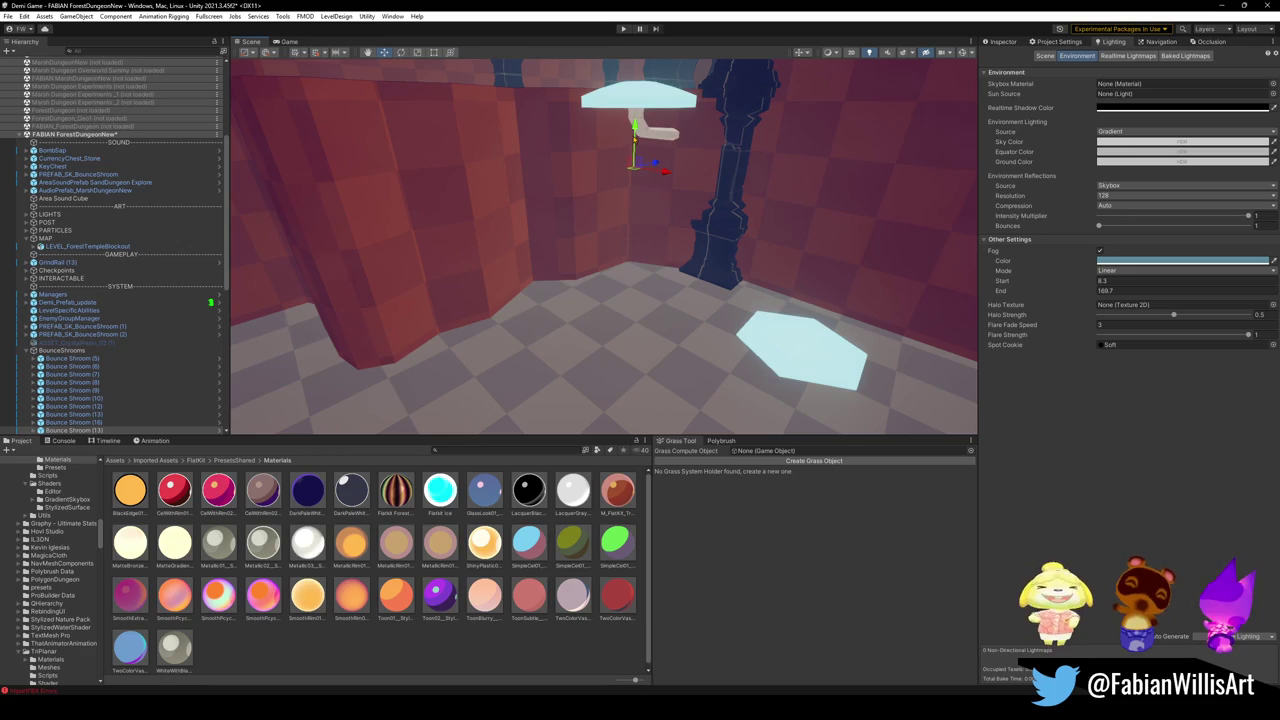
Lower, then slightly raise, the light-blue bounce shroom along its Y axis.
mouse_move(634, 130)
left_mouse_down()
mouse_move(643, 240)
mouse_move(640, 195)
left_mouse_up()
mouse_move(640, 195)
right_mouse_down()
mouse_move(616, 218)
mouse_move(547, 384)
mouse_move(537, 371)
mouse_move(603, 334)
mouse_move(586, 298)
mouse_move(535, 300)
mouse_move(646, 345)
right_mouse_up()
key("e")
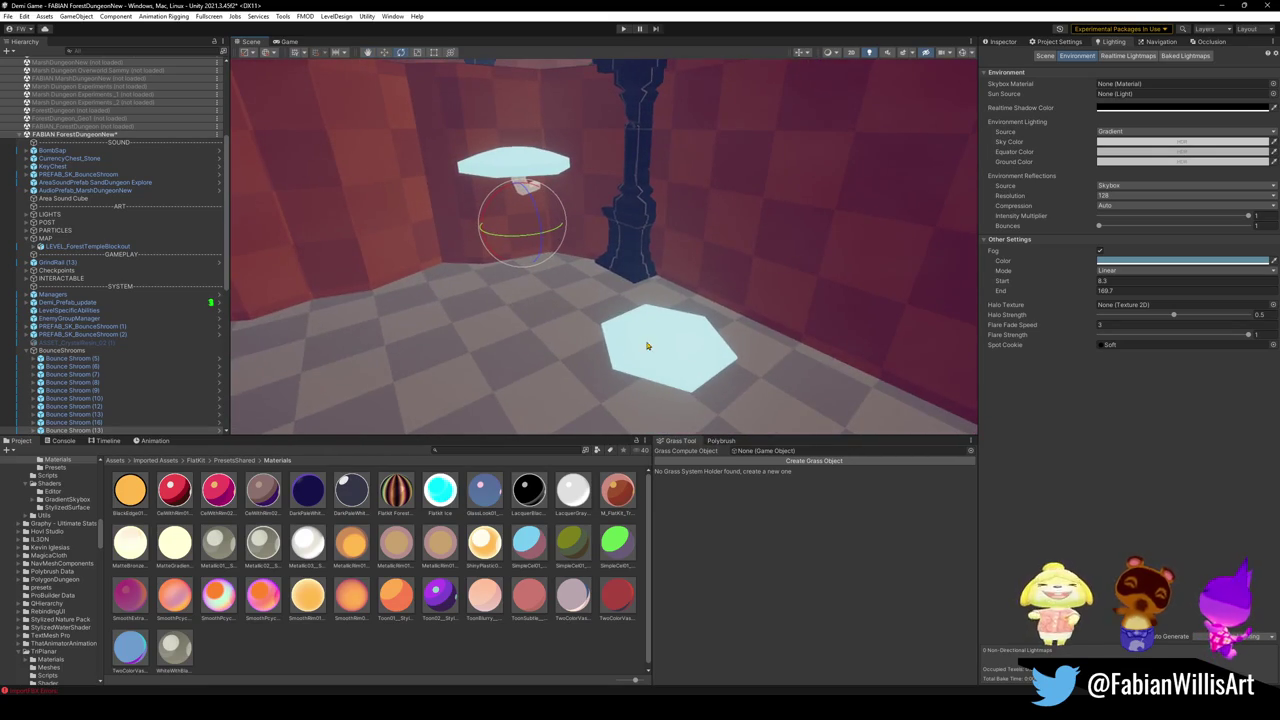
Fly through the room and select the upper shroom, Bounce Shroom (13).
mouse_move(619, 270)
right_mouse_down()
mouse_move(640, 251)
mouse_move(689, 248)
right_mouse_up()
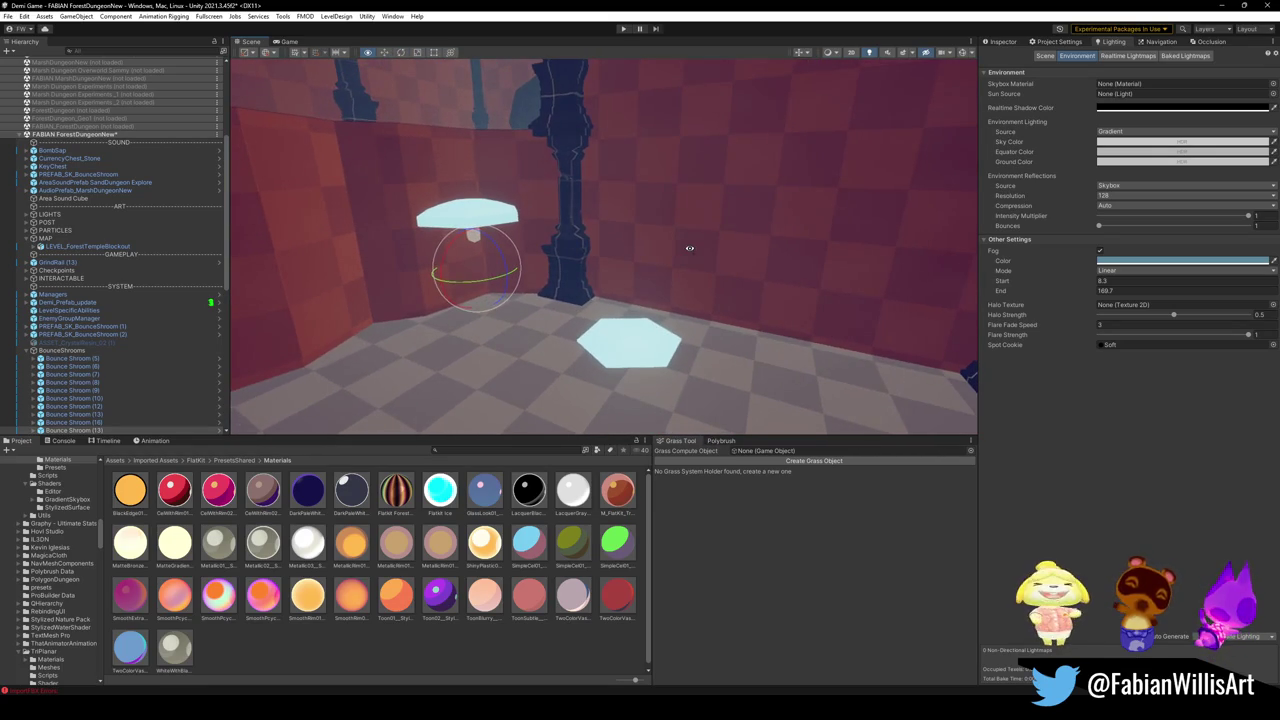
left_click(617, 342)
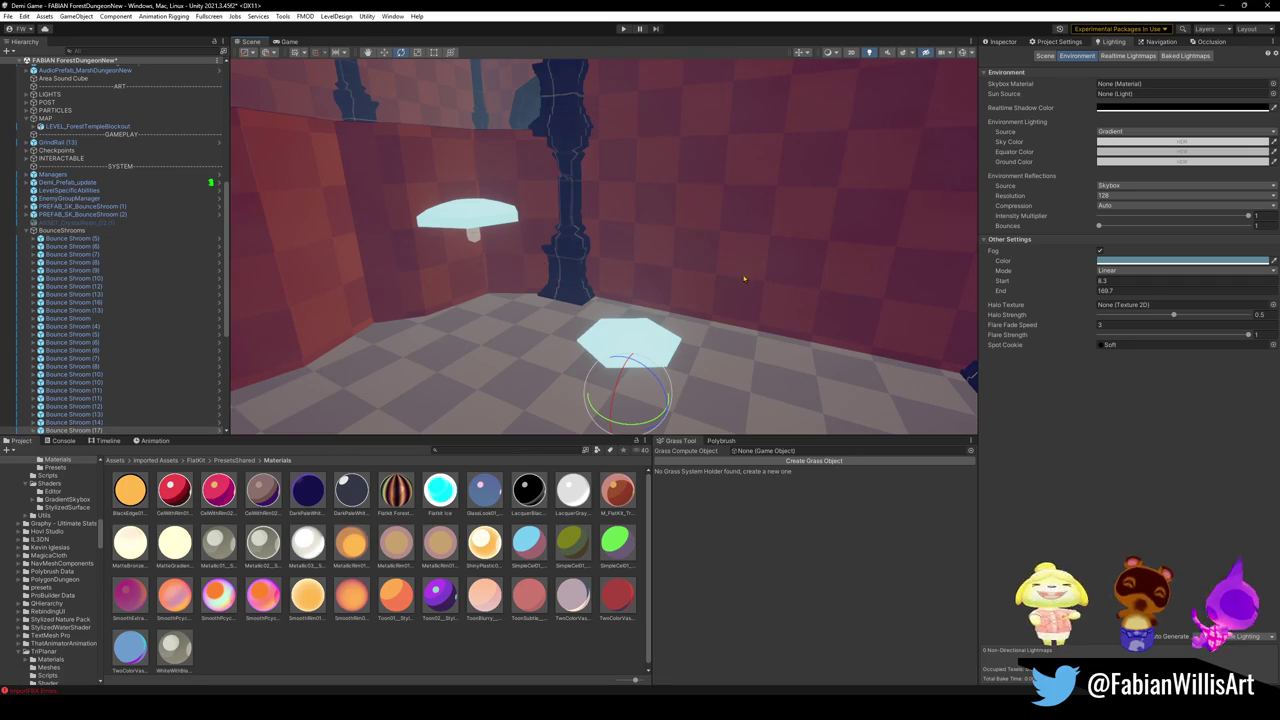
mouse_move(744, 279)
right_mouse_down()
mouse_move(651, 280)
mouse_move(581, 312)
mouse_move(743, 271)
mouse_move(630, 272)
mouse_move(486, 349)
mouse_move(423, 349)
mouse_move(663, 329)
mouse_move(760, 306)
mouse_move(834, 314)
mouse_move(705, 327)
right_mouse_up()
left_click(458, 236)
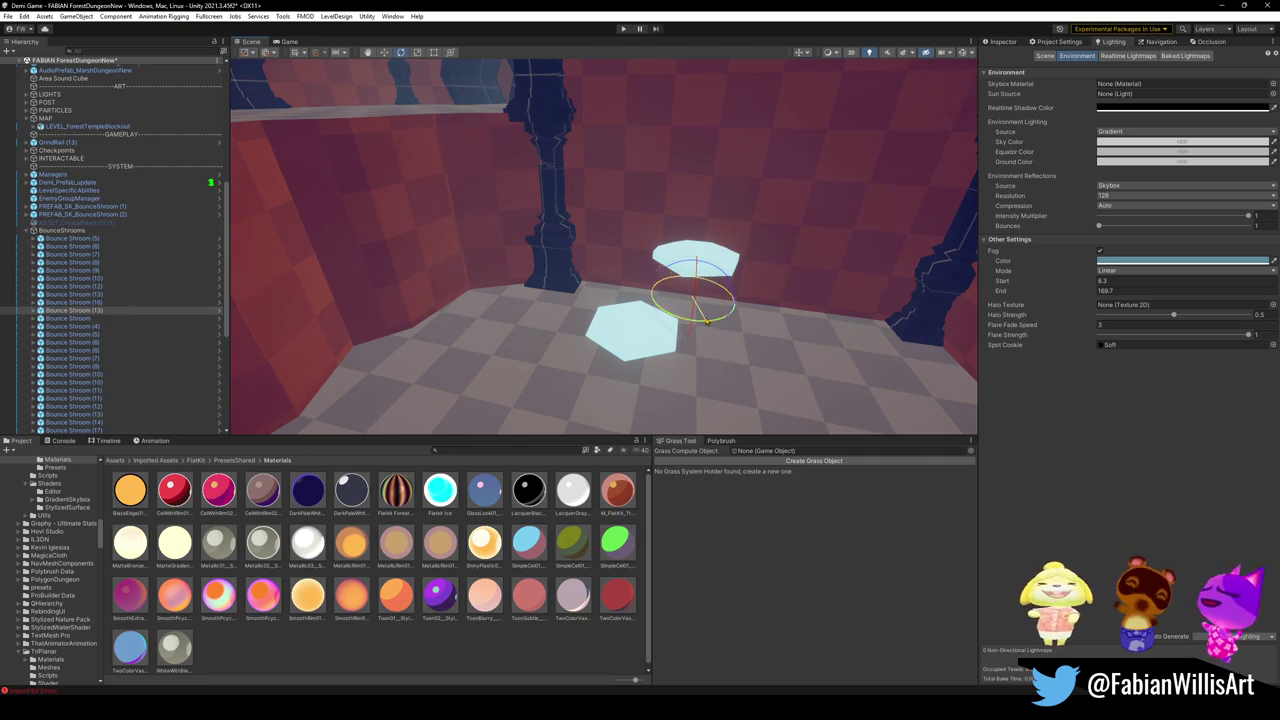
Slide Bounce Shroom (13) along its X axis and rotate it slightly about its vertical axis.
right_click_drag(657, 330, 560, 288)
key("w")
mouse_move(548, 292)
left_mouse_down()
mouse_move(472, 297)
mouse_move(486, 318)
mouse_move(428, 314)
mouse_move(355, 333)
mouse_move(490, 328)
left_mouse_up()
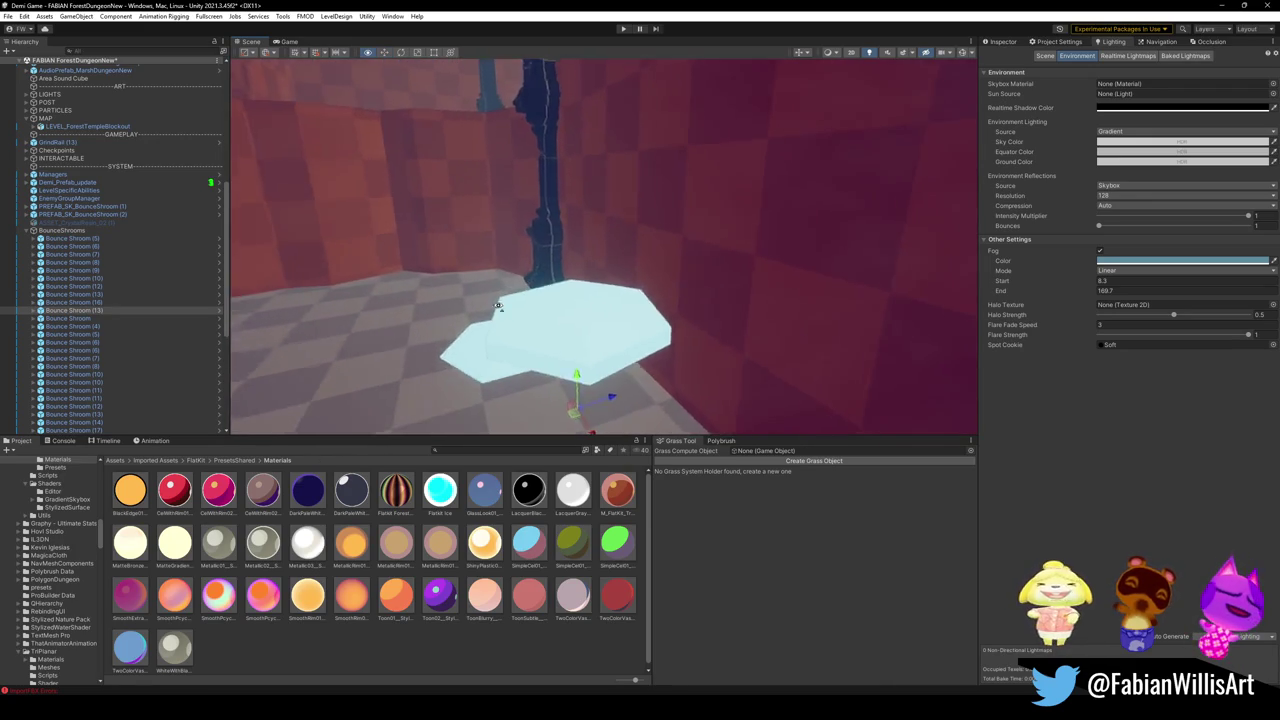
right_click_drag(528, 284, 477, 326)
left_click_drag(524, 410, 505, 397)
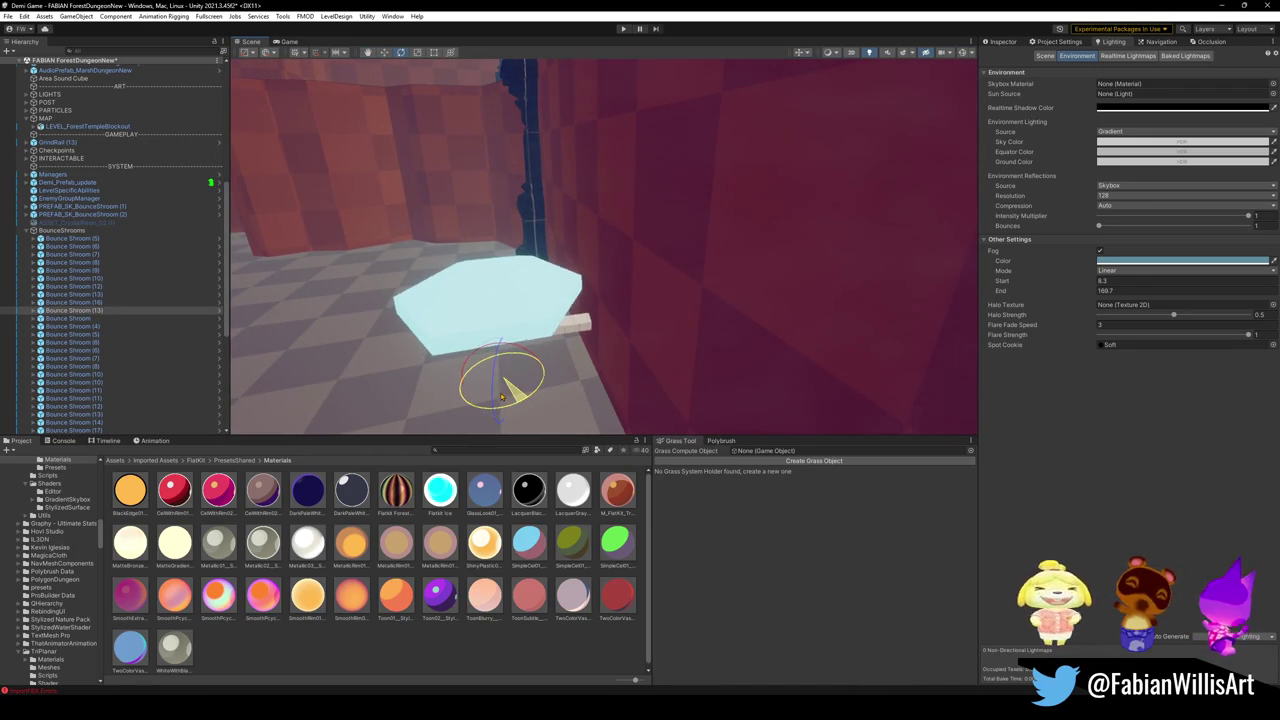
mouse_move(555, 370)
right_mouse_down()
mouse_move(616, 323)
mouse_move(557, 327)
right_mouse_up()
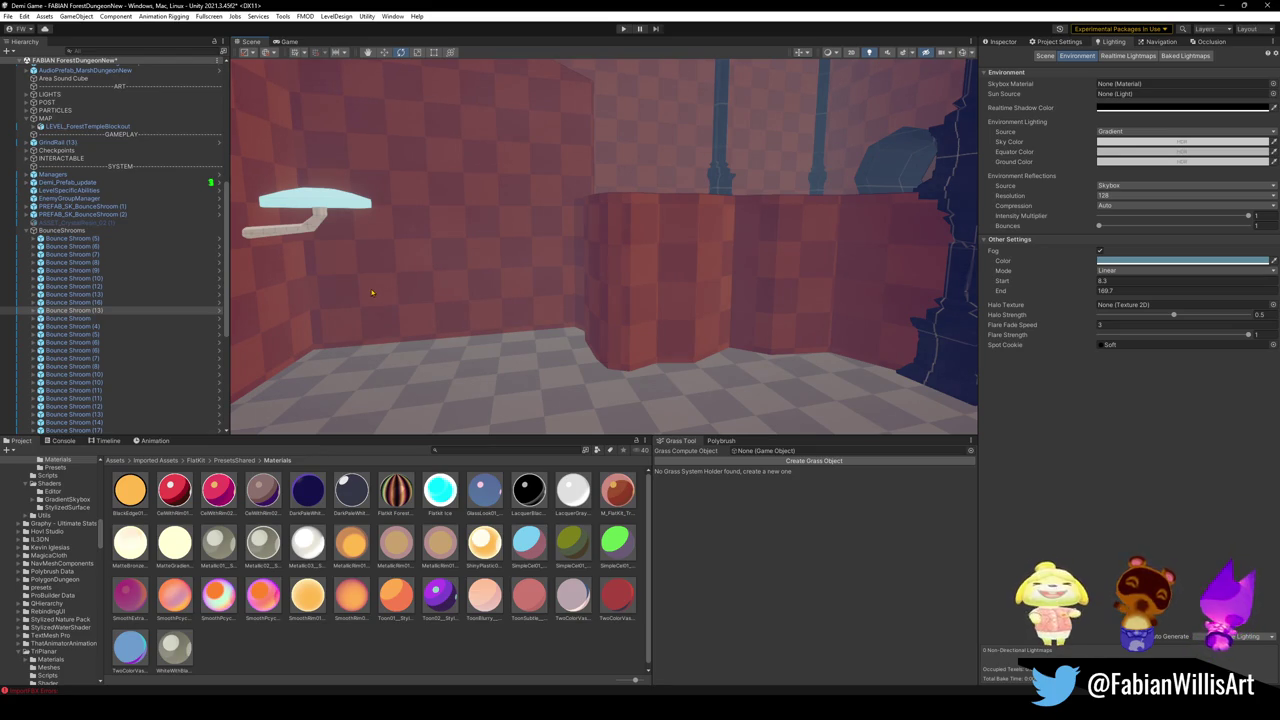
Raise the lower shroom platform and slide it left toward the camera.
right_click_drag(698, 241, 814, 259)
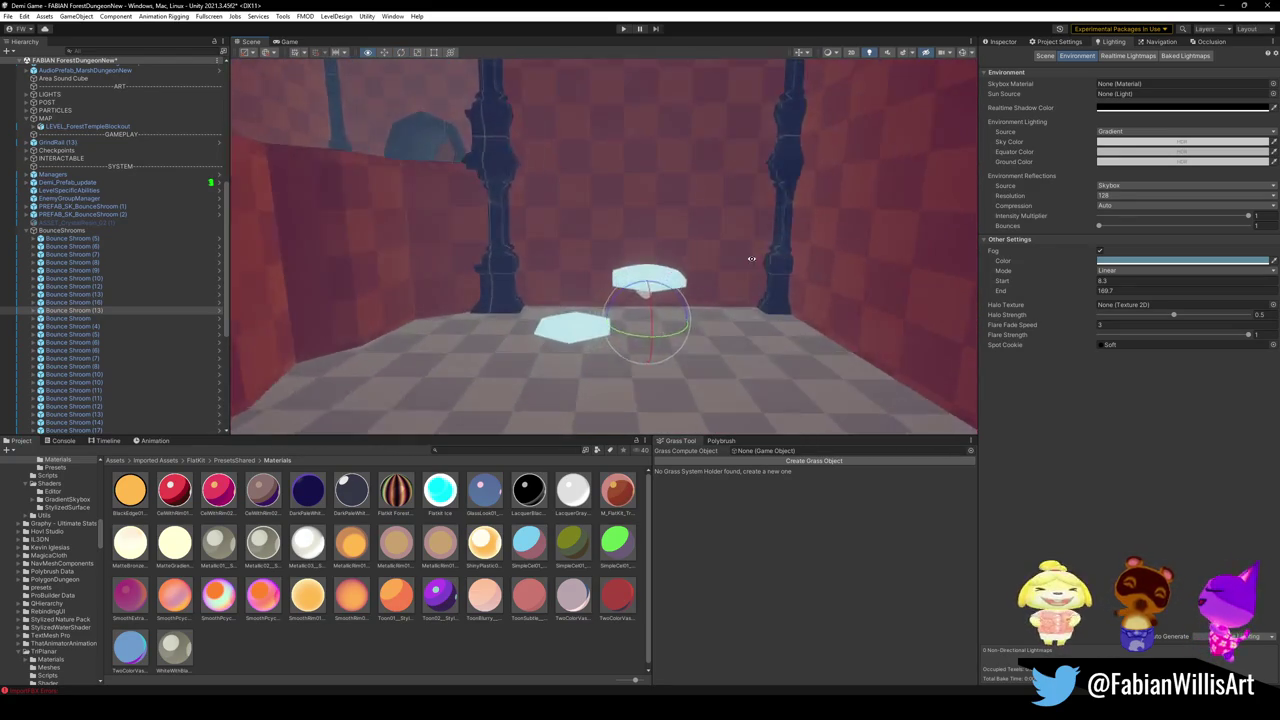
right_click_drag(814, 259, 806, 267)
scroll(806, 267, "down", 5)
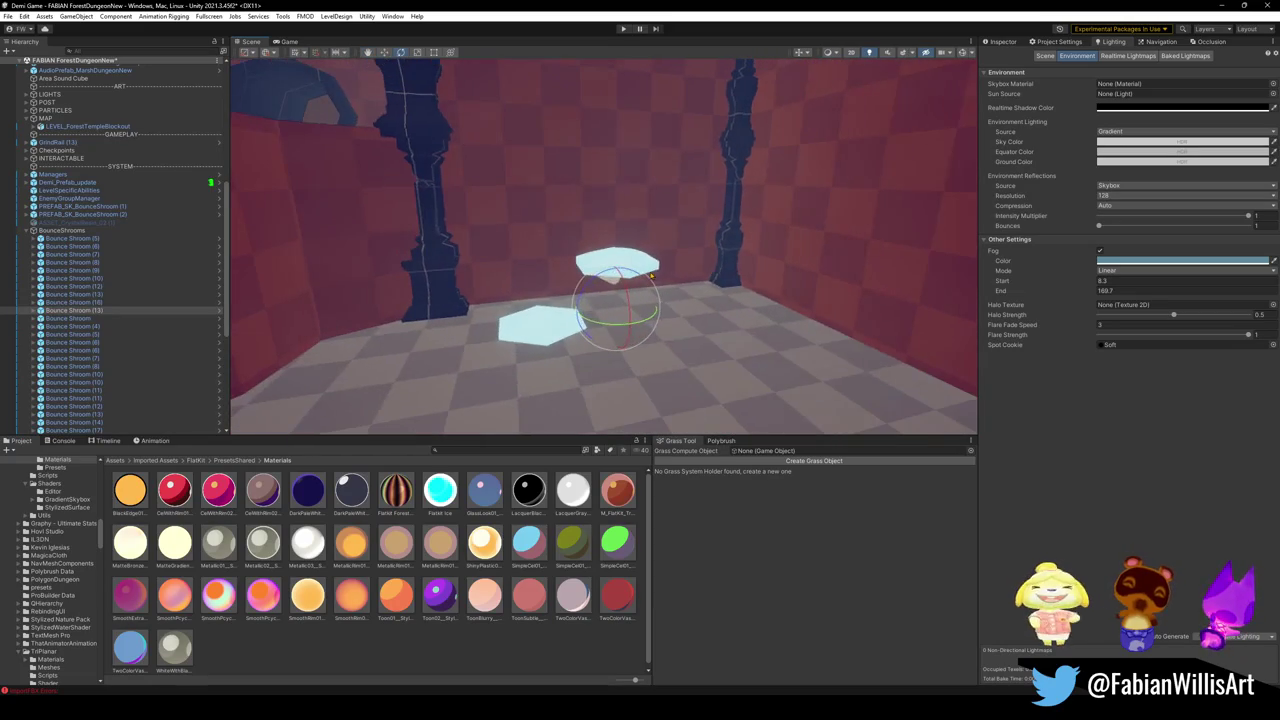
left_click(545, 323)
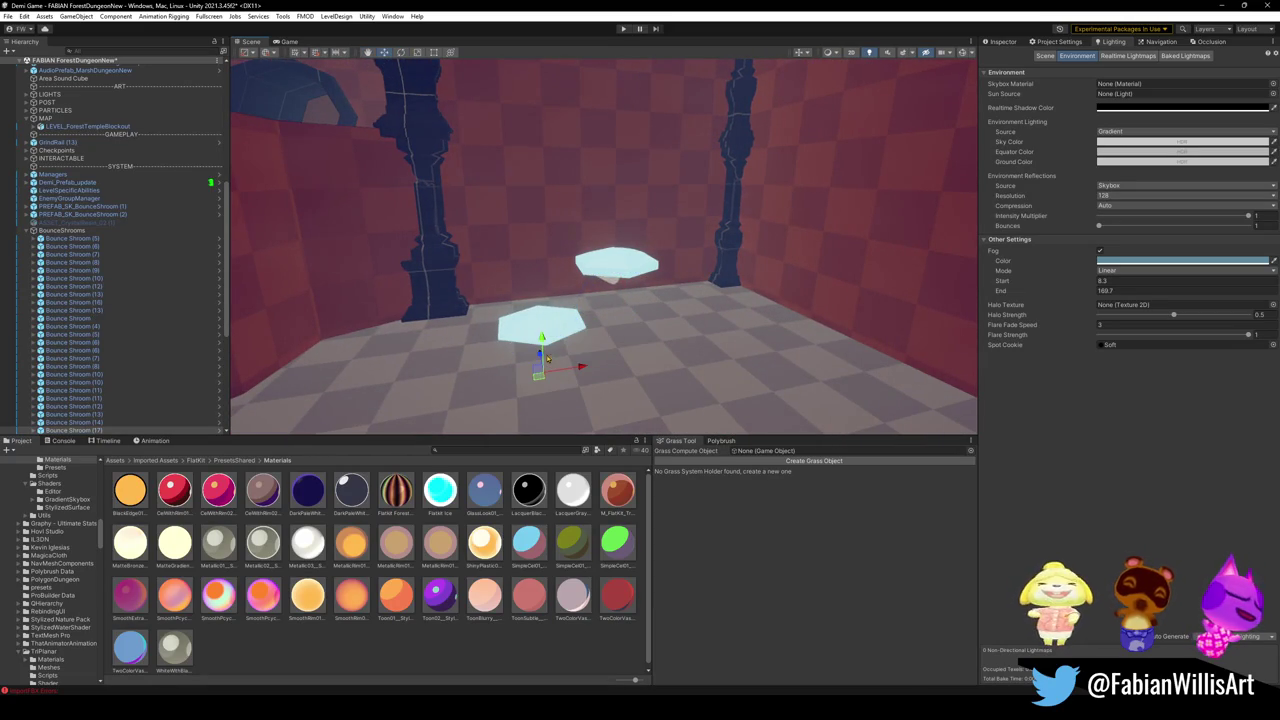
left_click_drag(548, 331, 548, 245)
key("f")
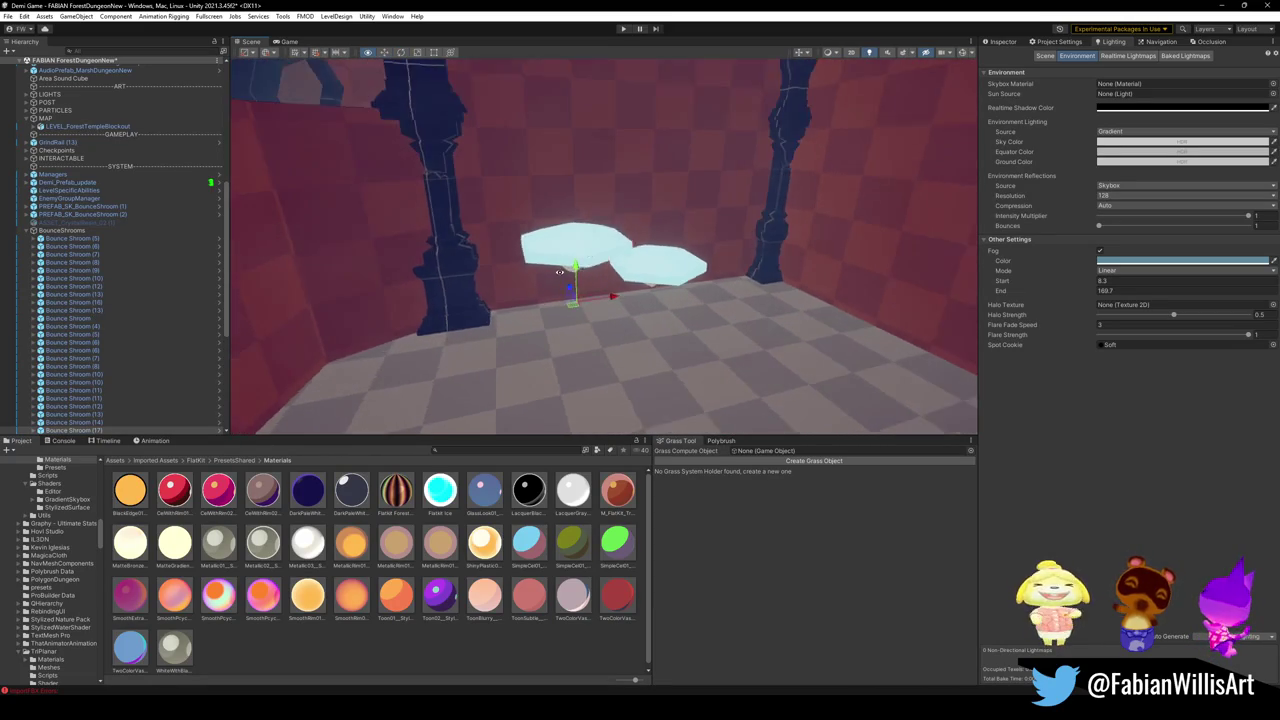
left_click_drag(585, 306, 455, 296)
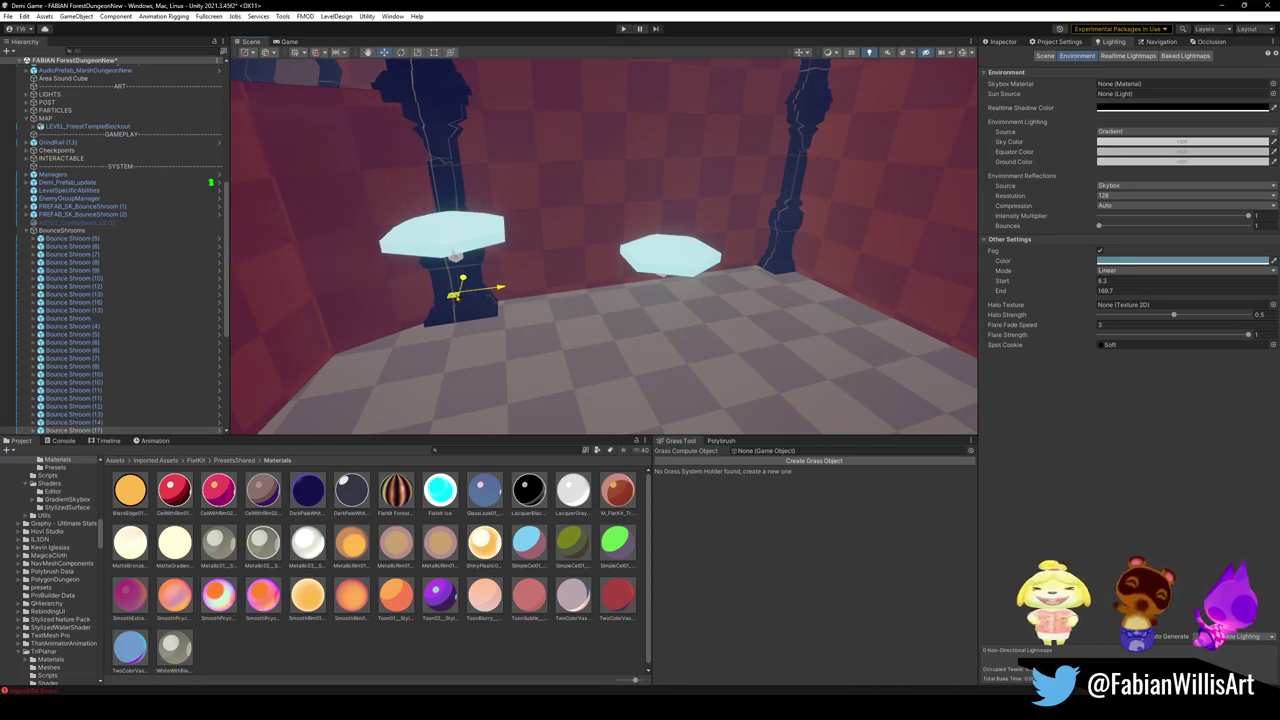
mouse_move(447, 290)
right_mouse_down()
mouse_move(633, 254)
mouse_move(688, 333)
right_mouse_up()
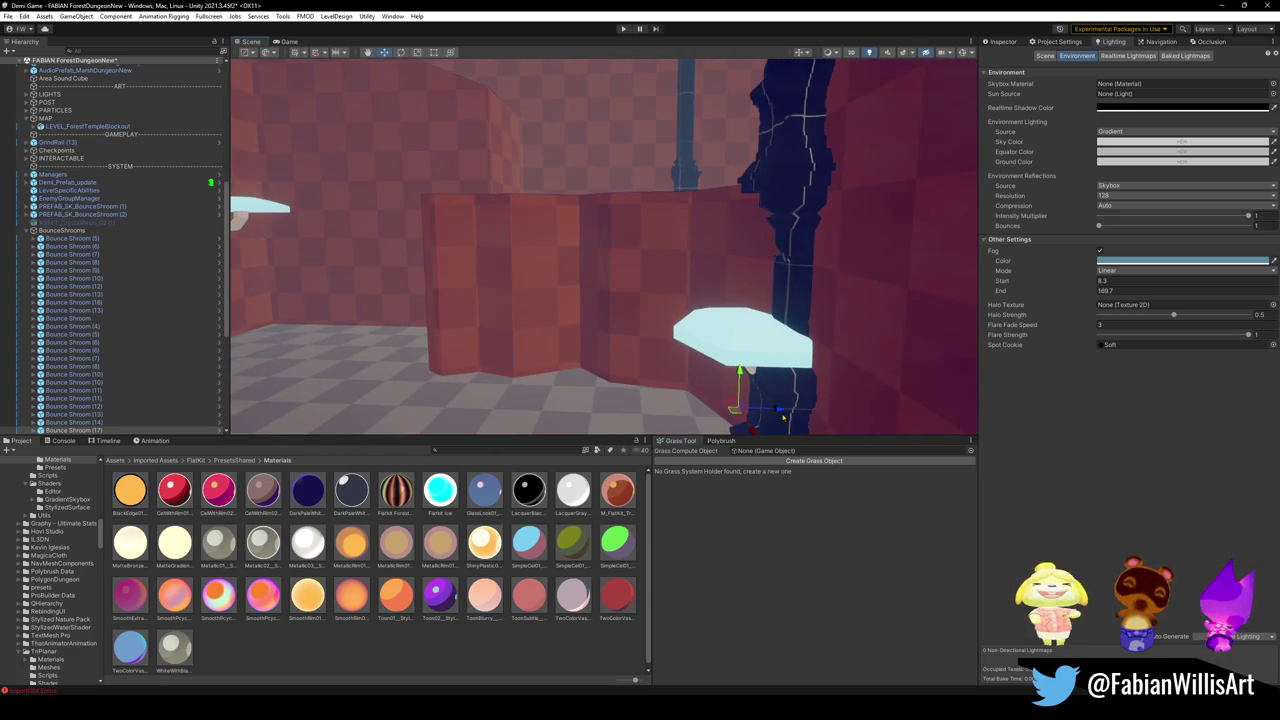
left_click_drag(783, 417, 706, 406)
Fly past the repositioned platforms to inspect the level.
mouse_move(740, 392)
right_mouse_down()
mouse_move(785, 391)
mouse_move(728, 297)
mouse_move(694, 320)
mouse_move(835, 291)
mouse_move(757, 280)
mouse_move(748, 339)
mouse_move(684, 312)
mouse_move(651, 322)
right_mouse_up()
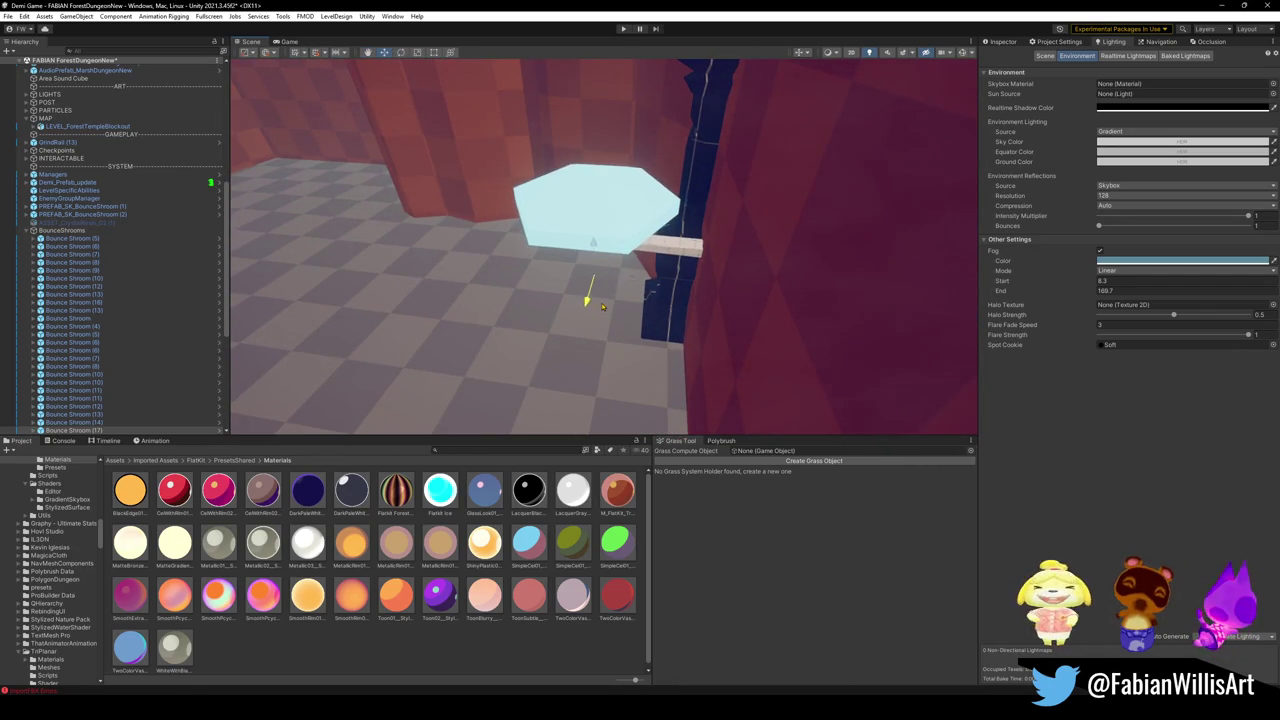
mouse_move(632, 279)
right_mouse_down()
mouse_move(680, 266)
mouse_move(691, 214)
mouse_move(647, 245)
right_mouse_up()
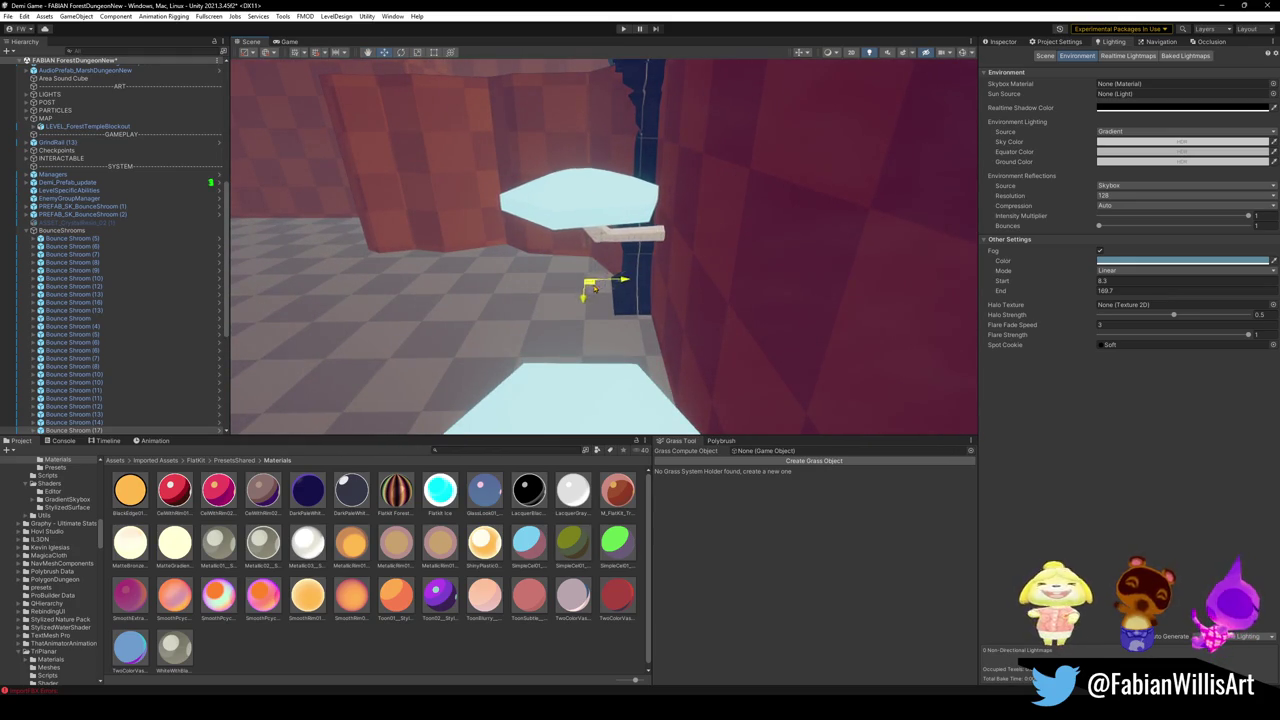
mouse_move(593, 262)
right_mouse_down()
mouse_move(606, 234)
mouse_move(703, 229)
mouse_move(543, 223)
mouse_move(553, 248)
mouse_move(808, 206)
mouse_move(701, 216)
mouse_move(739, 238)
mouse_move(680, 220)
mouse_move(434, 206)
mouse_move(434, 220)
mouse_move(615, 231)
mouse_move(578, 285)
mouse_move(598, 295)
mouse_move(734, 299)
mouse_move(673, 302)
mouse_move(583, 346)
mouse_move(656, 331)
mouse_move(555, 355)
mouse_move(626, 323)
right_mouse_up()
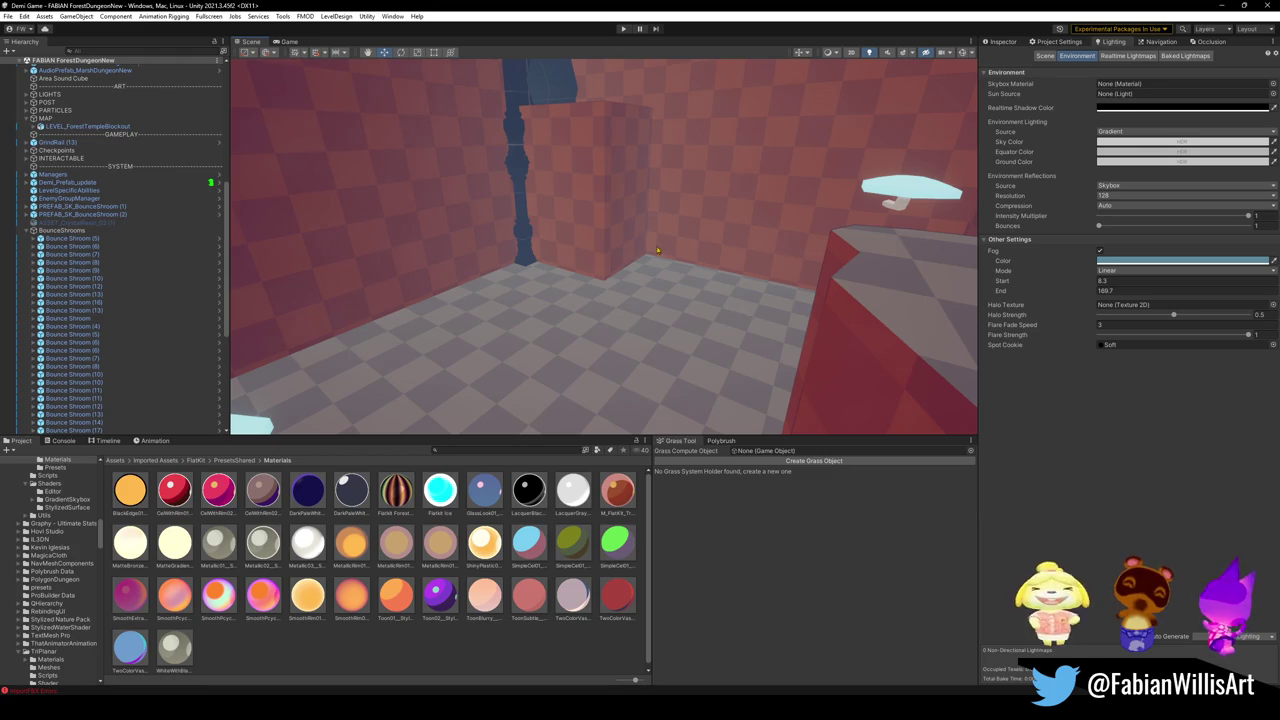
right_click_drag(658, 251, 660, 269)
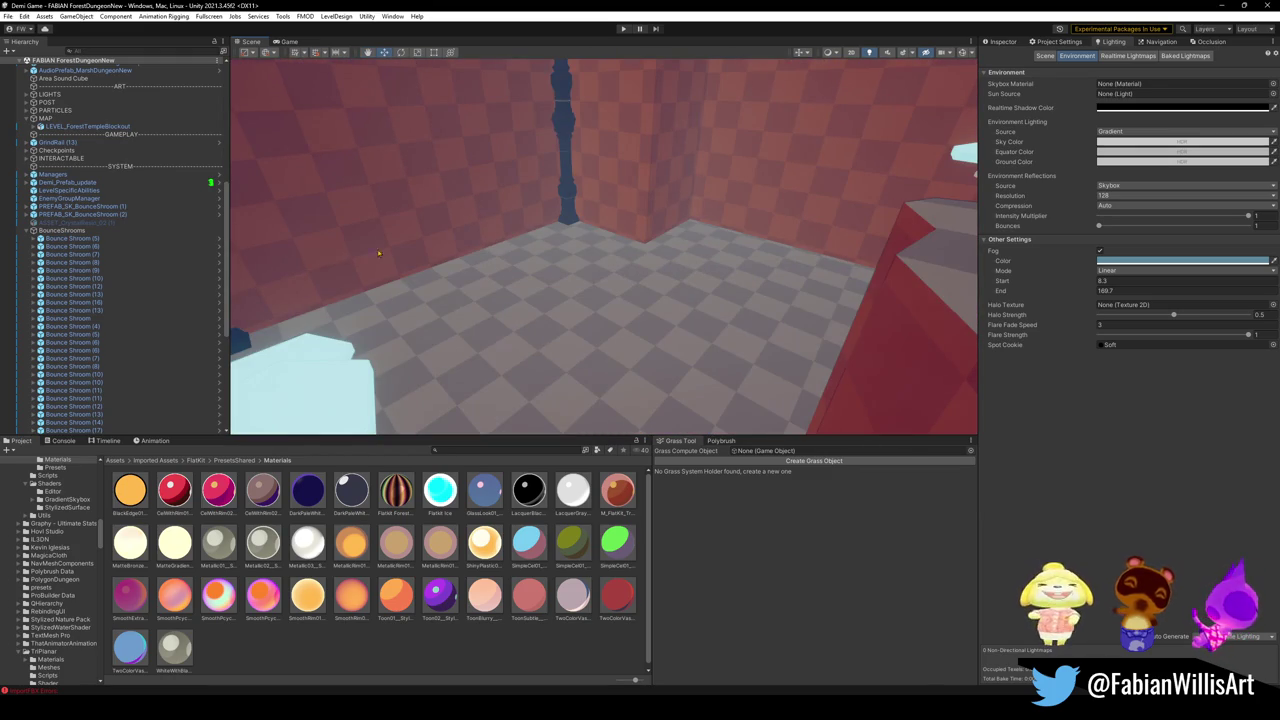
Select Bounce Shroom (5) through (14) and delete them.
left_click(70, 238)
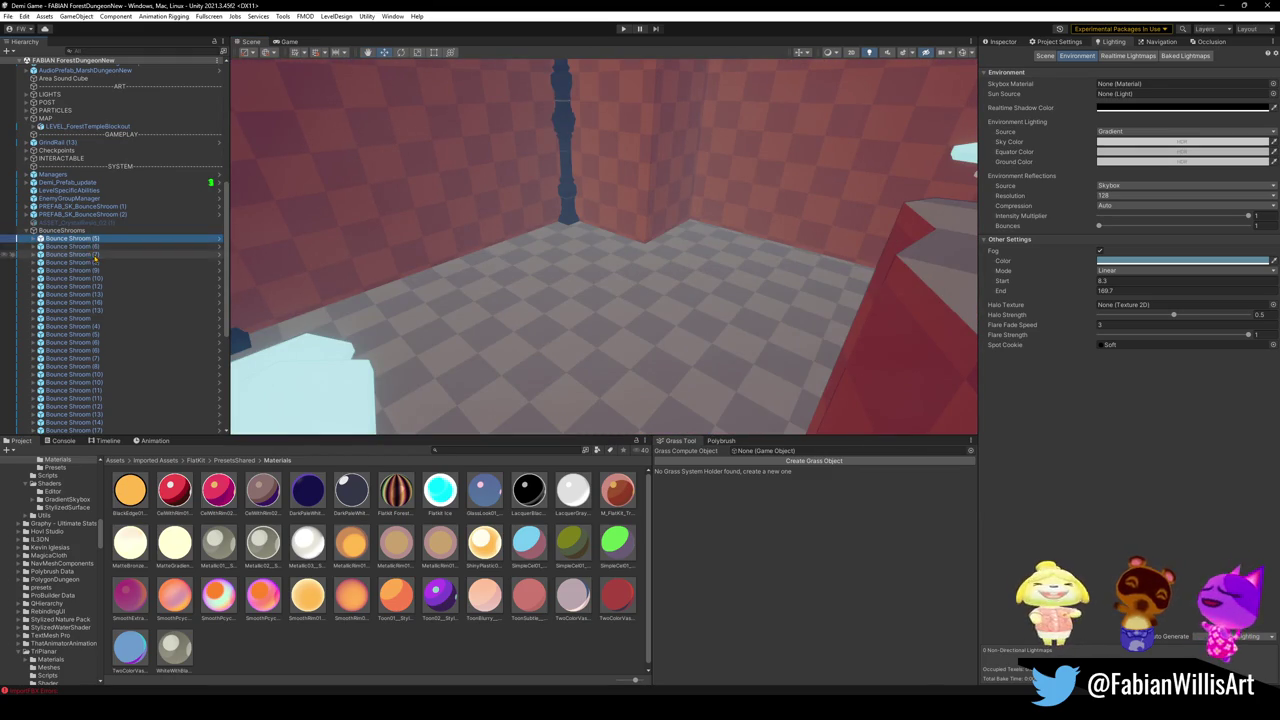
left_click_drag(96, 258, 97, 319)
key("f")
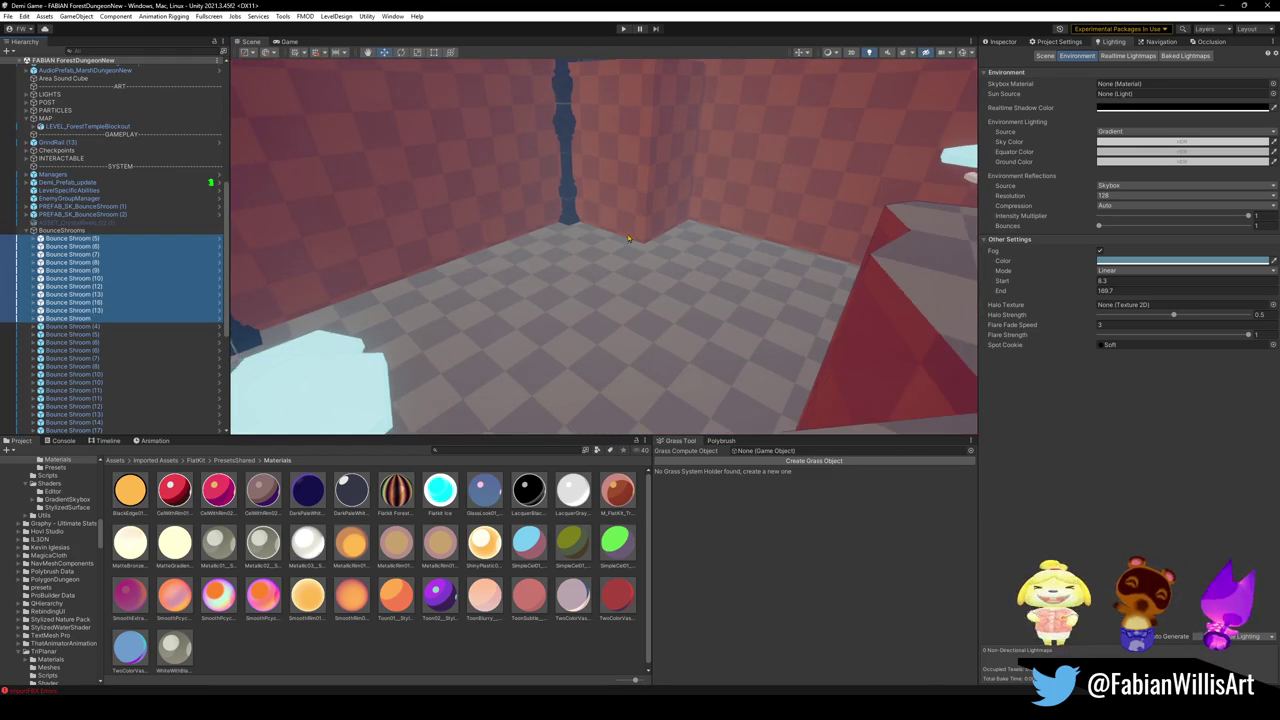
left_click_drag(82, 341, 82, 423)
key("f")
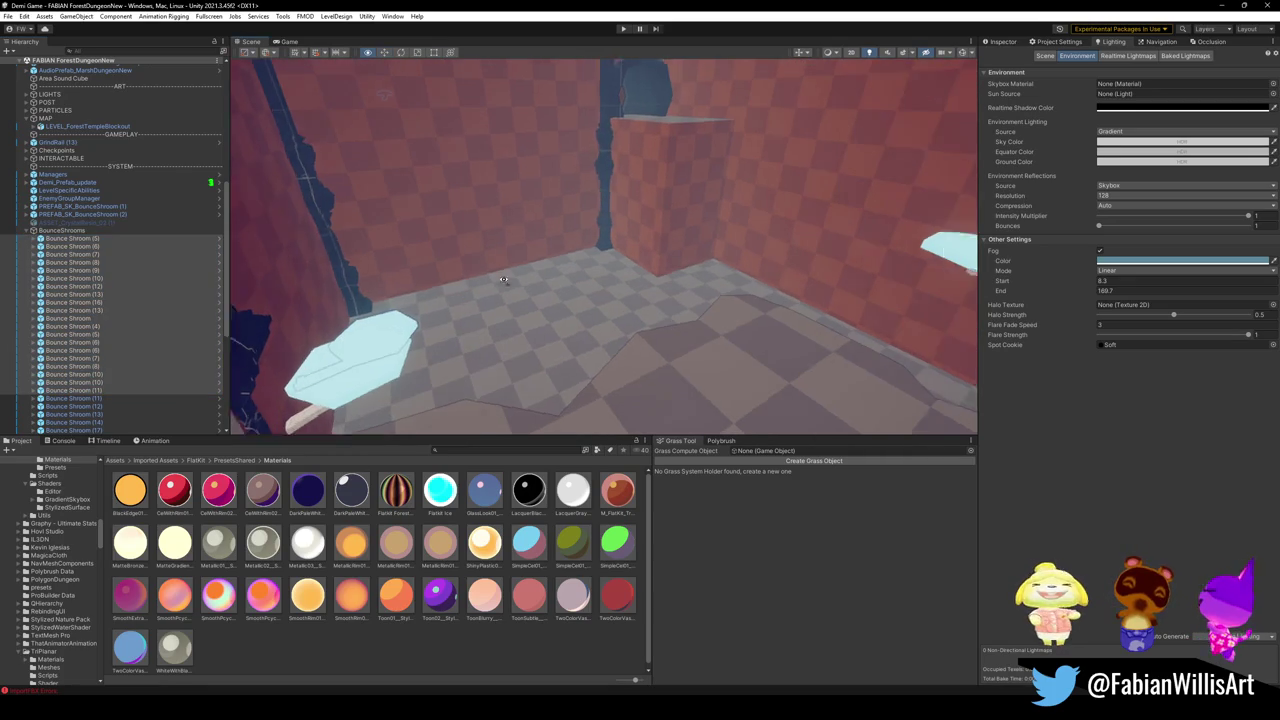
left_click(75, 238)
left_click_drag(86, 270, 103, 302)
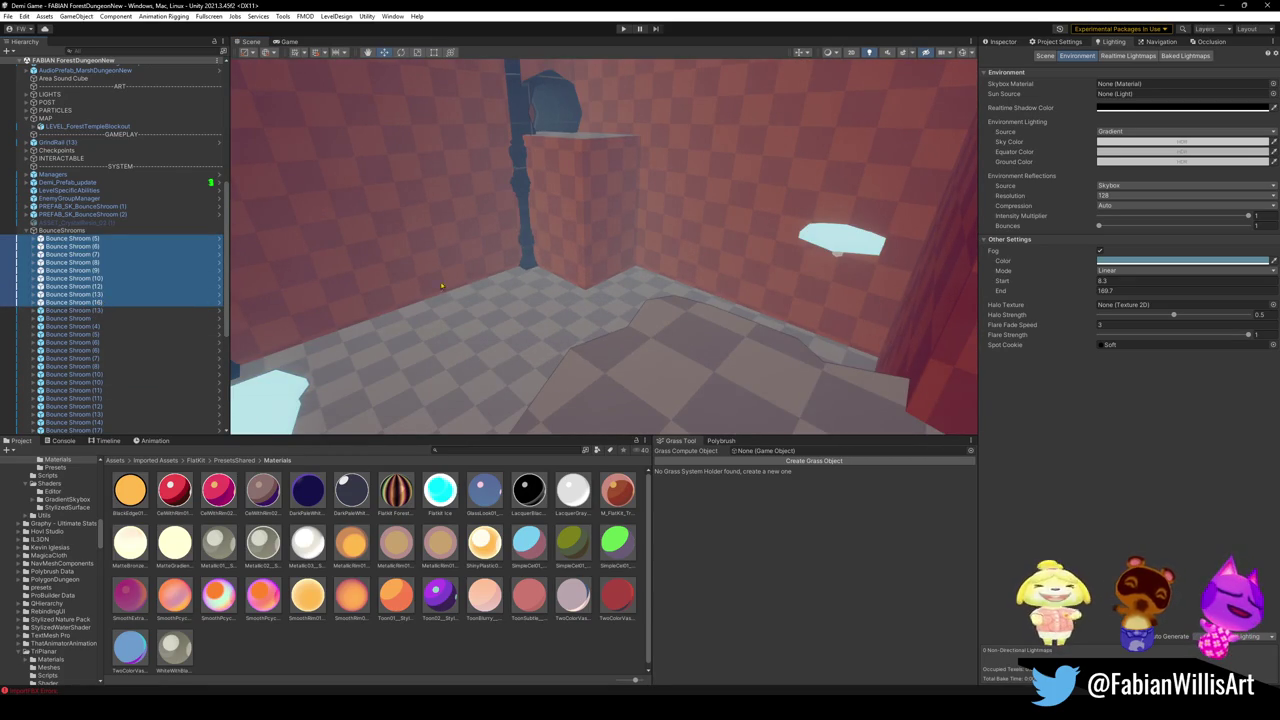
right_click_drag(441, 286, 548, 292)
key("Delete")
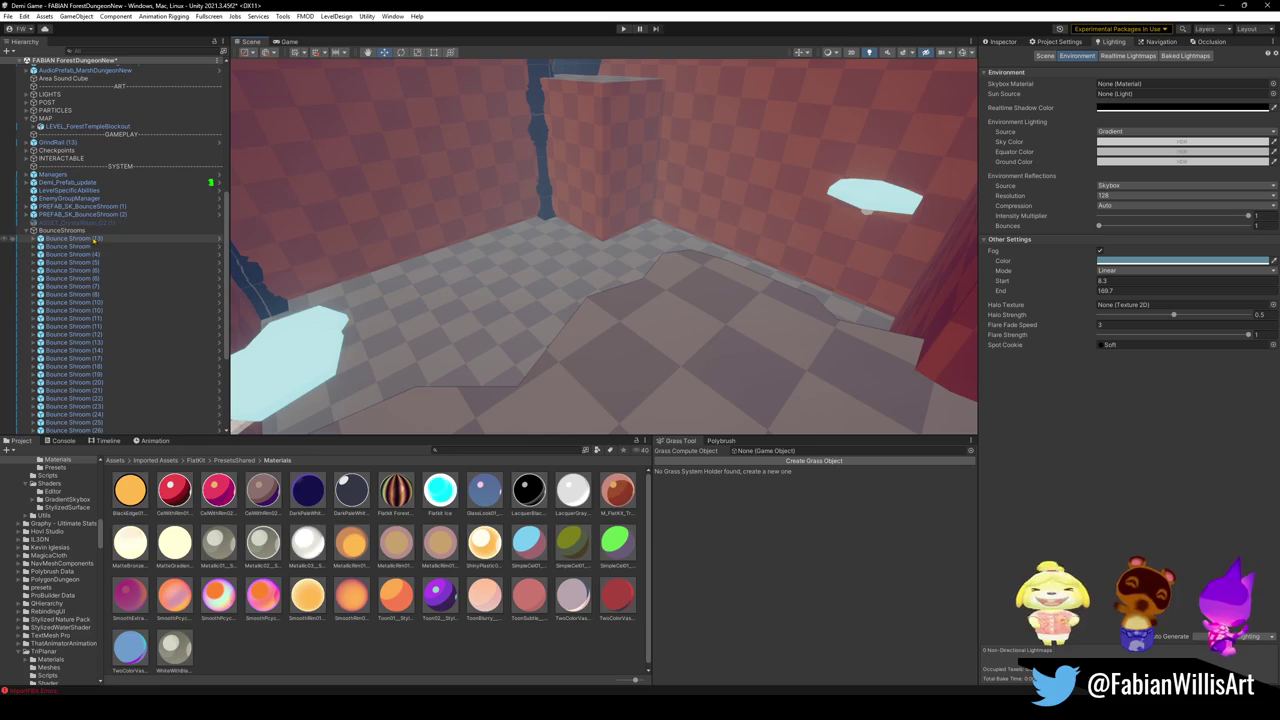
Delete the next five bounce shrooms, then Bounce Shroom (17) through (51).
mouse_move(90, 246)
left_mouse_down()
mouse_move(92, 278)
mouse_move(125, 325)
mouse_move(99, 355)
mouse_move(99, 334)
left_mouse_up()
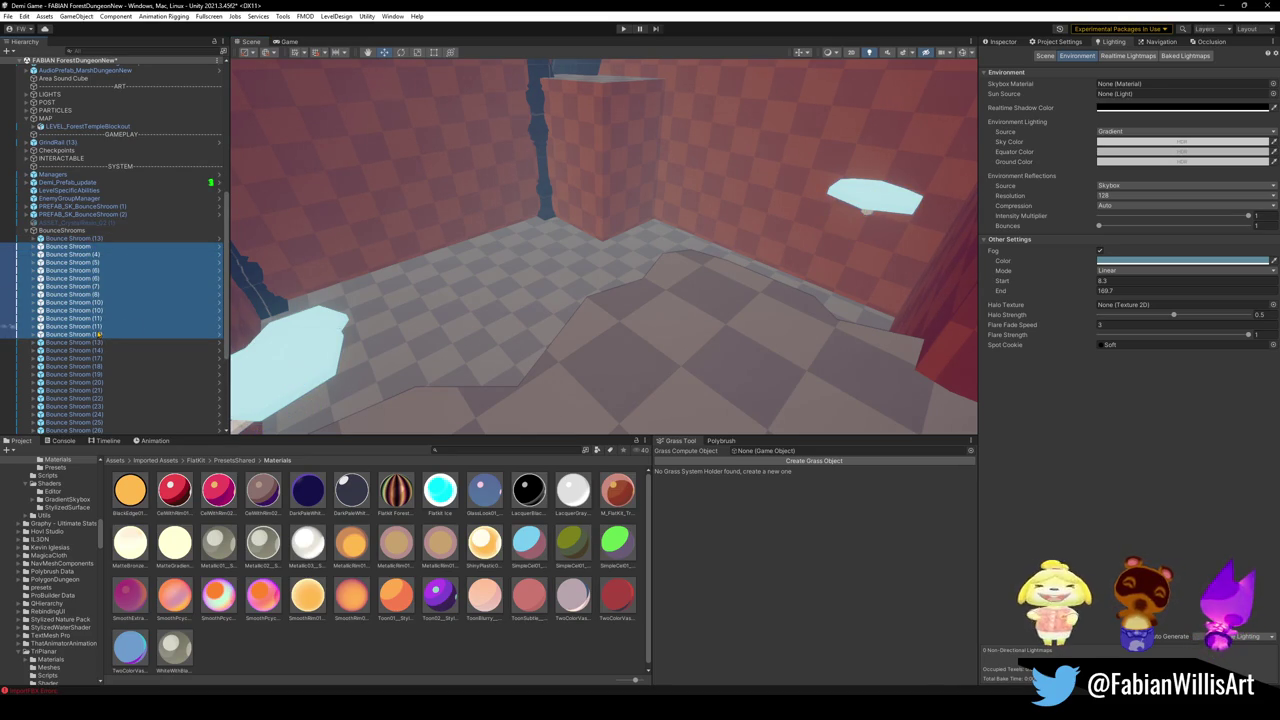
key("Delete")
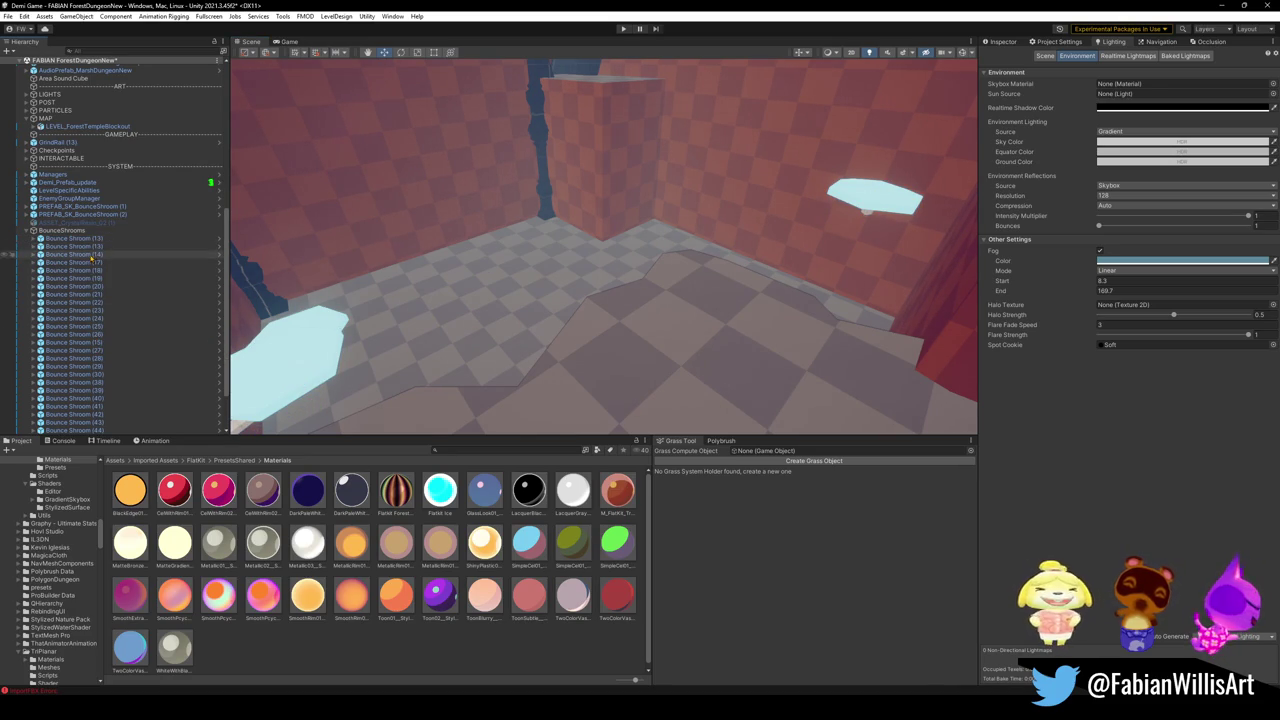
left_click(90, 262)
scroll(100, 300, "down", 2)
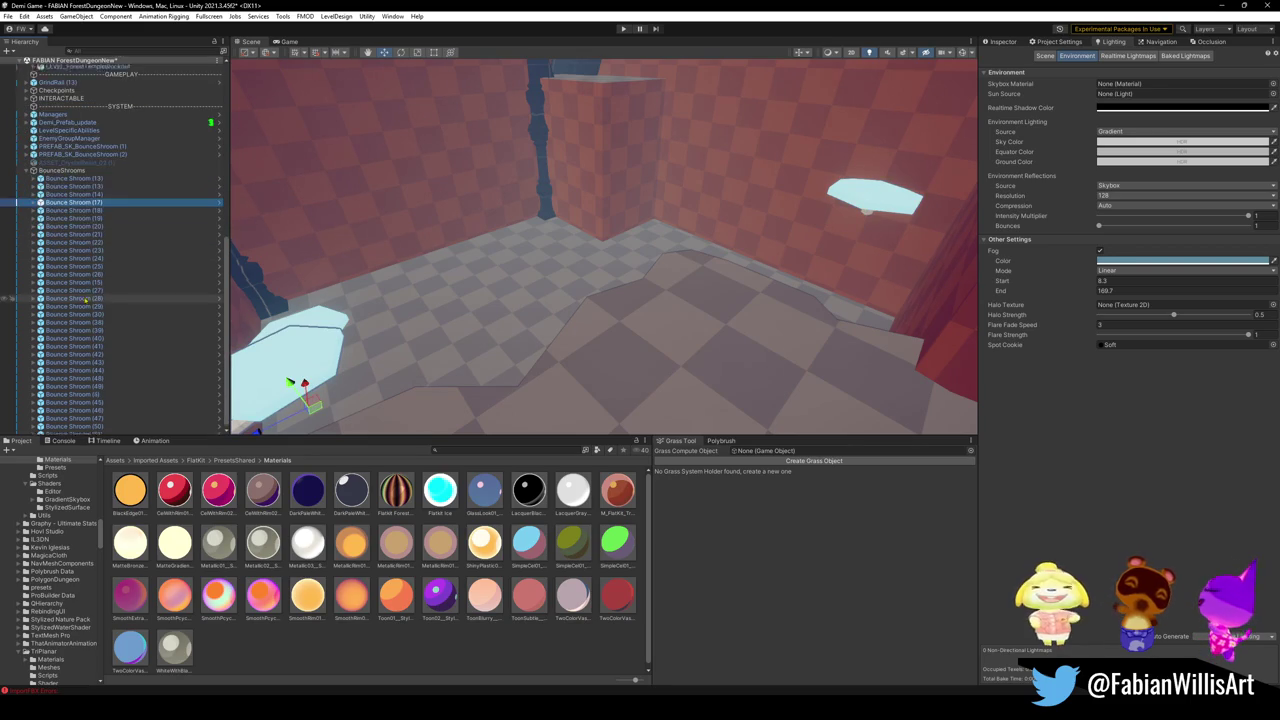
scroll(108, 309, "down", 2)
left_click(113, 430, "shift")
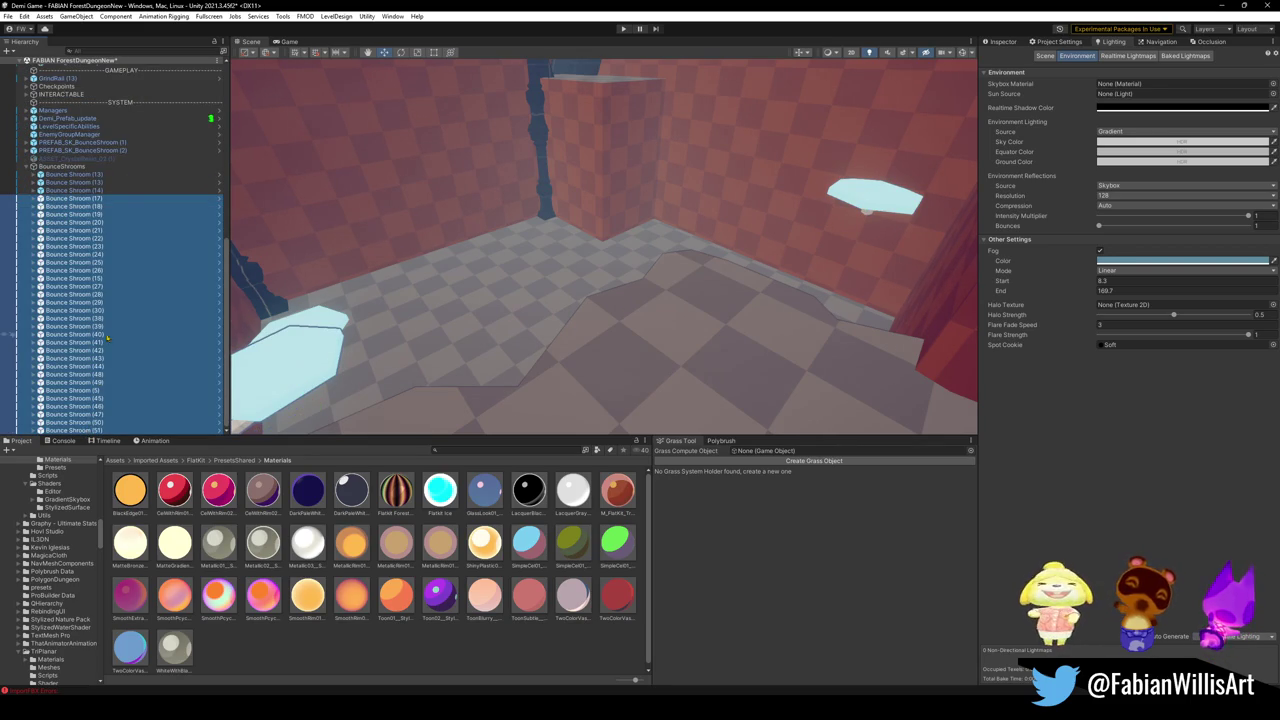
key("Delete")
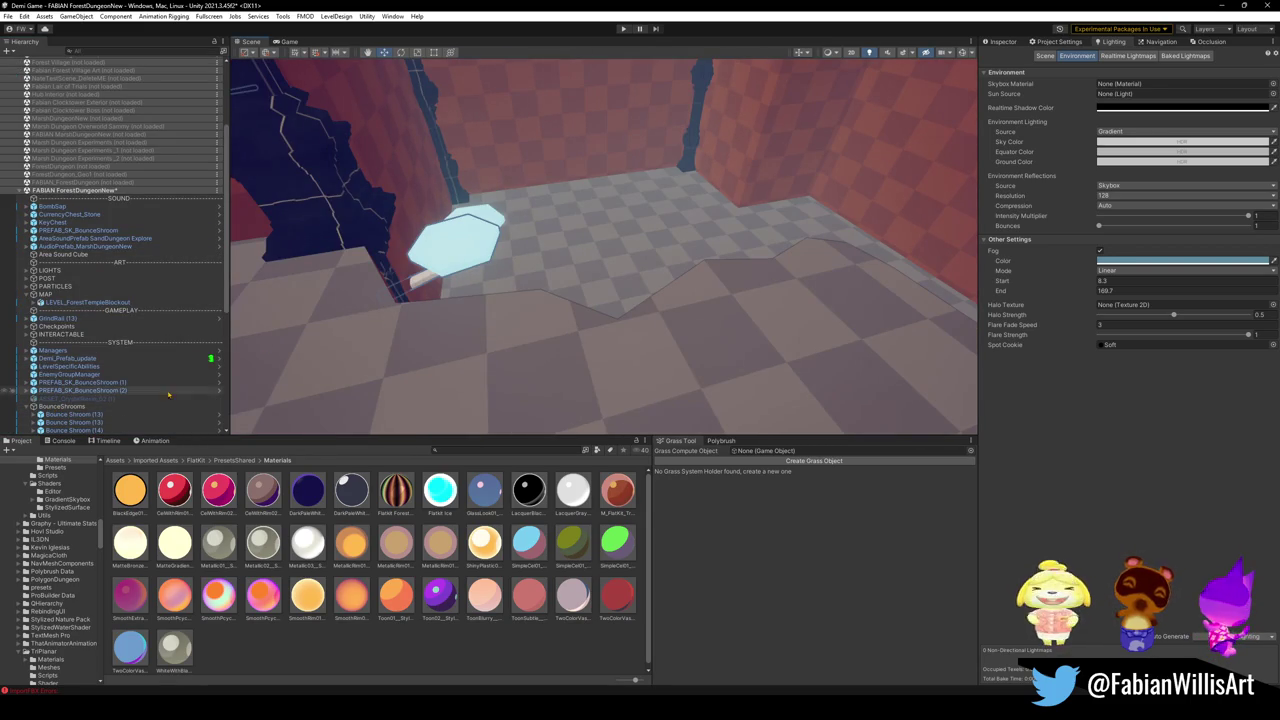
Undo the last deletion and reselect Bounce Shroom (44) up to (15).
key("ctrl+z")
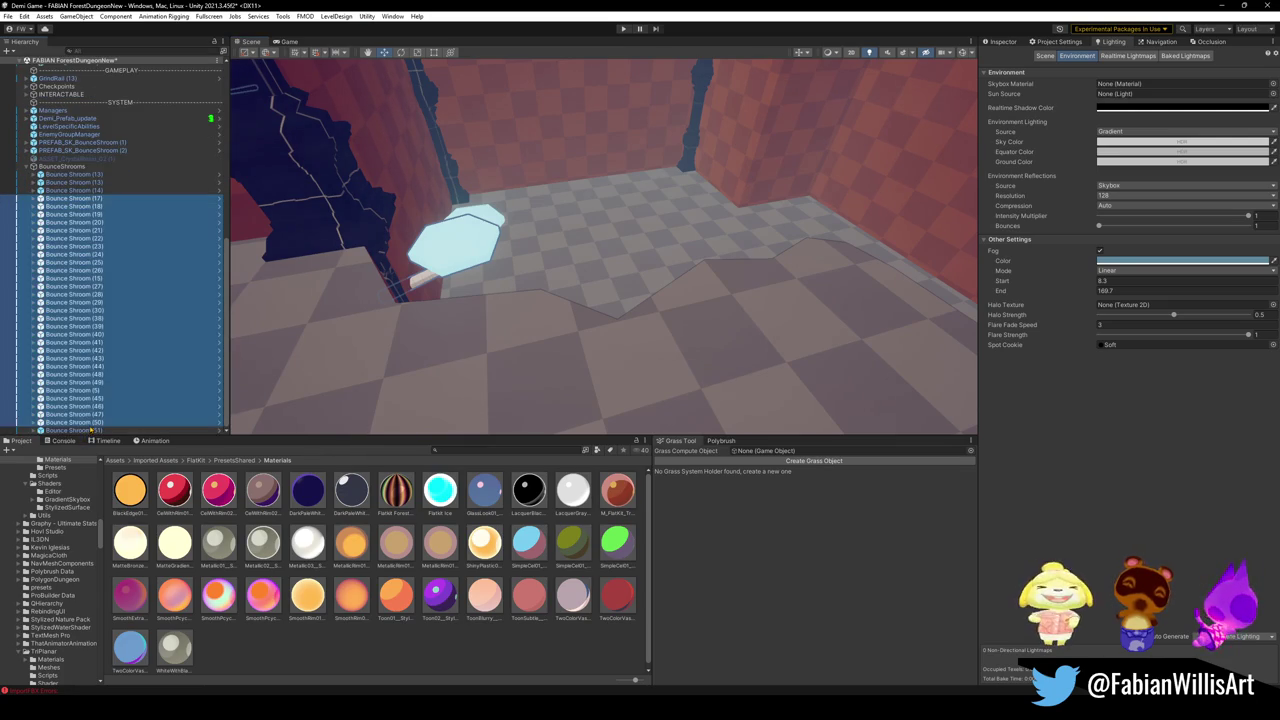
left_click(118, 429)
left_click(90, 369, "shift")
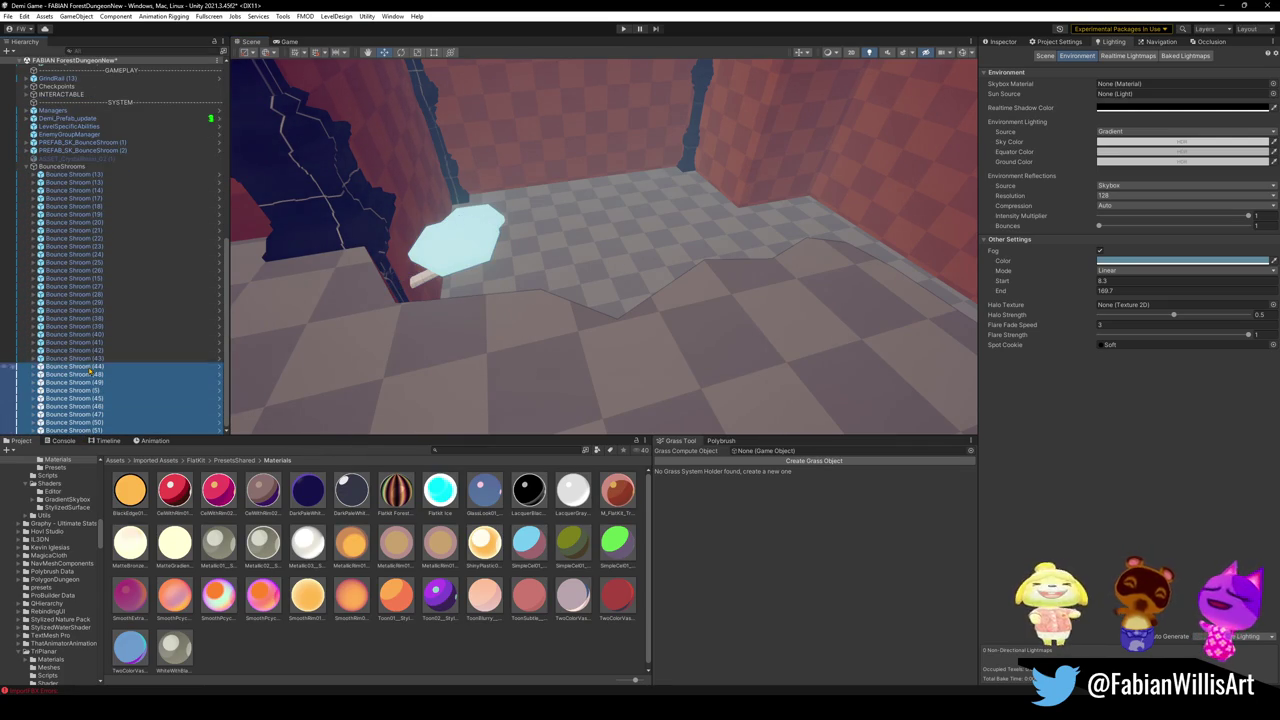
left_click_drag(90, 369, 110, 207)
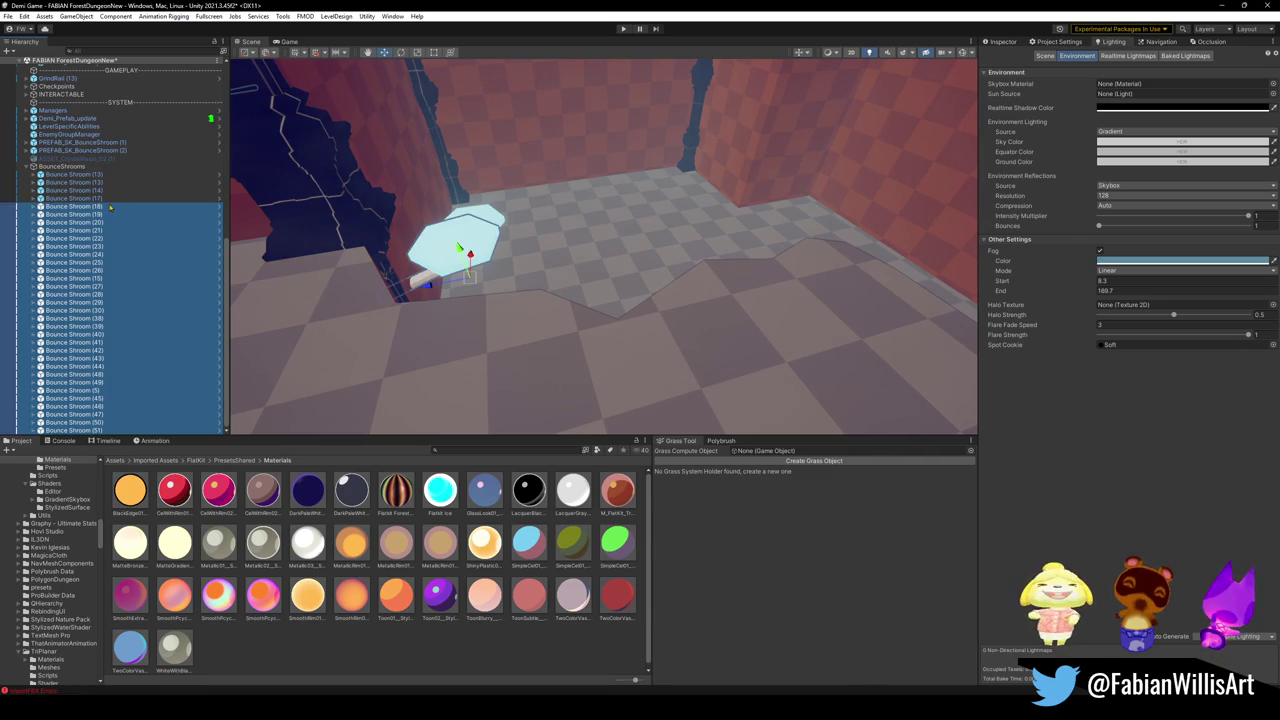
scroll(101, 215, "up", 5)
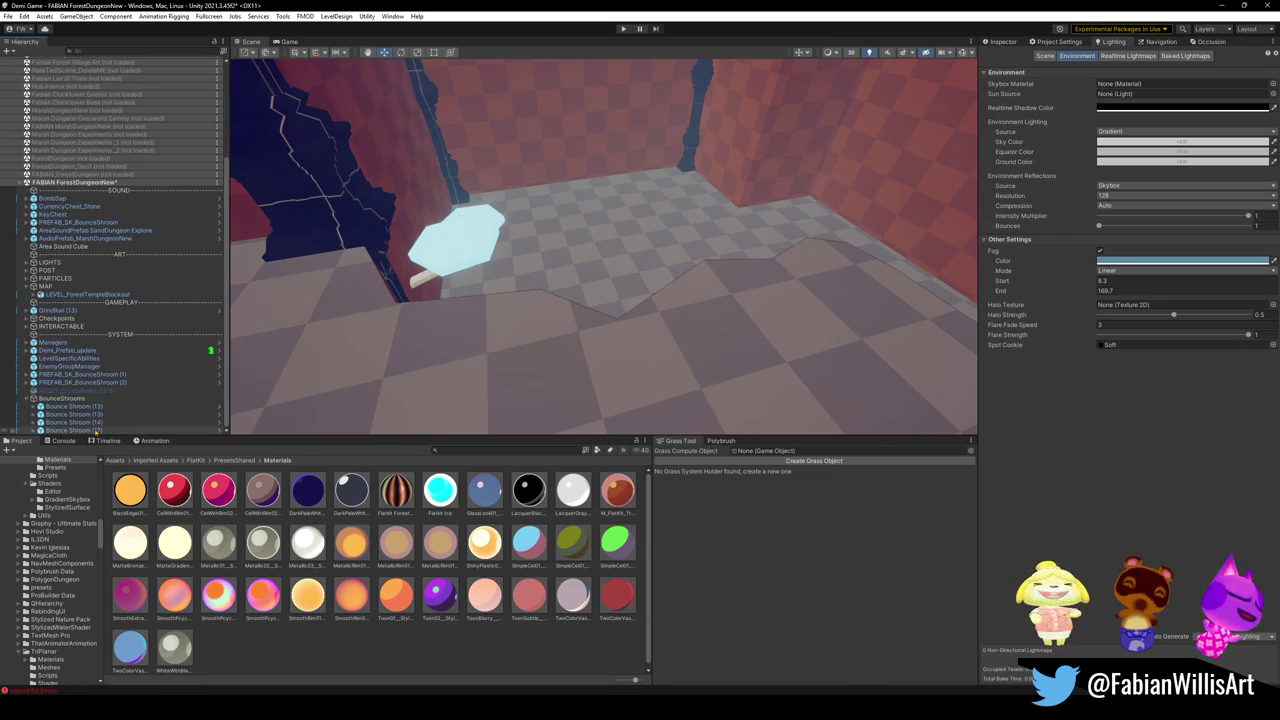
Collapse BounceShrooms, drag it just below INTERACTABLE, and frame it.
right_click_drag(400, 300, 385, 290)
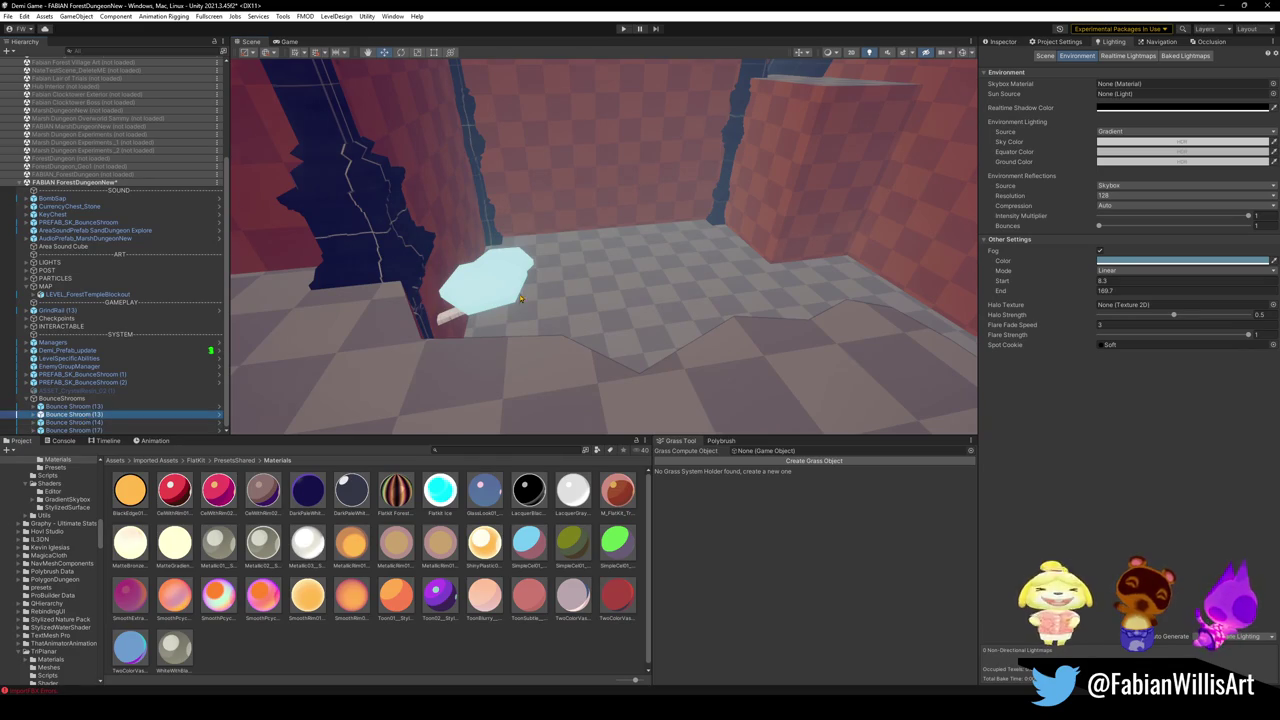
right_click_drag(500, 300, 527, 303)
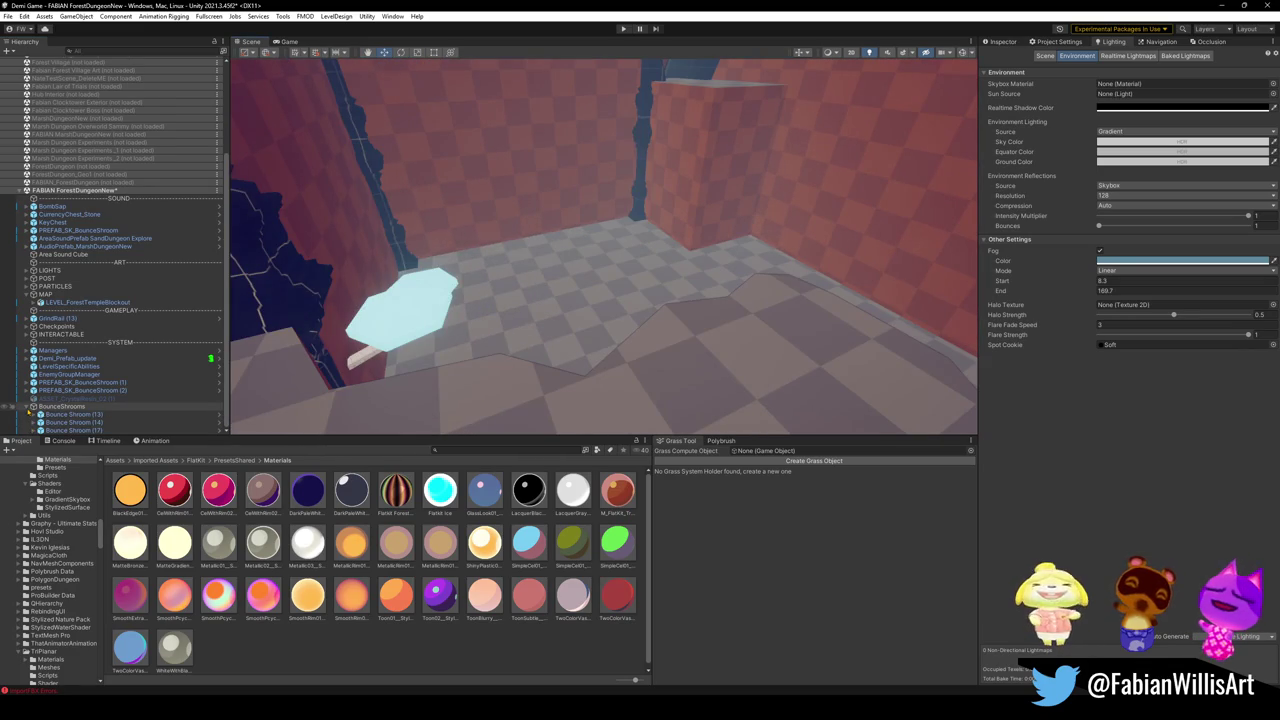
left_click(28, 407)
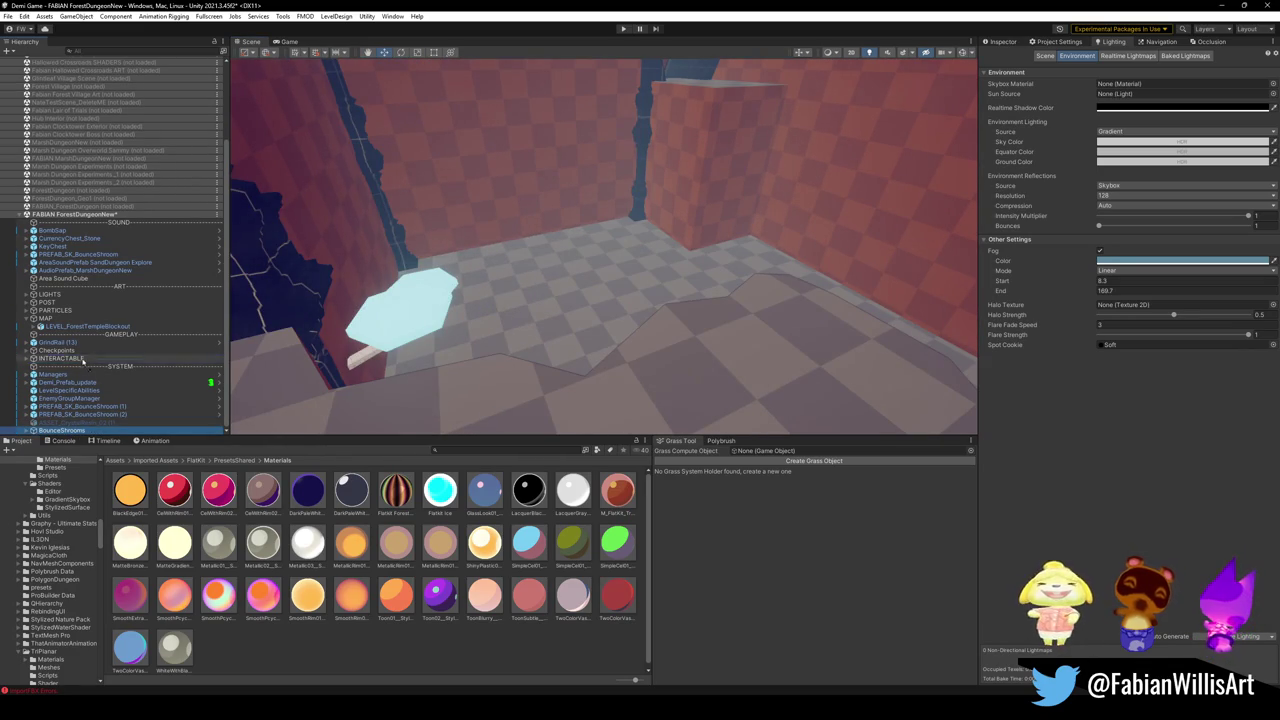
left_click_drag(82, 362, 70, 359)
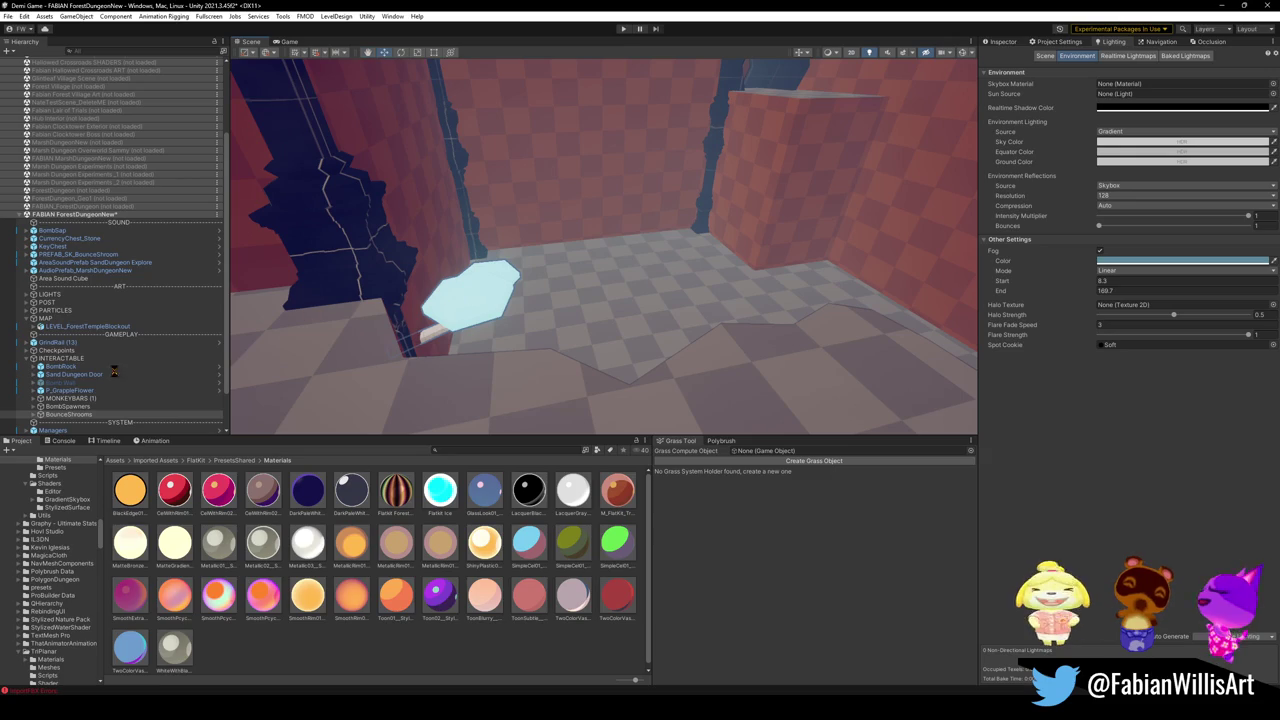
key("f")
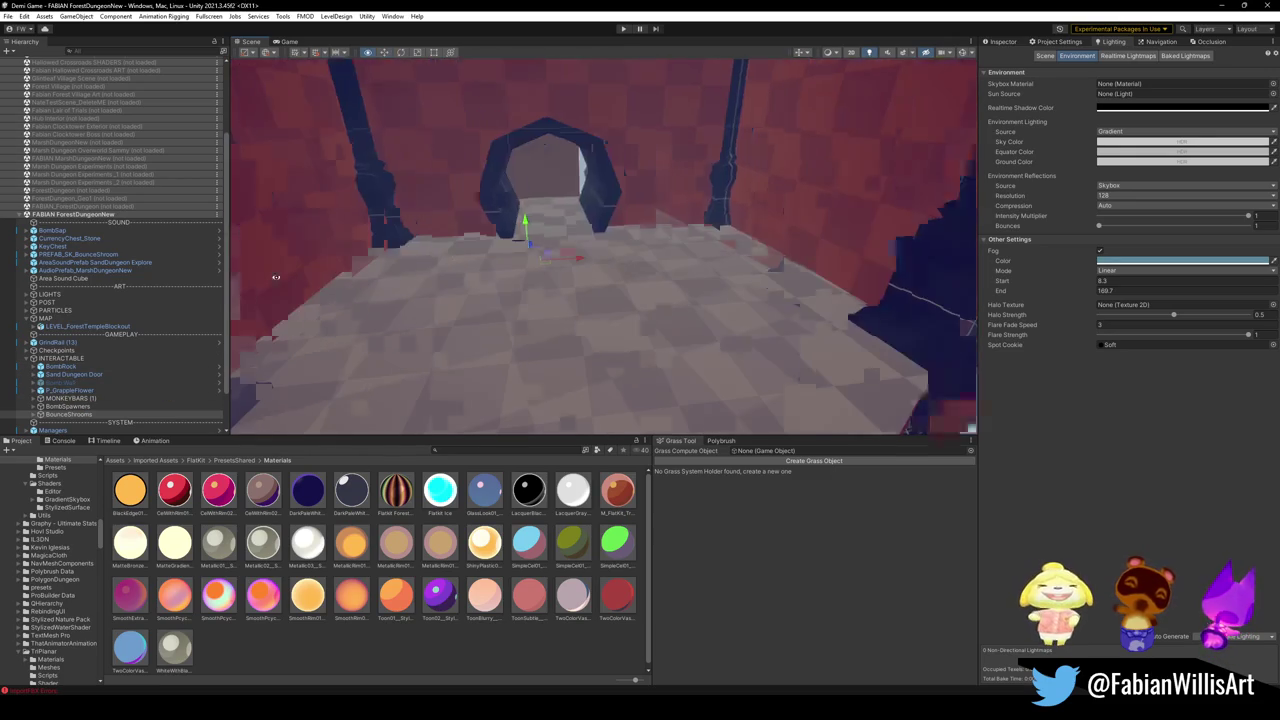
Fly into the room and begin renaming the BounceShrooms group to ROOM 18.
right_click_drag(478, 271, 644, 308)
key("w")
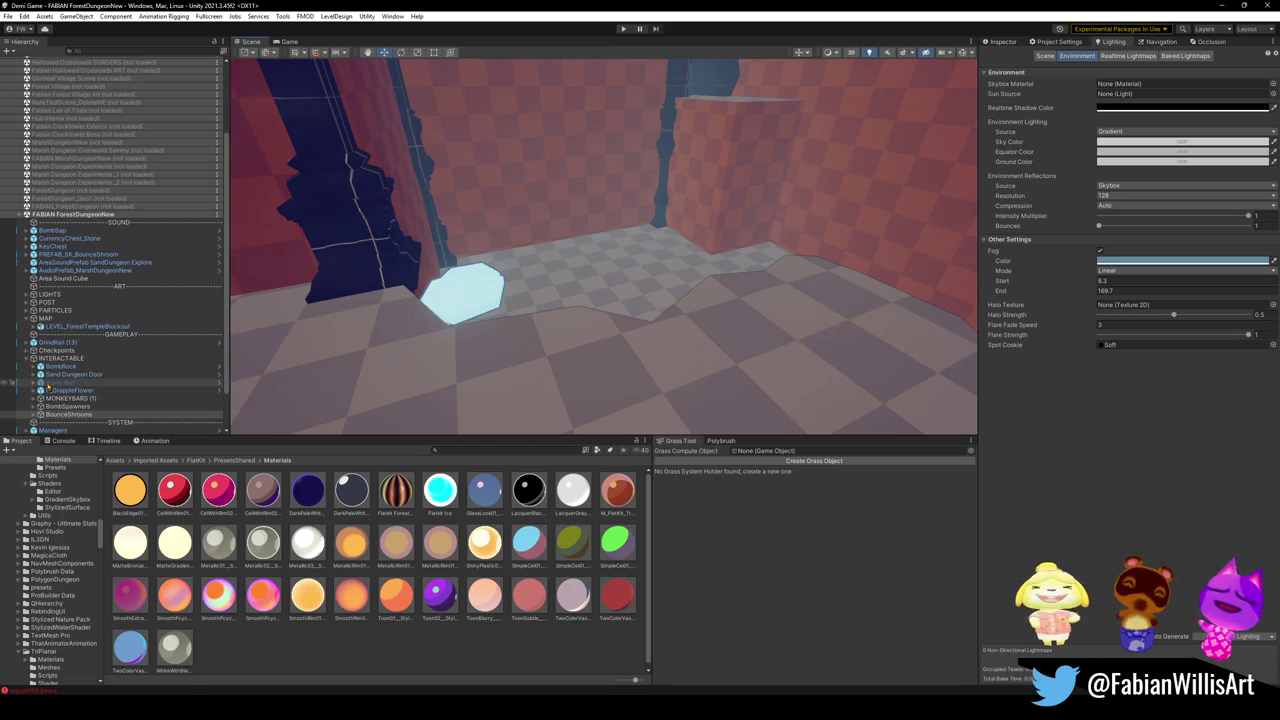
double_click(60, 374)
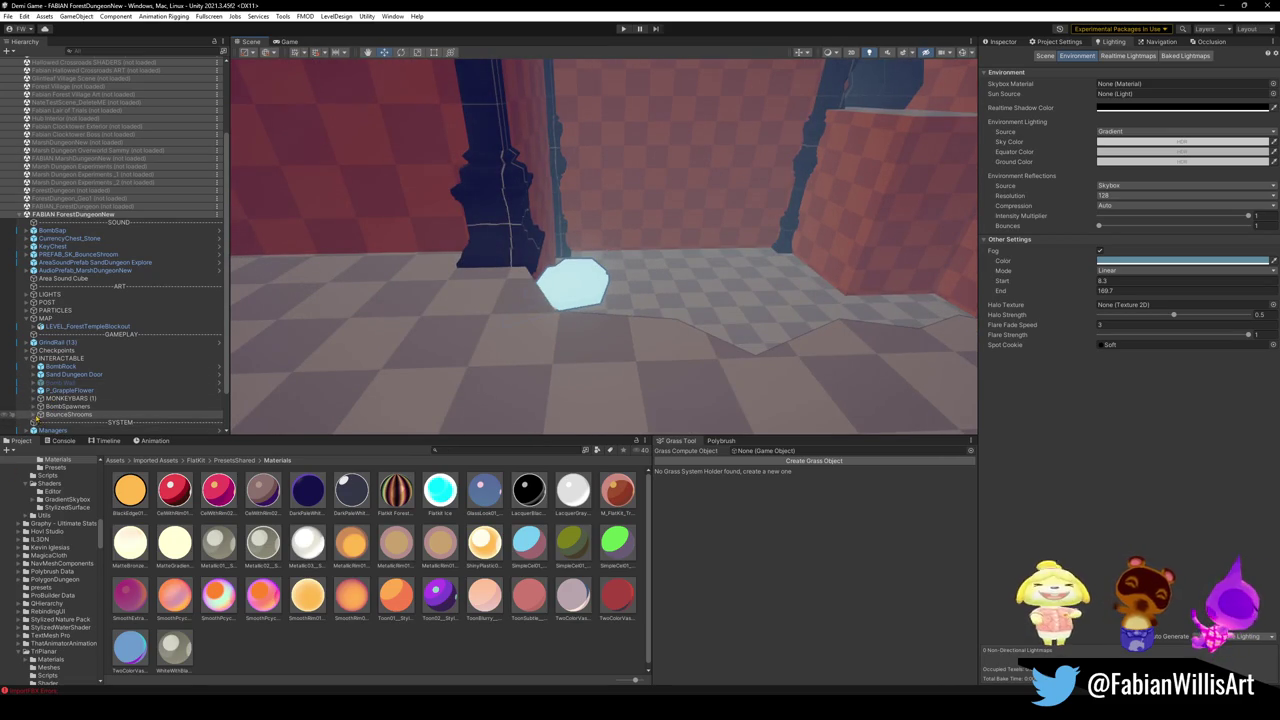
left_click(46, 415)
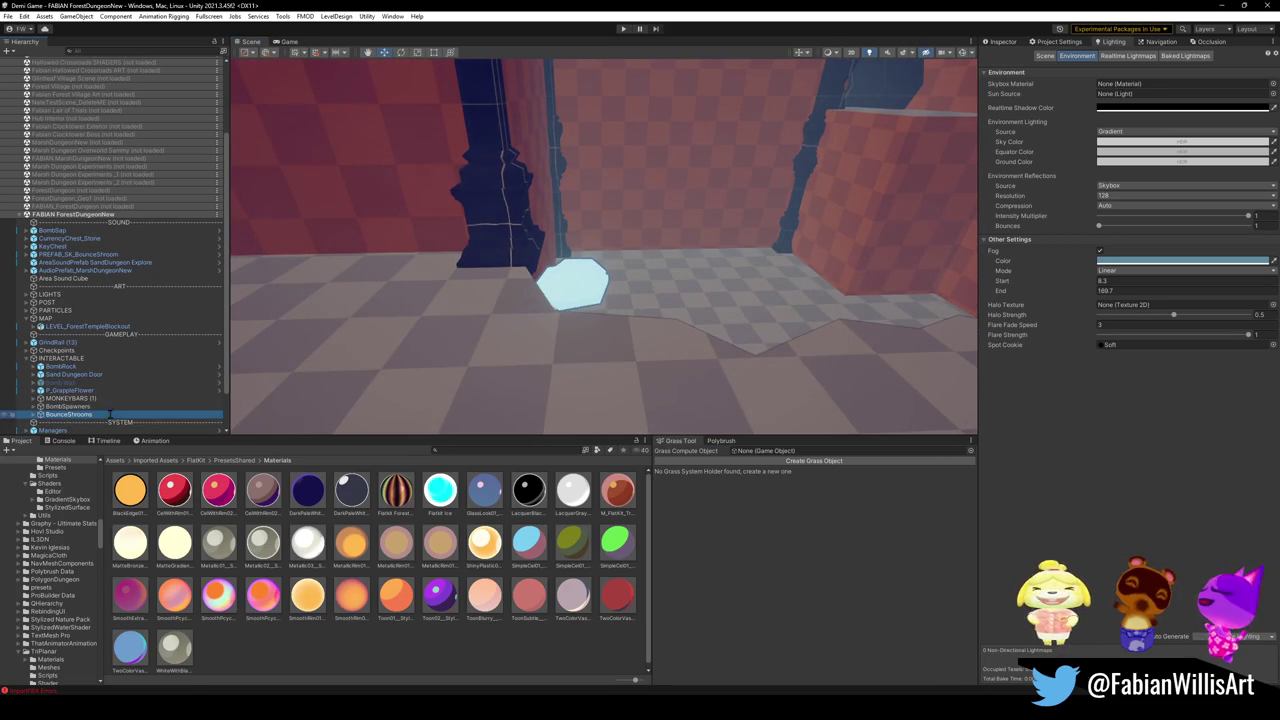
left_click(110, 414)
type("ROOM 1B")
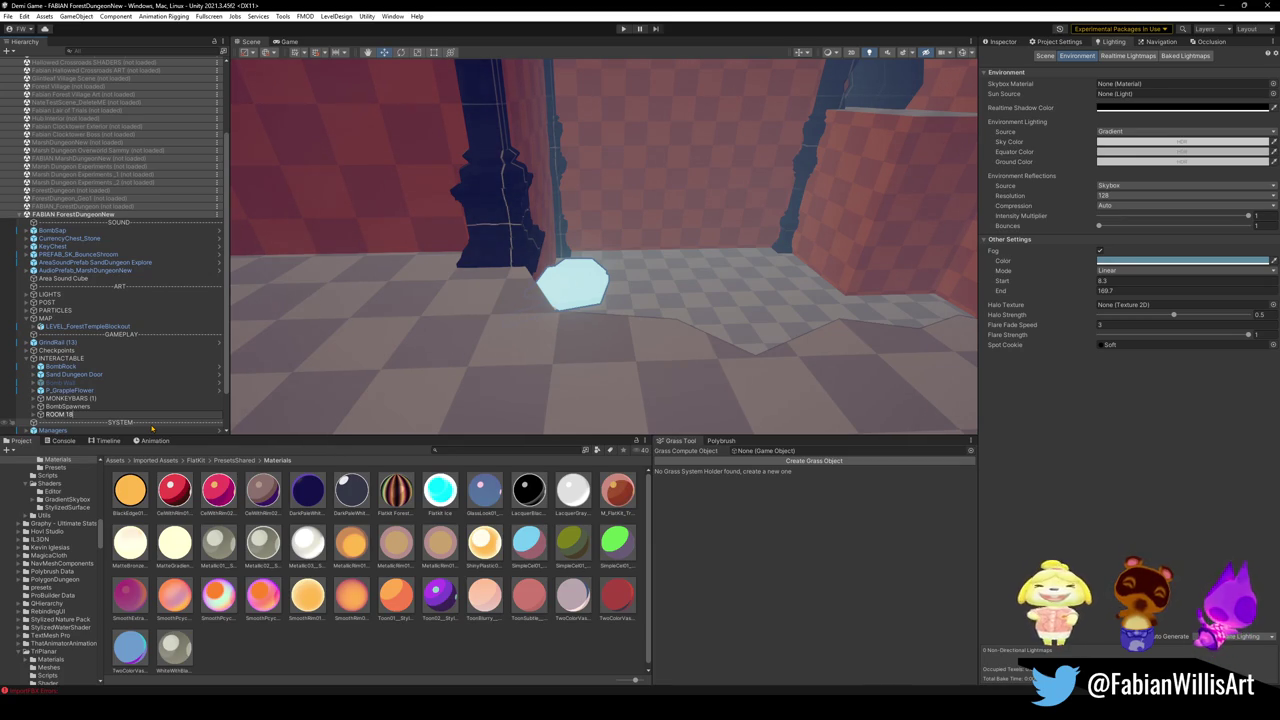
type("8")
Group Bounce Shroom (13), (14) and (17) under a new Bounce Shrooms parent in ROOM 18.
left_click(152, 425)
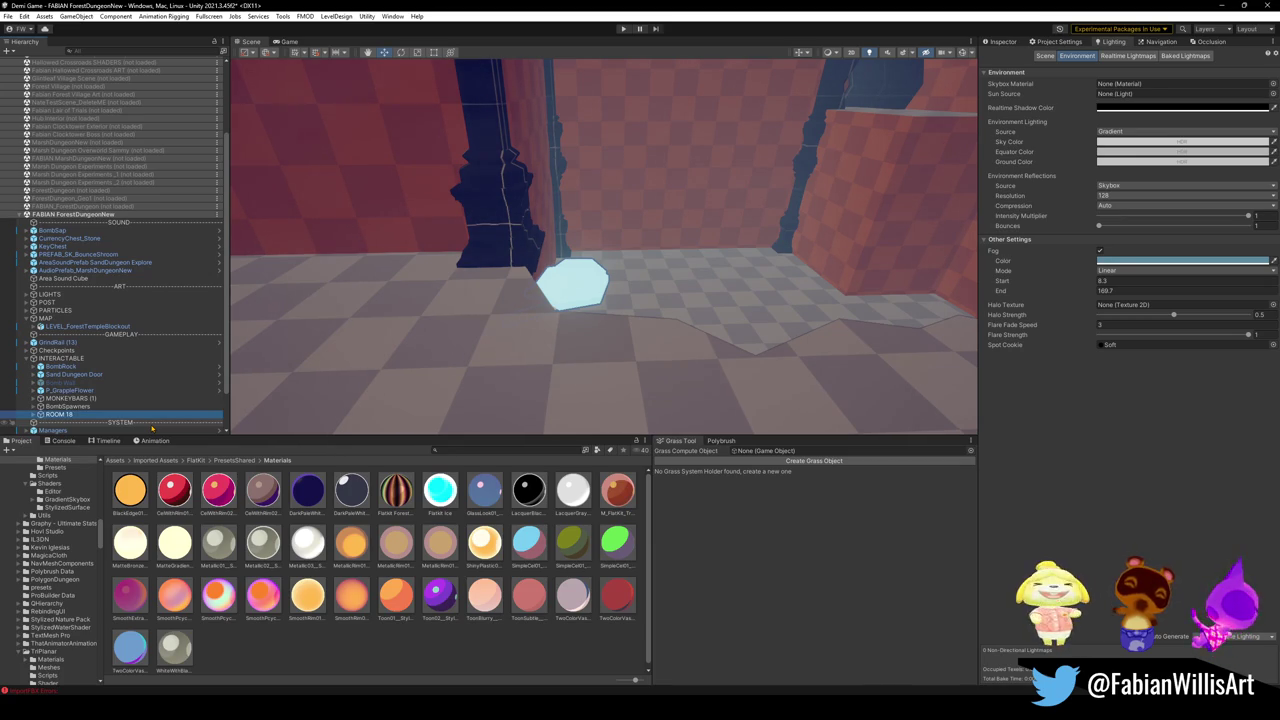
right_click_drag(417, 272, 429, 271)
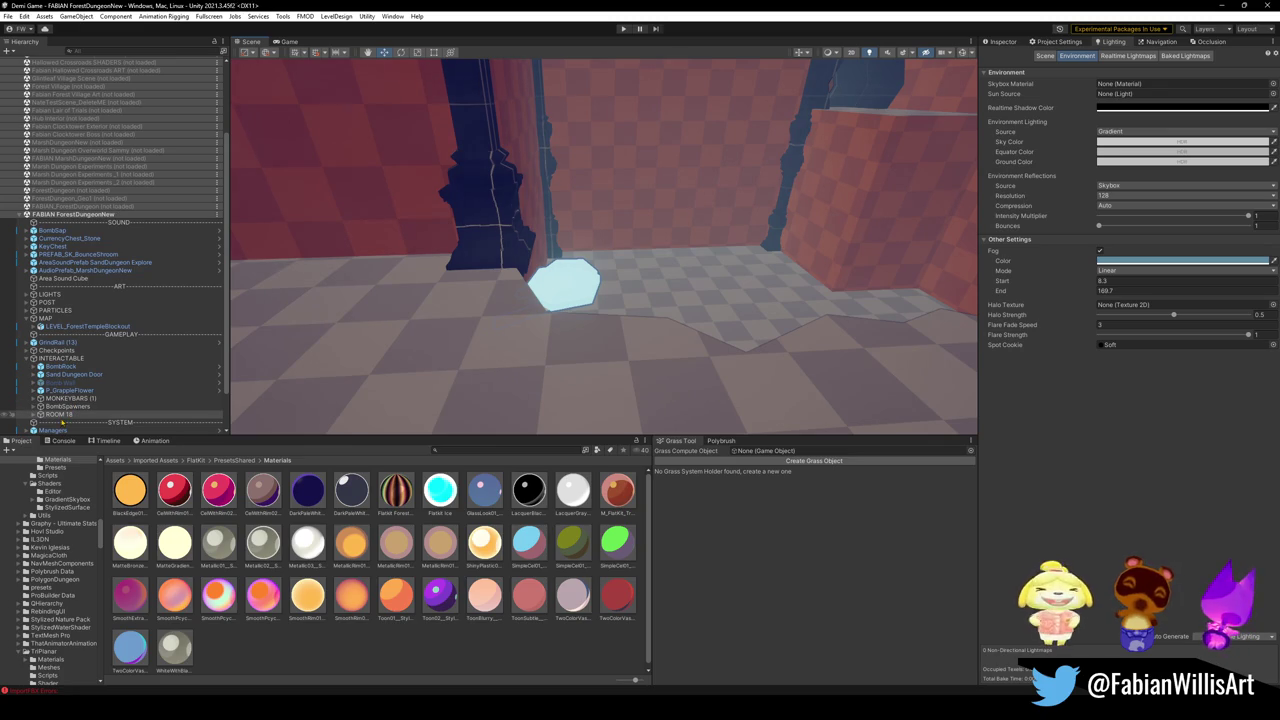
left_click(34, 414)
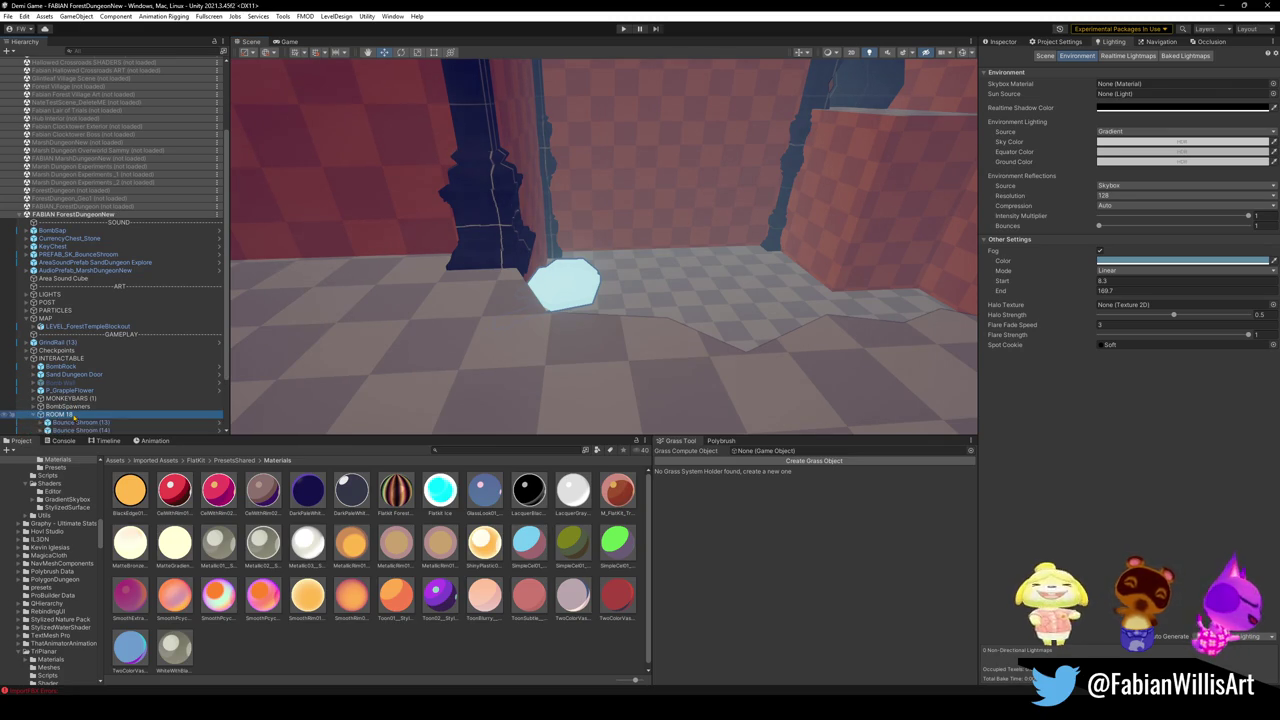
scroll(100, 400, "down", 3)
left_click(80, 366)
left_click(80, 350, "shift")
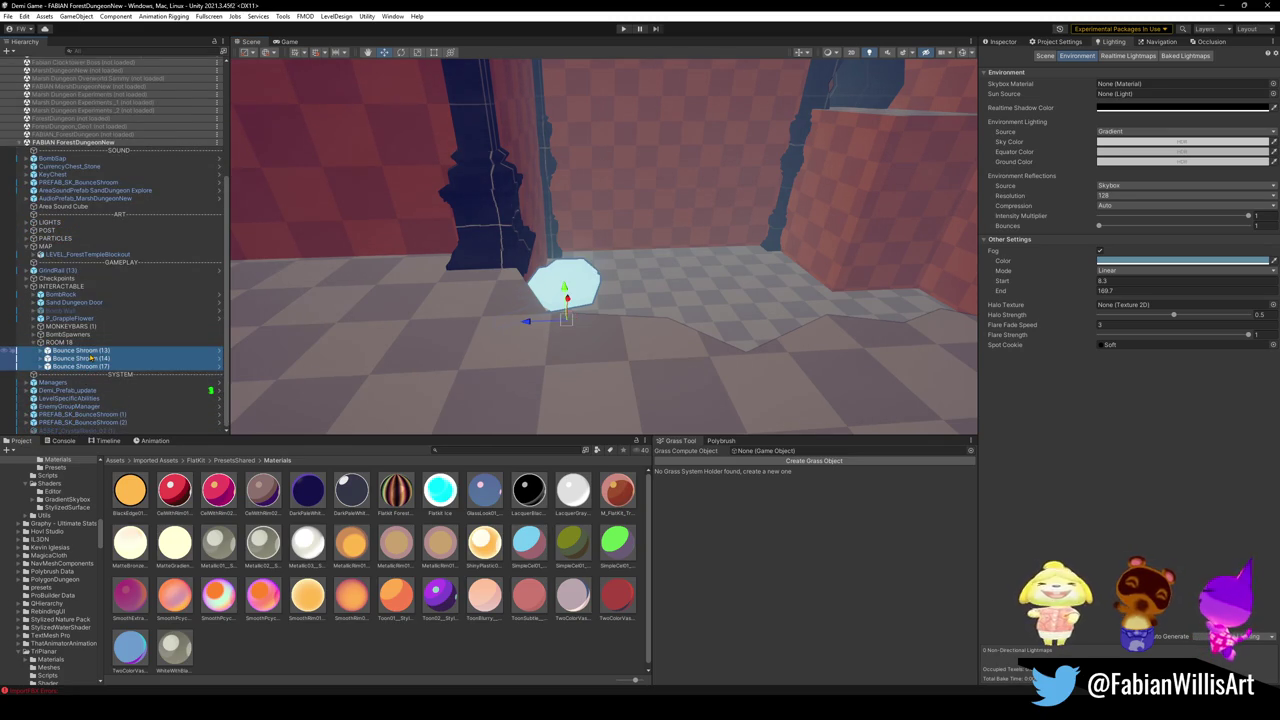
key("ctrl+shift+g")
type("Bounce Shrooms")
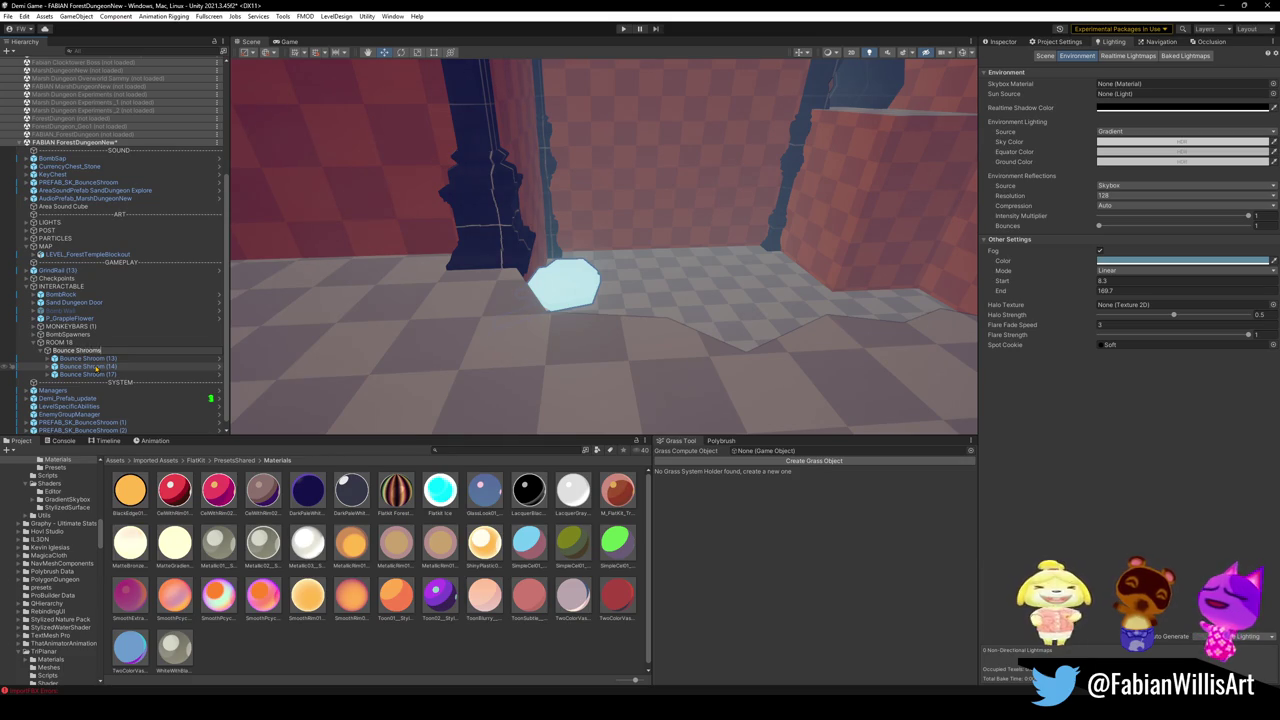
key("Return")
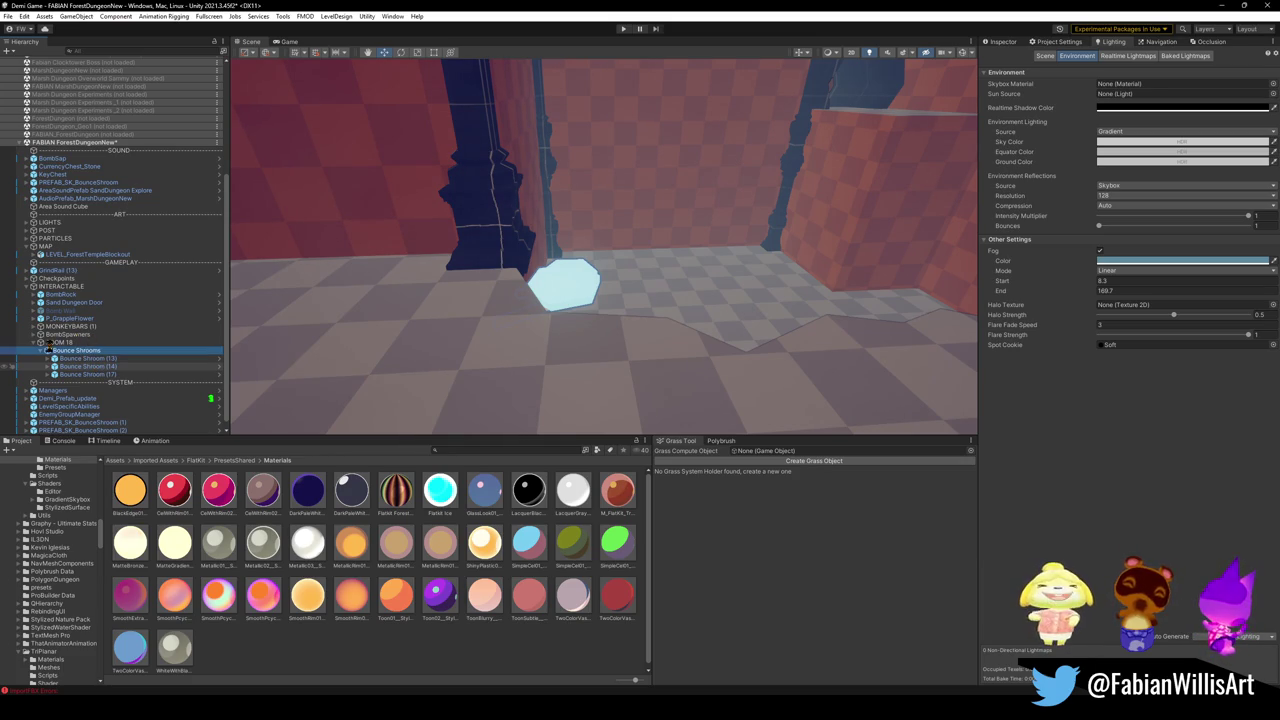
left_click(34, 342)
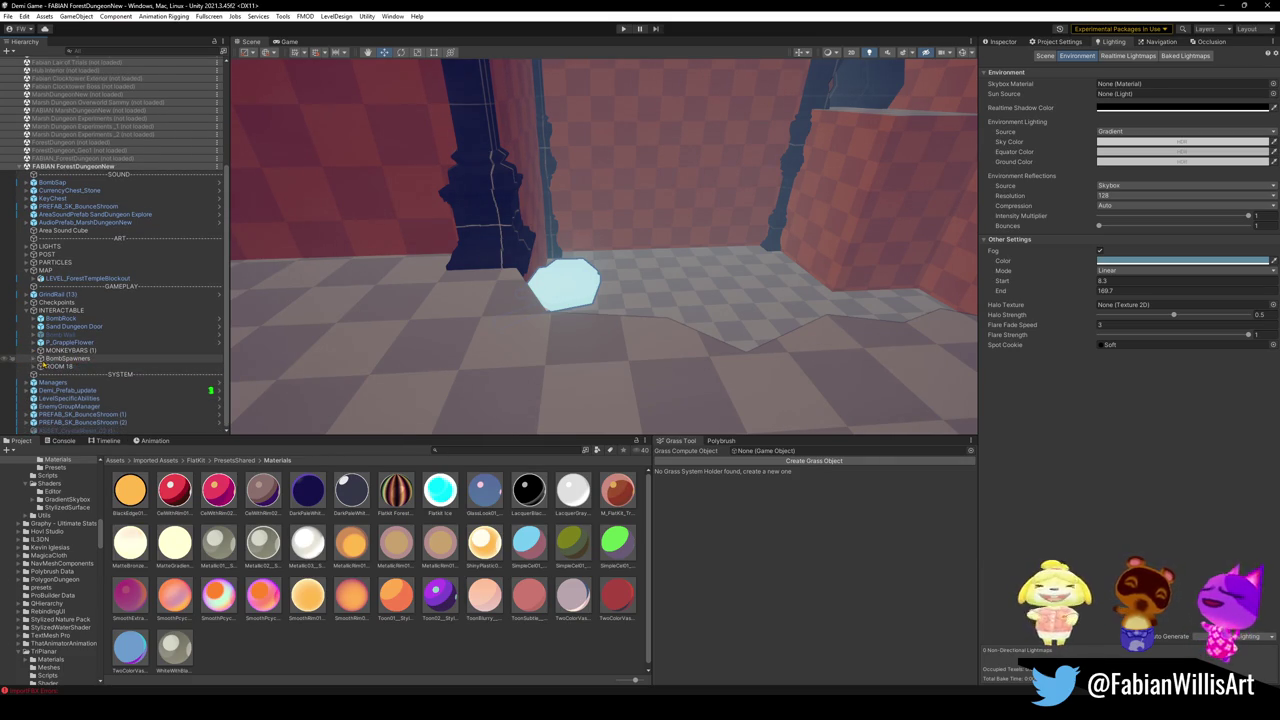
Duplicate BombSpawners and move the BombSpawners (1) copy into ROOM 18.
left_click(65, 358)
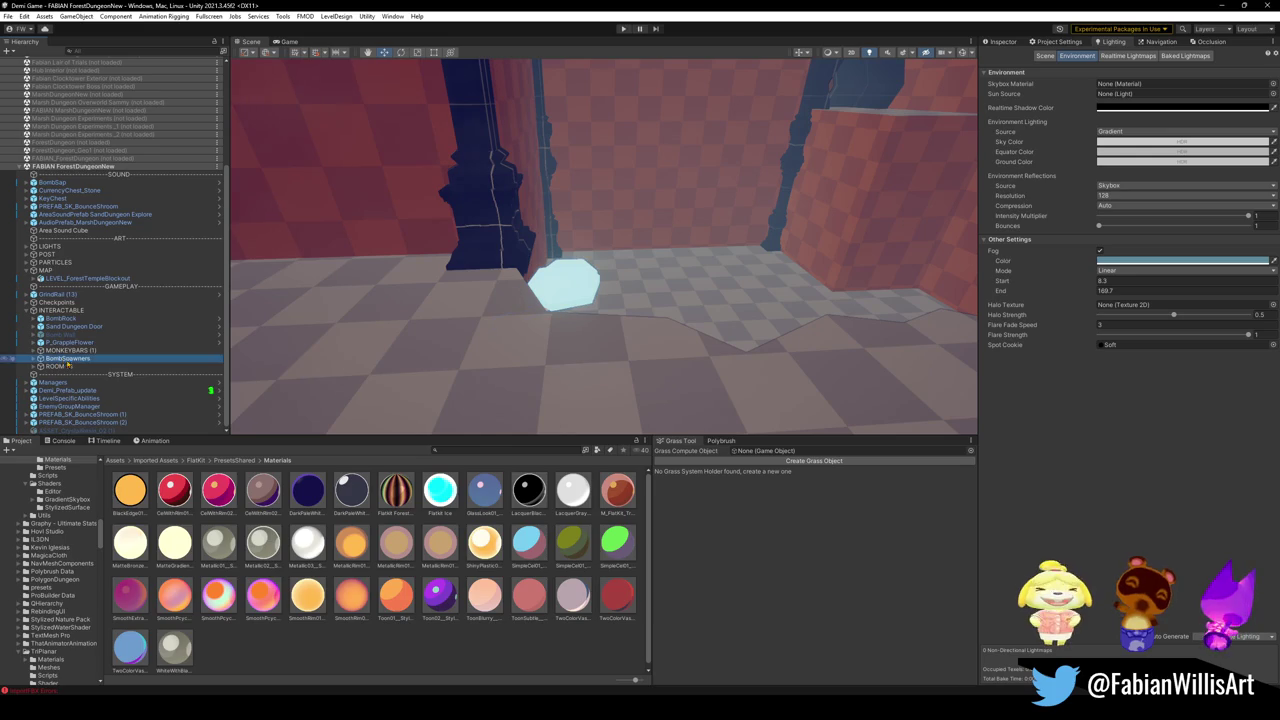
key("ctrl+d")
left_click_drag(60, 378, 60, 366)
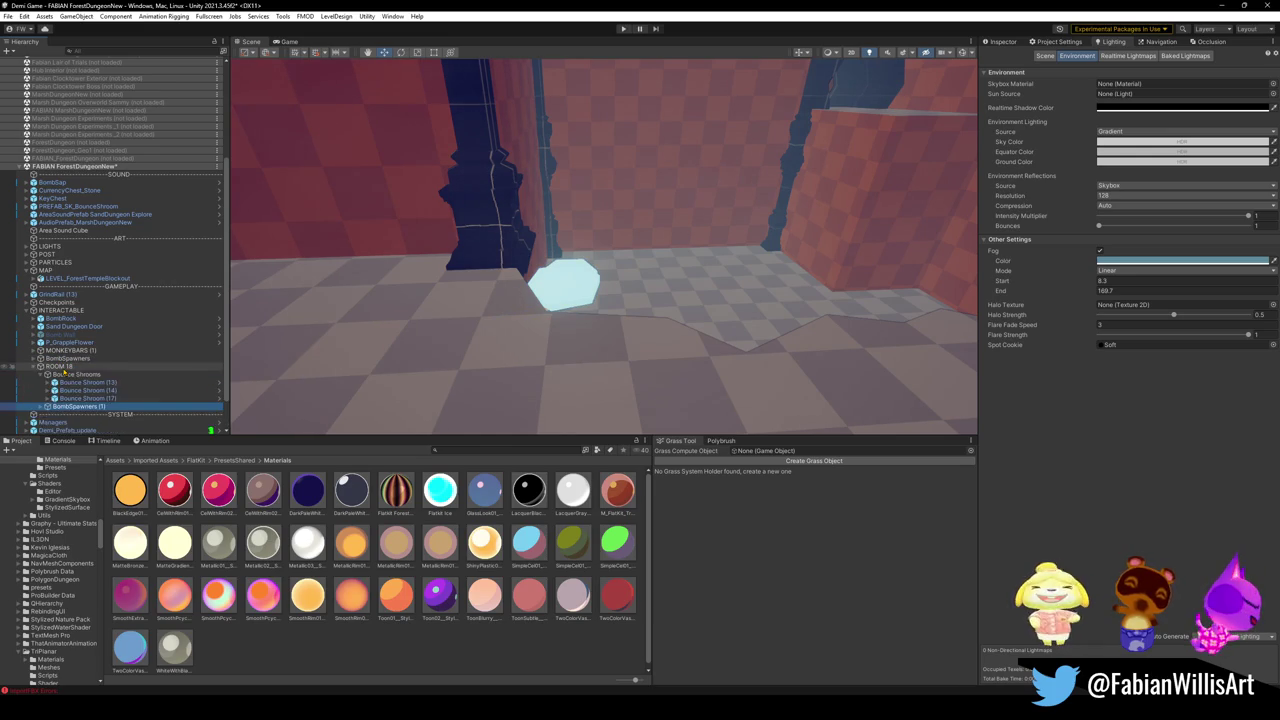
Select BombSpawner (4) under BombSpawners (1), frame it, and start moving it across the floor.
left_click(40, 406)
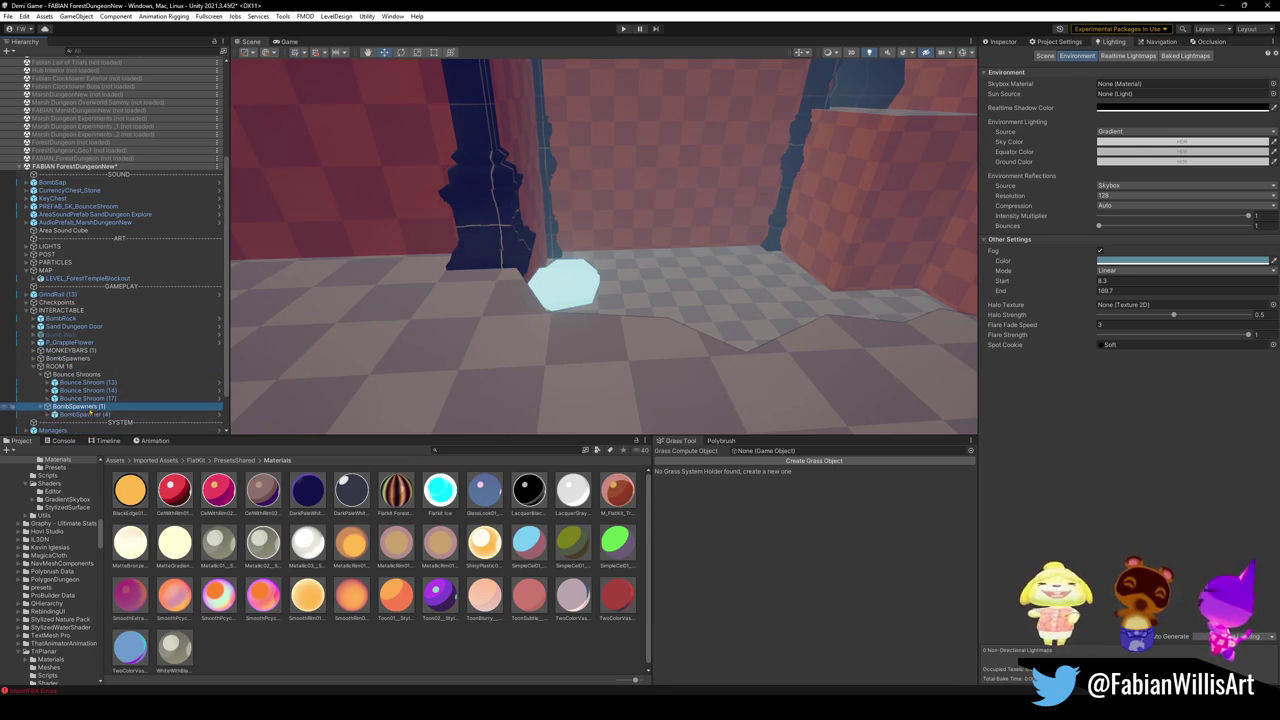
left_click(87, 414)
key("ctrl+alt+f")
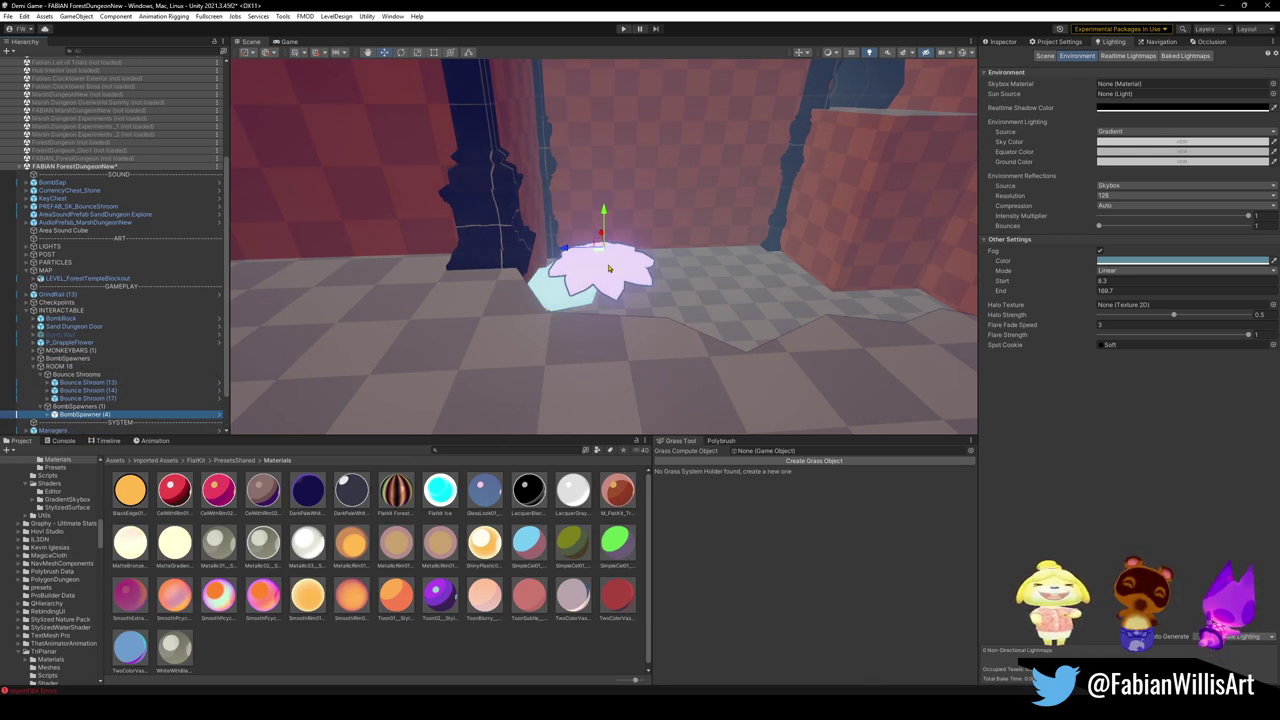
left_click(745, 275)
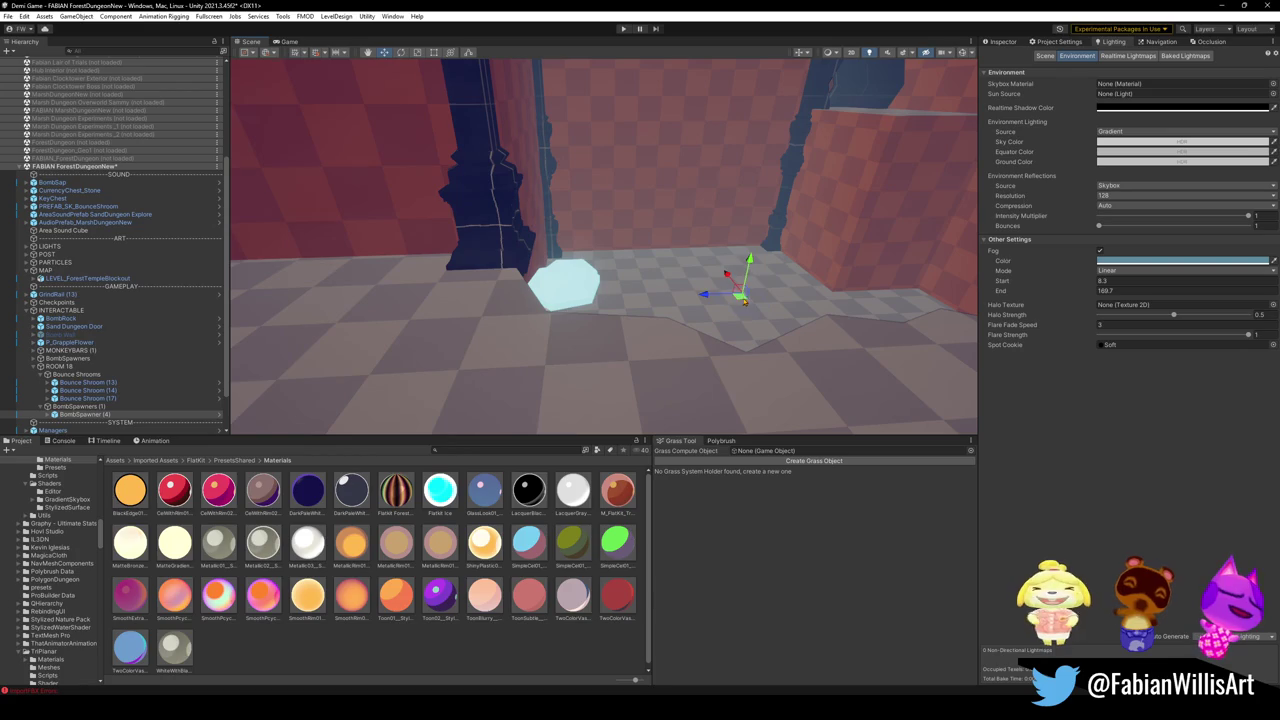
left_click_drag(744, 300, 752, 270)
Slide the flower spawner down to its new floor spot and review the room layout.
mouse_move(633, 297)
right_mouse_down()
mouse_move(730, 311)
mouse_move(600, 314)
right_mouse_up()
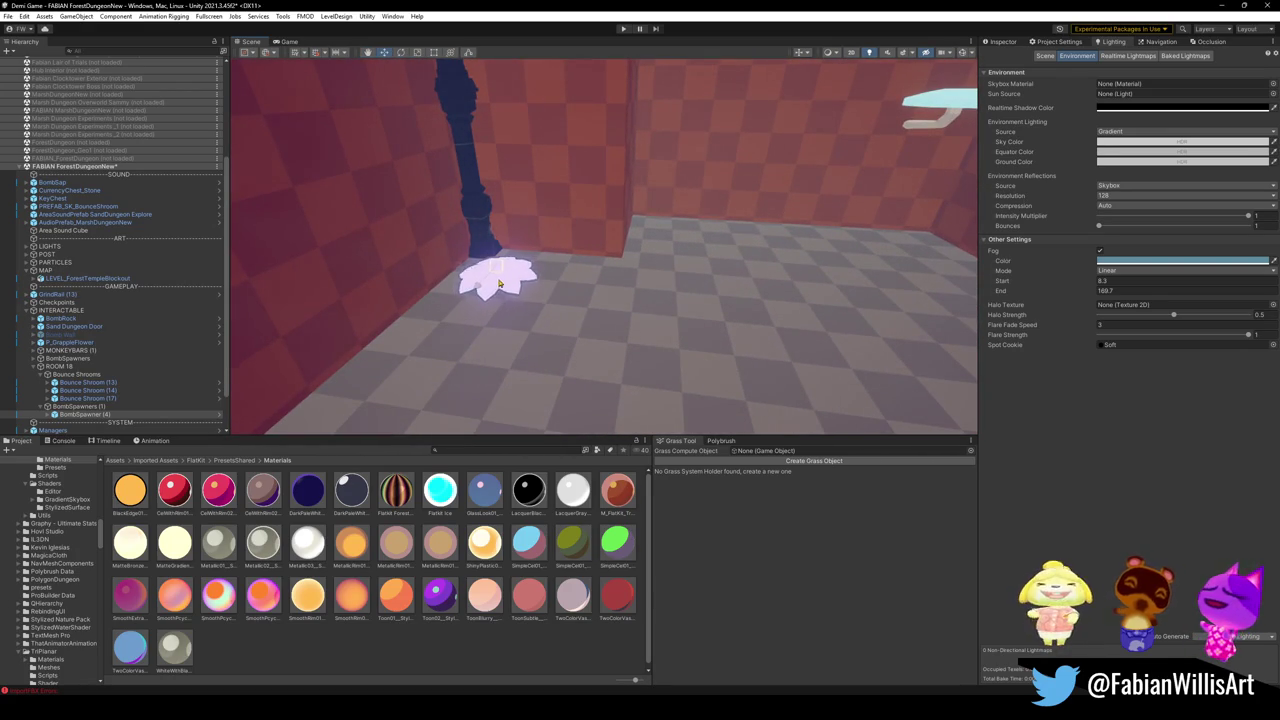
mouse_move(533, 292)
right_mouse_down()
mouse_move(547, 252)
mouse_move(519, 307)
right_mouse_up()
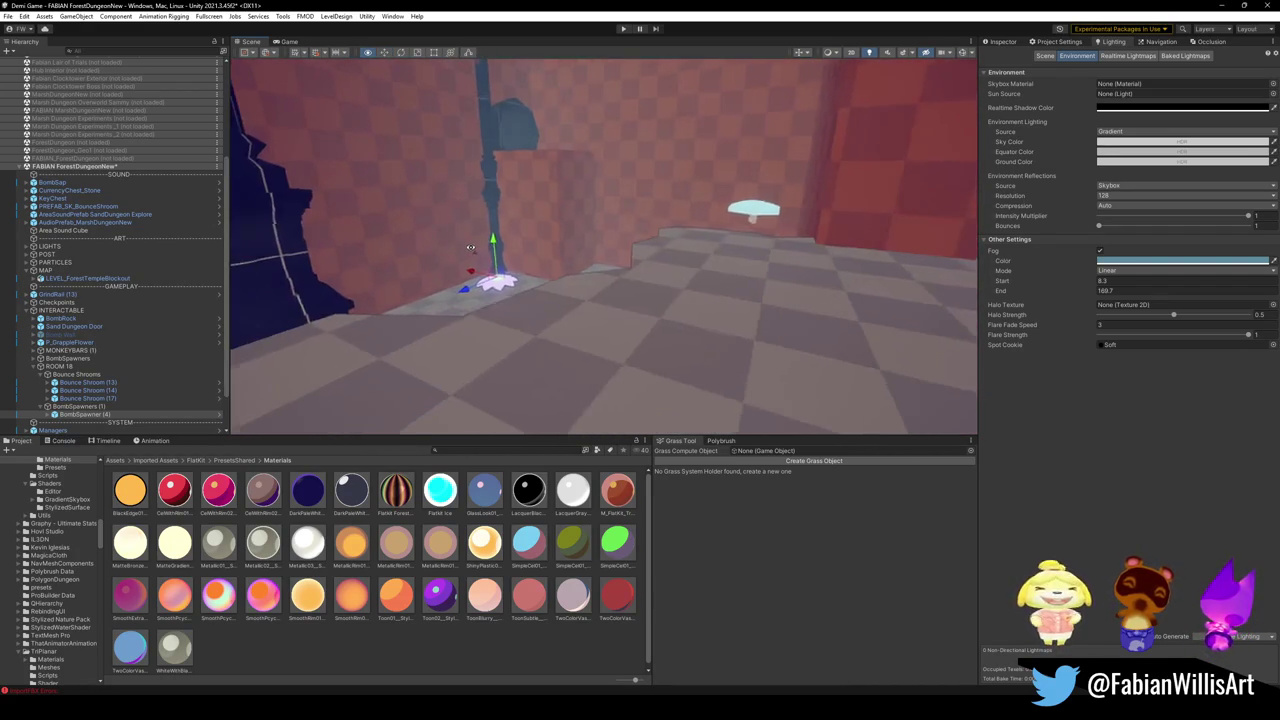
left_click_drag(519, 307, 525, 322)
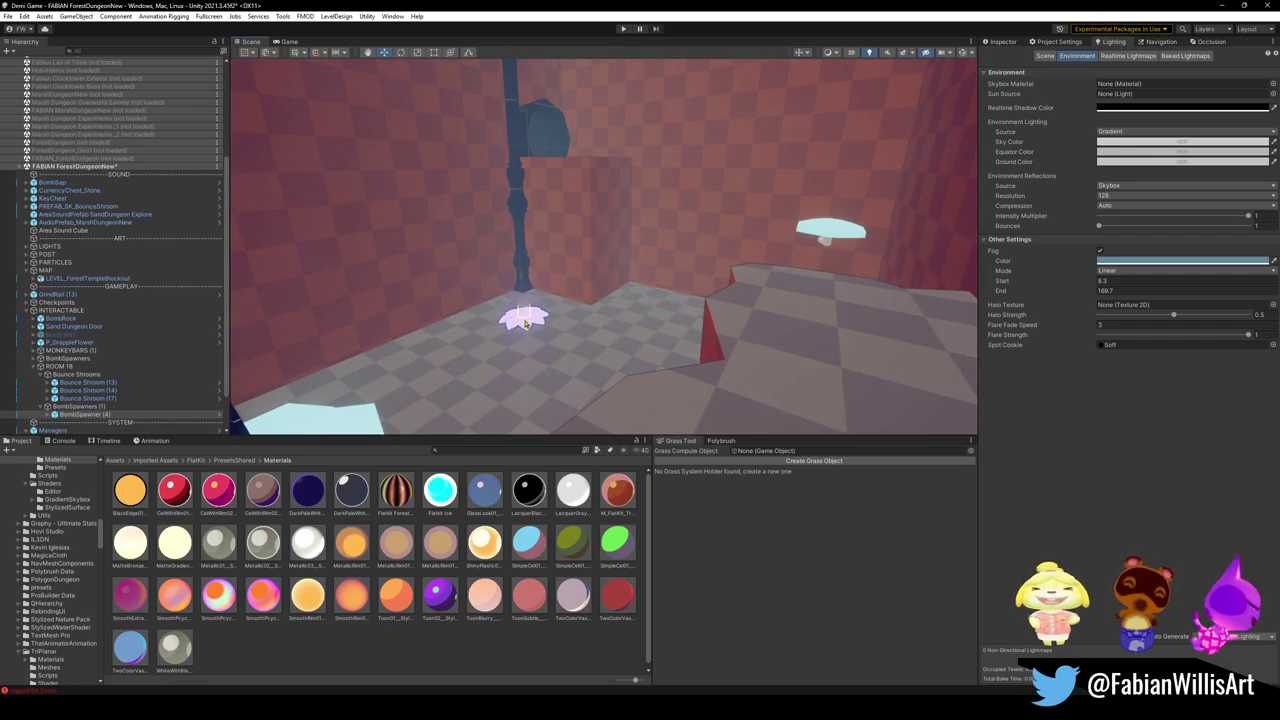
mouse_move(525, 322)
right_mouse_down()
mouse_move(548, 313)
mouse_move(411, 306)
mouse_move(571, 289)
mouse_move(396, 266)
mouse_move(330, 240)
right_mouse_up()
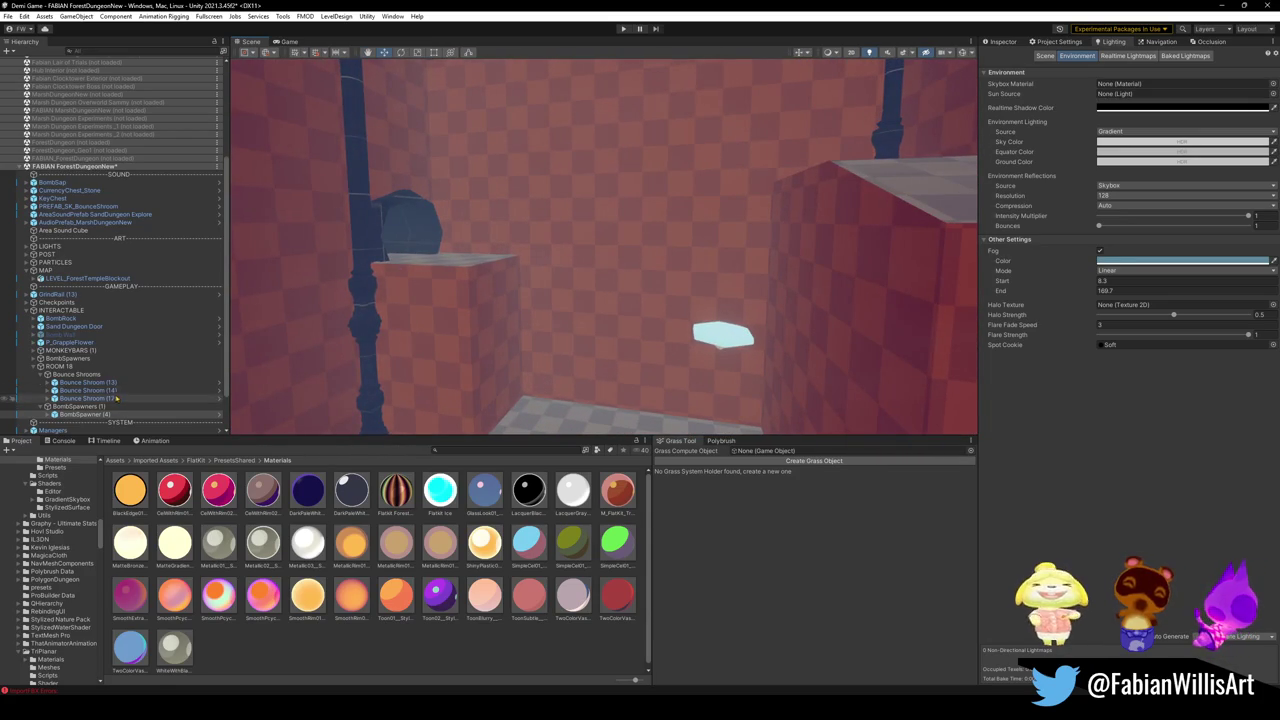
Collapse the ROOM 18 group and select the BombRock object.
left_click(36, 366)
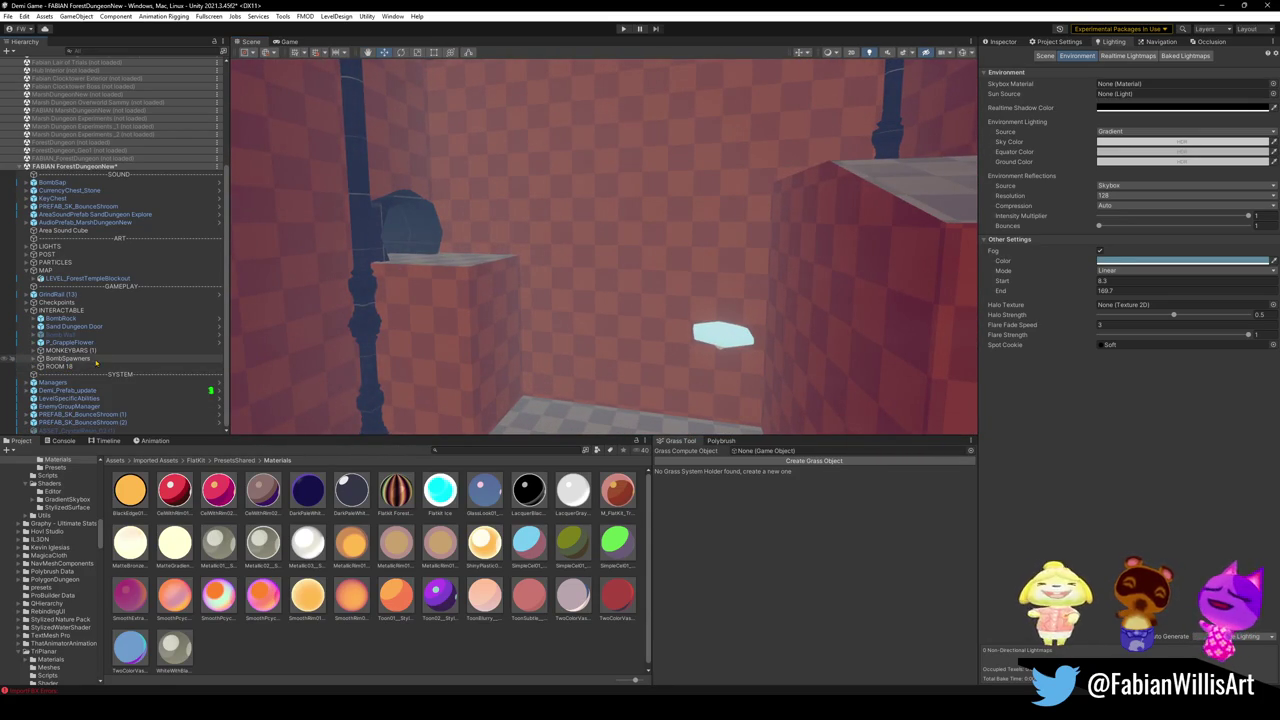
right_click_drag(450, 310, 474, 333)
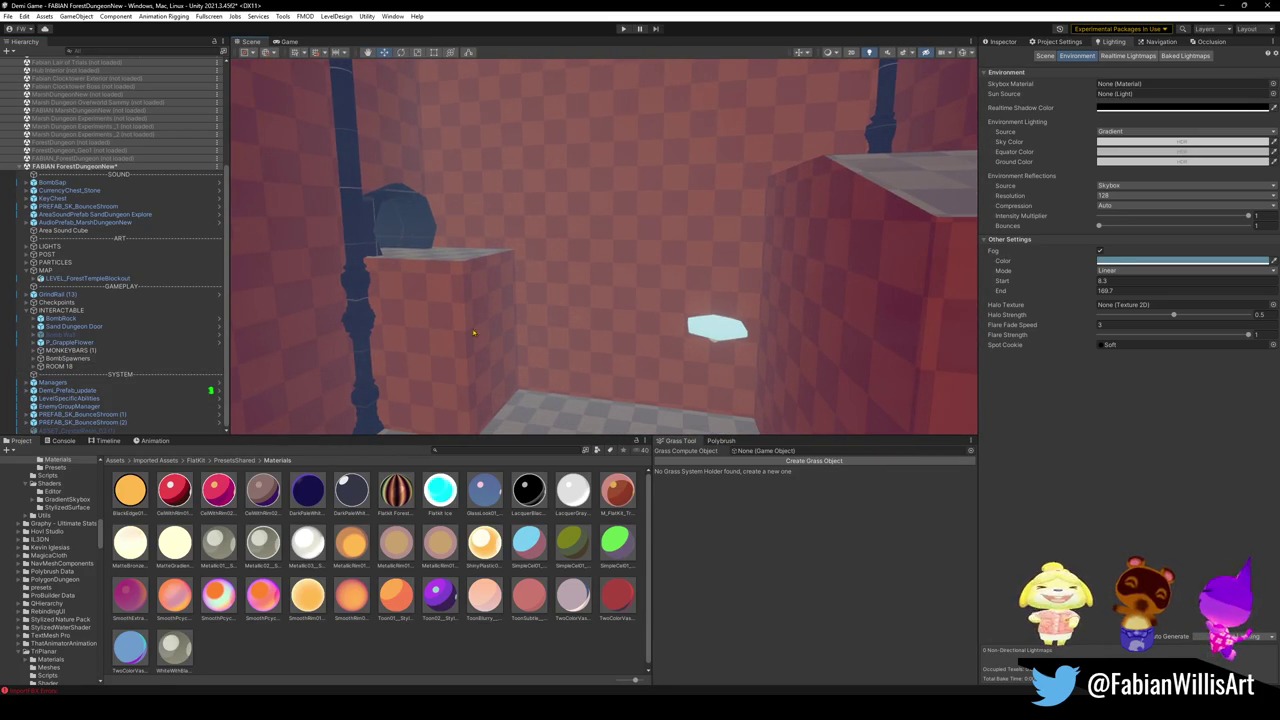
left_click(75, 319)
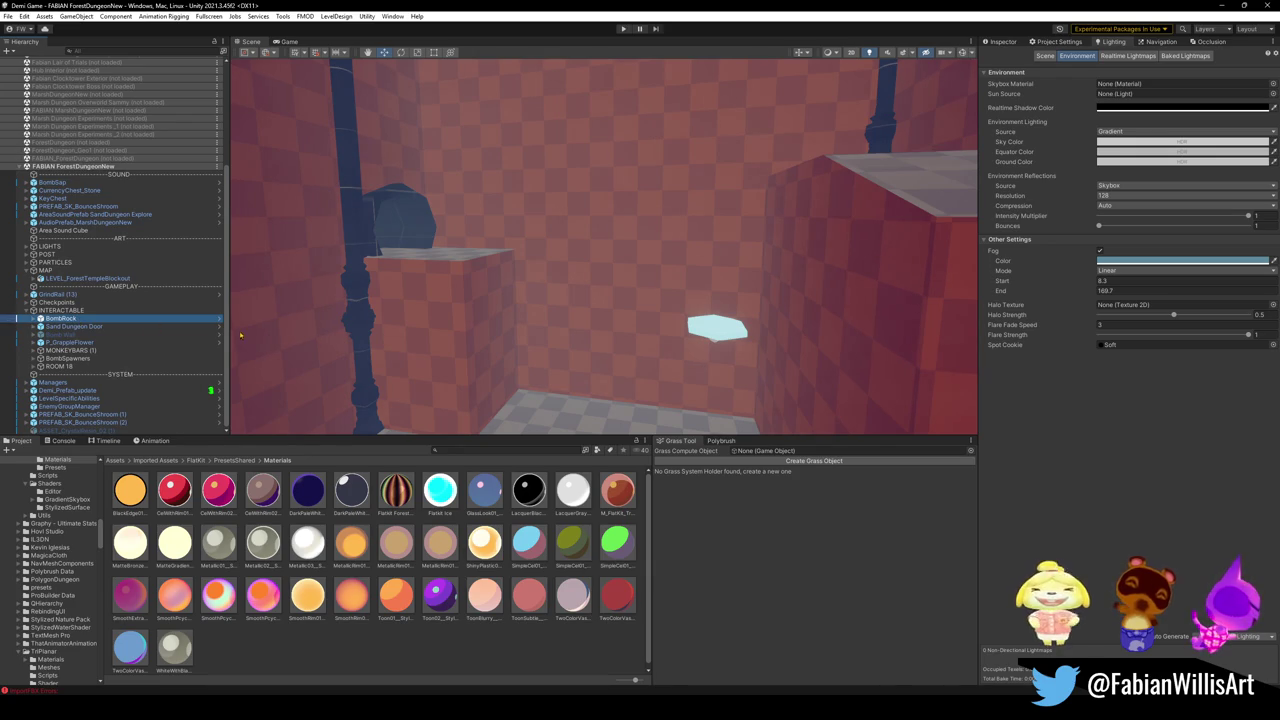
Duplicate BombRock and drag the BombRock (1) copy into the ROOM 18 group.
key("ctrl+d")
left_click(603, 247)
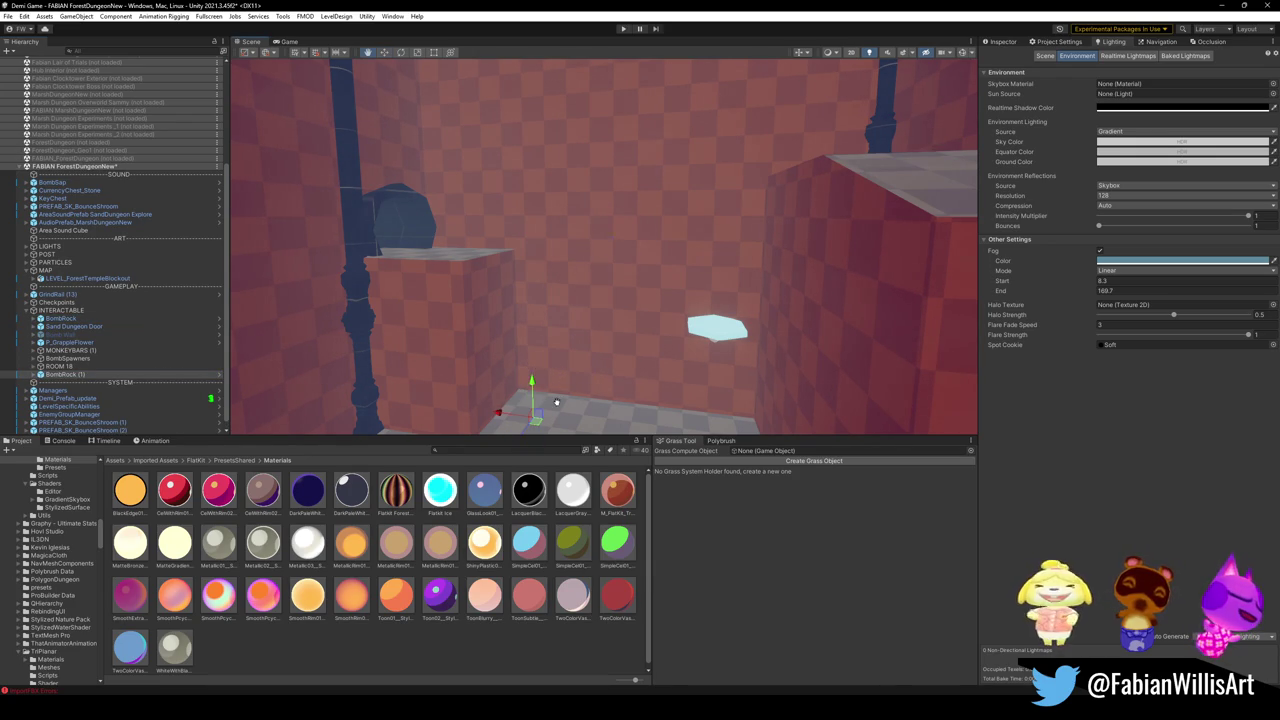
mouse_move(527, 335)
right_mouse_down()
mouse_move(629, 357)
mouse_move(575, 284)
mouse_move(560, 317)
right_mouse_up()
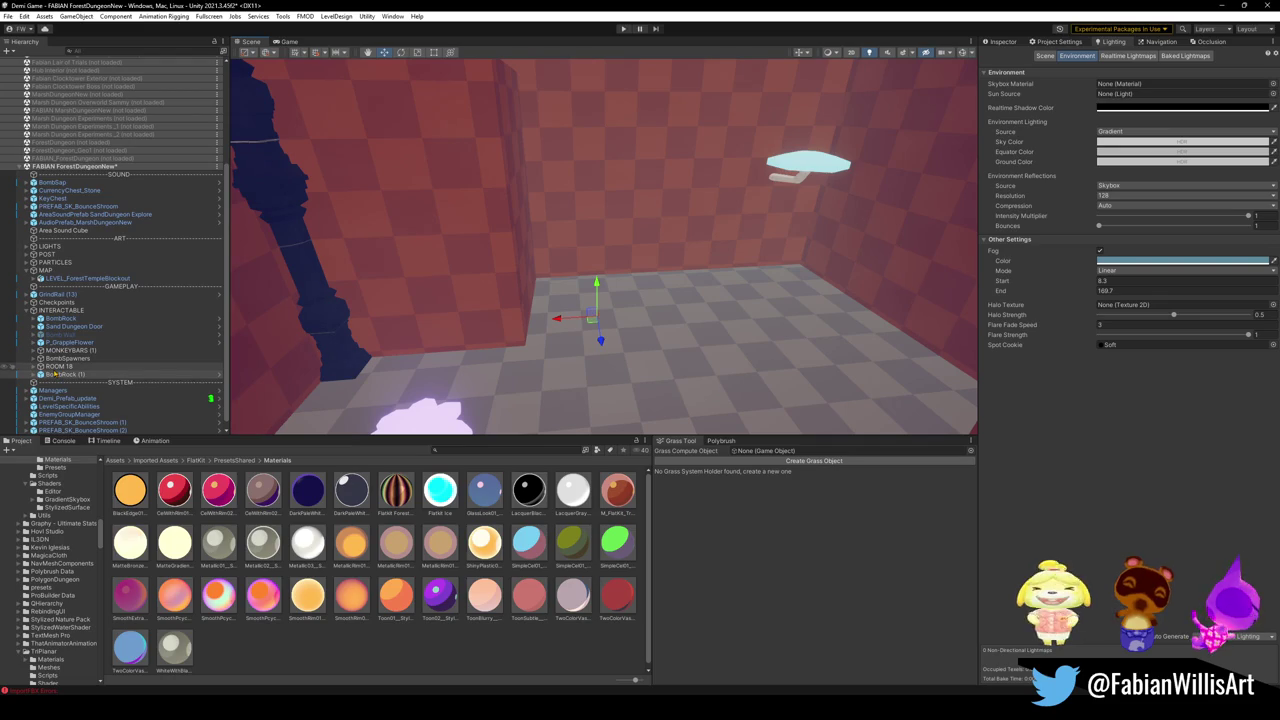
right_click_drag(519, 292, 530, 294)
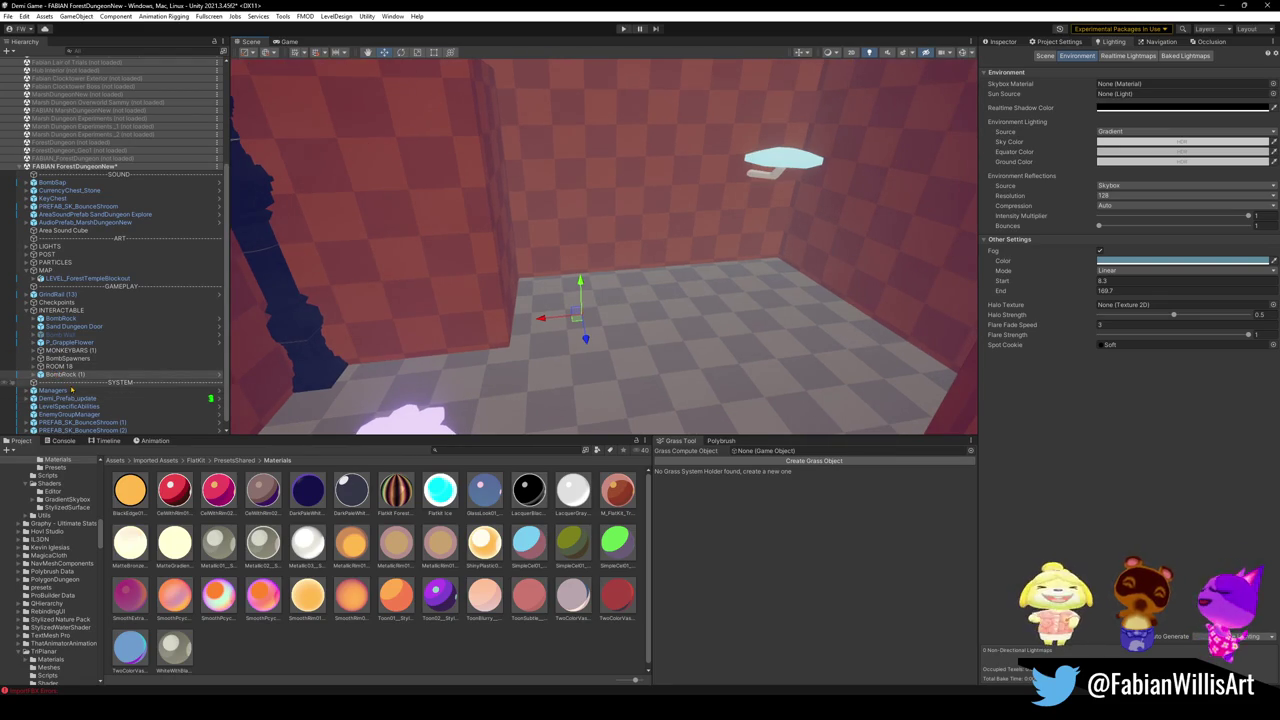
left_click(60, 376)
left_click_drag(60, 376, 68, 318)
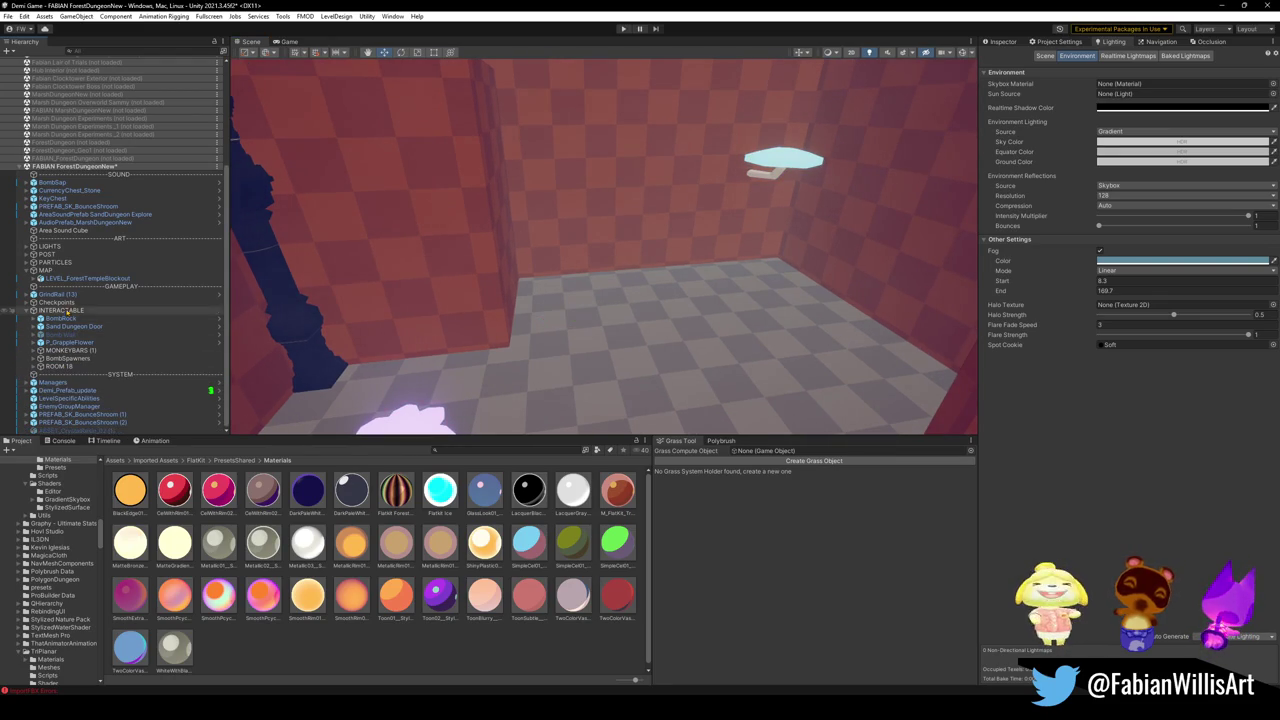
Remove the BombRock (1) copy and move the original BombRock to a new floor spot.
double_click(60, 318)
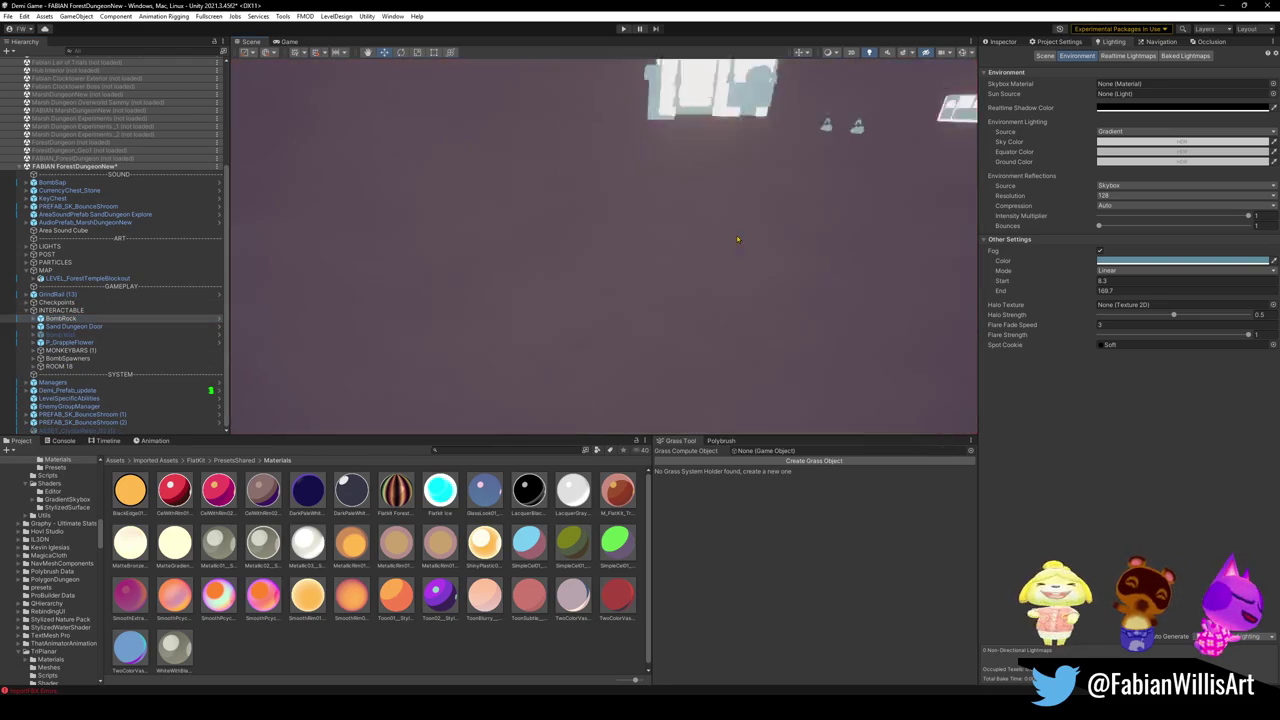
mouse_move(736, 235)
right_mouse_down()
mouse_move(704, 233)
mouse_move(598, 291)
mouse_move(560, 270)
right_mouse_up()
key("ctrl+z")
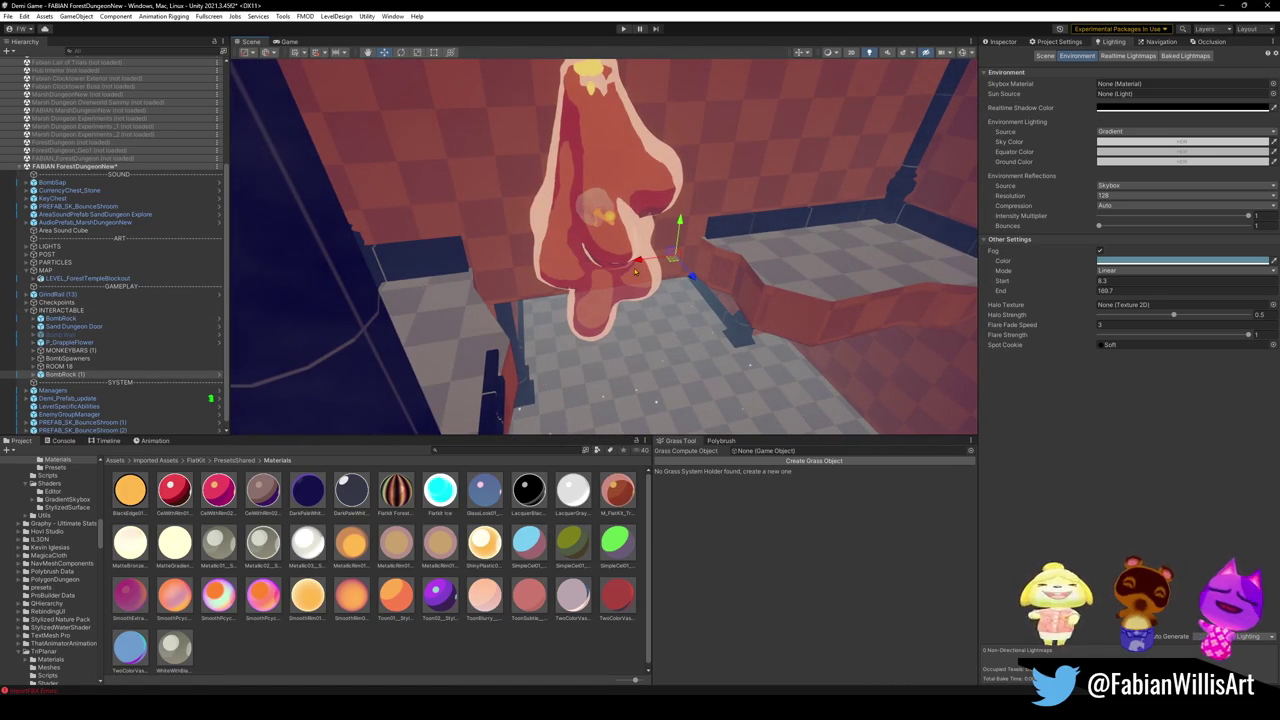
key("ctrl+z")
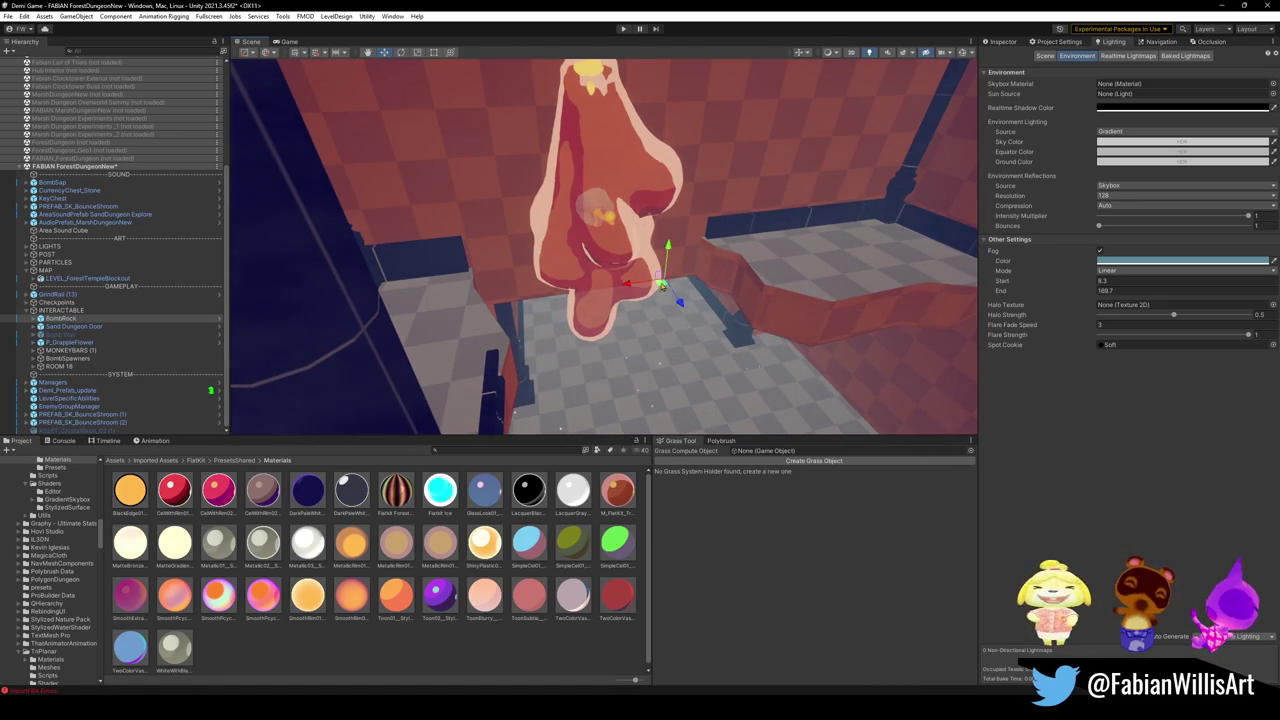
left_click(1003, 43)
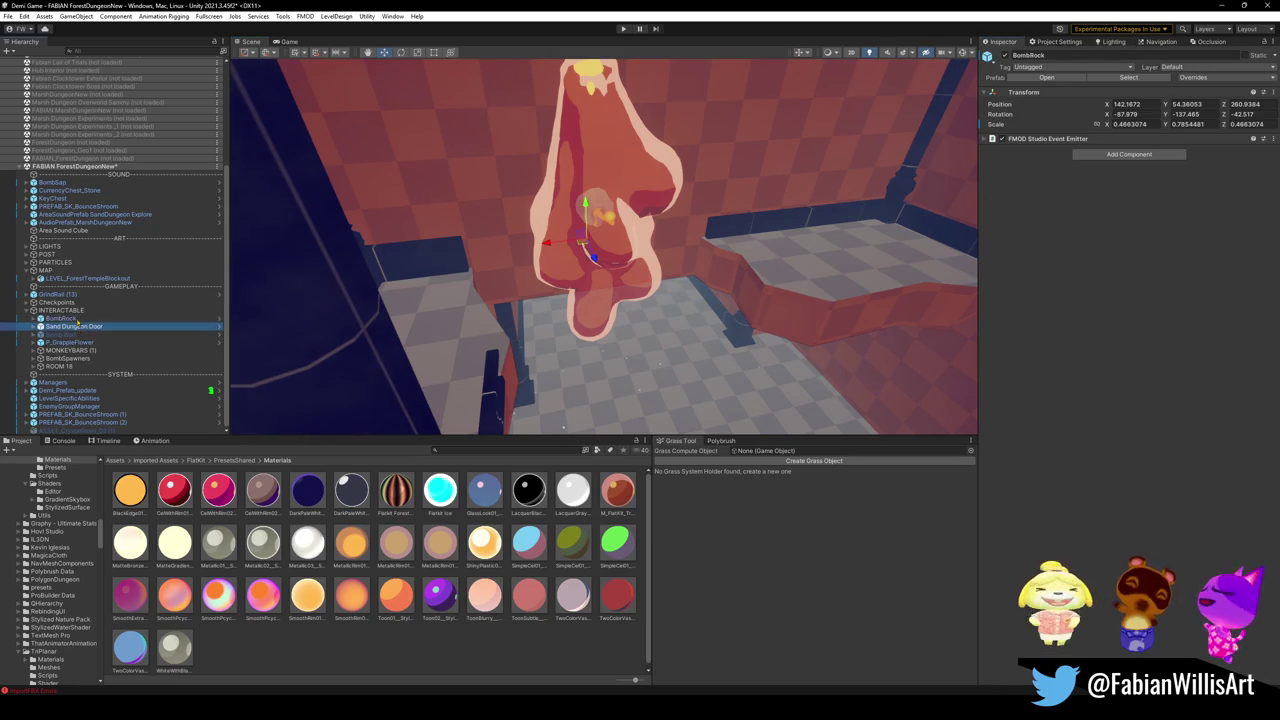
left_click(156, 317)
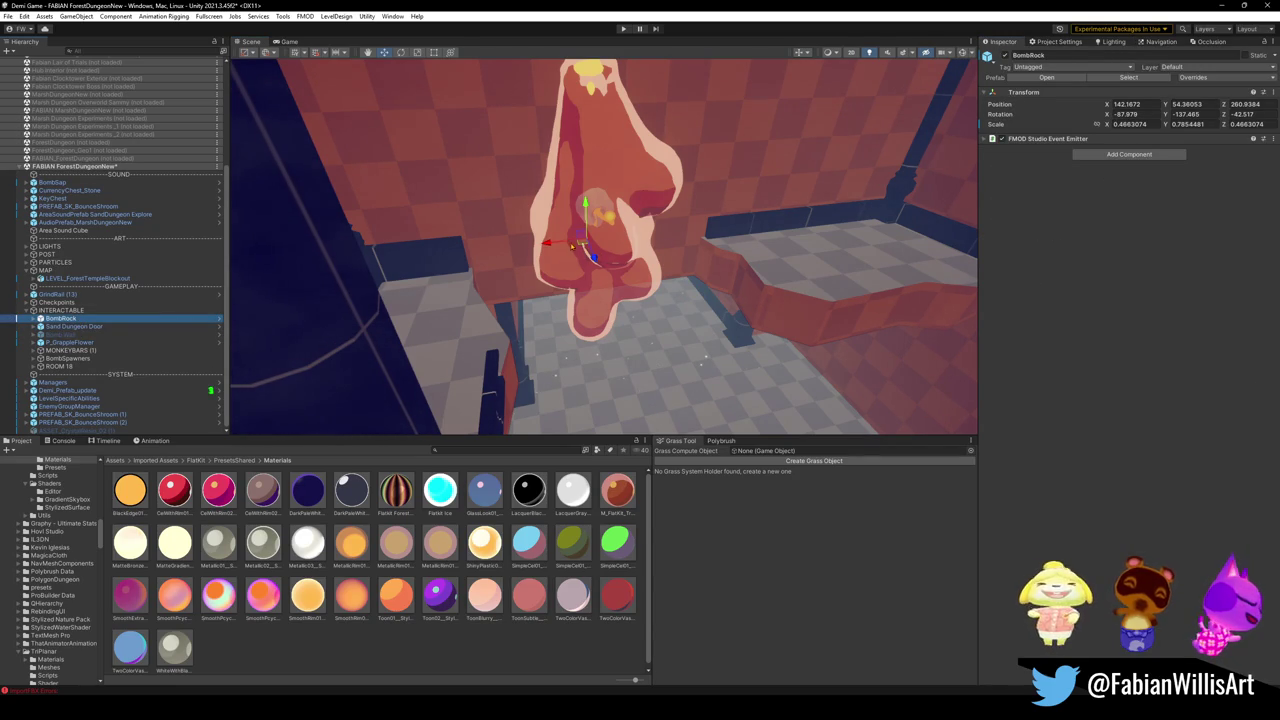
left_click_drag(590, 248, 658, 293)
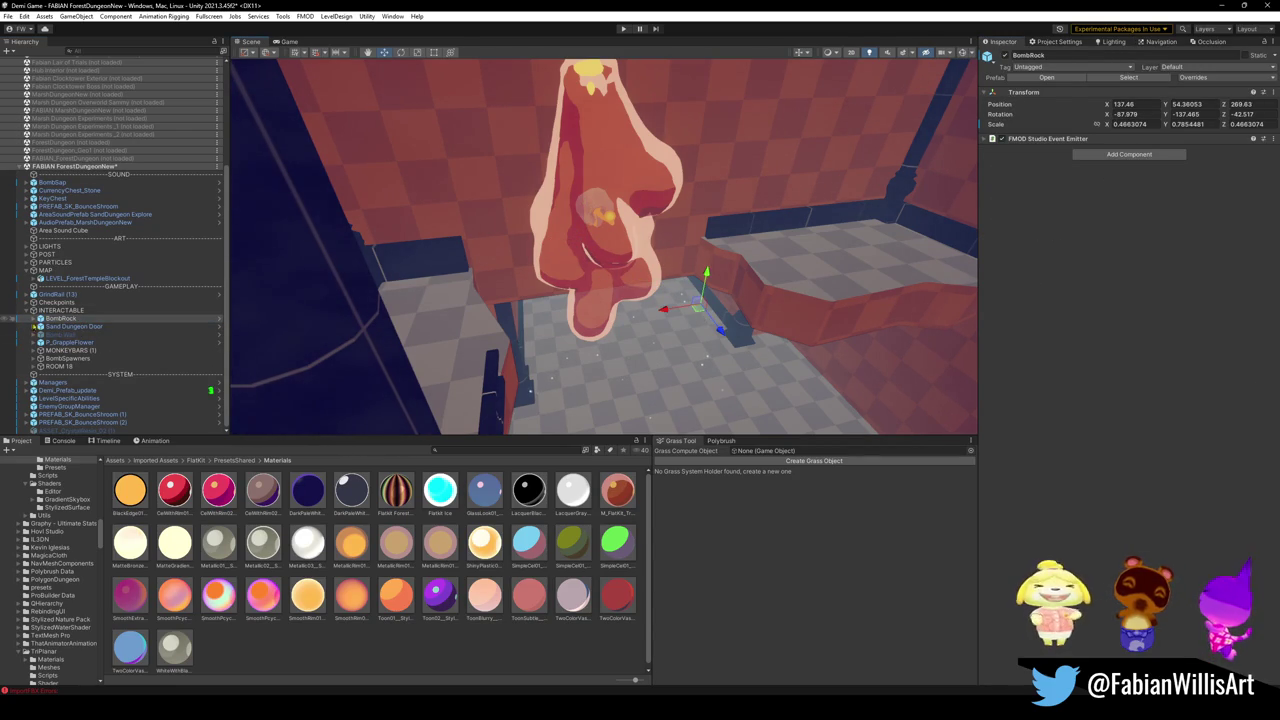
Turn on the BombRockView child, then deactivate BombRock so it disappears from the level.
left_click(33, 318)
left_click(84, 327)
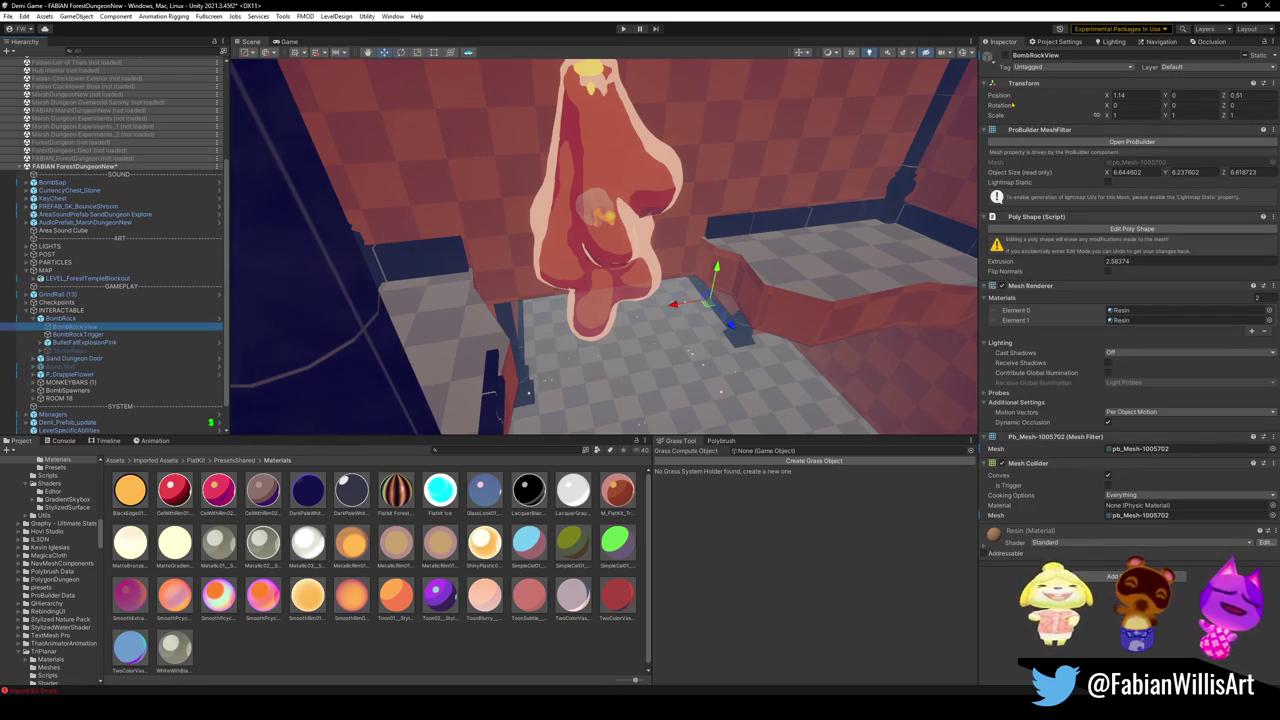
left_click(1005, 57)
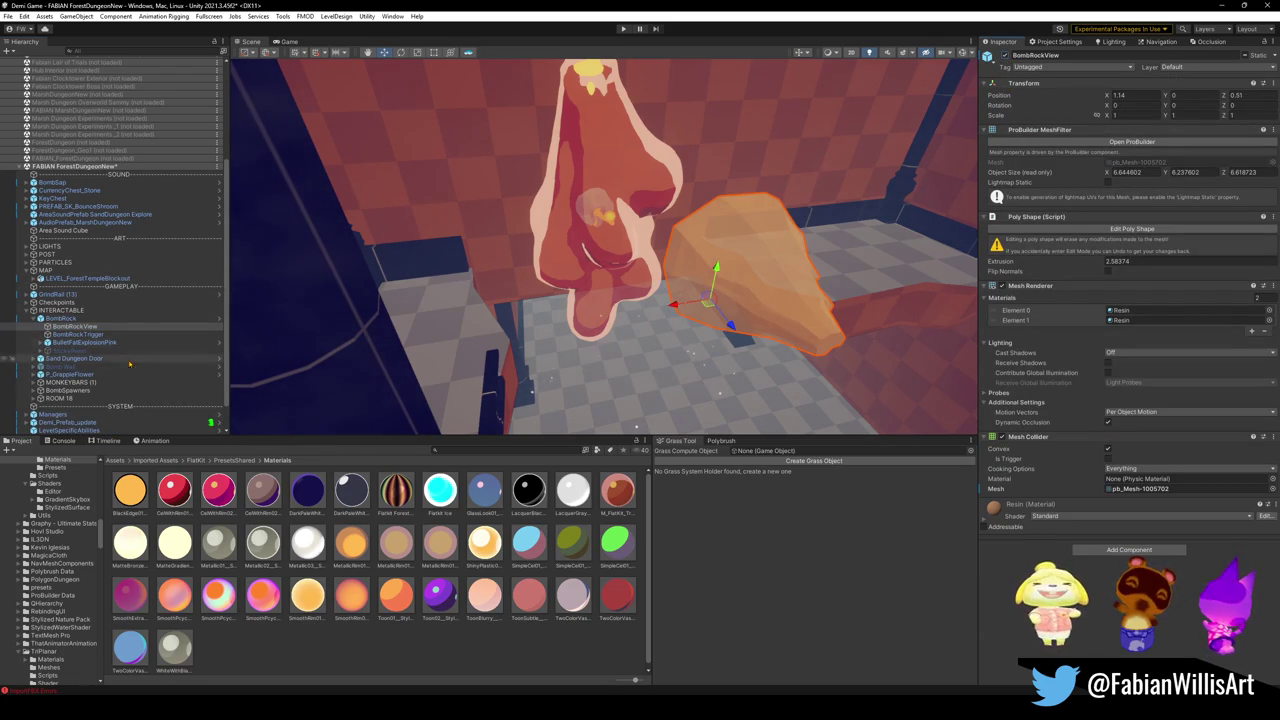
left_click(72, 318)
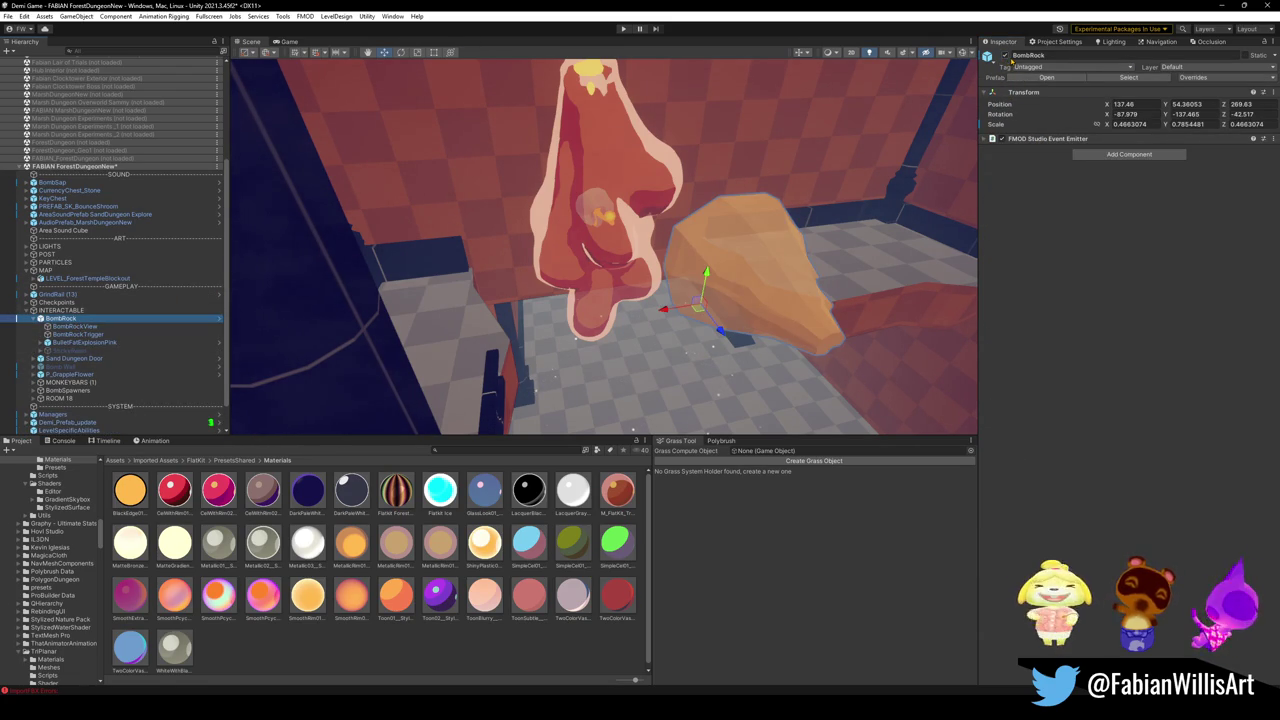
left_click(1005, 57)
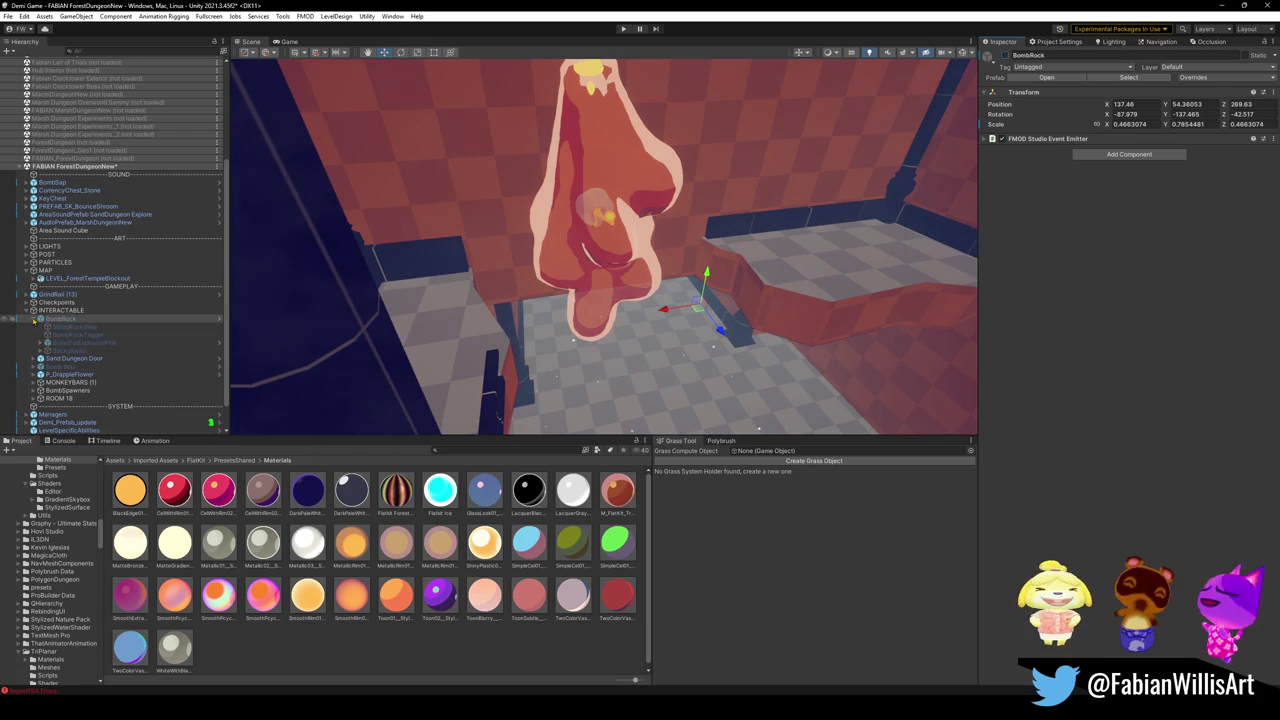
left_click(33, 318)
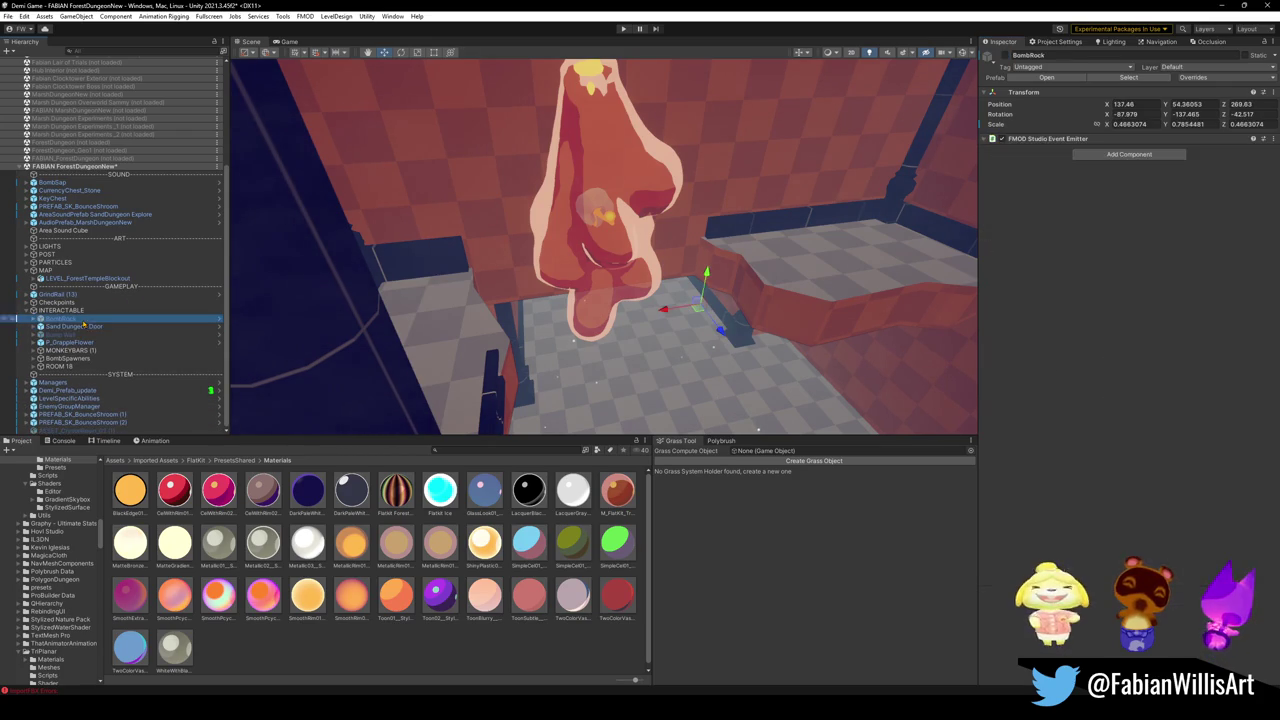
left_click(577, 221)
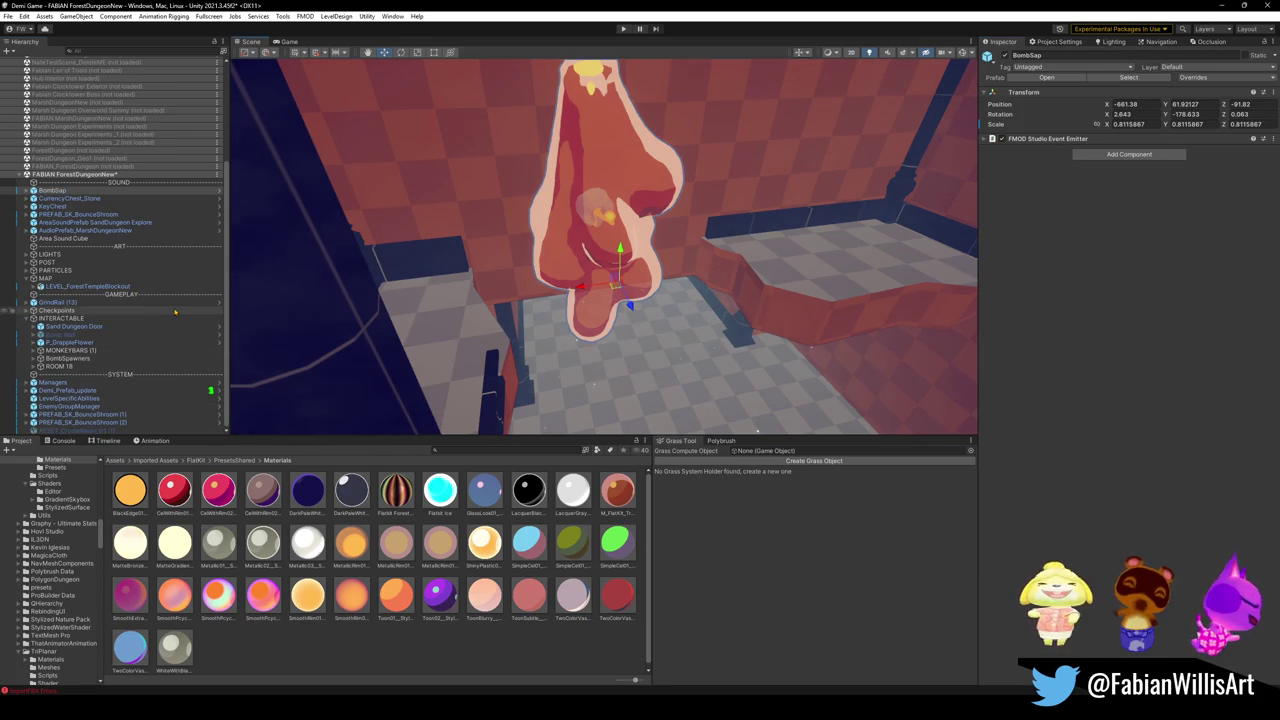
Save the scene, place BombSap under INTERACTABLE, and move a BombSap (1) duplicate into ROOM 18.
key("ctrl+s")
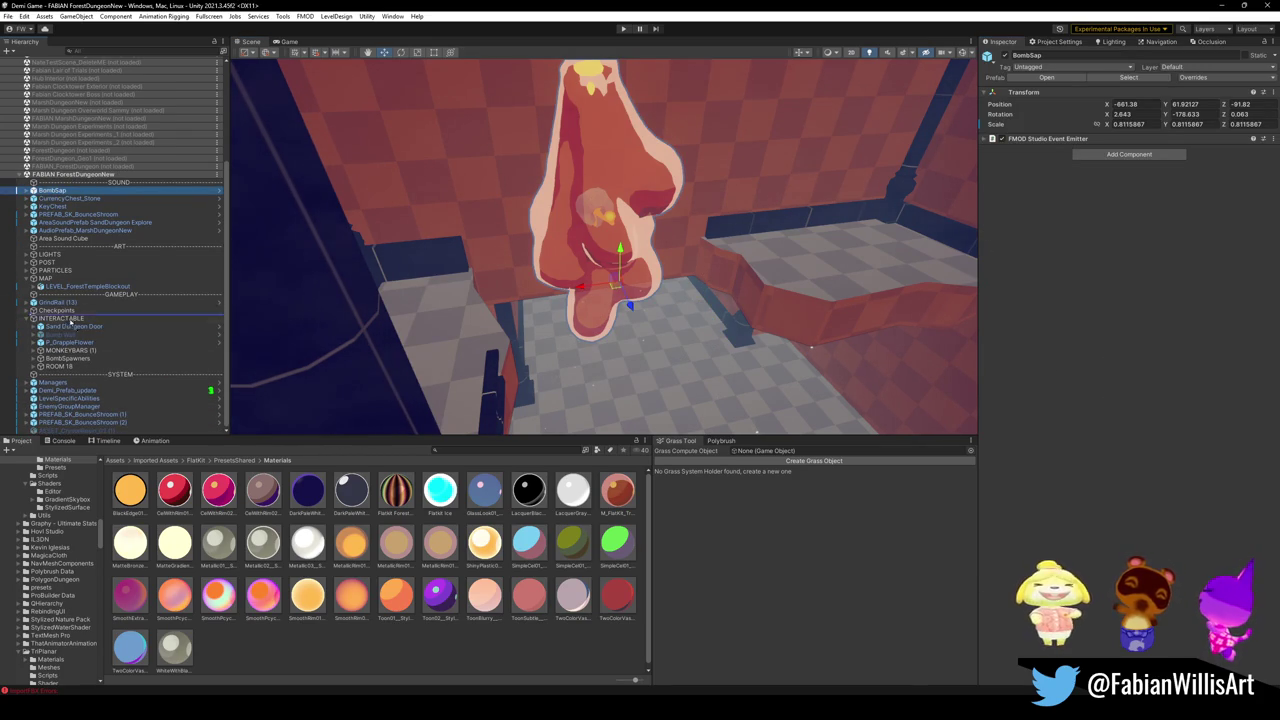
left_click_drag(76, 337, 75, 327)
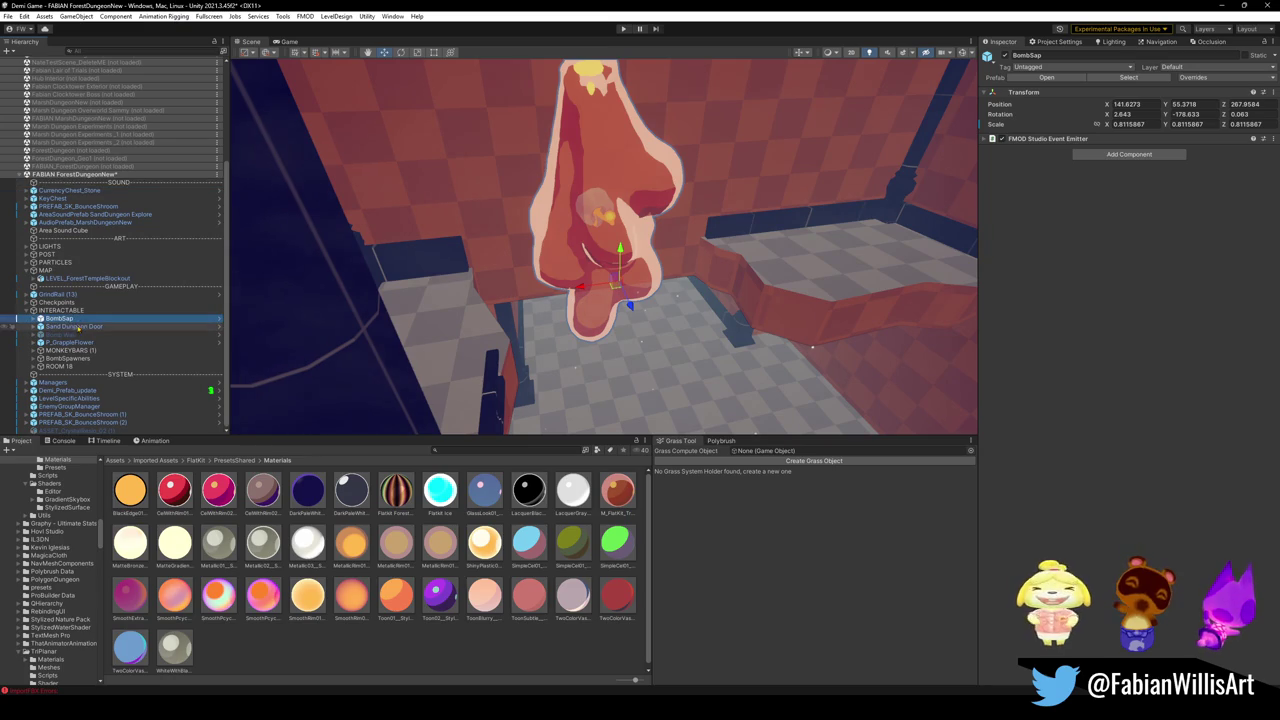
key("ctrl+d")
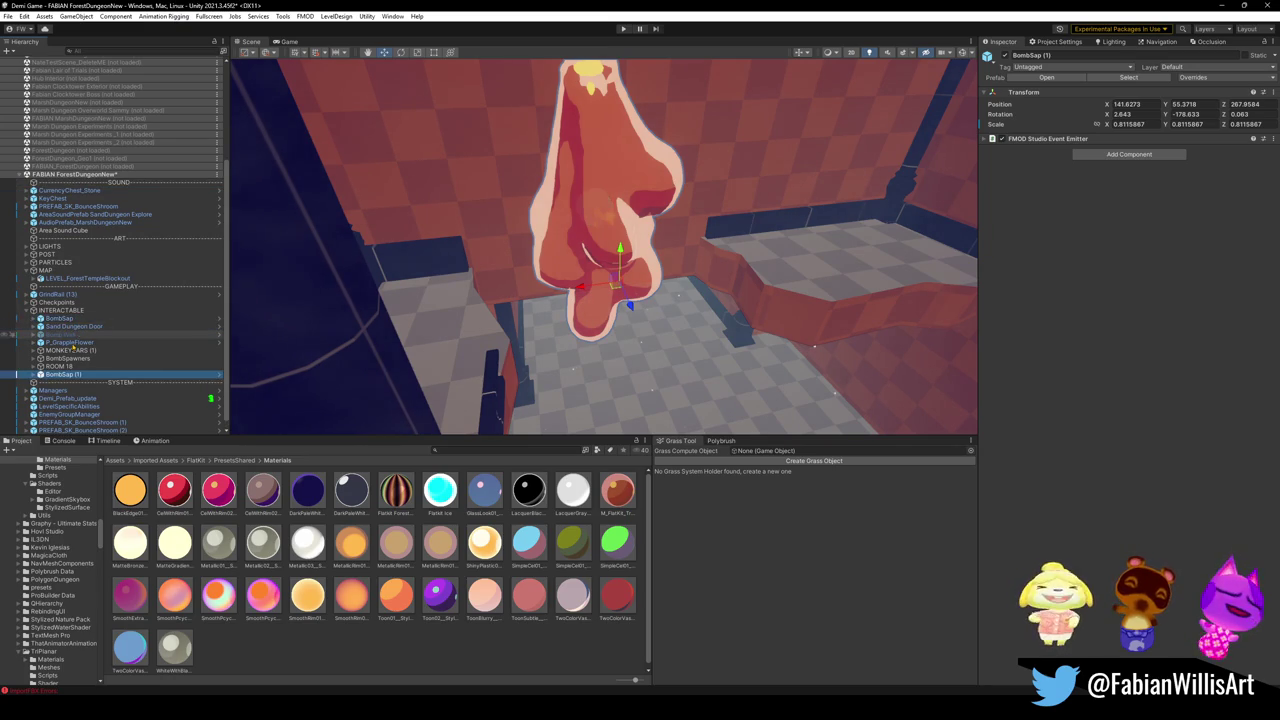
left_click_drag(66, 373, 62, 366)
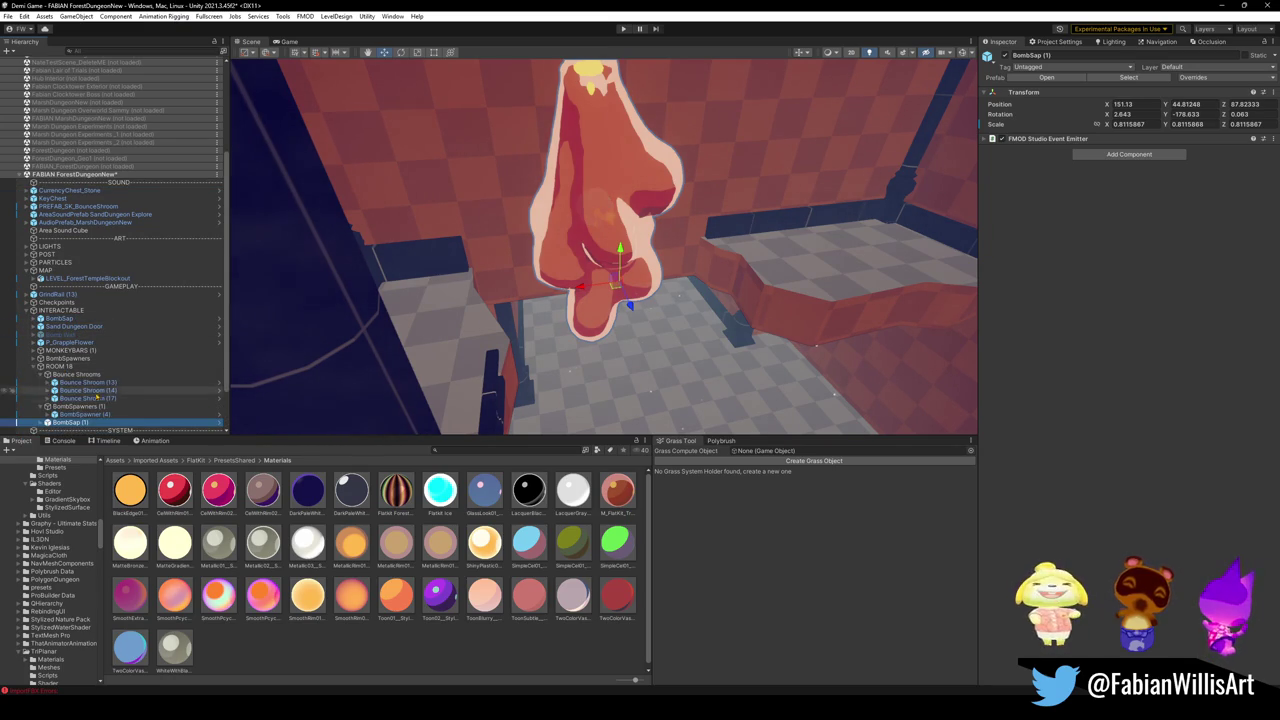
Create an empty BombSap group in ROOM 18 and frame BombSap (1) in the view.
key("ctrl+shift+n")
type("BombSa")
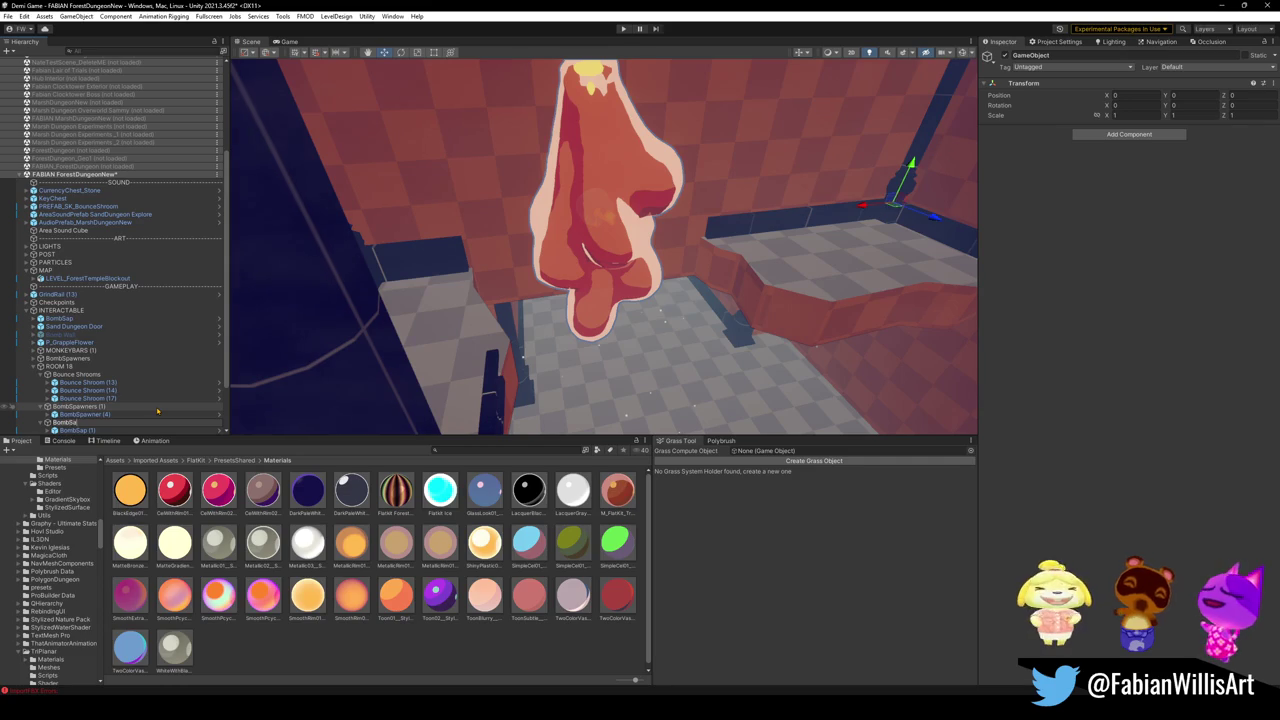
type("p")
key("Return")
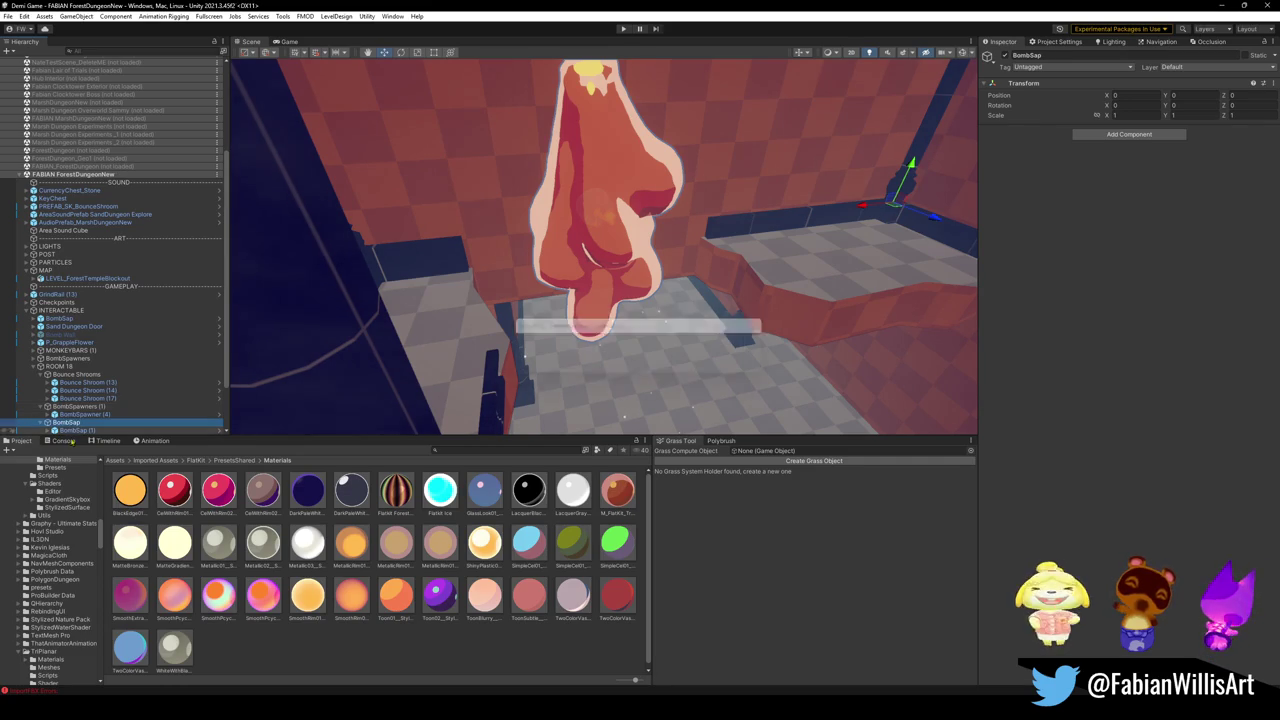
left_click(75, 430)
key("f")
mouse_move(636, 296)
right_mouse_down()
mouse_move(675, 257)
mouse_move(647, 242)
right_mouse_up()
key("w")
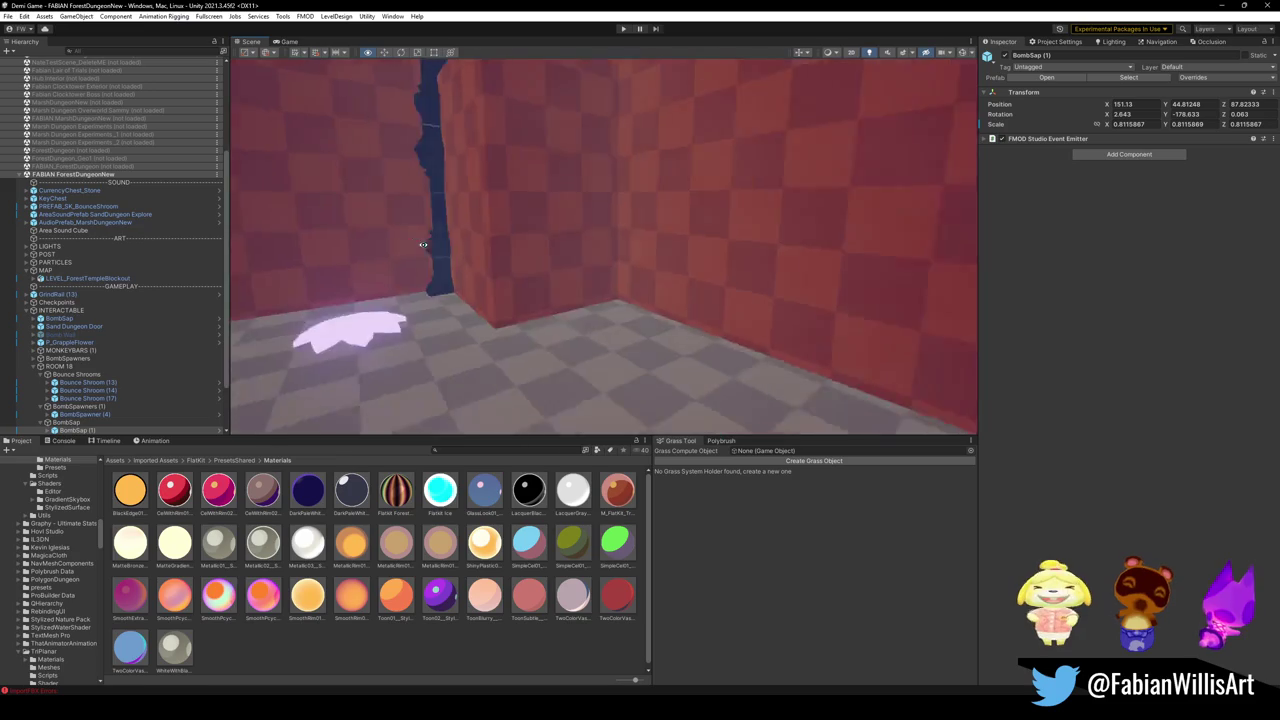
Set BombSap (1) down on the pedestal and raise it slightly.
right_click_drag(647, 242, 565, 263)
key("ctrl+alt+f")
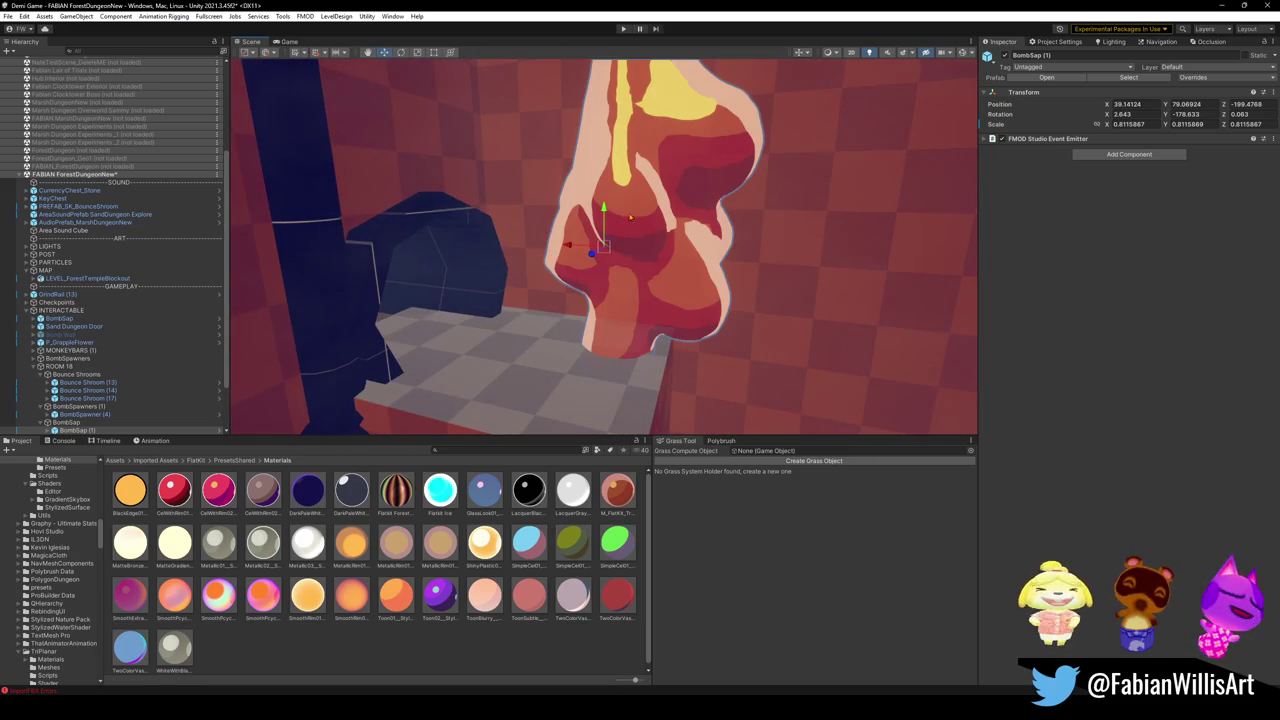
left_click_drag(604, 245, 500, 342)
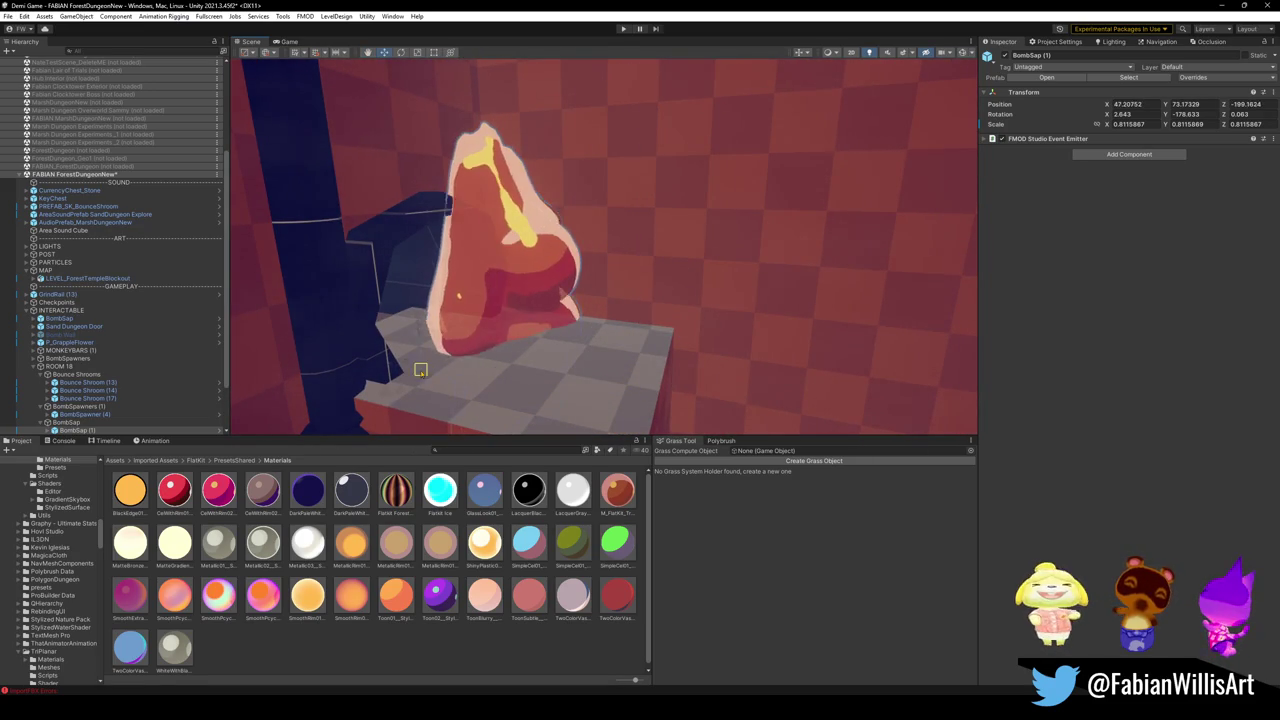
right_click_drag(553, 302, 525, 306)
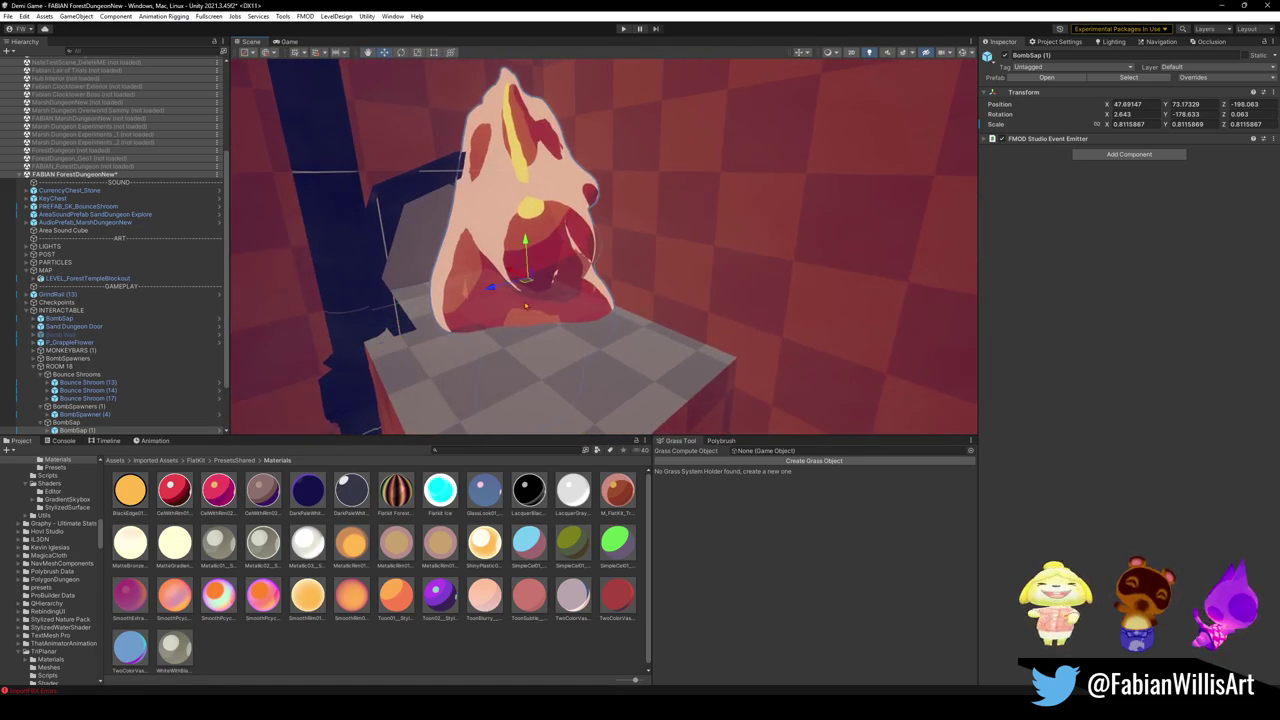
mouse_move(528, 277)
left_mouse_down()
mouse_move(457, 100)
mouse_move(487, 158)
mouse_move(521, 158)
mouse_move(545, 222)
mouse_move(528, 224)
mouse_move(560, 212)
mouse_move(548, 300)
mouse_move(561, 245)
left_mouse_up()
Stretch BombSap (1) along its depth, nudge it sideways, and duplicate it as BombSap (2).
key("r")
key("e")
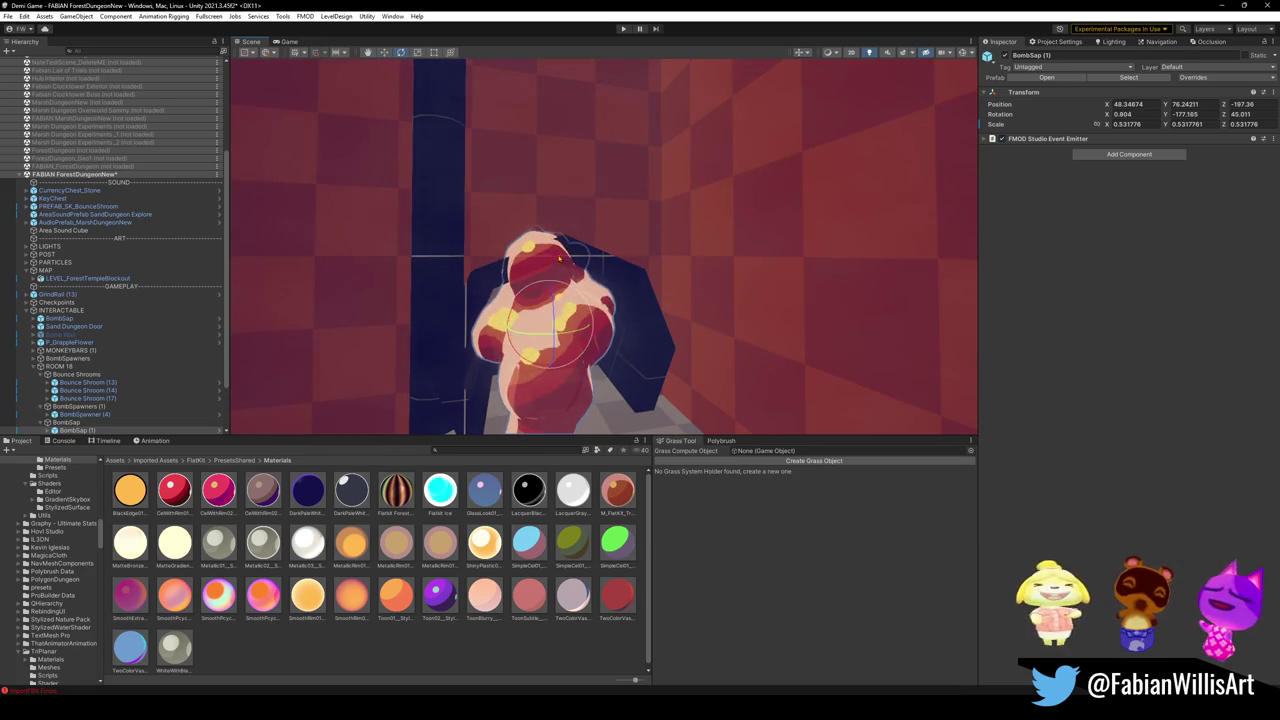
key("ctrl+z")
left_click_drag(572, 334, 606, 297)
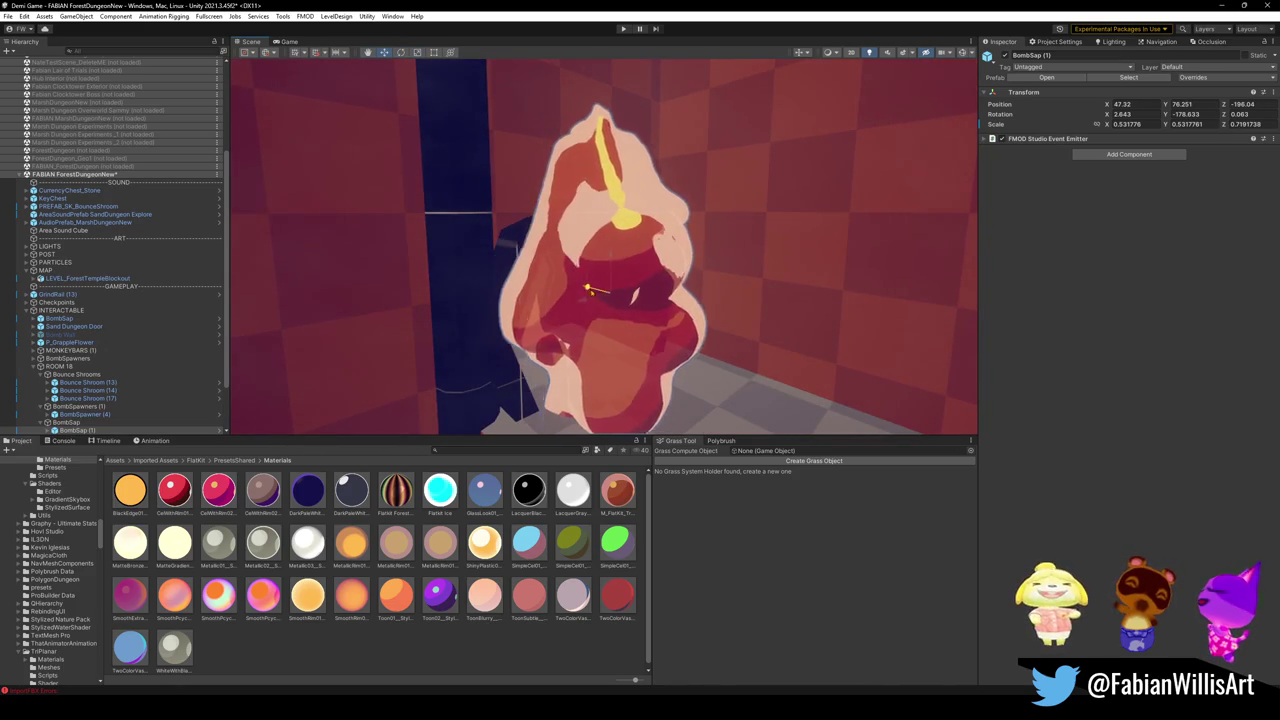
mouse_move(562, 283)
left_mouse_down()
mouse_move(577, 295)
mouse_move(601, 275)
mouse_move(570, 313)
mouse_move(530, 305)
mouse_move(574, 294)
mouse_move(579, 316)
mouse_move(587, 302)
mouse_move(684, 299)
mouse_move(612, 285)
left_mouse_up()
key("ctrl+d")
left_click(613, 382)
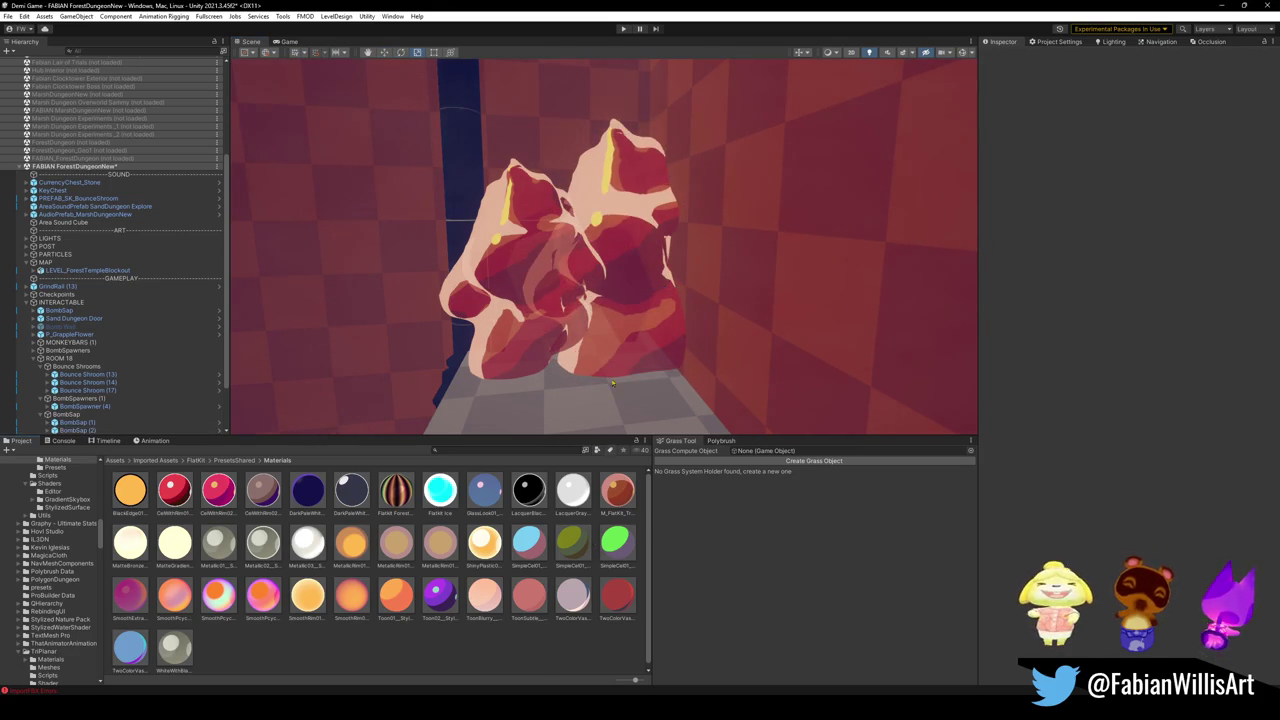
right_click_drag(613, 382, 725, 287)
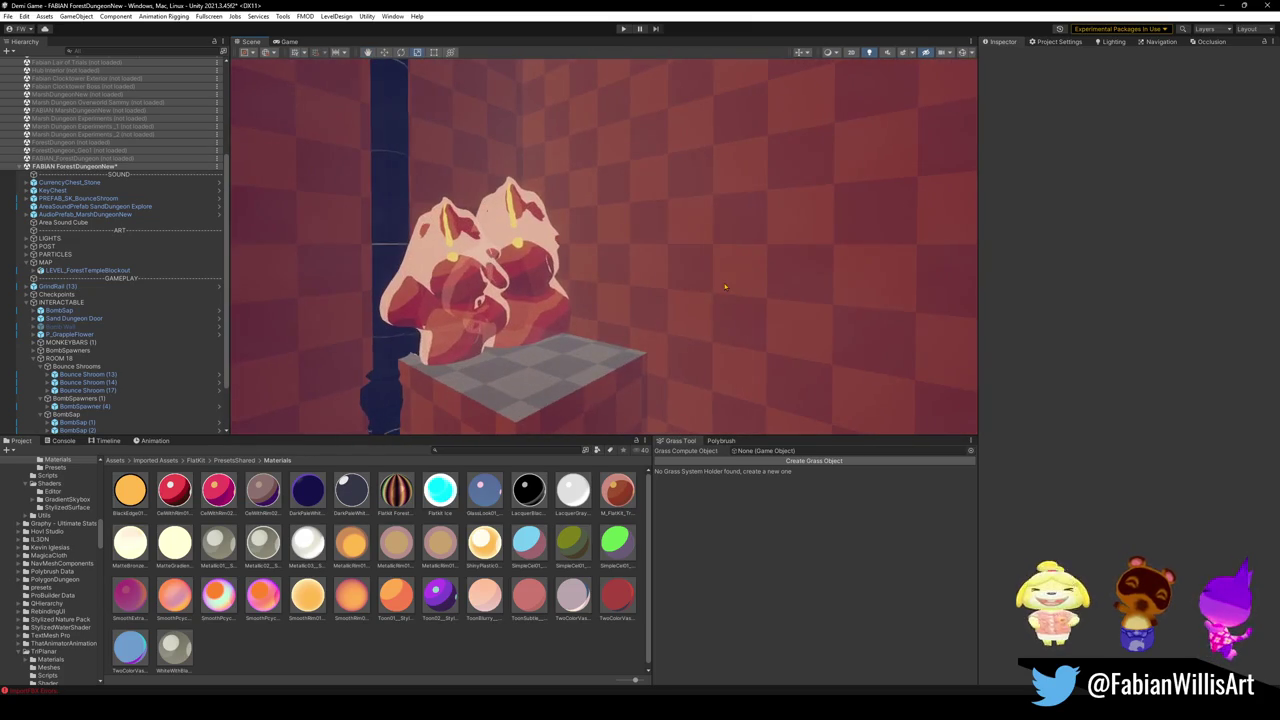
key("ctrl+z")
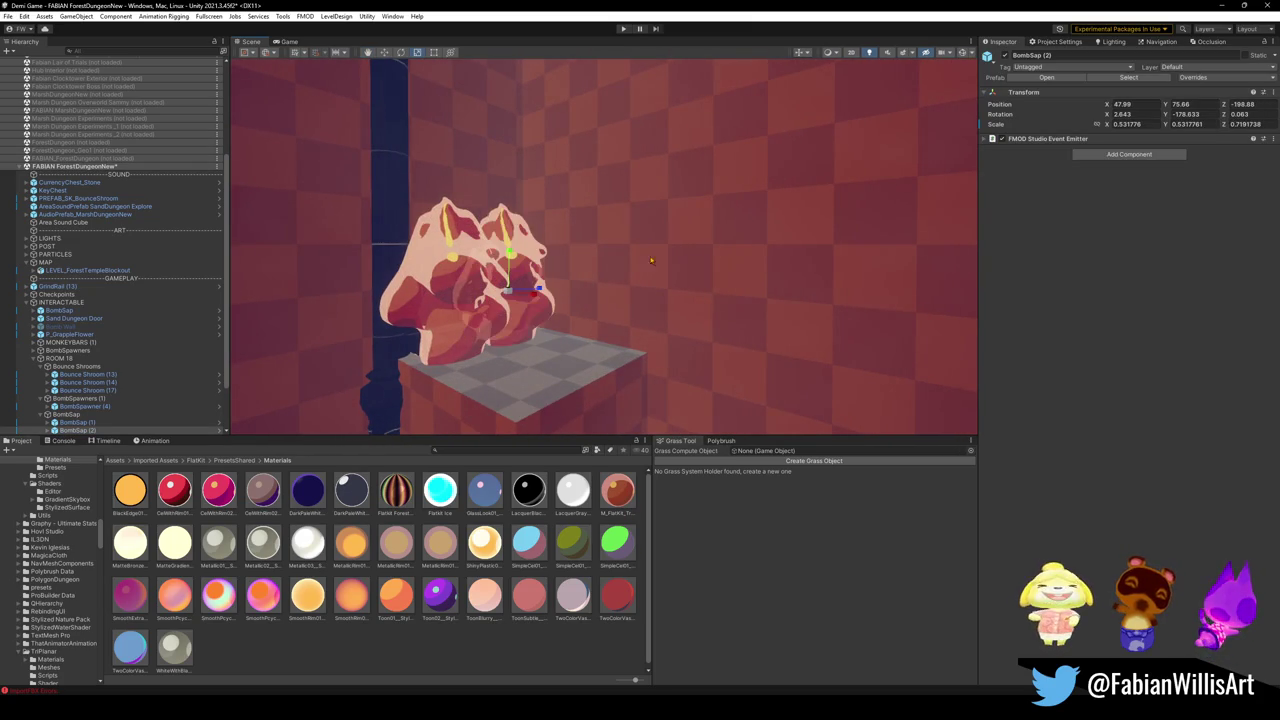
key("ctrl+z")
key("ctrl+z")
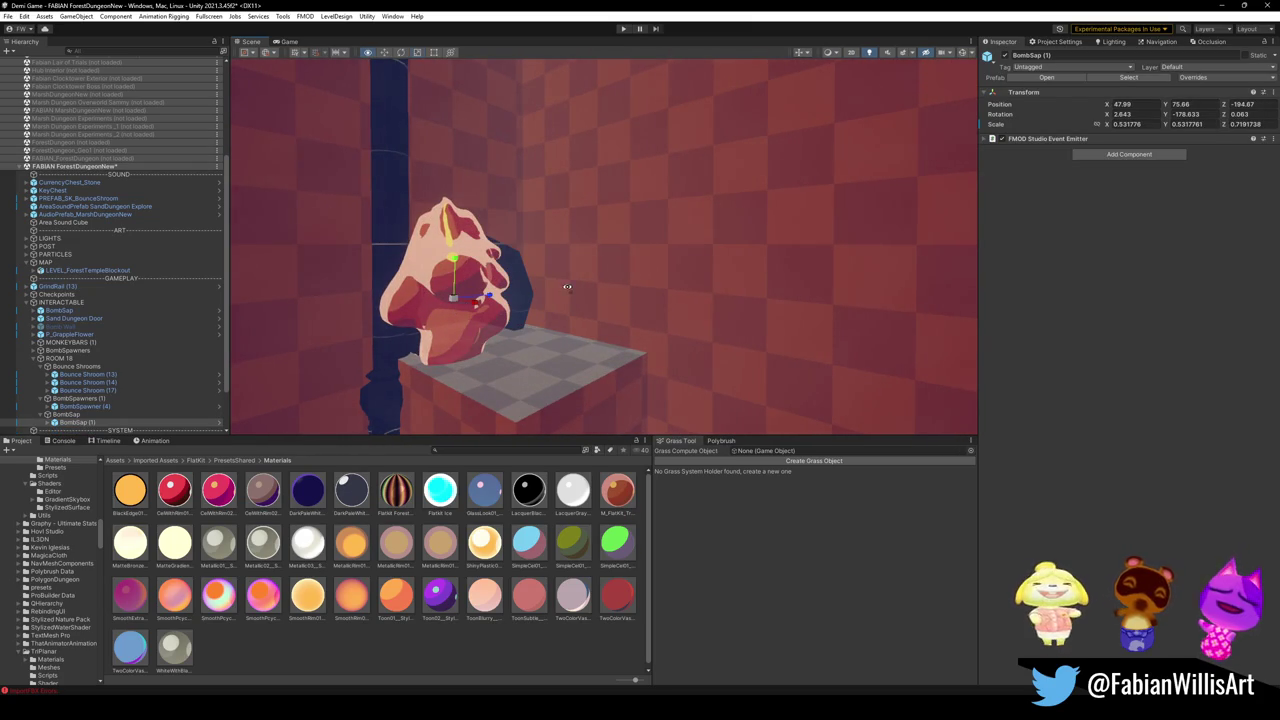
left_click_drag(567, 287, 521, 340, "alt")
key("ctrl+d")
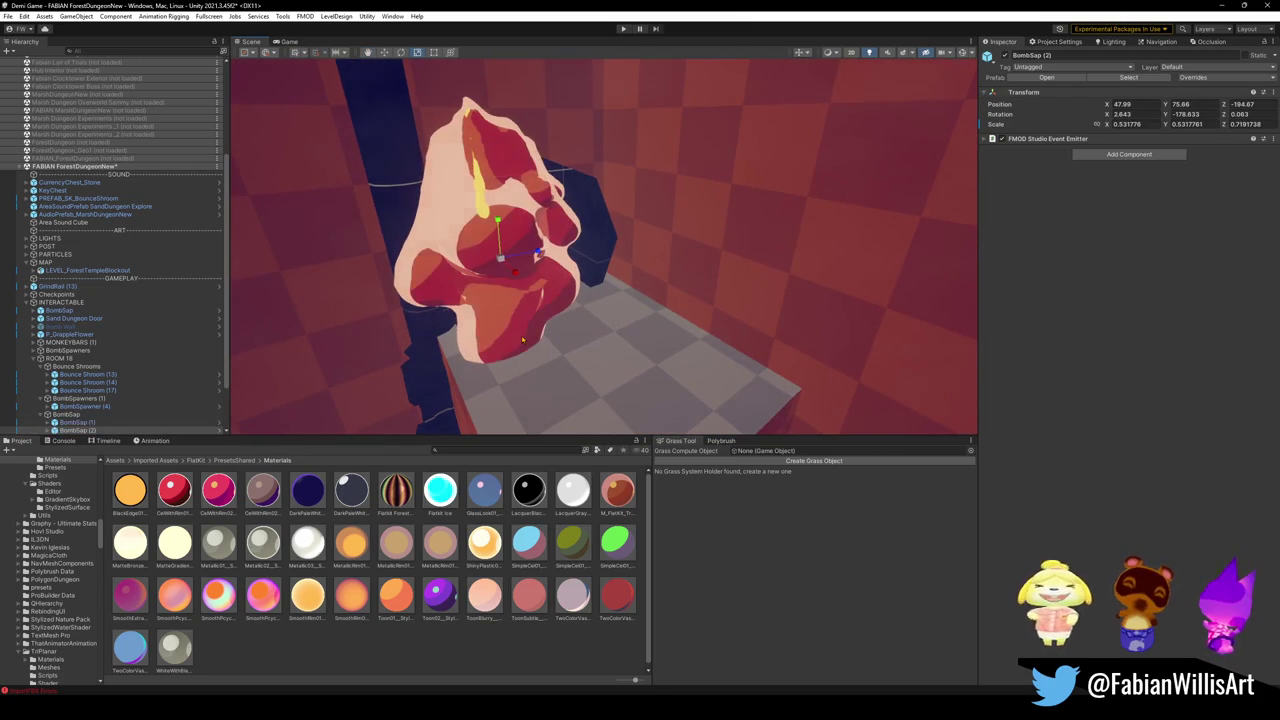
left_click_drag(587, 303, 443, 286, "alt")
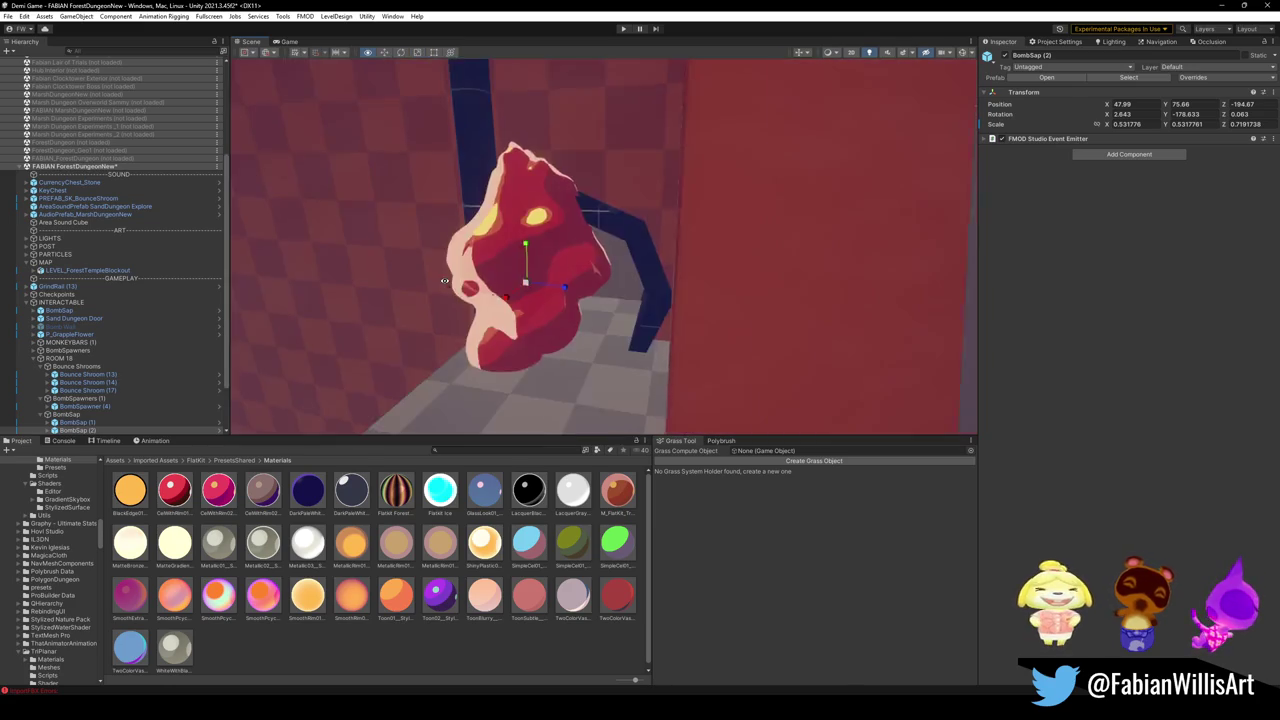
mouse_move(544, 278)
left_mouse_down("alt")
mouse_move(633, 304)
mouse_move(716, 282)
mouse_move(652, 300)
left_mouse_up("alt")
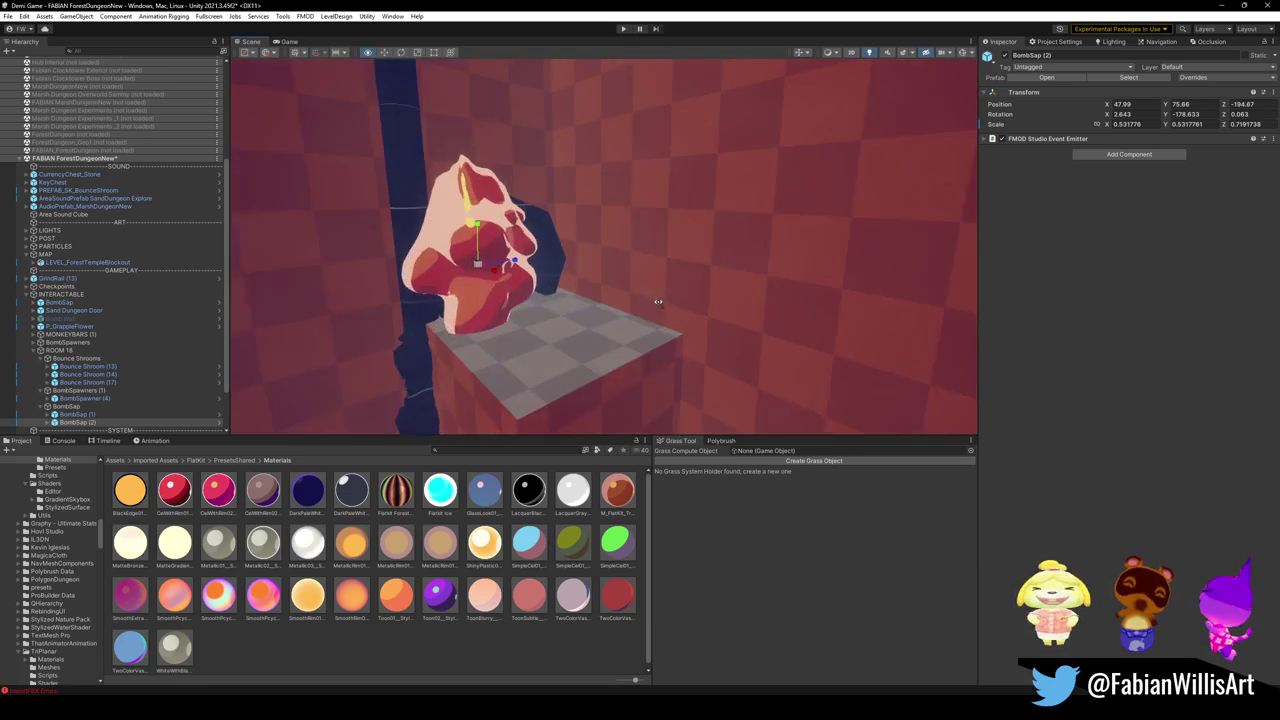
key("Delete")
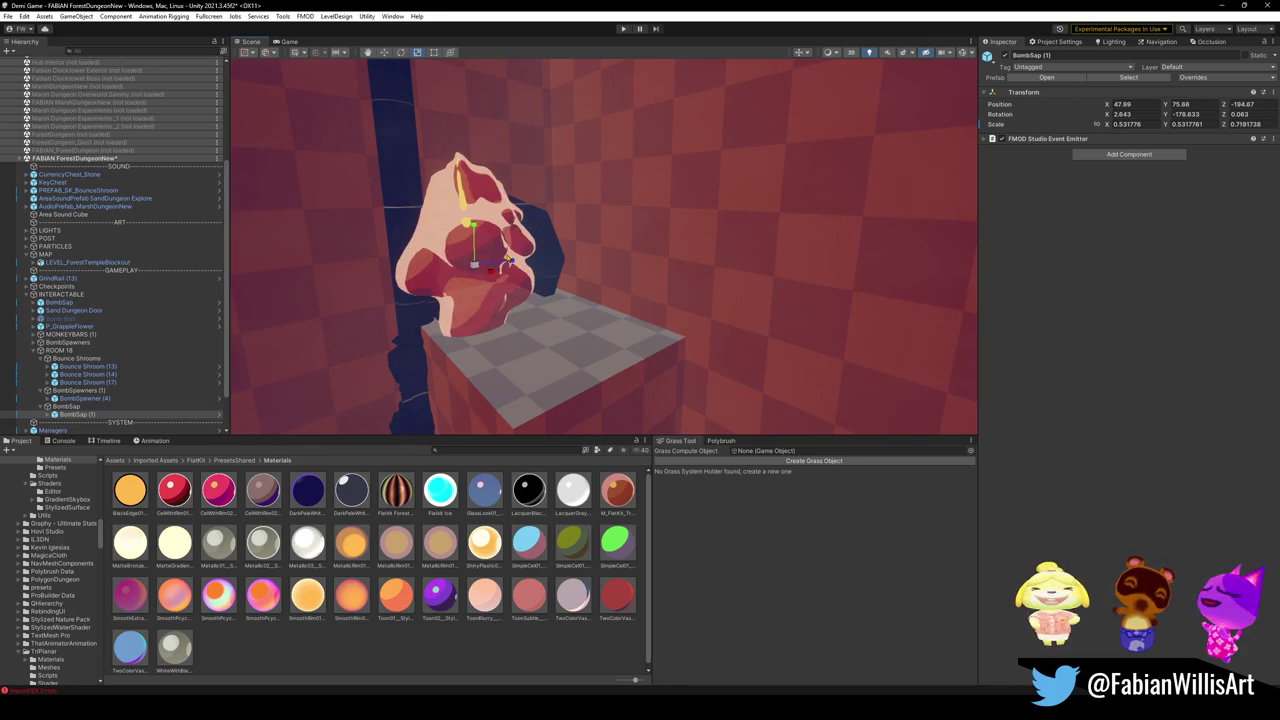
key("ctrl+d")
Undo the extra bomb sap duplicate and resize BombSap (1) uniformly.
key("ctrl+z")
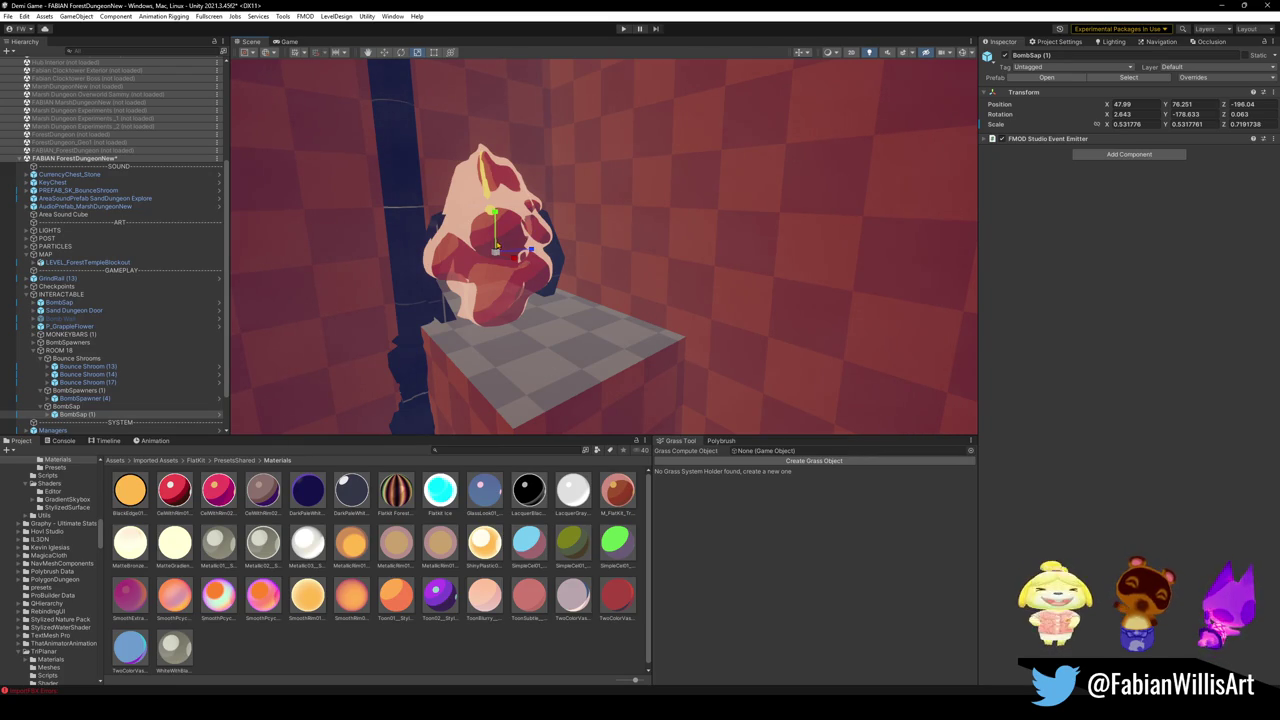
mouse_move(501, 256)
left_mouse_down()
mouse_move(521, 228)
mouse_move(494, 180)
mouse_move(517, 172)
mouse_move(563, 237)
mouse_move(536, 216)
mouse_move(600, 215)
left_mouse_up()
key("w")
key("e")
scroll(530, 188, "up", 3)
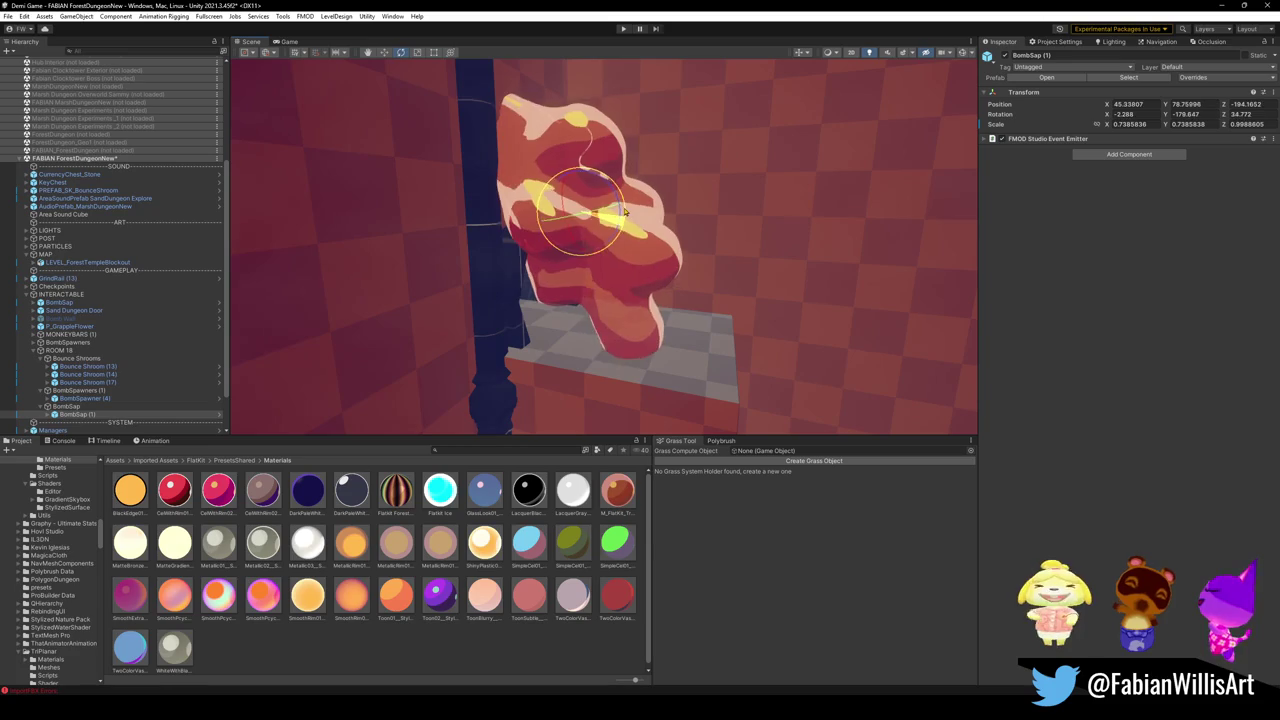
key("w")
left_click(583, 157)
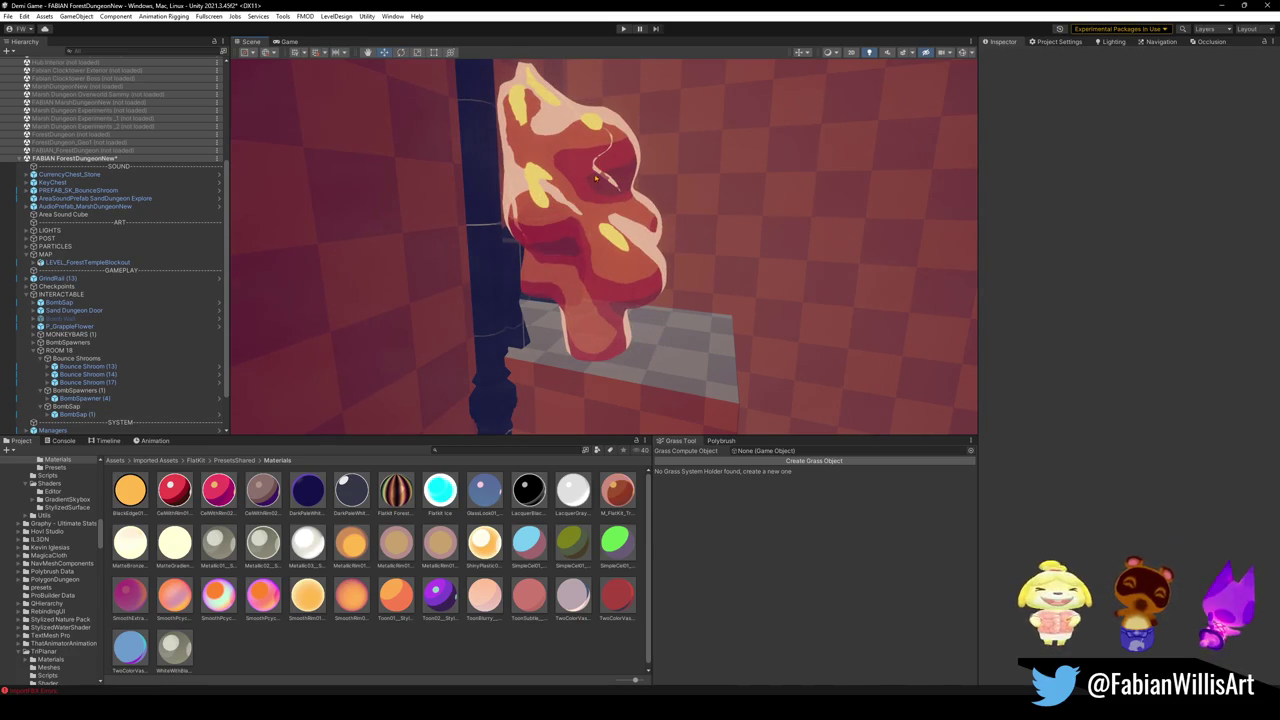
left_click(588, 168)
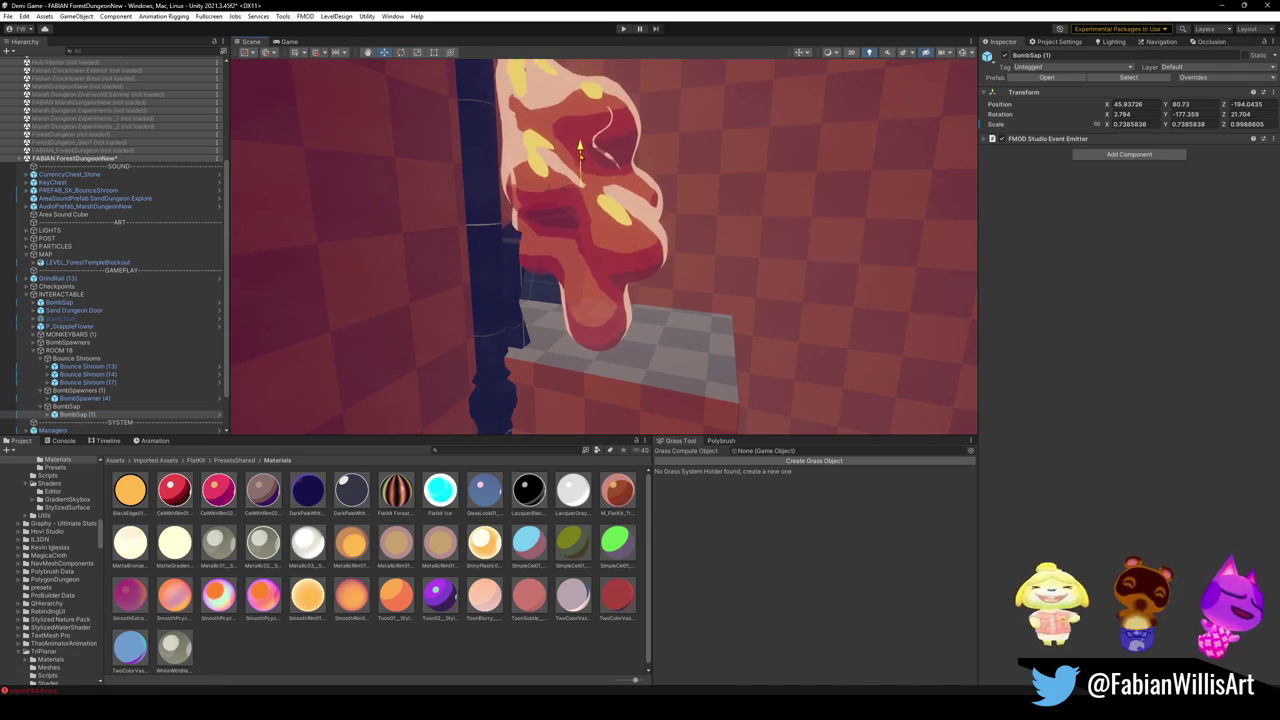
Lower BombSap (1) slightly, trying and undoing a spin around its vertical axis.
mouse_move(580, 156)
left_mouse_down("alt")
mouse_move(523, 203)
mouse_move(572, 228)
left_mouse_up("alt")
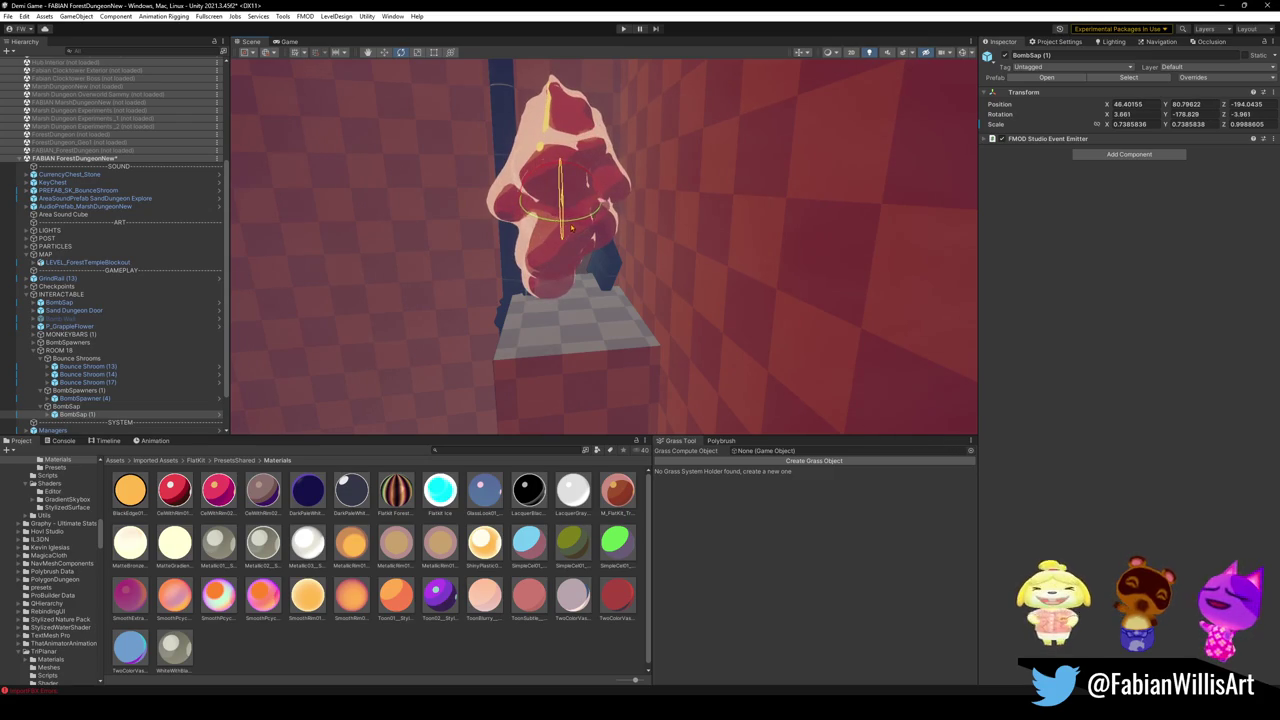
left_click_drag(563, 183, 560, 192)
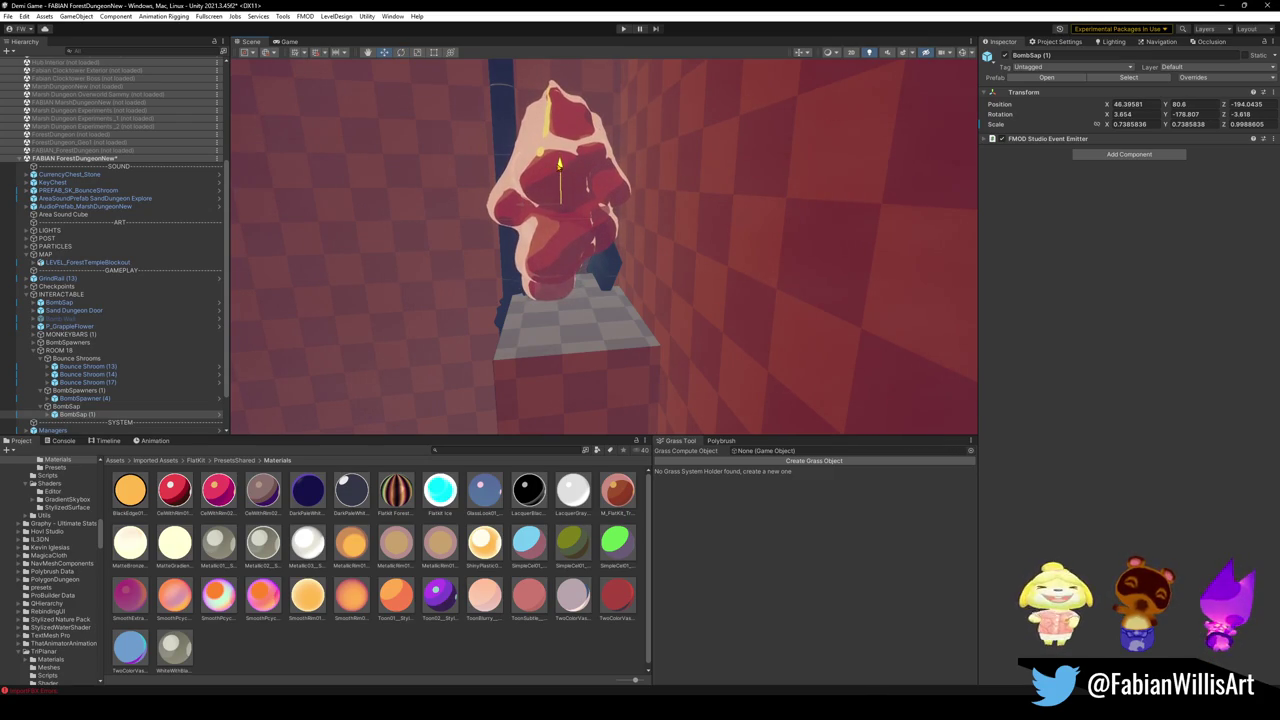
left_click_drag(596, 207, 762, 243)
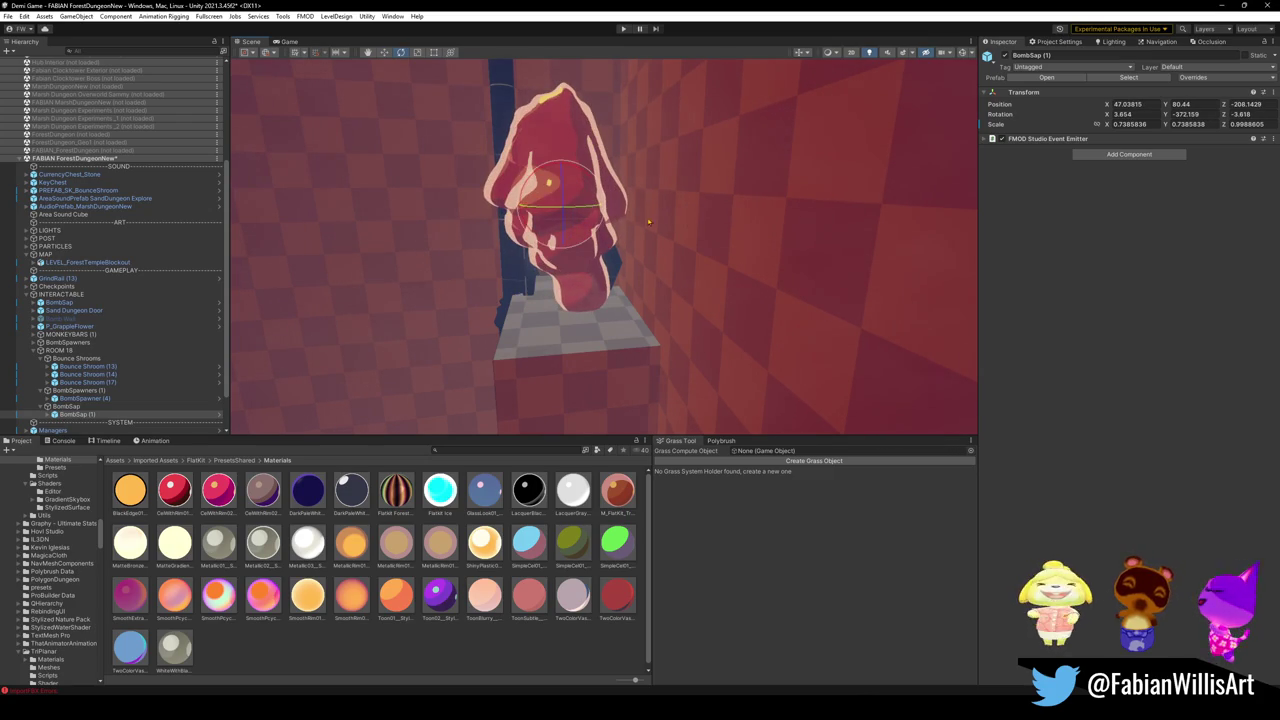
key("ctrl+z")
key("w")
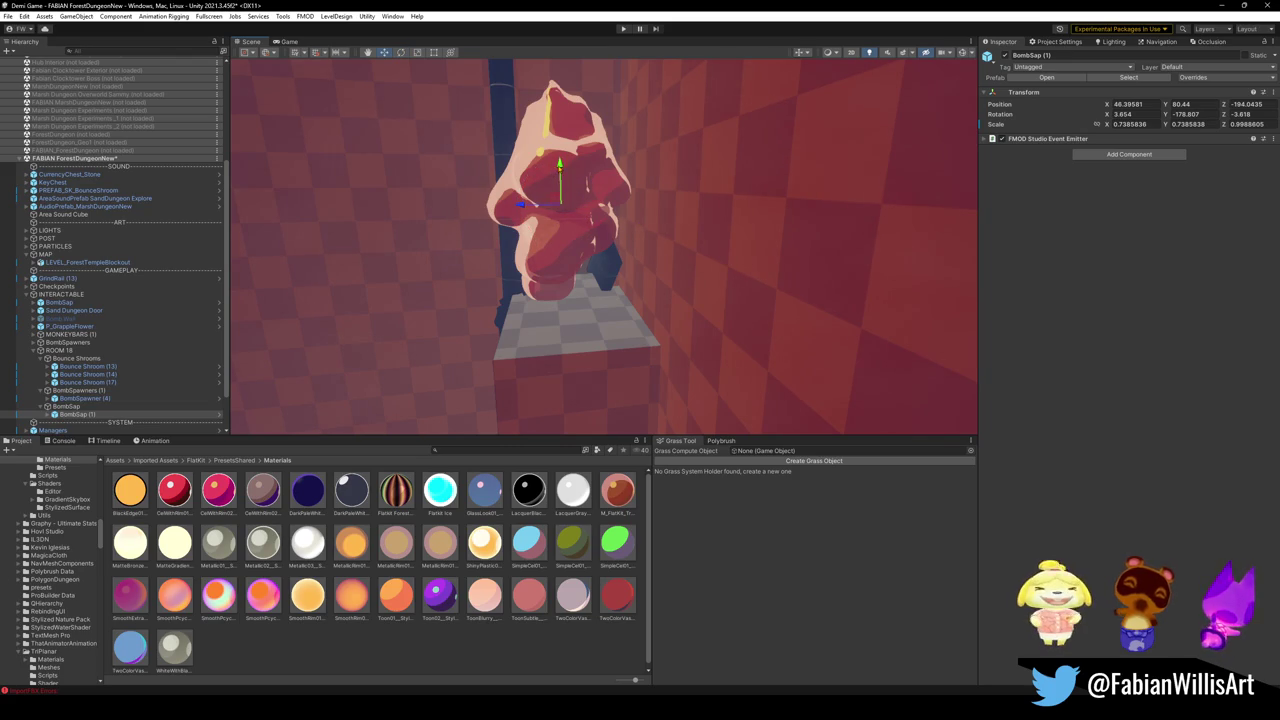
mouse_move(561, 168)
right_mouse_down()
mouse_move(593, 178)
mouse_move(570, 149)
mouse_move(541, 192)
right_mouse_up()
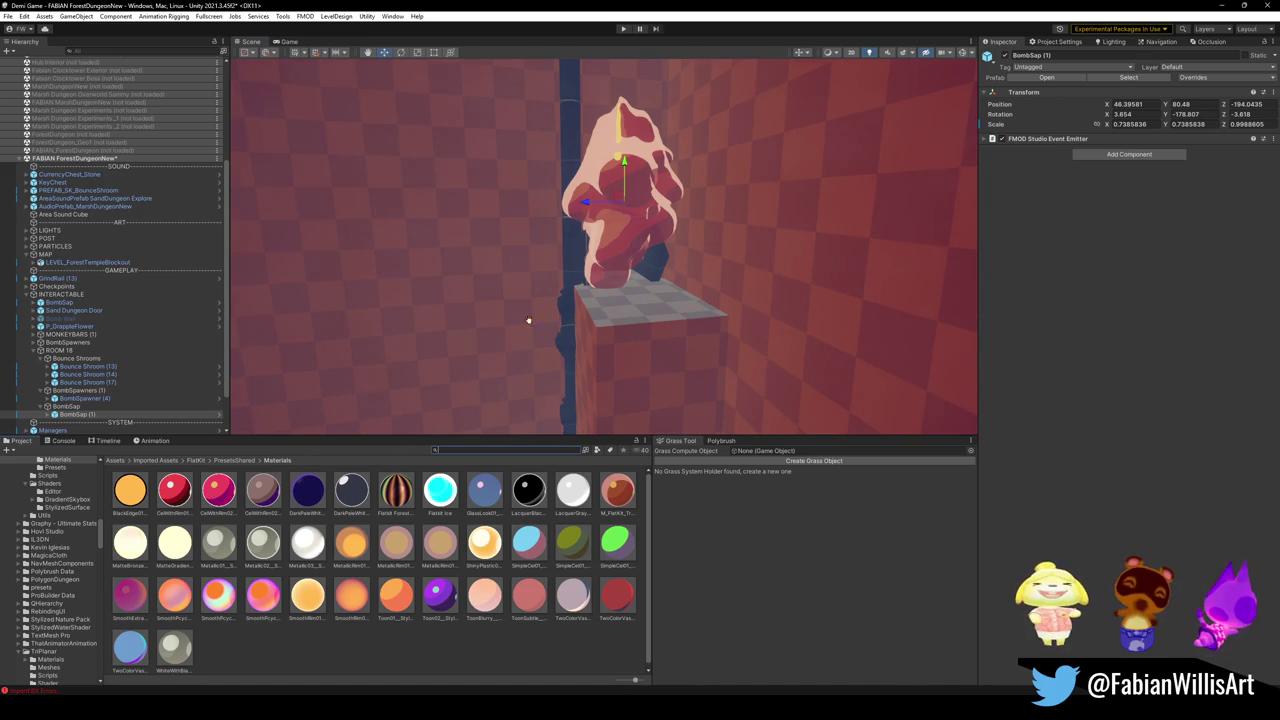
Settle BombSap (1) onto the pedestal with a slight tilt, then bring Blender's Umbra Shards file forward.
left_click_drag(528, 320, 686, 286, "alt")
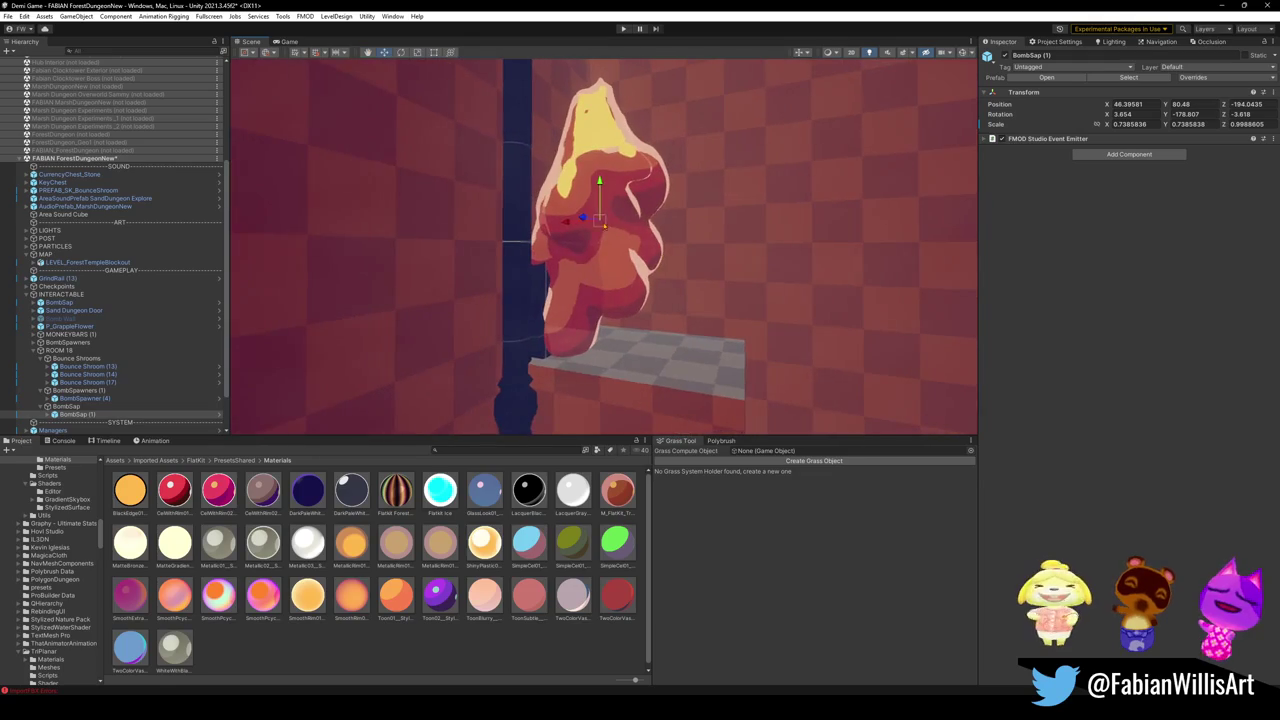
left_click_drag(594, 206, 606, 214)
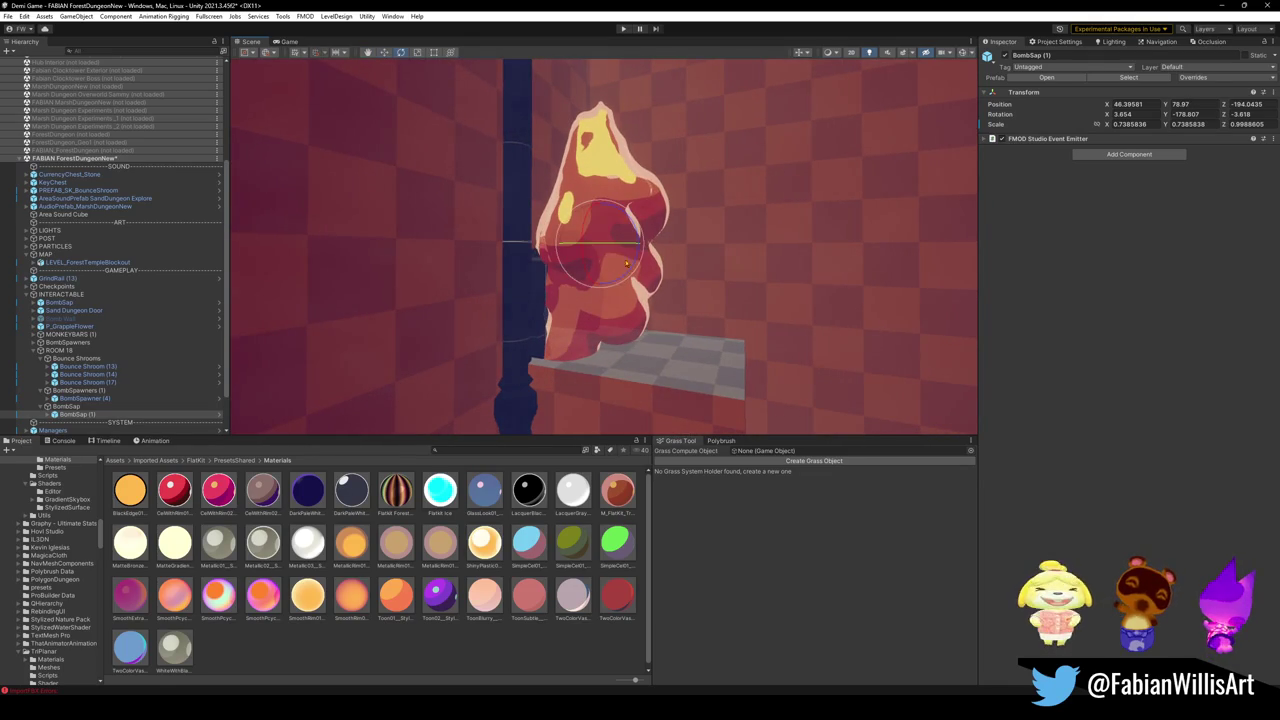
mouse_move(626, 263)
left_mouse_down()
mouse_move(664, 264)
mouse_move(530, 252)
left_mouse_up()
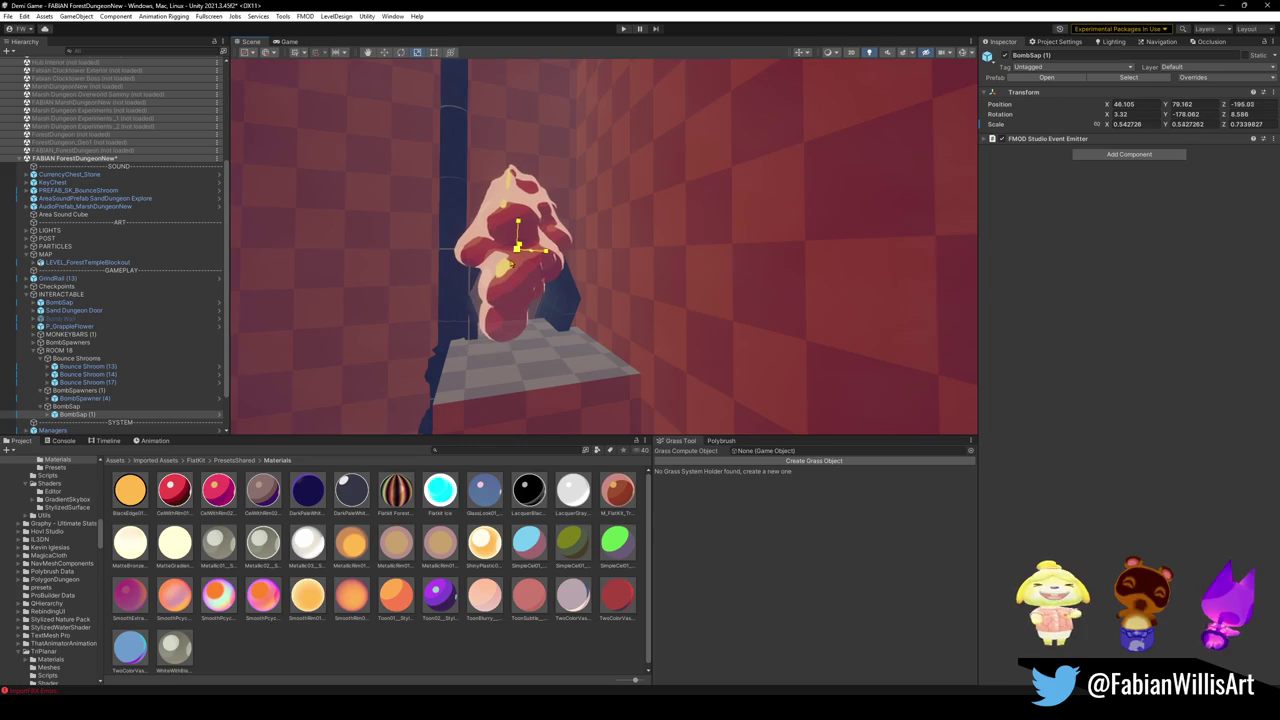
mouse_move(510, 256)
left_mouse_down()
mouse_move(626, 254)
mouse_move(611, 240)
mouse_move(488, 266)
mouse_move(548, 267)
left_mouse_up()
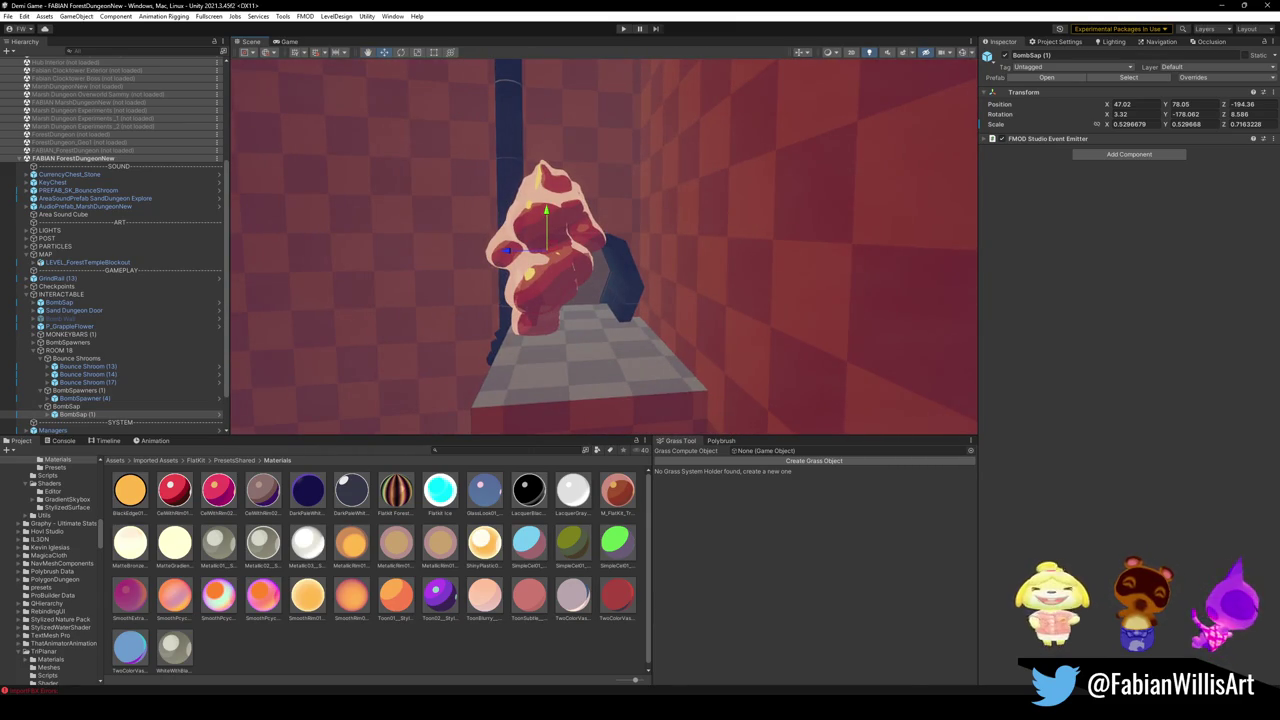
left_click(751, 650)
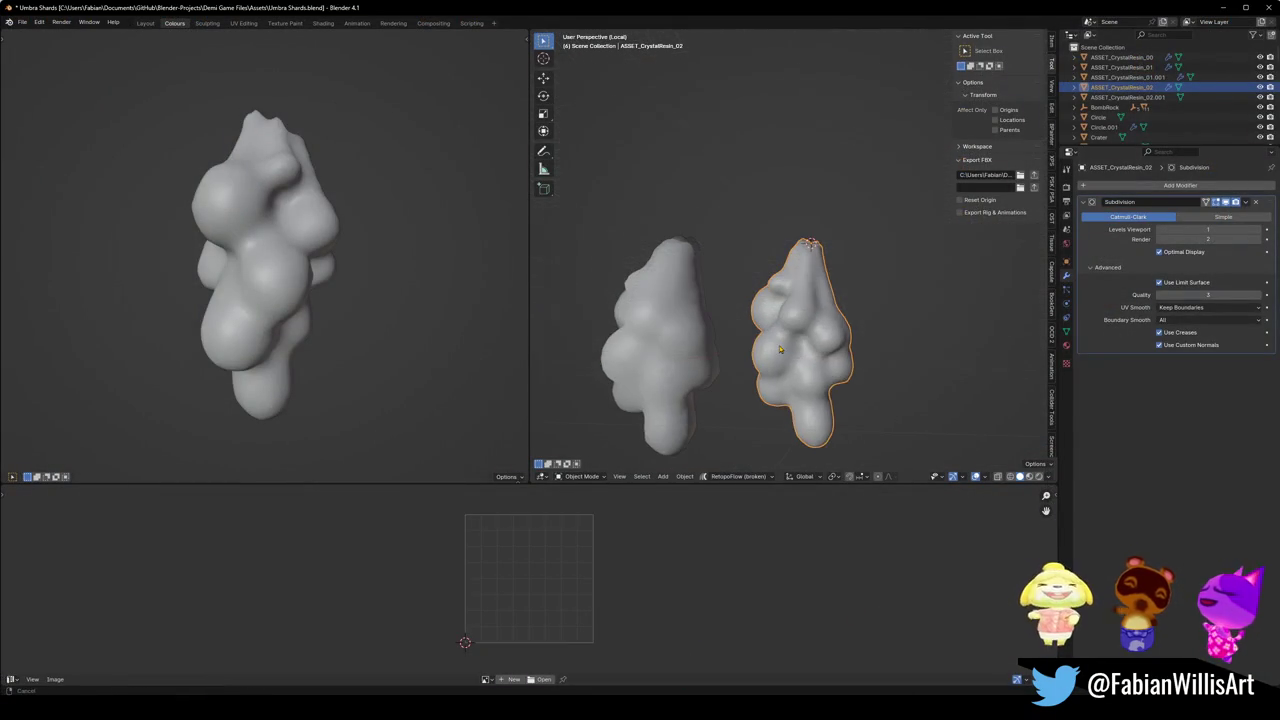
Save Umbra Shards.blend and copy the ASSET_CrystalResin_02 mesh from the front view.
key("alt+a")
key("ctrl+s")
key("KP_1")
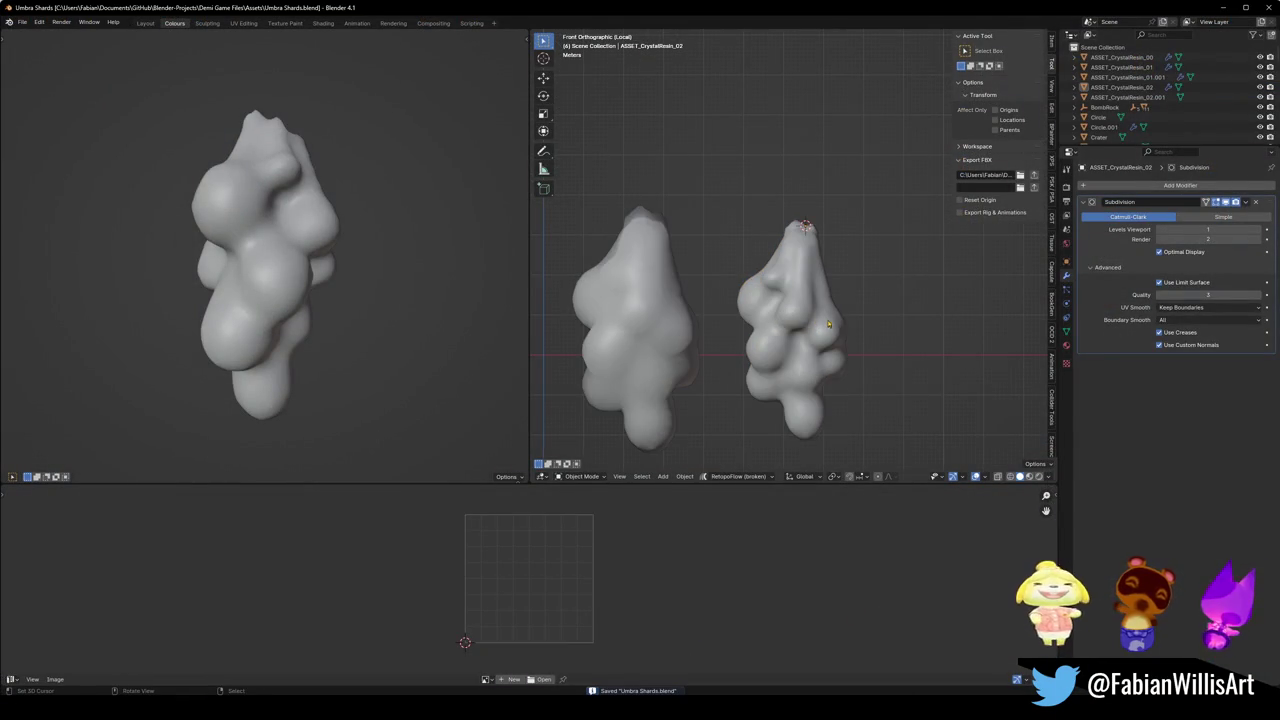
left_click(801, 321)
right_click(801, 321)
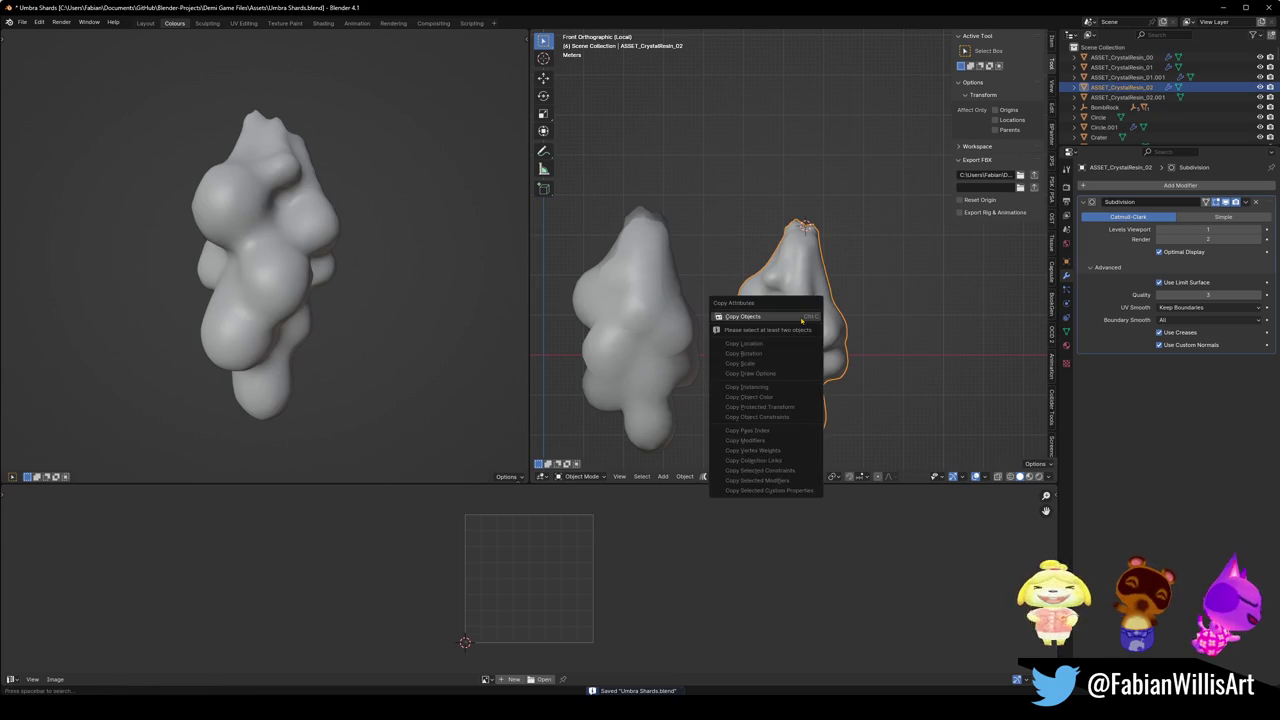
left_click(801, 321)
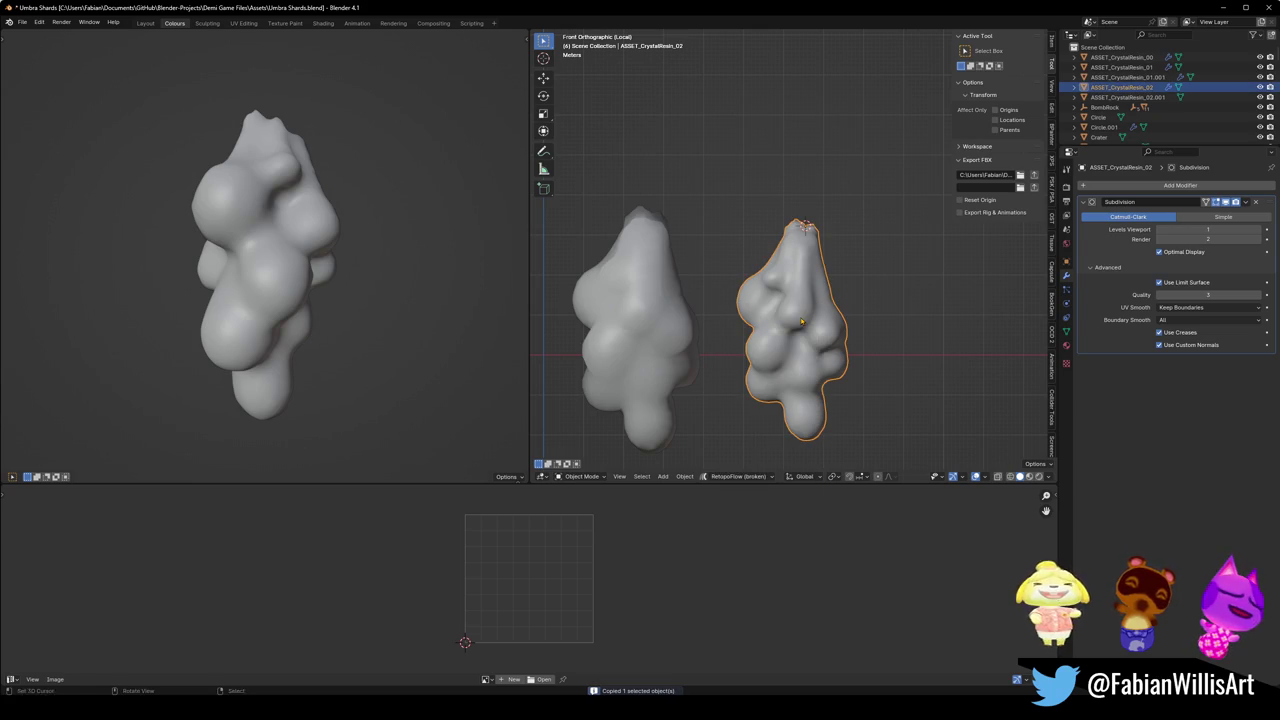
Switch to Forest Dungeon Rooms.blend and frame the arch on the pedestal.
left_click(1223, 8)
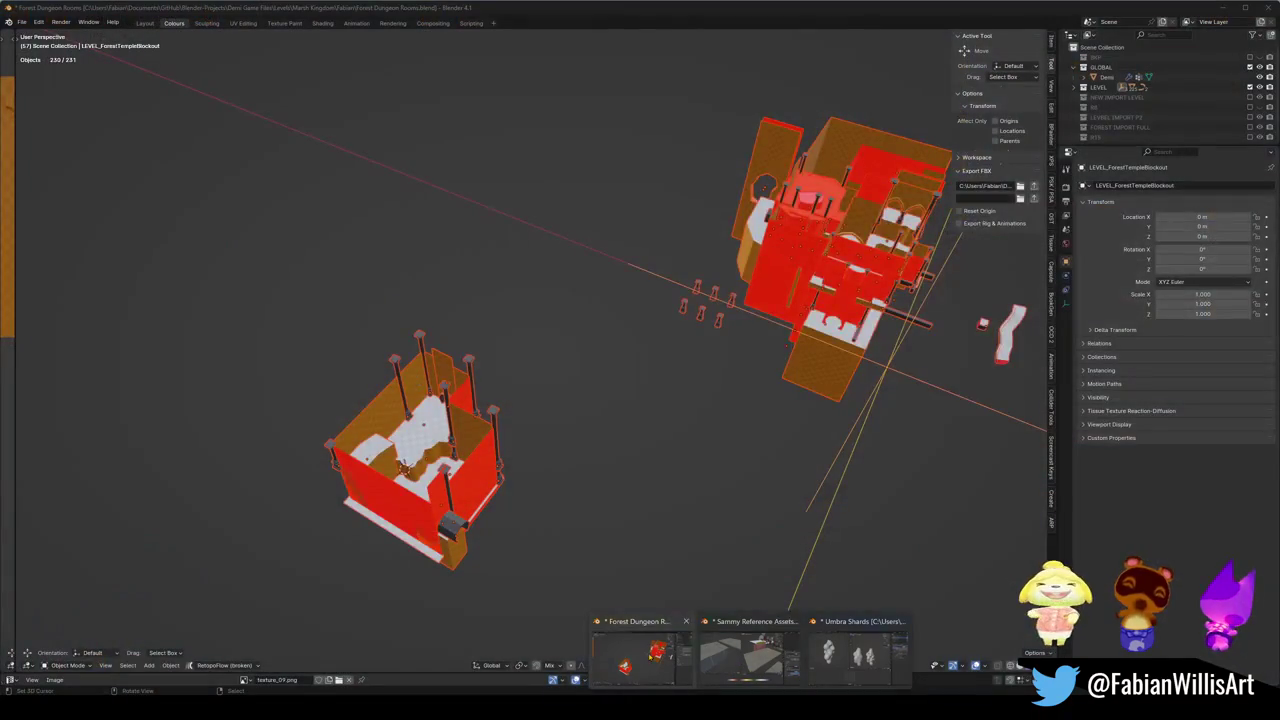
left_click(643, 655)
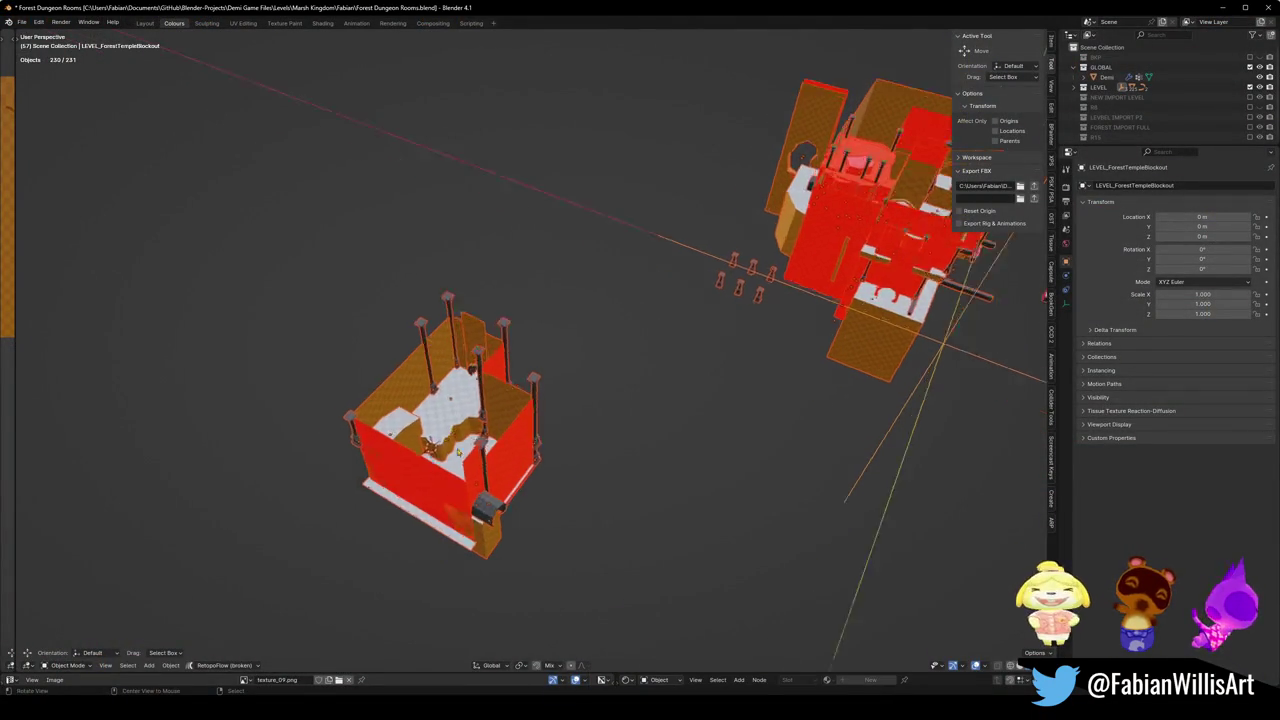
scroll(418, 458, "up", 6)
middle_click_drag(600, 440, 716, 326)
left_click(716, 322)
key("KP_Decimal")
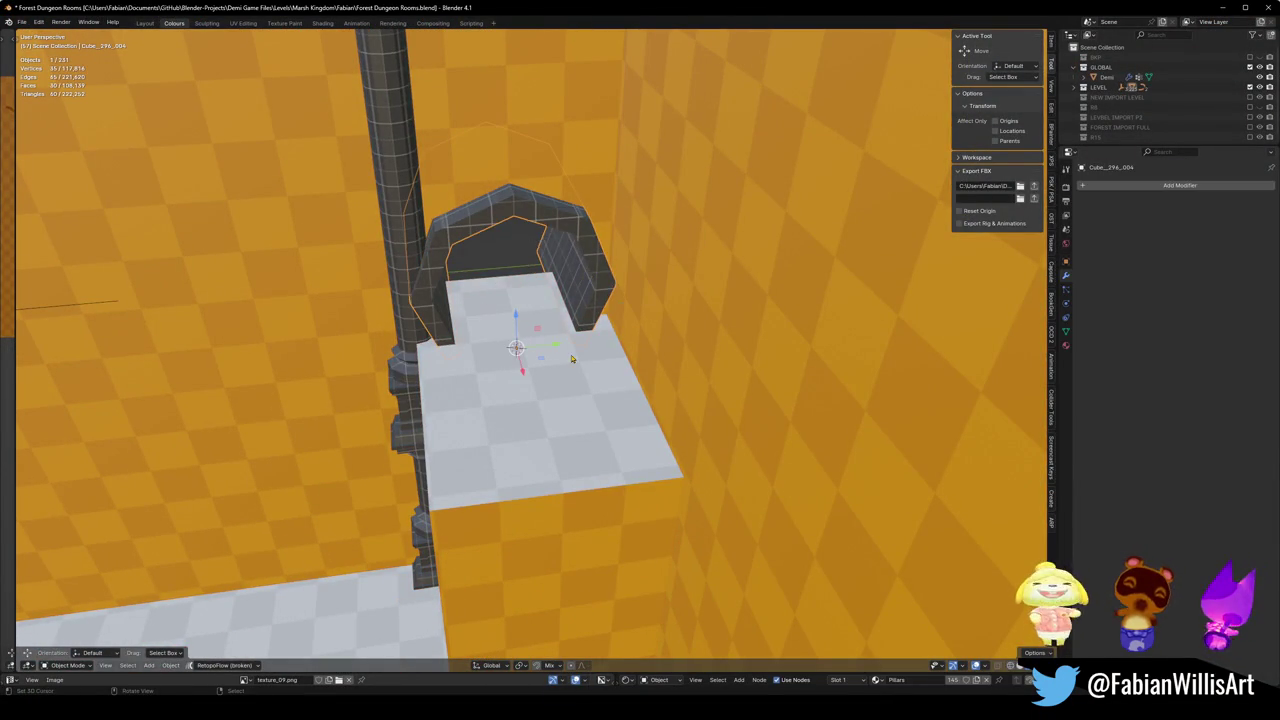
Deselect the arch and zoom out to view the whole pedestal room.
key("alt+a")
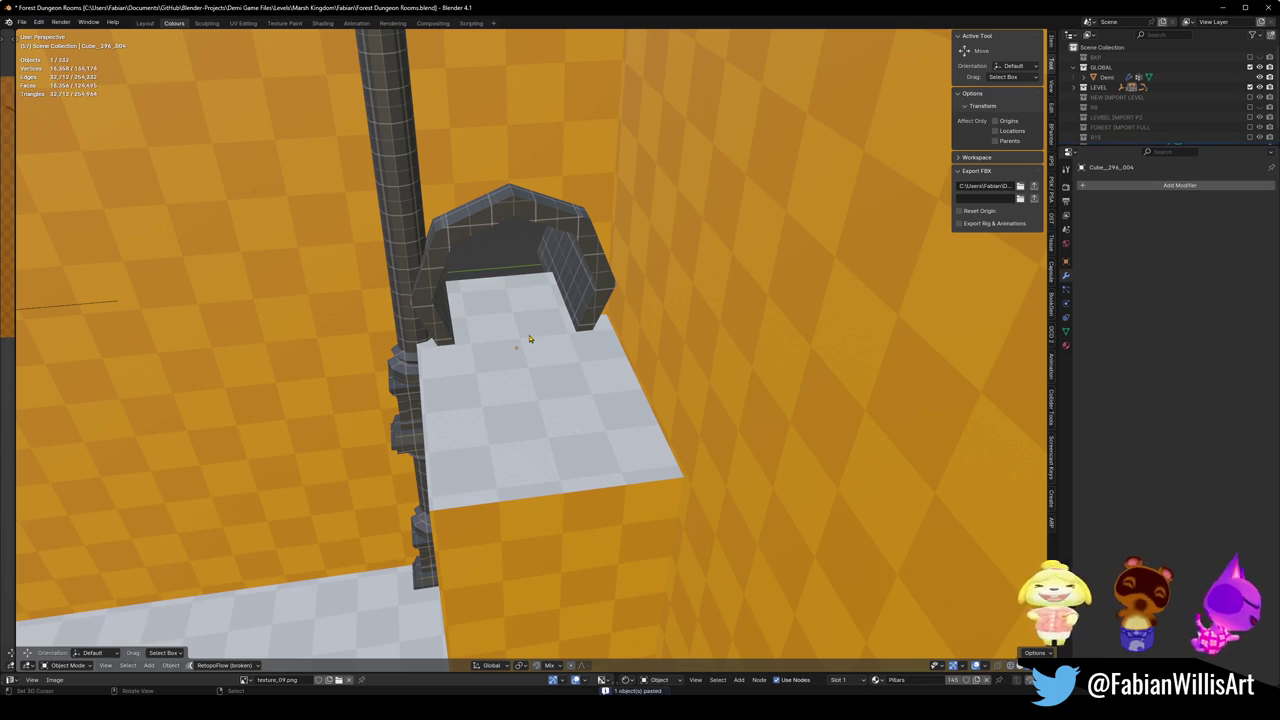
middle_click_drag(530, 339, 545, 318)
key("shift+s")
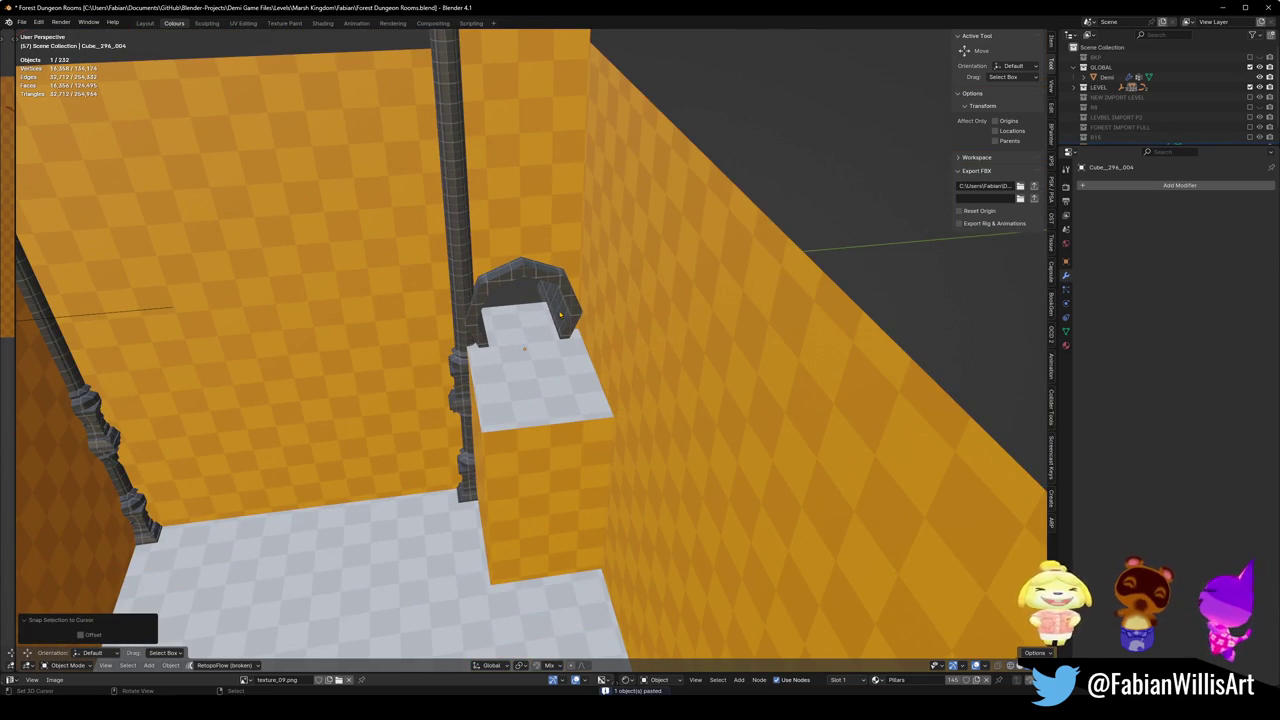
key("ctrl+z")
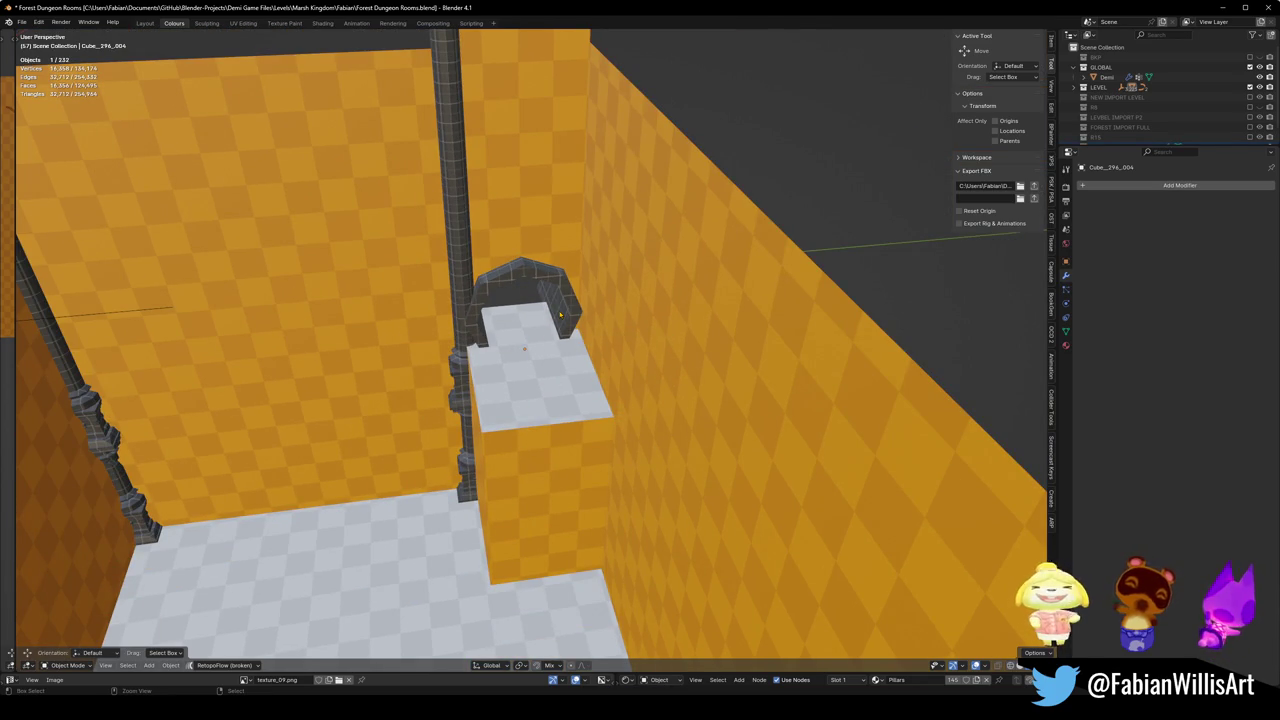
middle_click_drag(553, 318, 540, 330)
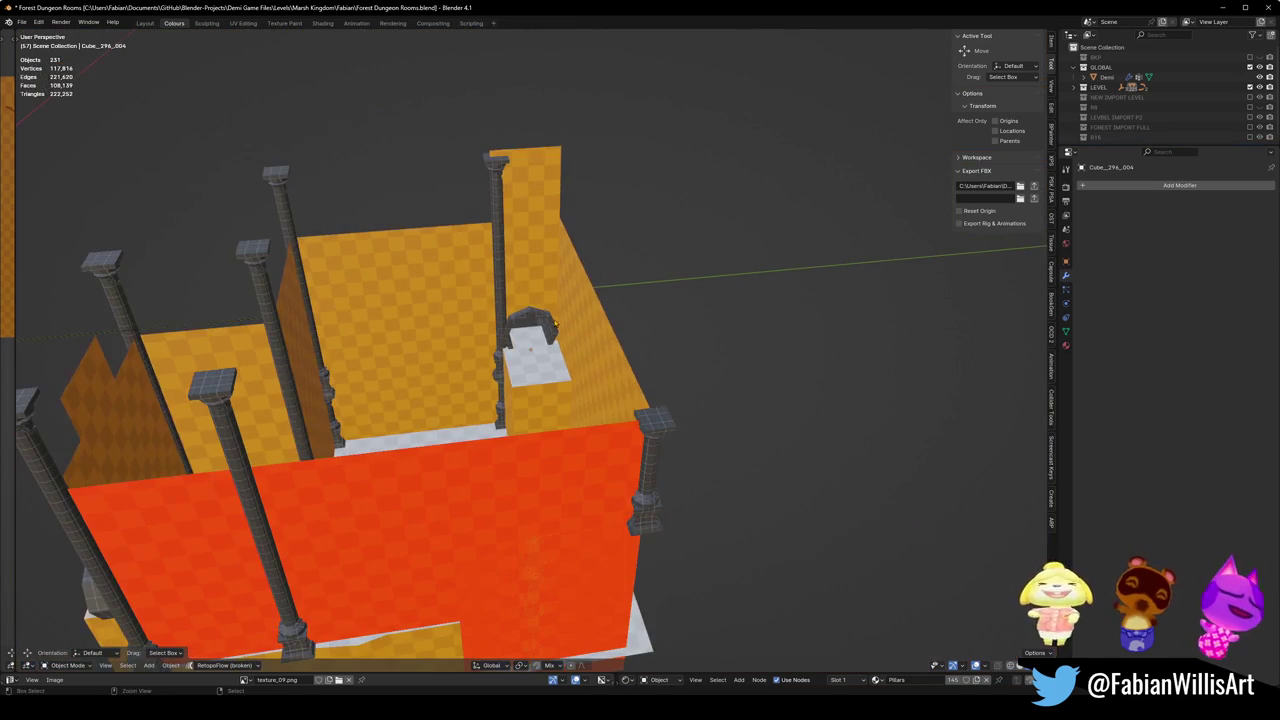
Set the 3D cursor on the pedestal slab and paste the copied crystal mesh there.
scroll(540, 330, "up", 5)
key("shift+s")
left_click(563, 372)
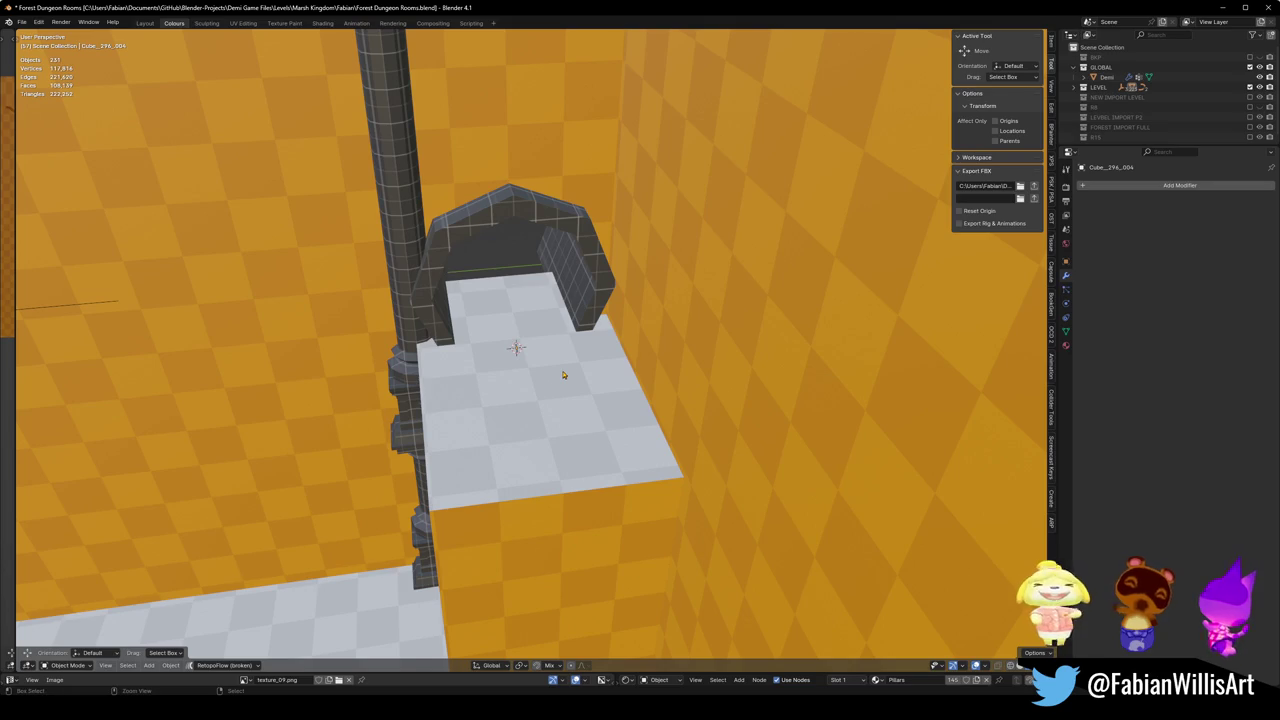
key("ctrl+v")
key("shift+s")
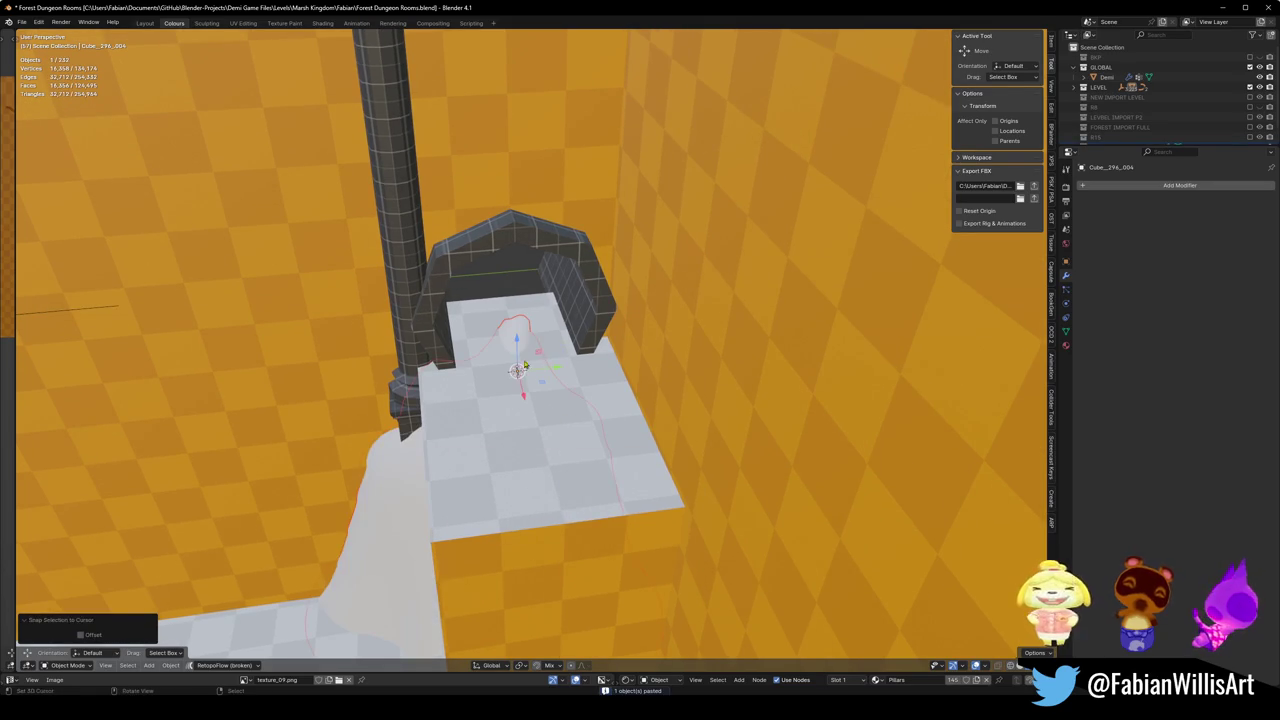
Raise the pasted object along Z and scale it down to 0.333.
middle_click_drag(573, 420, 571, 300)
key("g")
key("z")
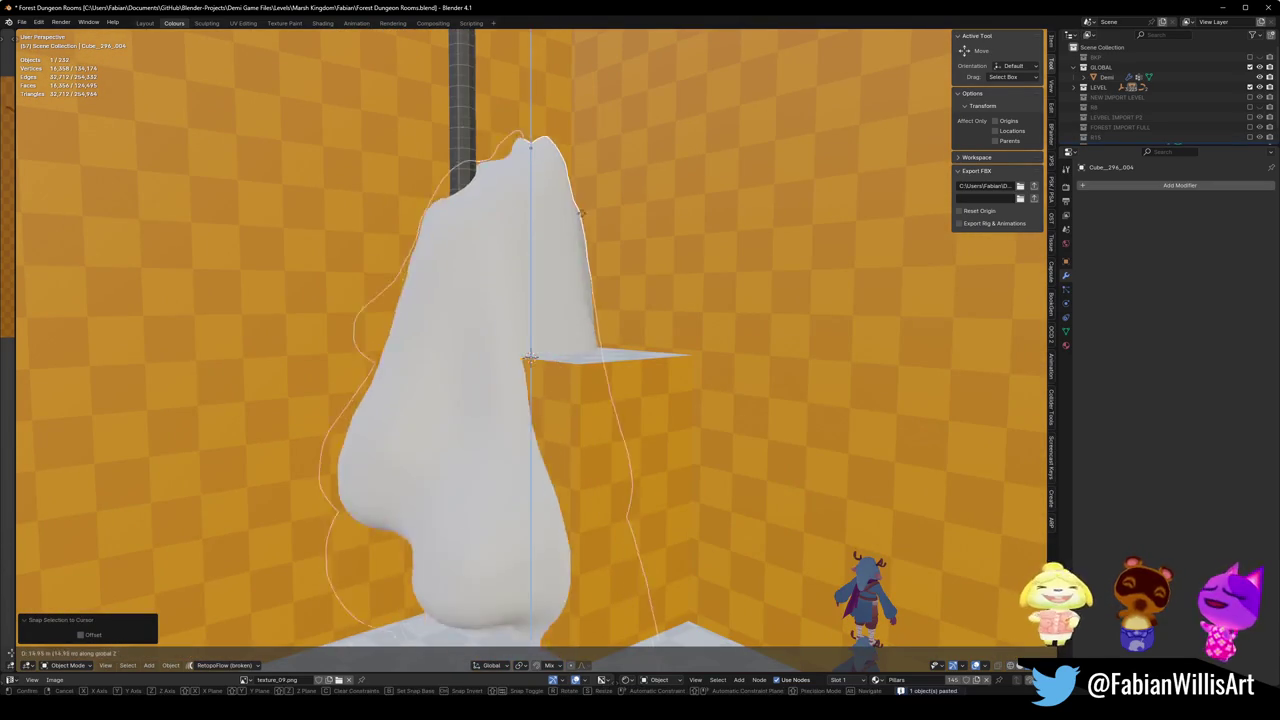
left_click(571, 250)
key("s")
left_click(560, 170)
Switch the viewport to solid shading and lower the object toward the pedestal along Z.
scroll(560, 170, "down", 3)
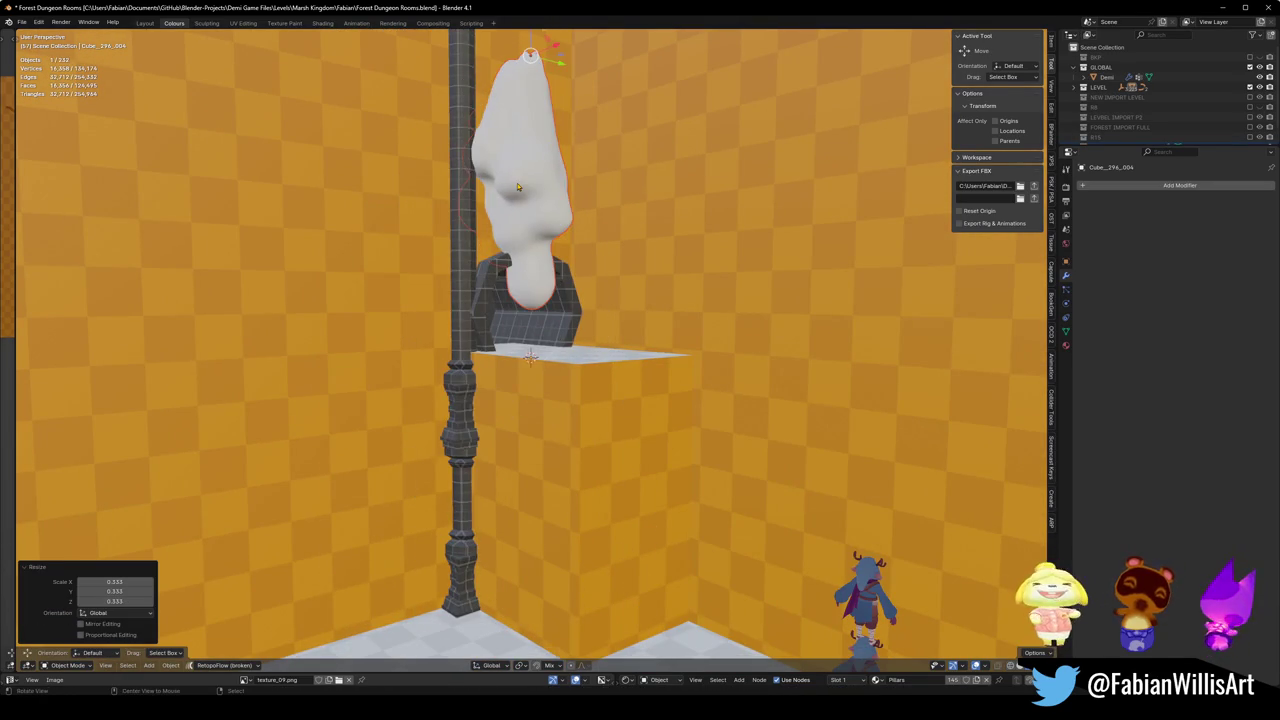
middle_click_drag(560, 170, 540, 330)
key("z")
left_click(612, 330)
key("g")
key("z")
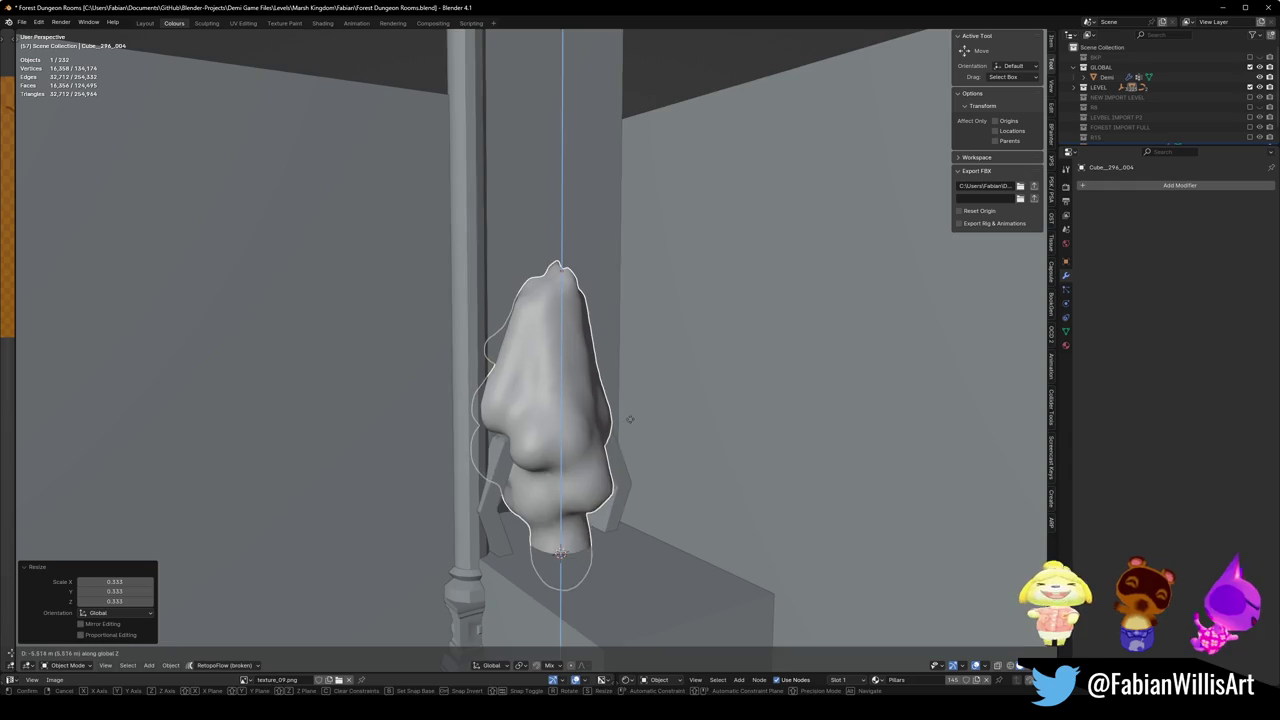
left_click(617, 410)
Clear ASSET_CrystalResin_02's rotation and turn it 74° around the Z axis.
left_click(616, 395)
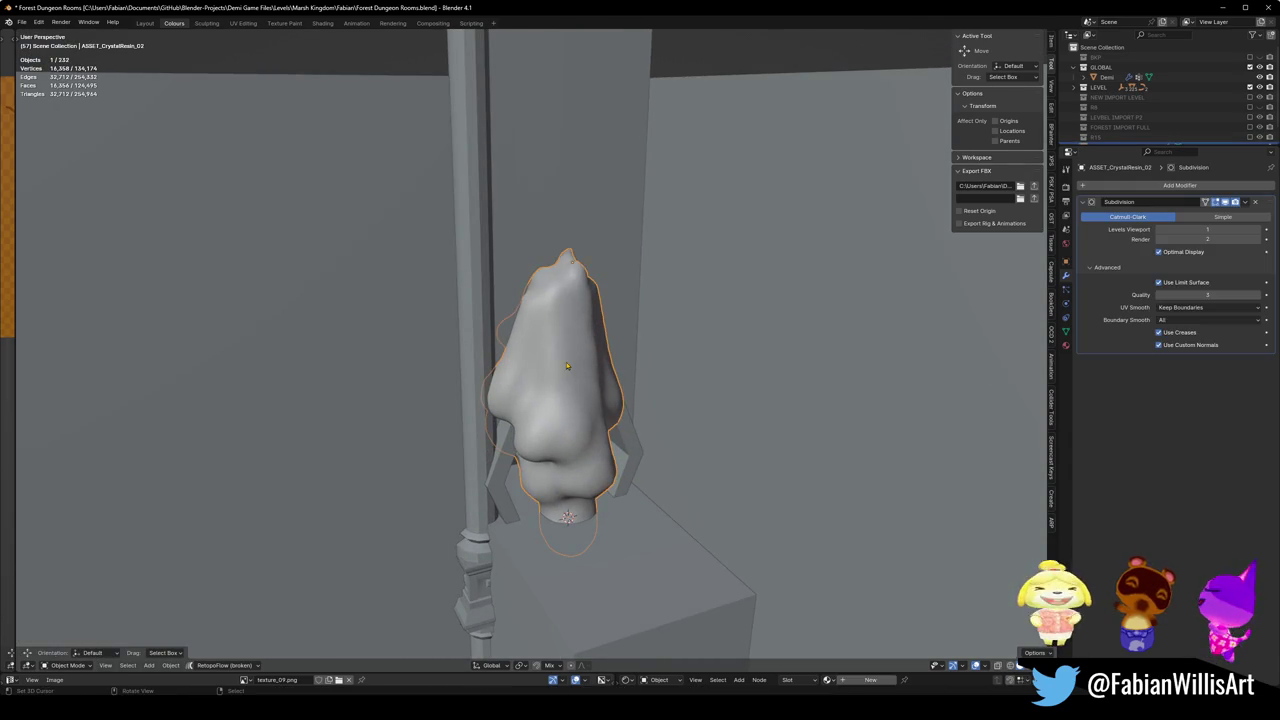
key("alt+r")
key("r")
key("z")
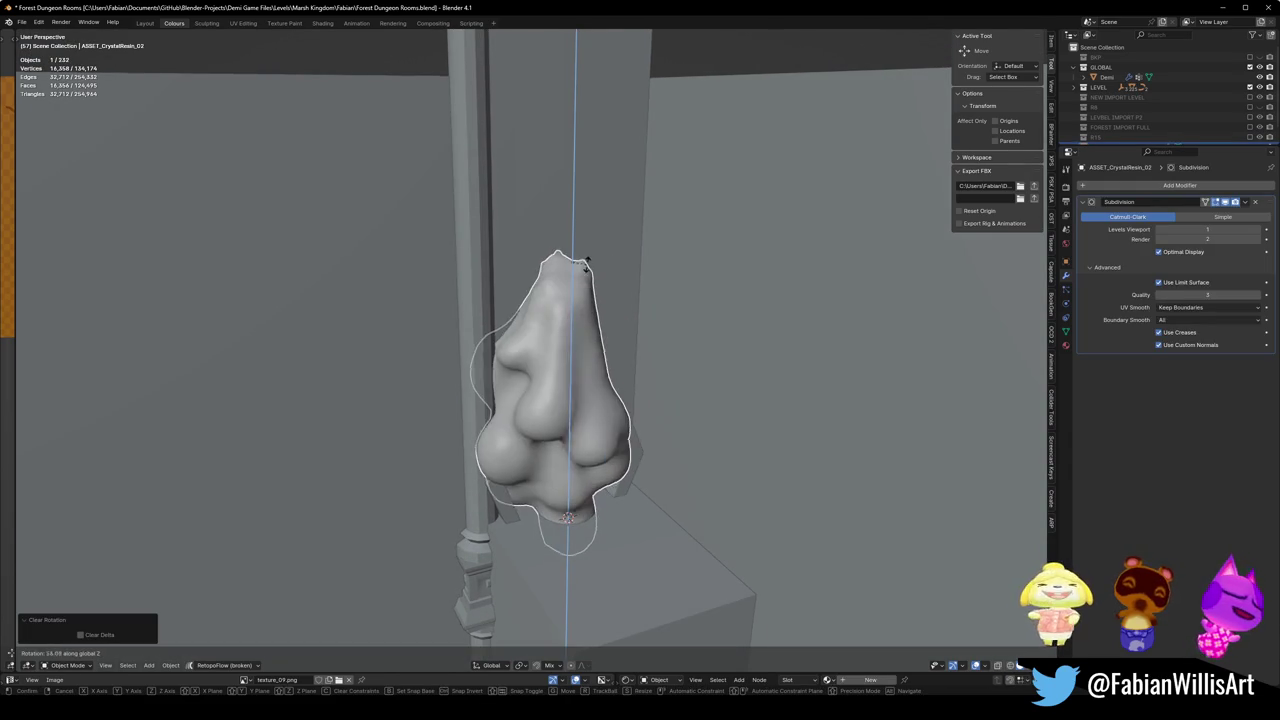
left_click(320, 520)
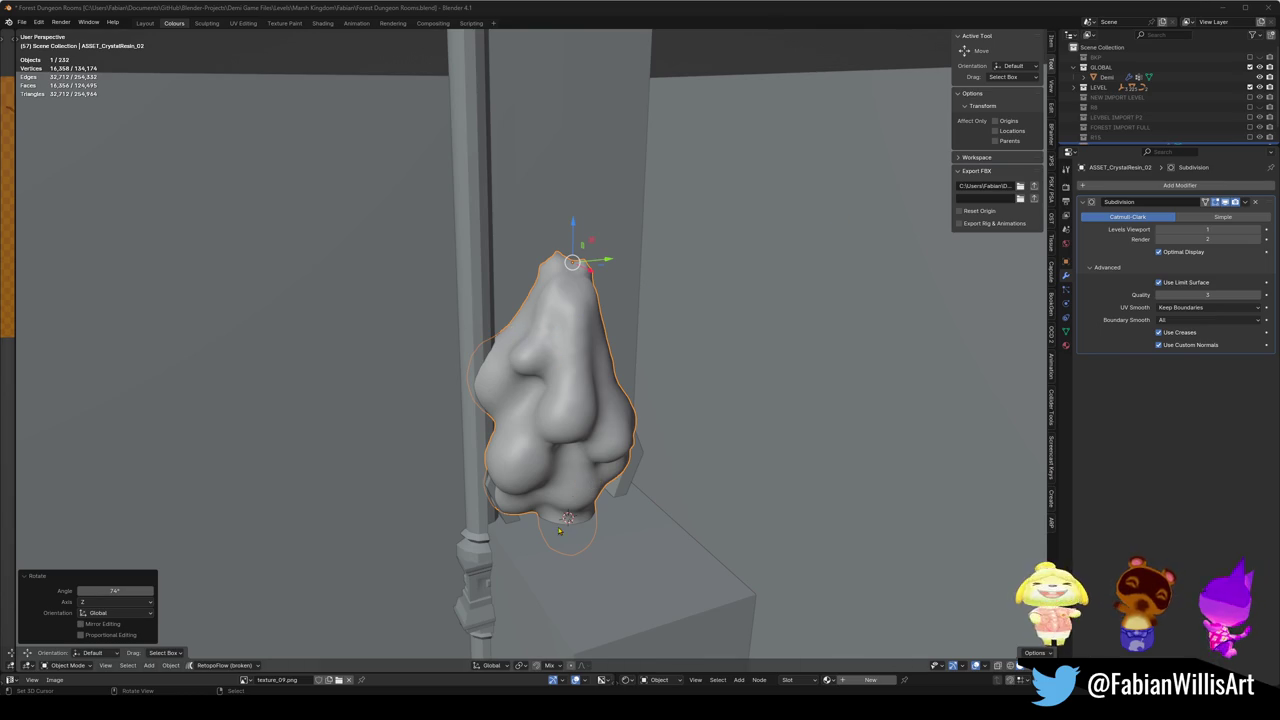
Enter Edit Mode on the crystal resin mesh and clear the vertex selection.
scroll(559, 531, "up", 4)
middle_click_drag(559, 531, 545, 530)
key("Tab")
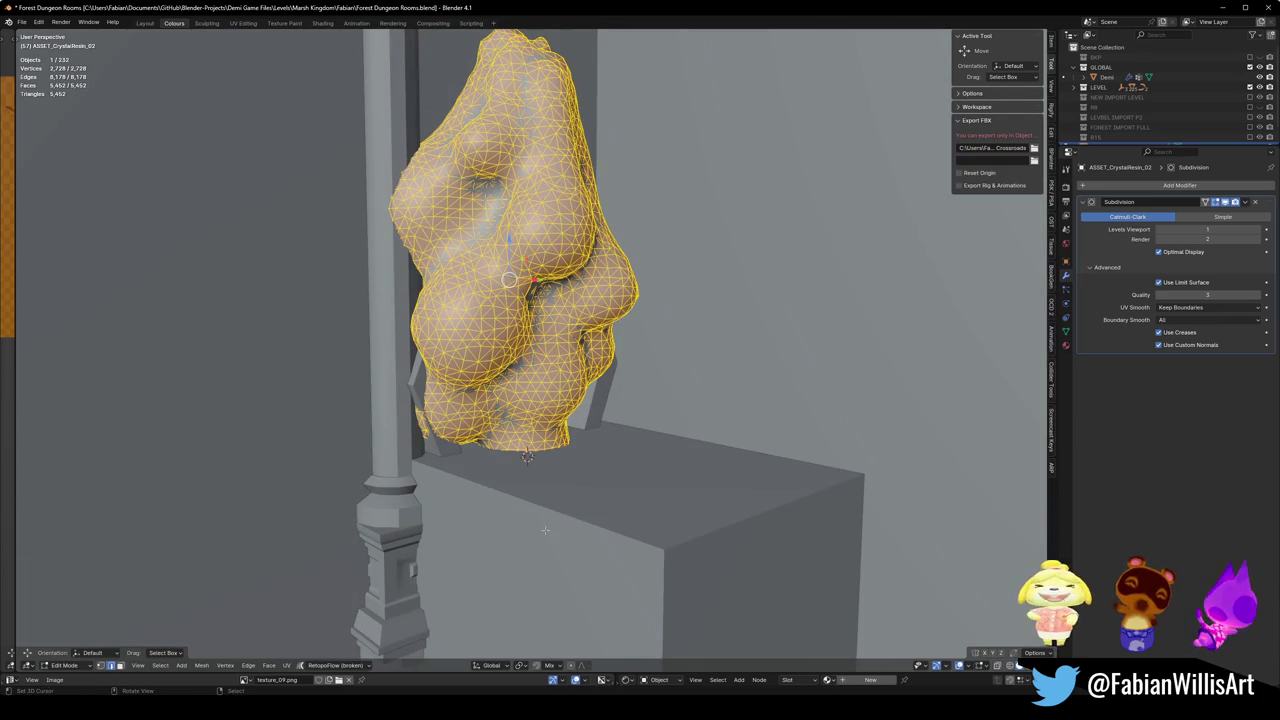
key("alt+a")
key("alt+z")
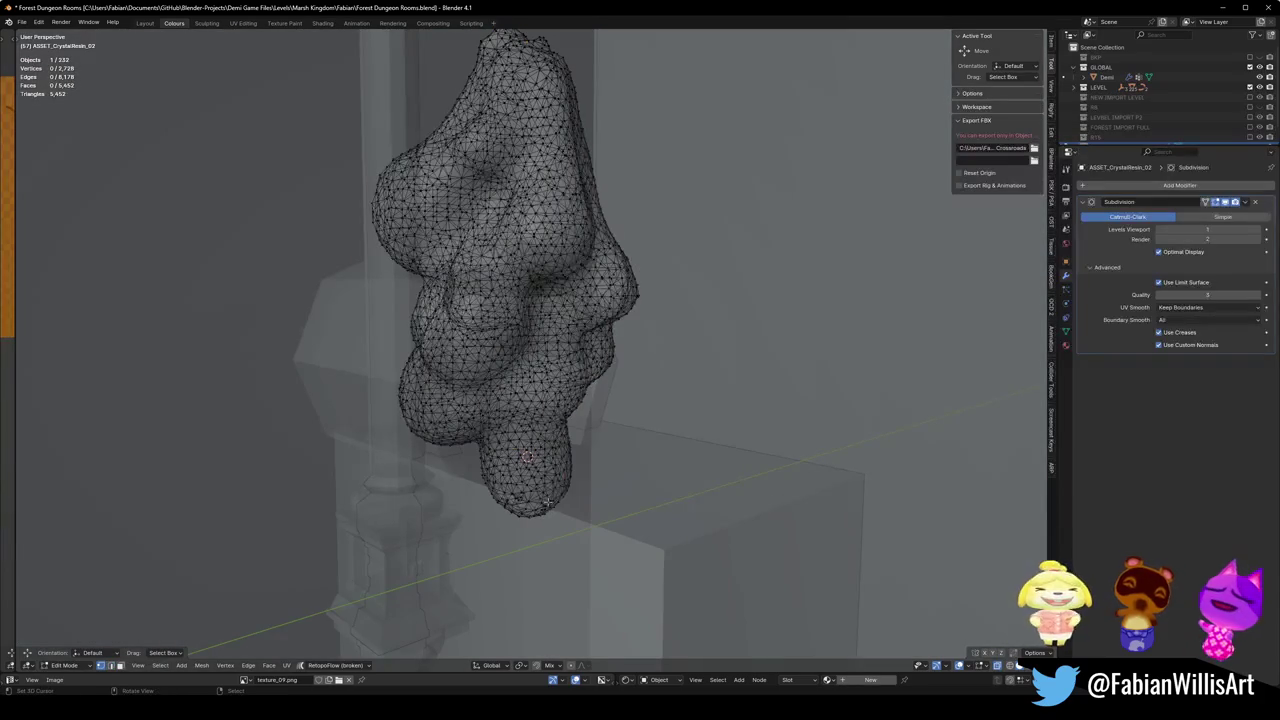
key("alt+z")
Shift the selected vertex slightly along global X, then along local X.
key("g")
key("x")
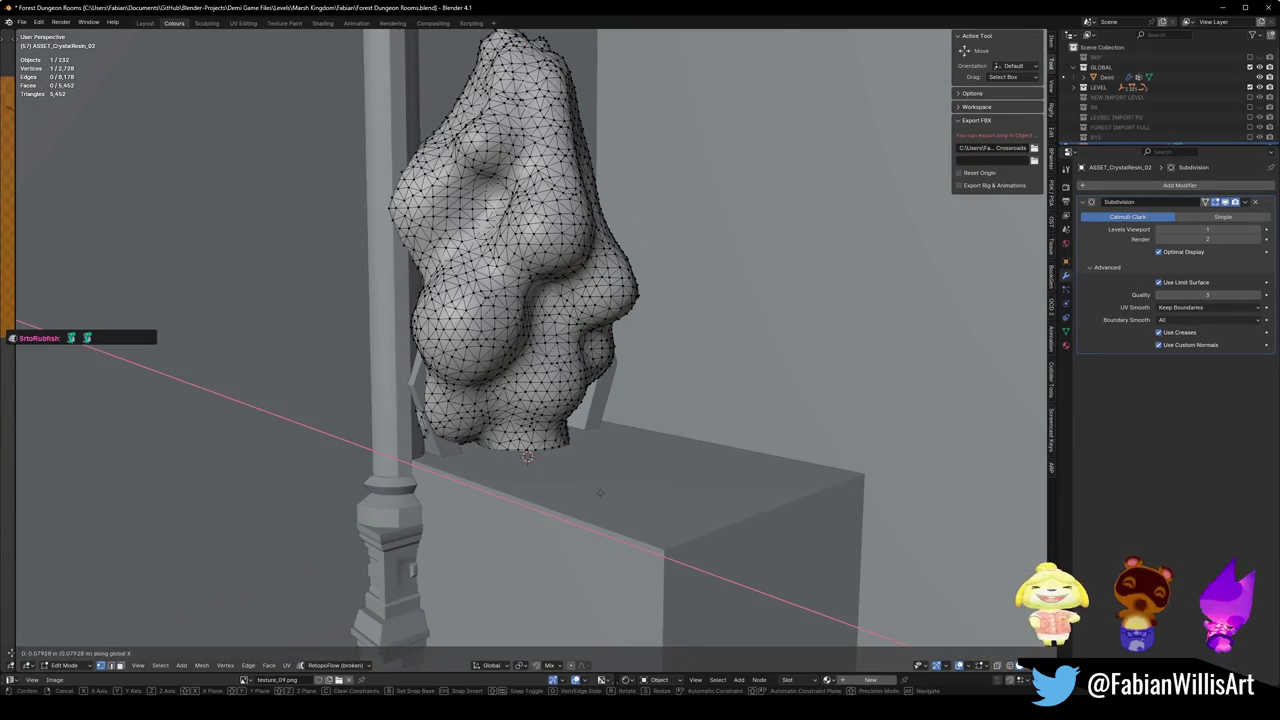
left_click(589, 492)
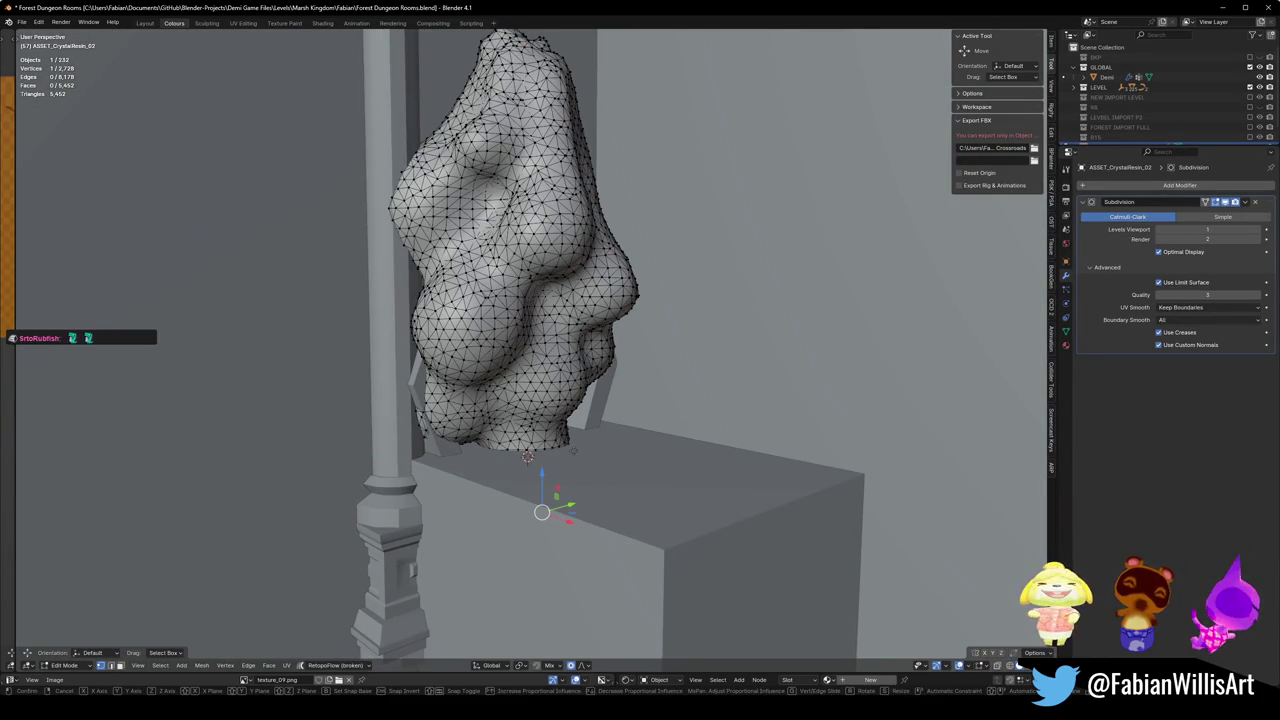
key("g")
key("x")
key("x")
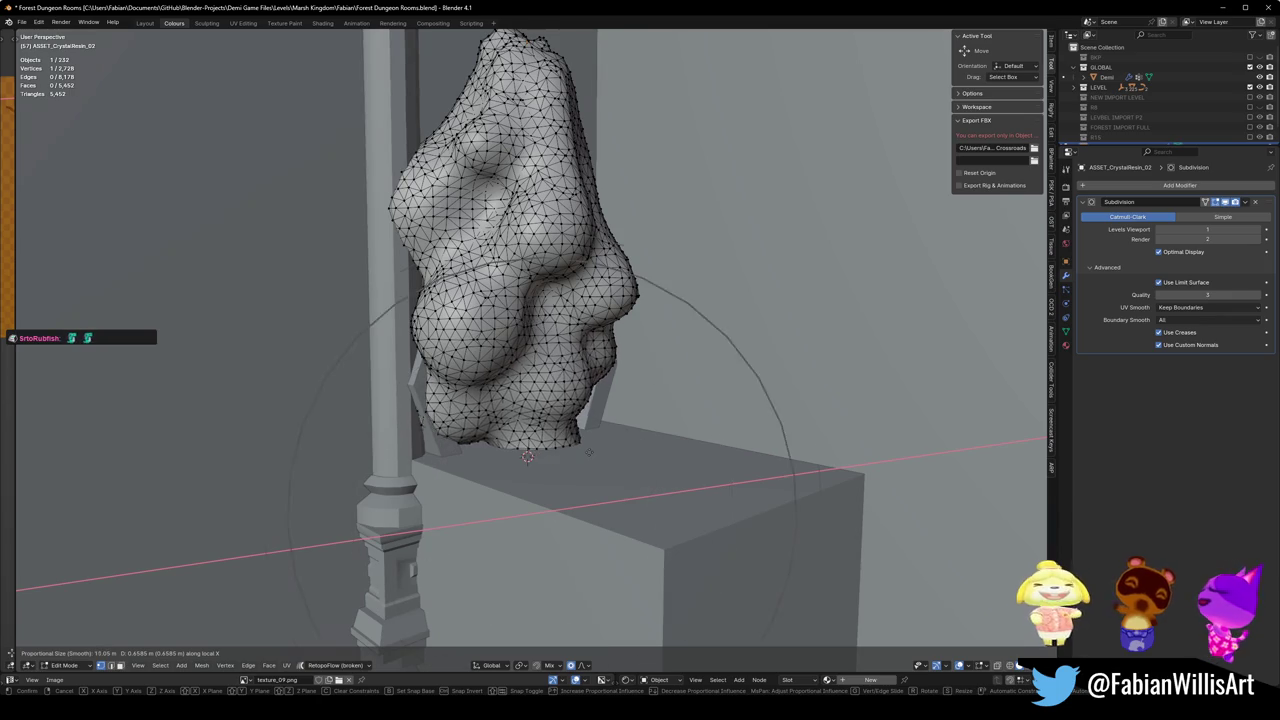
left_click(588, 452)
Push the bulge along X, then reshape it vertically along Z with smooth proportional falloff.
mouse_move(588, 452)
middle_mouse_down()
mouse_move(604, 443)
mouse_move(600, 500)
middle_mouse_up()
key("g")
key("x")
left_click(676, 443)
key("g")
key("z")
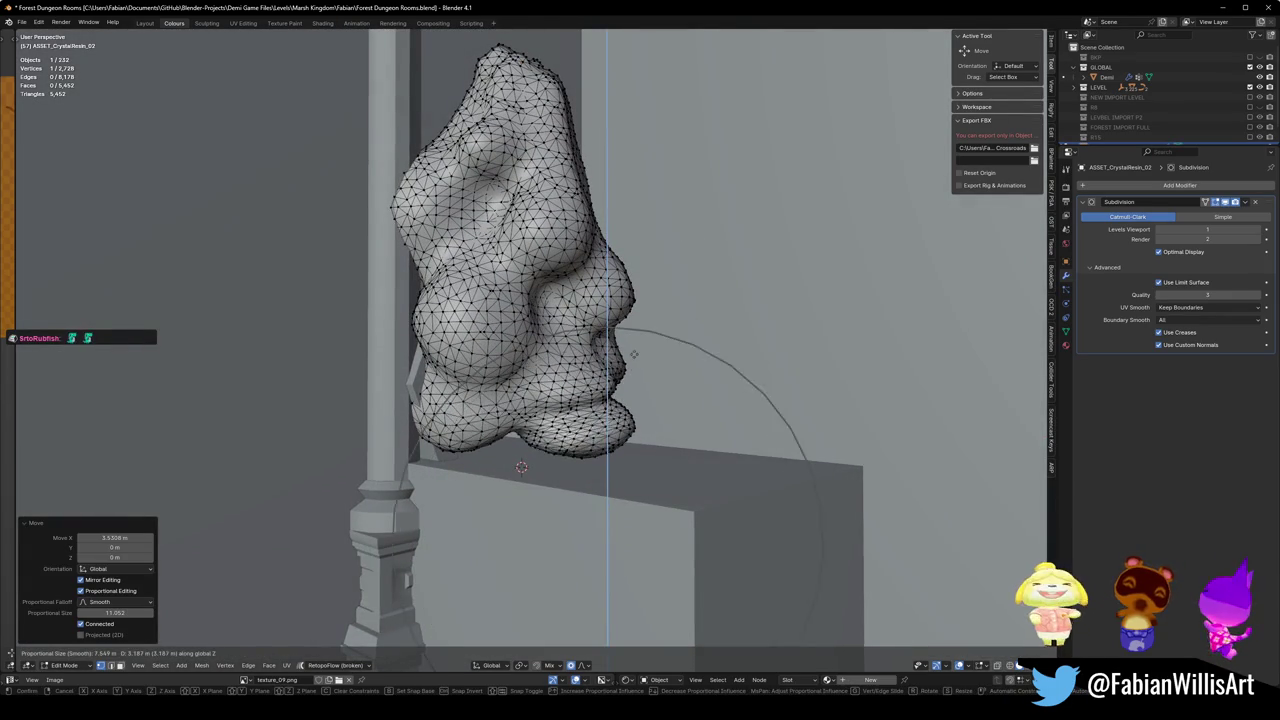
scroll(630, 362, "down", 4)
left_click(621, 371)
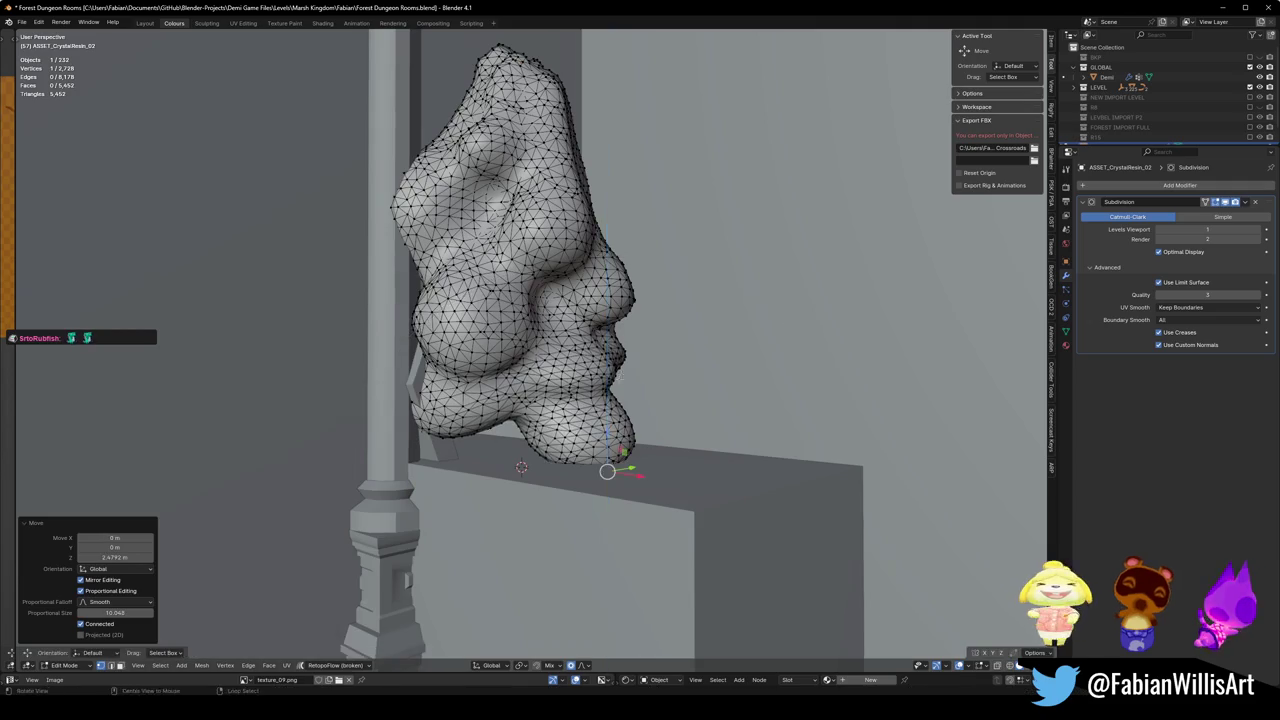
Select a vertex near the crystal's base and lower that bulge along Z.
middle_click_drag(621, 371, 507, 419)
left_click(517, 420)
key("g")
key("z")
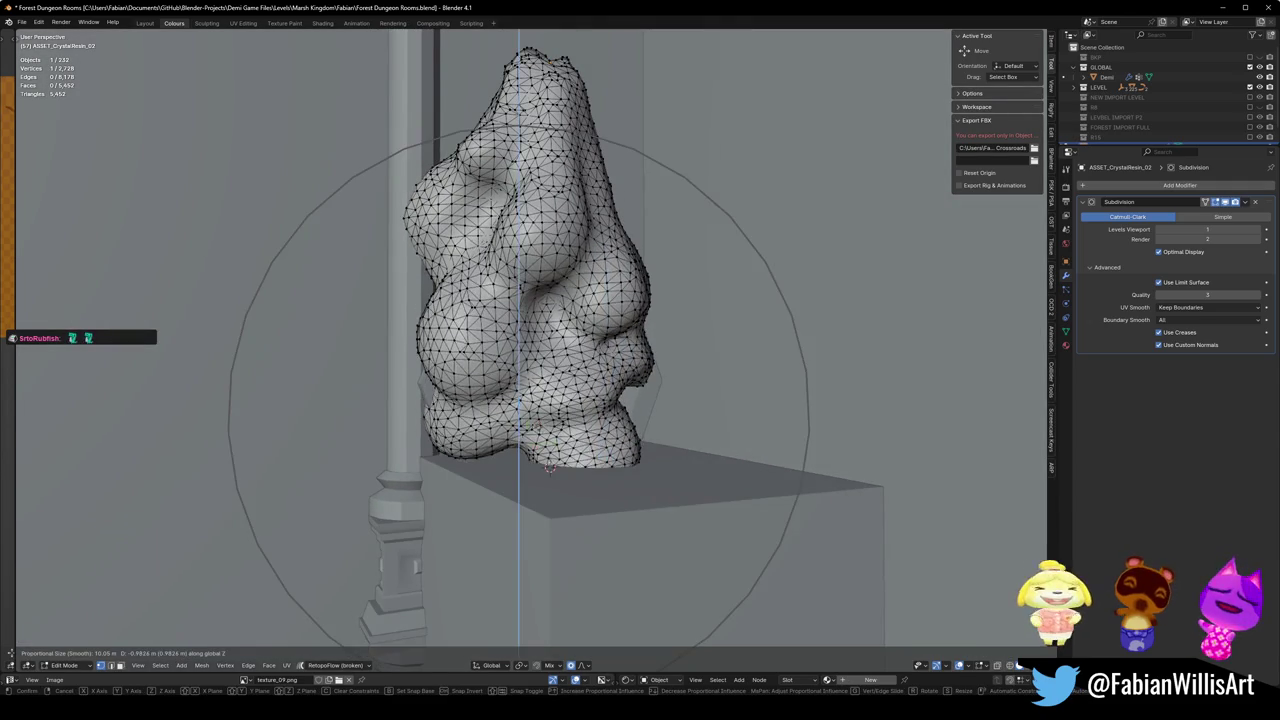
scroll(519, 430, "up", 5)
scroll(519, 440, "up", 4)
left_click(549, 467)
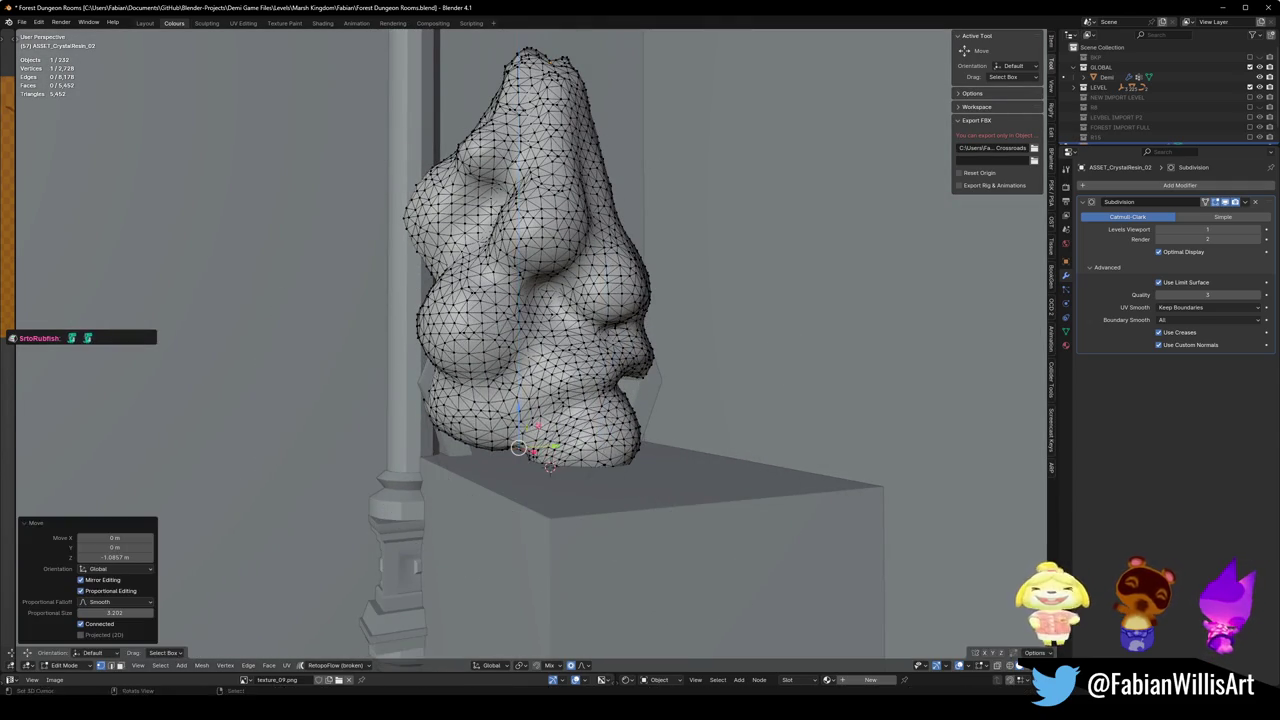
Fatten the lower bulge with Alt+S shrink/fatten instead of a free move.
middle_click_drag(549, 467, 643, 375)
key("g")
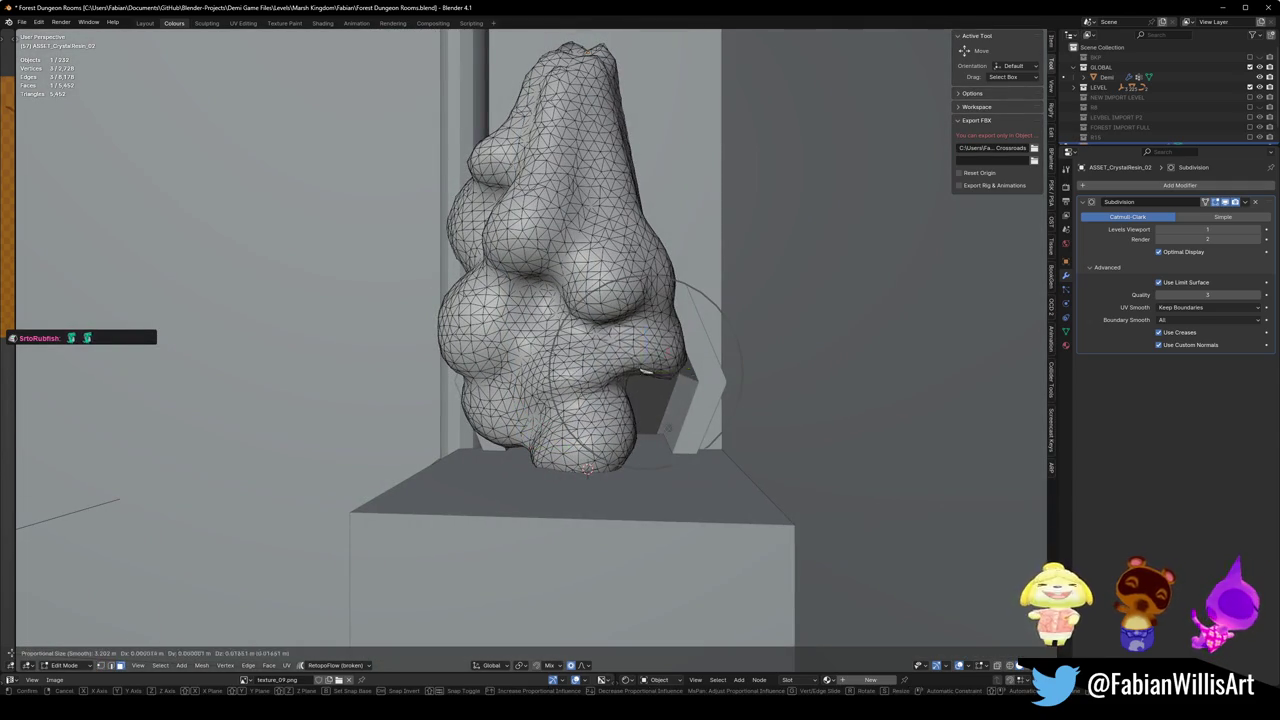
scroll(684, 432, "down", 5)
right_click(660, 398)
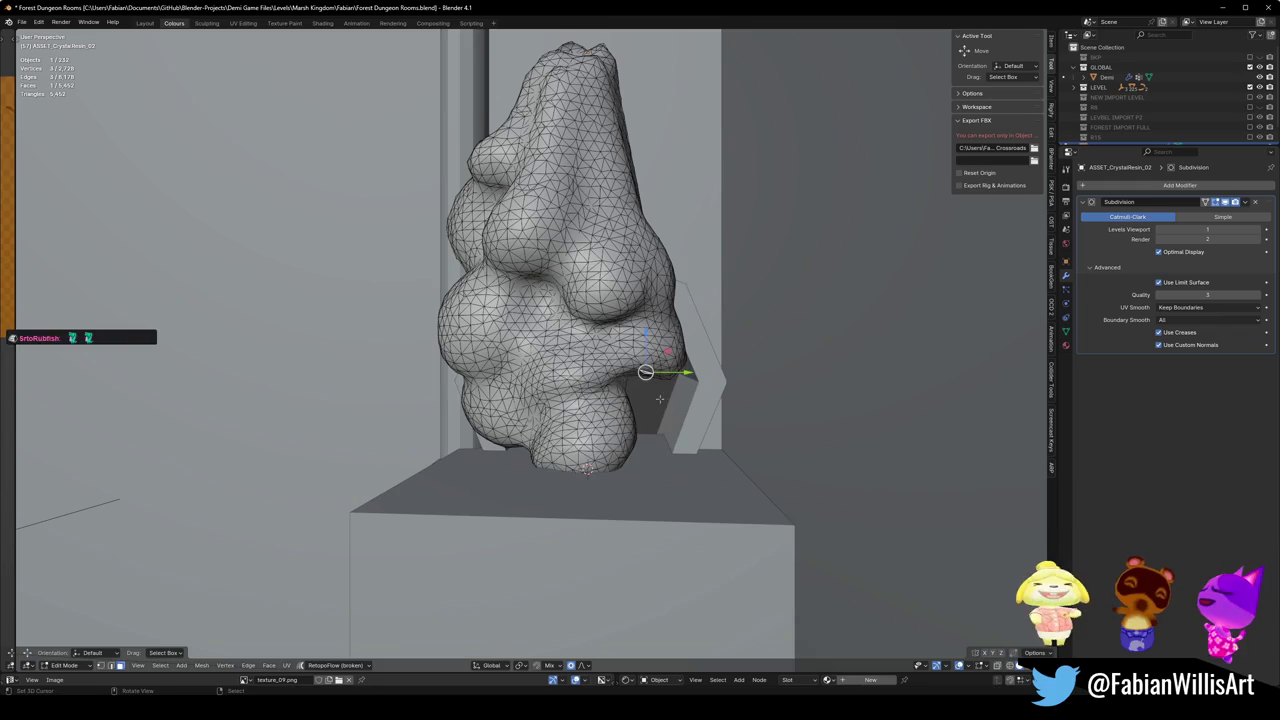
middle_click_drag(586, 468, 596, 378)
scroll(596, 378, "up", 3)
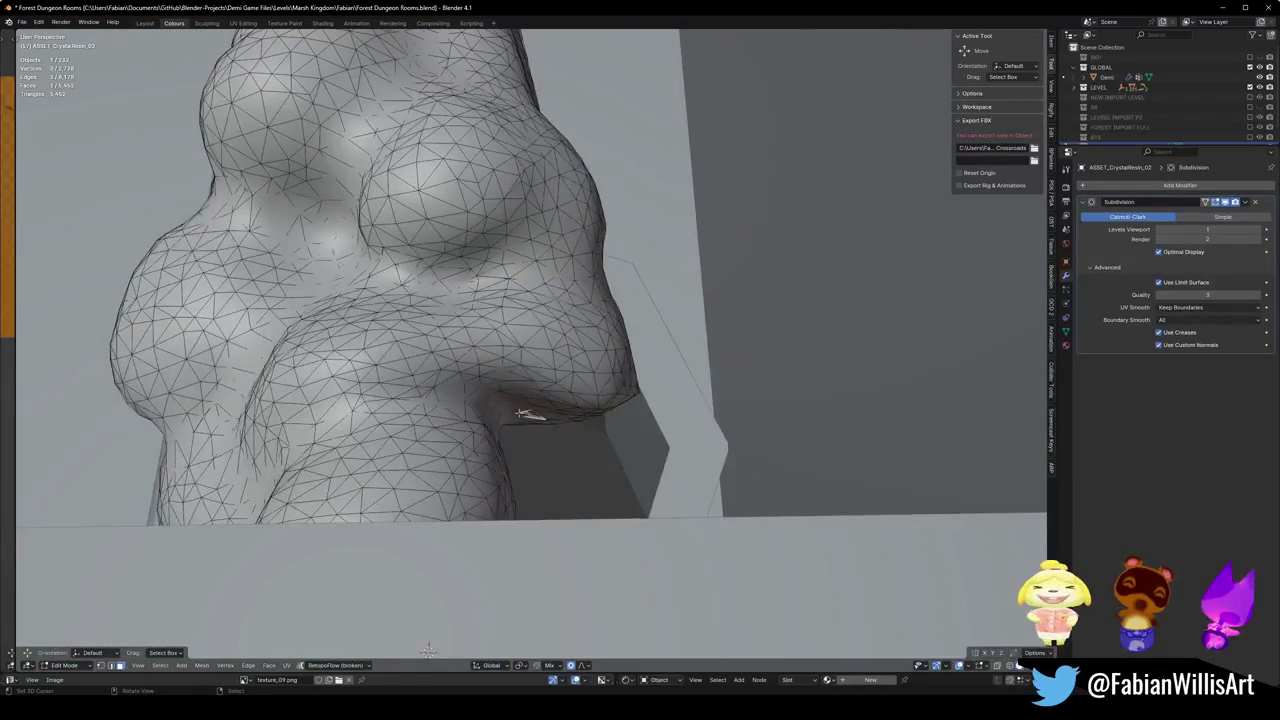
middle_click_drag(521, 413, 529, 380)
key("alt+s")
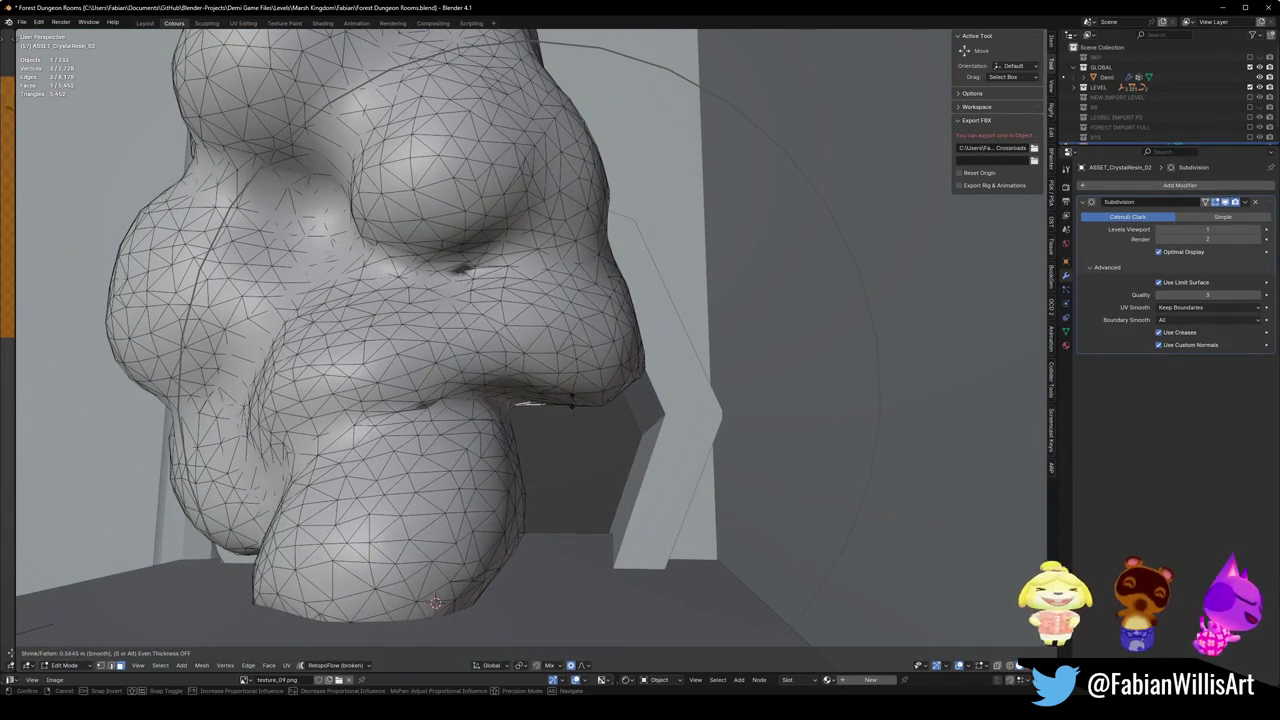
left_click(530, 404)
Pull the lower bulge down and drop a base vertex 0.782 m along Z.
key("g")
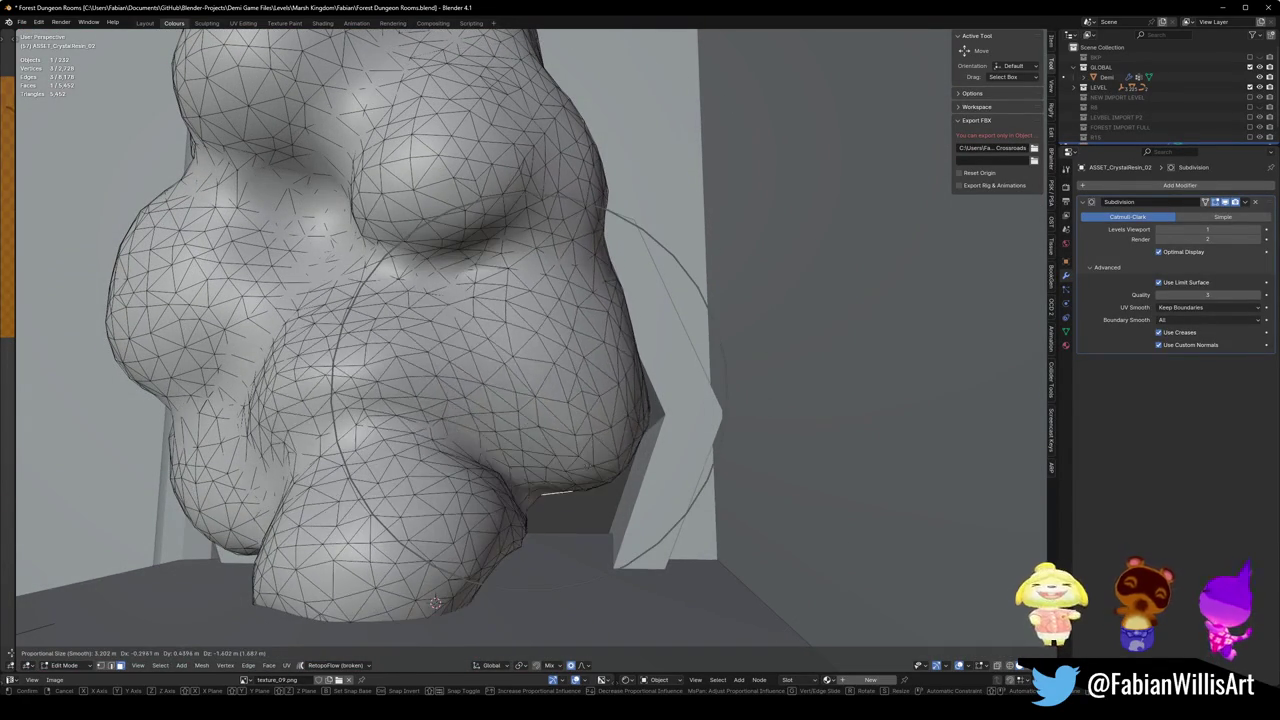
scroll(490, 420, "down", 2)
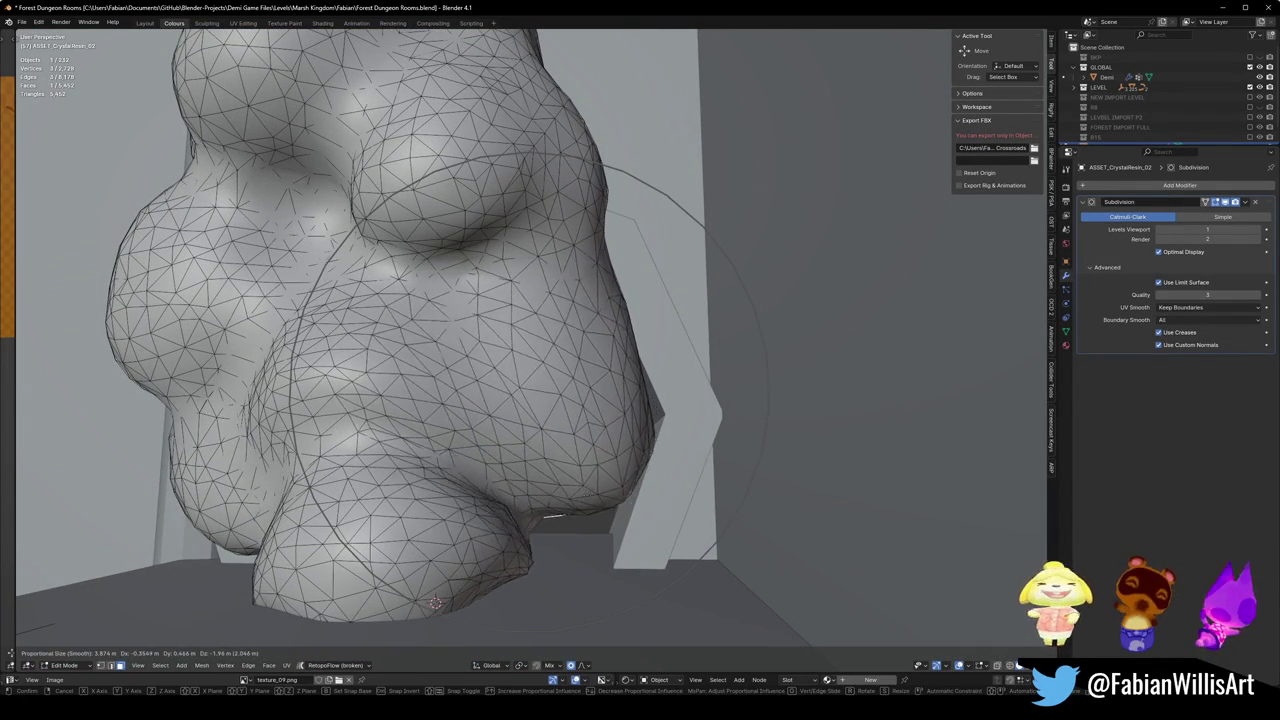
left_click(595, 503)
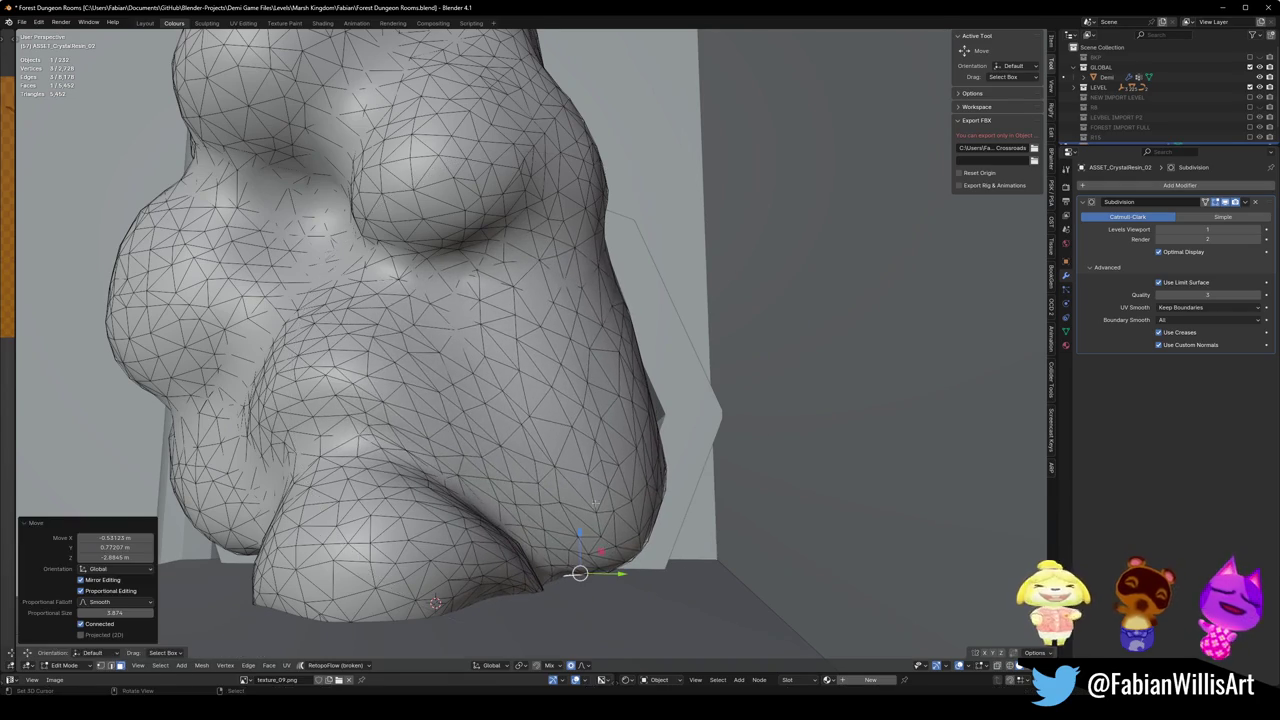
scroll(595, 503, "down", 3)
middle_click_drag(595, 503, 411, 459)
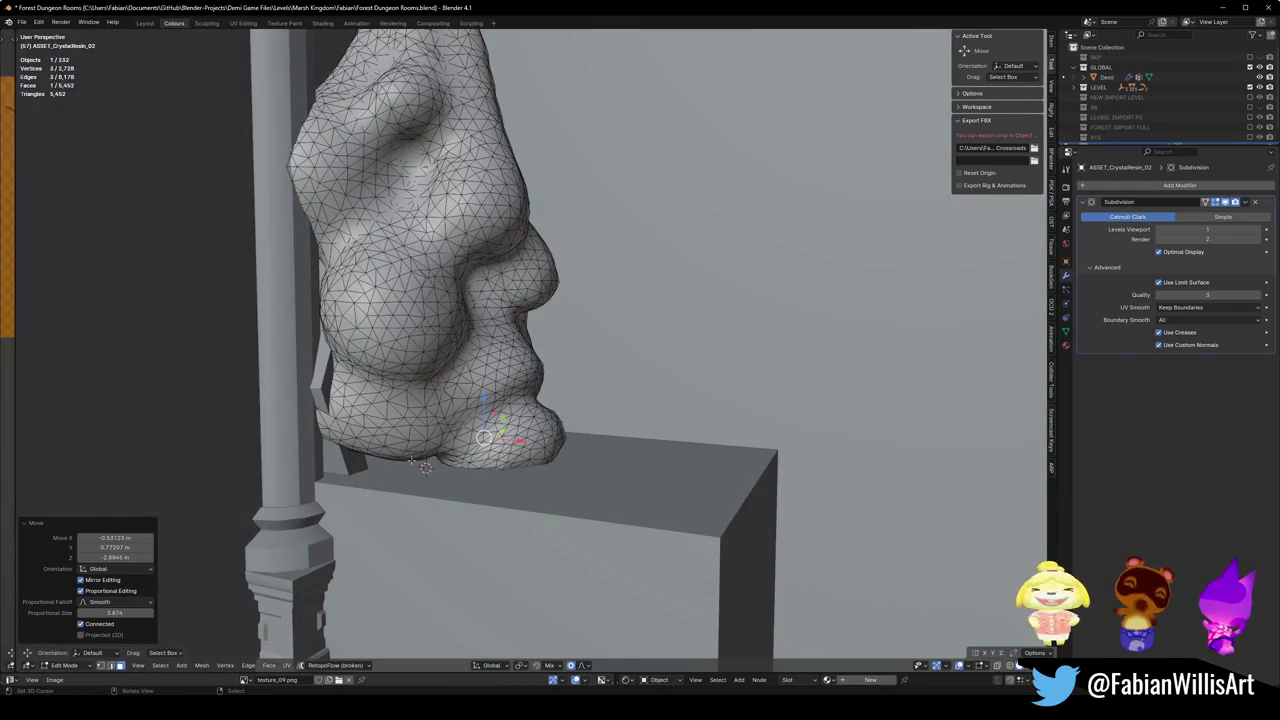
left_click(411, 459)
key("g")
key("z")
left_click(468, 430)
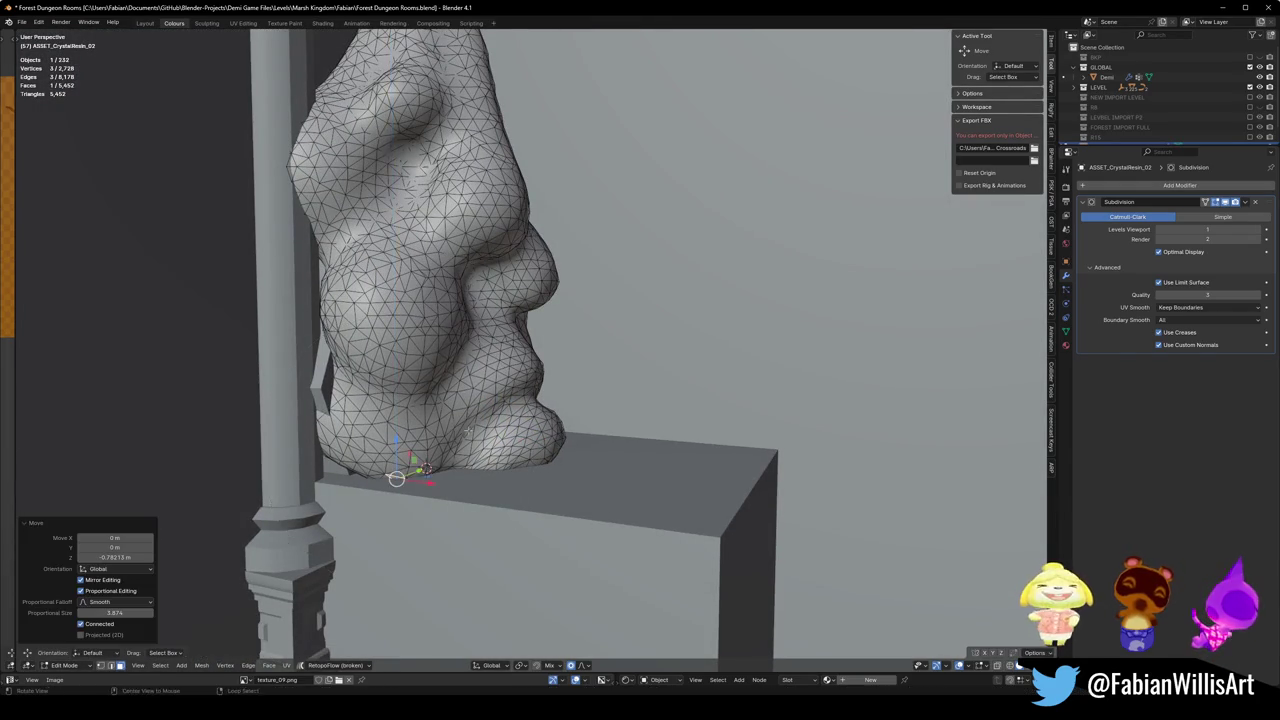
Abandon moving a side vertex and restore the selection at the crystal's top.
middle_click_drag(468, 430, 430, 368)
left_click(338, 365)
key("g")
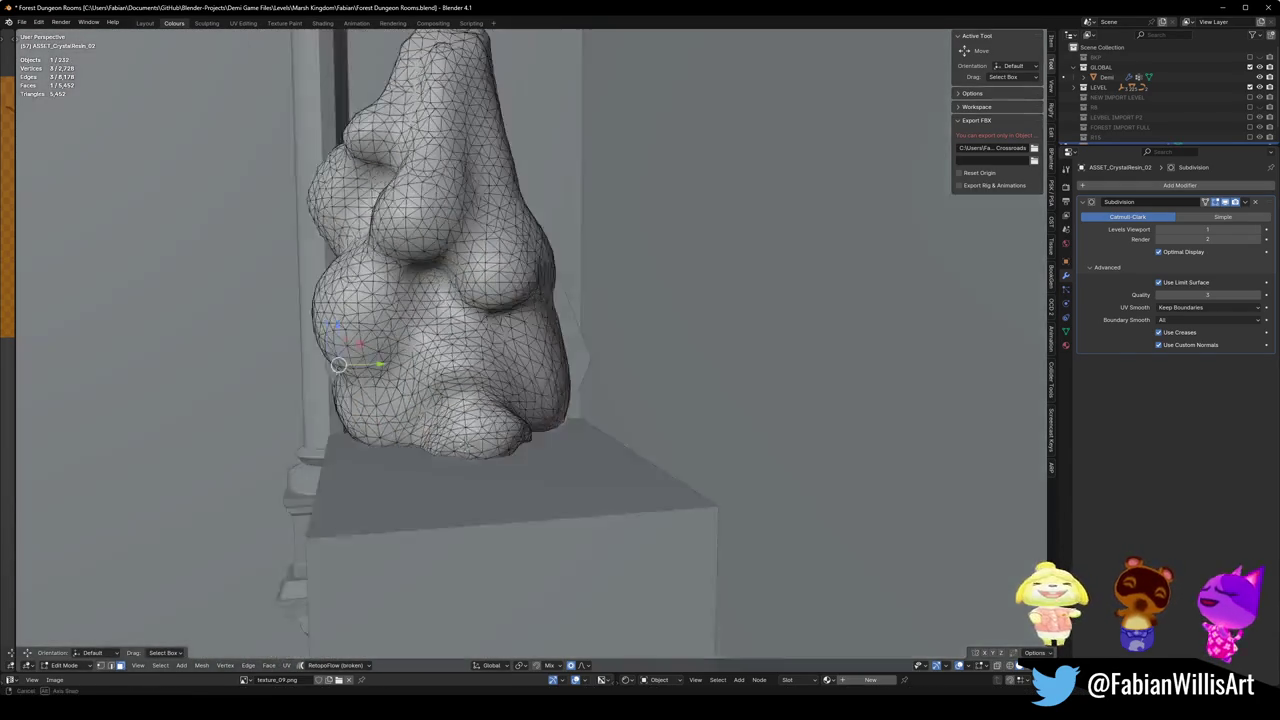
middle_click_drag(338, 365, 552, 340)
key("alt+a")
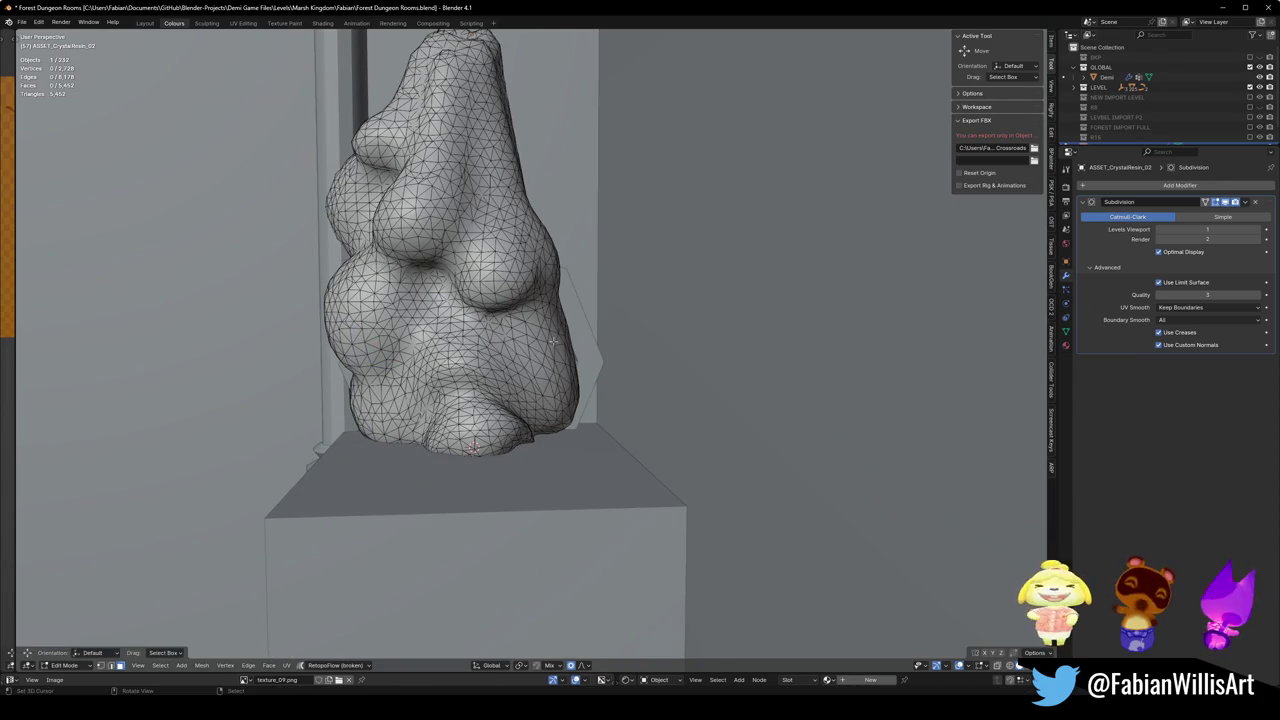
key("g")
key("Escape")
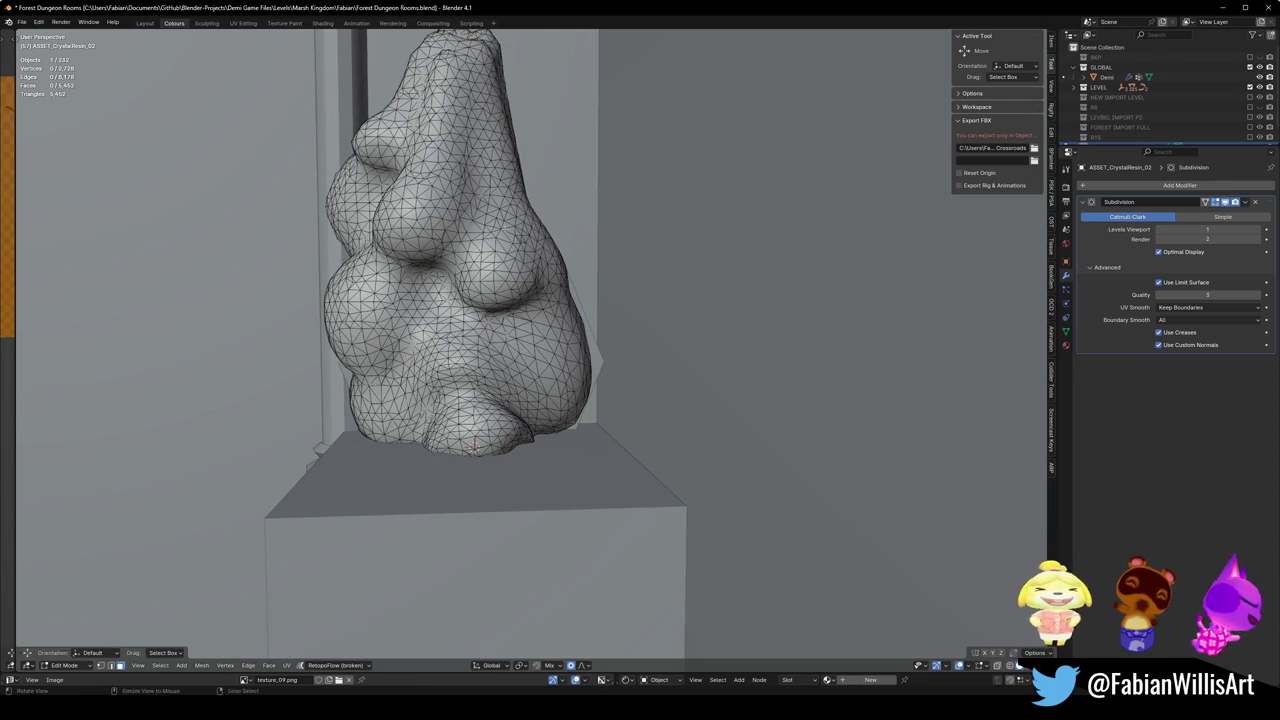
mouse_move(572, 348)
middle_mouse_down()
mouse_move(540, 360)
mouse_move(470, 612)
mouse_move(484, 478)
middle_mouse_up()
key("ctrl+z")
Shift the crystal's top along X, redoing the move once to refine it.
key("g")
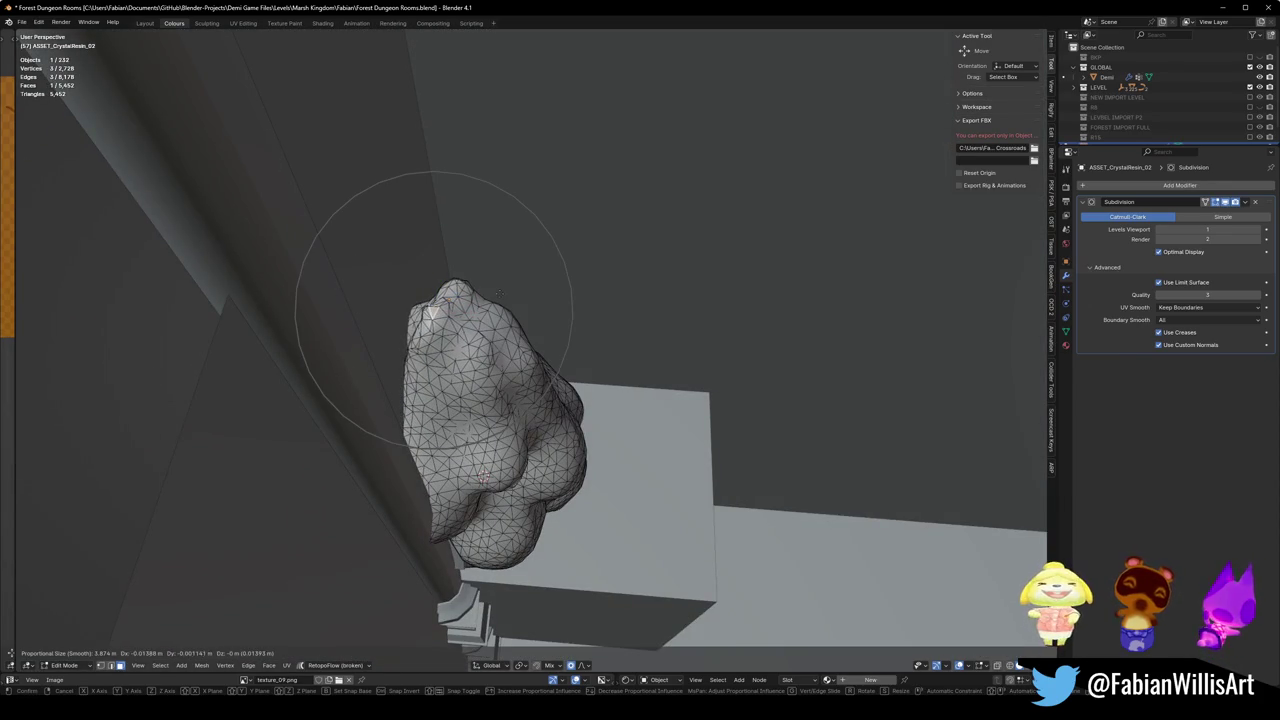
key("x")
left_click(483, 478)
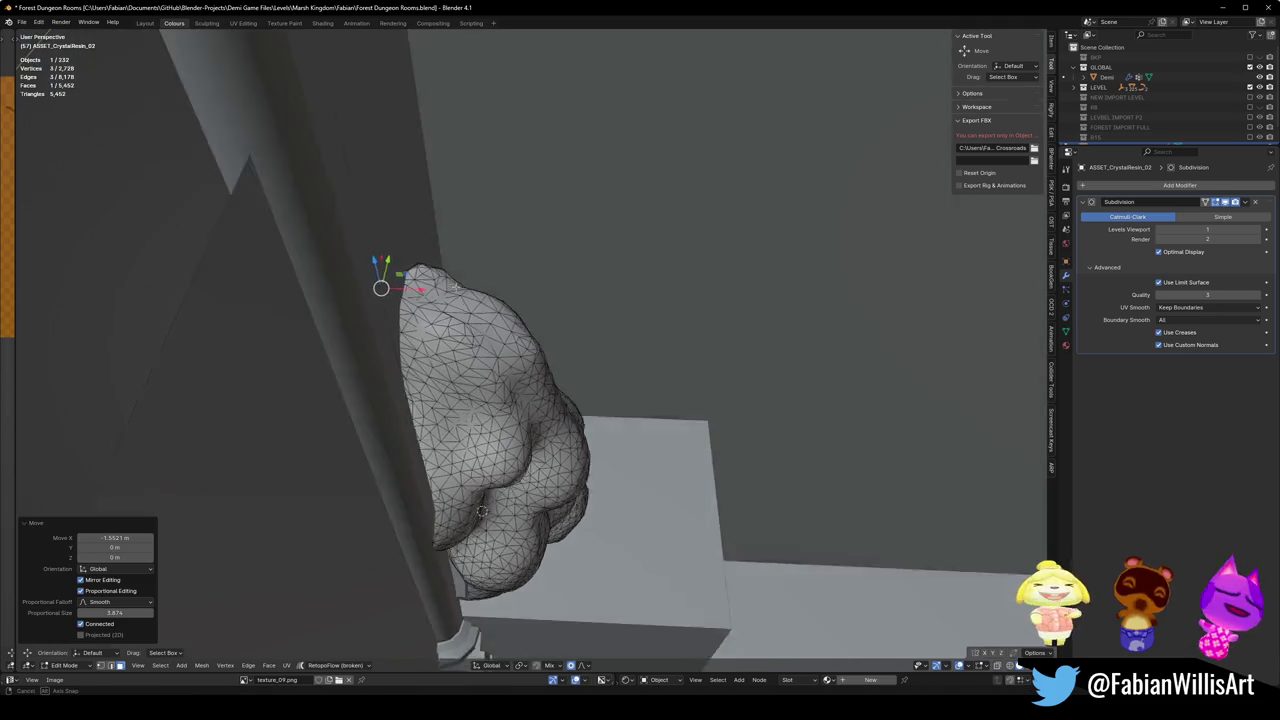
middle_click_drag(483, 478, 462, 277)
key("ctrl+z")
key("g")
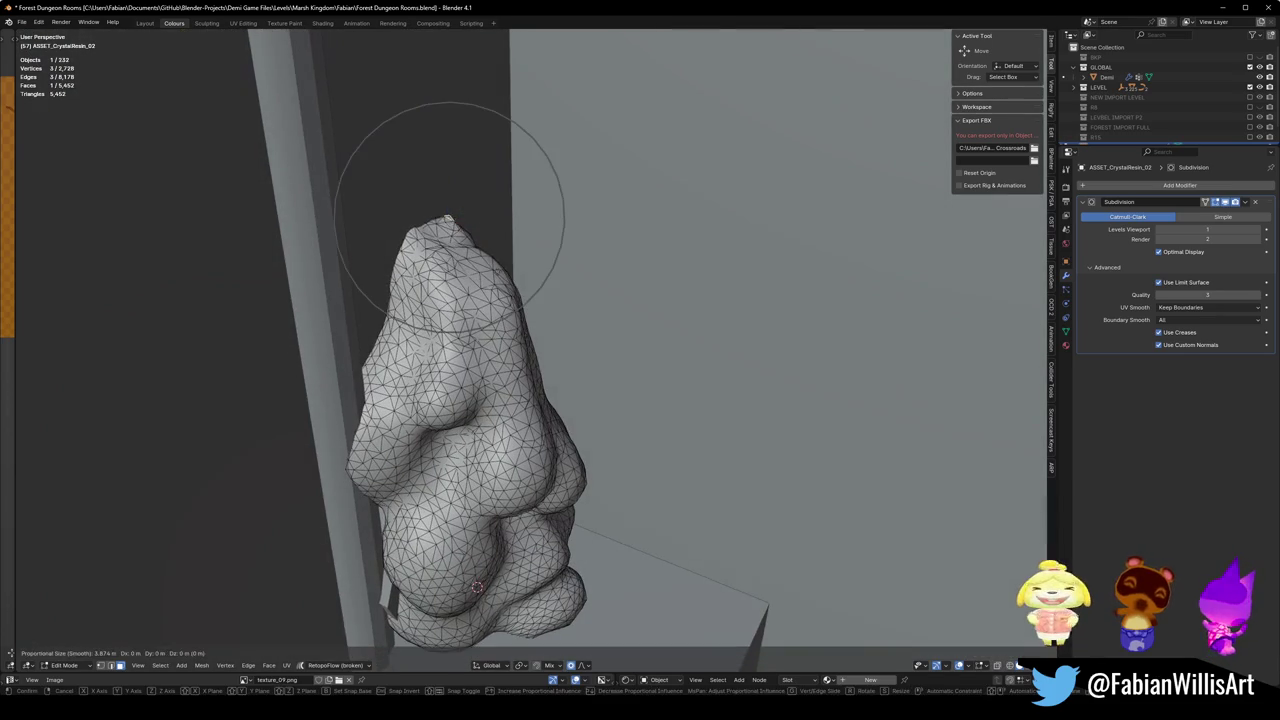
key("x")
left_click(476, 571)
middle_click_drag(476, 571, 490, 420)
middle_click_drag(484, 280, 540, 270)
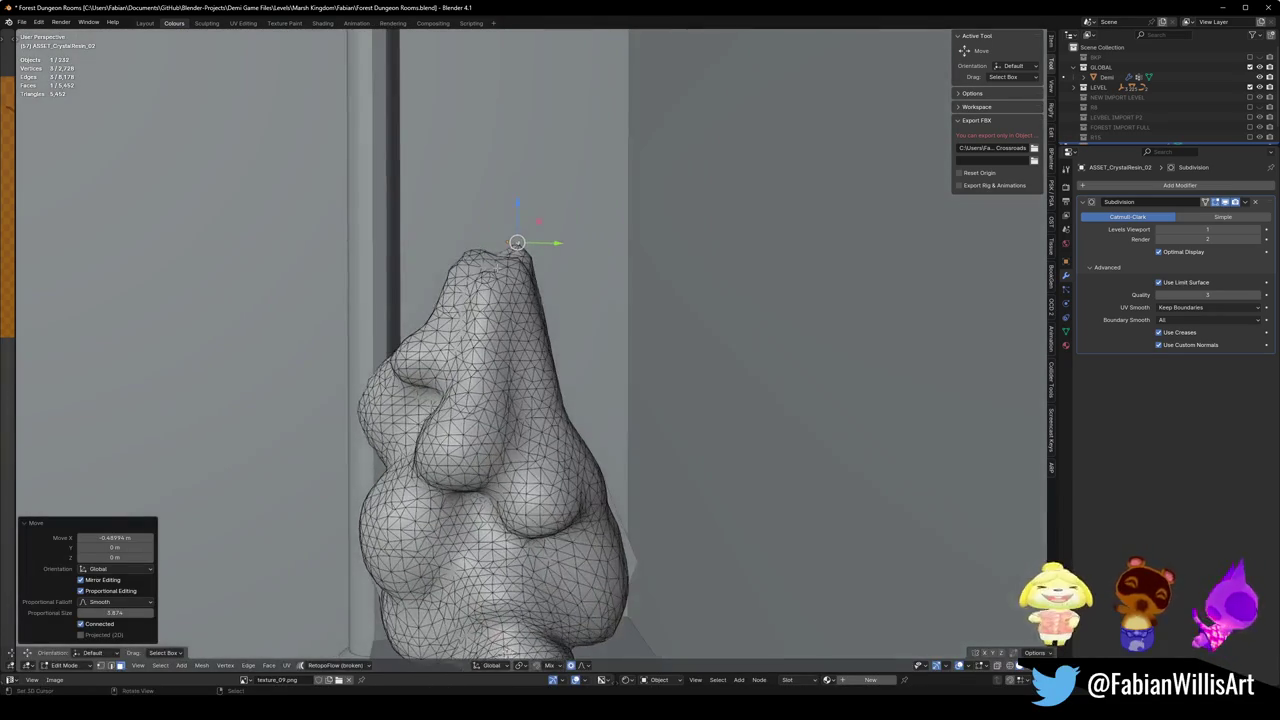
key("g")
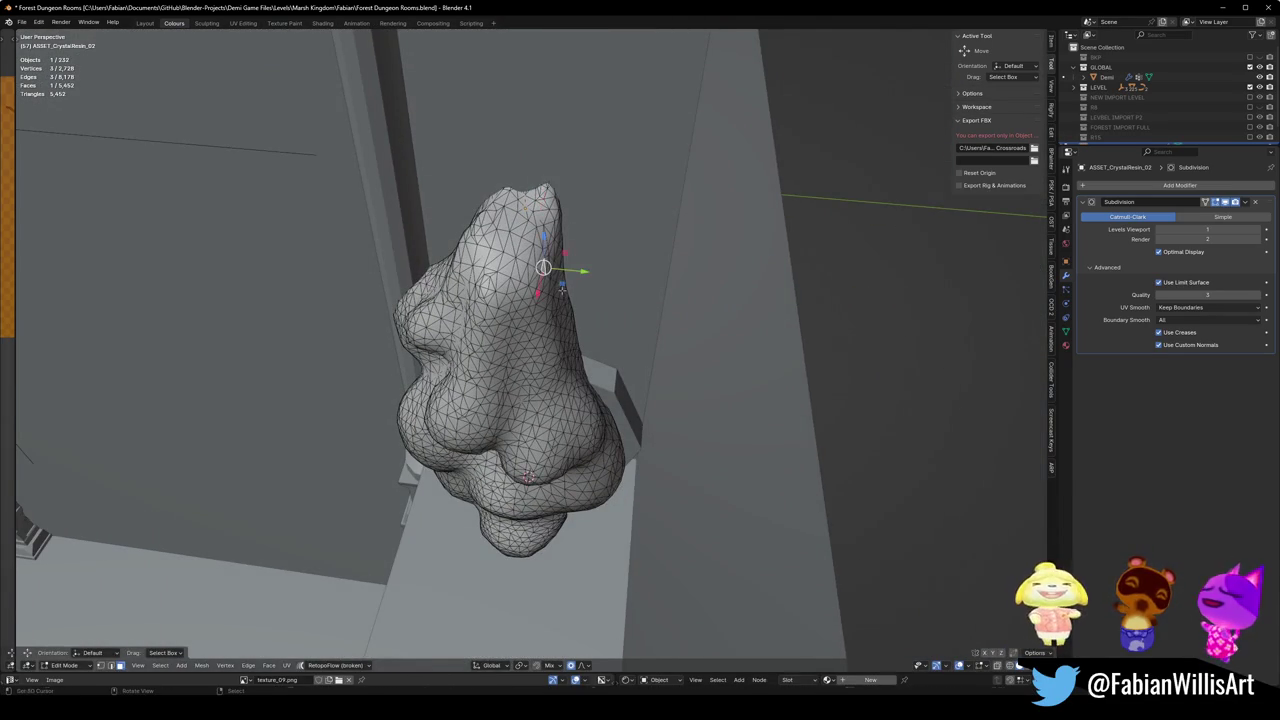